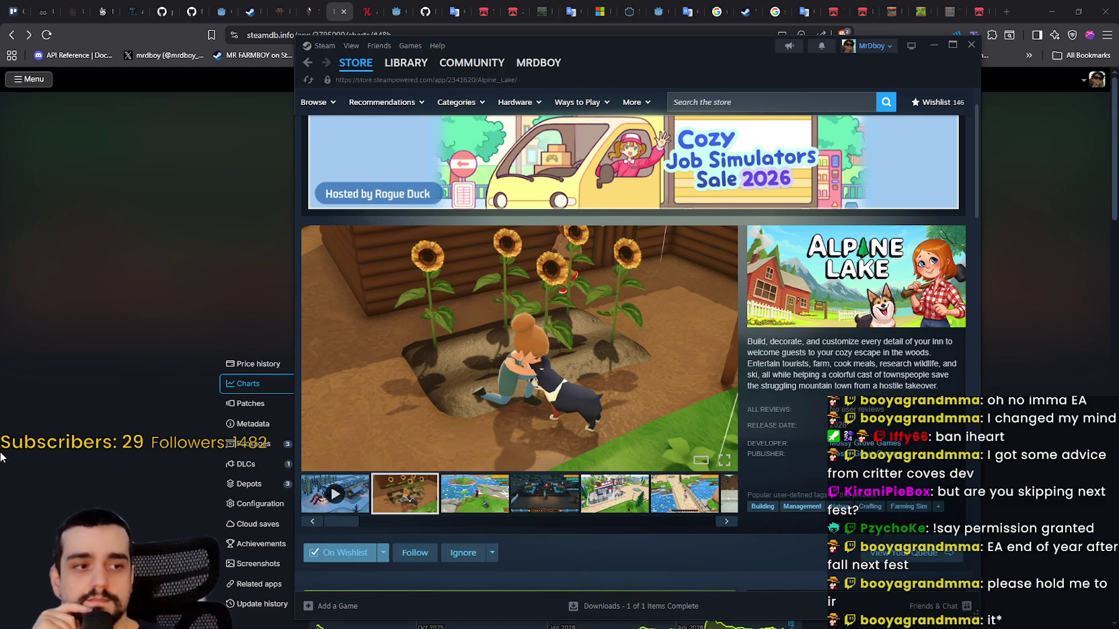
- Scroll down Alpine Lake's store page and highlight the planned 2026 release date
scroll(603, 469, down, 4)
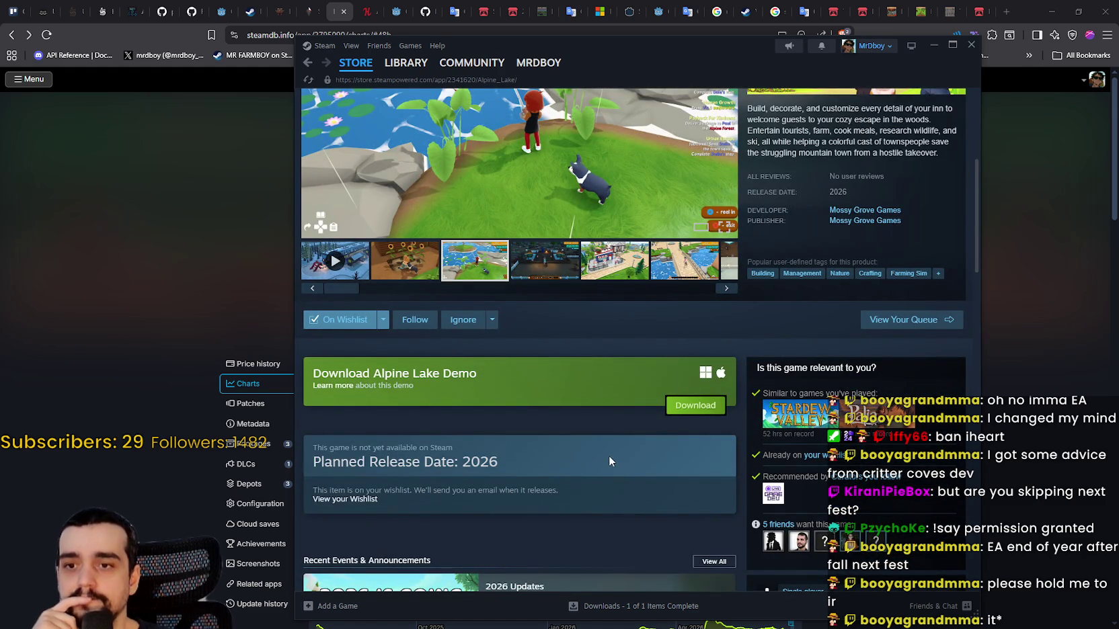
scroll(608, 455, up, 4)
scroll(554, 439, down, 1)
scroll(554, 439, down, 2)
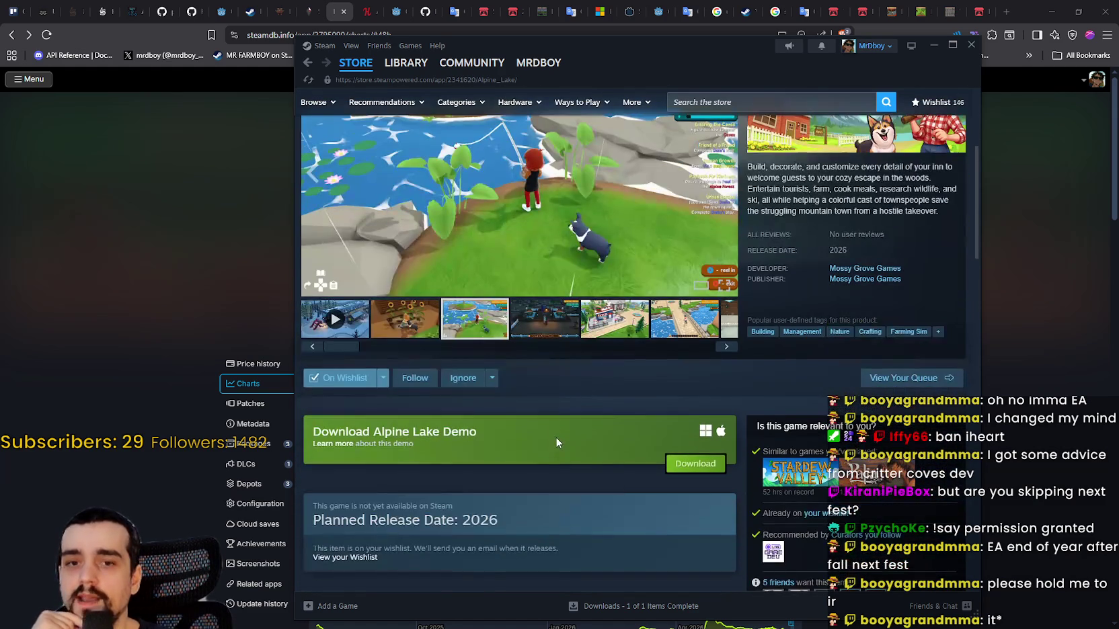
scroll(538, 457, down, 2)
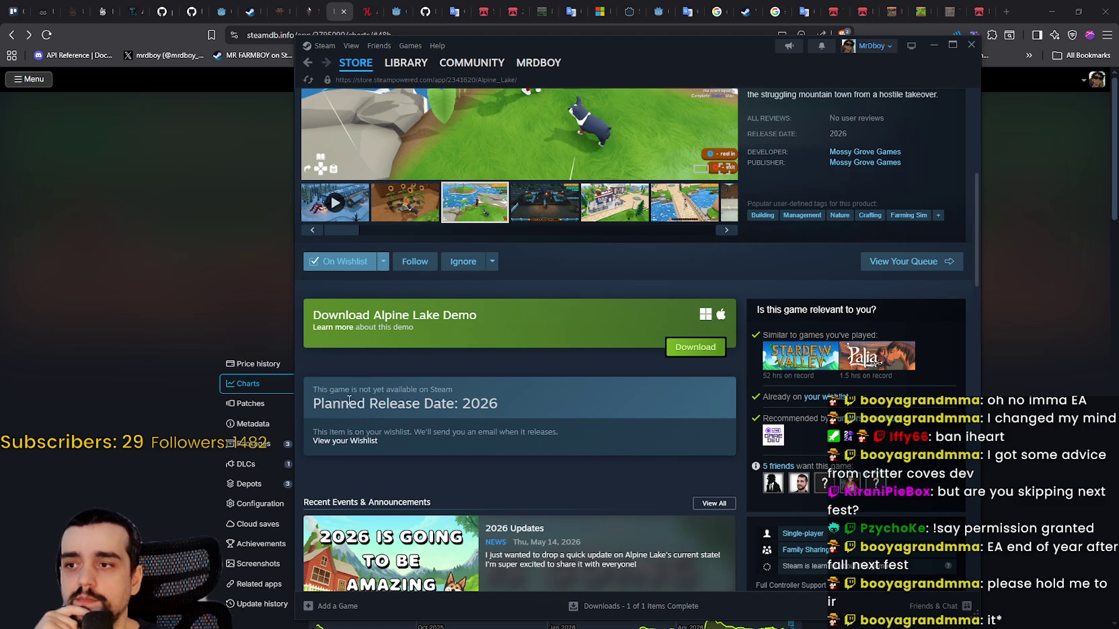
triple_click(349, 400)
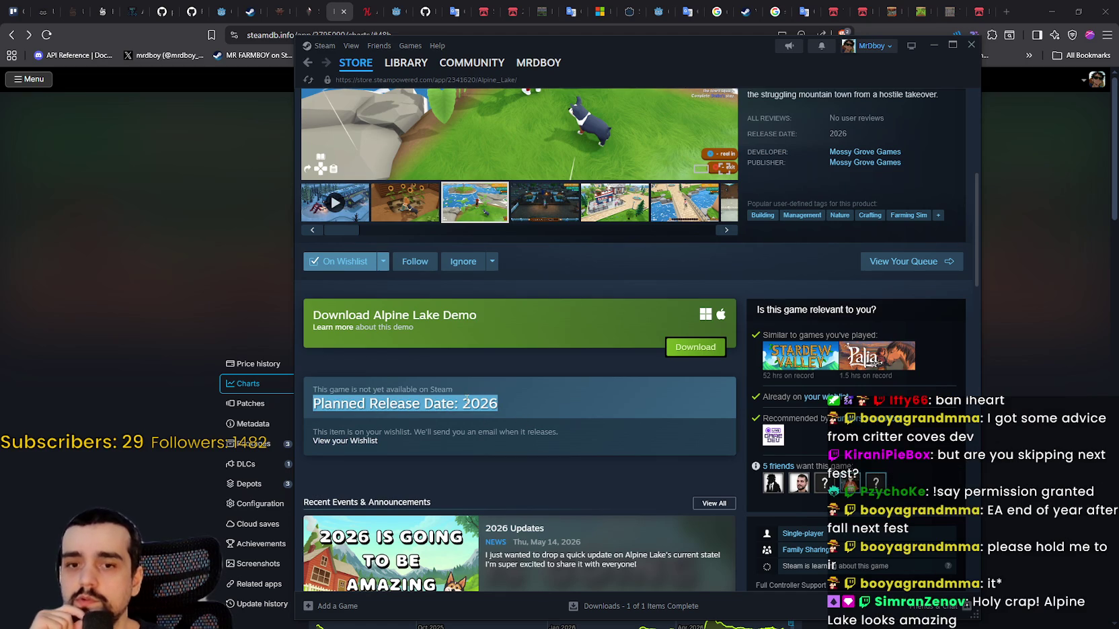
double_click(466, 401)
- Browse Alpine Lake's screenshot gallery from the burger restaurant to the snowy scene
scroll(491, 415, up, 3)
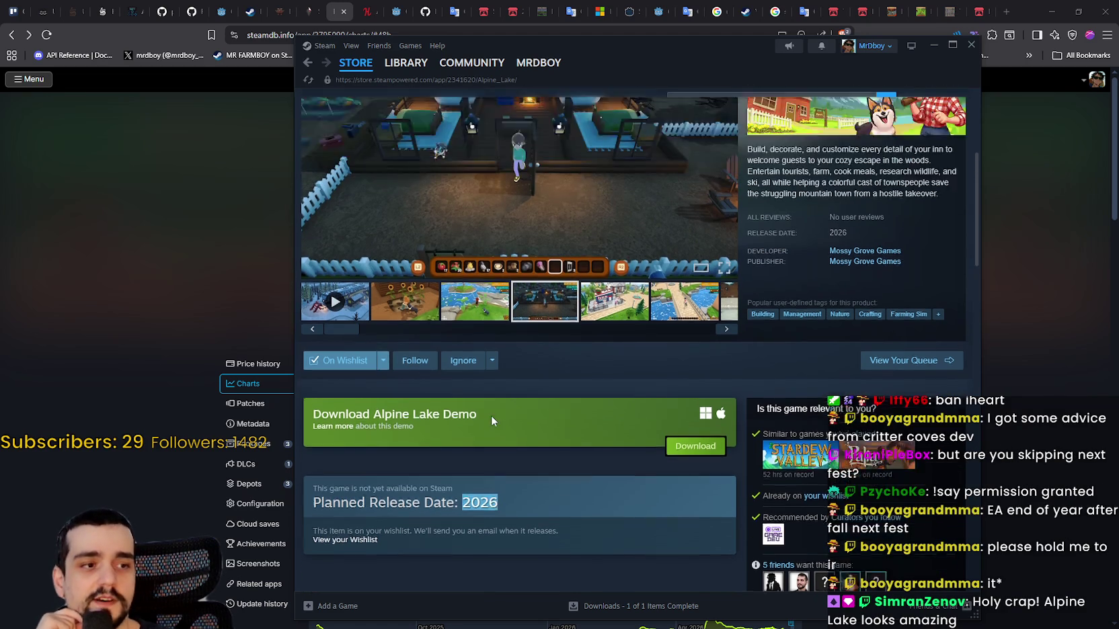
scroll(493, 421, up, 2)
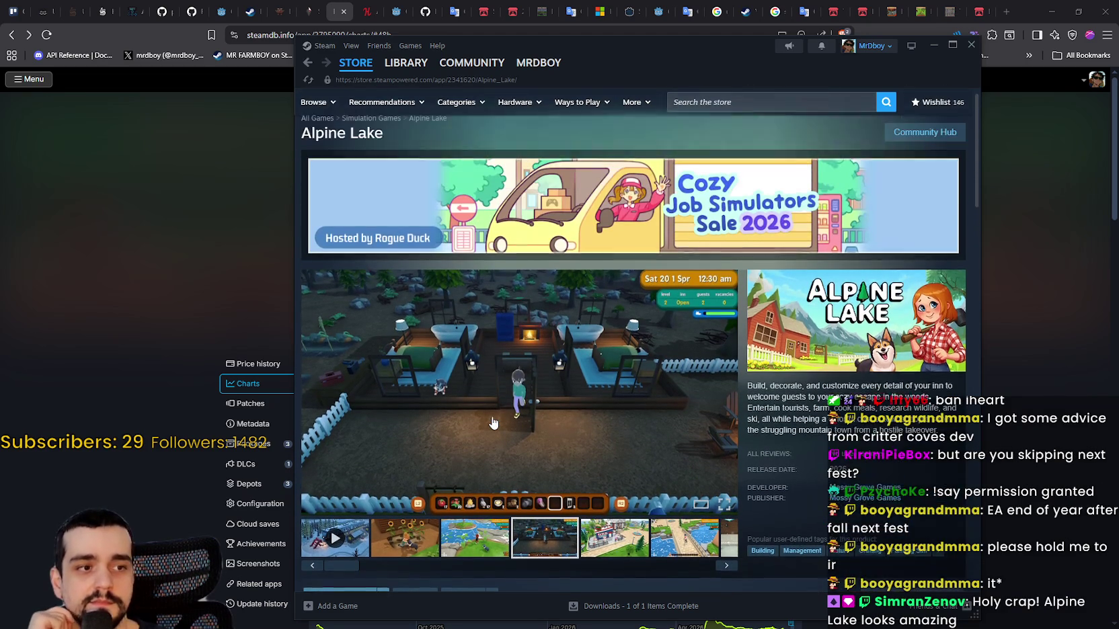
scroll(634, 379, down, 3)
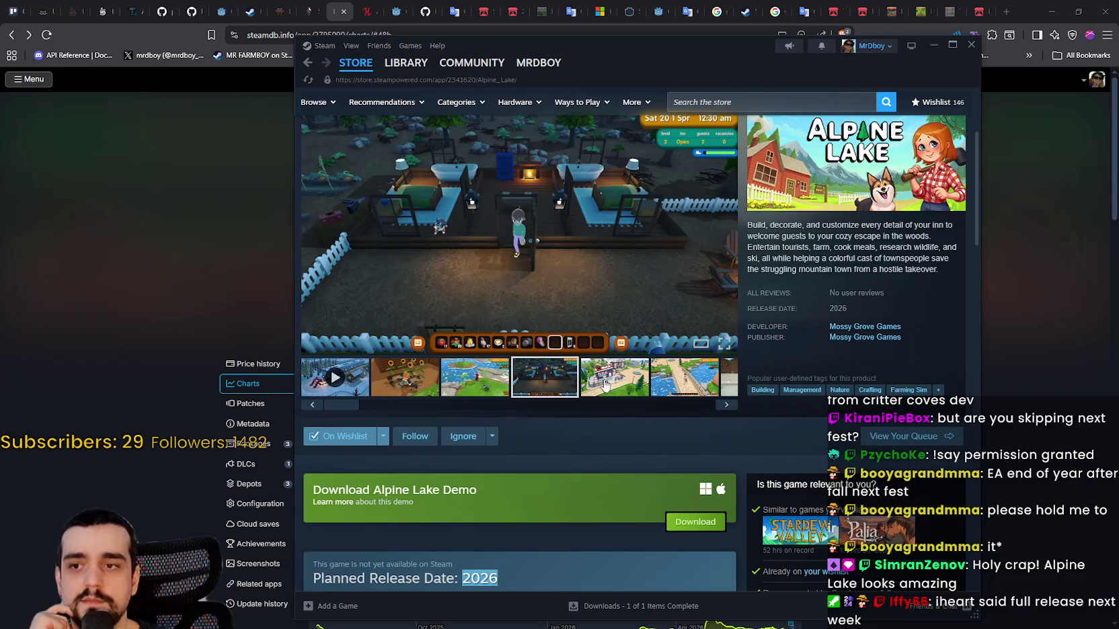
click(605, 386)
click(657, 390)
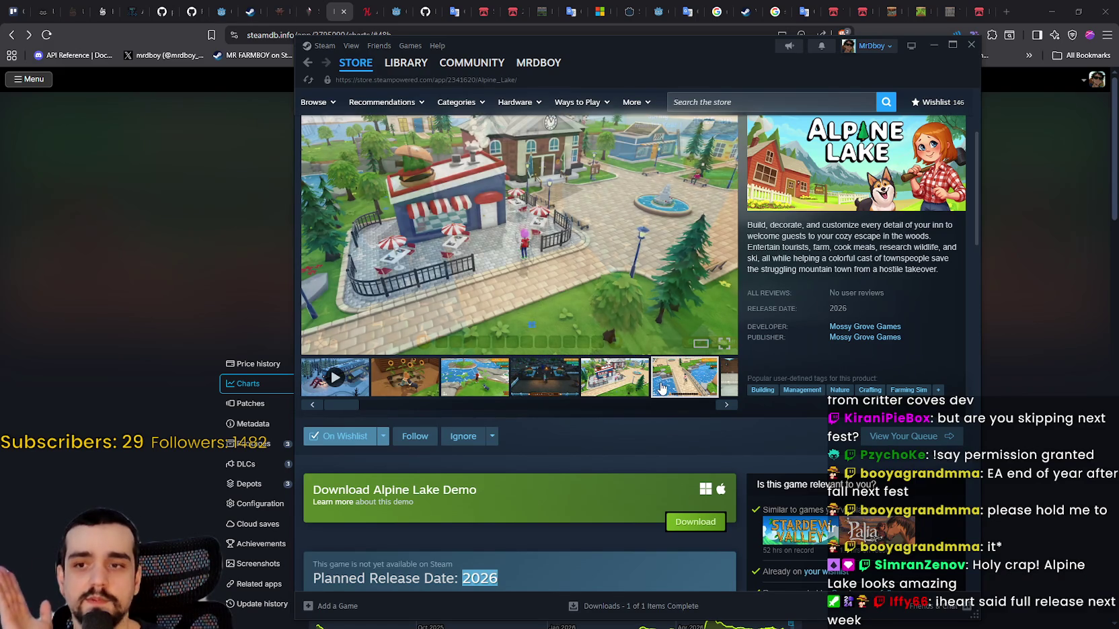
click(730, 388)
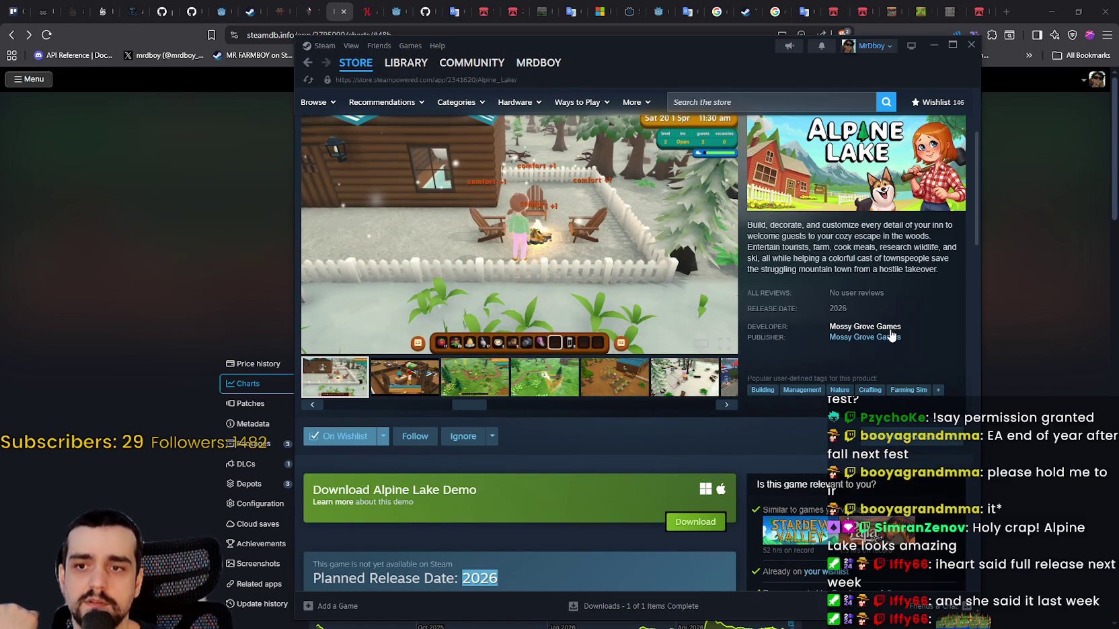
- Scroll the Alpine Lake store page down toward Recent Events & Announcements
scroll(528, 457, down, 5)
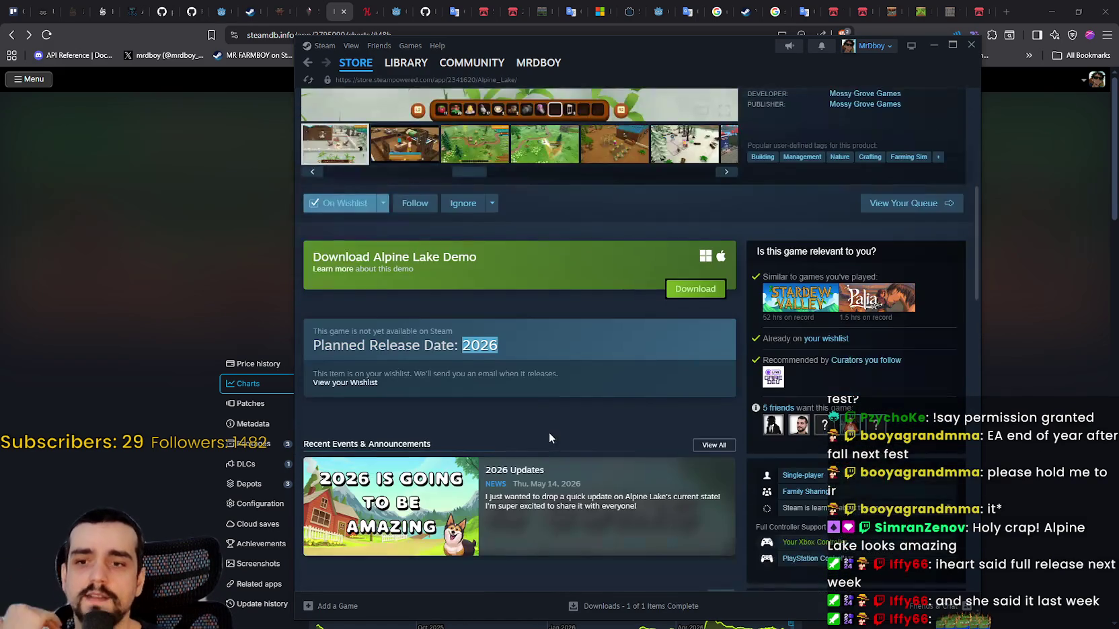
scroll(631, 489, down, 1)
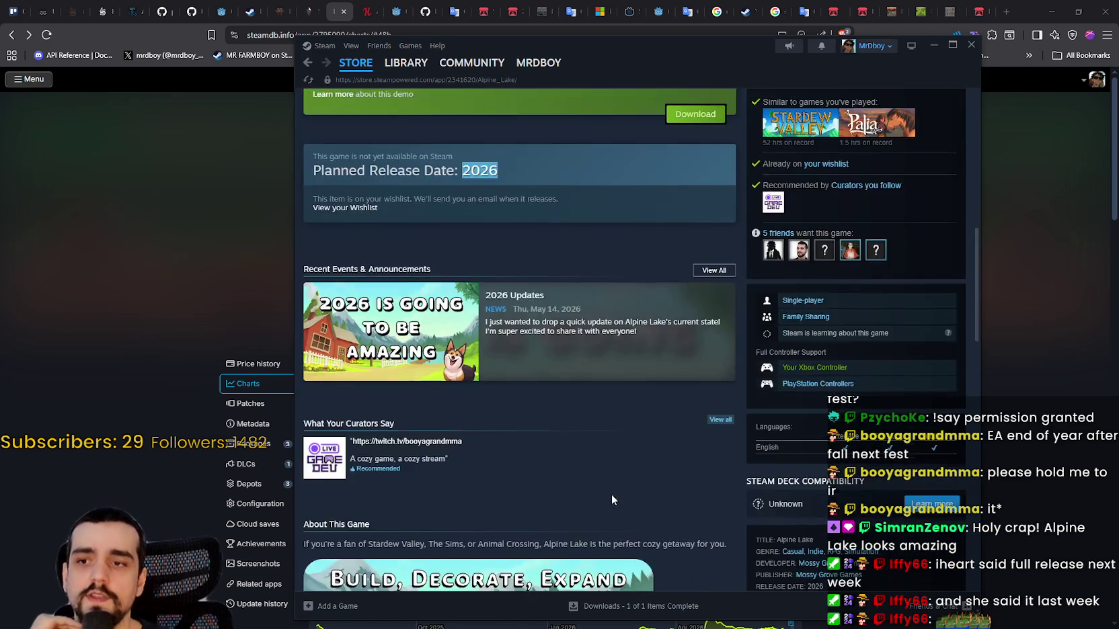
scroll(611, 493, up, 4)
scroll(525, 435, up, 5)
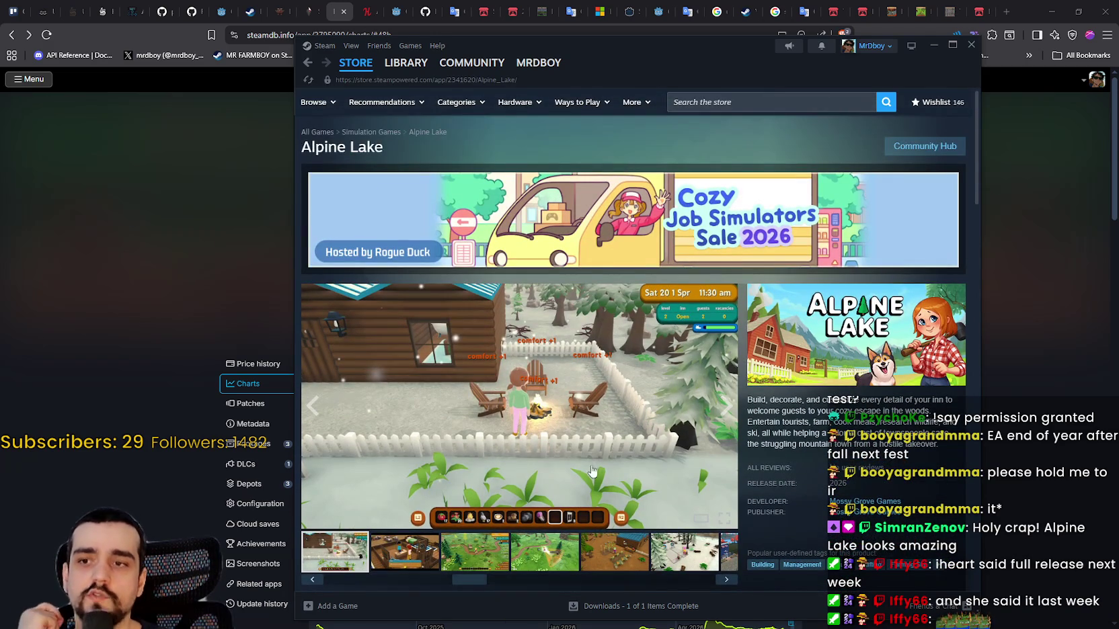
scroll(602, 446, down, 8)
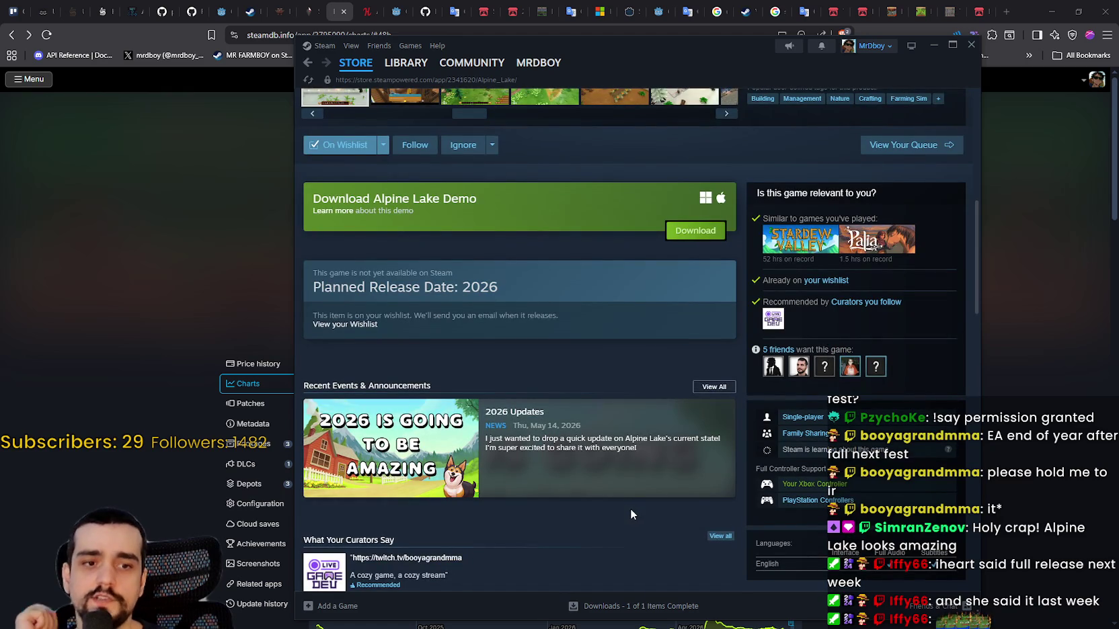
scroll(630, 509, up, 4)
scroll(638, 477, down, 2)
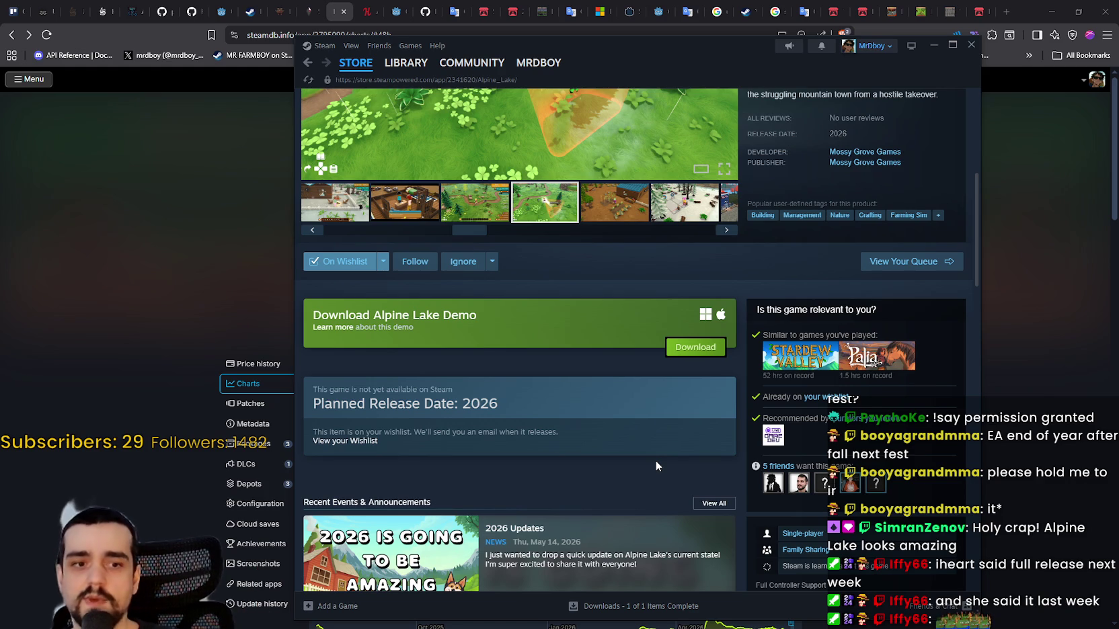
scroll(602, 486, up, 3)
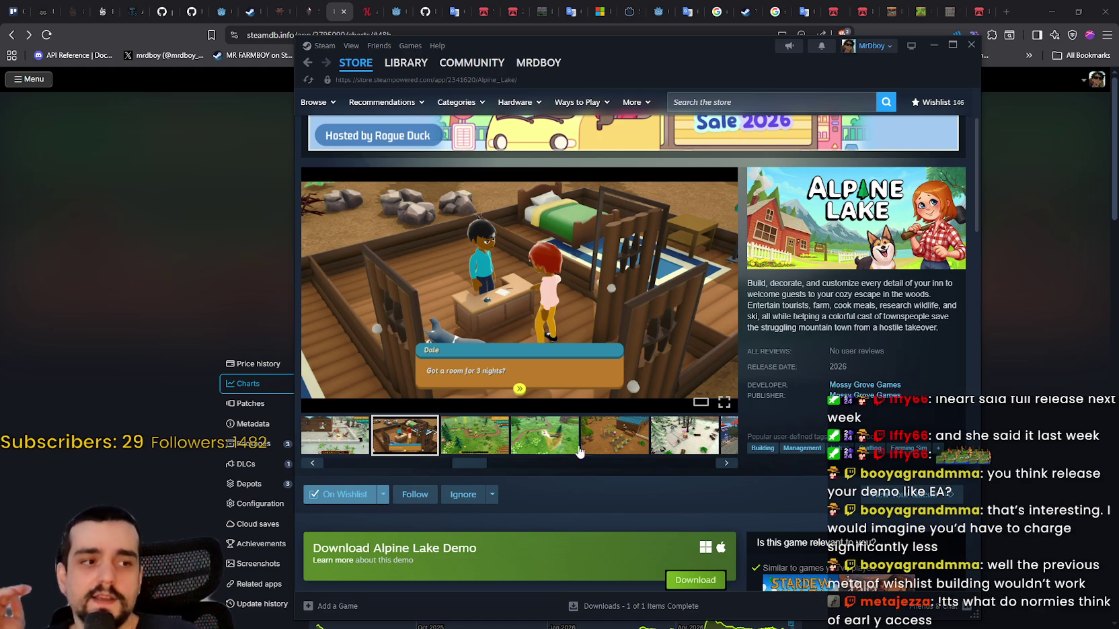
scroll(672, 401, down, 1)
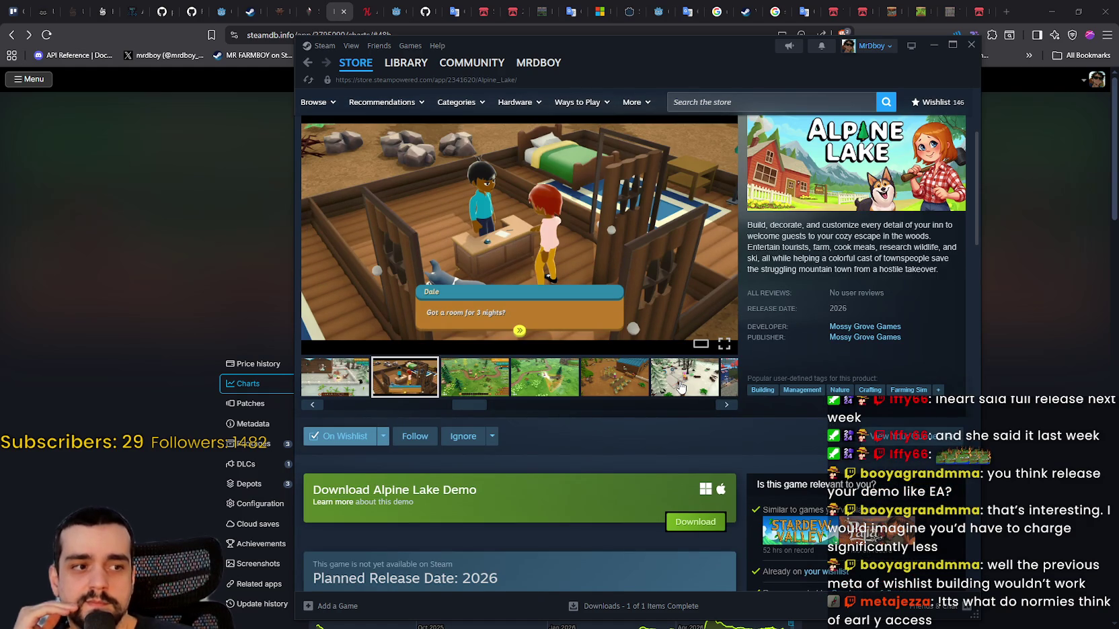
scroll(675, 391, down, 5)
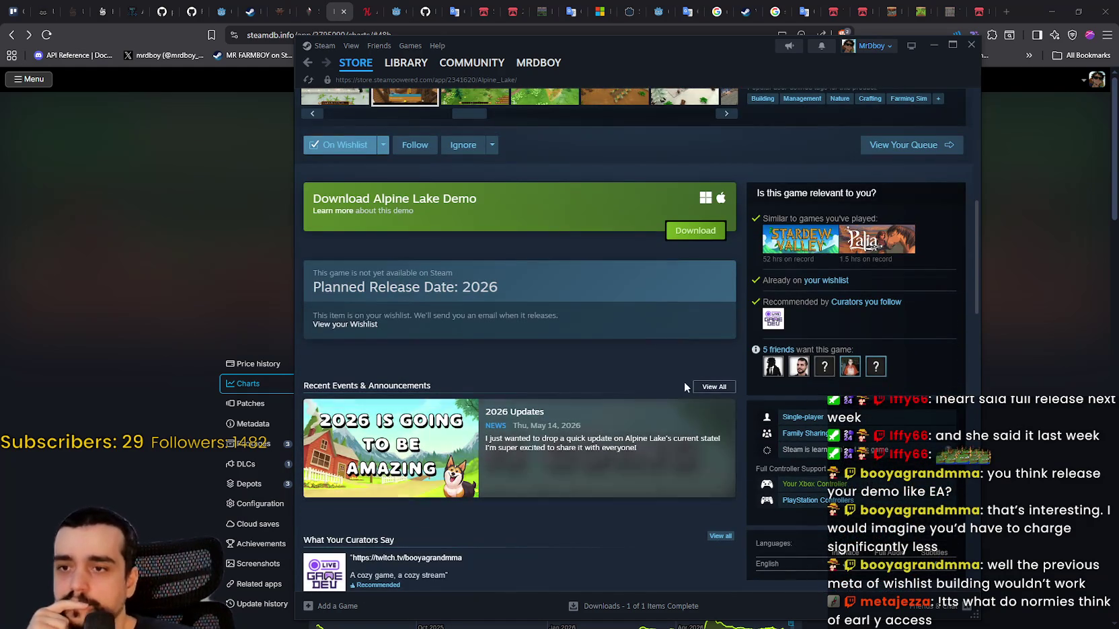
click(708, 389)
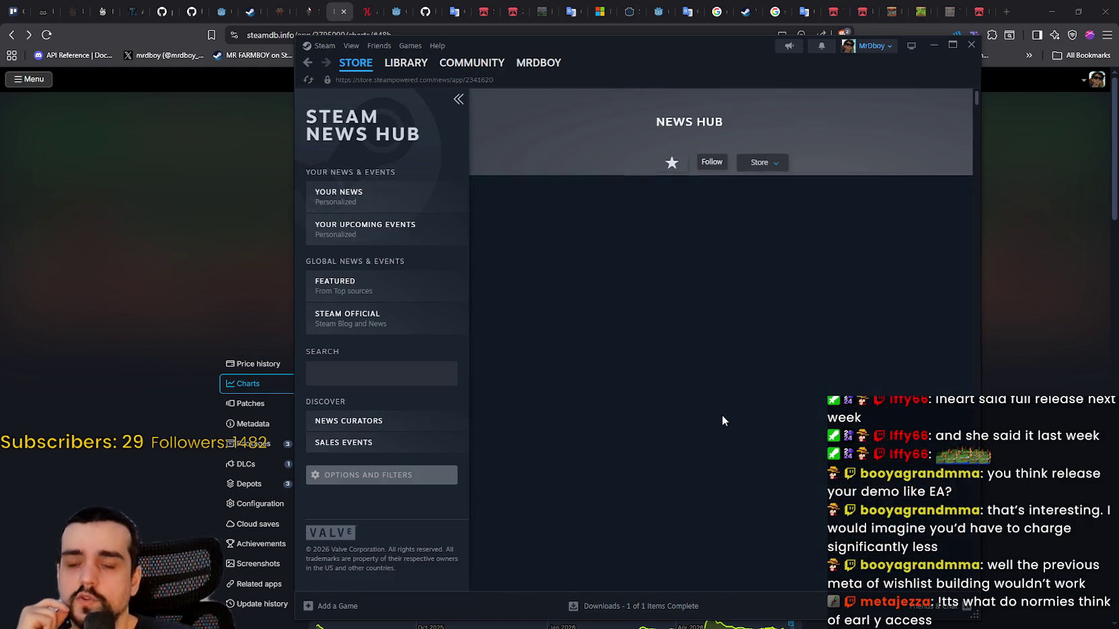
scroll(747, 387, down, 10)
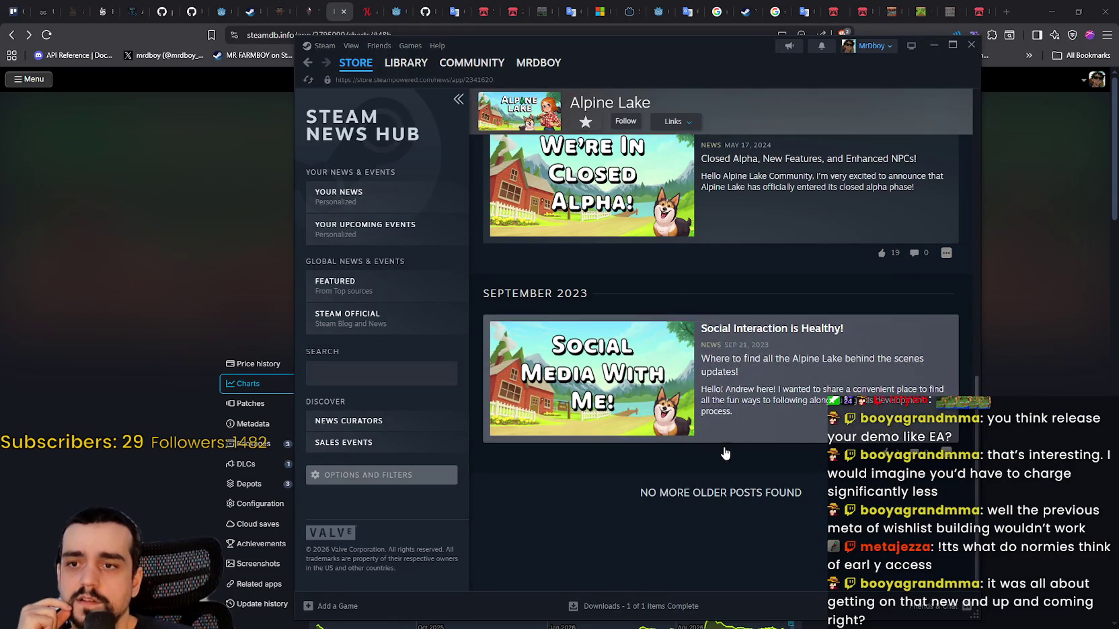
scroll(804, 493, up, 3)
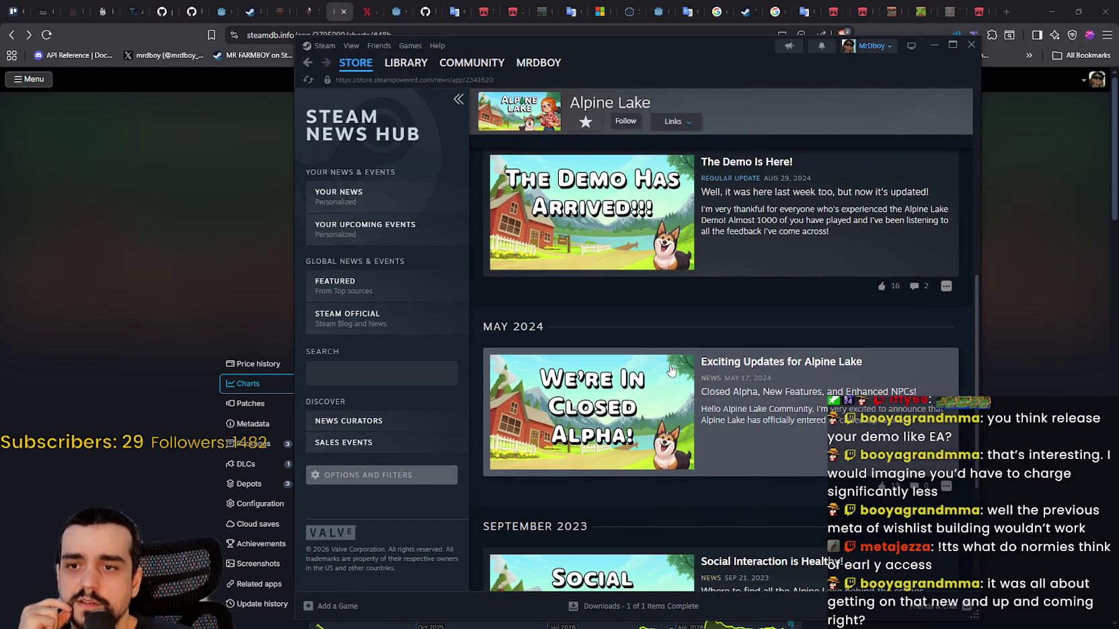
scroll(900, 460, up, 3)
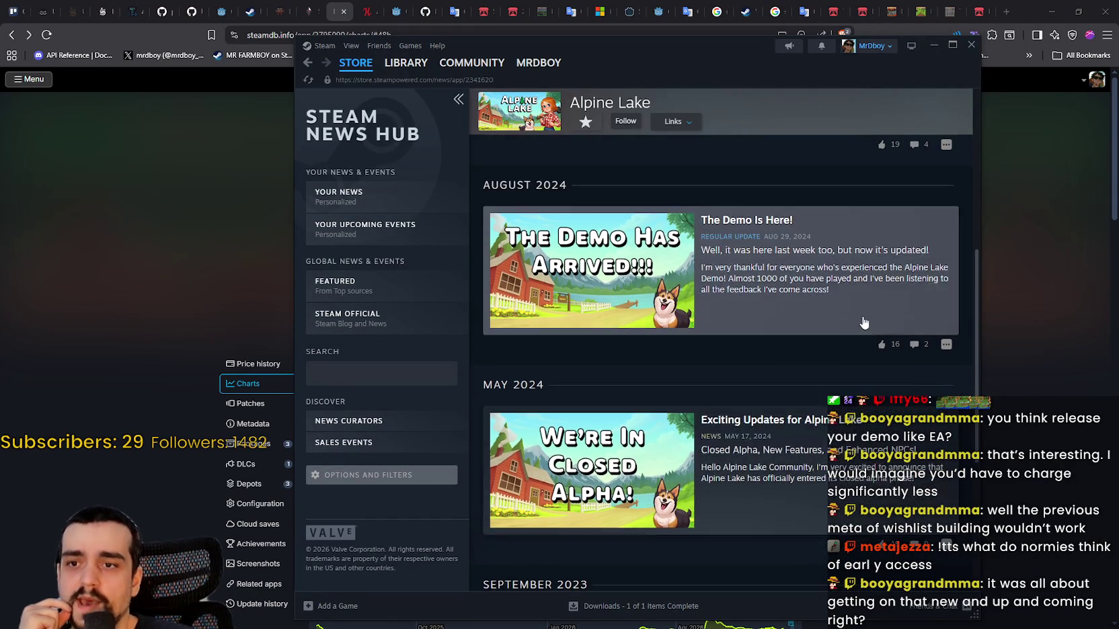
scroll(944, 446, up, 5)
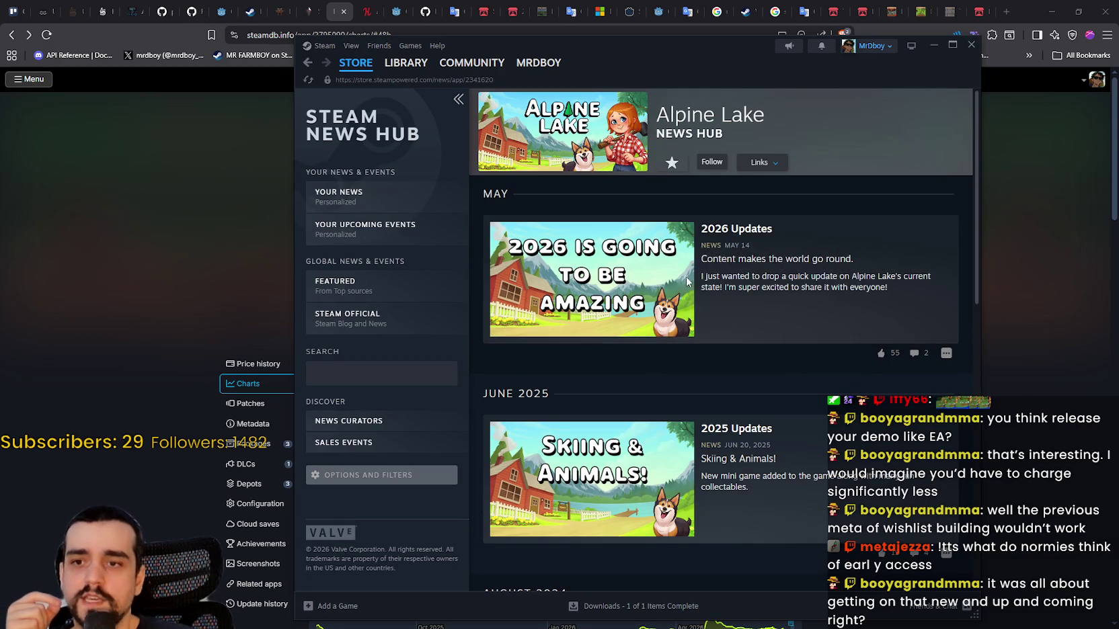
scroll(616, 281, down, 3)
scroll(700, 390, down, 3)
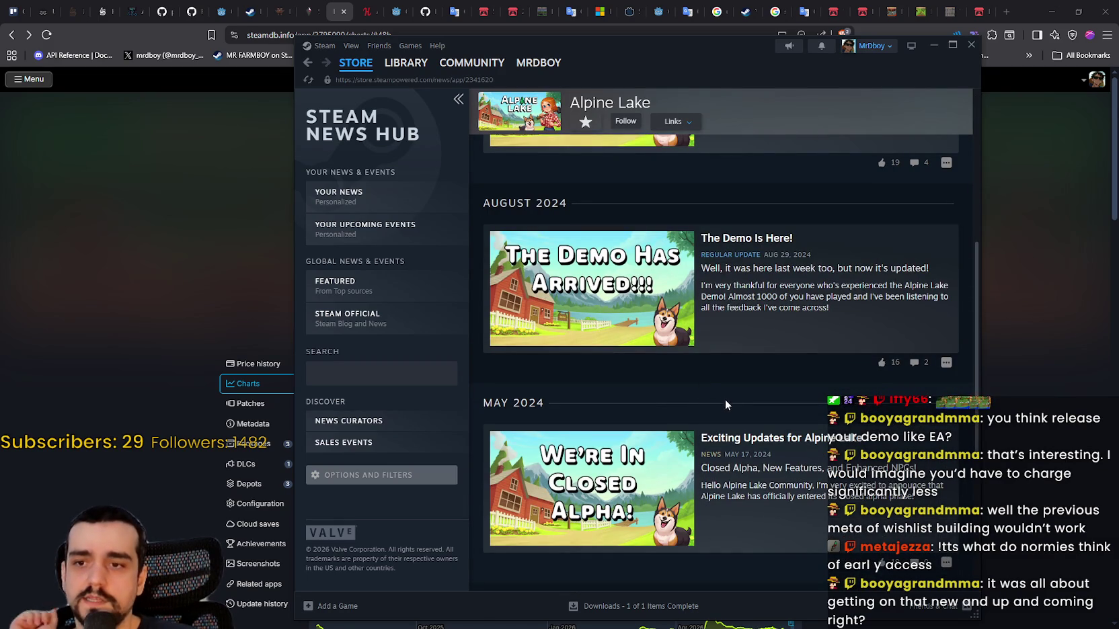
scroll(747, 414, up, 5)
scroll(746, 412, up, 2)
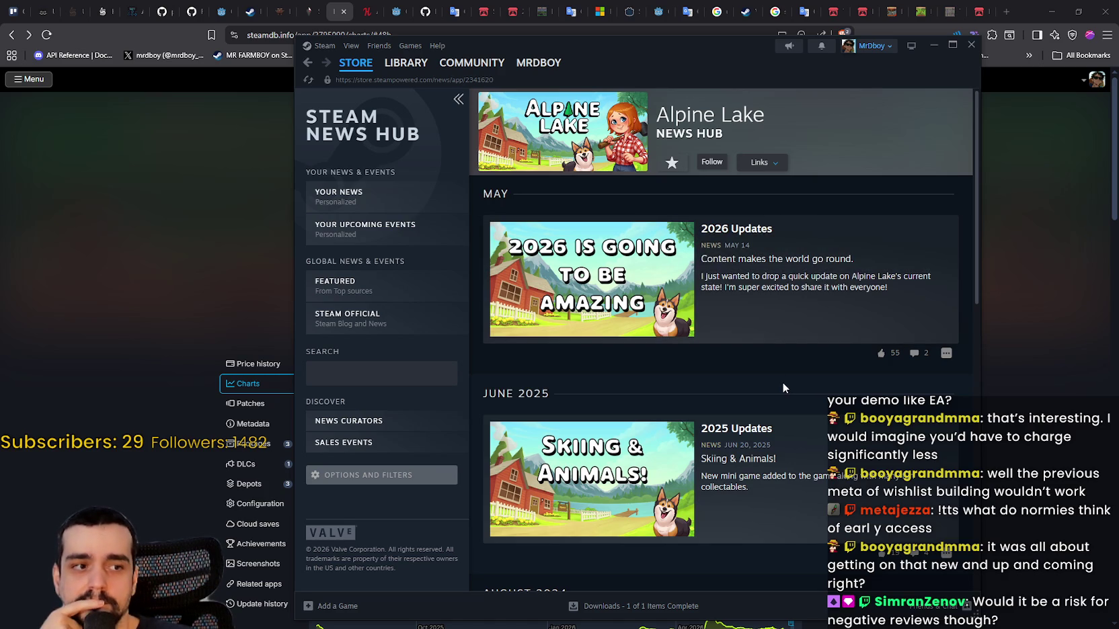
scroll(780, 367, down, 2)
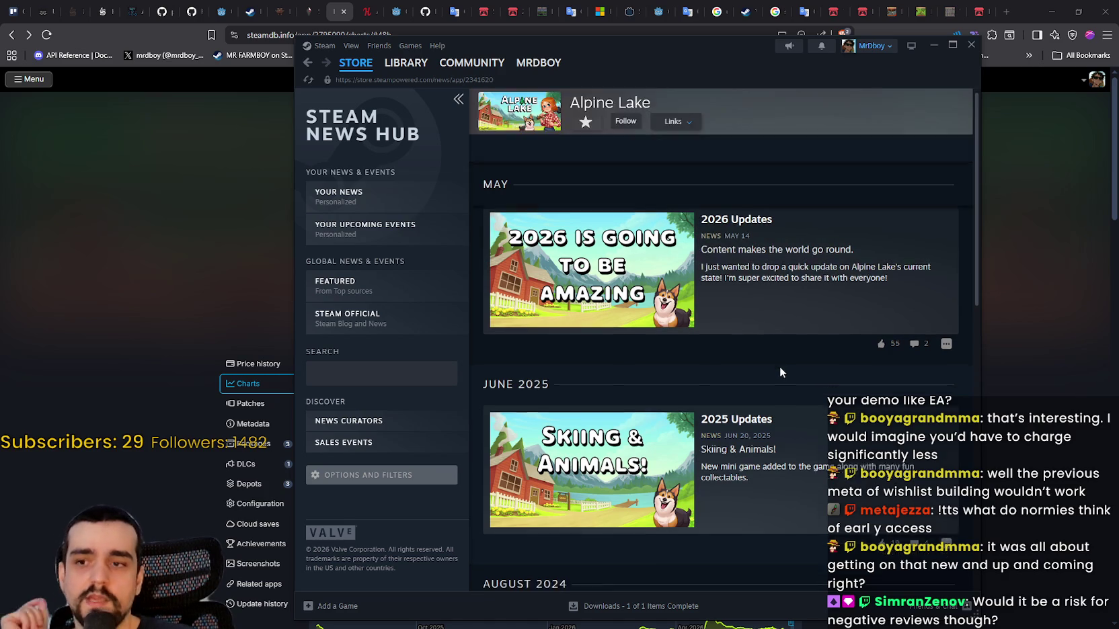
scroll(783, 357, up, 2)
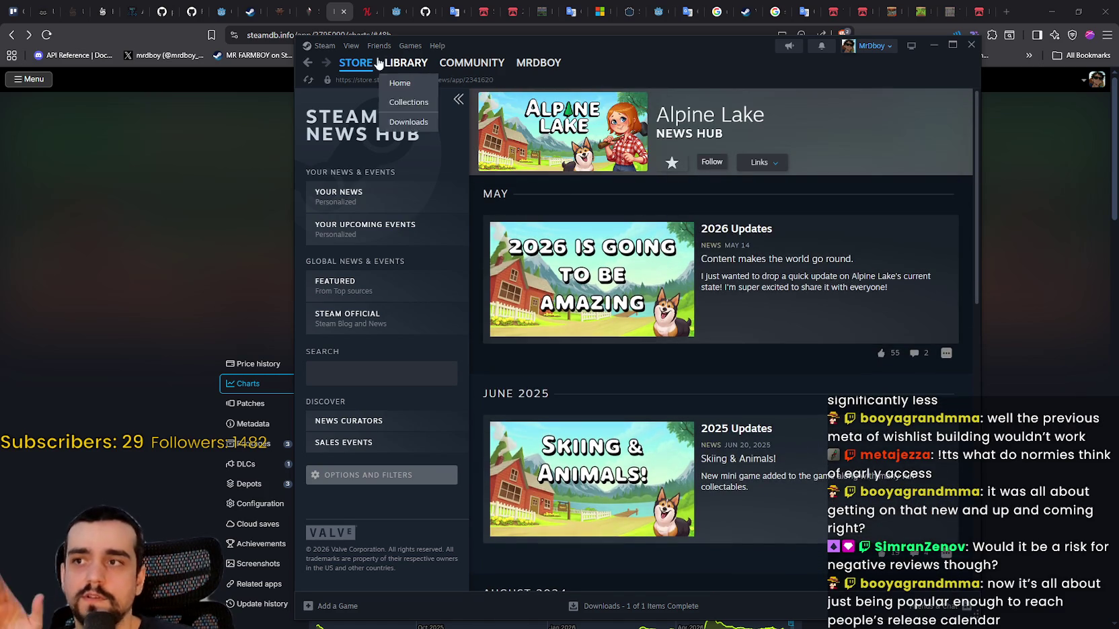
- Go to the store front page and browse the featured carousel, including Witchfire and Dead by Daylight
click(357, 64)
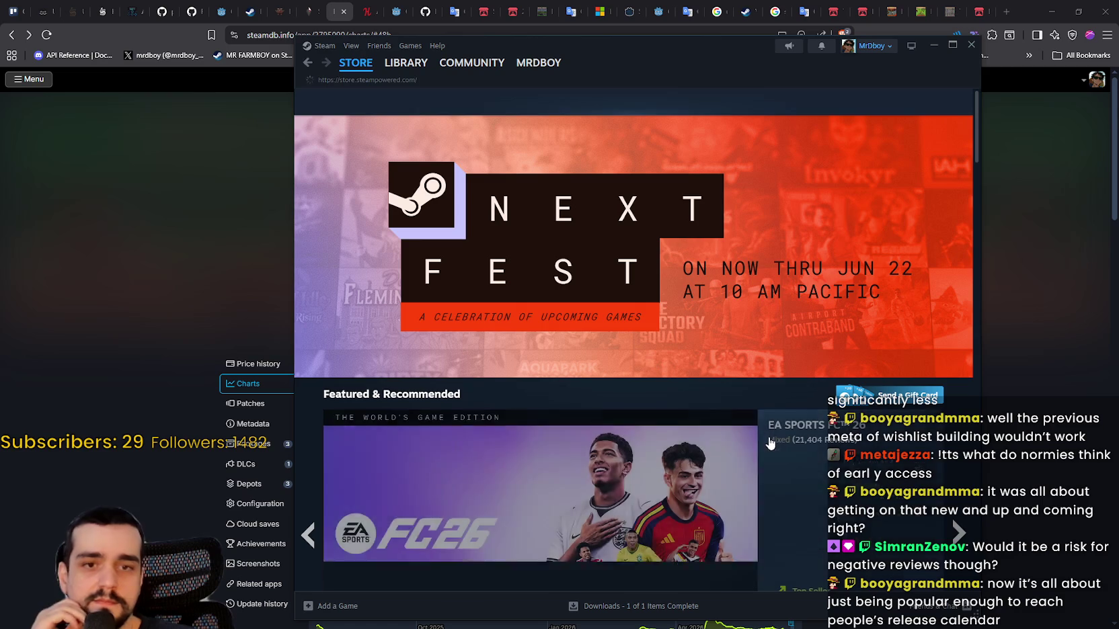
scroll(906, 359, down, 3)
click(959, 370)
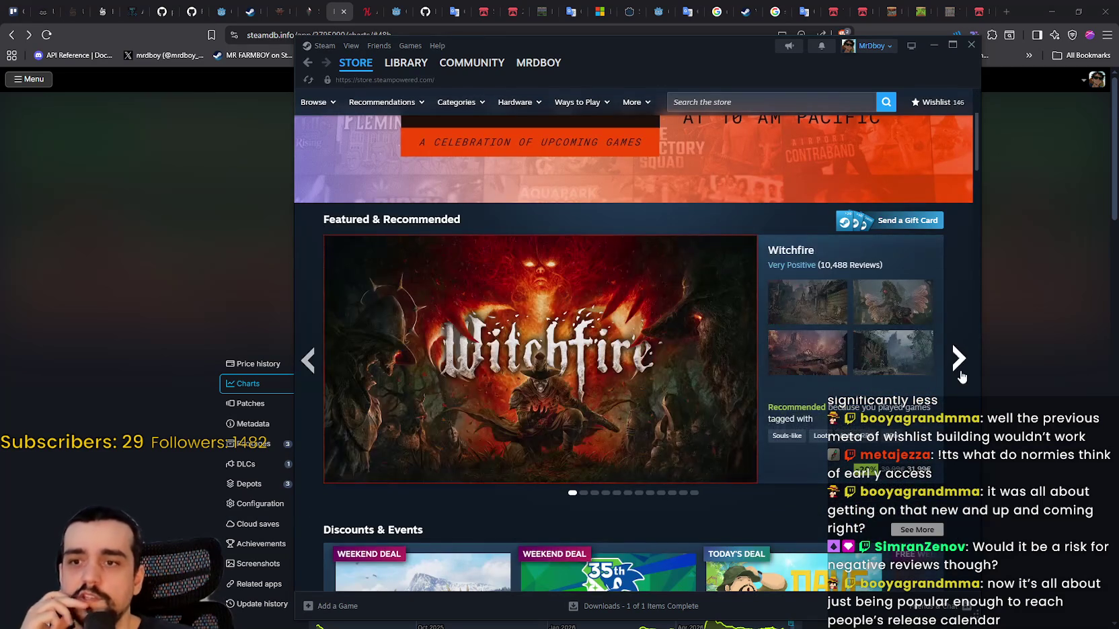
click(595, 494)
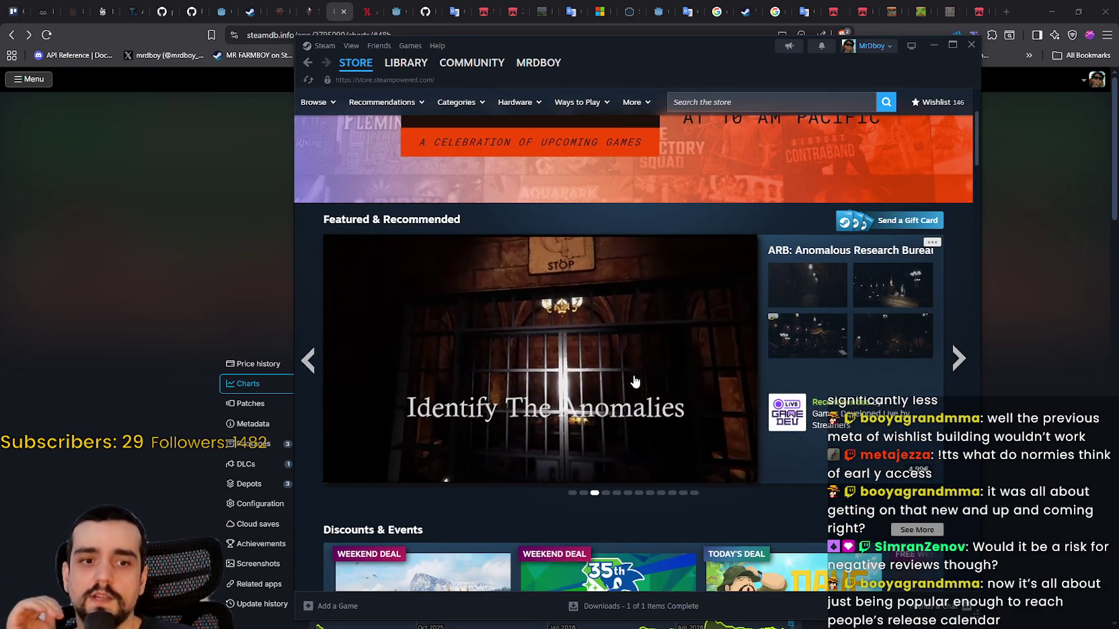
click(606, 493)
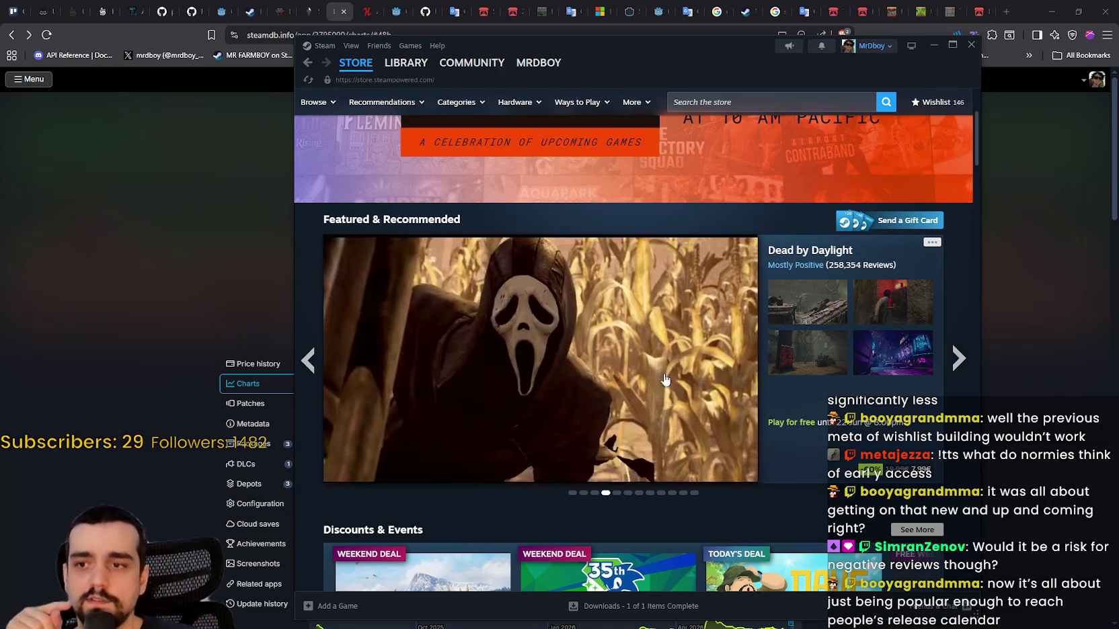
click(958, 358)
click(957, 358)
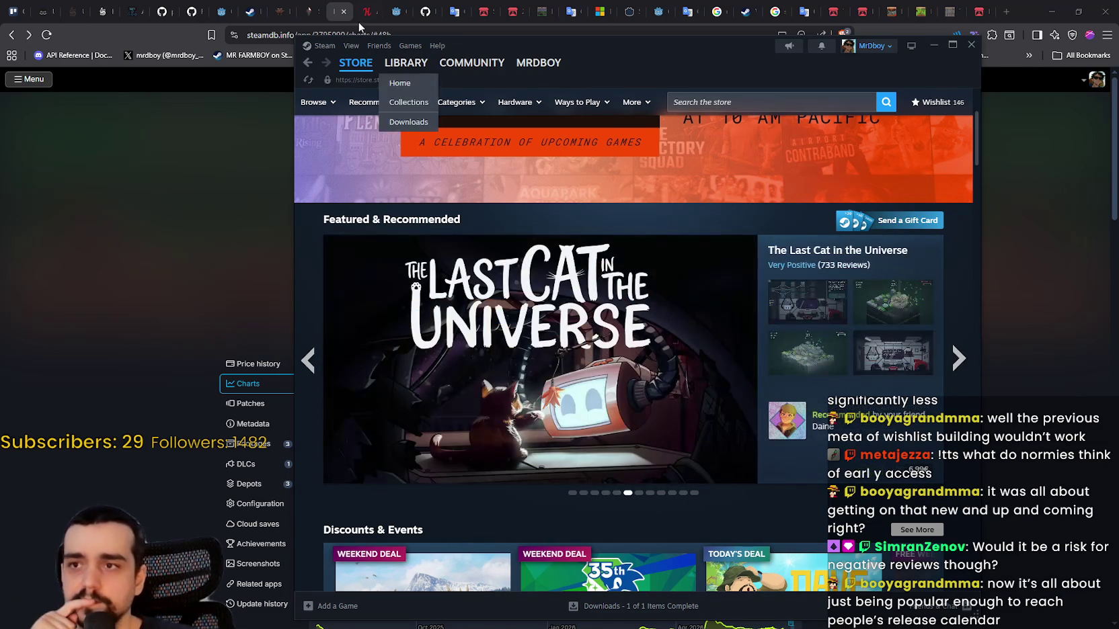
- Look through the game library briefly, then switch back to the store
click(406, 71)
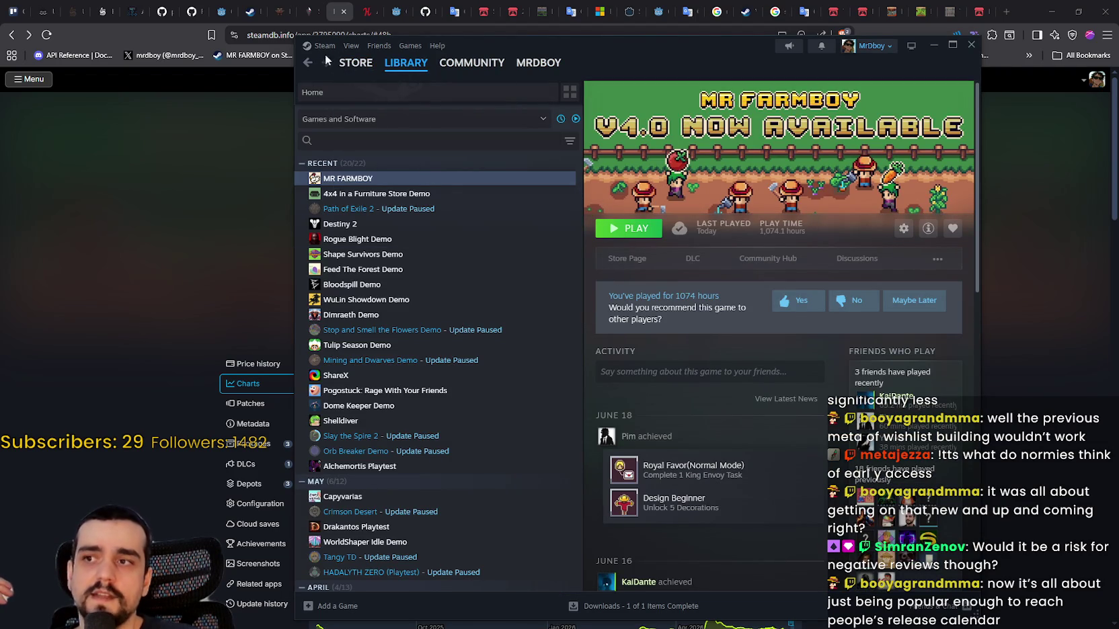
mouse_move(348, 67)
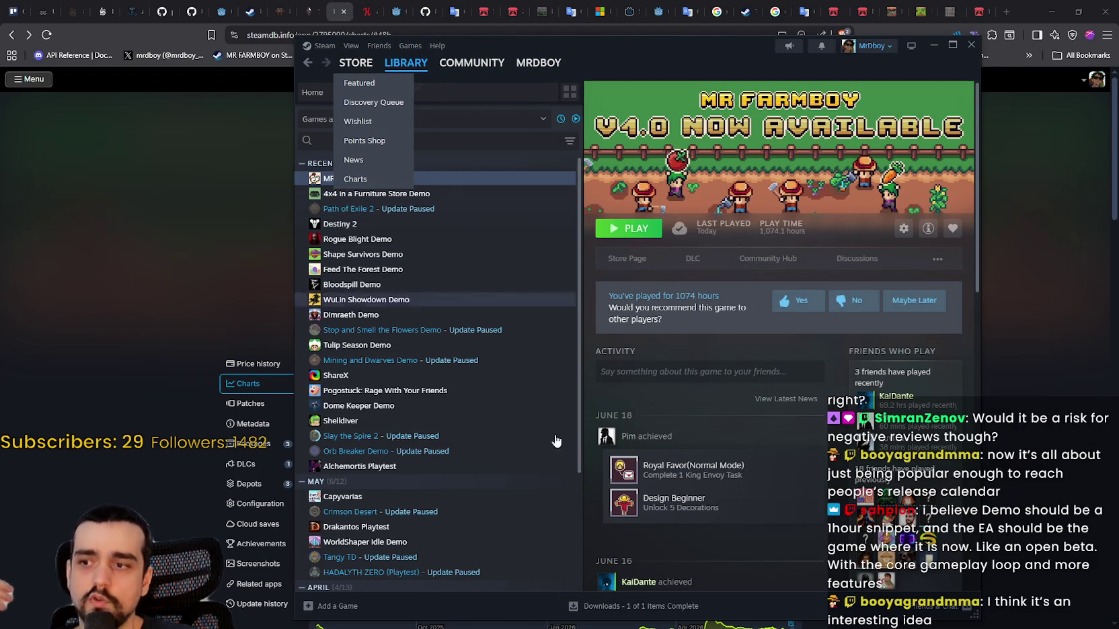
scroll(507, 435, down, 2)
scroll(501, 302, up, 1)
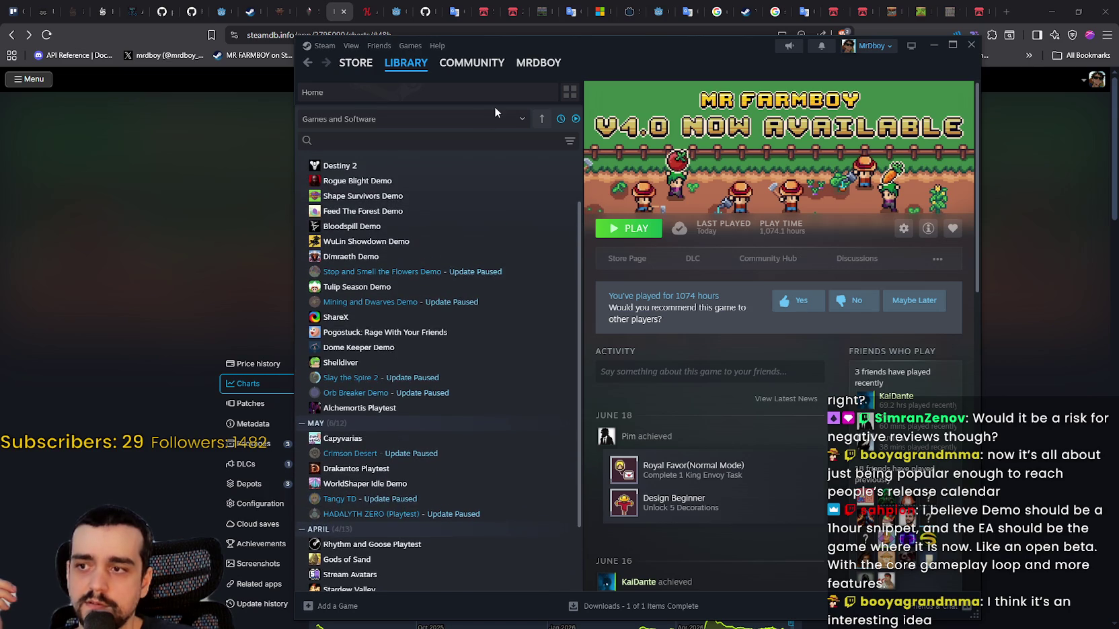
scroll(437, 235, up, 3)
click(355, 63)
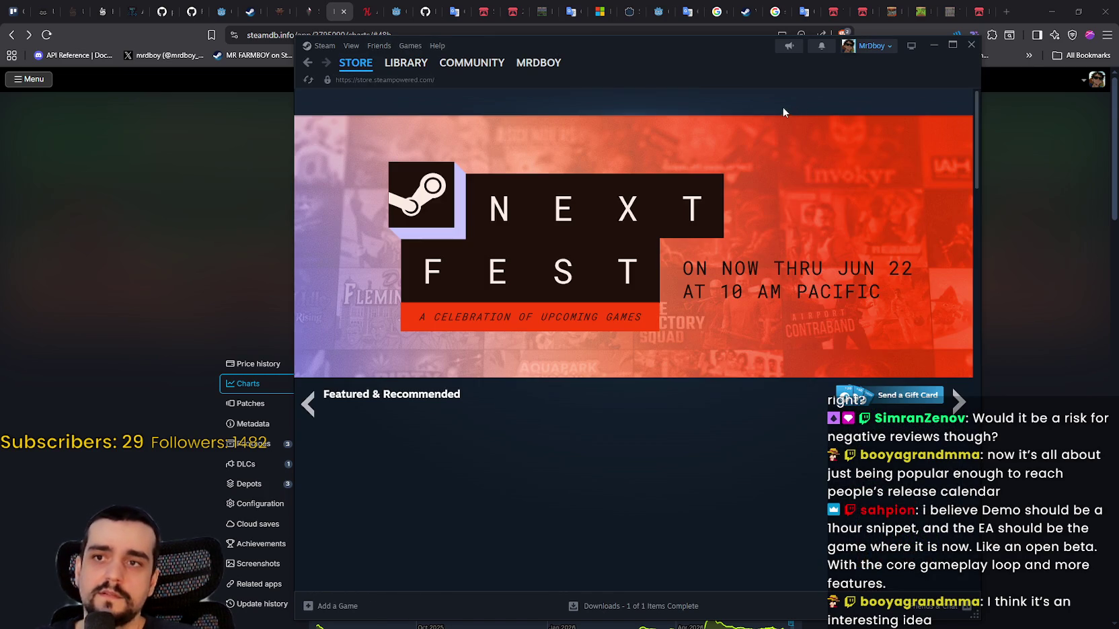
- Start a store search, entering and clearing the mistaken texts 'left' and 'for'
click(783, 104)
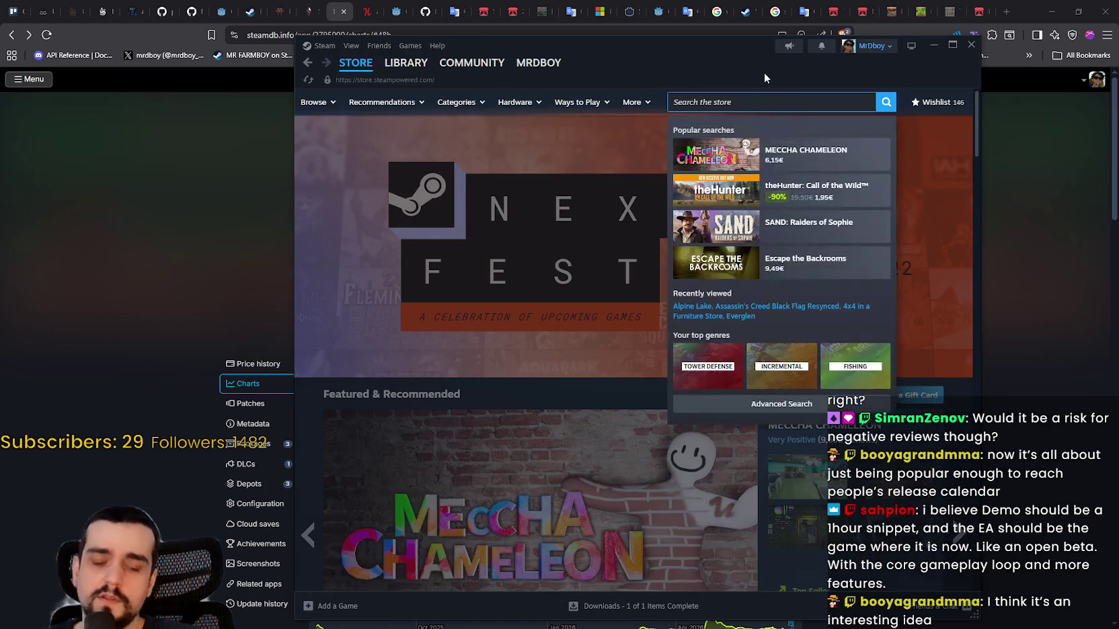
text(left)
key(BackSpace)
key(BackSpace)
key(BackSpace)
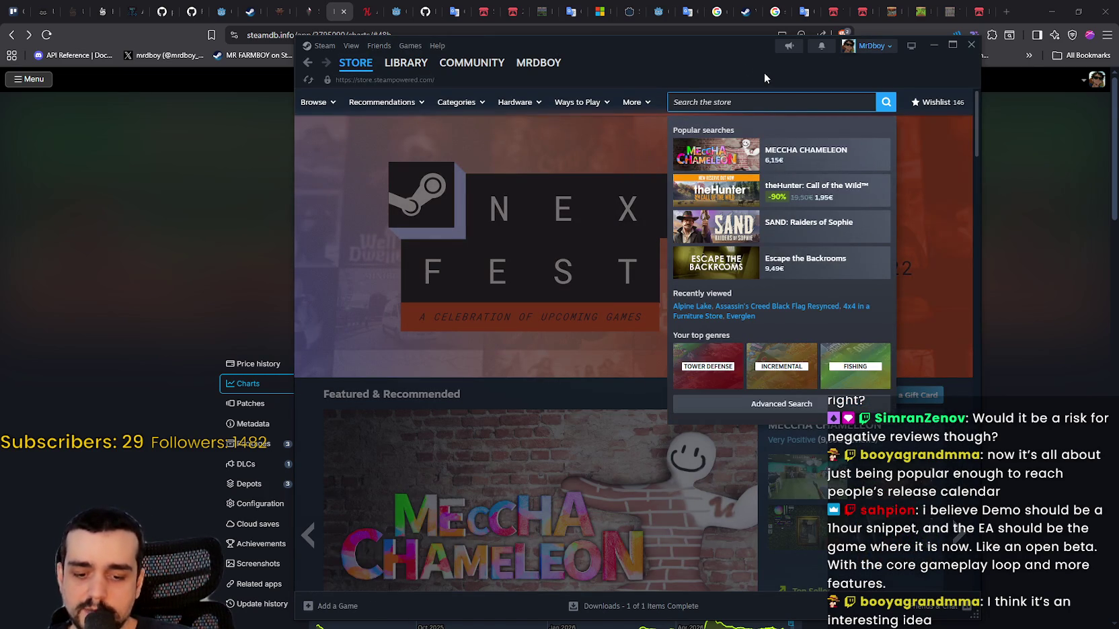
text(for)
key(BackSpace)
key(BackSpace)
key(BackSpace)
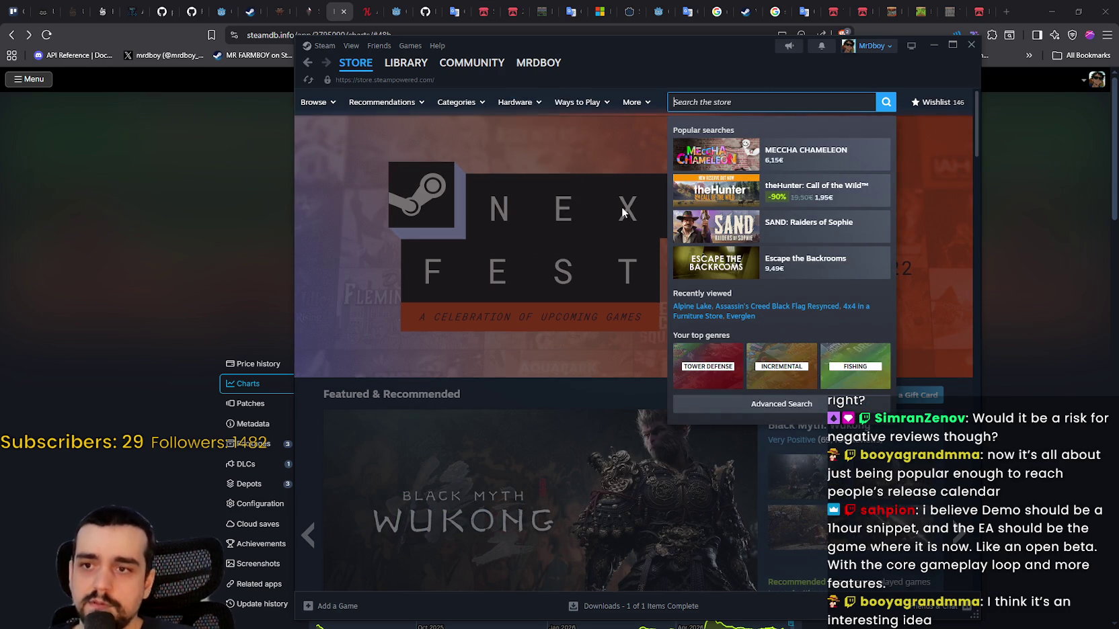
mouse_move(555, 119)
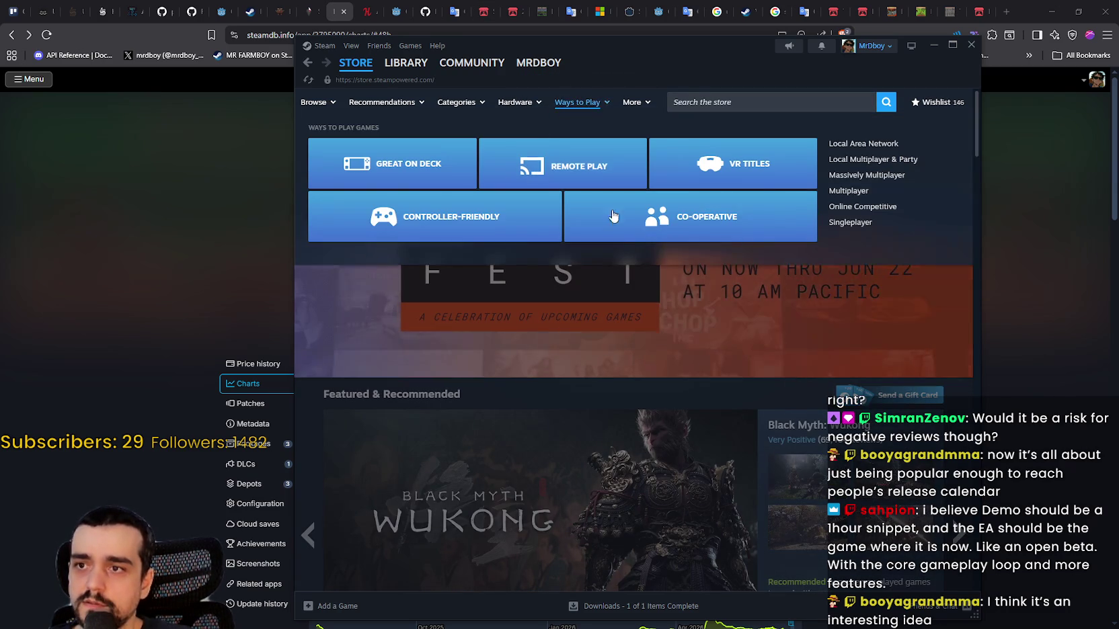
mouse_move(471, 105)
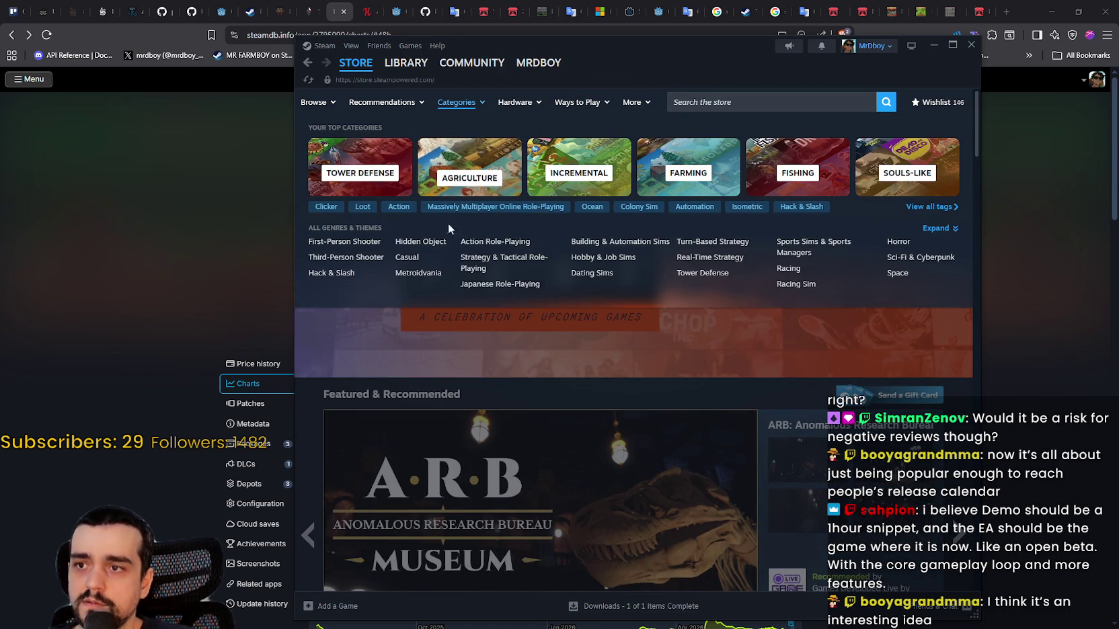
- Search 'core keep', open Core Keeper's store page, and open its full updates list
click(721, 104)
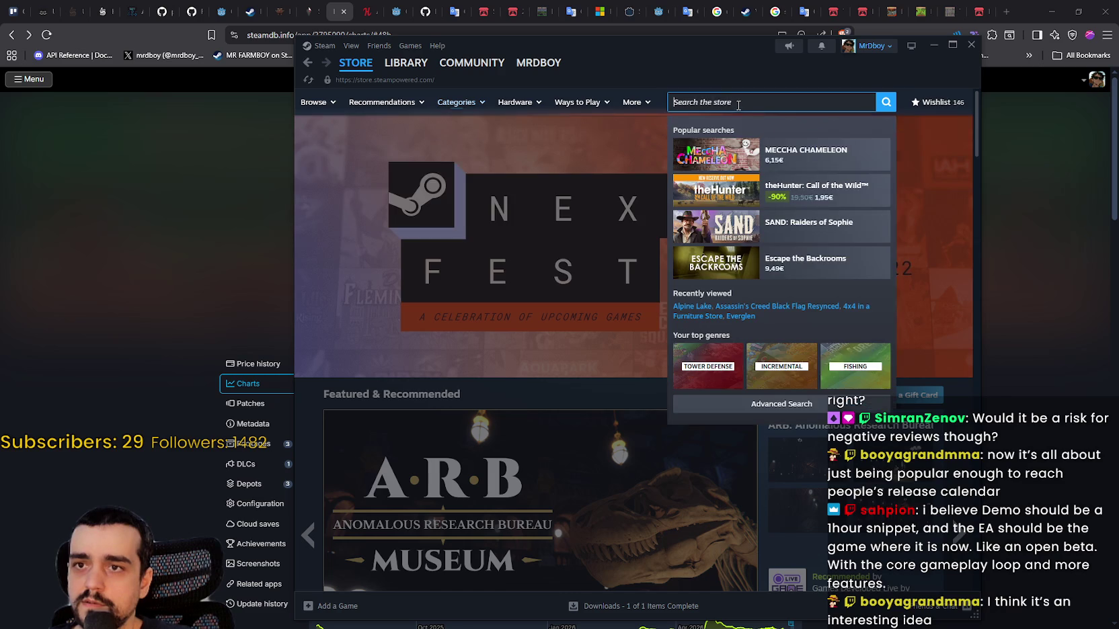
text(core keep)
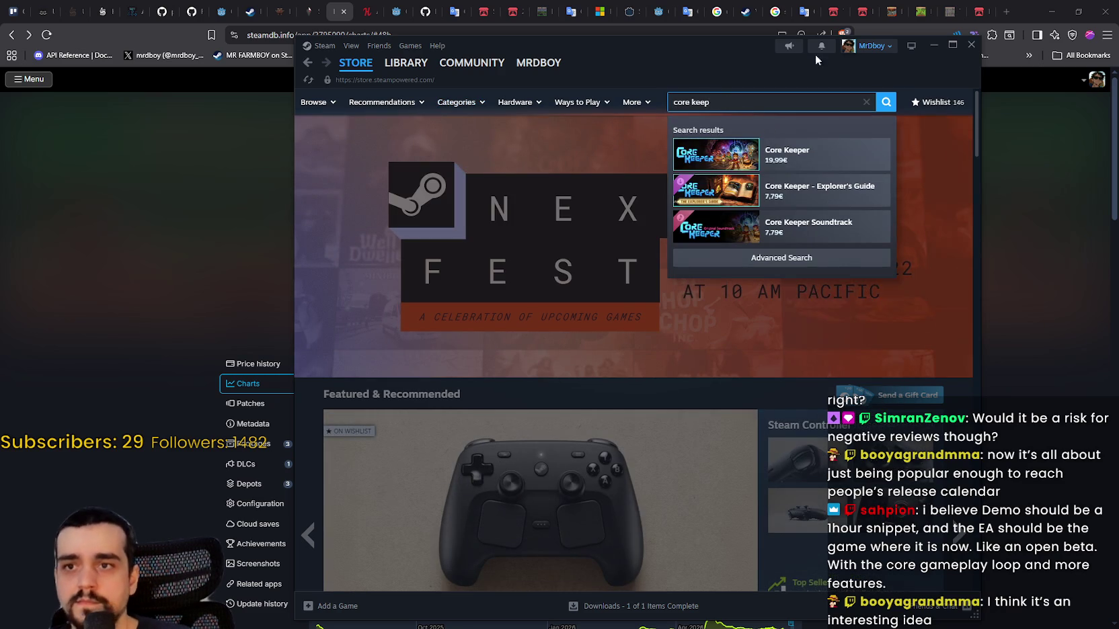
click(794, 153)
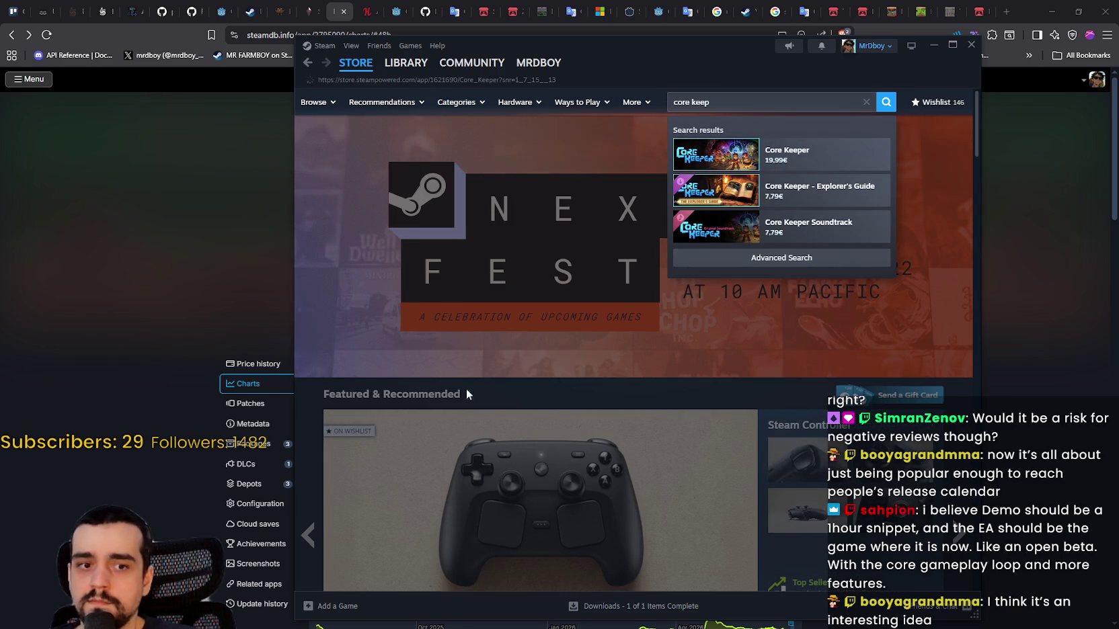
scroll(630, 508, down, 10)
scroll(630, 509, down, 2)
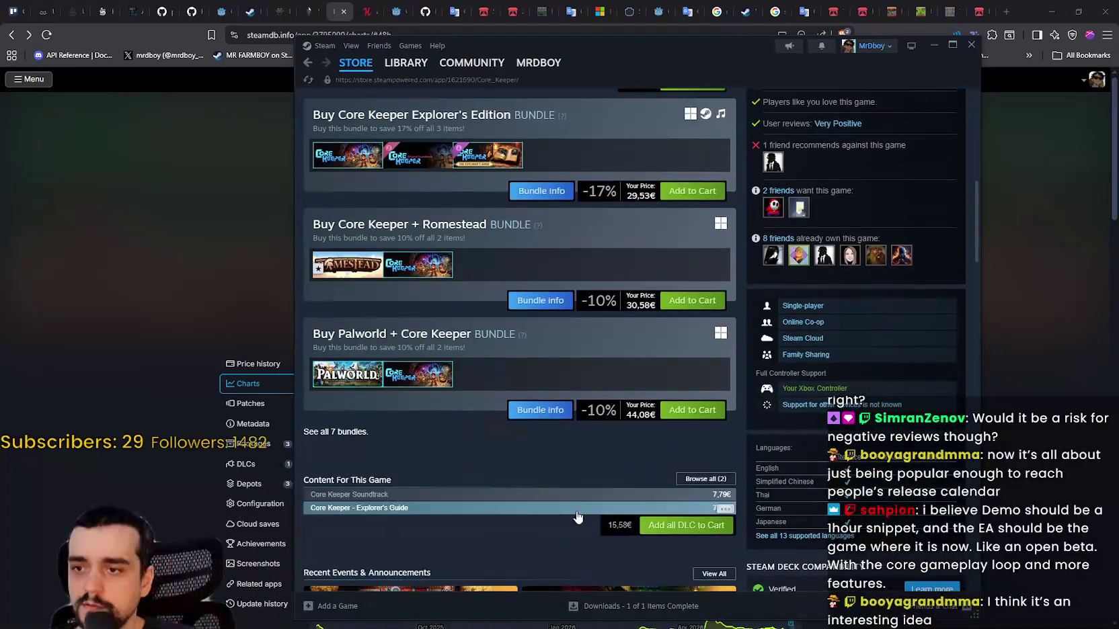
scroll(503, 409, down, 5)
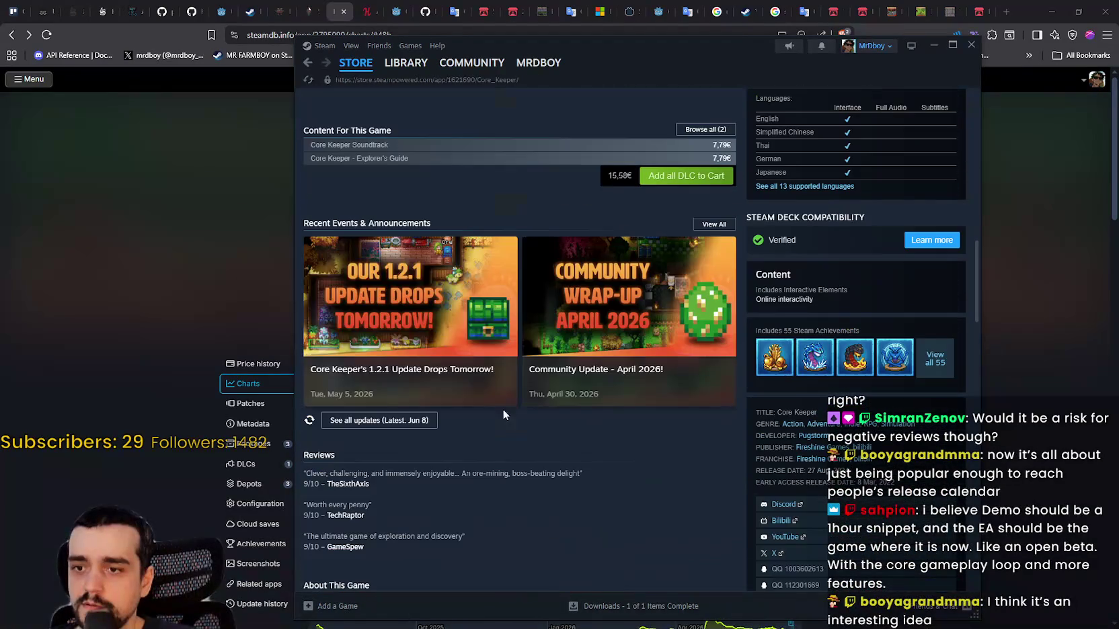
click(707, 226)
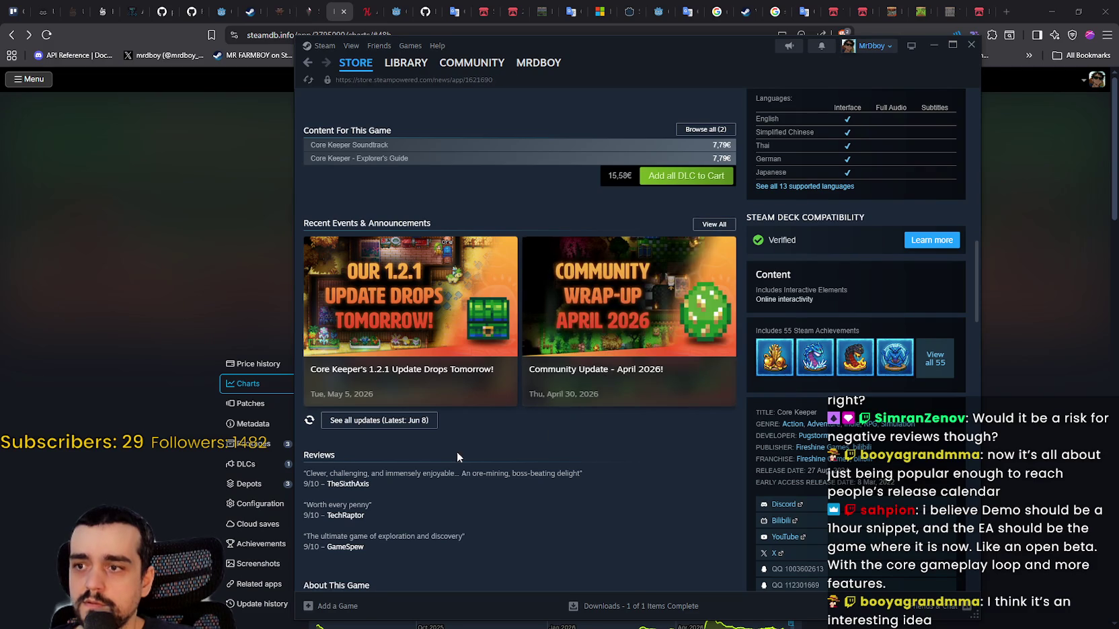
- Scroll through Core Keeper's News Hub to its 2021–2022 update posts, then back up
scroll(605, 403, down, 3)
scroll(770, 430, down, 15)
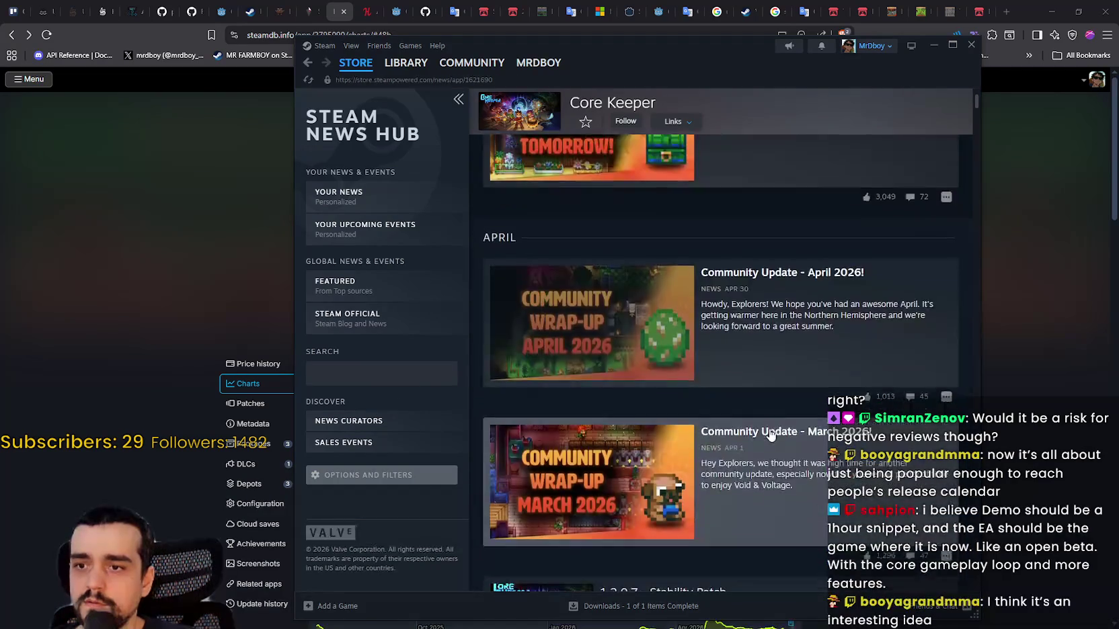
scroll(770, 435, down, 6)
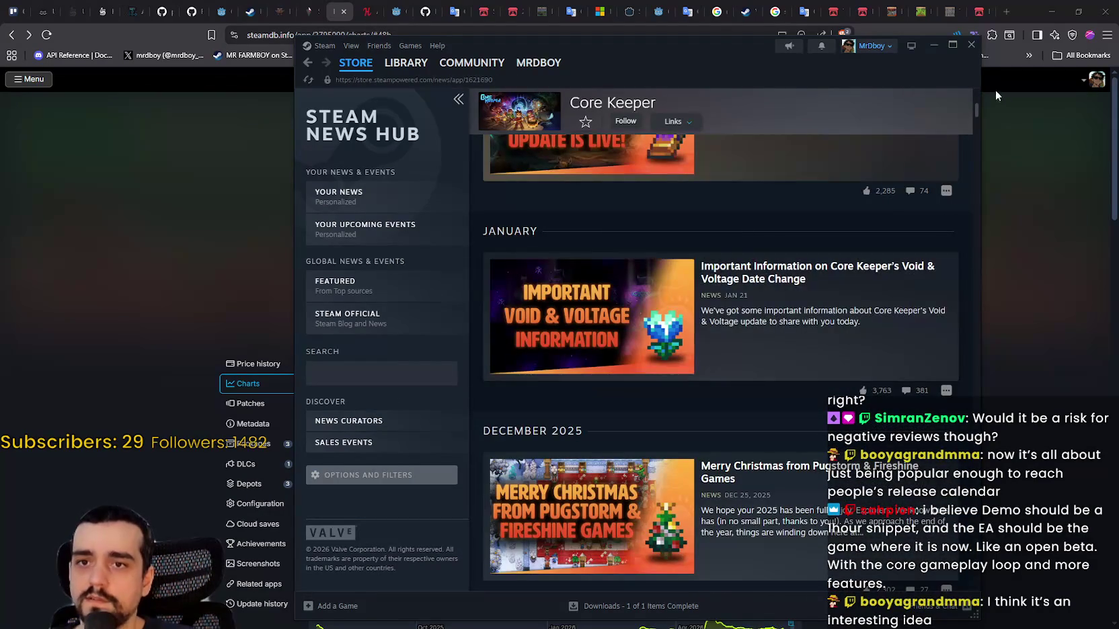
drag(976, 109, 984, 607)
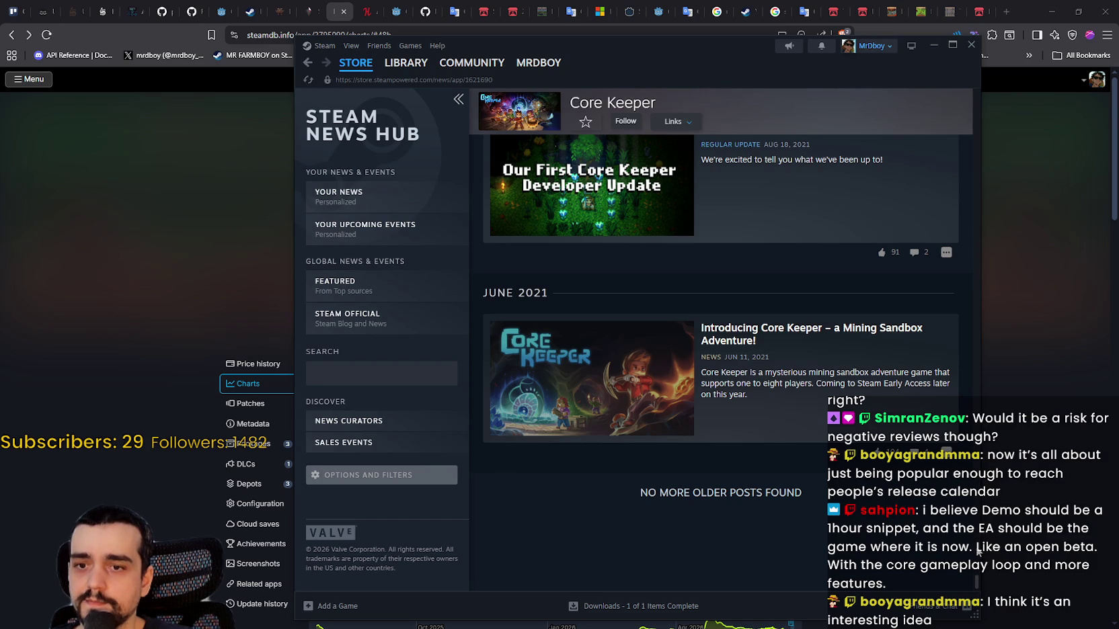
scroll(975, 583, up, 15)
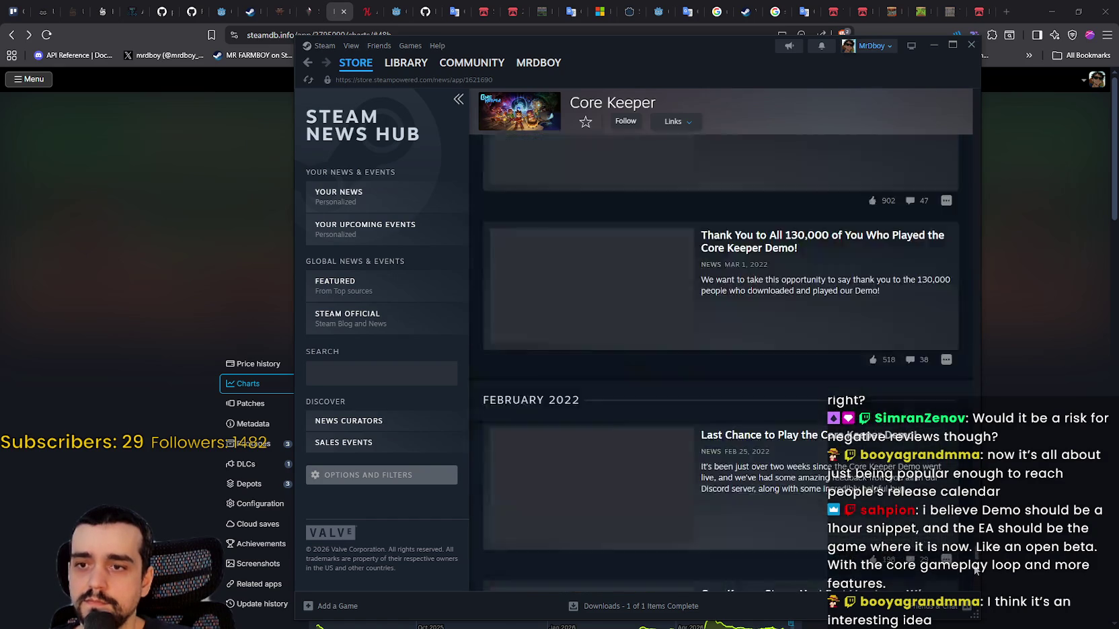
scroll(977, 567, up, 8)
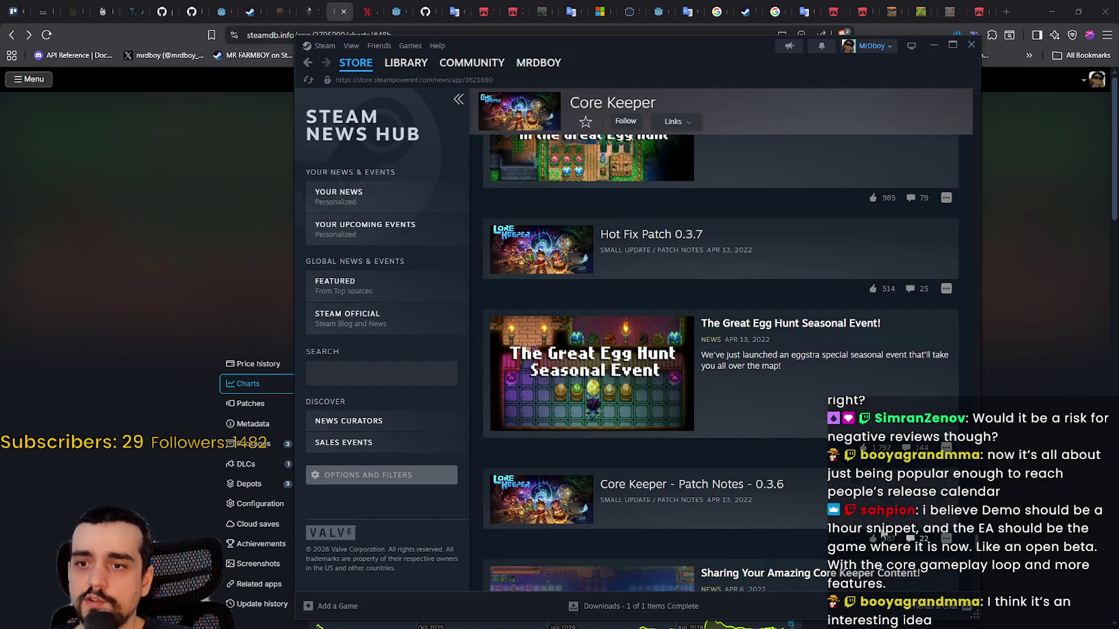
scroll(738, 441, up, 3)
scroll(858, 486, down, 4)
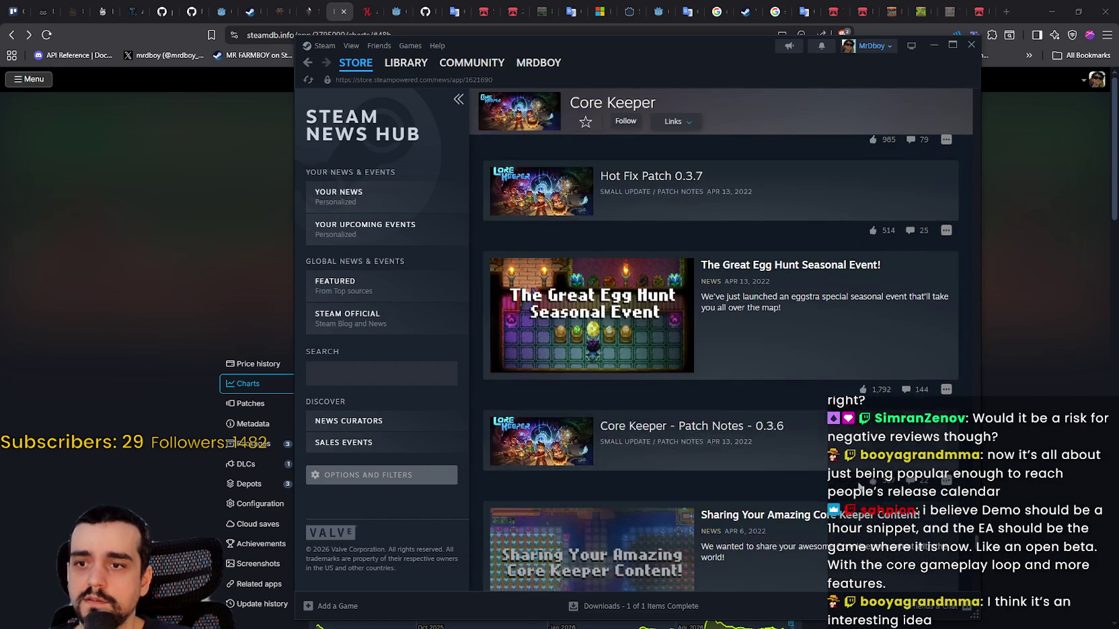
scroll(739, 464, up, 6)
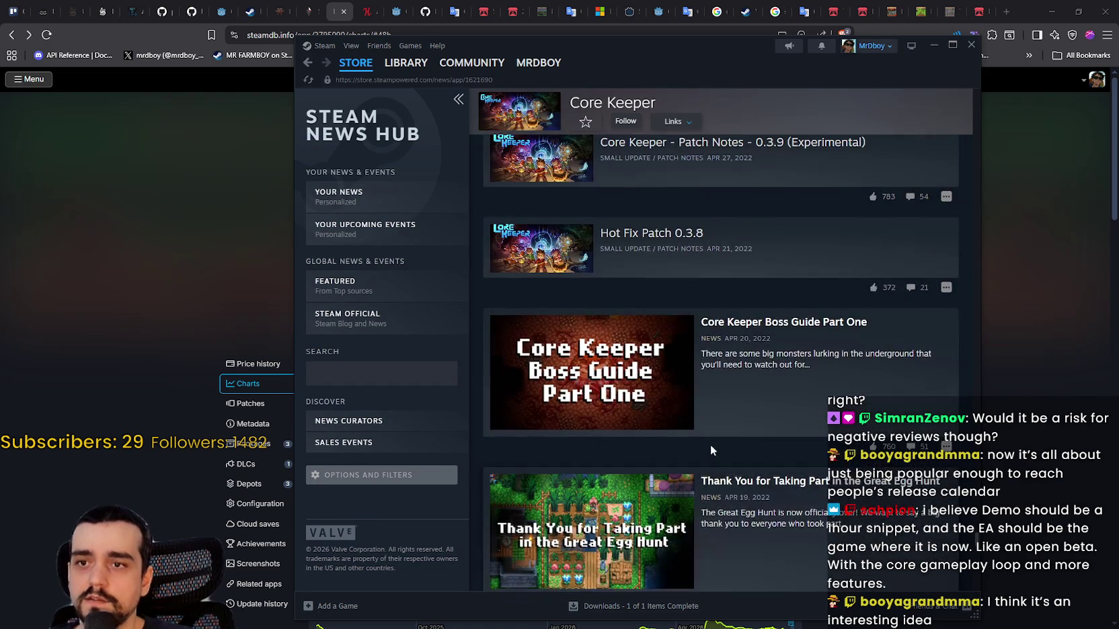
scroll(710, 444, up, 5)
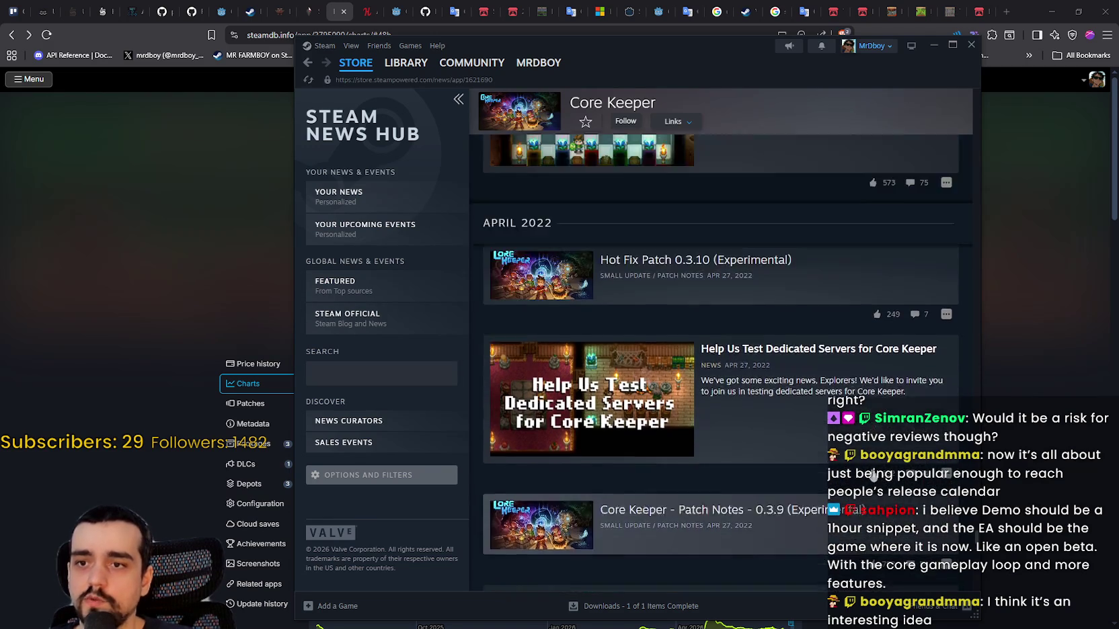
scroll(739, 434, up, 10)
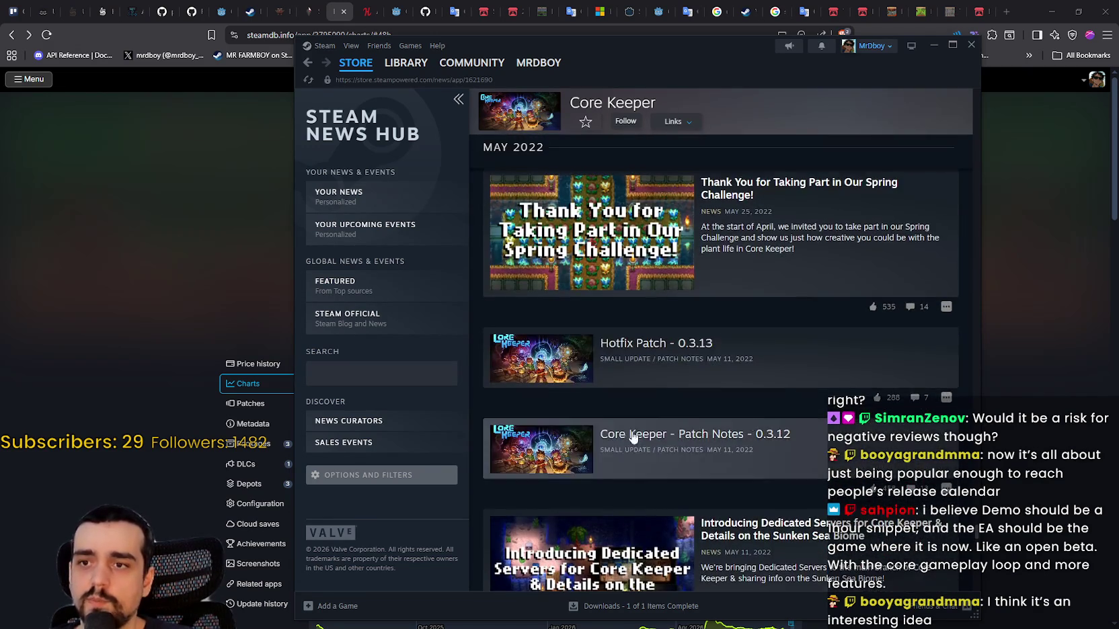
scroll(632, 437, up, 5)
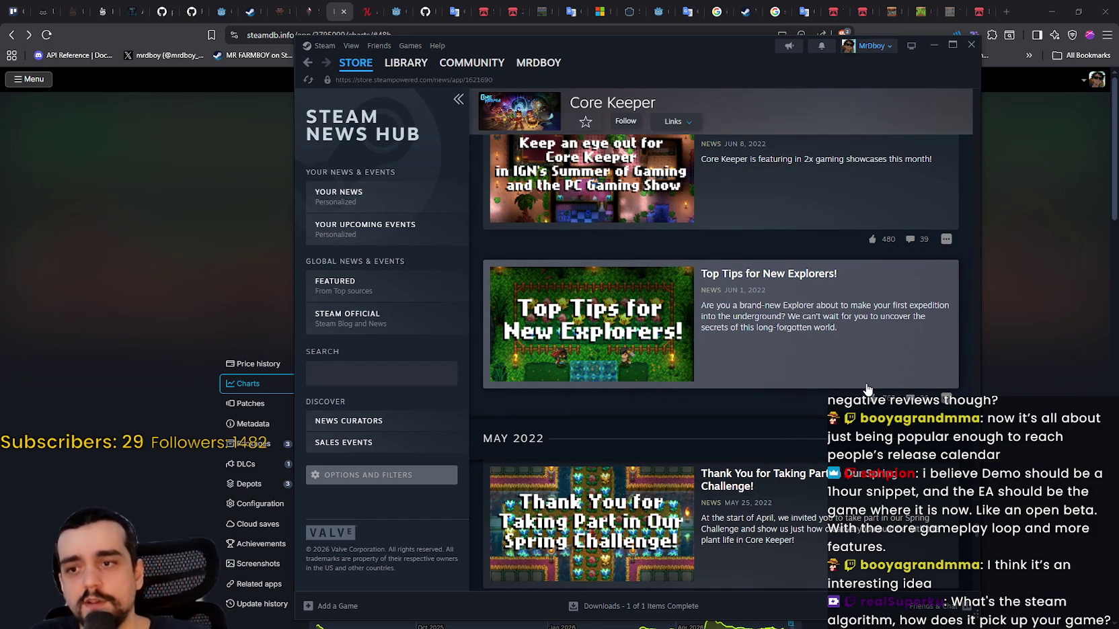
- Return to the Steam store front page using Home under the STORE tab
mouse_move(355, 62)
click(353, 83)
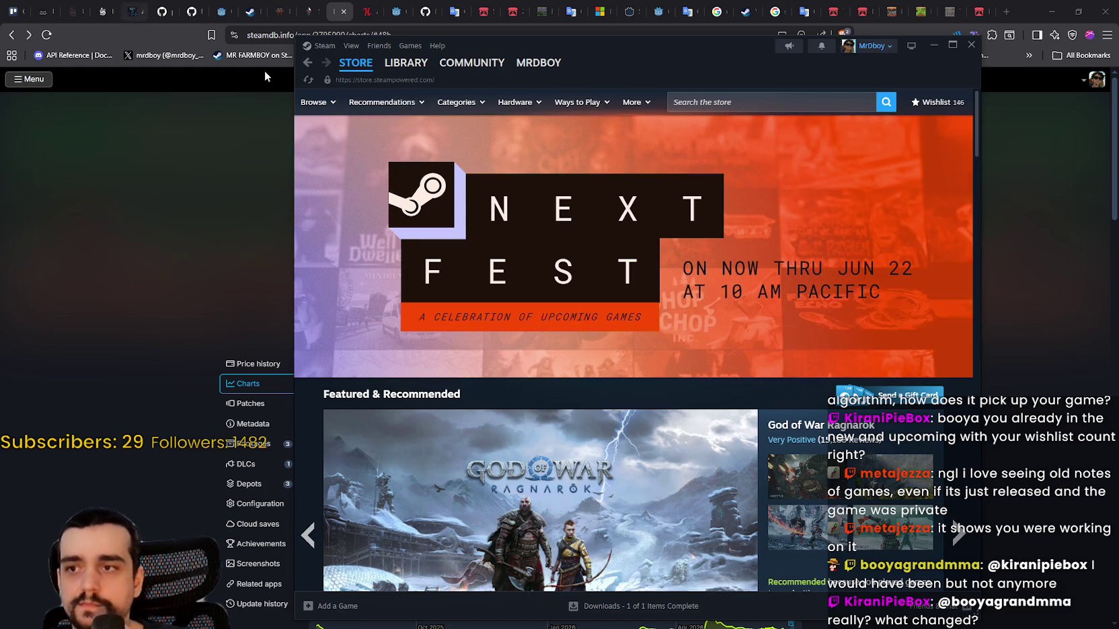
mouse_move(352, 63)
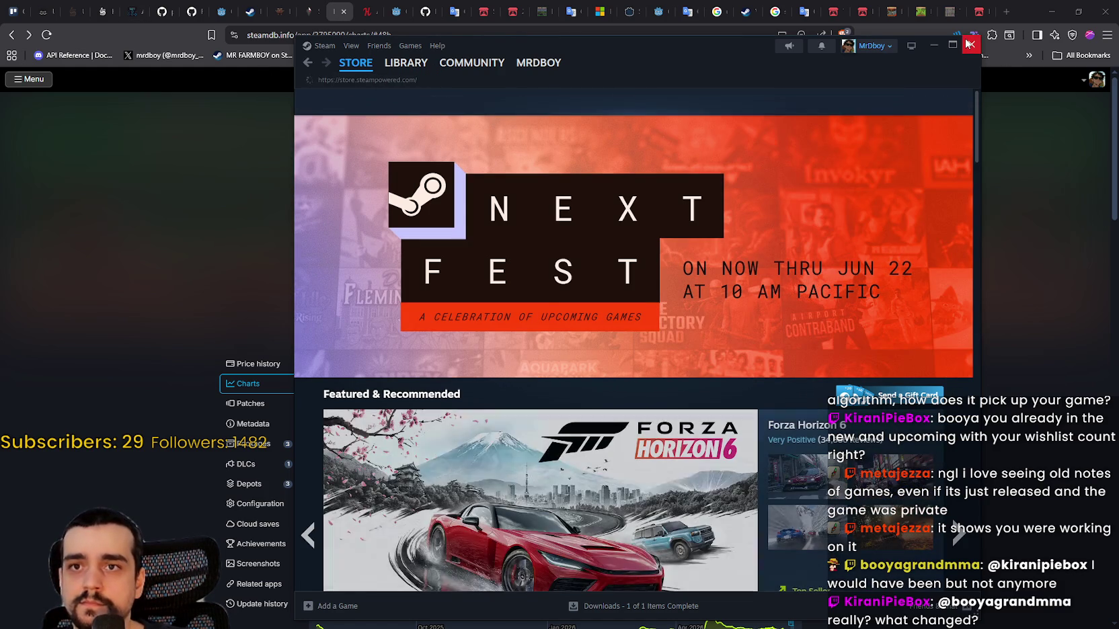
- Close Steam, scan MR FARMBOY's SteamDB charts, and minimize the browser to reveal Godot
click(969, 44)
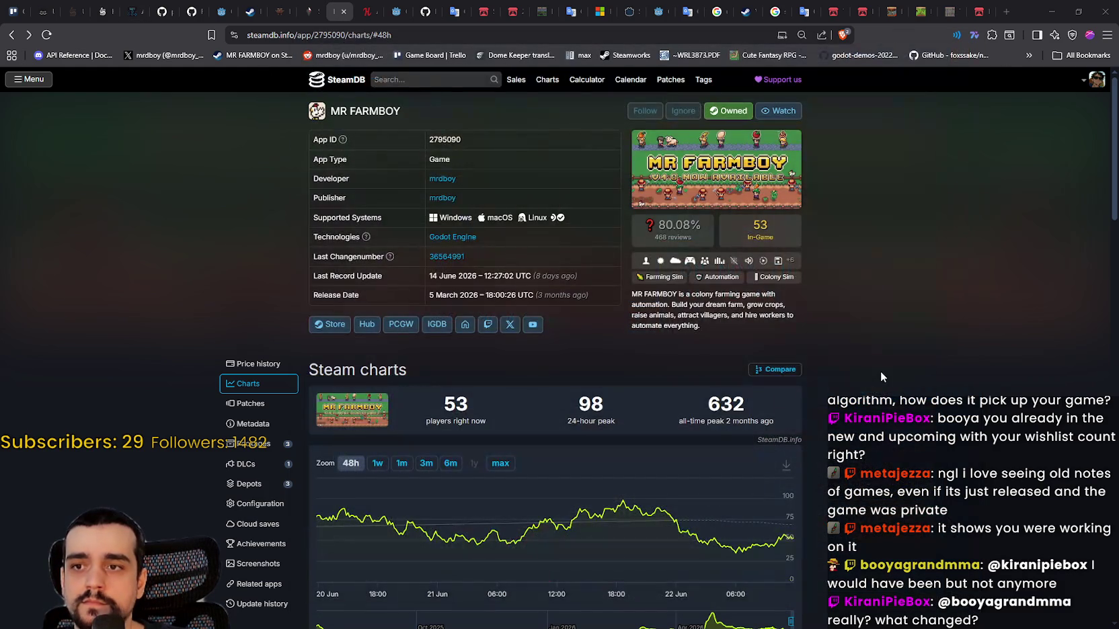
scroll(878, 363, down, 1)
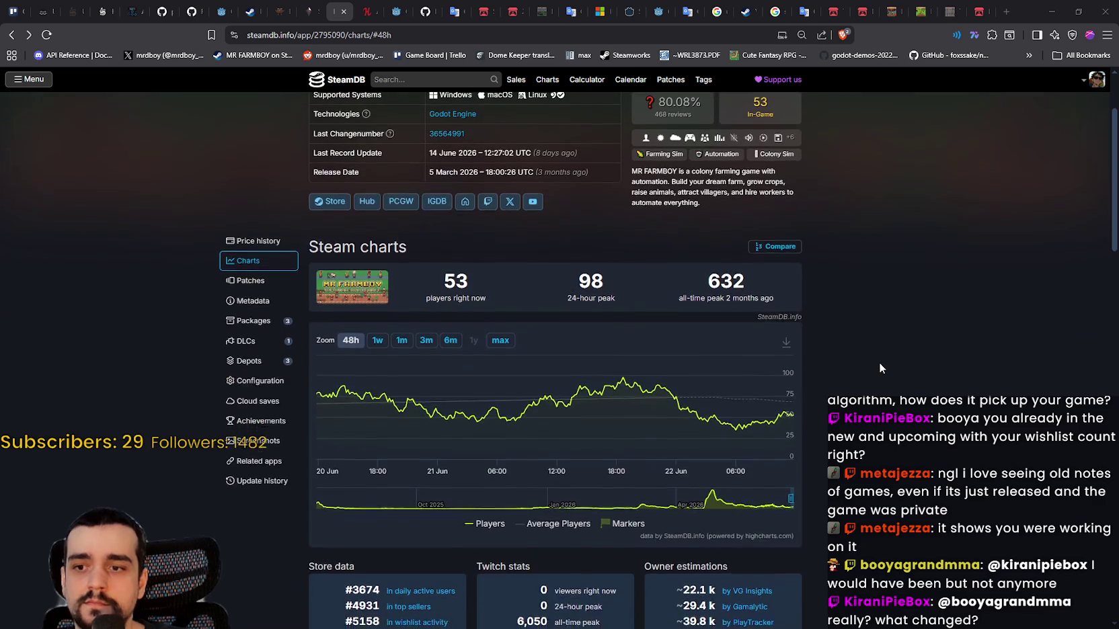
scroll(878, 363, up, 1)
scroll(877, 360, up, 1)
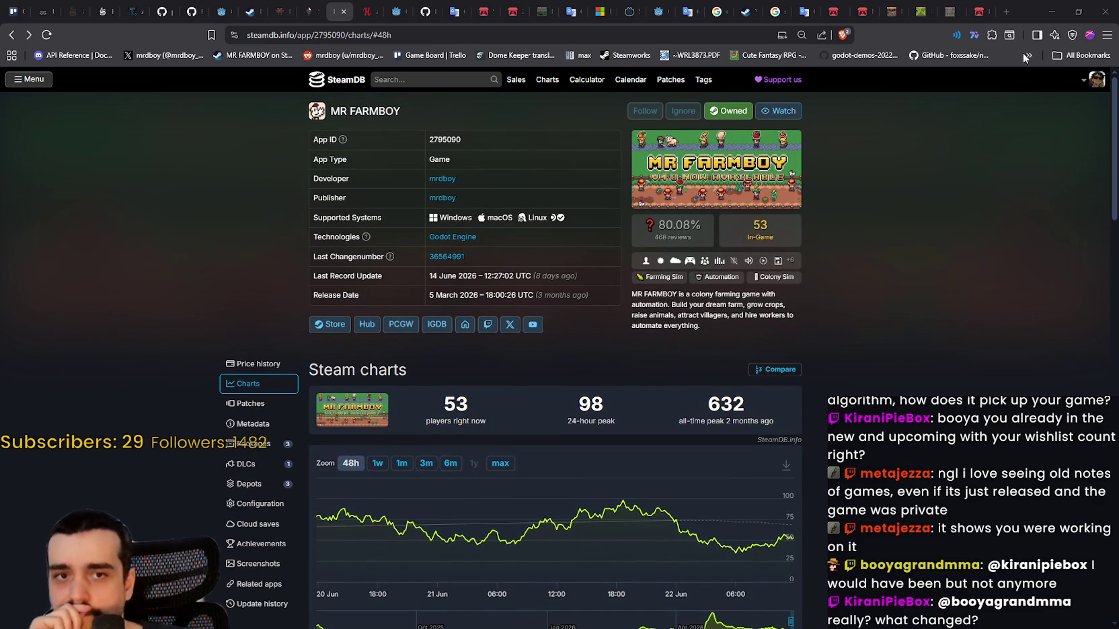
click(1051, 11)
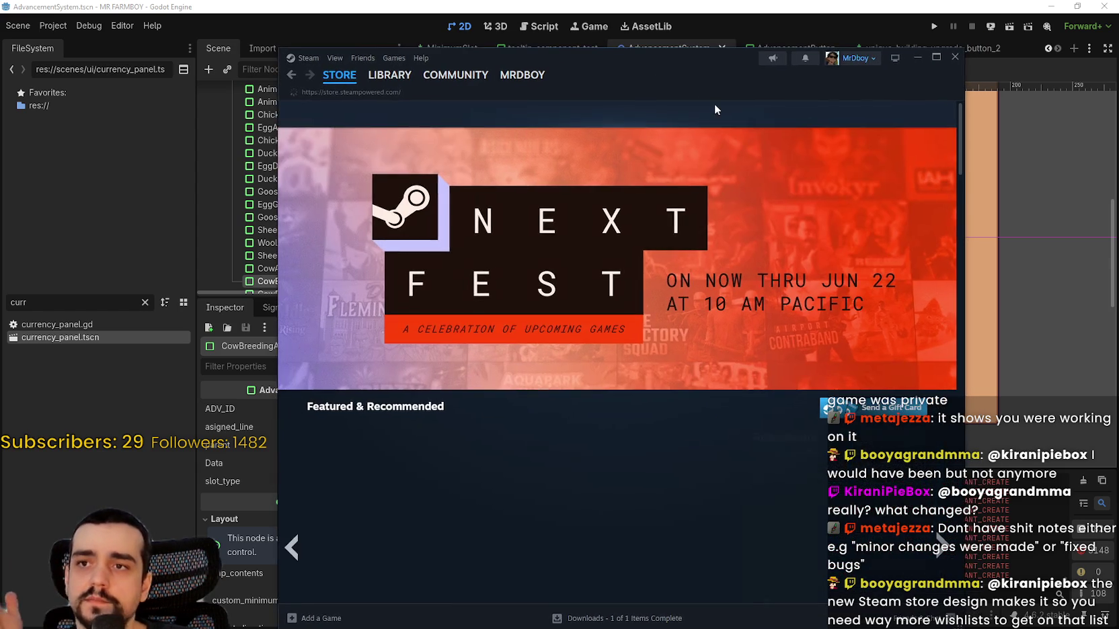
- Search 'Rise of p', open the Rise of Piracy store page, and show its ship screenshot
click(713, 106)
text(Ri)
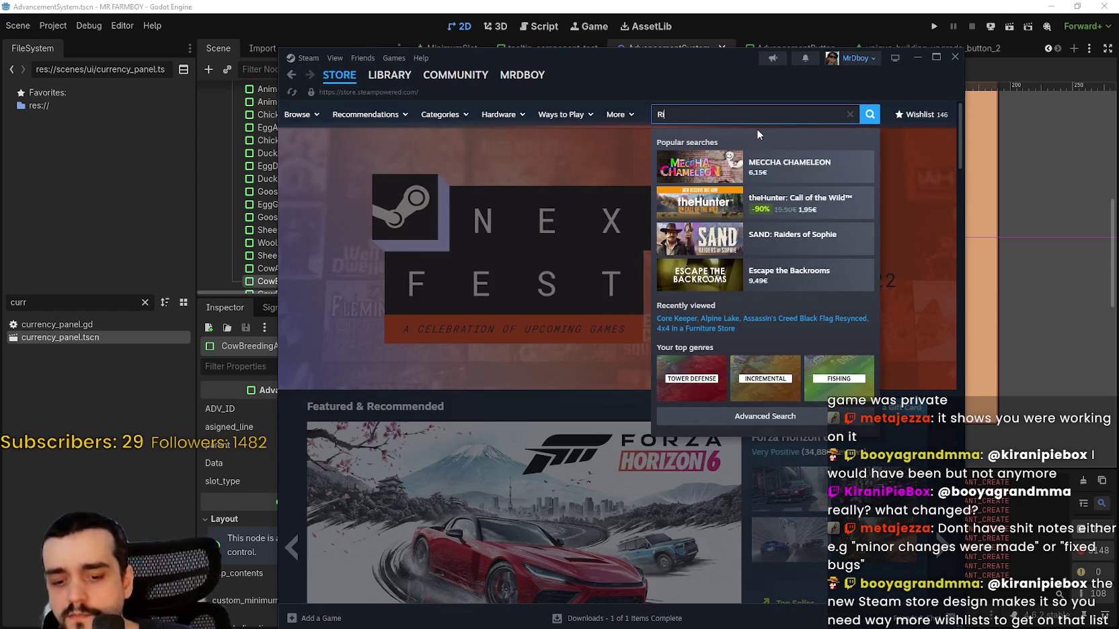
text(se of p)
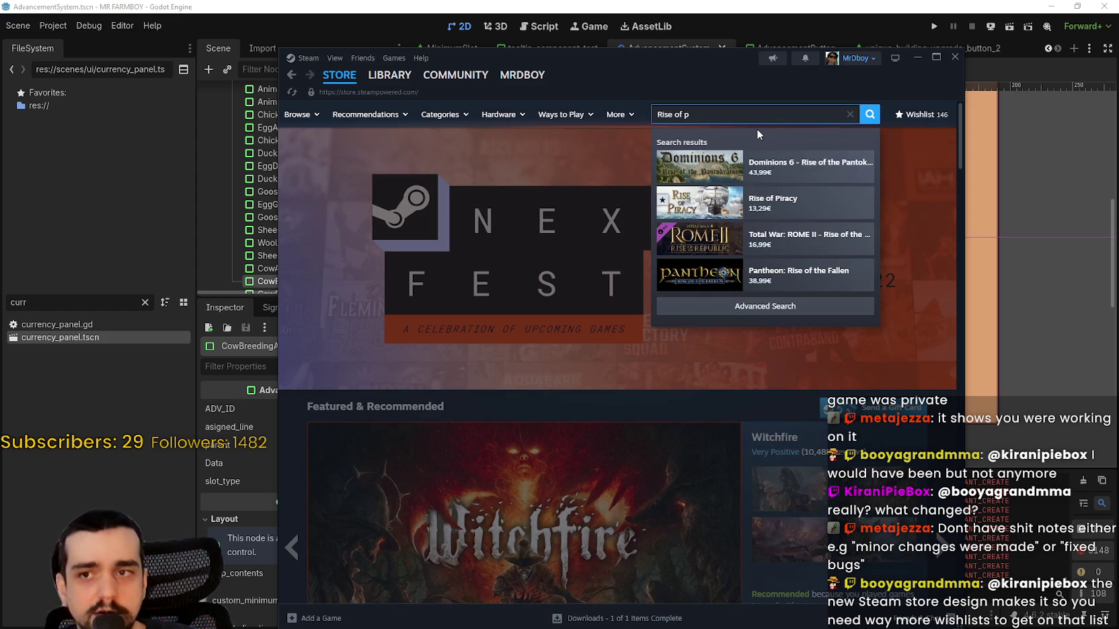
click(767, 202)
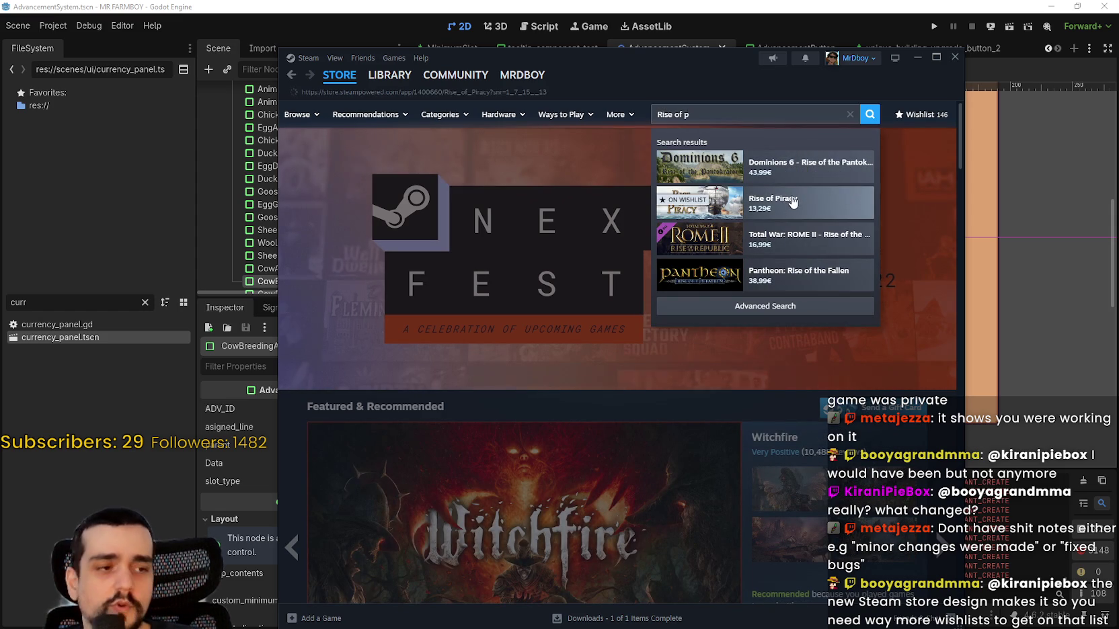
scroll(531, 462, down, 1)
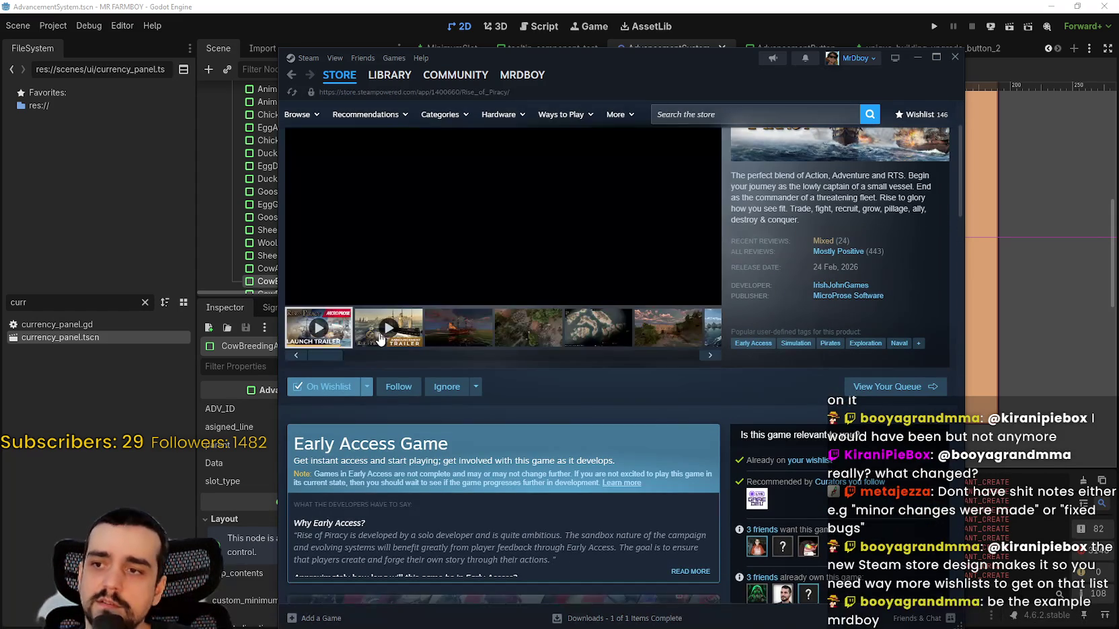
click(489, 343)
- Expand the Early Access notes, highlight the answer on its duration, and return to the top
scroll(487, 380, up, 2)
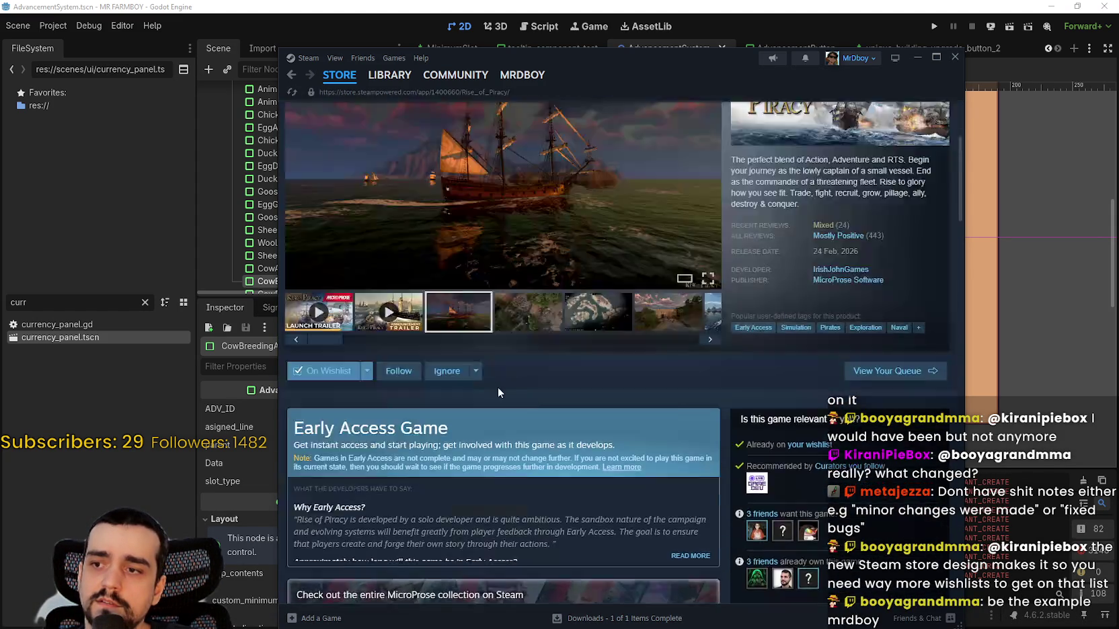
scroll(520, 462, down, 5)
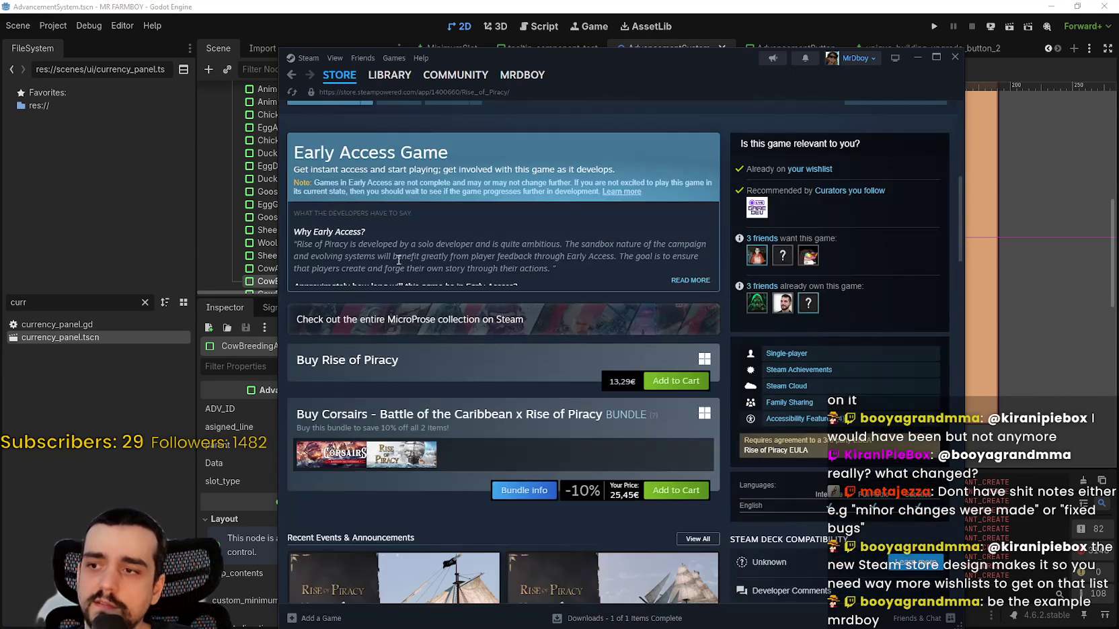
click(699, 281)
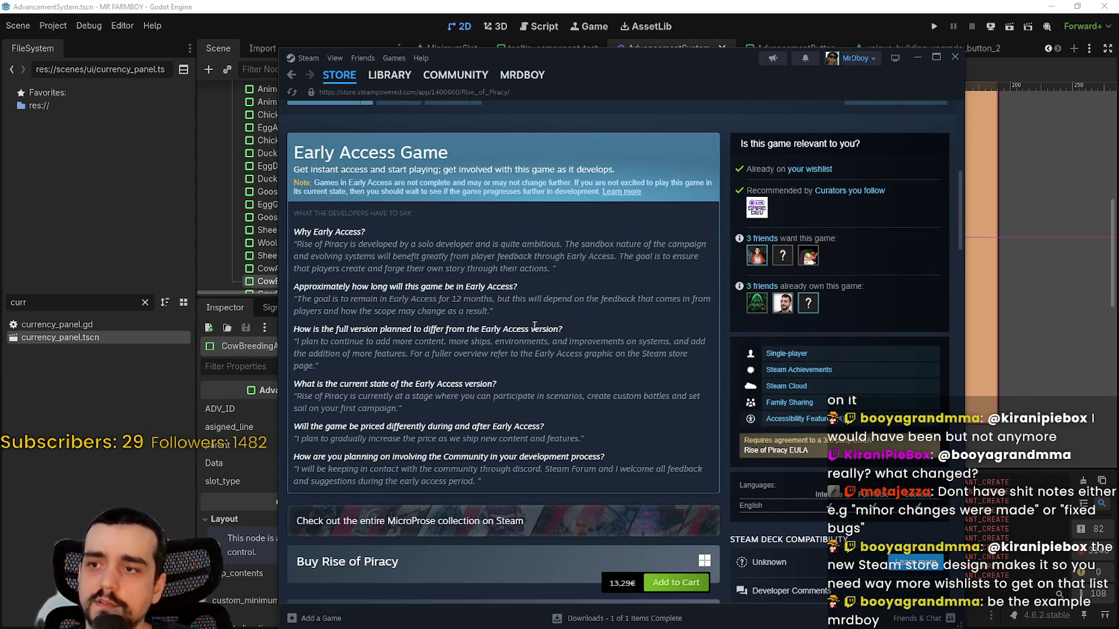
mouse_move(519, 329)
mouse_down()
mouse_move(371, 287)
mouse_move(297, 295)
mouse_move(525, 319)
mouse_move(297, 298)
mouse_move(302, 286)
mouse_up()
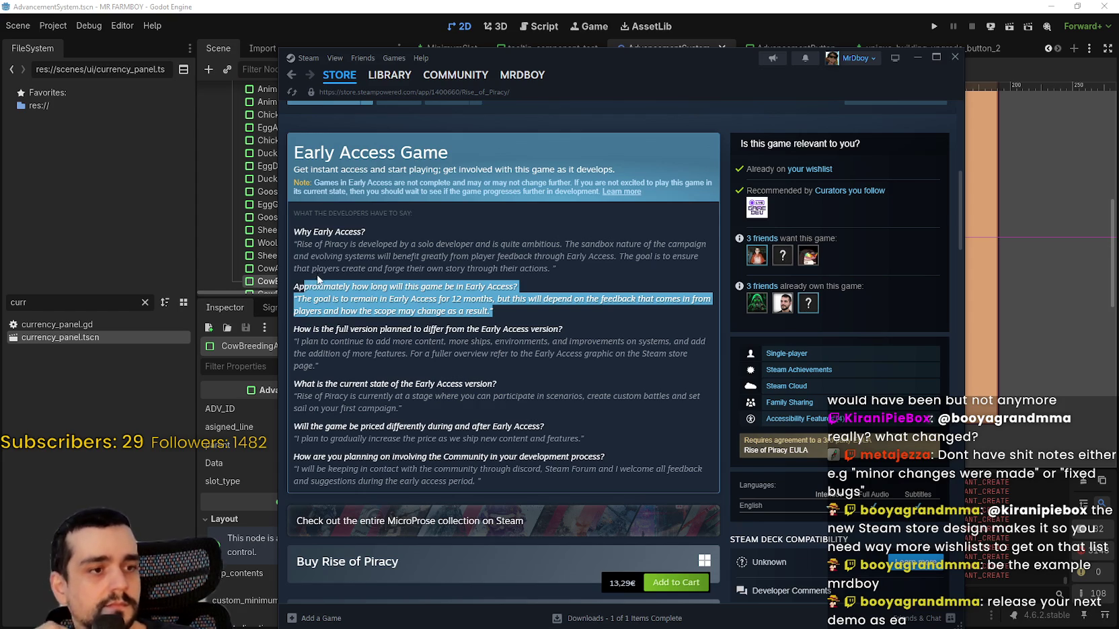
scroll(609, 388, up, 1)
scroll(609, 385, up, 5)
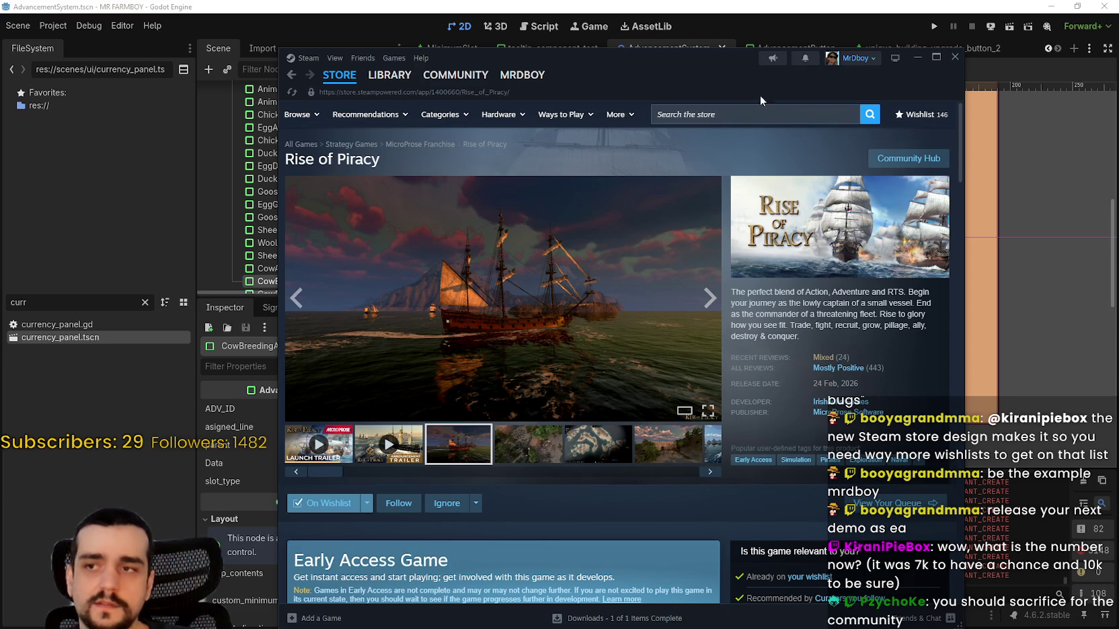
- Close the Steam store window and switch over to the SteamDB page
click(955, 57)
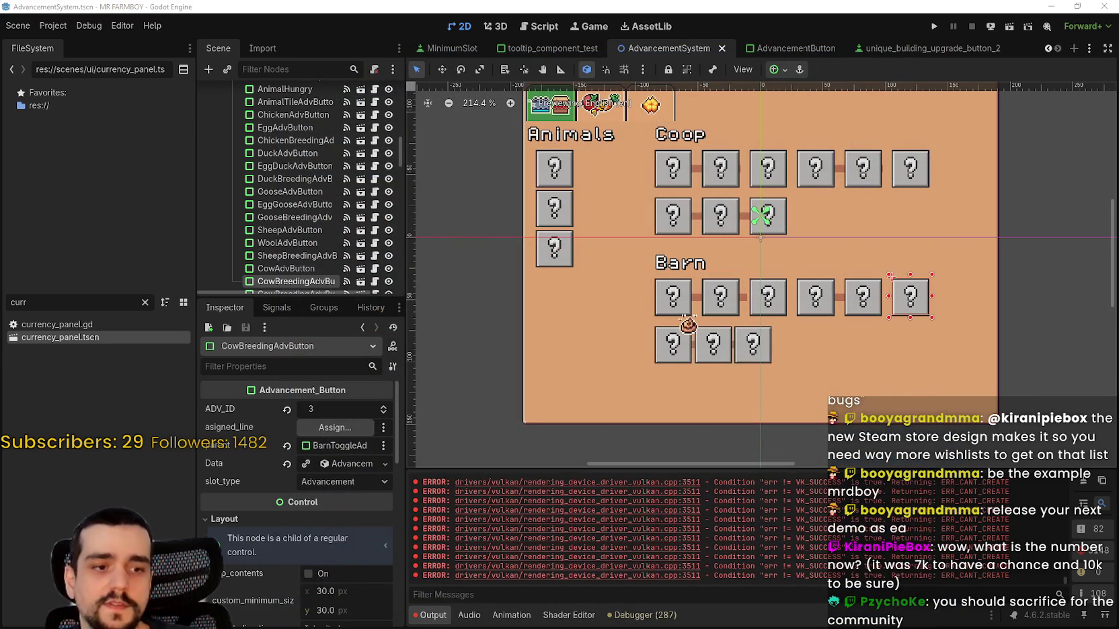
key(alt+Tab)
scroll(189, 276, down, 1)
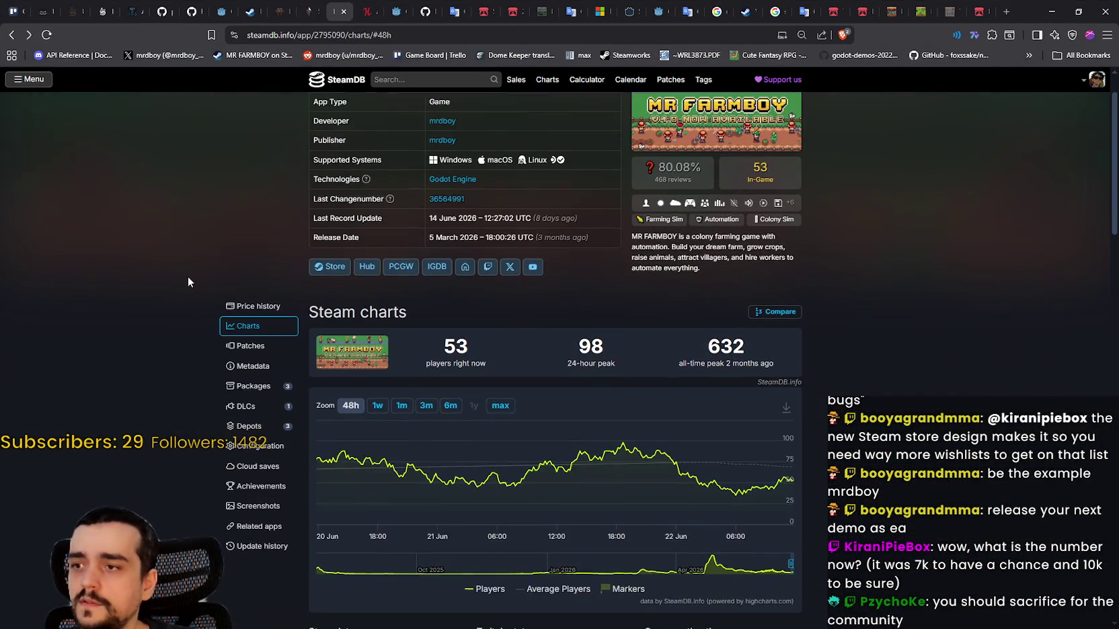
scroll(216, 295, up, 1)
scroll(217, 295, down, 1)
- Search SteamDB for 'mr farmboy', view the Demo's full-history player chart, then go back
click(418, 78)
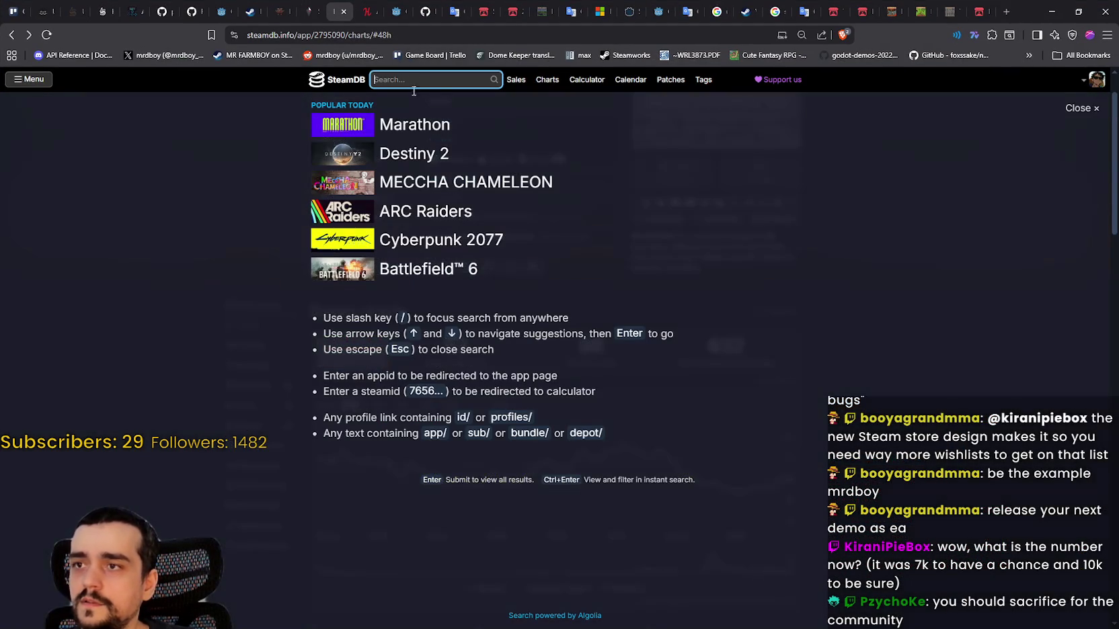
text(mr farmboy)
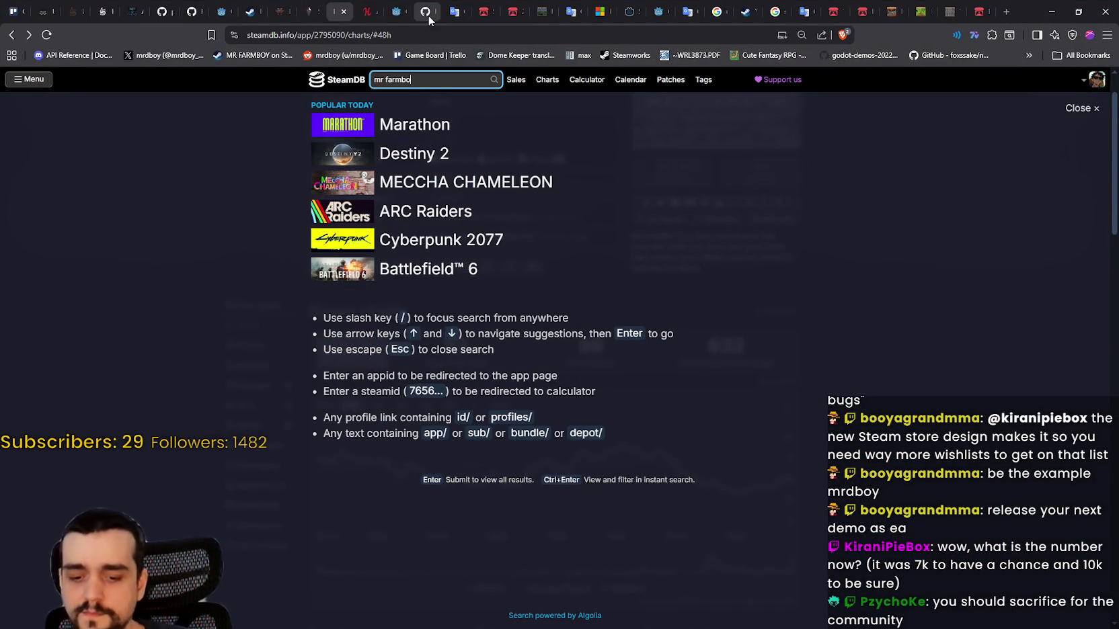
click(455, 171)
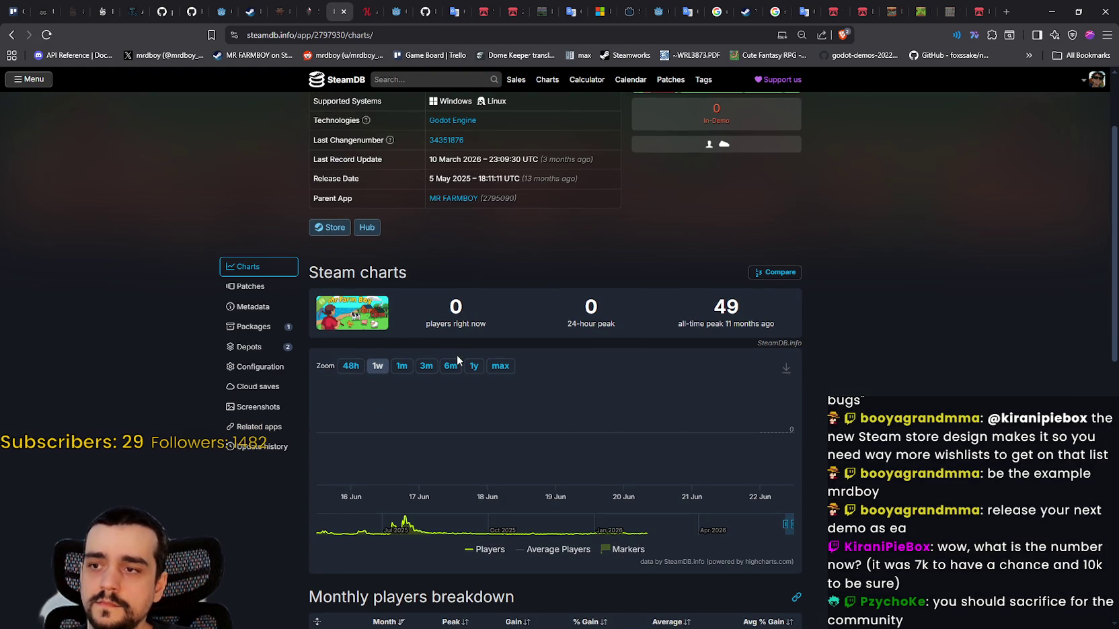
click(500, 366)
scroll(907, 462, up, 1)
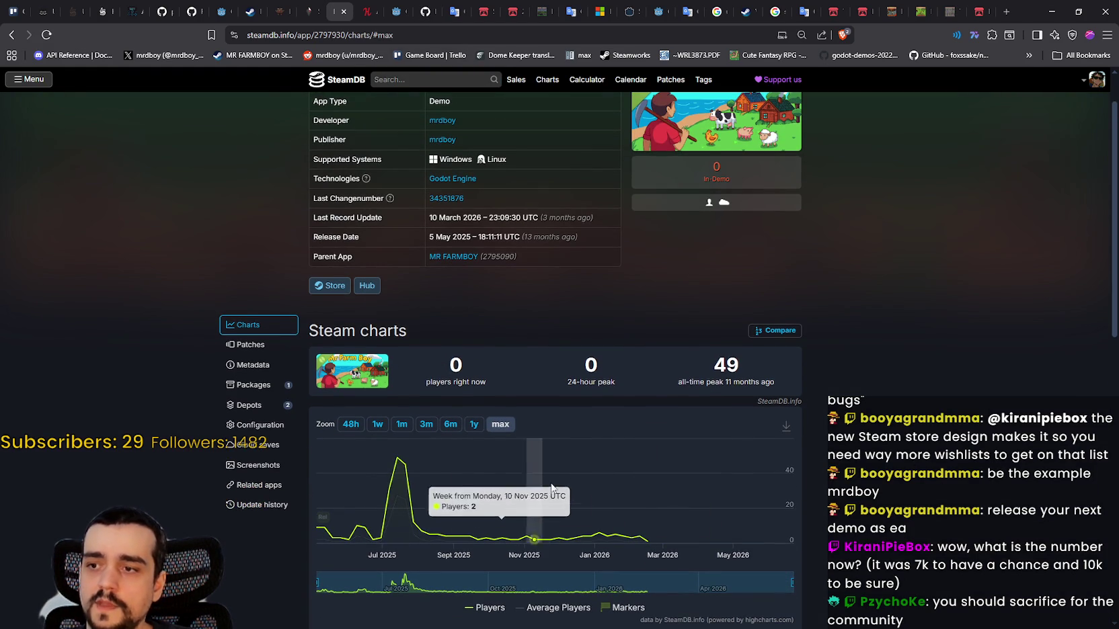
scroll(565, 545, up, 1)
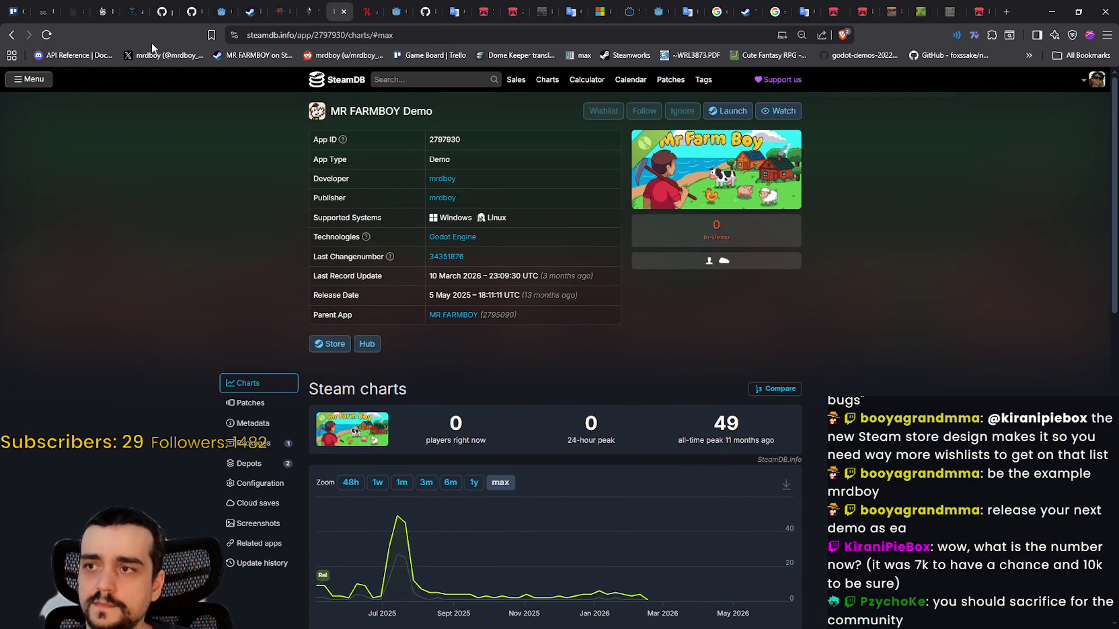
click(12, 36)
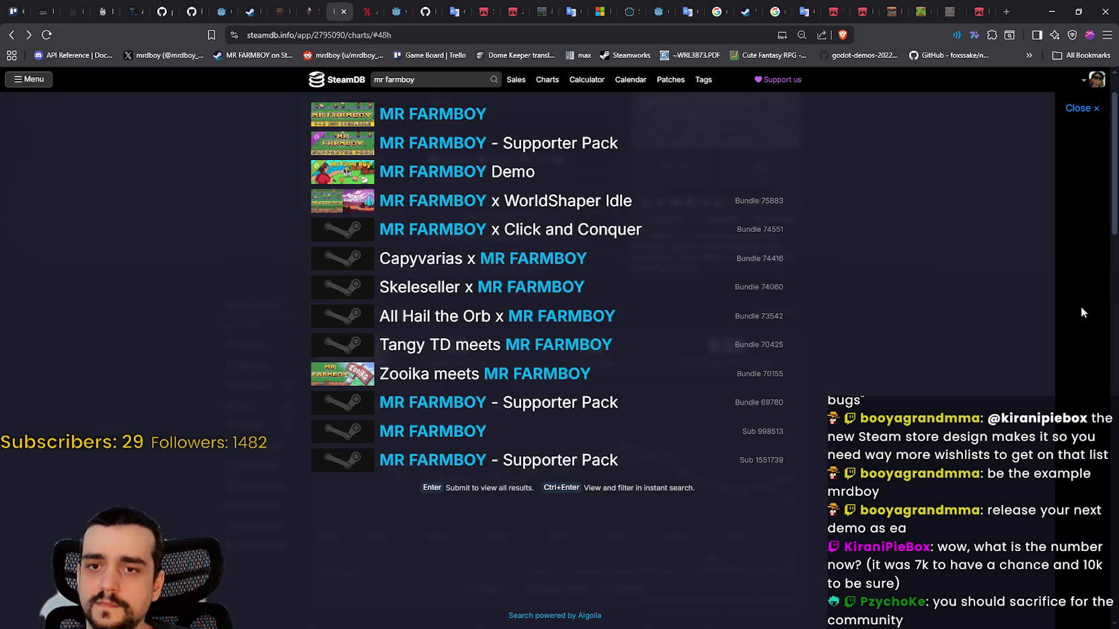
- Dismiss the search overlay to see MR FARMBOY's full-history chart with its 632 all-time peak
click(1081, 305)
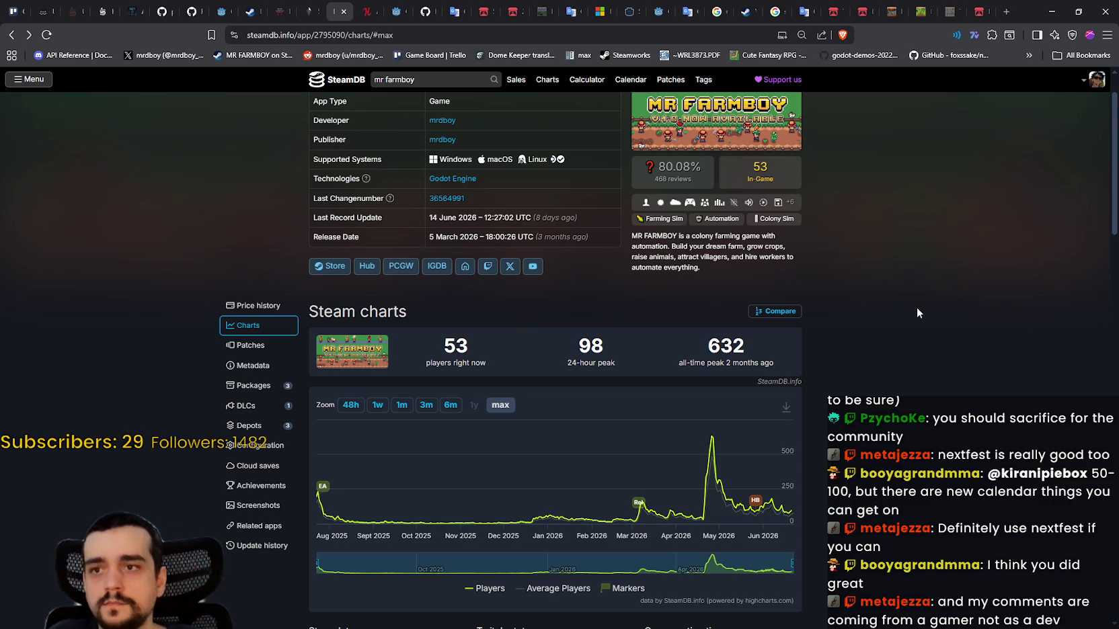
- Bring Godot forward, zoom into the AdvancementSystem scene, and select the Barn grid's Poop TextureRect
click(1047, 13)
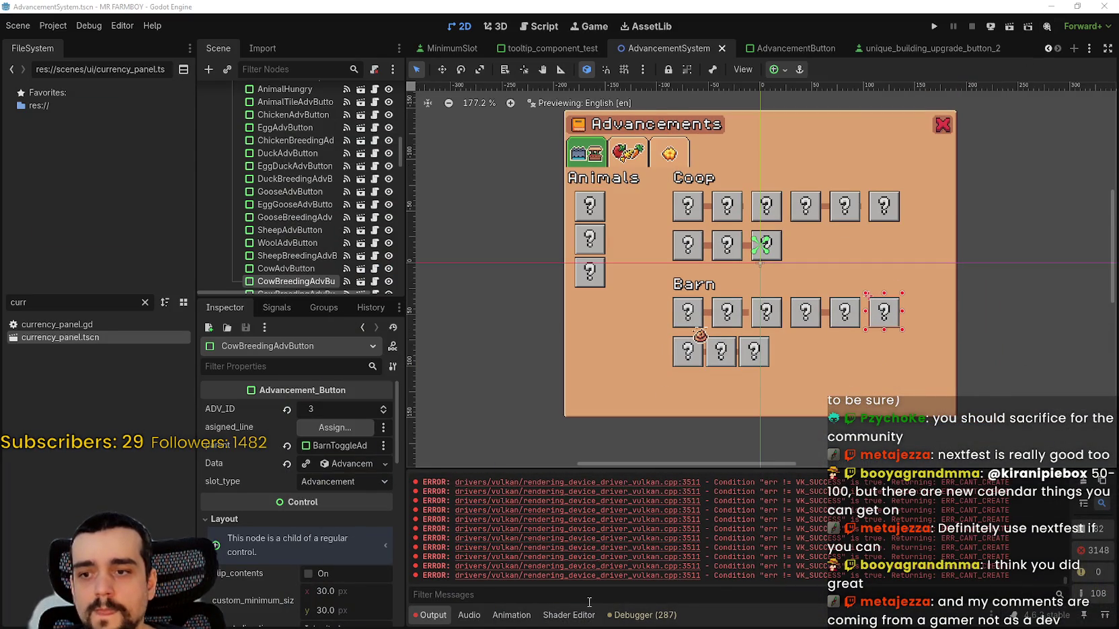
scroll(747, 375, up, 2)
scroll(743, 383, up, 2)
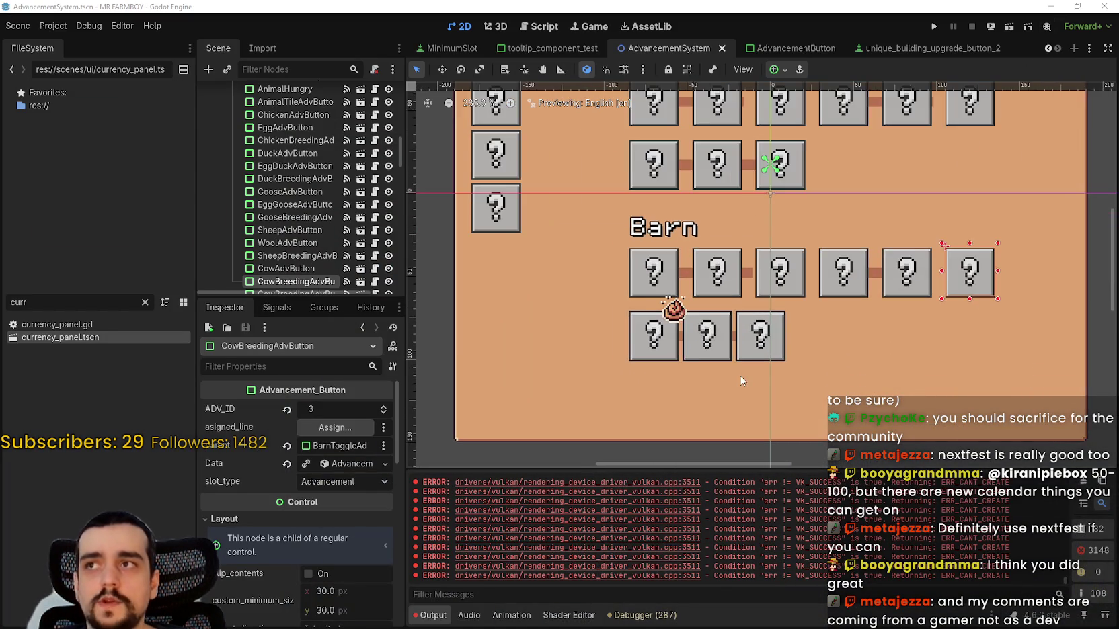
scroll(686, 321, up, 2)
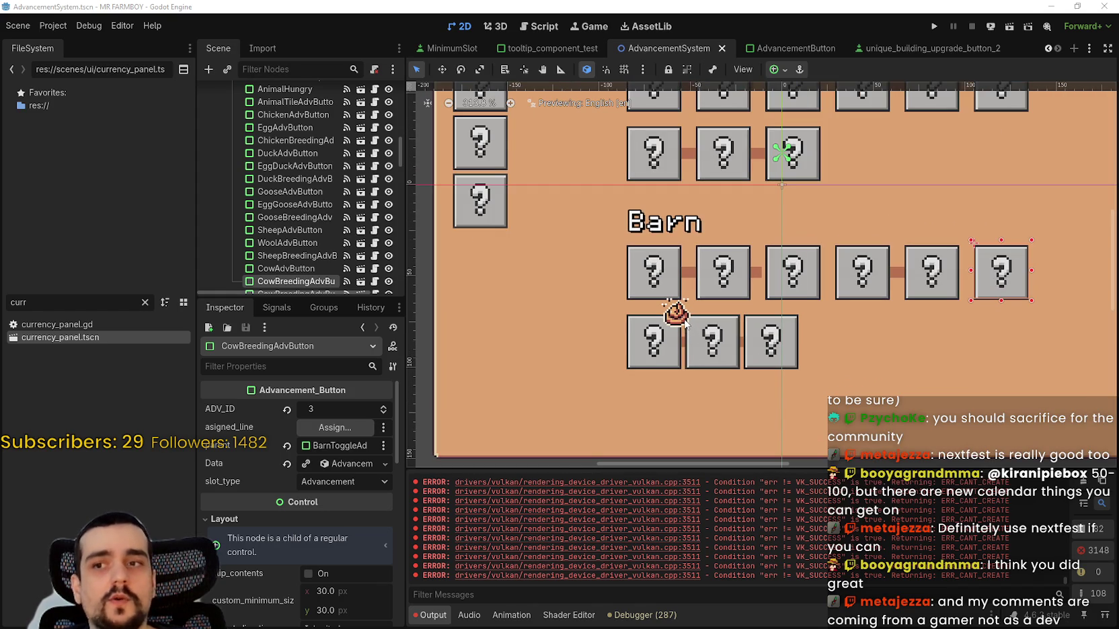
click(676, 313)
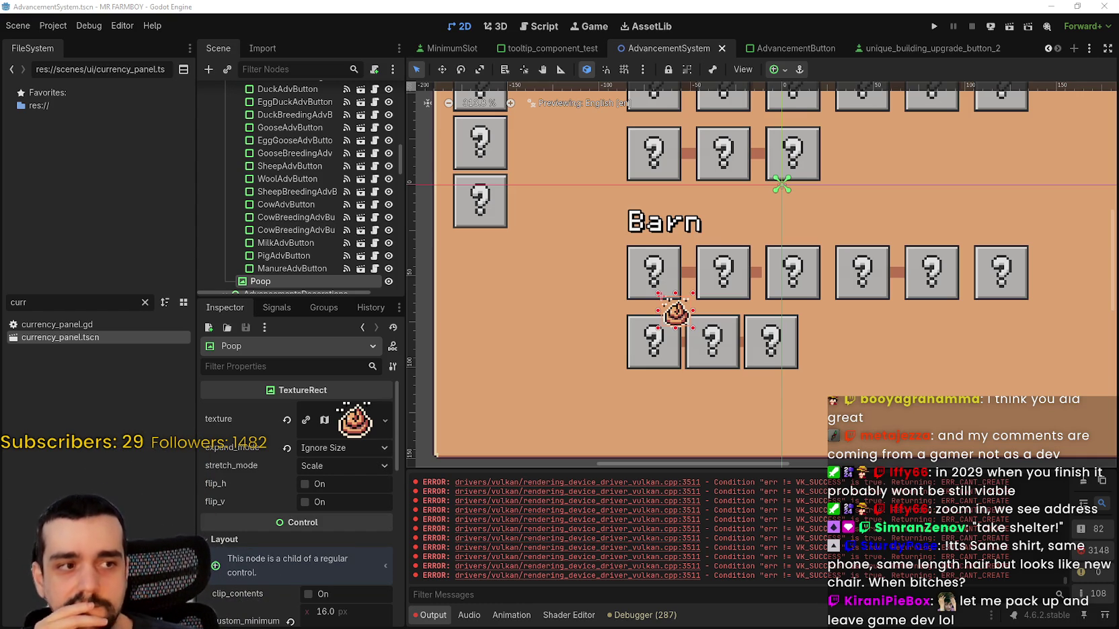
scroll(743, 288, down, 2)
drag(834, 265, 814, 274)
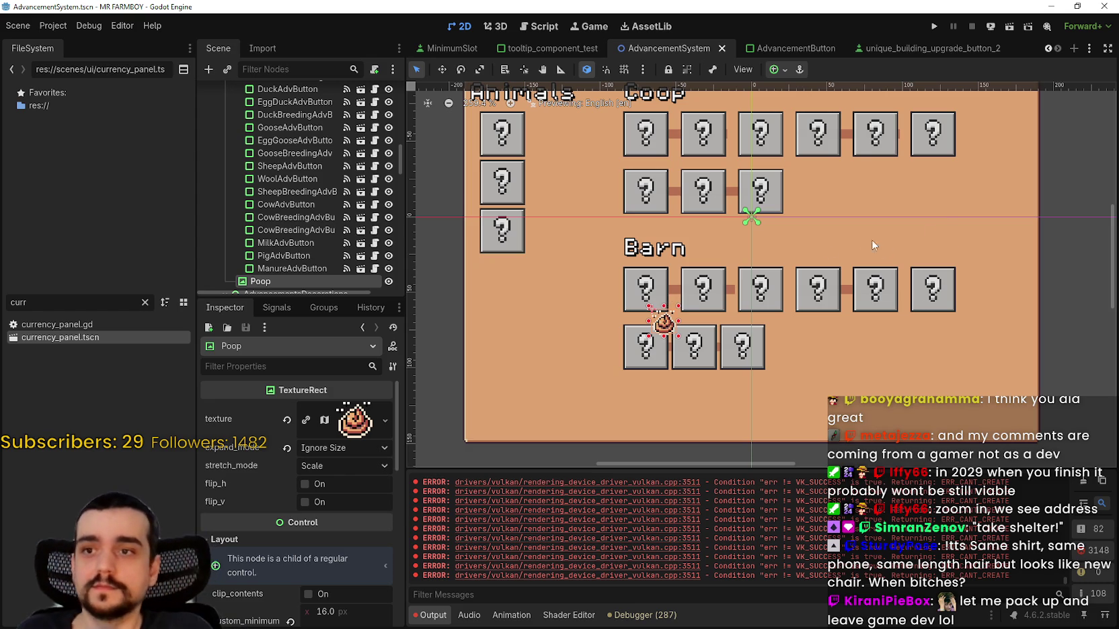
scroll(774, 263, up, 4)
scroll(833, 269, down, 3)
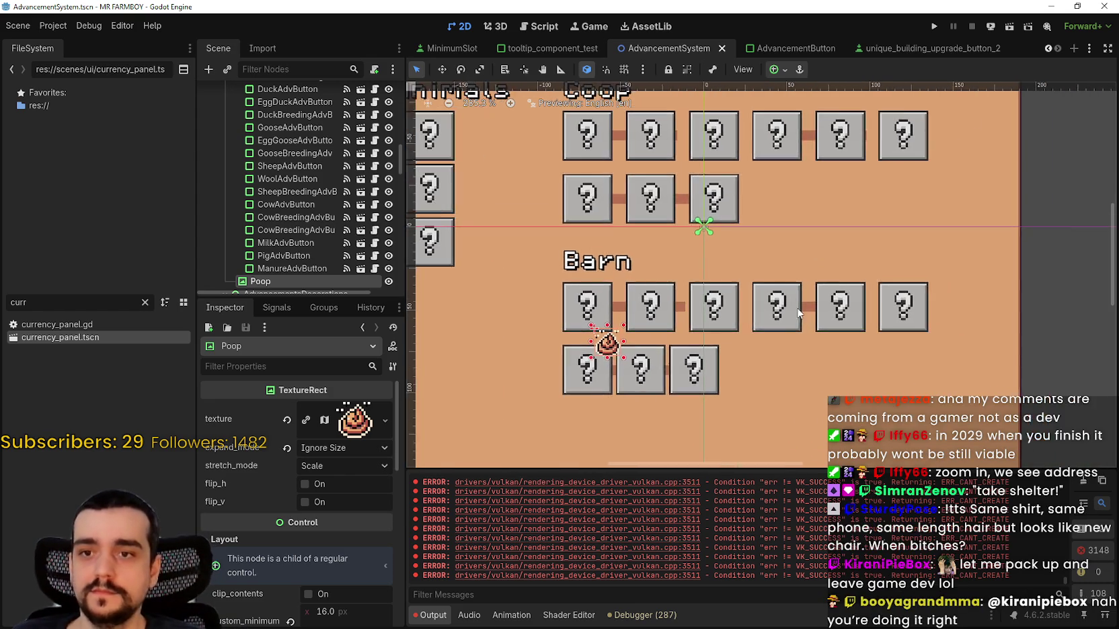
- Resize the Line_Milk connector to 75×6 so it spans between the Barn boxes
scroll(799, 314, up, 2)
click(897, 293)
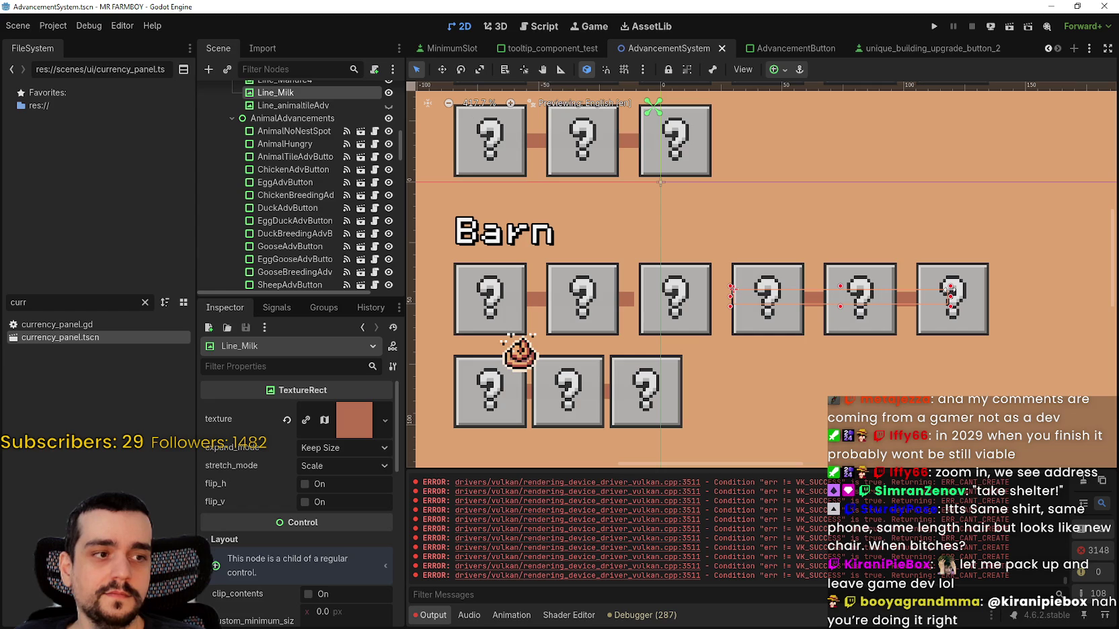
drag(949, 291, 952, 296)
scroll(746, 370, down, 2)
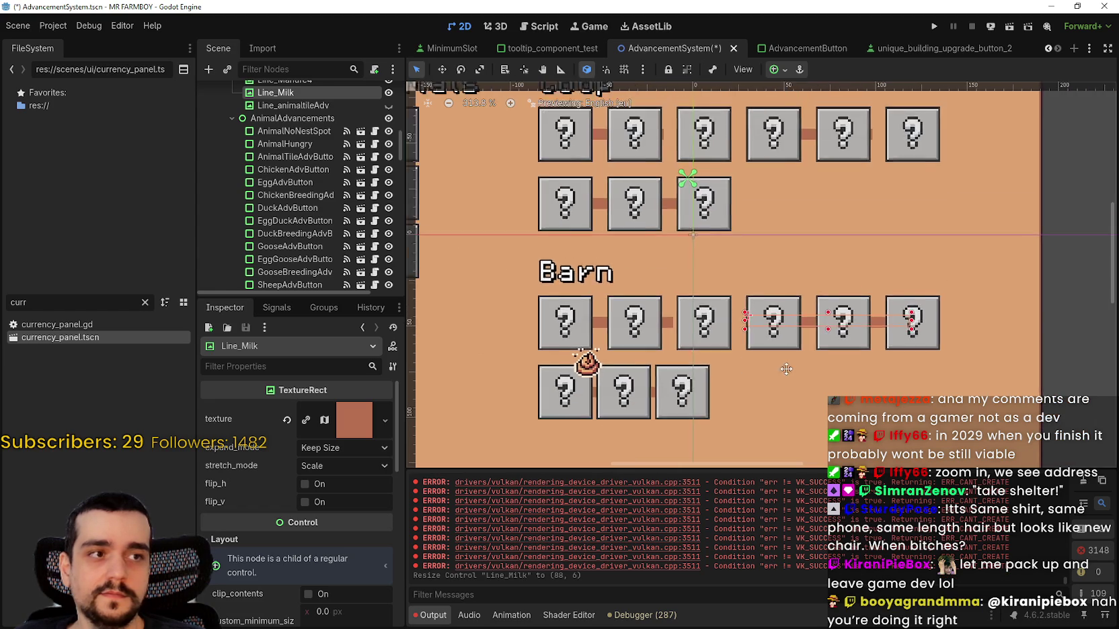
scroll(853, 364, up, 1)
scroll(853, 356, up, 2)
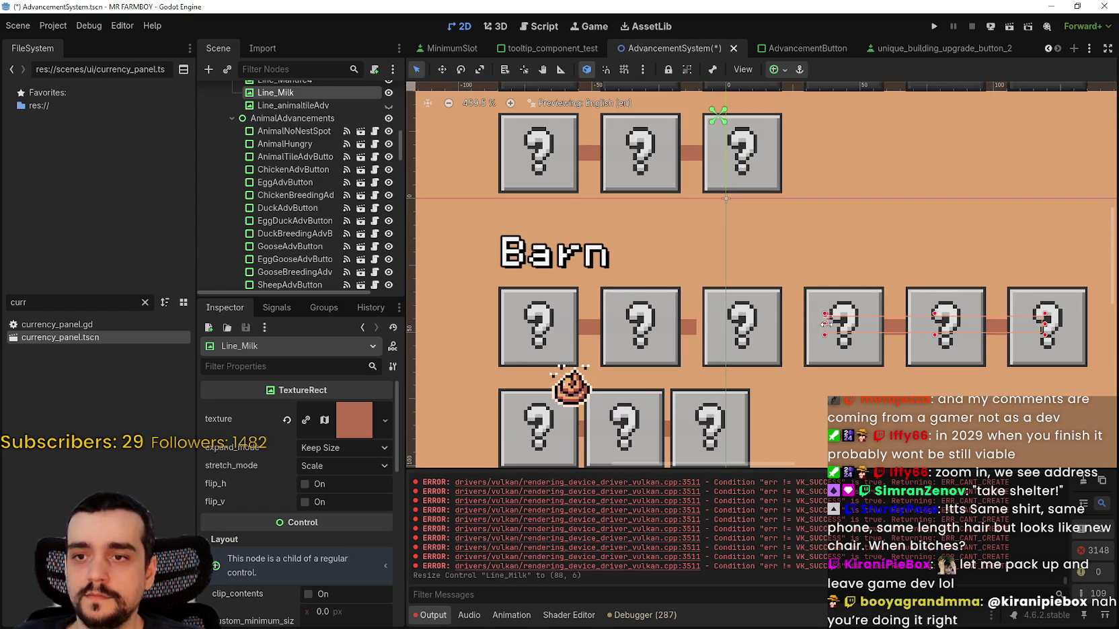
drag(826, 324, 844, 324)
scroll(807, 322, down, 3)
- Stretch the Line_Egg10 connector to 88 px wide
click(773, 317)
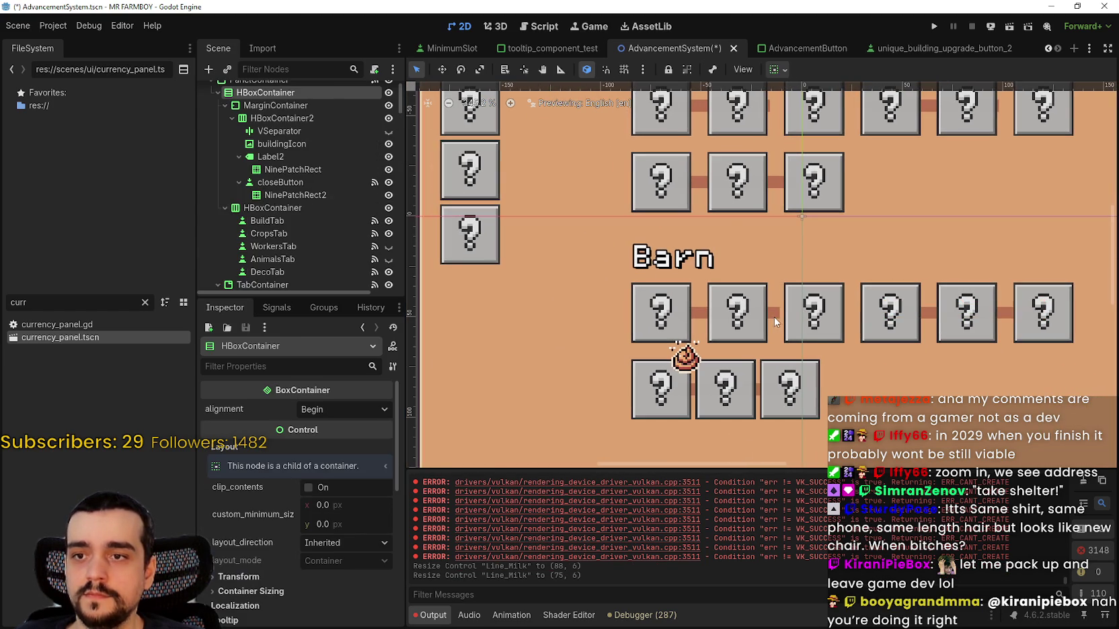
click(780, 316)
drag(791, 309, 834, 309)
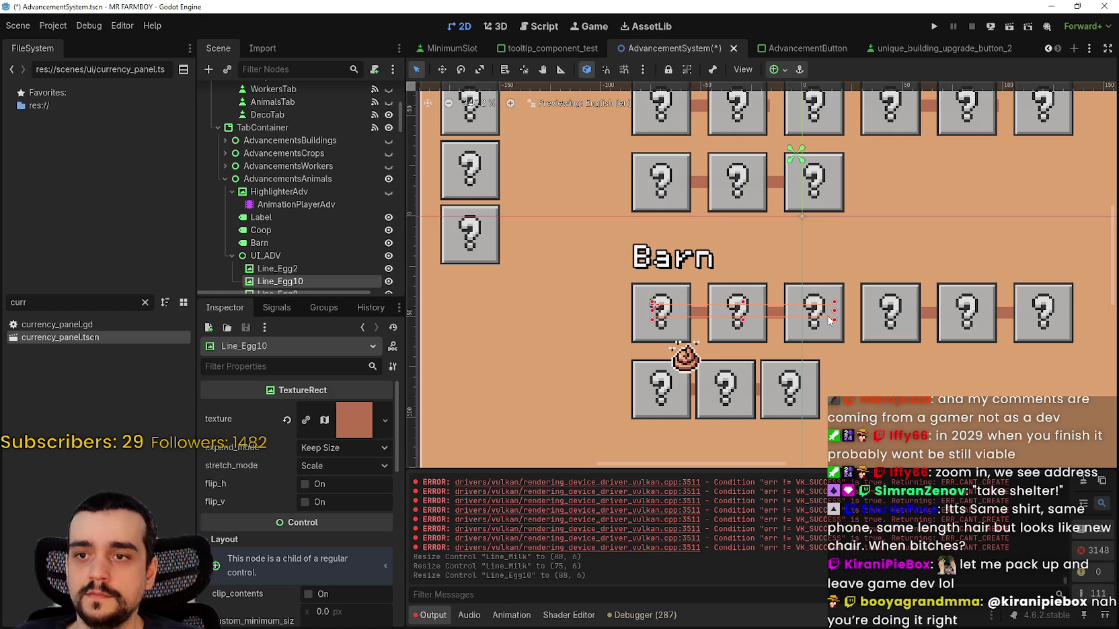
scroll(770, 323, up, 2)
- Set Line_Egg10's transform height to 8 px, making it 88×8, and save
scroll(329, 497, down, 3)
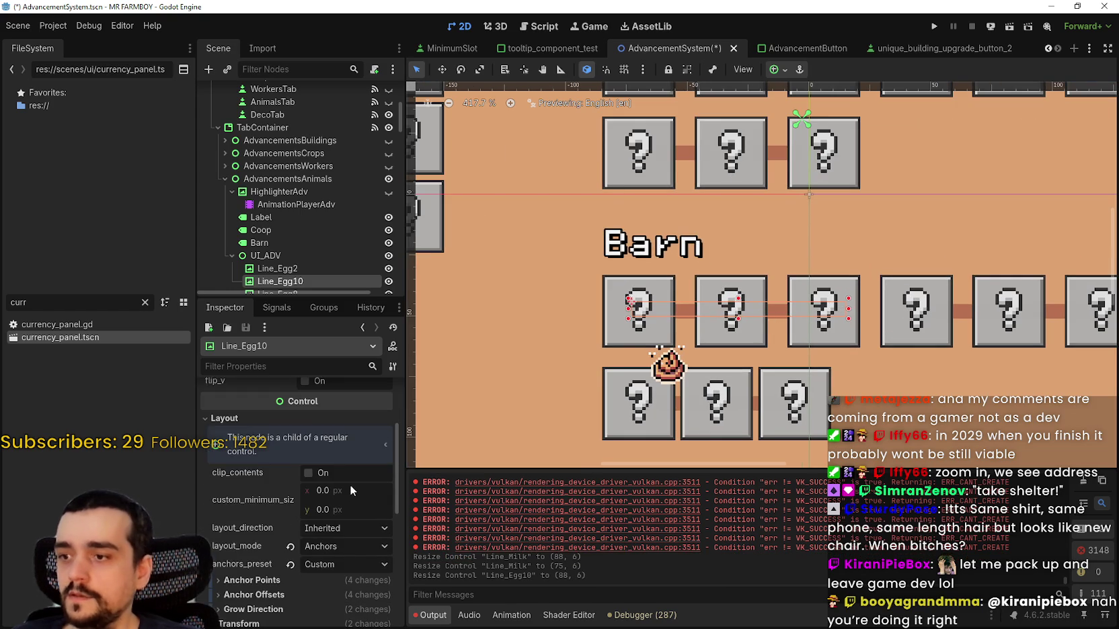
scroll(301, 591, down, 1)
scroll(253, 566, down, 2)
click(262, 535)
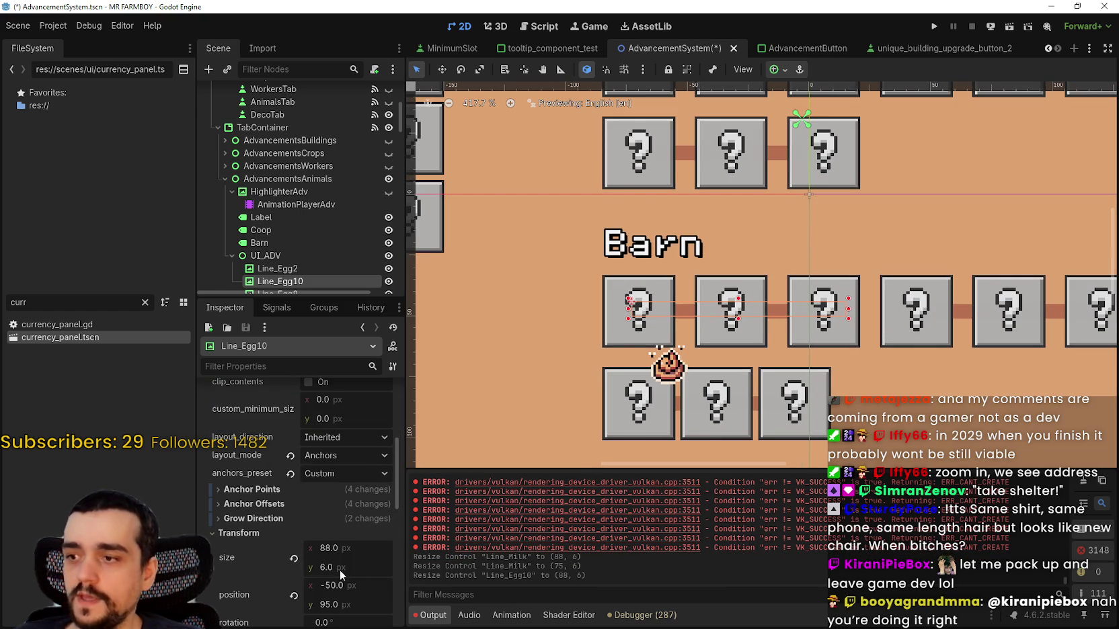
scroll(339, 570, down, 2)
click(359, 503)
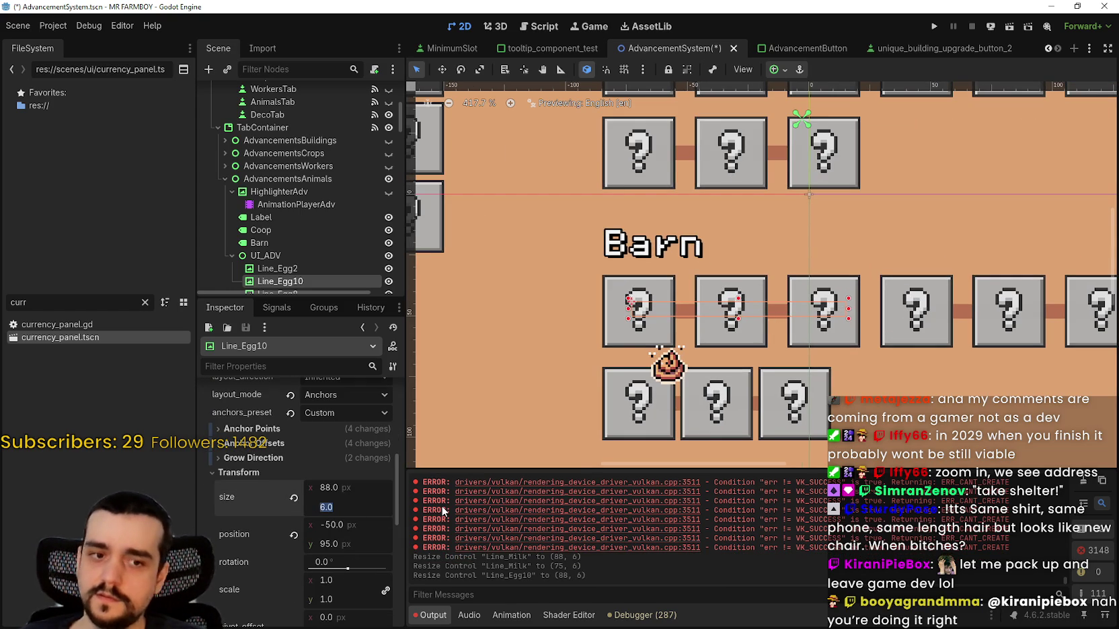
text(12)
key(Return)
key(Return)
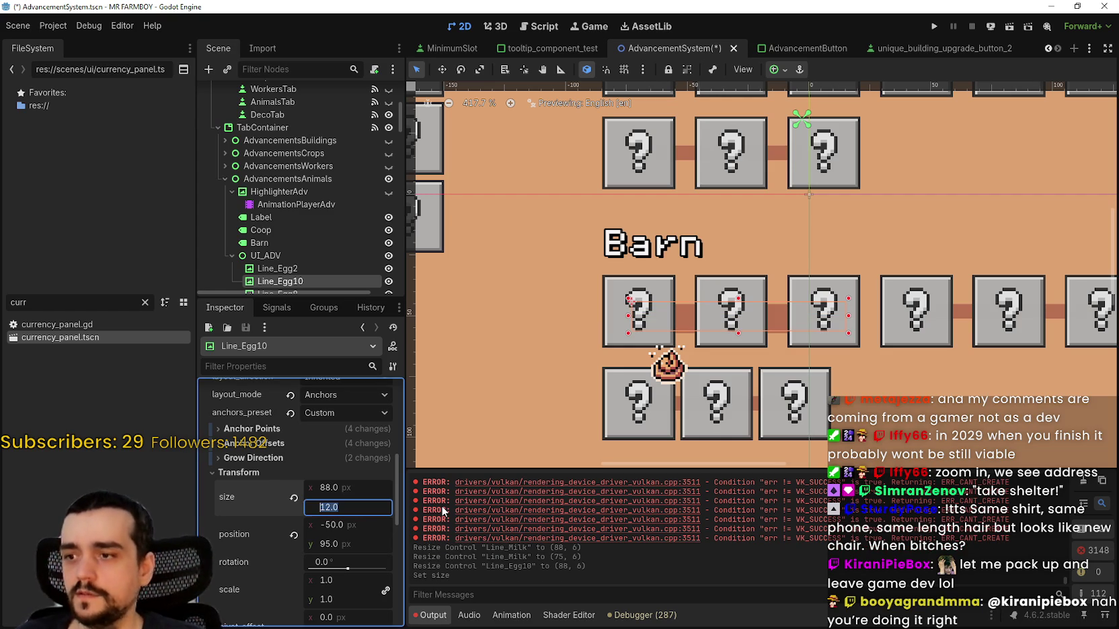
text(8)
key(Return)
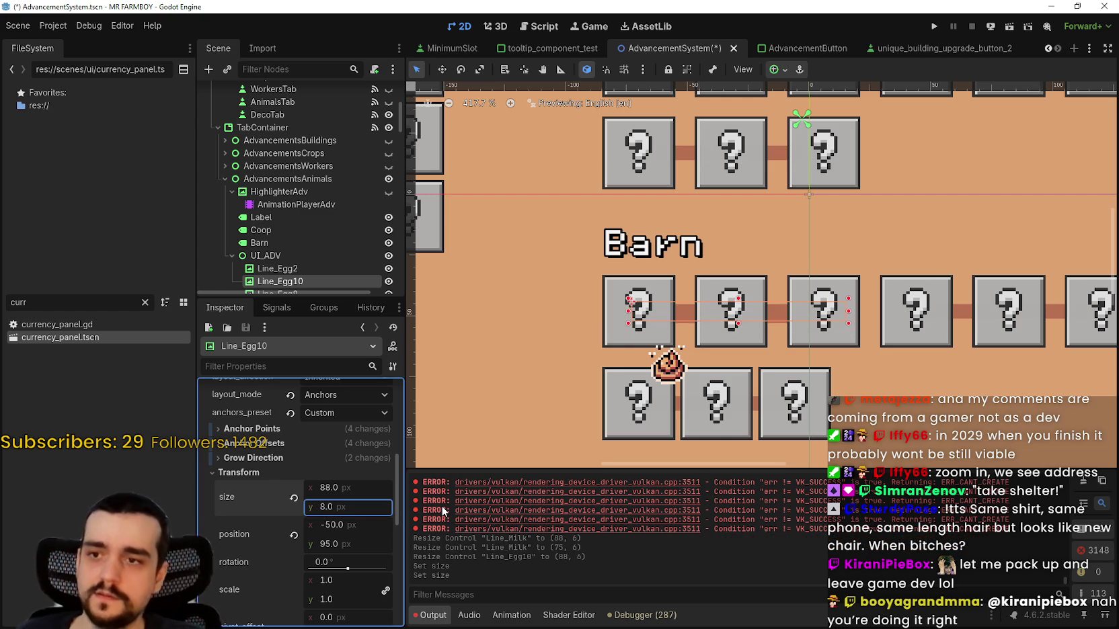
key(ctrl+s)
- Set Line_Milk's height to 8 px, making it 75×8, and save the scene again
scroll(908, 236, down, 3)
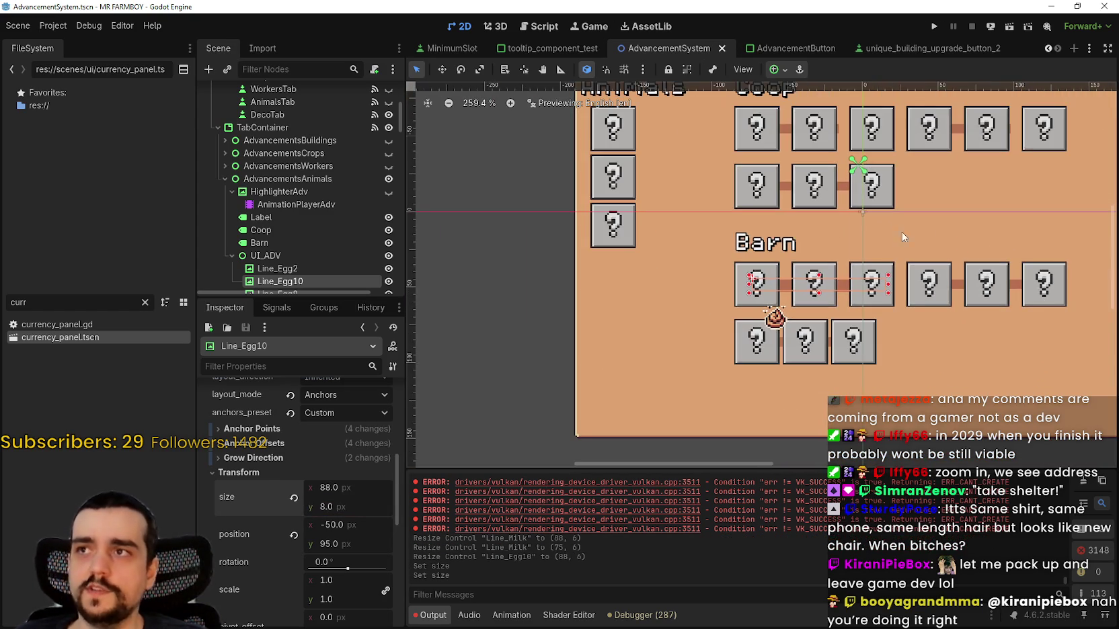
scroll(872, 333, up, 2)
click(812, 270)
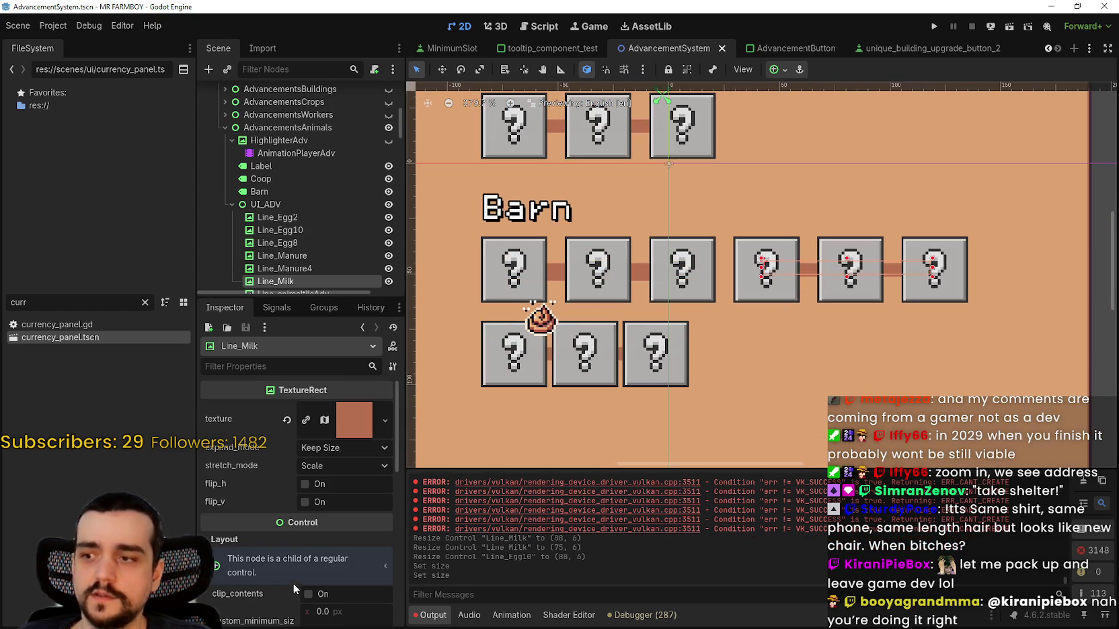
scroll(325, 536, down, 3)
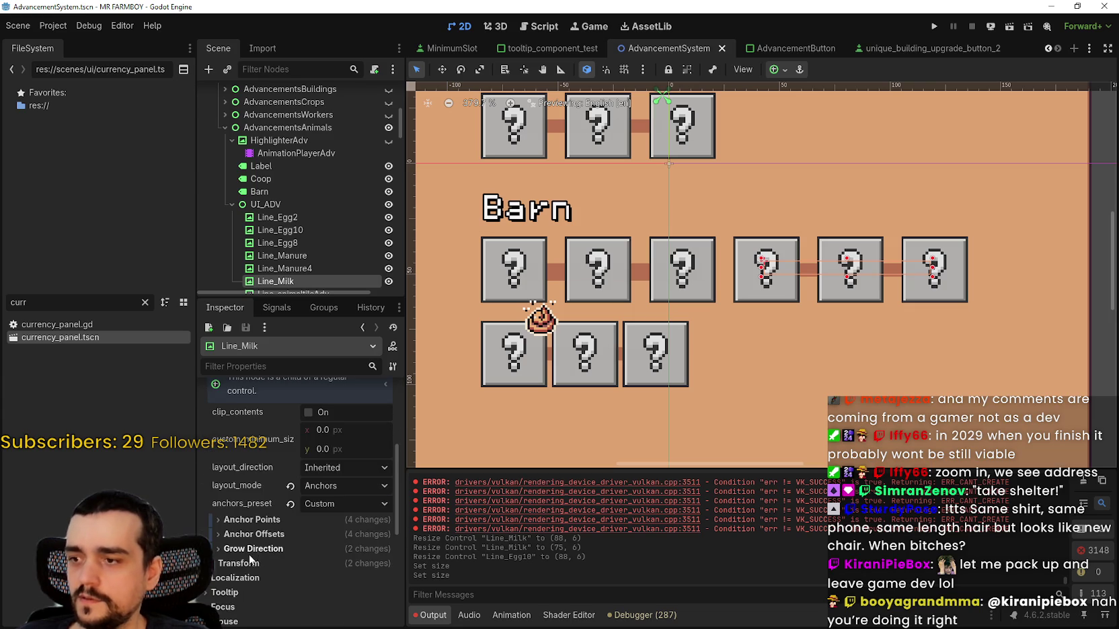
scroll(254, 570, down, 2)
click(349, 508)
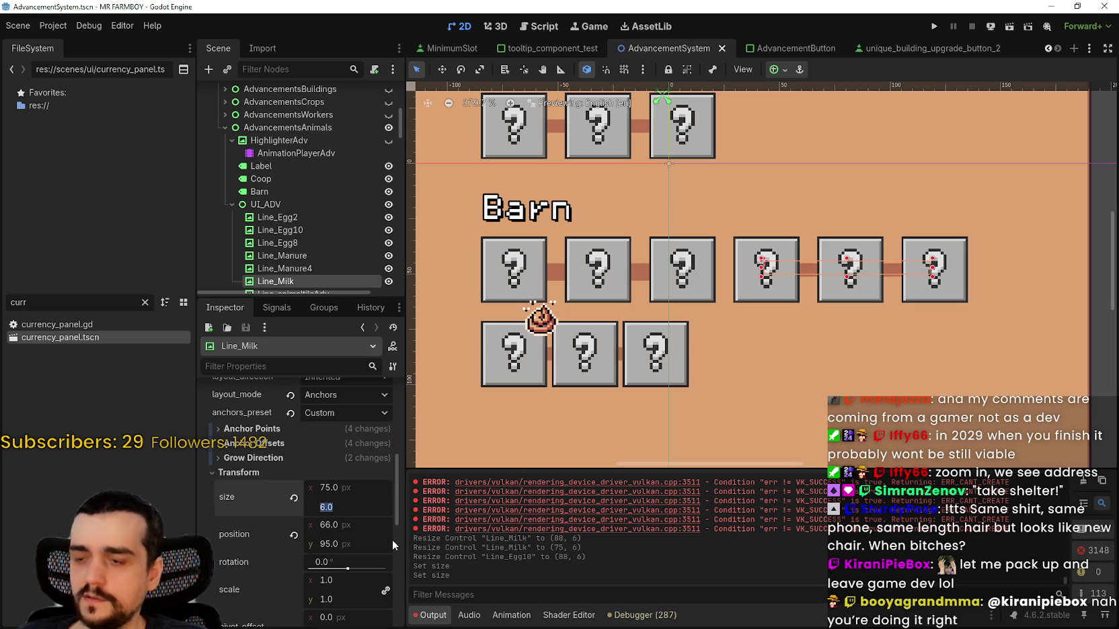
text(8)
key(Return)
key(ctrl+s)
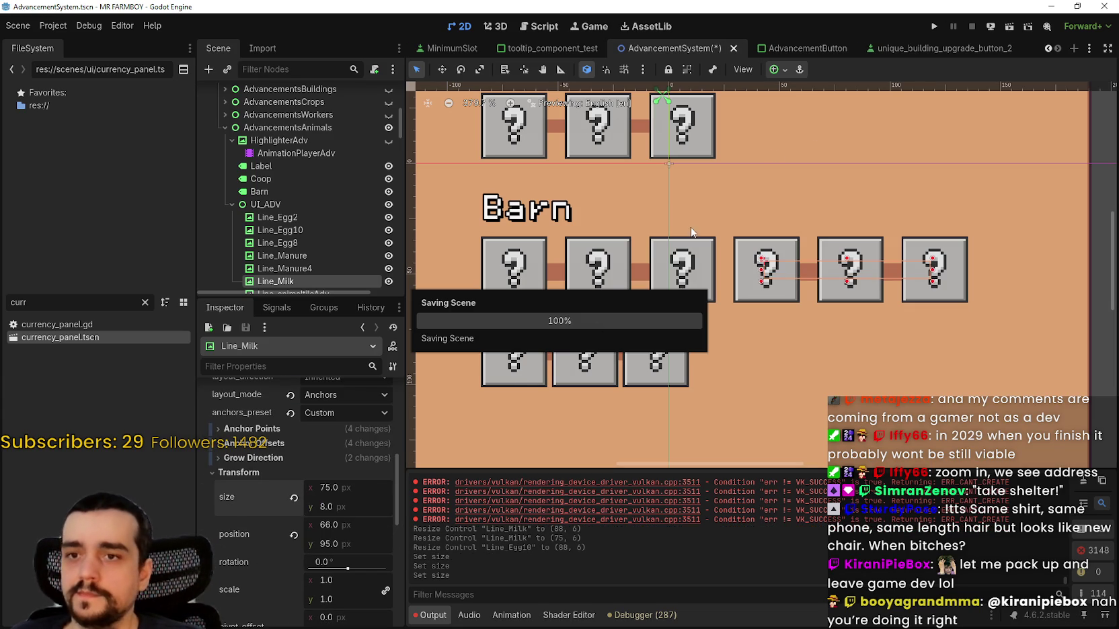
scroll(650, 340, up, 4)
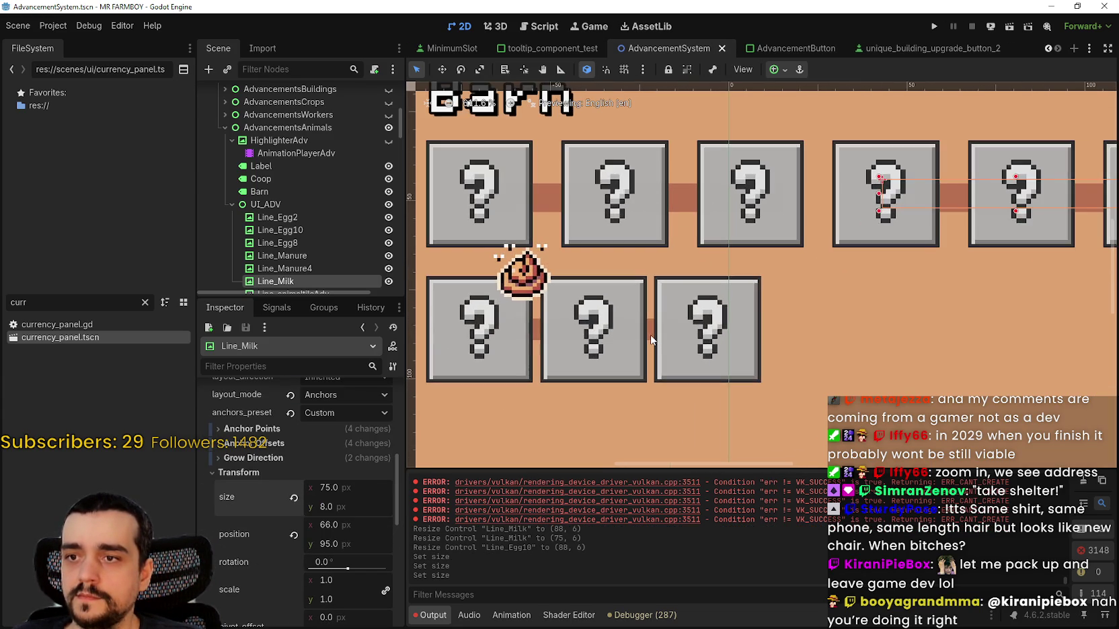
scroll(651, 340, down, 5)
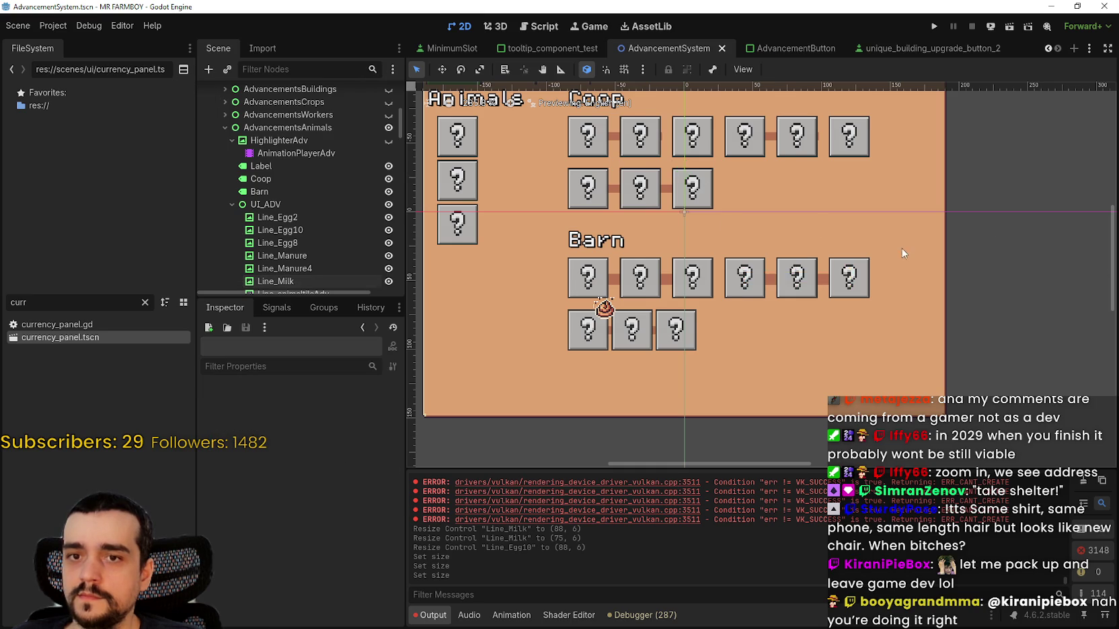
- Nudge ManureAdvButton and its neighbouring Barn button two steps to the right
scroll(572, 292, up, 3)
click(666, 363)
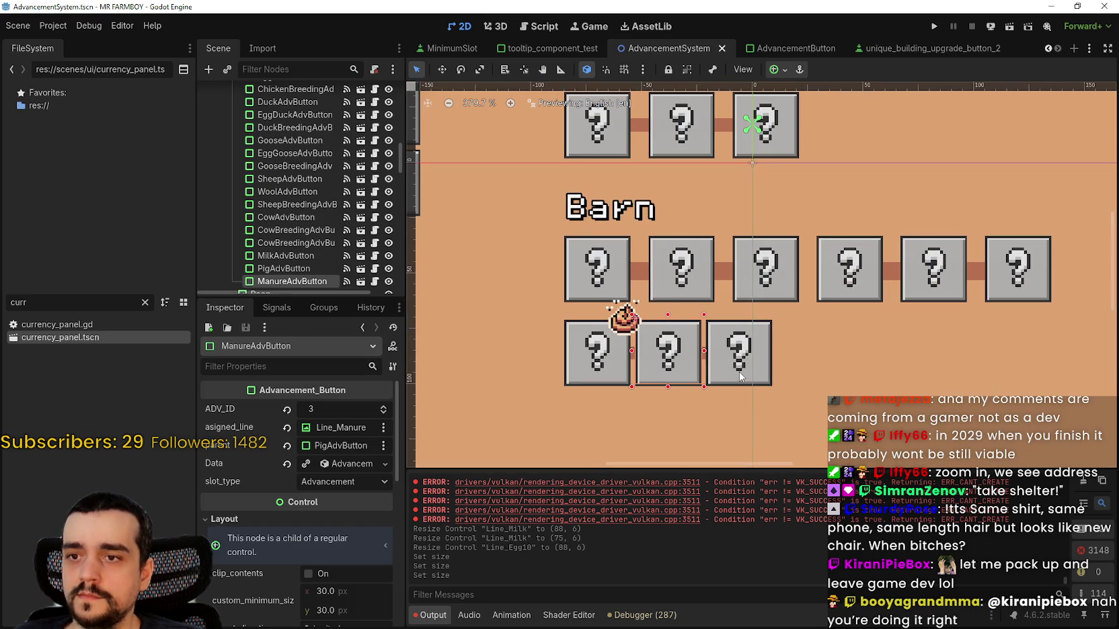
shift+click(743, 377)
key(Right)
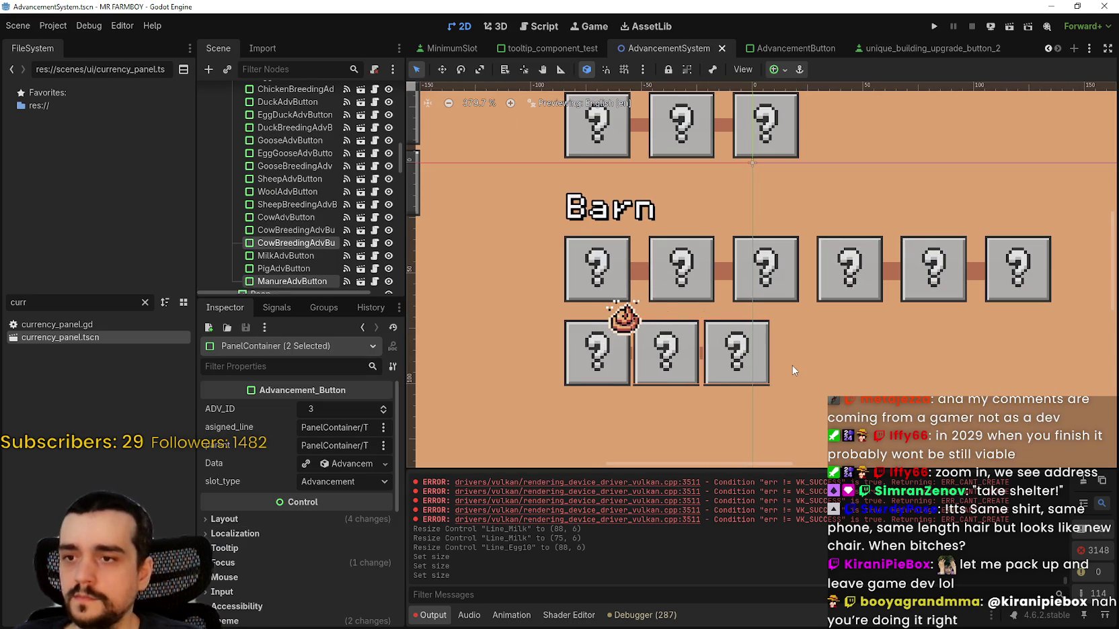
key(Right)
key(Right)
key(Right)
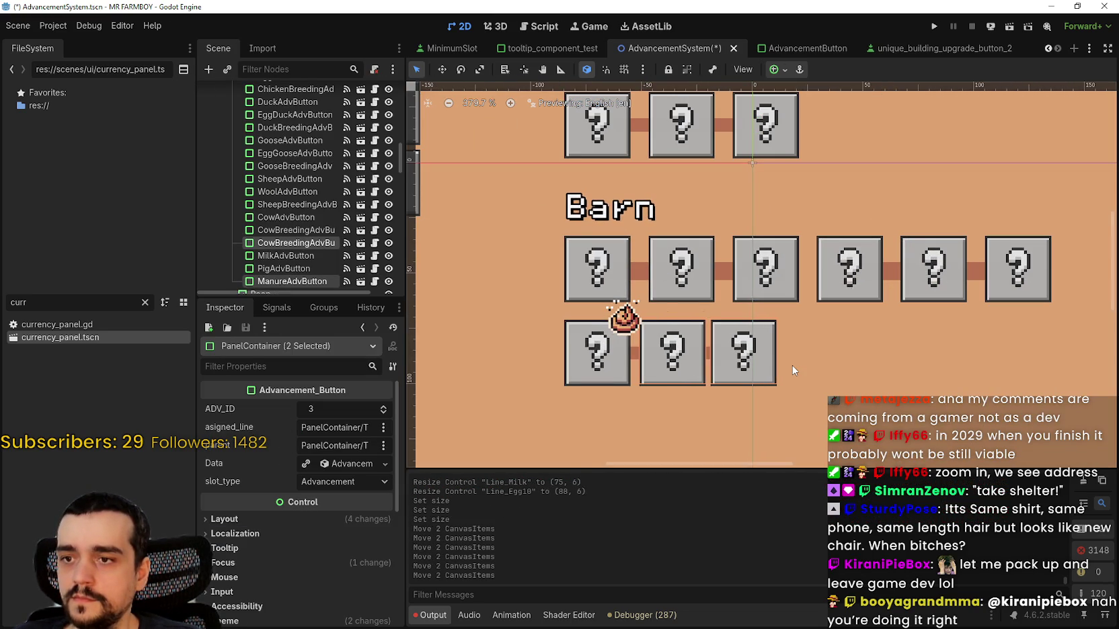
click(793, 365)
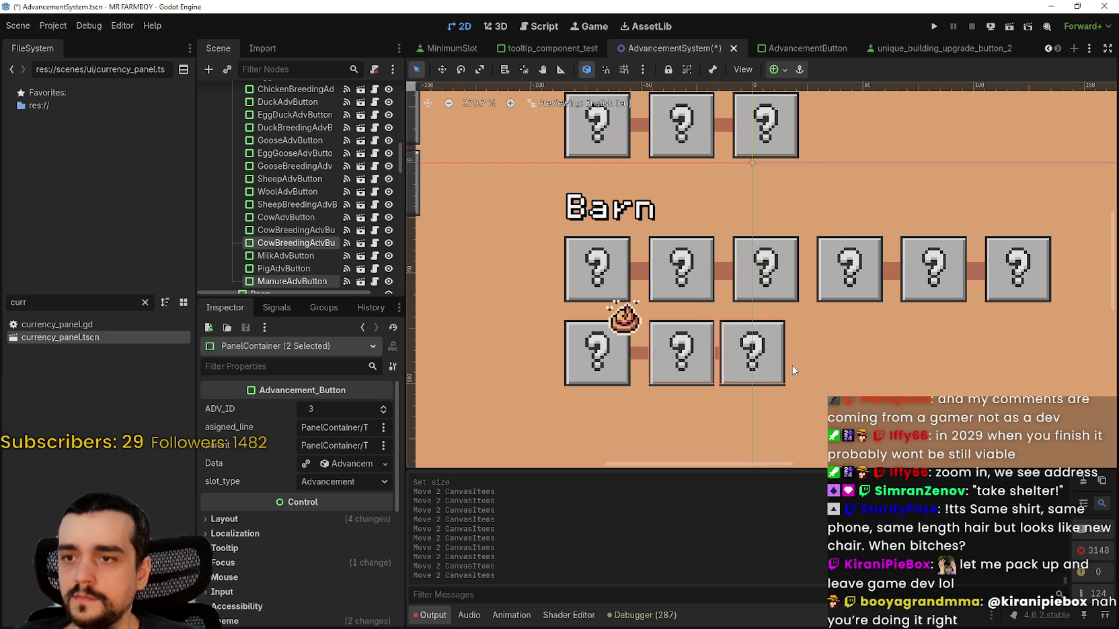
- Nudge CowBreedingAdvButton2 right to position (-9, 87) and save the scene
scroll(792, 365, down, 5)
scroll(784, 409, up, 3)
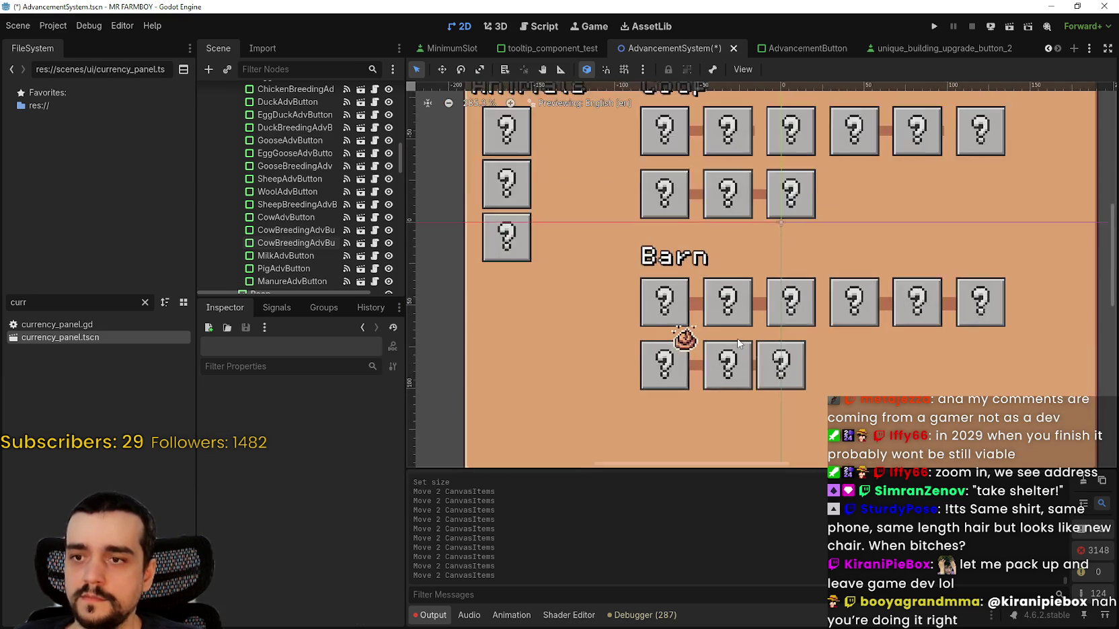
click(776, 383)
scroll(776, 382, up, 1)
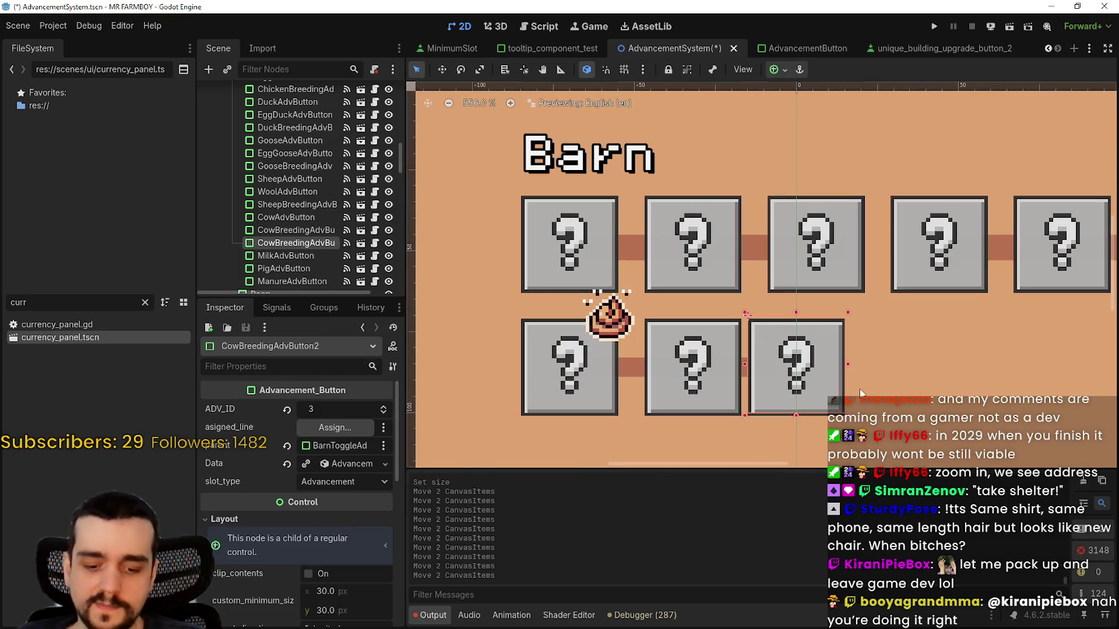
key(Left)
key(Left)
key(Right)
key(Right)
key(Right)
key(Right)
key(Right)
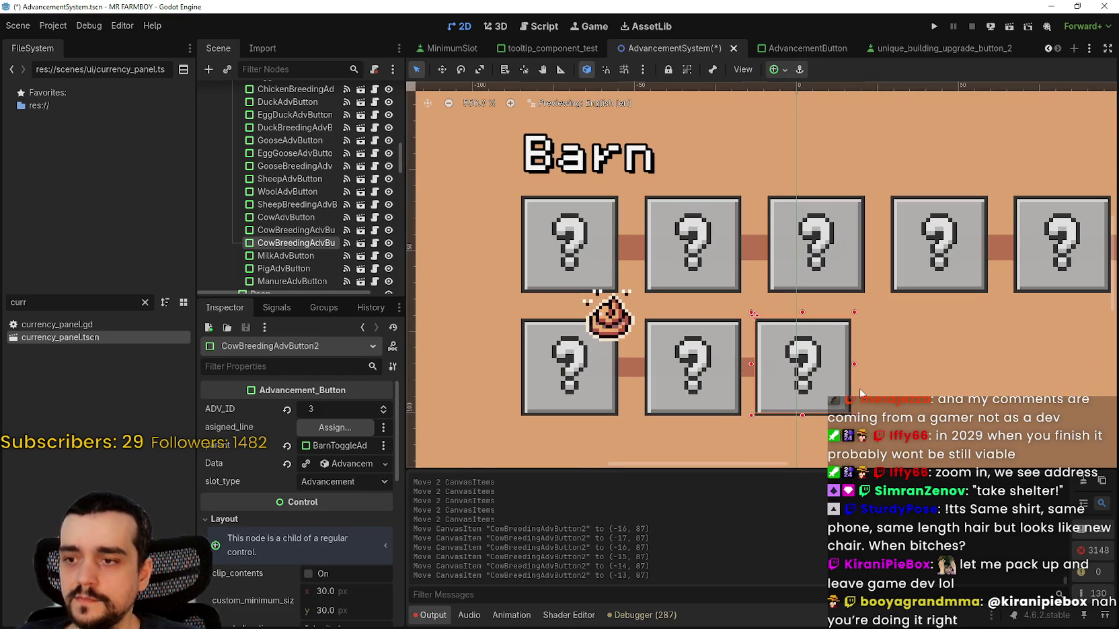
key(Right)
key(Right)
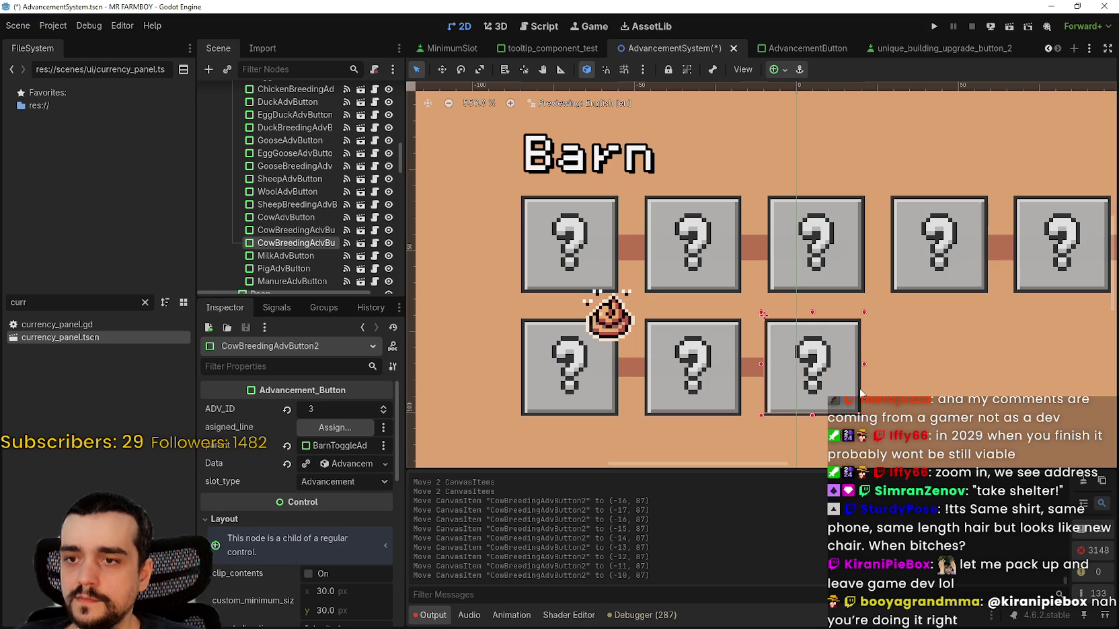
key(ctrl+s)
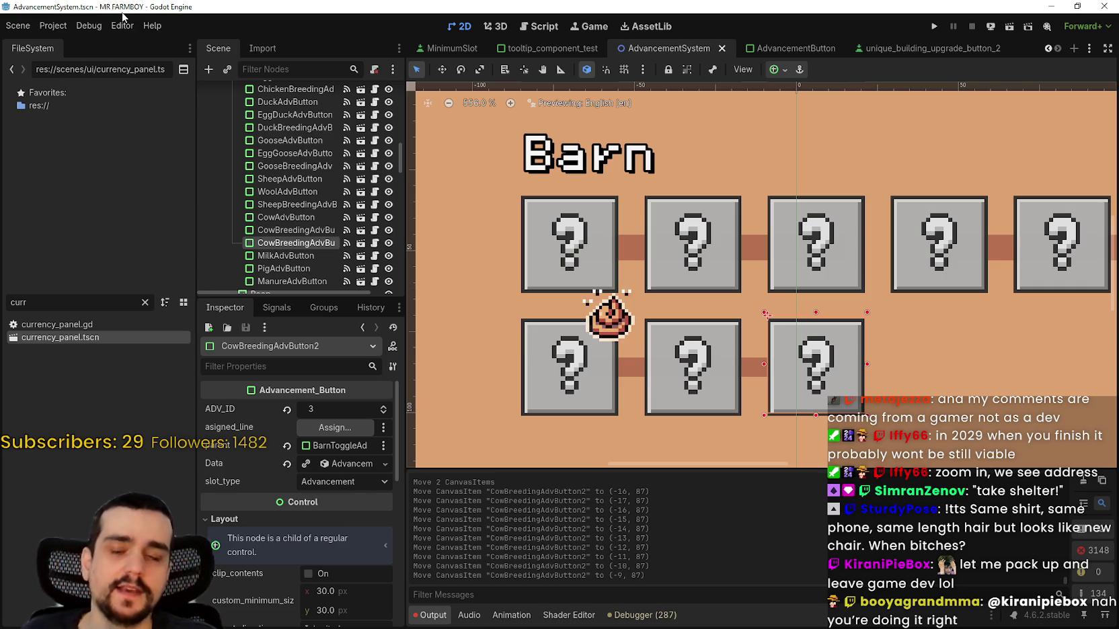
- Look through the editor's top menus and close them without changes
click(115, 21)
click(54, 25)
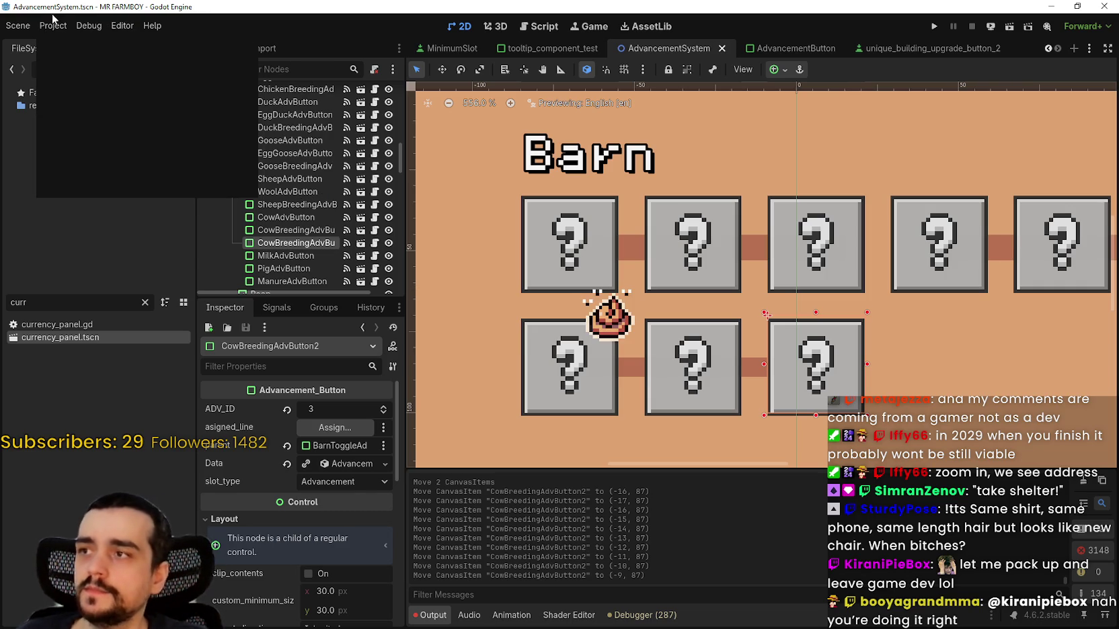
click(791, 369)
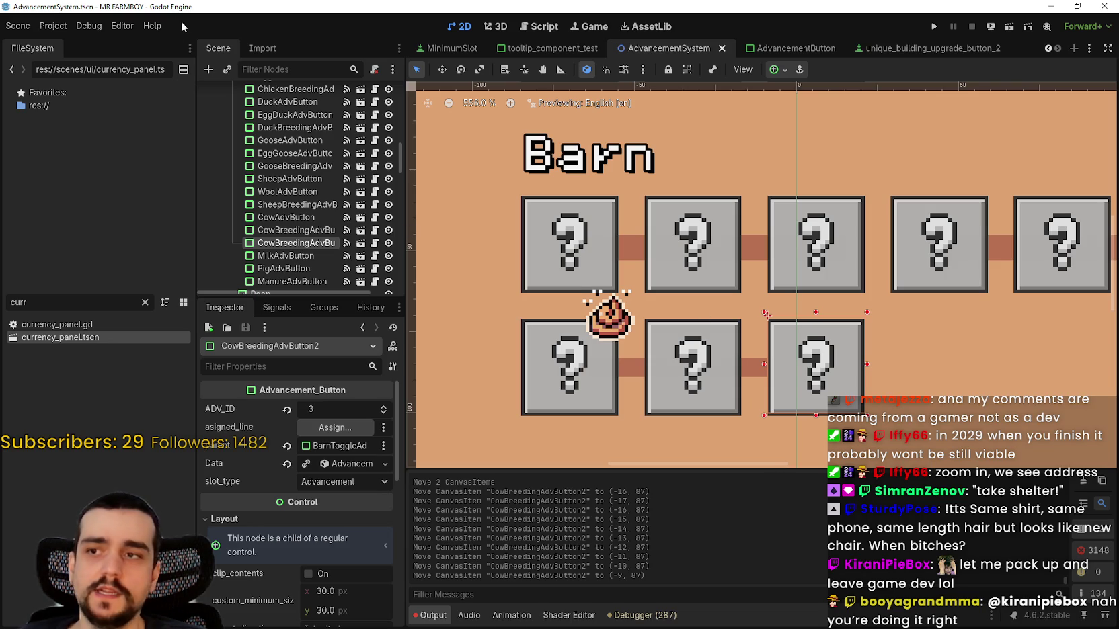
scroll(773, 336, down, 5)
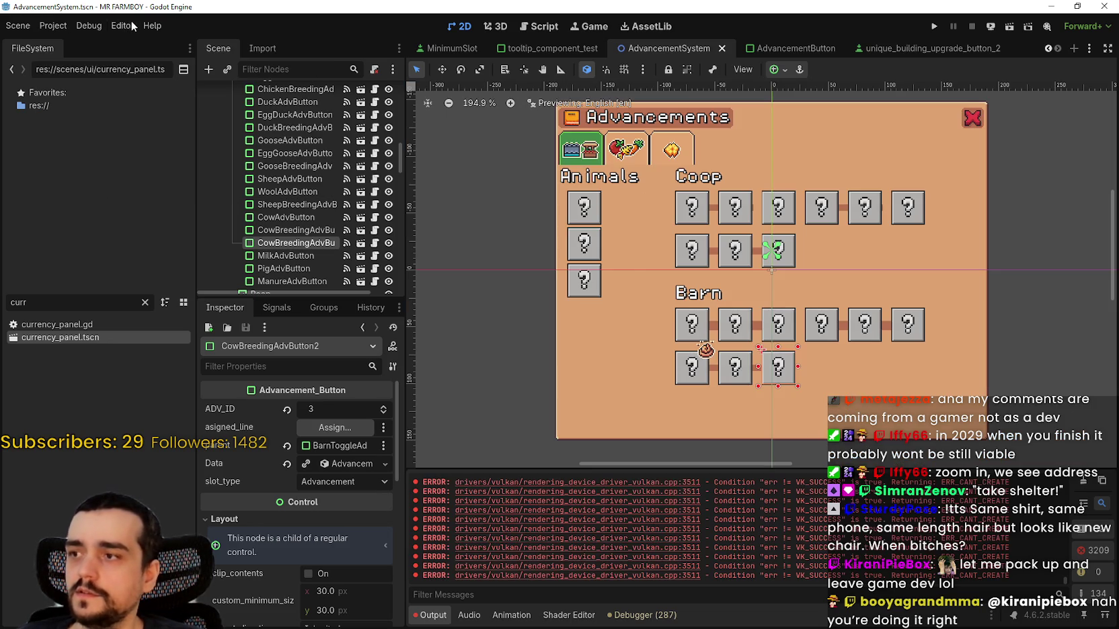
scroll(790, 328, up, 5)
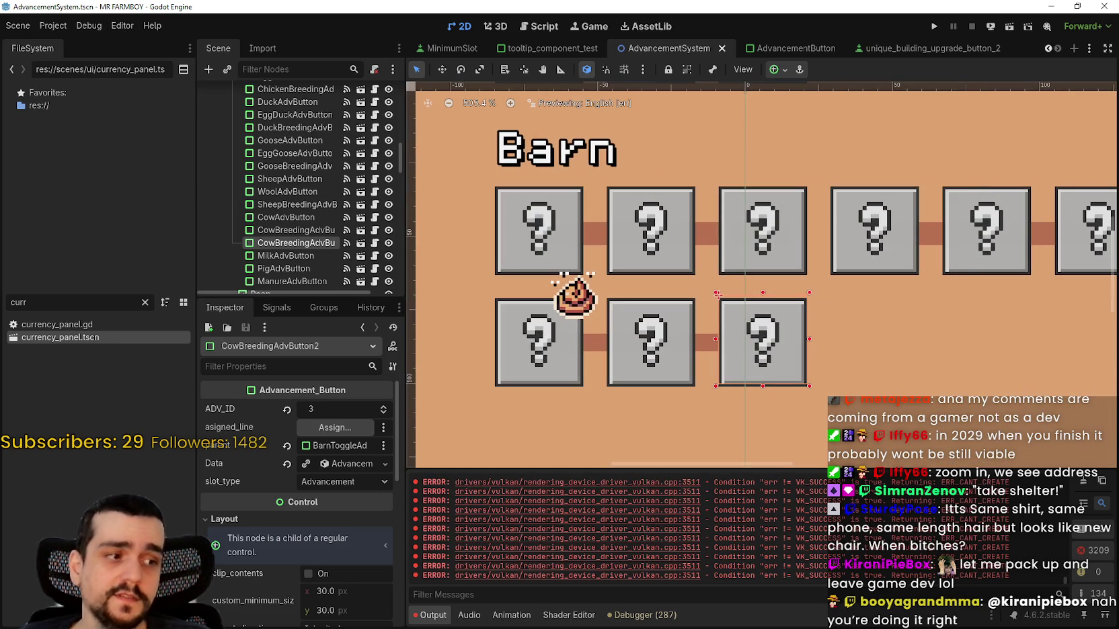
- Switch to Steam, search the store for 'magic spell', and open the Spell Magic page
key(alt+Tab)
drag(681, 54, 710, 55)
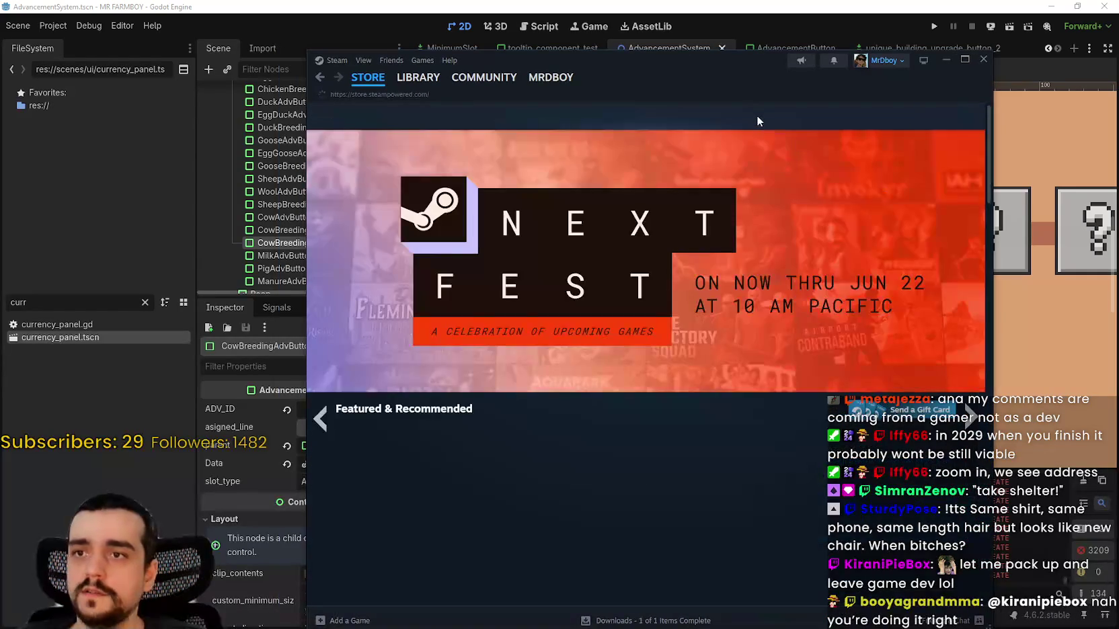
click(756, 115)
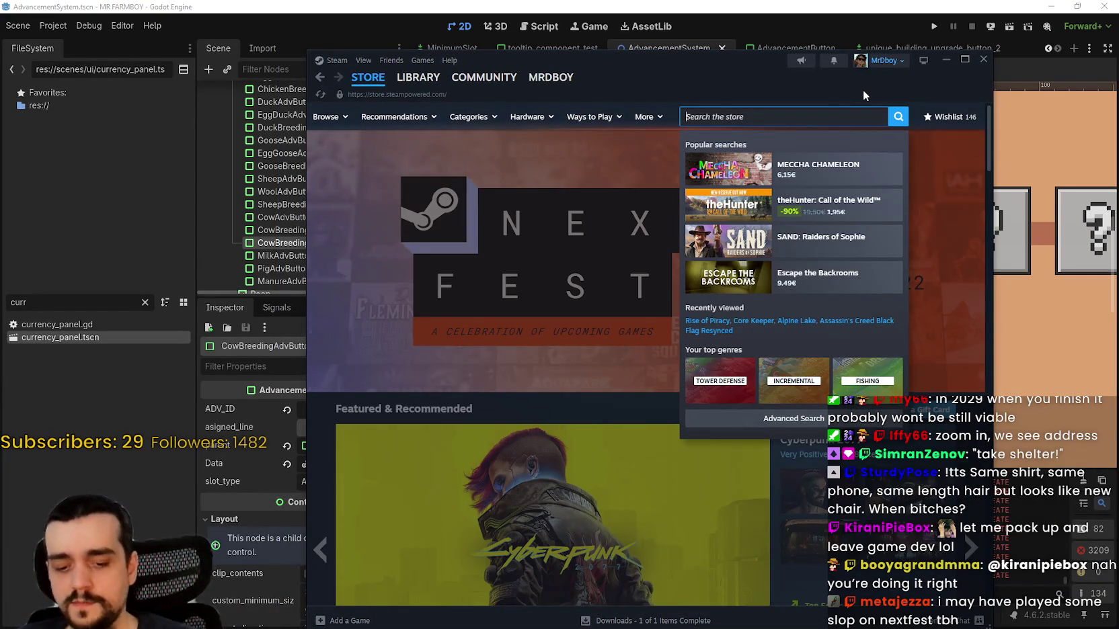
text(magi)
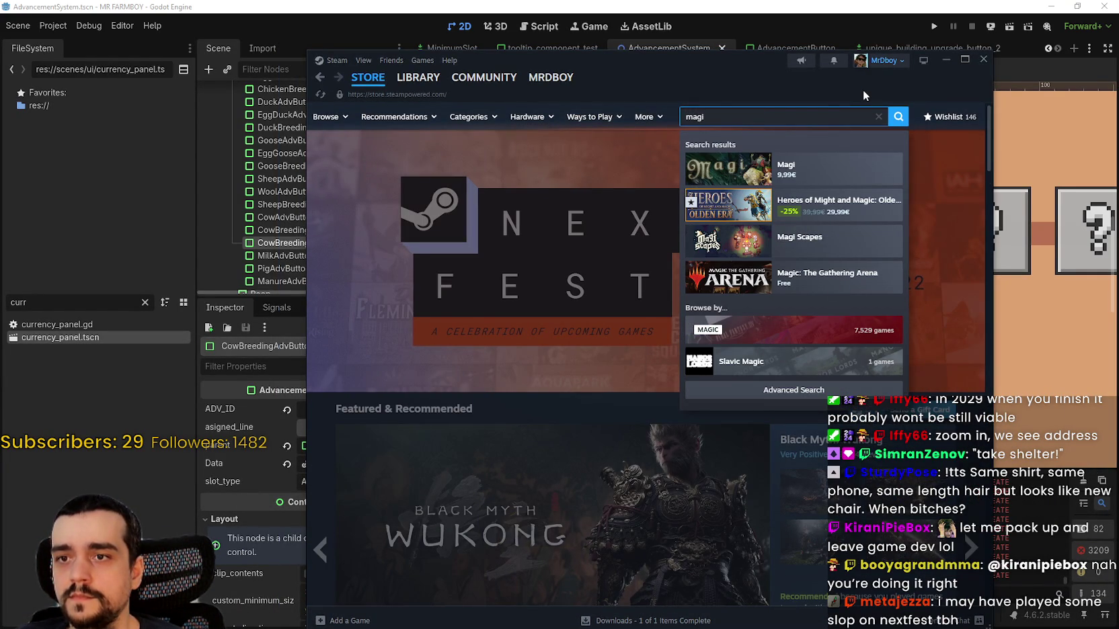
text(c)
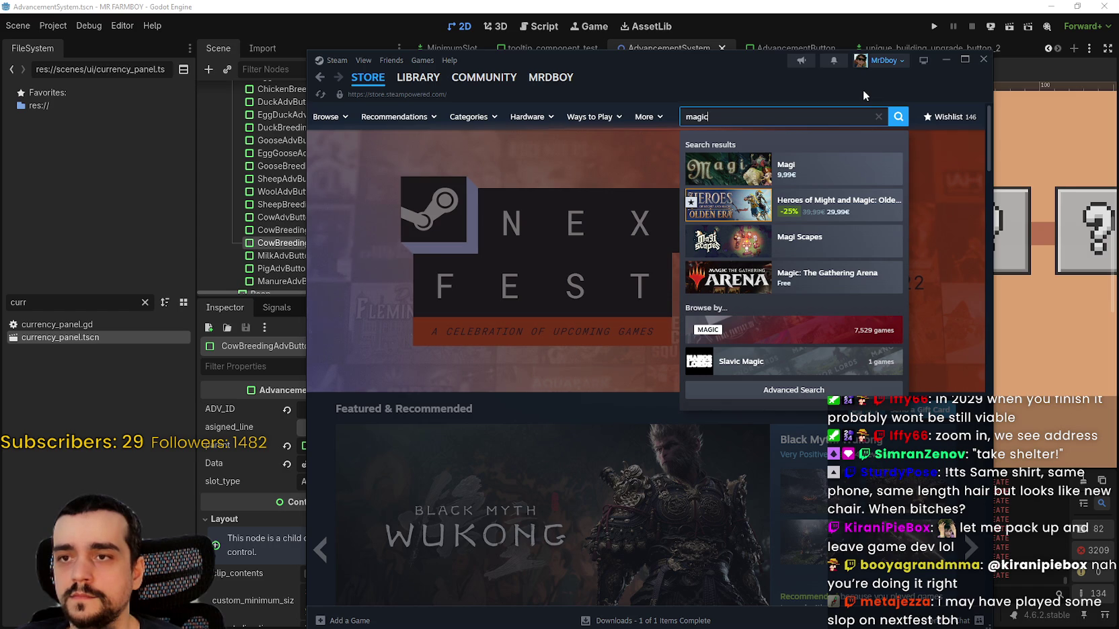
key(BackSpace)
key(BackSpace)
key(BackSpace)
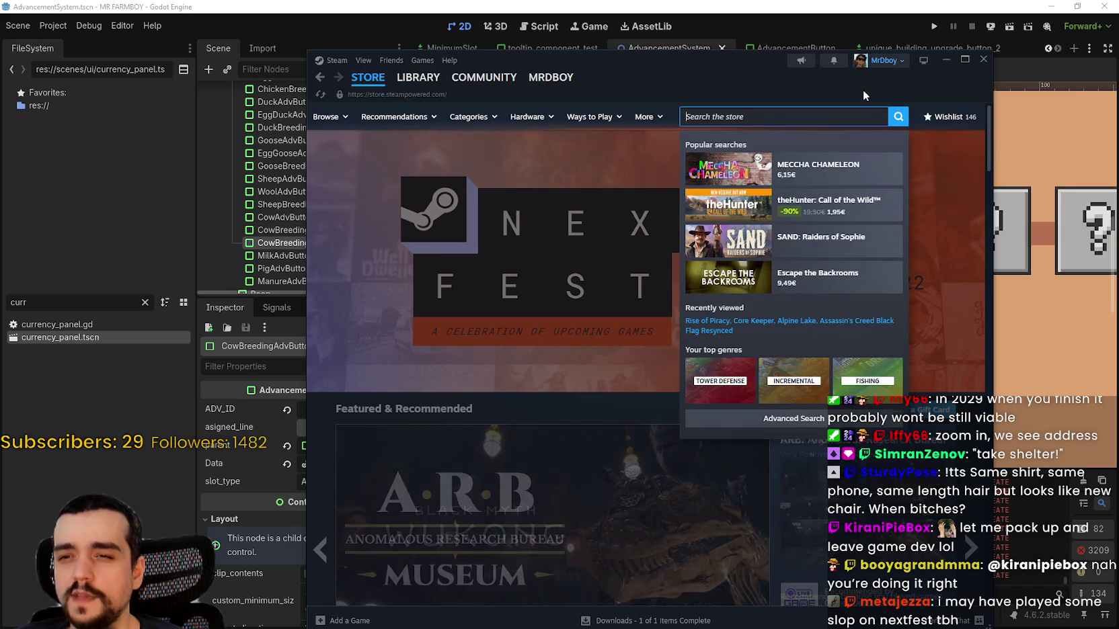
text(spell)
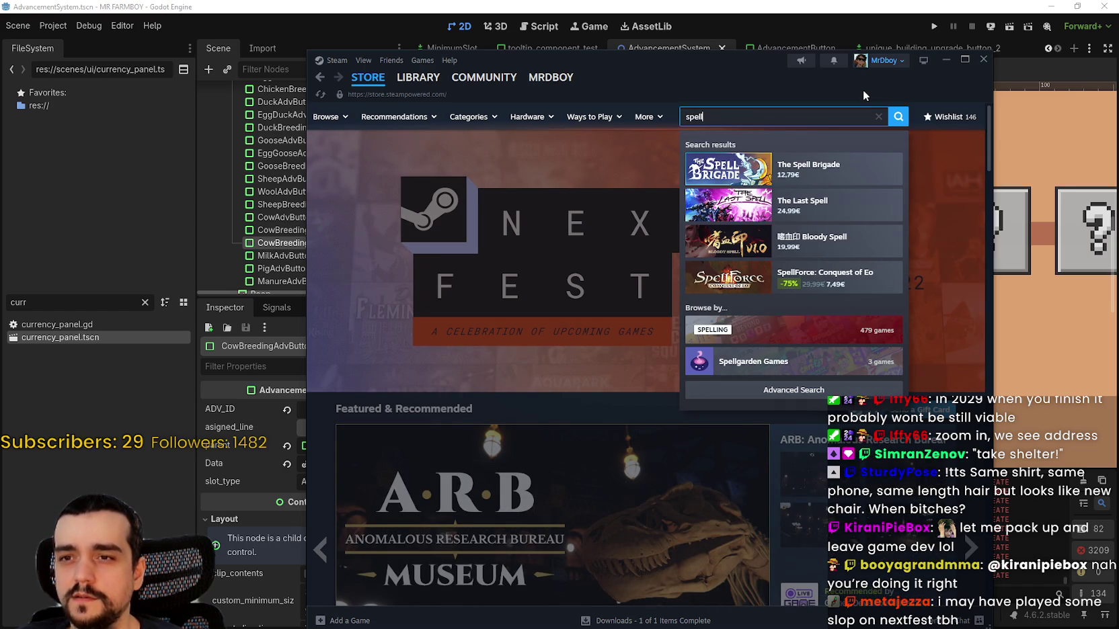
key(BackSpace)
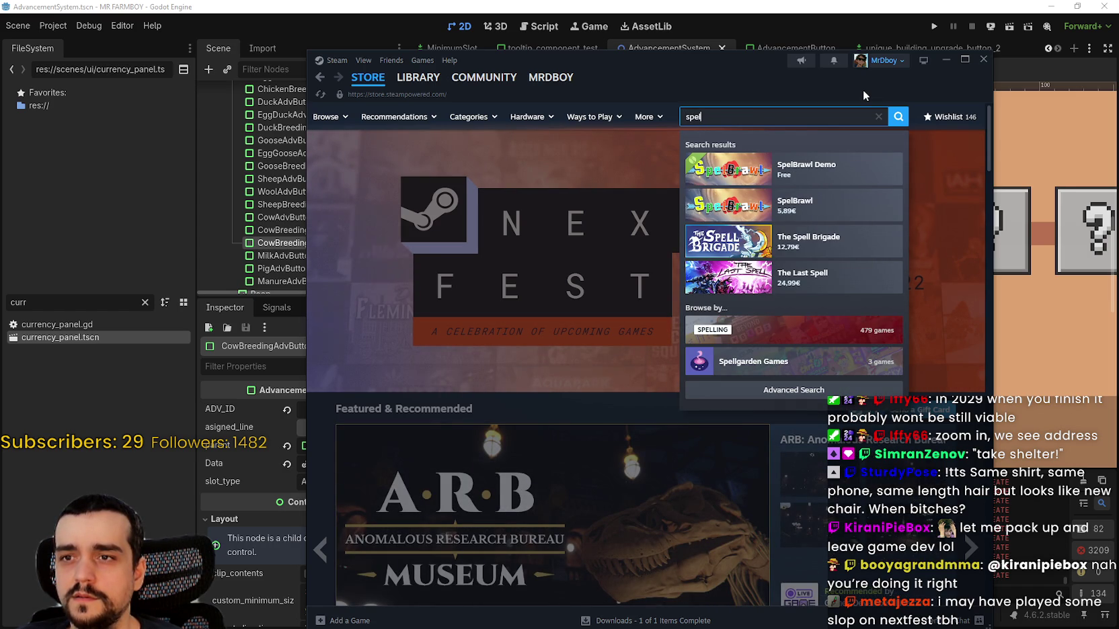
key(BackSpace)
key(BackSpace)
key(BackSpace)
text(magic spell)
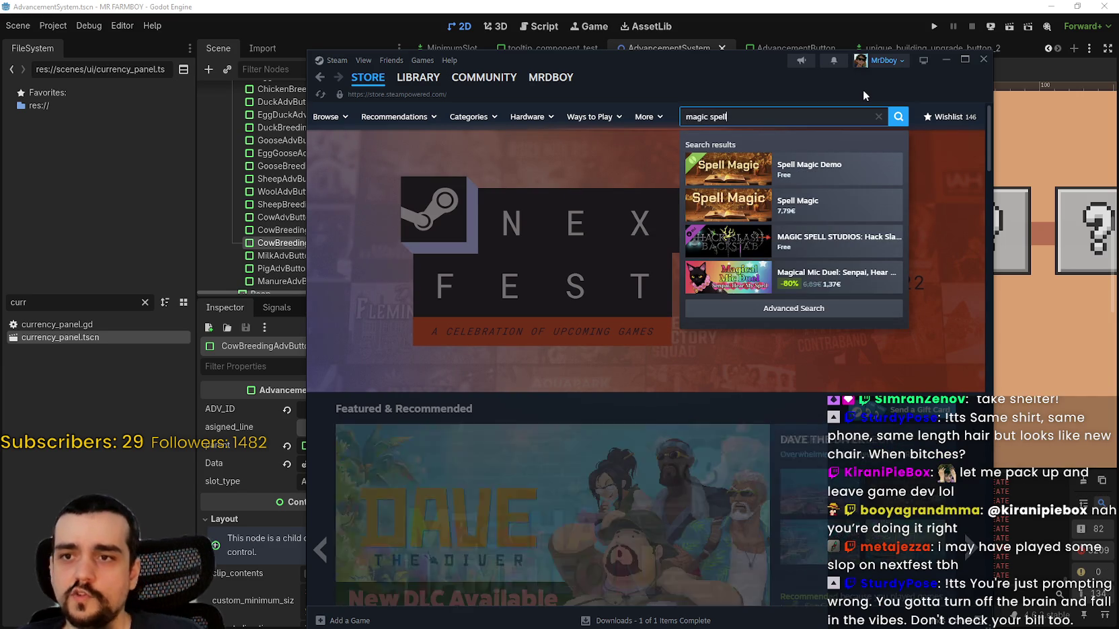
click(827, 202)
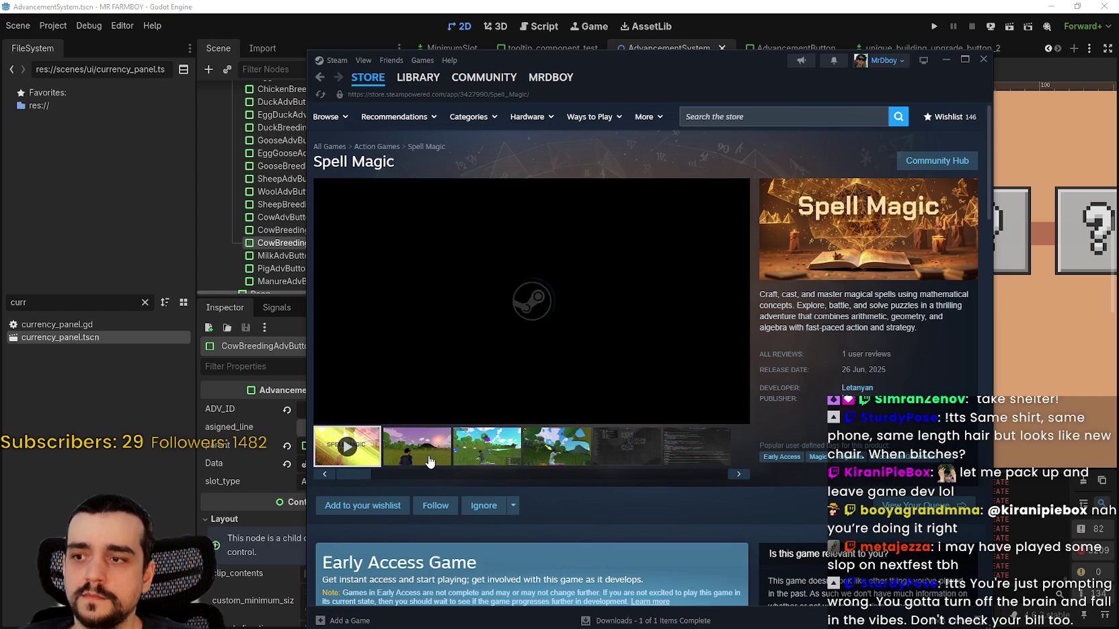
- Return to the store front and open the full Top Sellers list of 9,019 results
click(367, 77)
scroll(452, 406, down, 15)
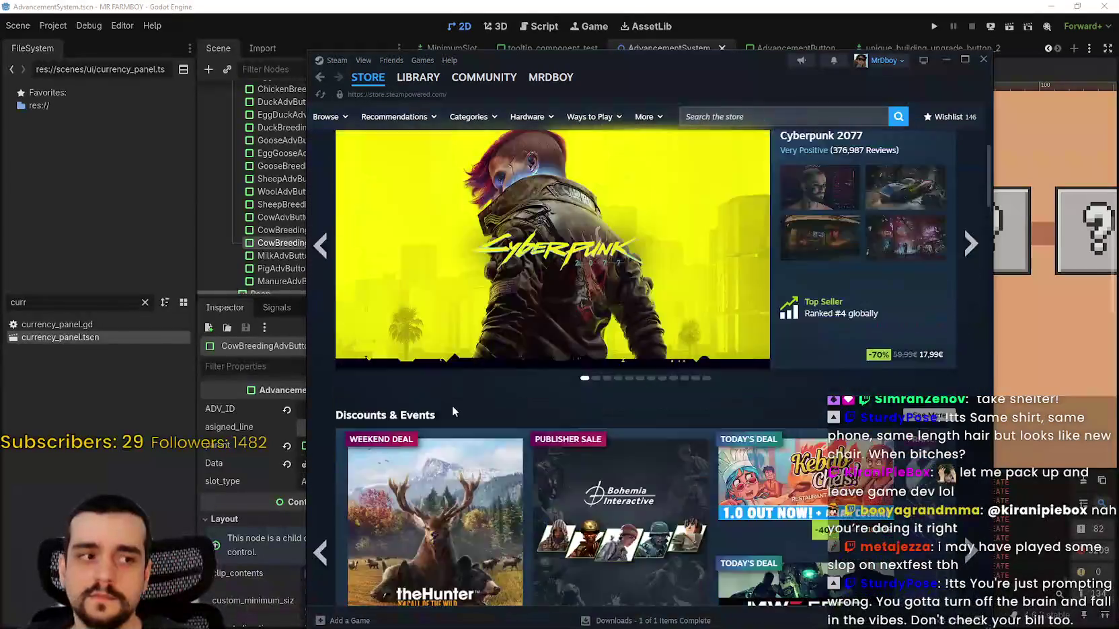
scroll(423, 367, down, 15)
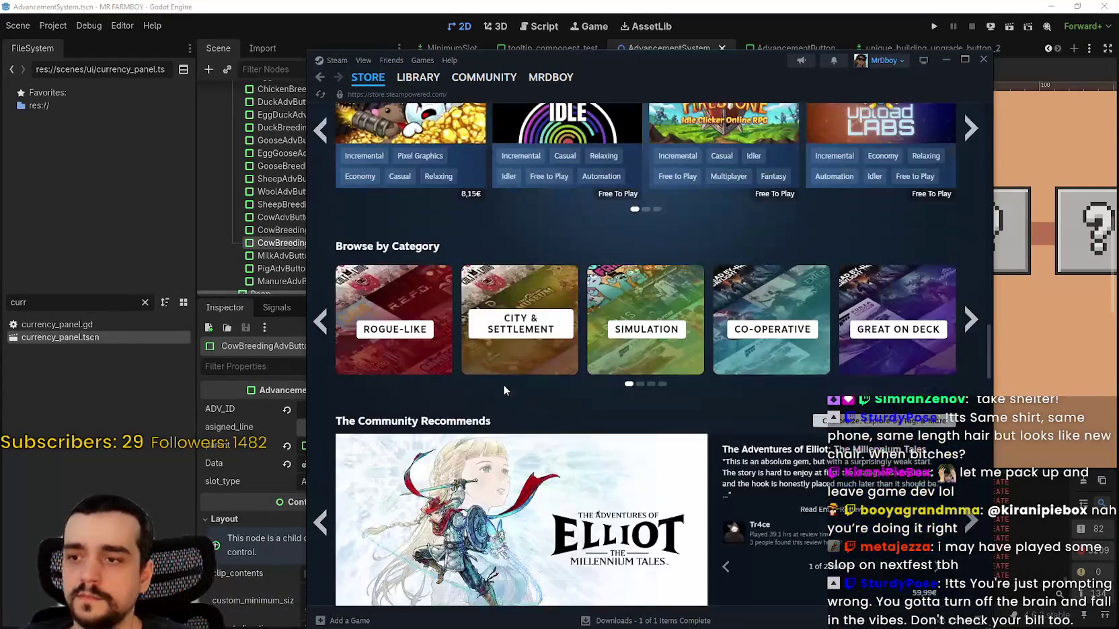
scroll(495, 379, down, 5)
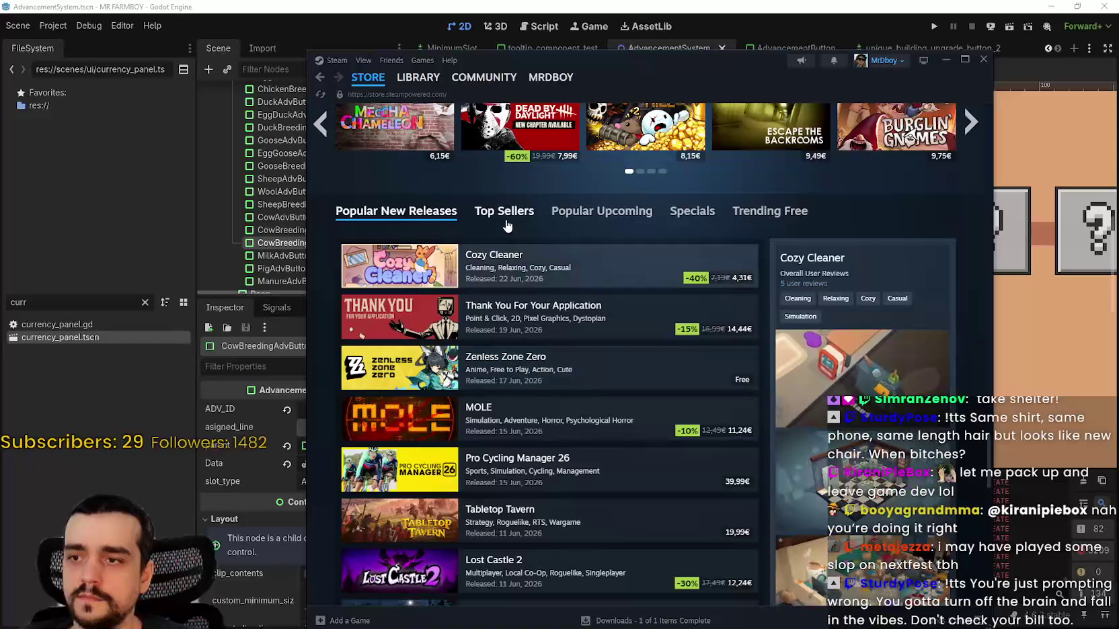
scroll(538, 303, down, 3)
scroll(524, 403, up, 5)
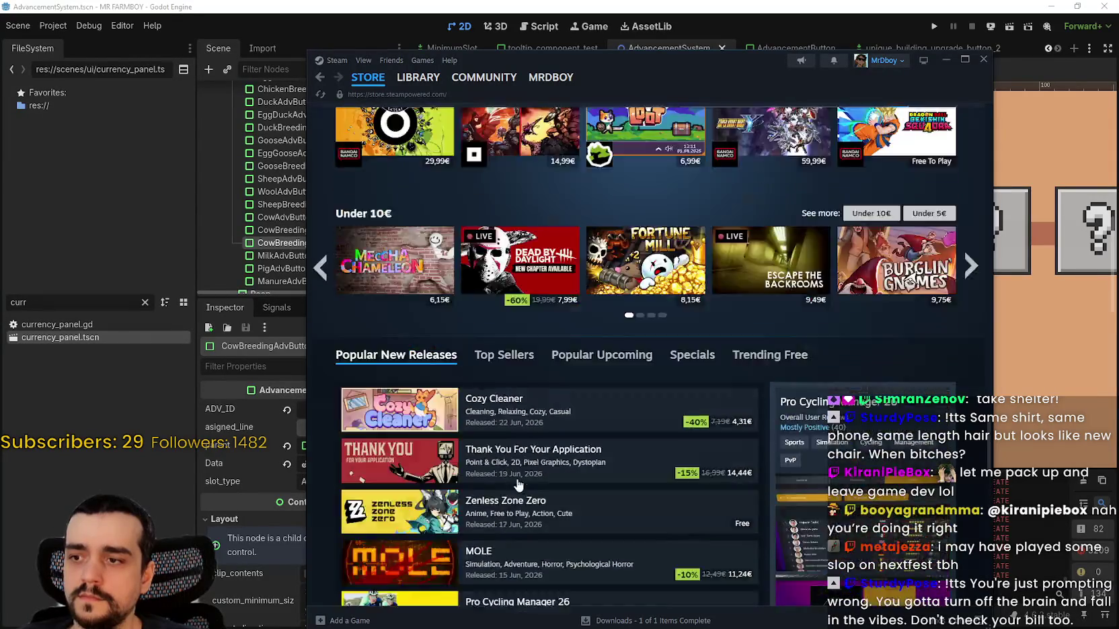
click(506, 389)
scroll(482, 422, down, 10)
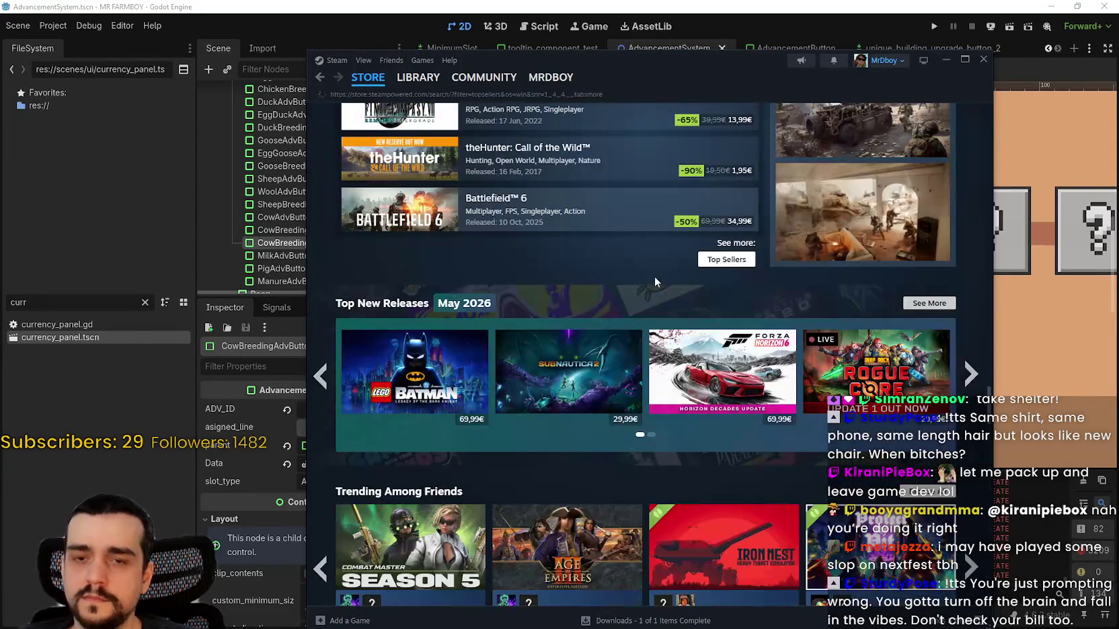
click(726, 260)
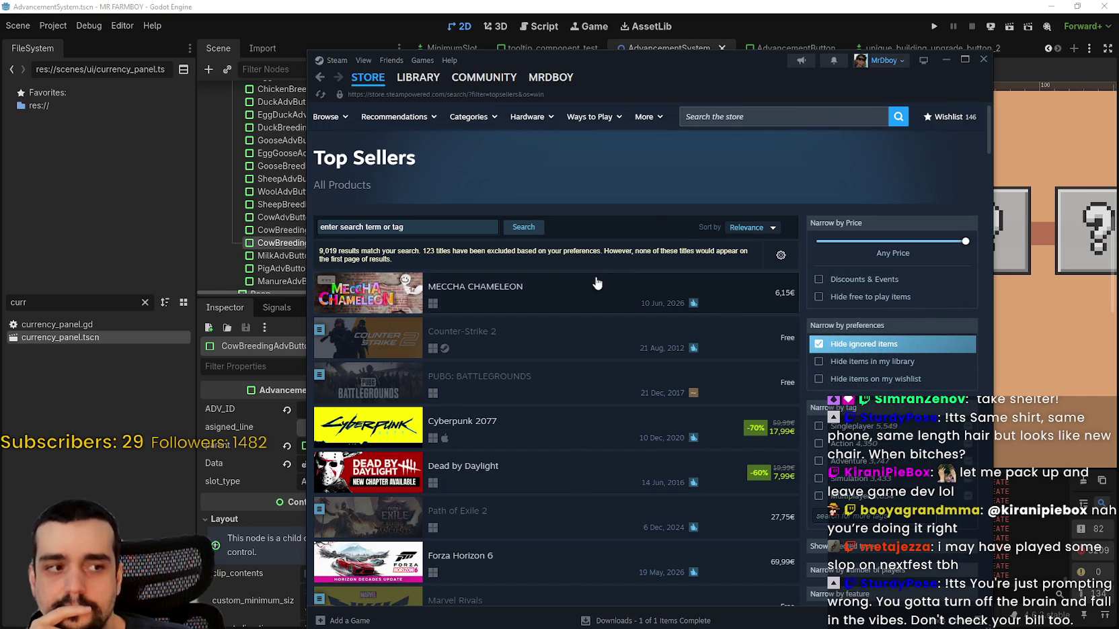
mouse_move(688, 341)
scroll(672, 343, down, 2)
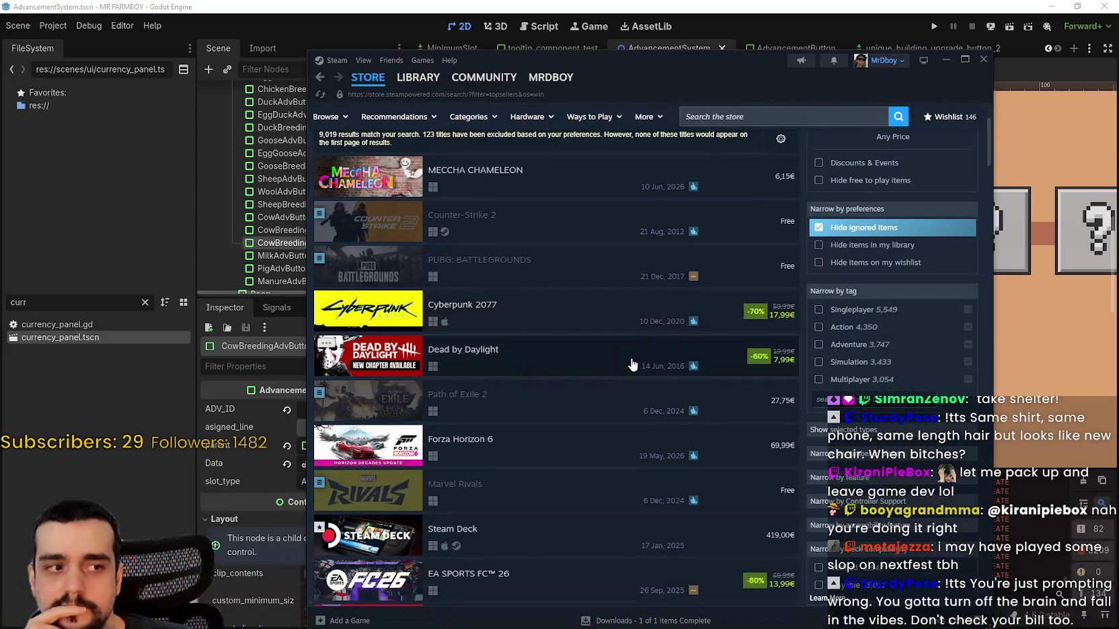
scroll(545, 325, down, 6)
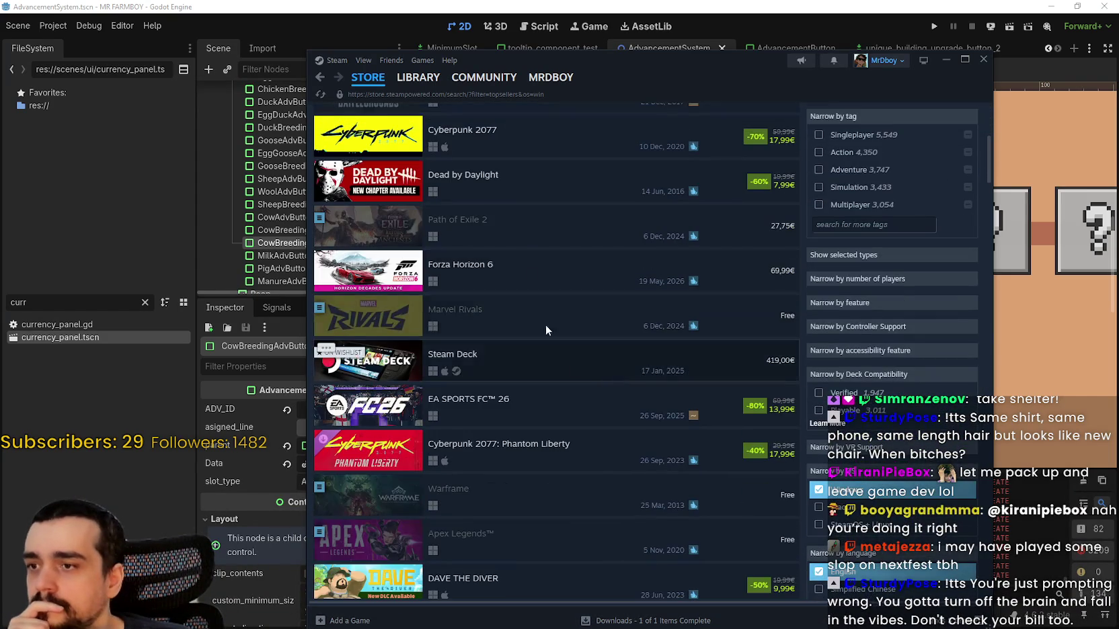
scroll(511, 283, down, 2)
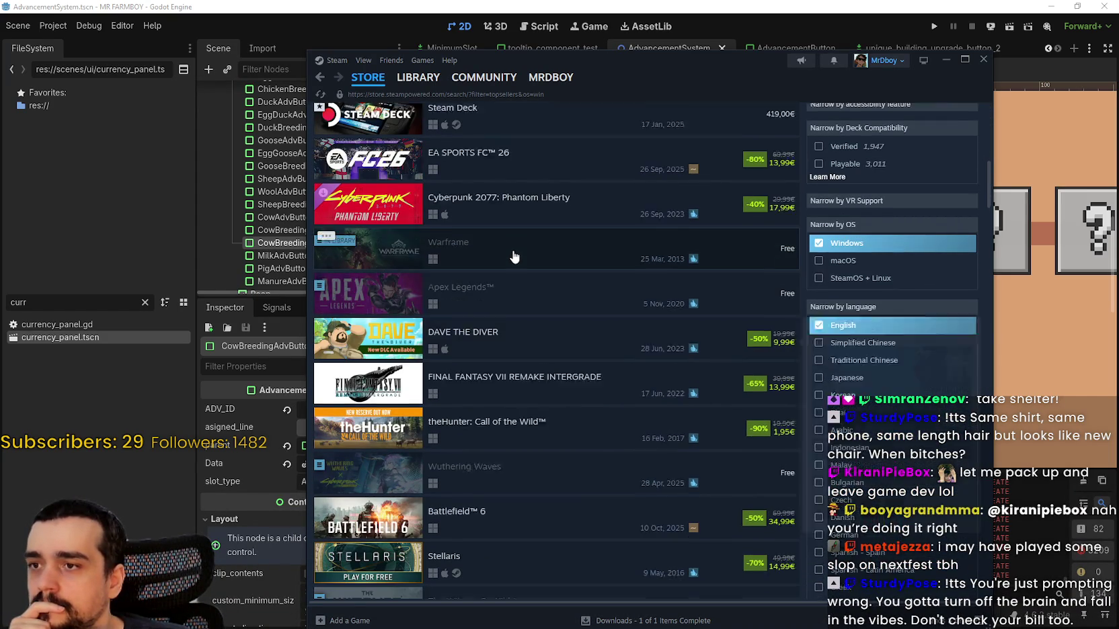
scroll(536, 283, down, 9)
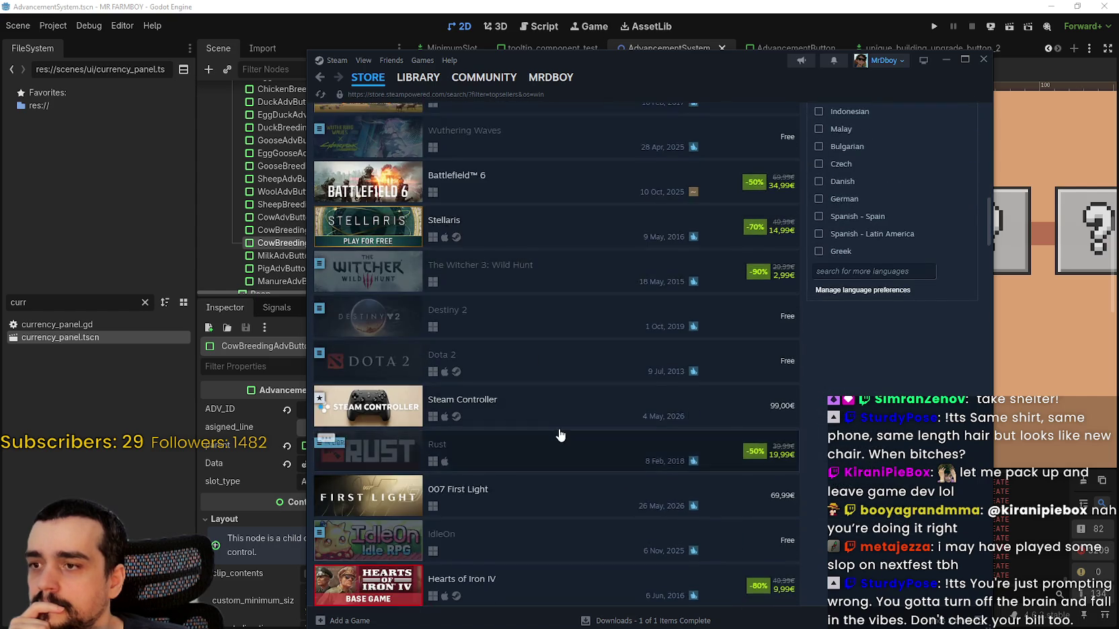
scroll(590, 459, down, 1)
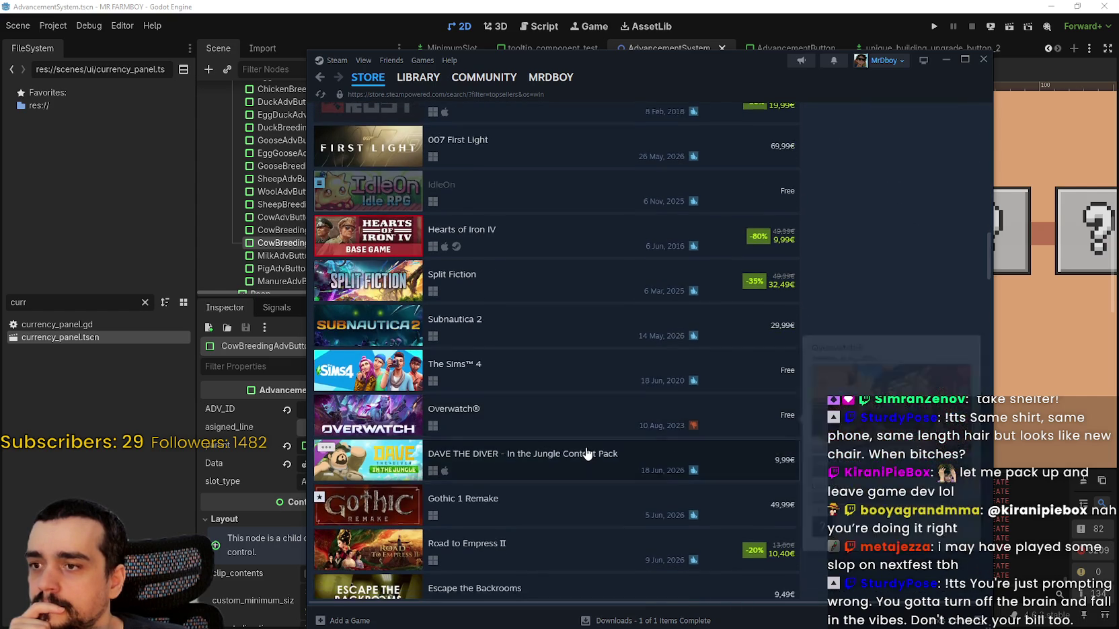
scroll(585, 450, down, 1)
scroll(584, 449, down, 2)
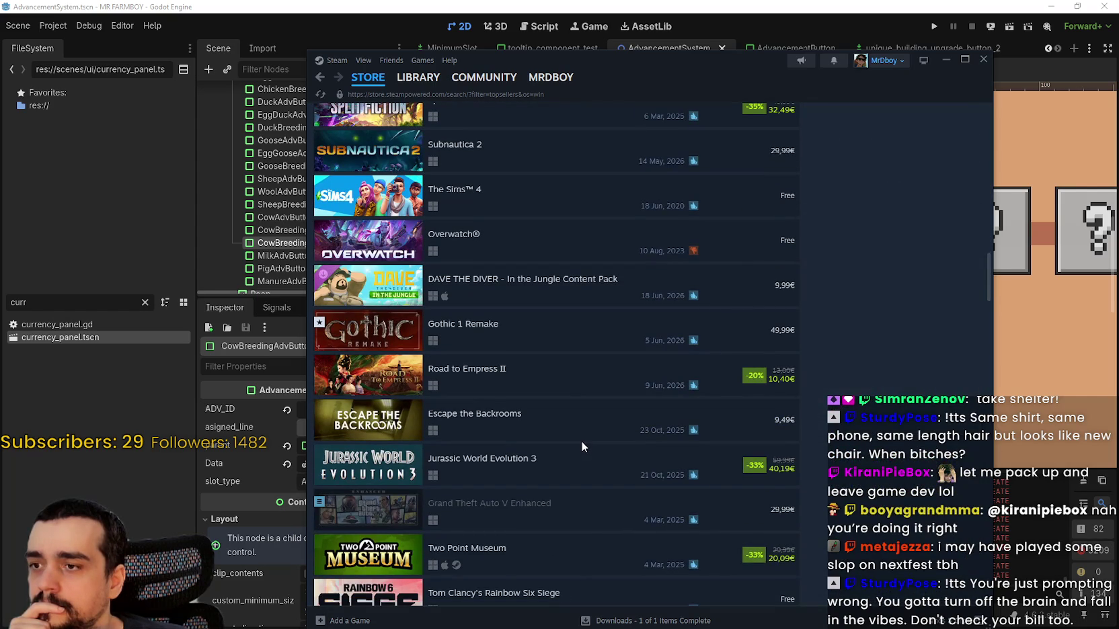
scroll(582, 441, down, 8)
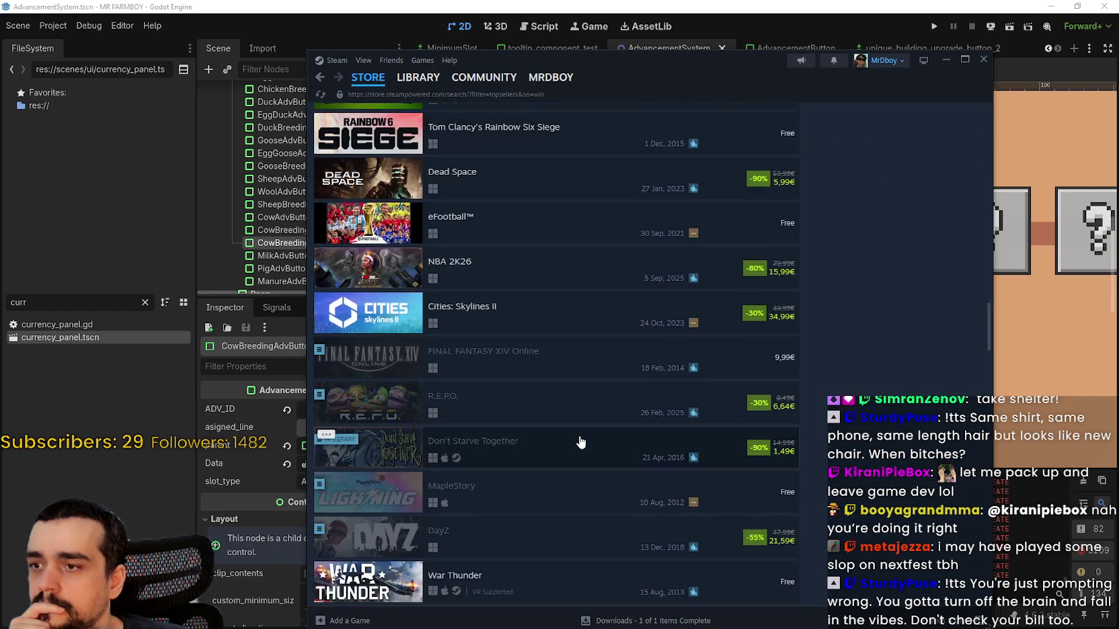
scroll(580, 441, down, 5)
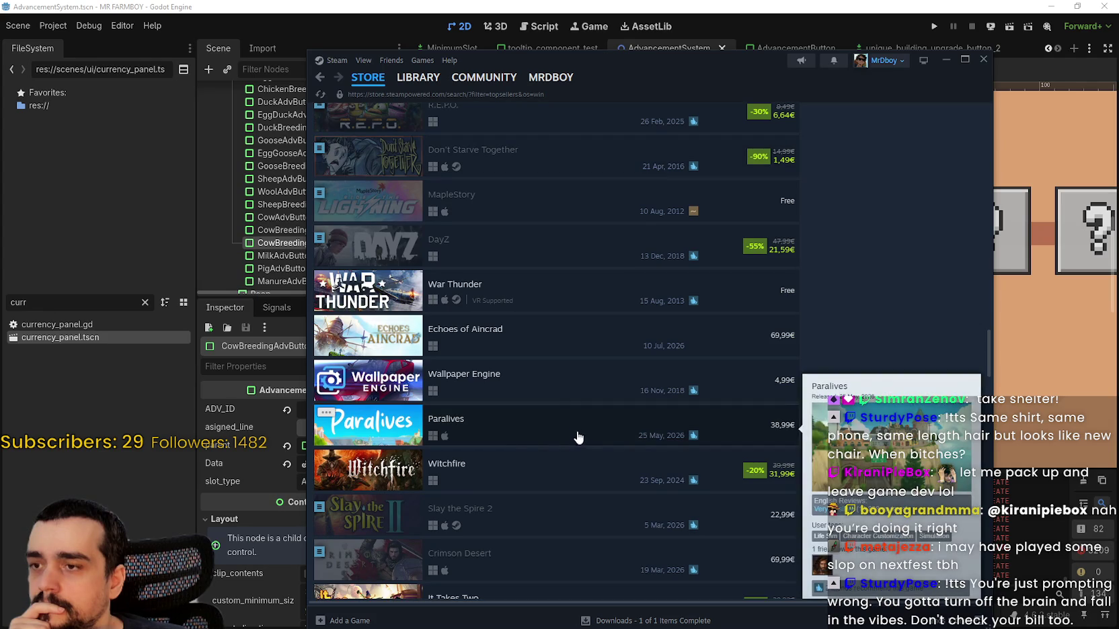
scroll(541, 323, down, 4)
scroll(554, 389, down, 2)
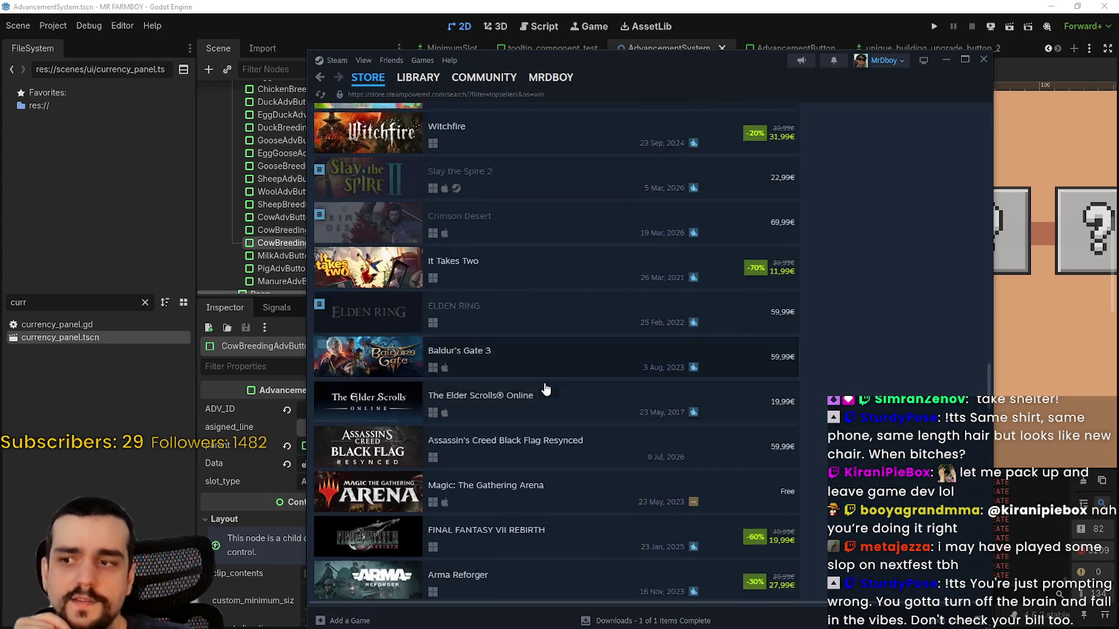
scroll(545, 389, down, 8)
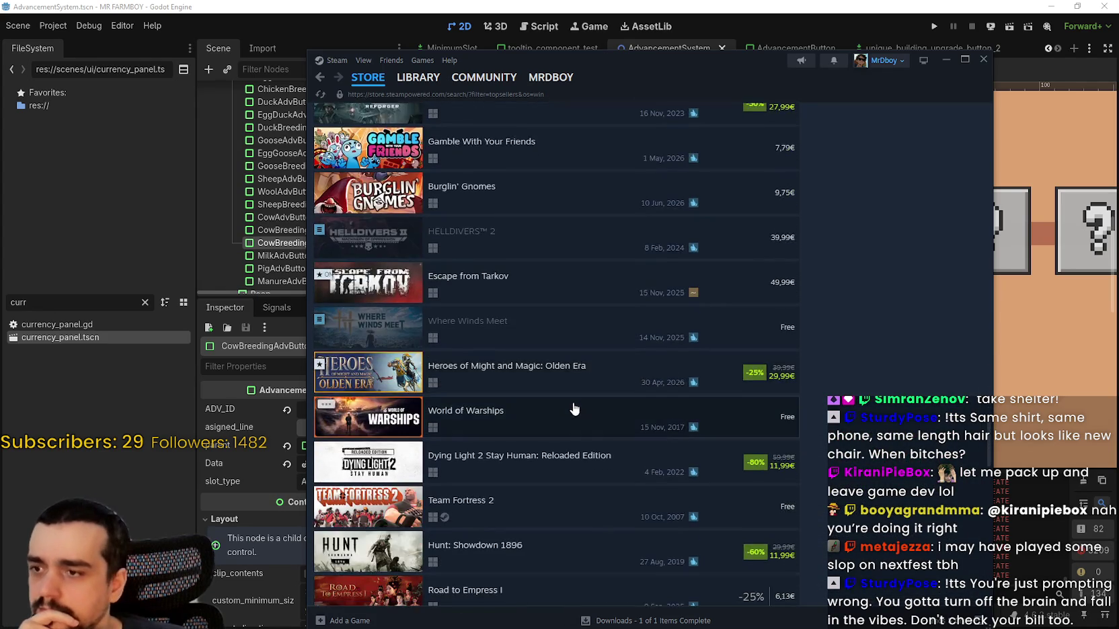
scroll(573, 408, down, 7)
scroll(574, 406, down, 5)
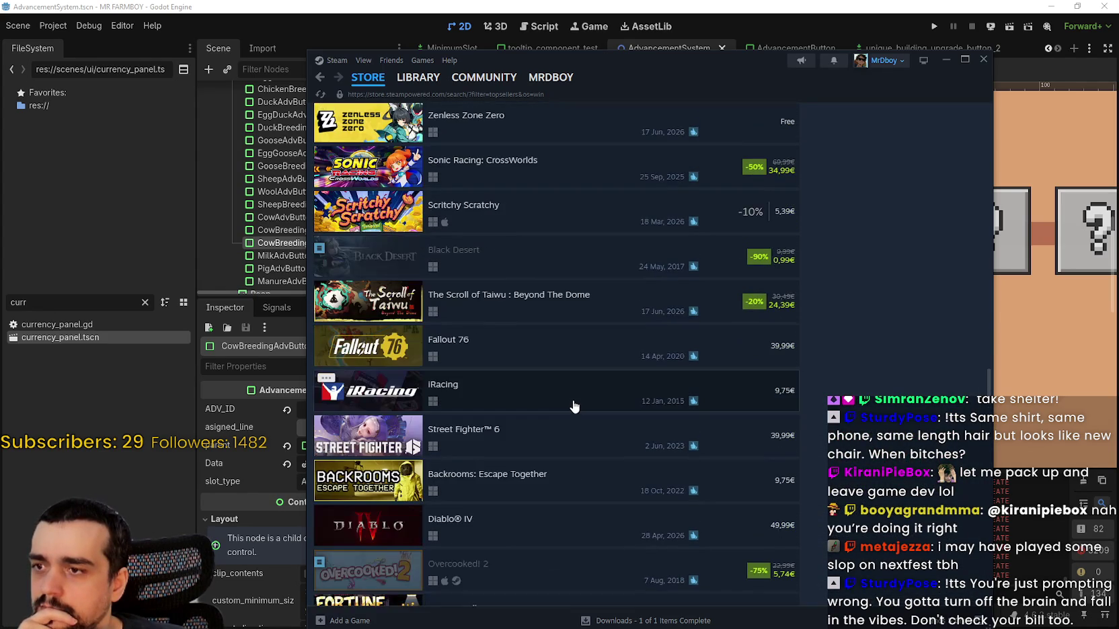
scroll(574, 406, down, 6)
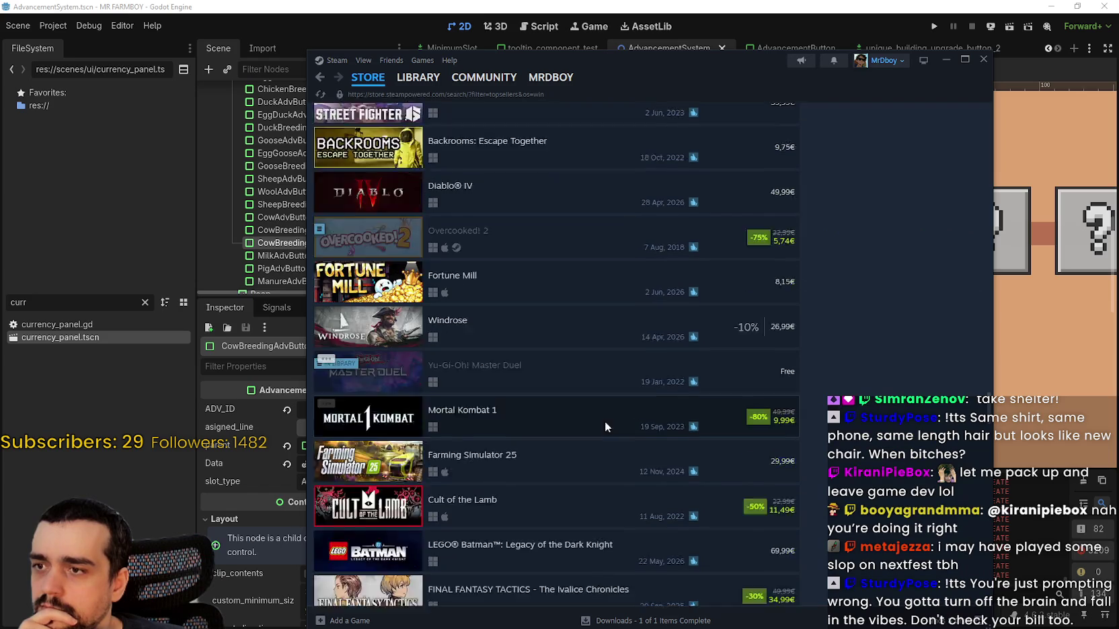
scroll(605, 427, down, 3)
scroll(605, 427, down, 4)
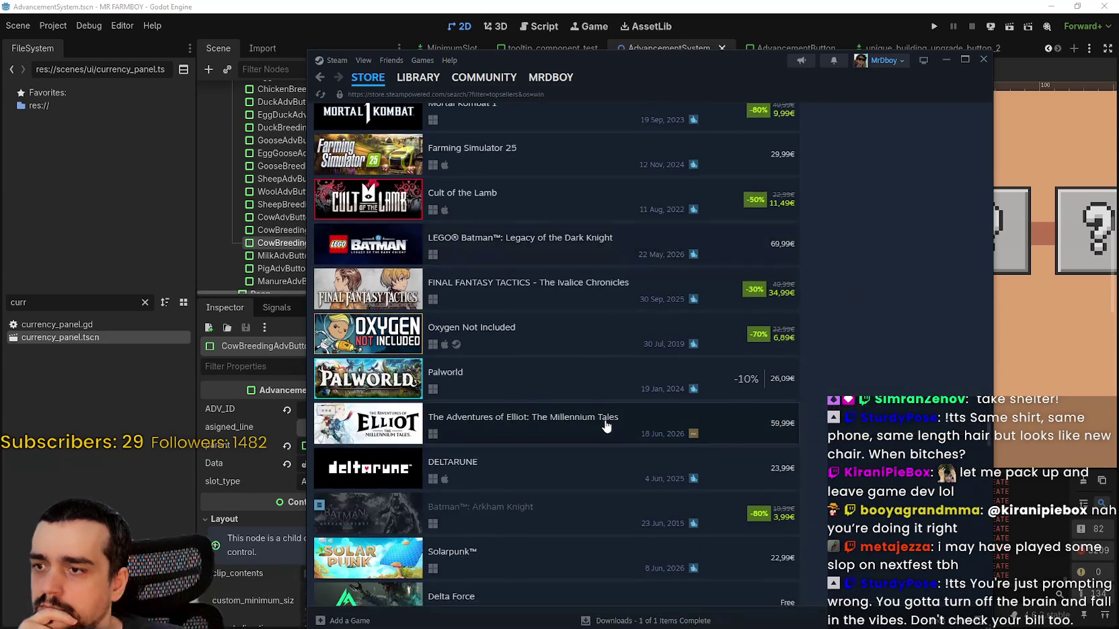
scroll(606, 426, down, 4)
scroll(603, 419, down, 3)
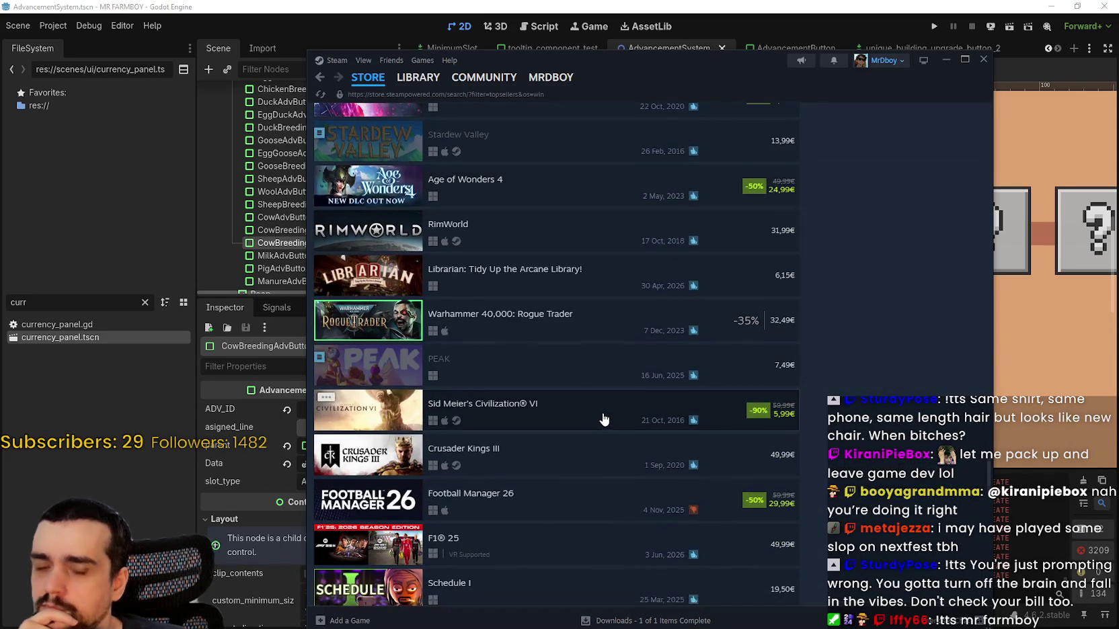
scroll(604, 420, down, 5)
scroll(602, 419, down, 3)
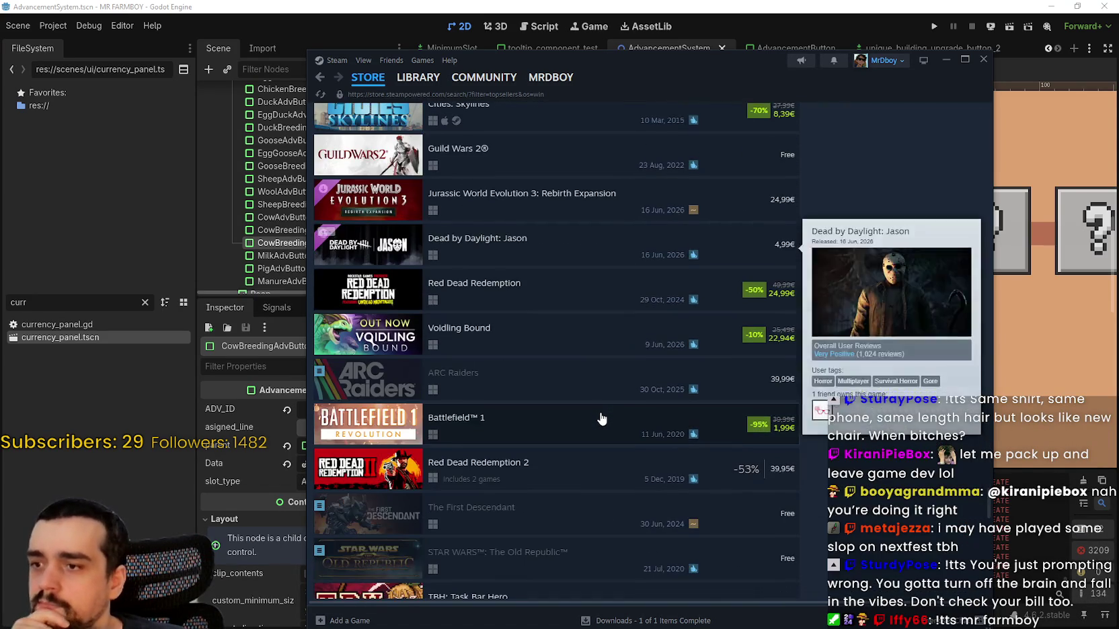
scroll(601, 419, down, 4)
scroll(599, 417, down, 8)
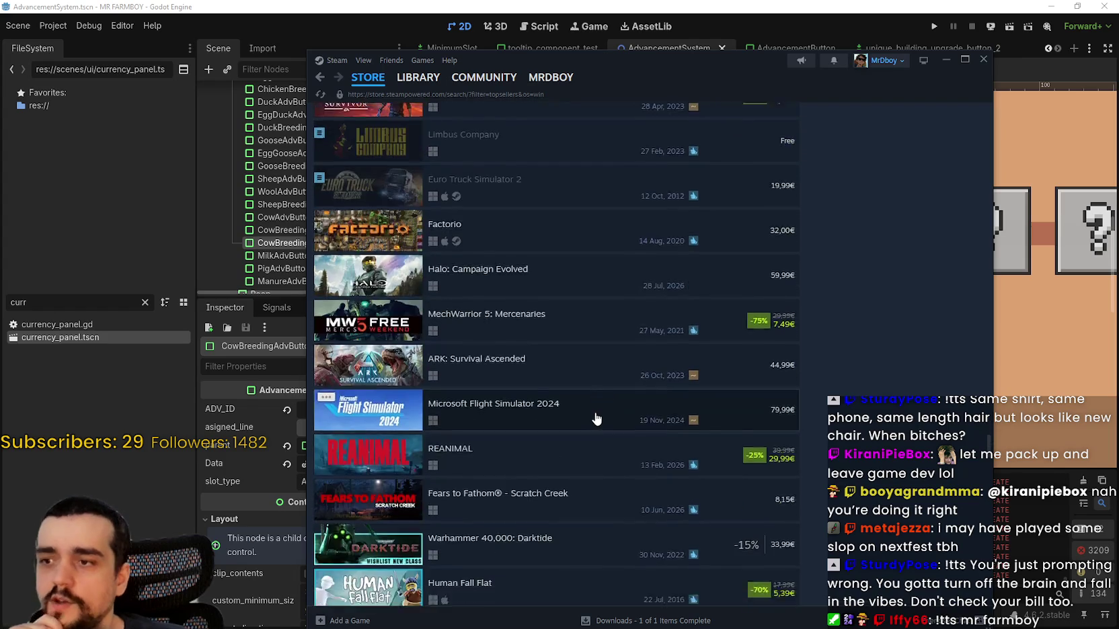
mouse_move(593, 421)
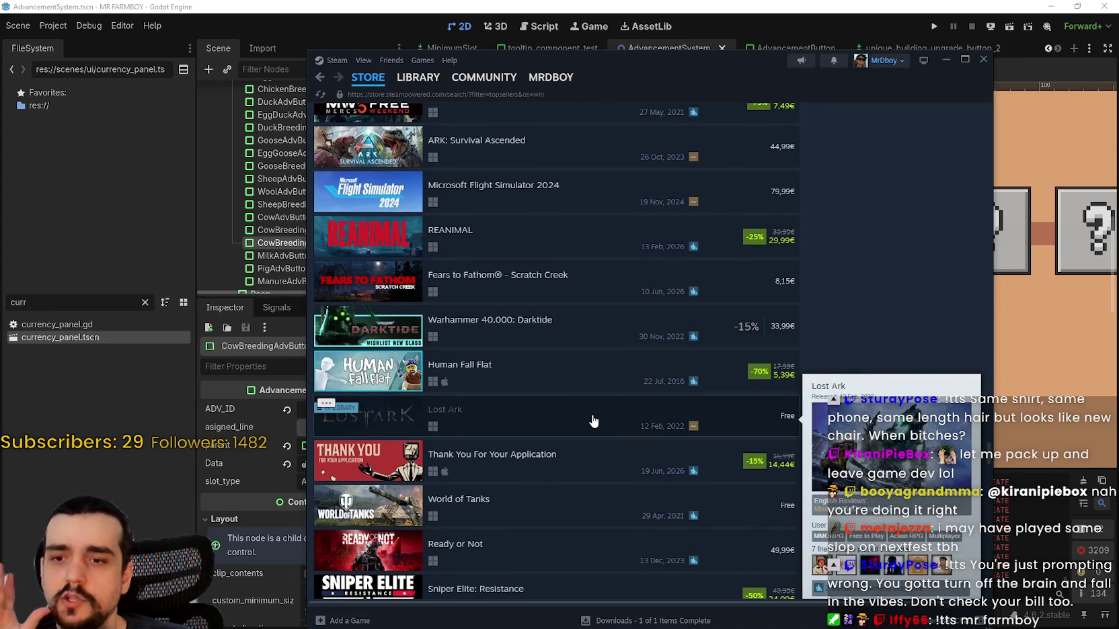
scroll(584, 407, down, 12)
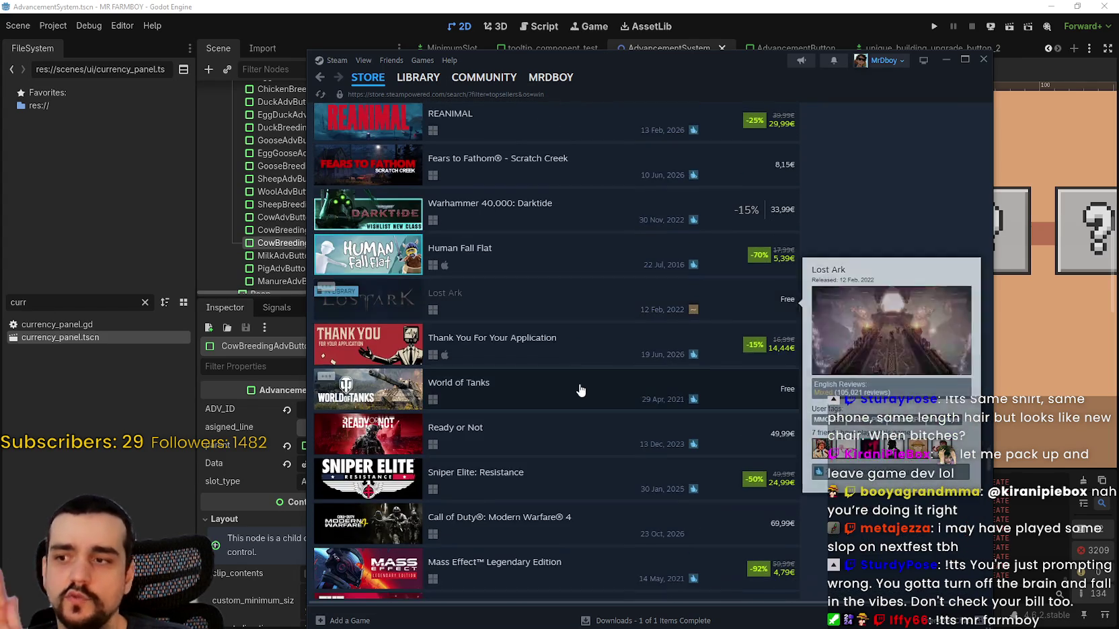
scroll(569, 383, down, 10)
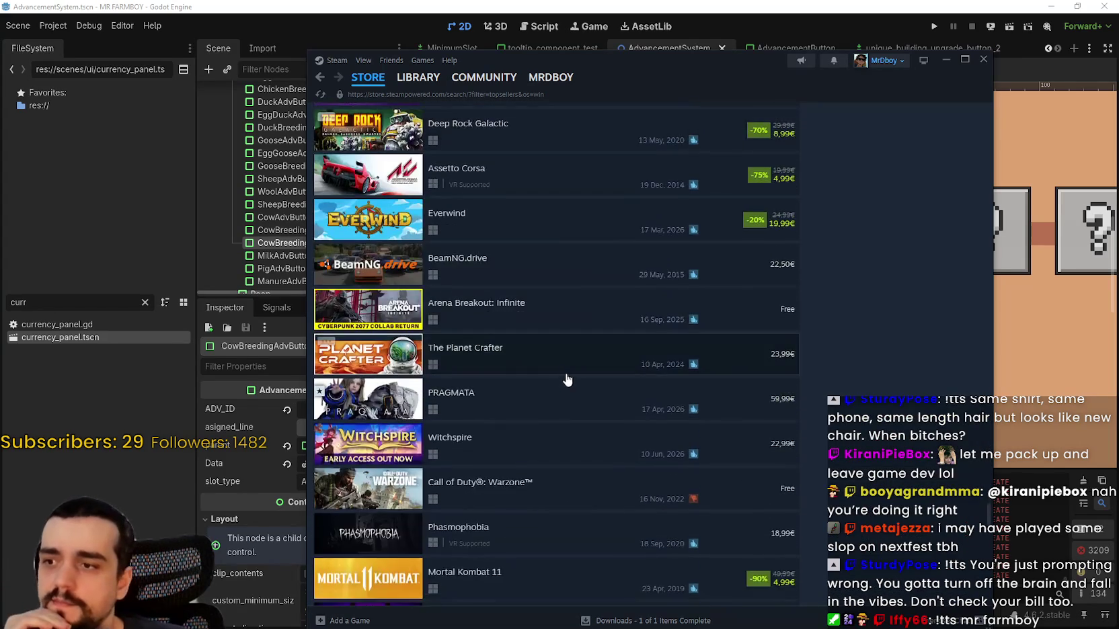
scroll(566, 371, down, 3)
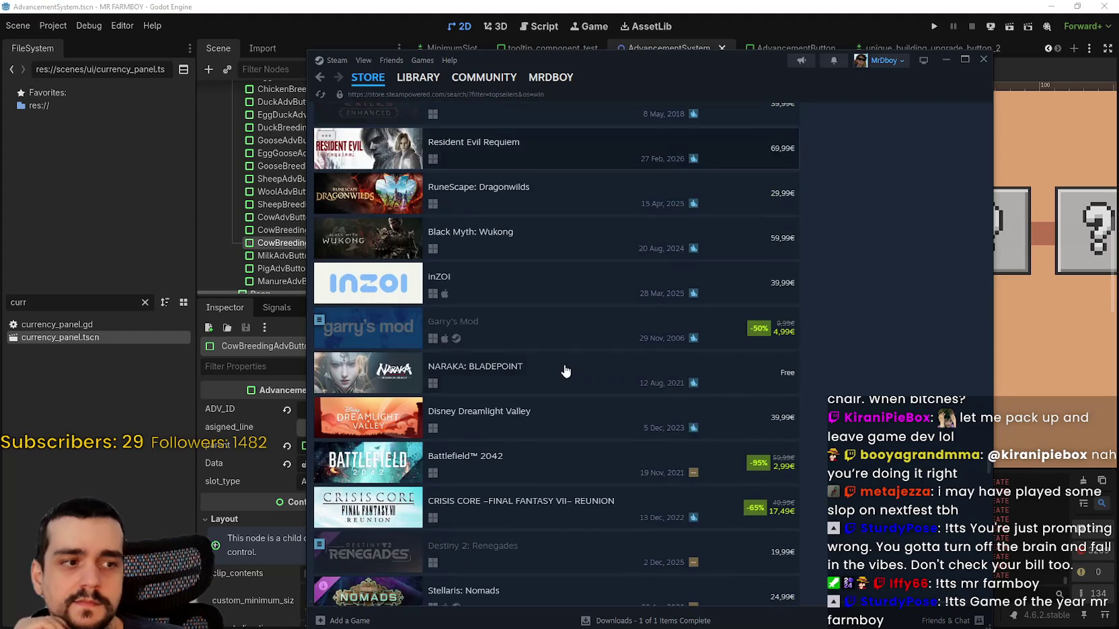
scroll(564, 371, down, 4)
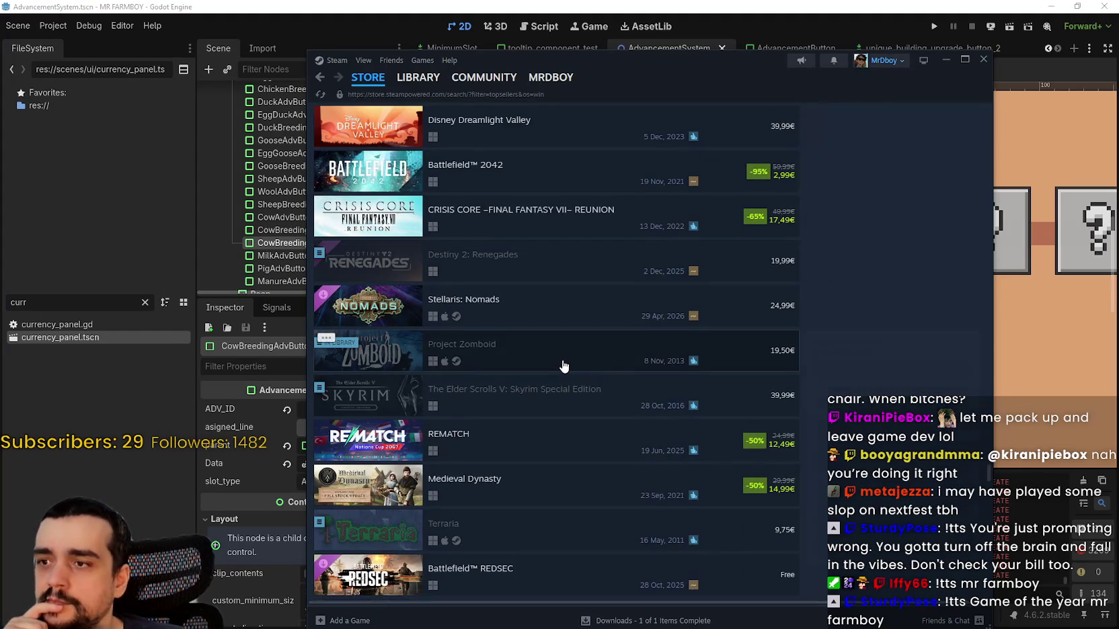
scroll(563, 366, down, 1)
scroll(562, 359, down, 7)
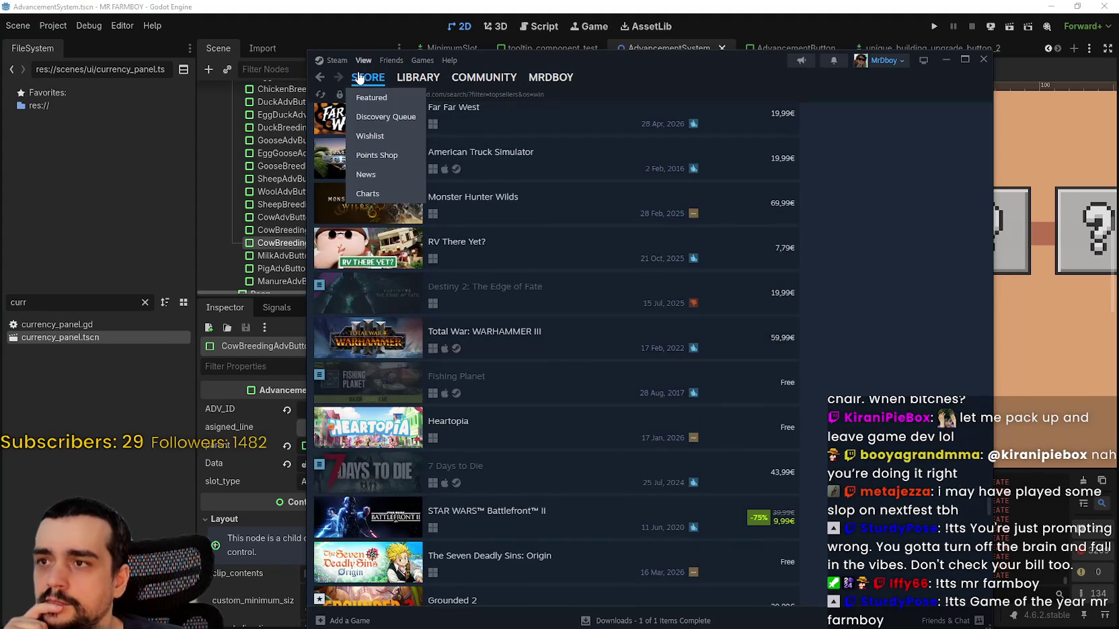
- Search the store for 'Mage arena' and open the Mages Arena page
click(359, 82)
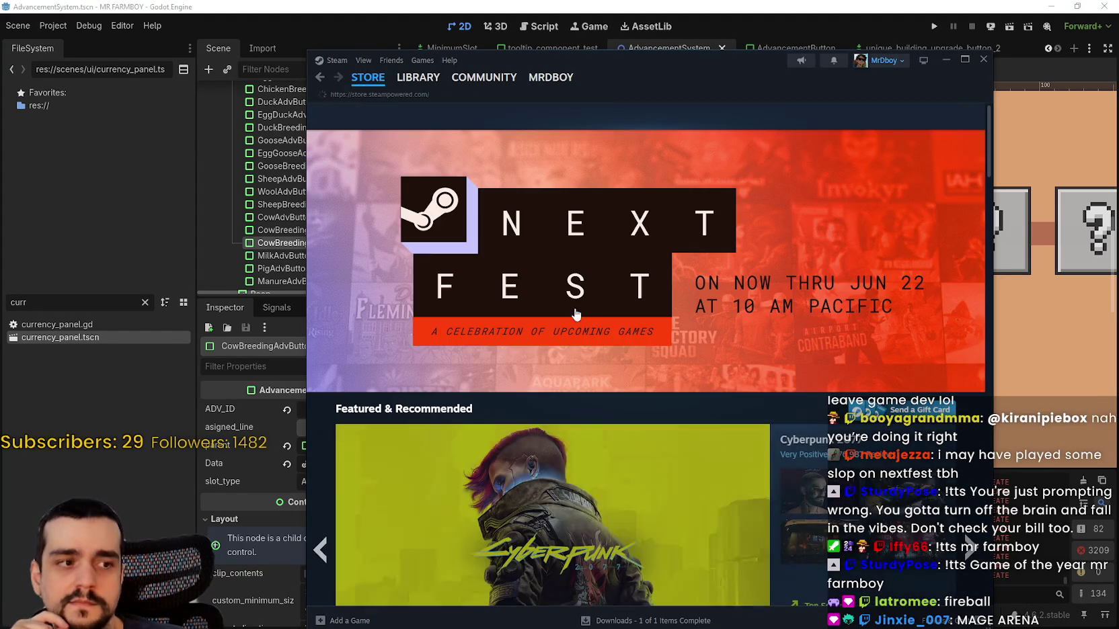
click(753, 119)
text(Ma)
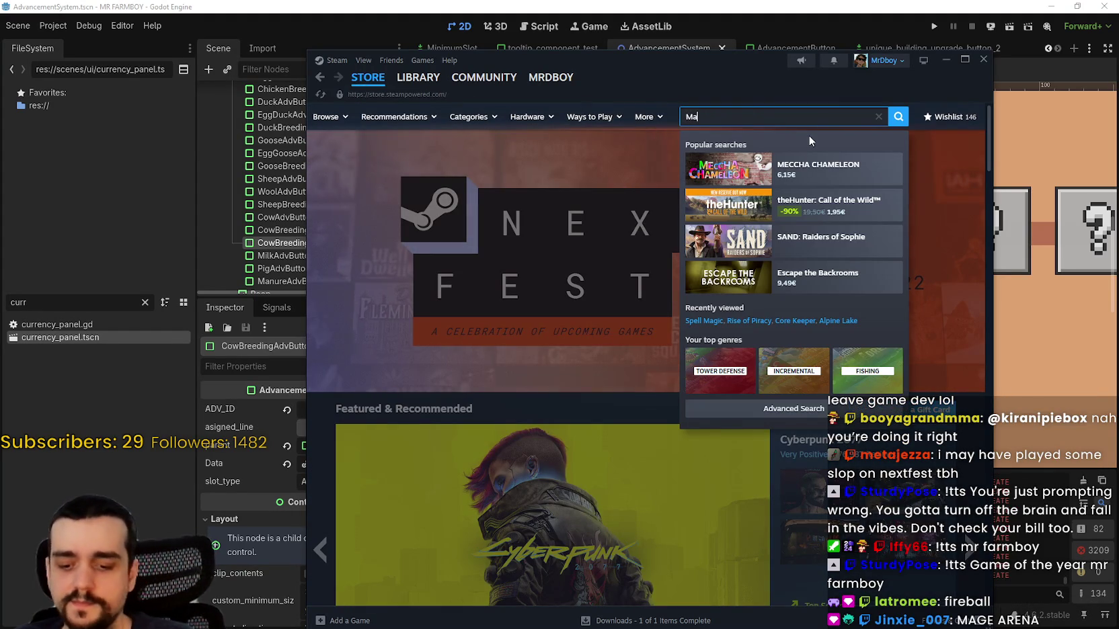
text(ge arena)
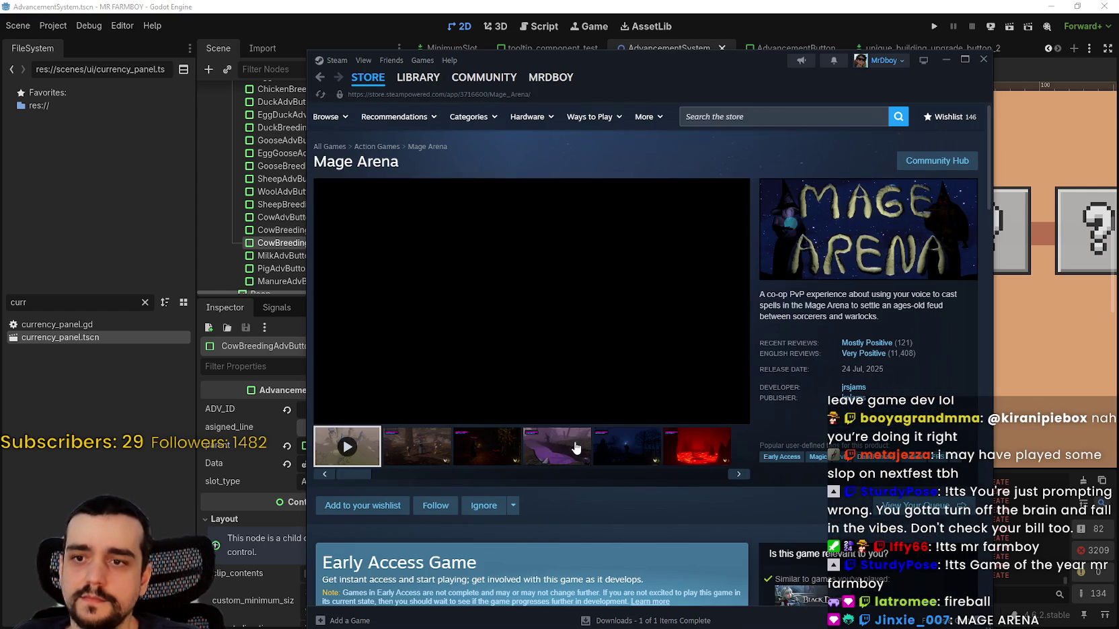
click(778, 114)
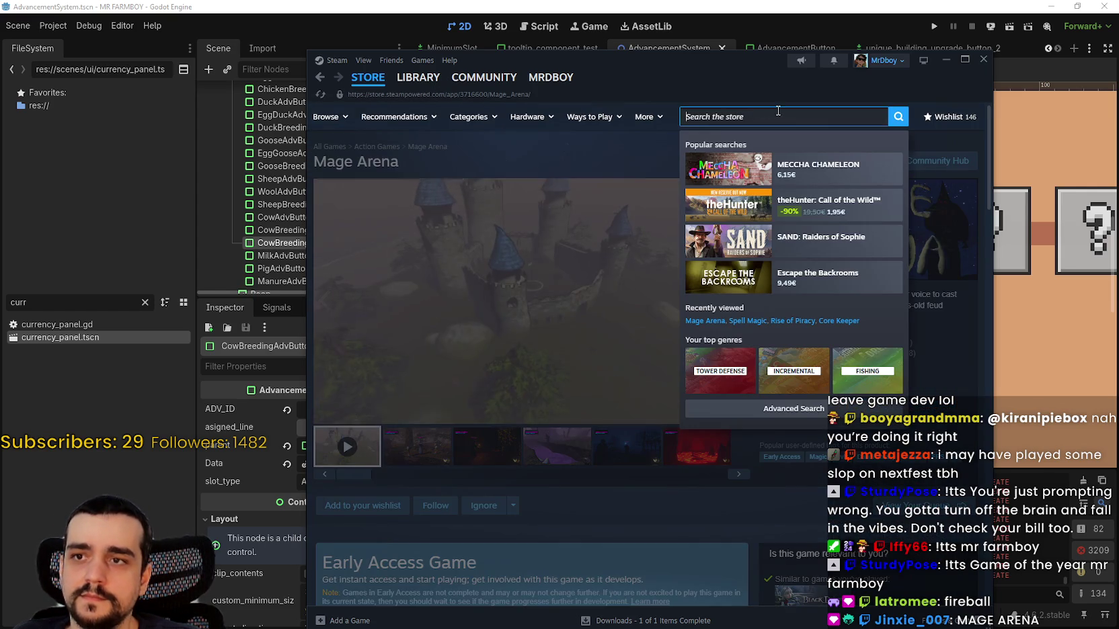
text(Mage)
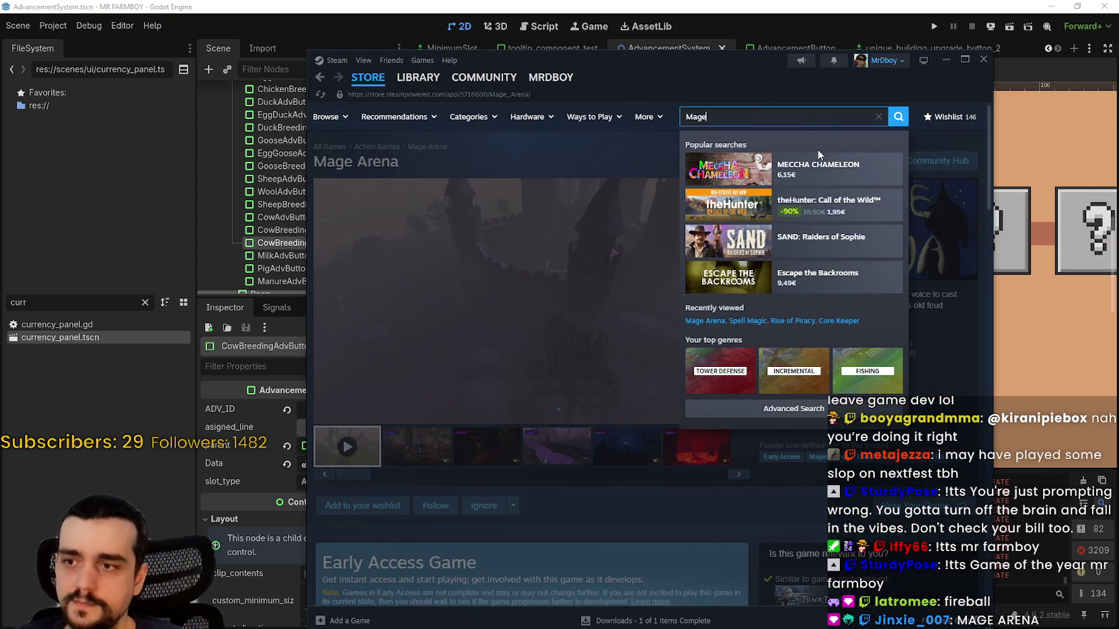
text( arena)
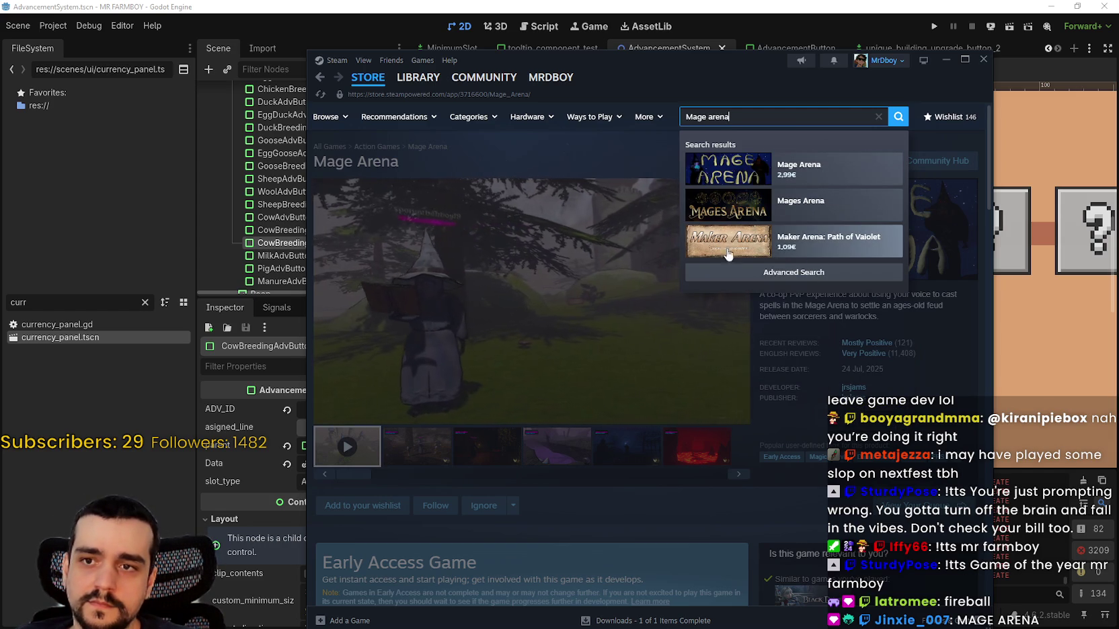
click(795, 212)
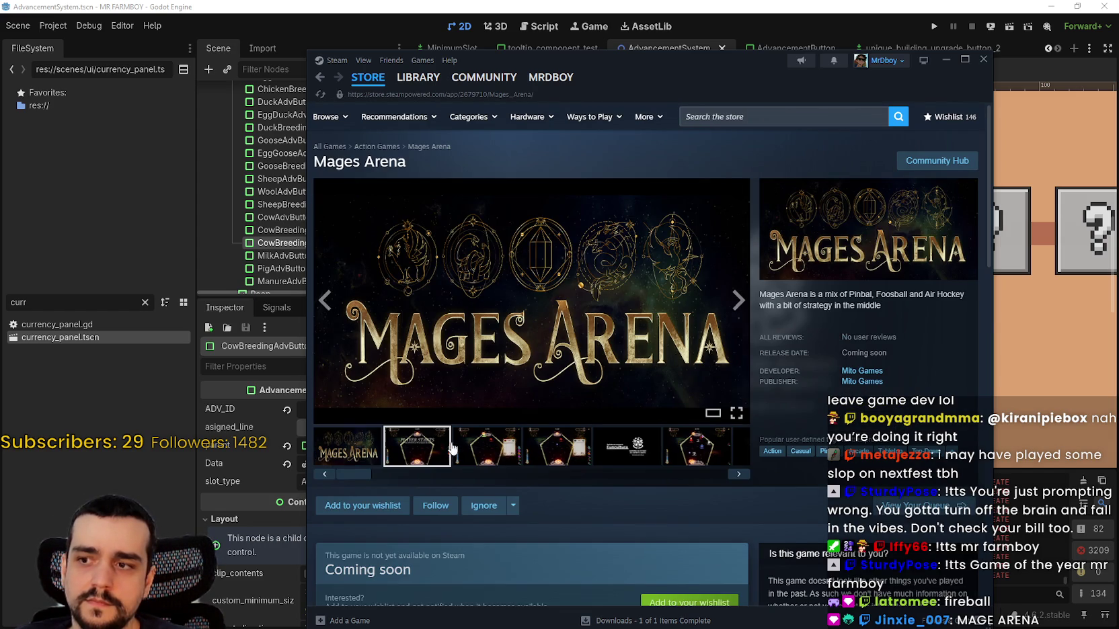
- Search 'arena', open Maker Arena: Path of Vaiolet, and pause its trailer
click(863, 117)
text(Mage)
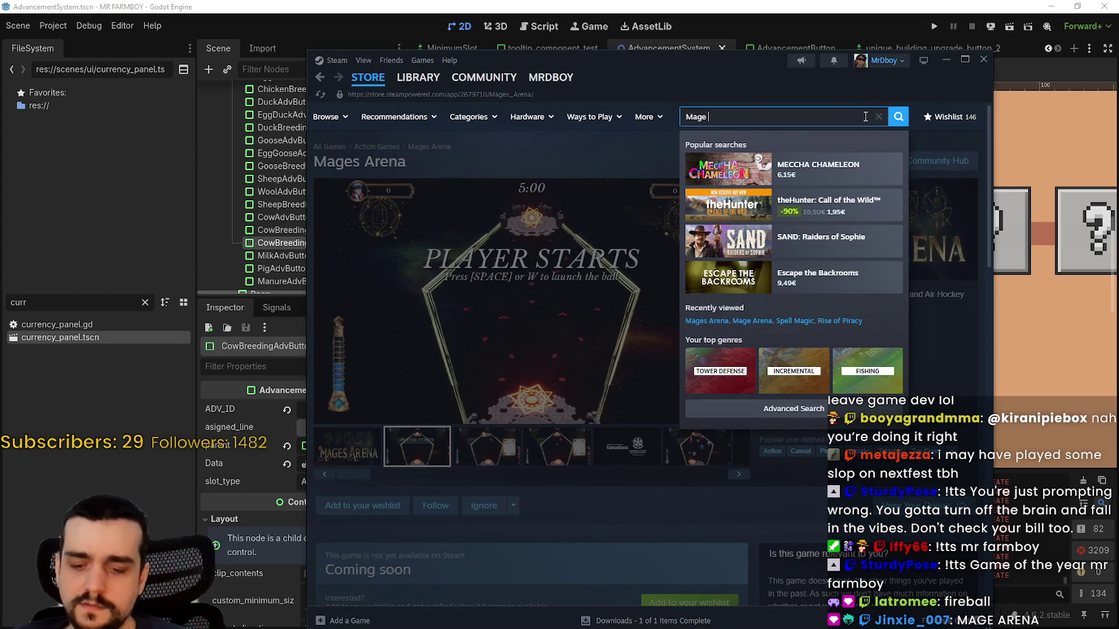
text(arena)
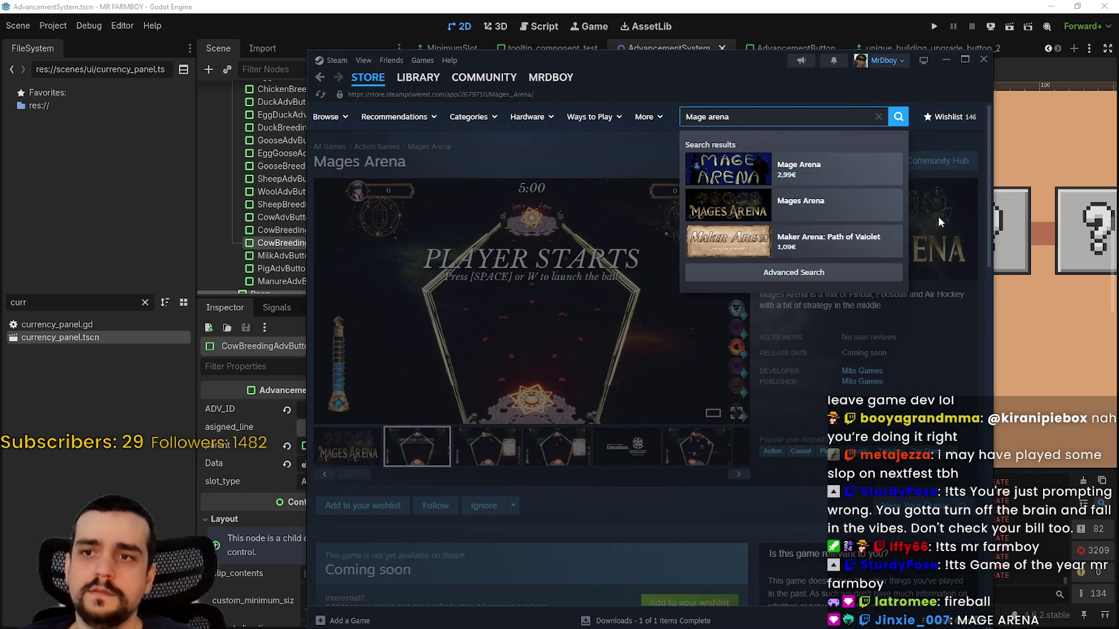
click(857, 252)
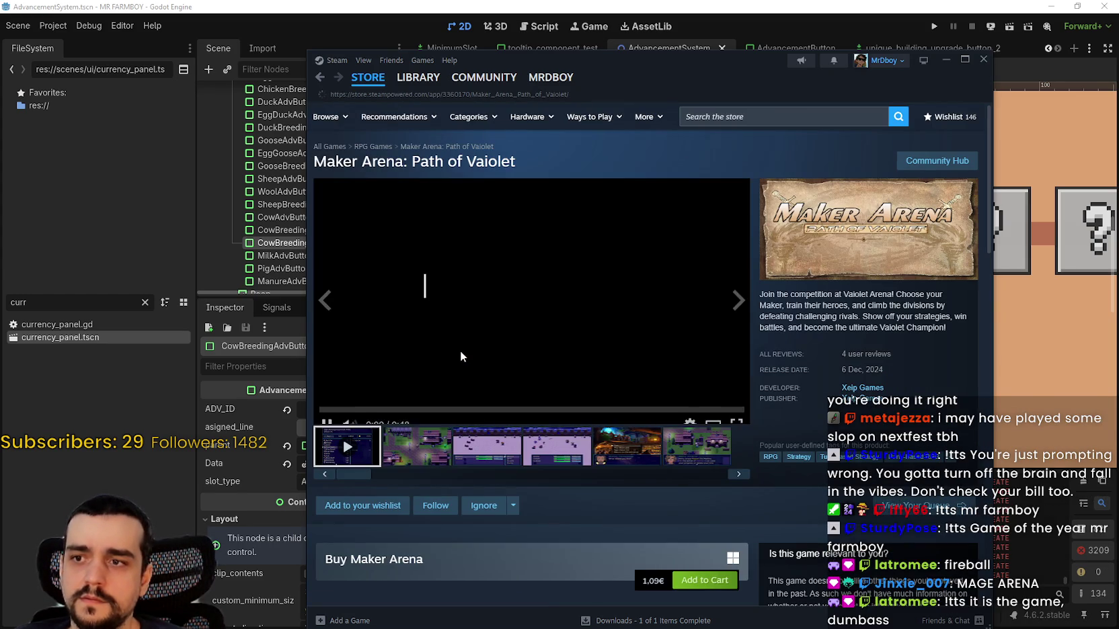
click(460, 350)
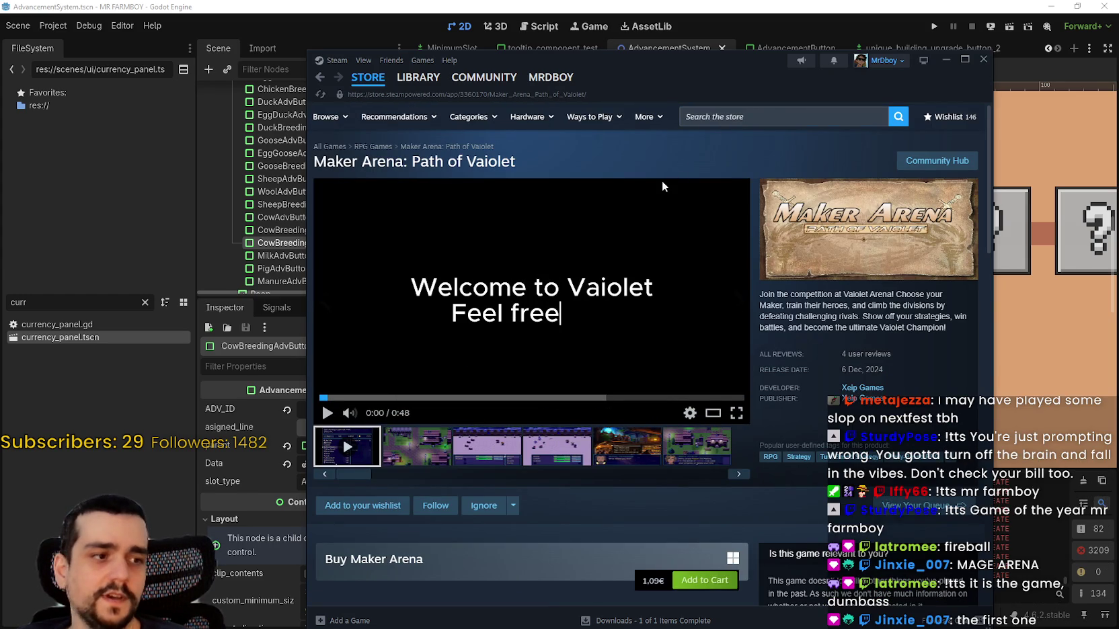
click(716, 117)
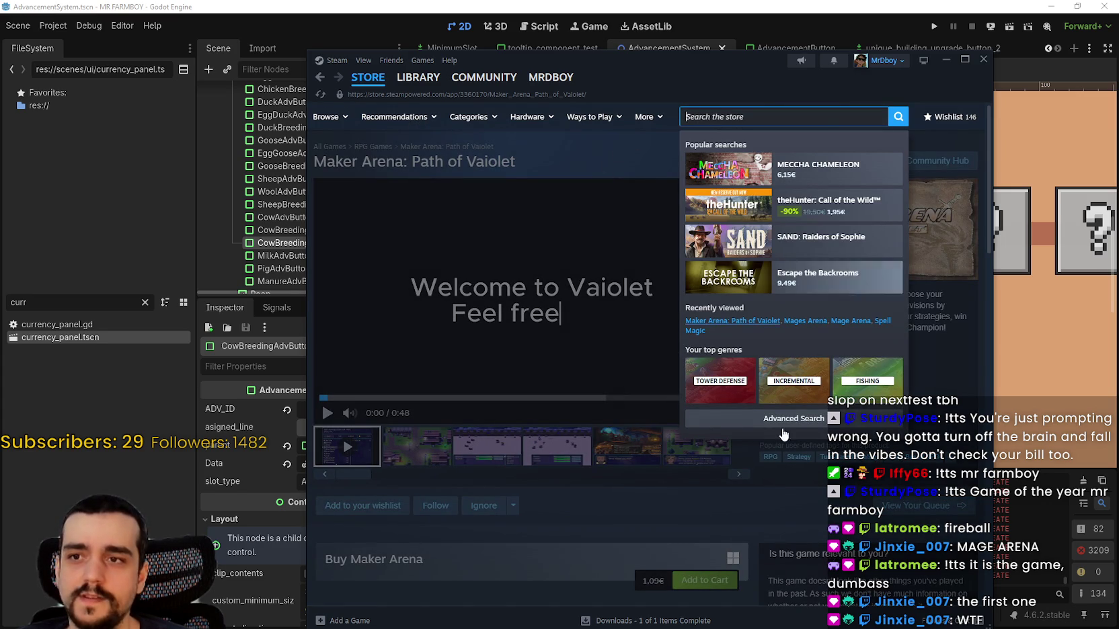
click(585, 168)
- Go to the Featured front page, page through recommended games, and scroll to Popular New Releases
click(368, 78)
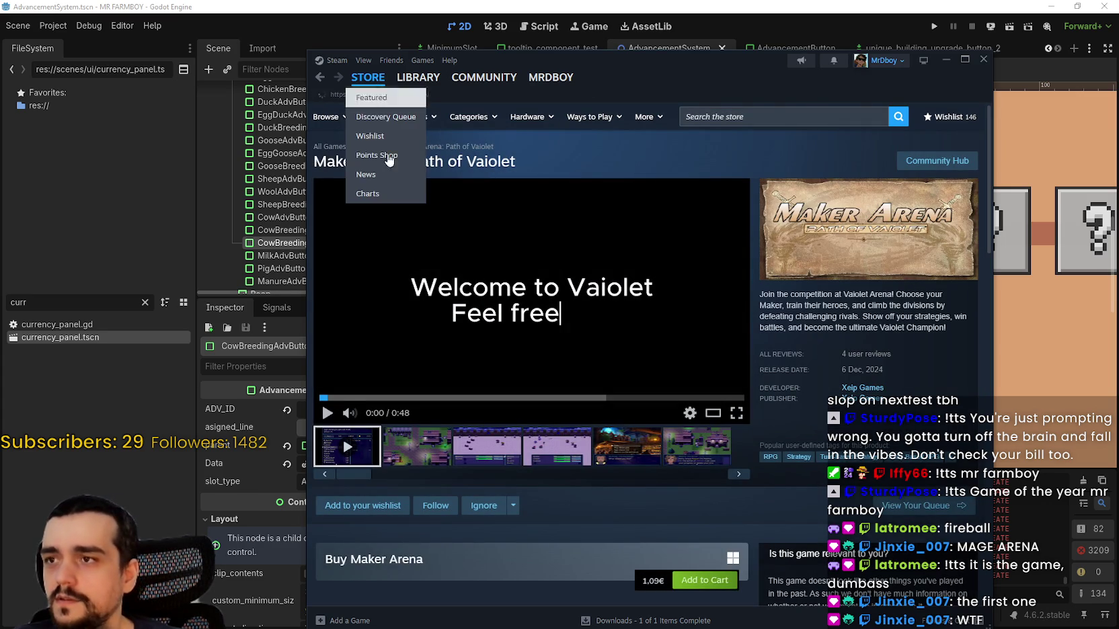
scroll(470, 456, down, 10)
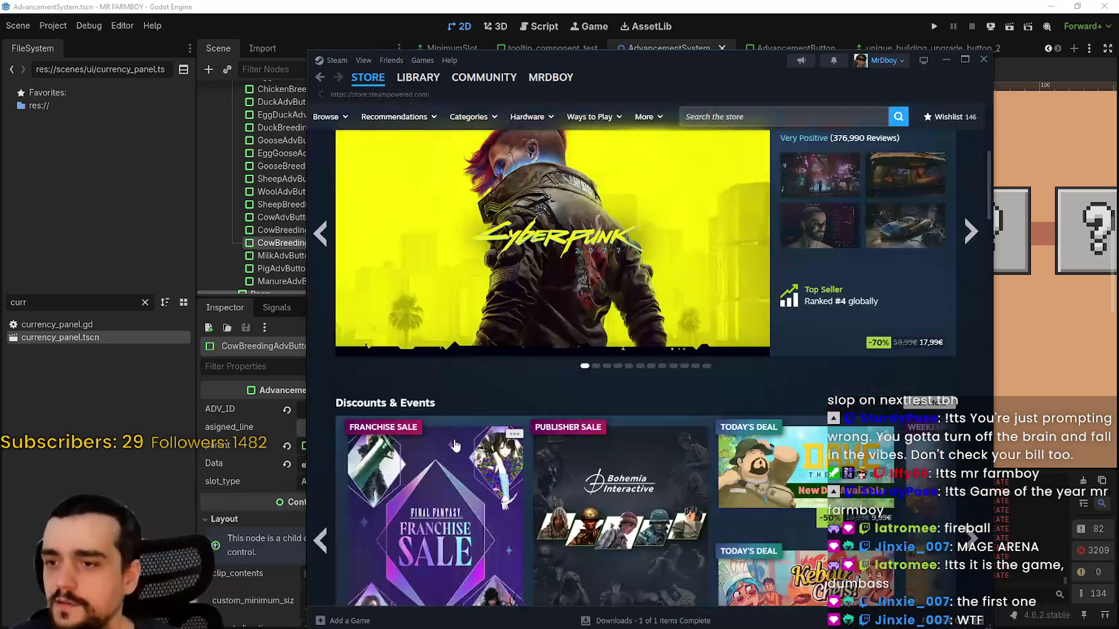
scroll(443, 443, down, 20)
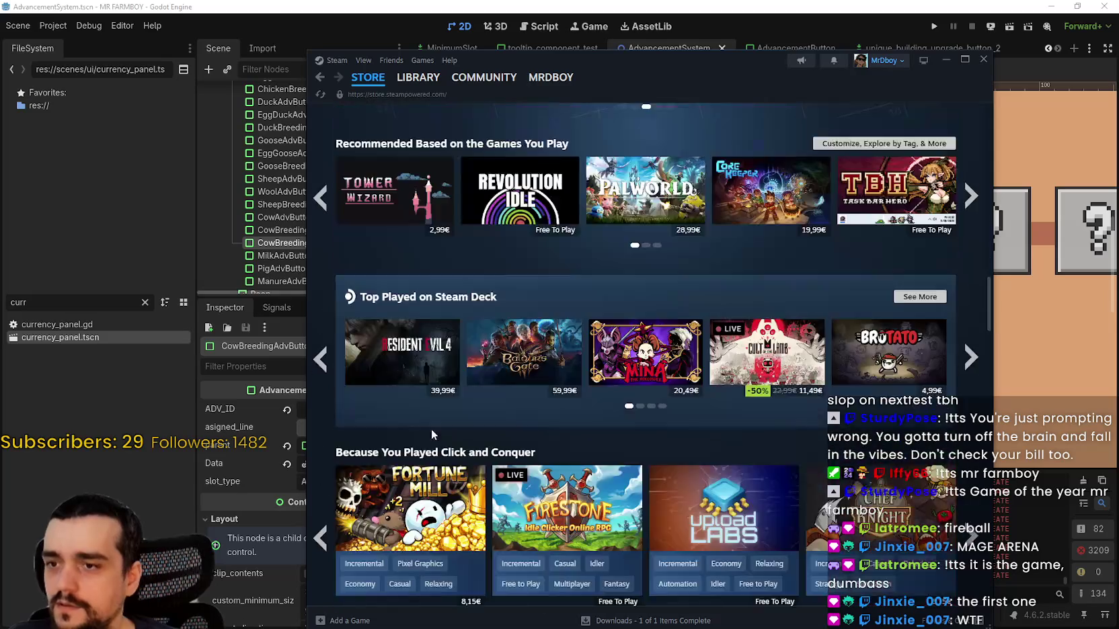
scroll(429, 435, up, 12)
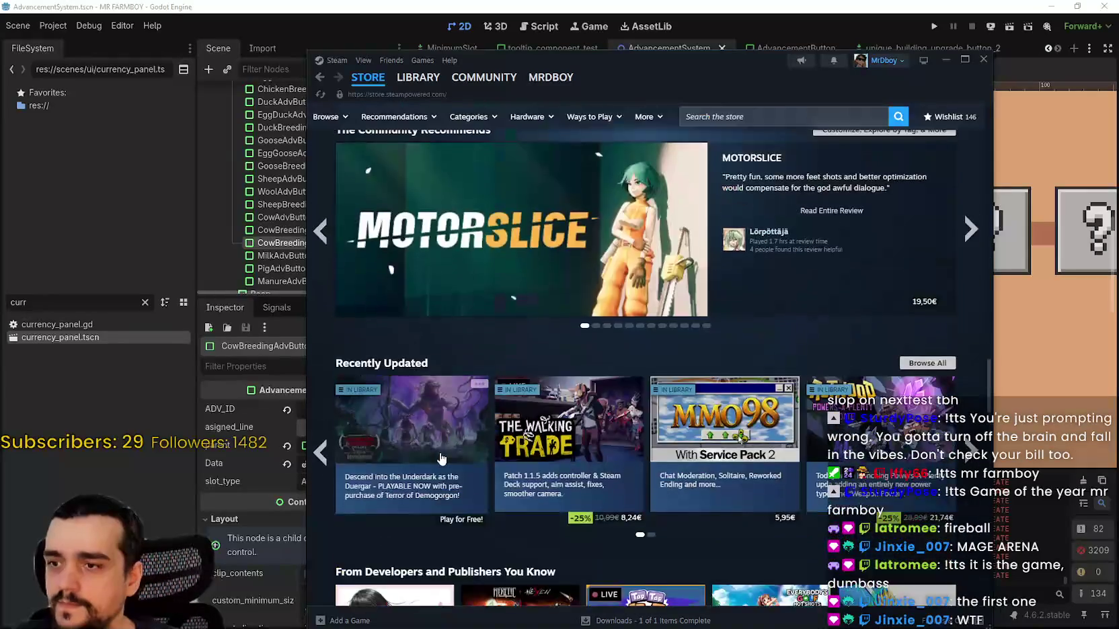
scroll(437, 450, down, 6)
scroll(441, 459, up, 6)
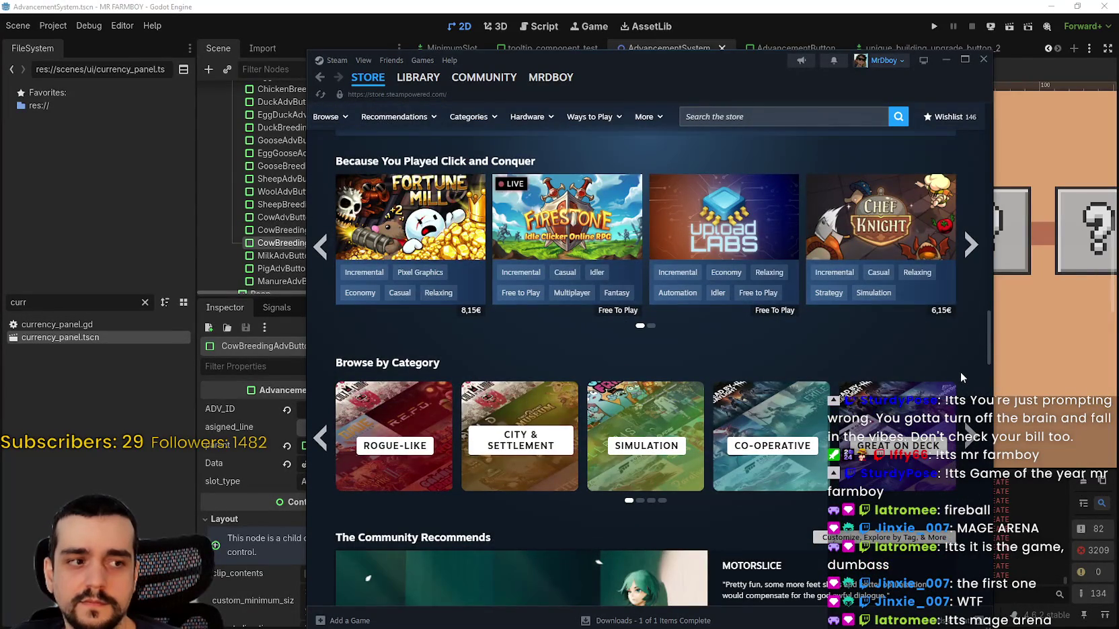
scroll(958, 366, up, 1)
click(970, 303)
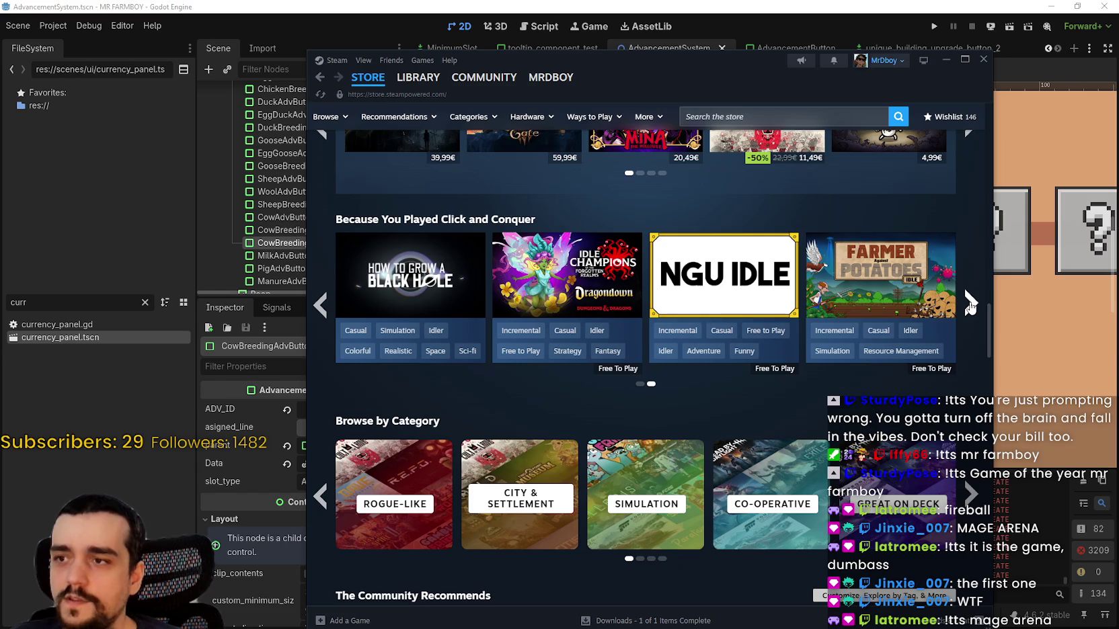
click(971, 304)
scroll(477, 380, down, 10)
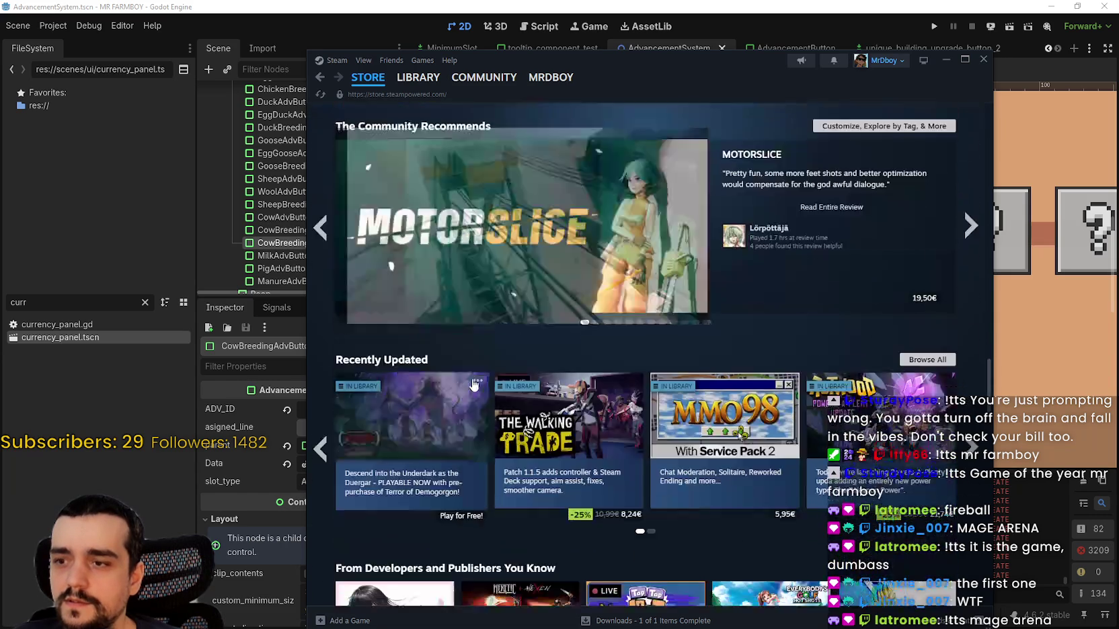
scroll(477, 380, down, 5)
scroll(483, 251, down, 7)
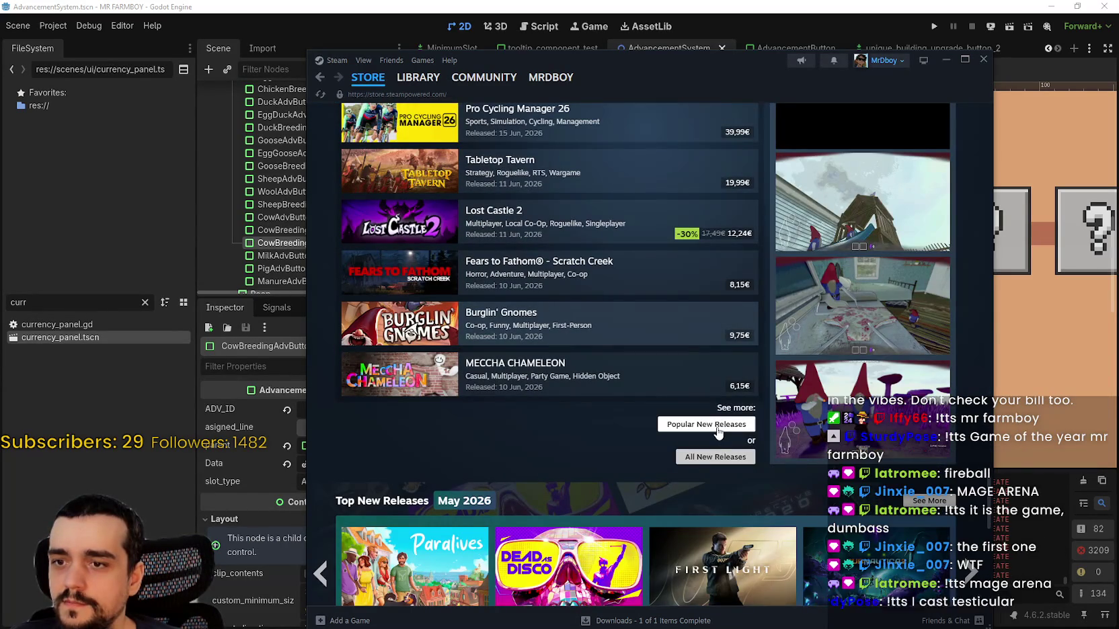
- Open the newest-release results and scroll to 19 Jun 2026 titles like Dragon Kisser and Purge Directive
click(706, 424)
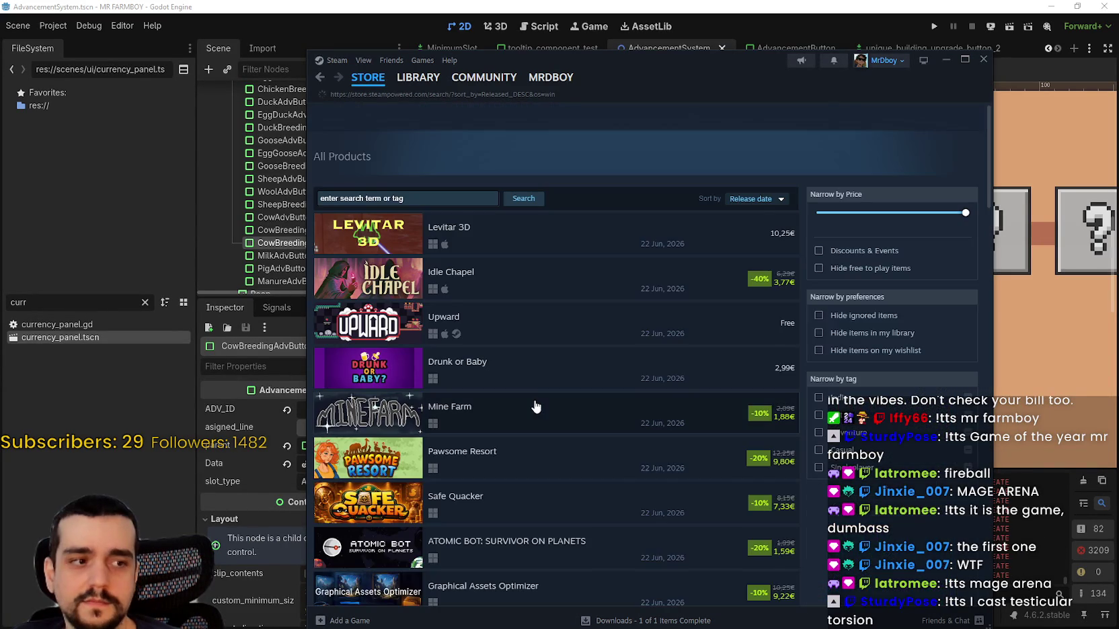
scroll(493, 246, down, 5)
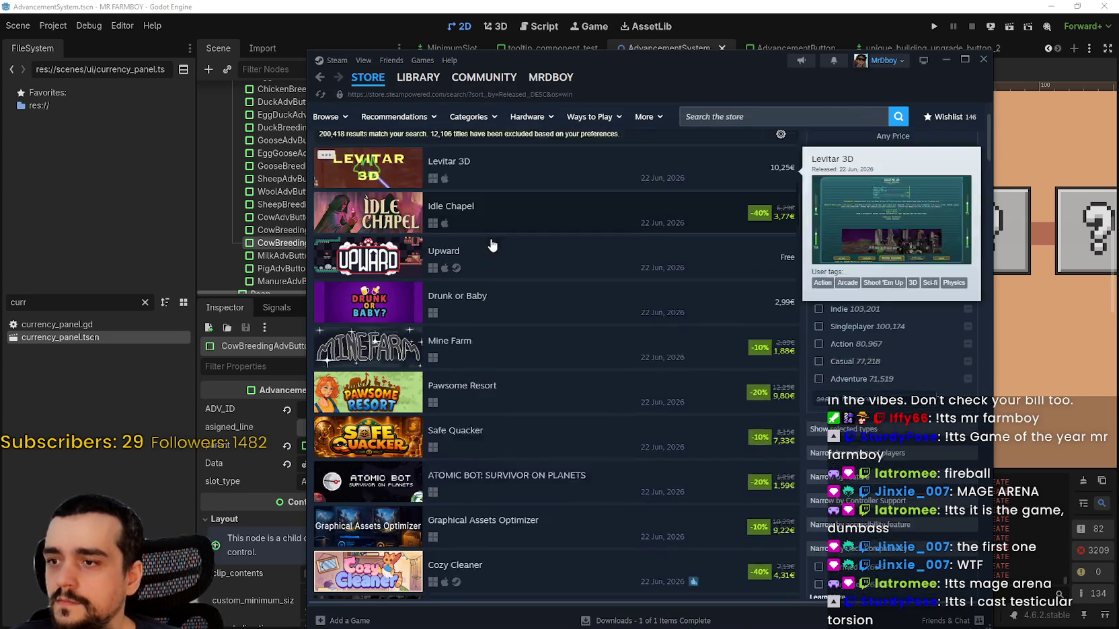
scroll(573, 331, down, 6)
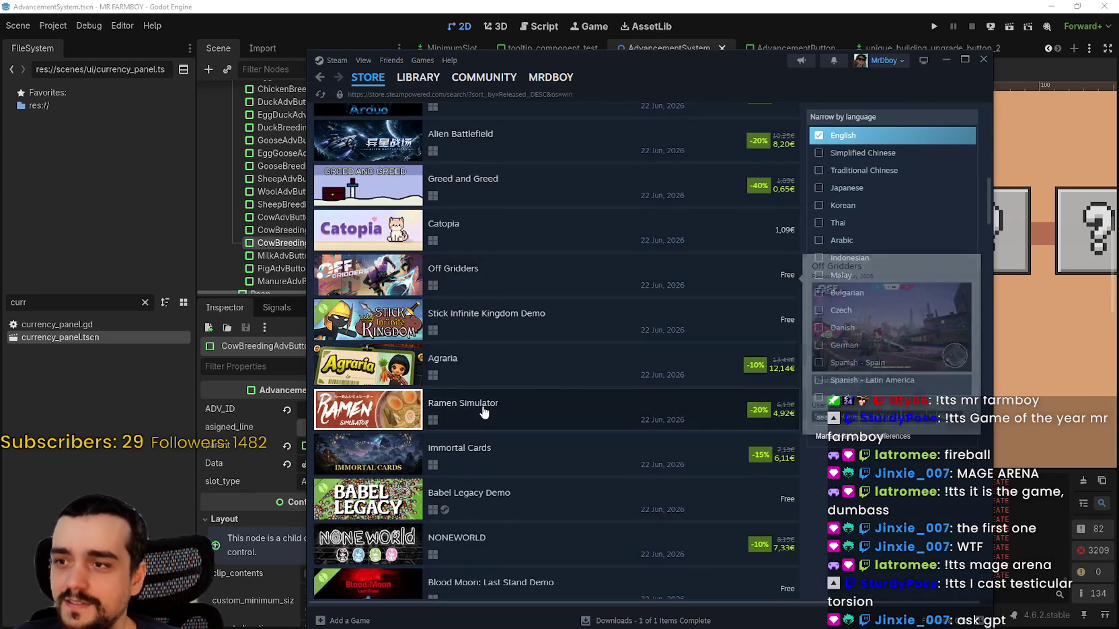
scroll(477, 336, down, 2)
scroll(481, 350, down, 3)
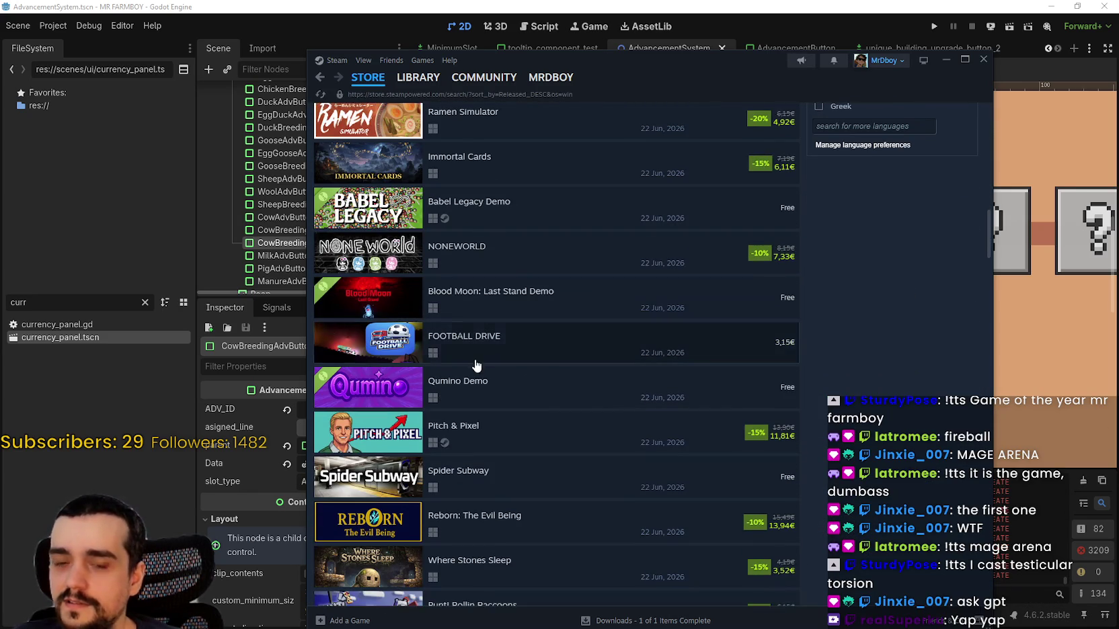
mouse_move(476, 364)
scroll(475, 351, down, 6)
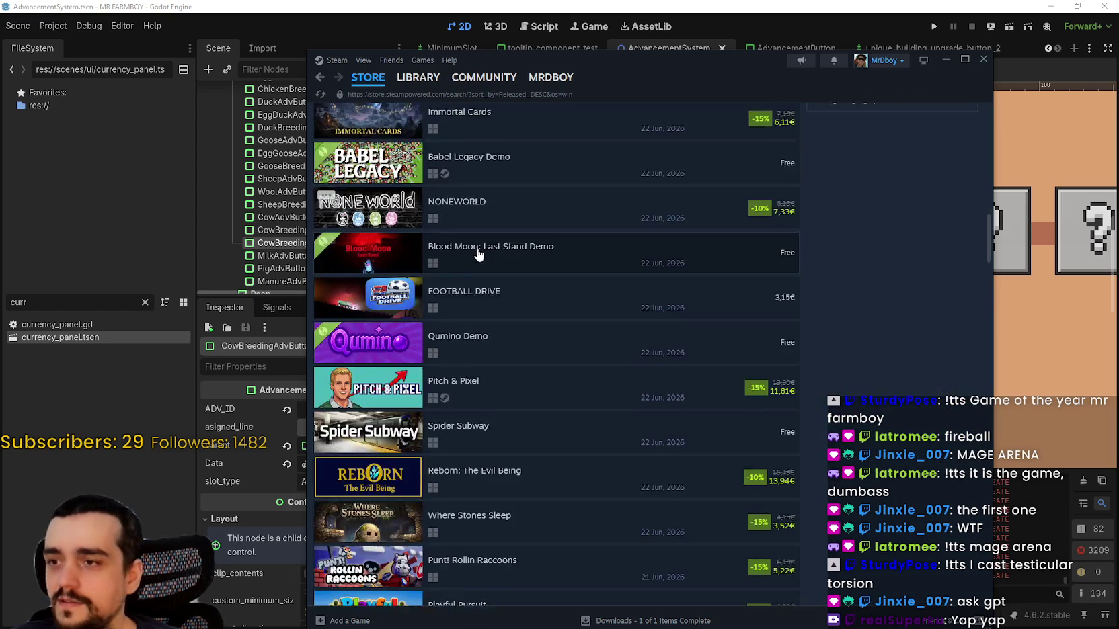
scroll(540, 230, down, 12)
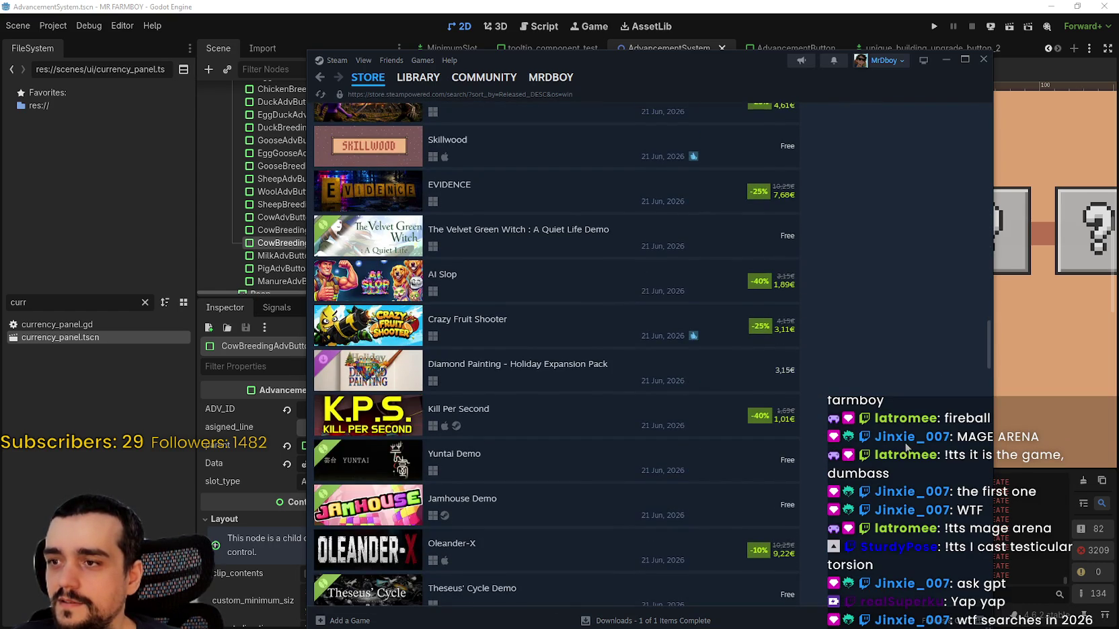
scroll(907, 447, down, 10)
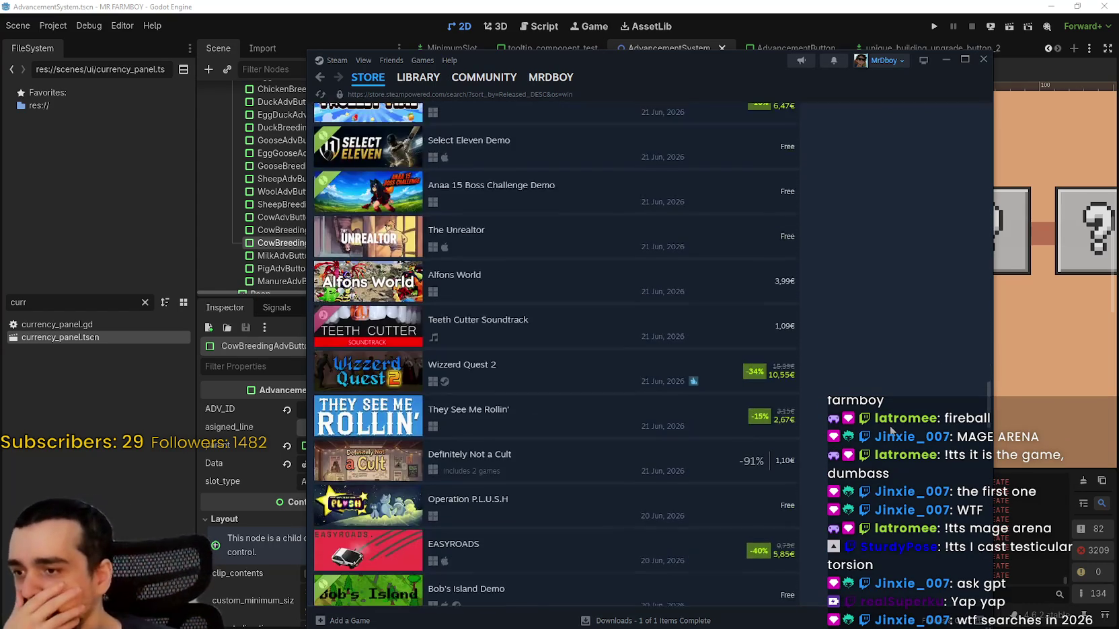
scroll(891, 430, down, 10)
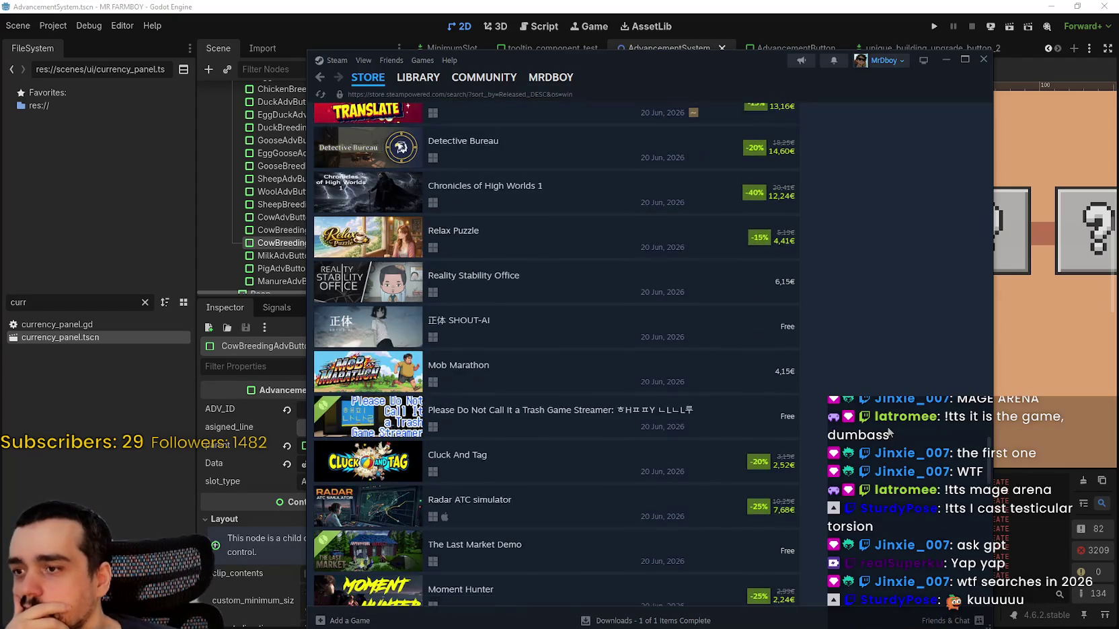
scroll(890, 434, down, 6)
scroll(890, 434, down, 4)
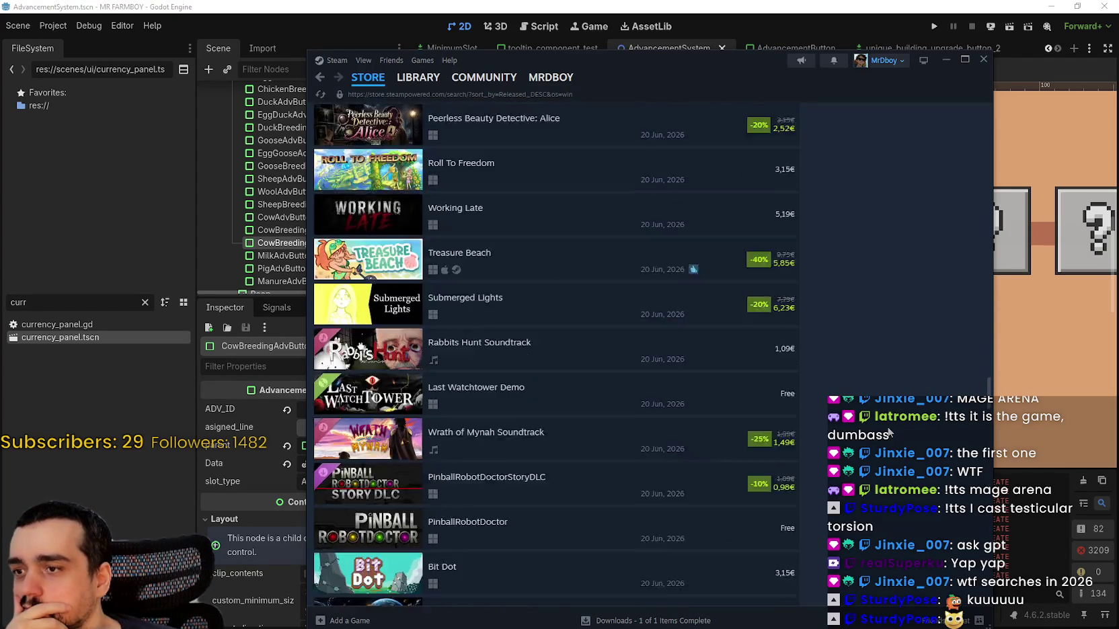
scroll(889, 433, down, 5)
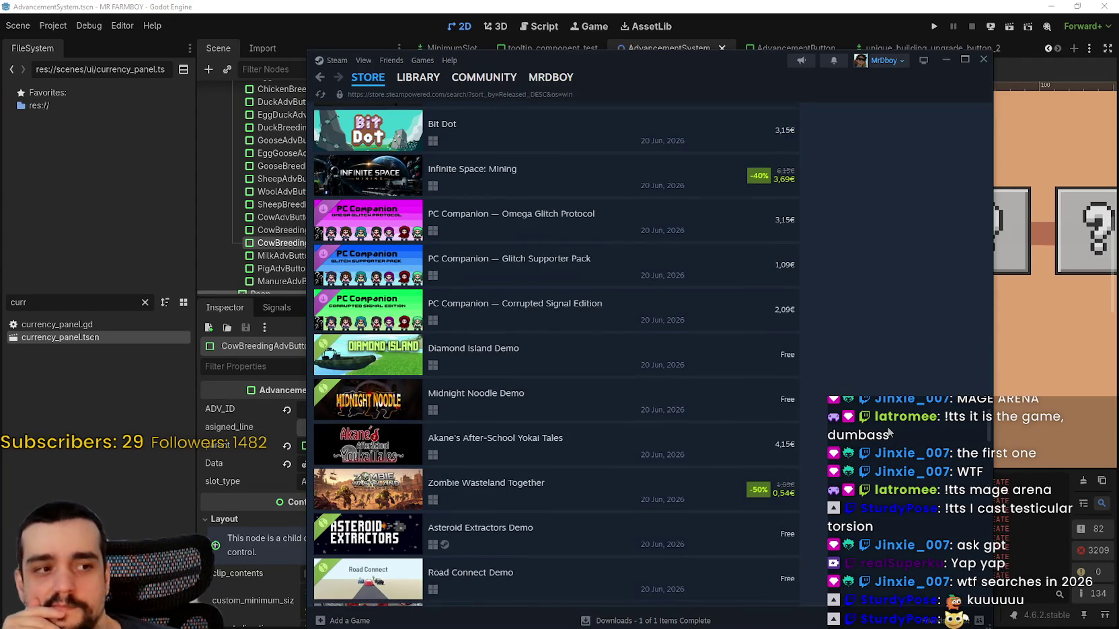
scroll(890, 433, down, 10)
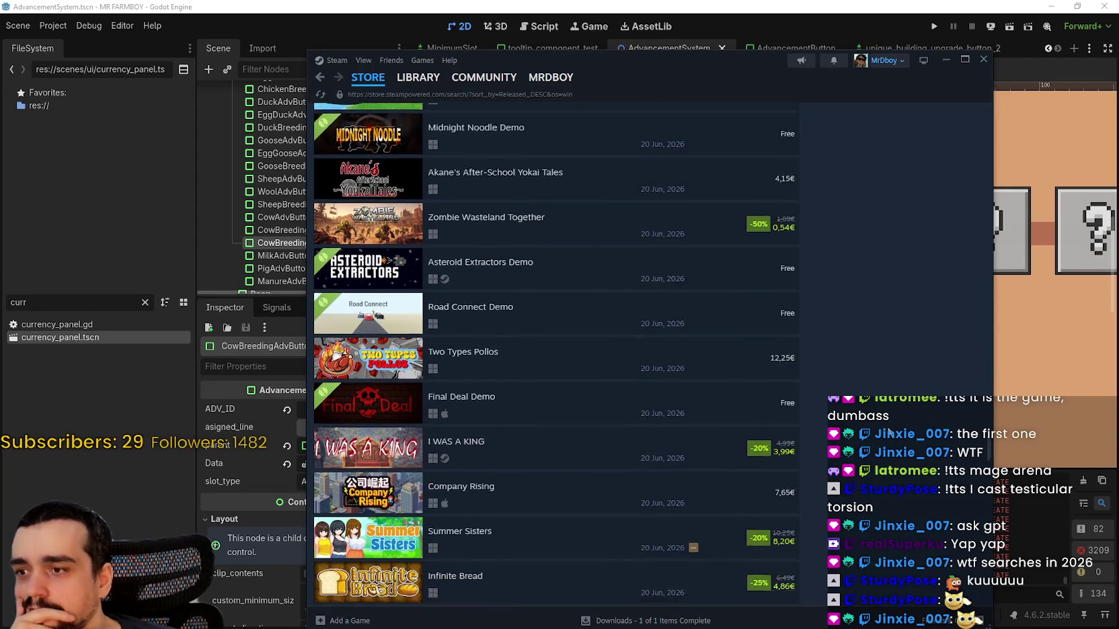
scroll(890, 434, down, 15)
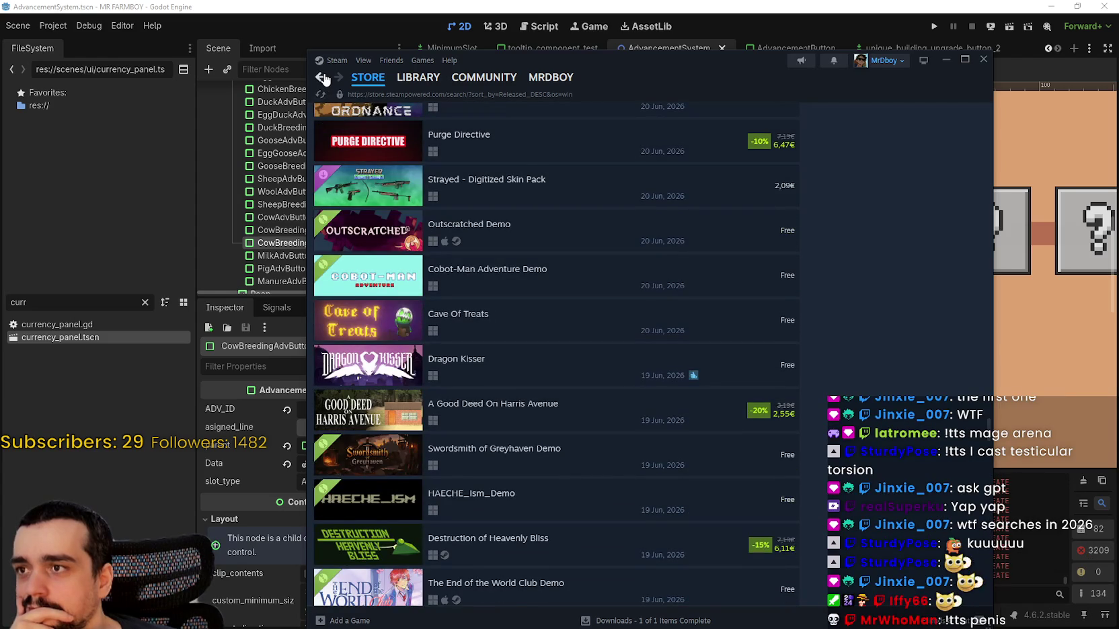
- Go back and scroll the newest-release results to October 2025 titles like PowerWash Simulator 2
click(323, 78)
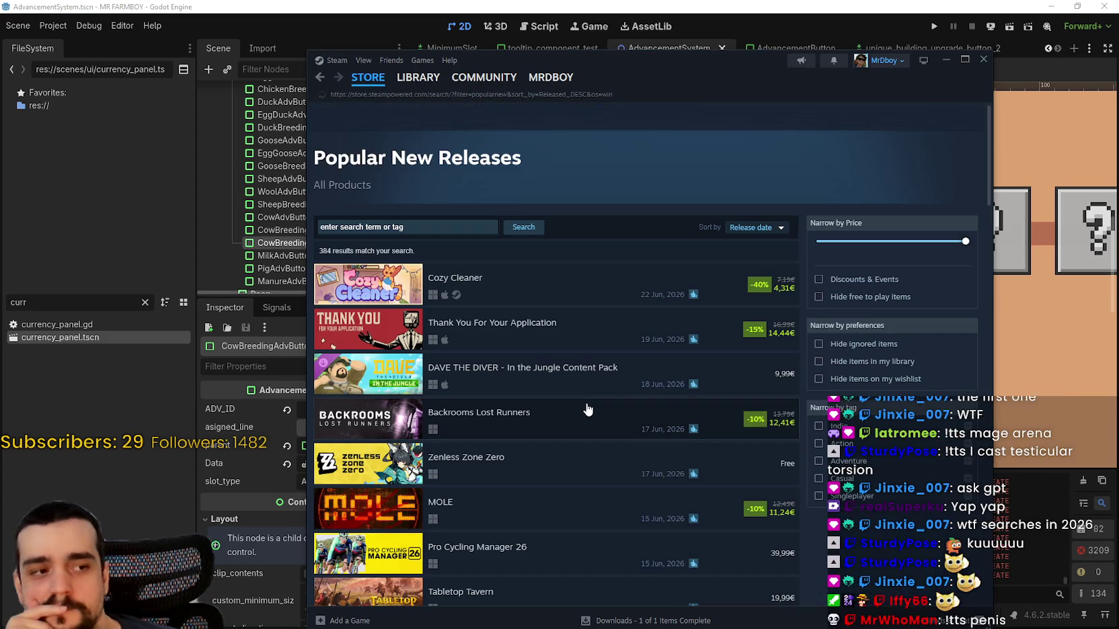
scroll(594, 418, down, 10)
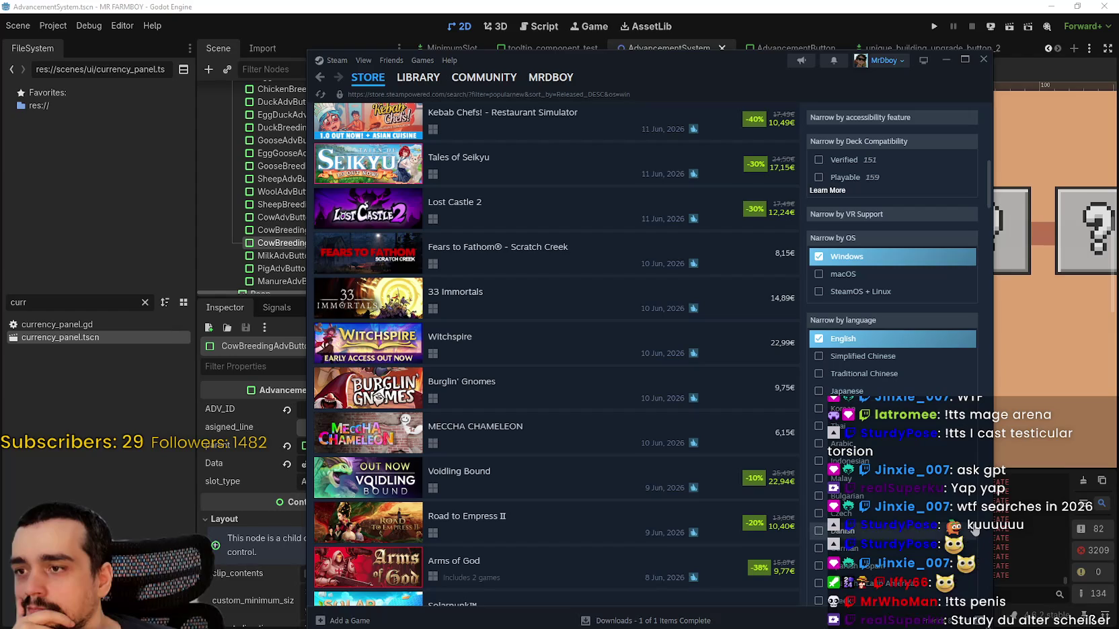
scroll(974, 532, down, 3)
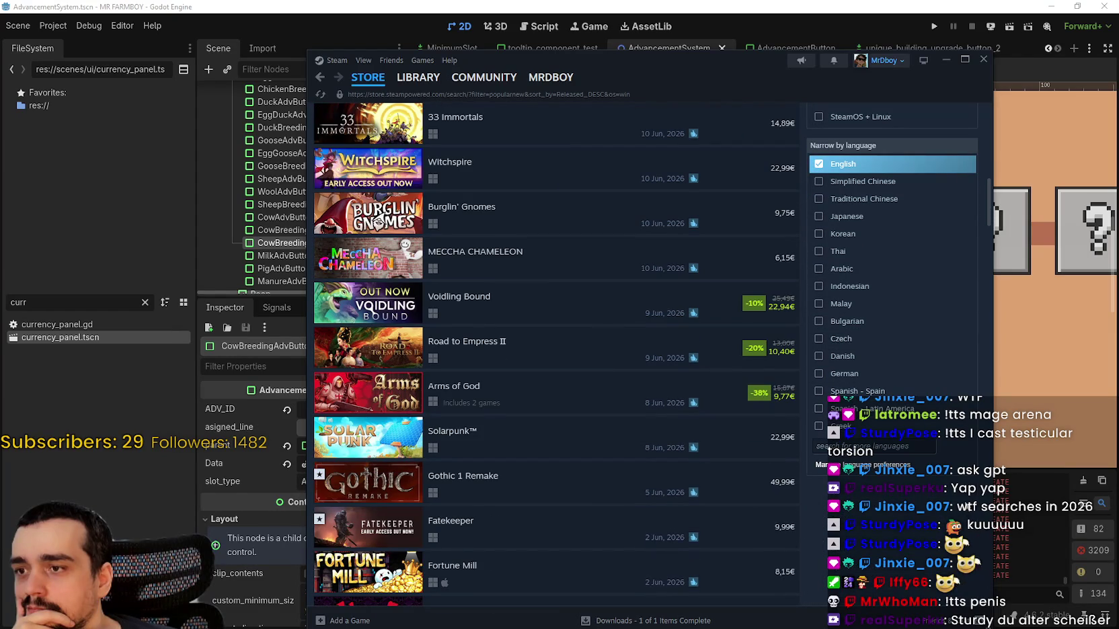
scroll(958, 498, down, 5)
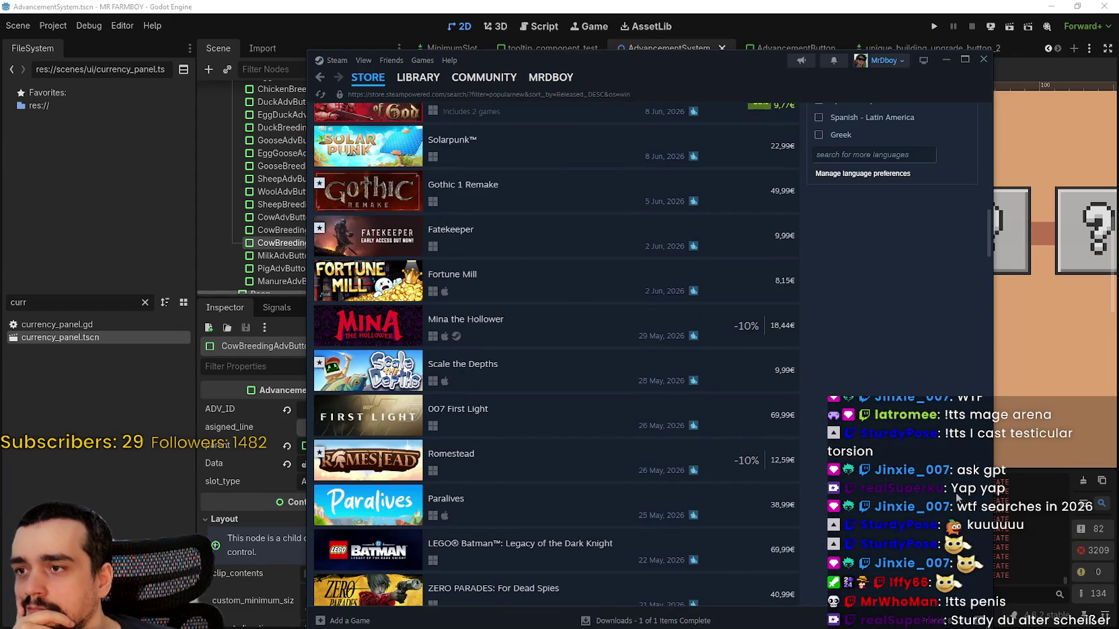
scroll(954, 496, down, 20)
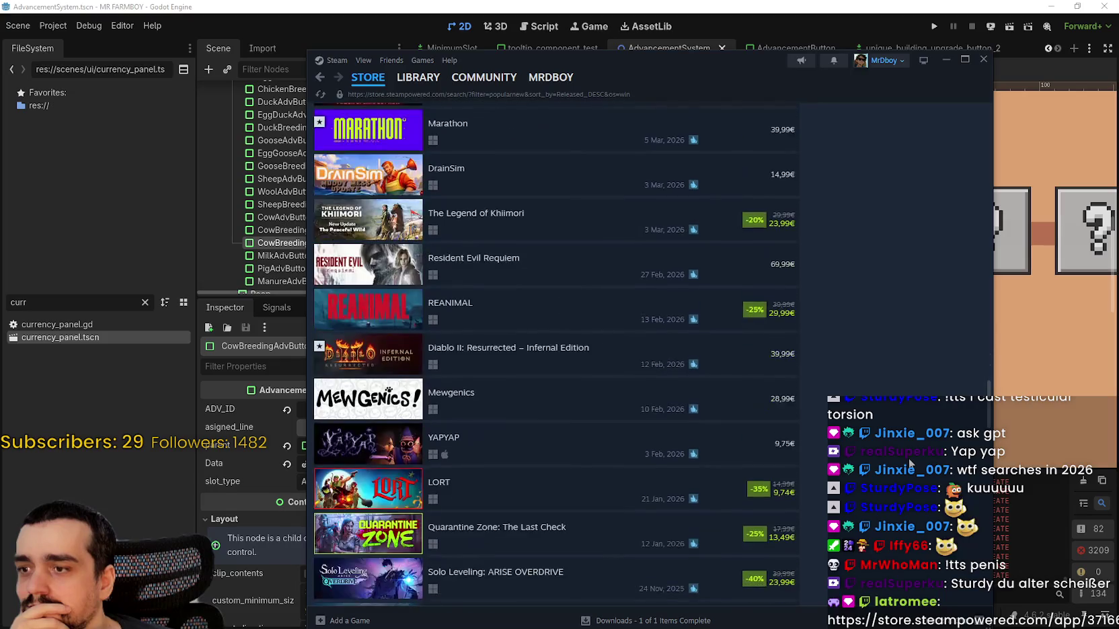
scroll(908, 460, down, 5)
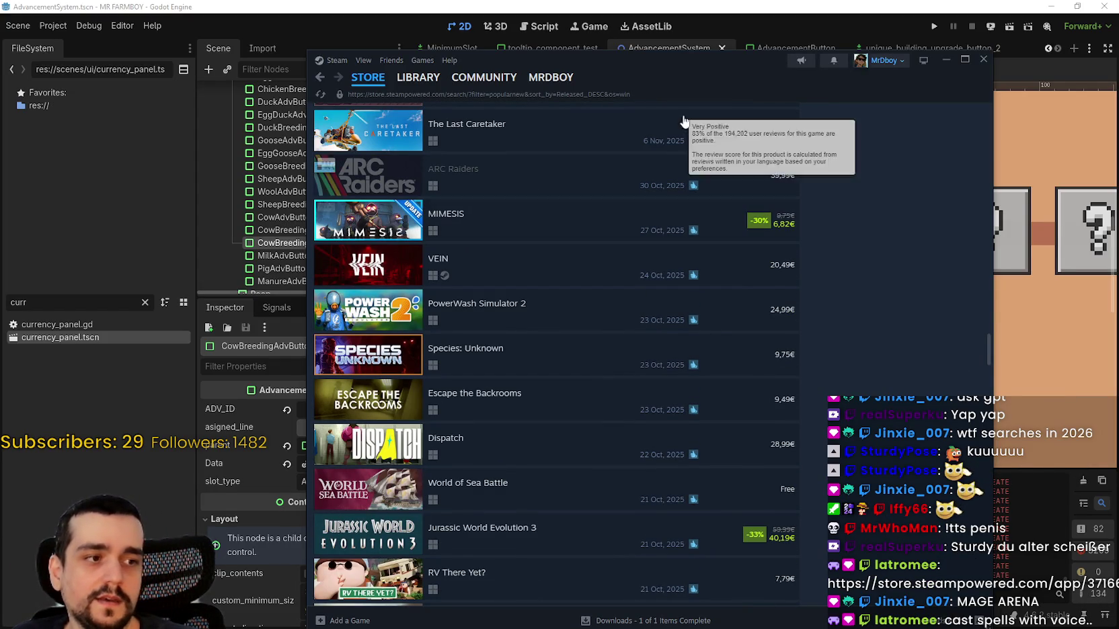
- Open the Mage Arena store page, view a screenshot, then run a full 'Mage arena' search
drag(990, 343, 999, 68)
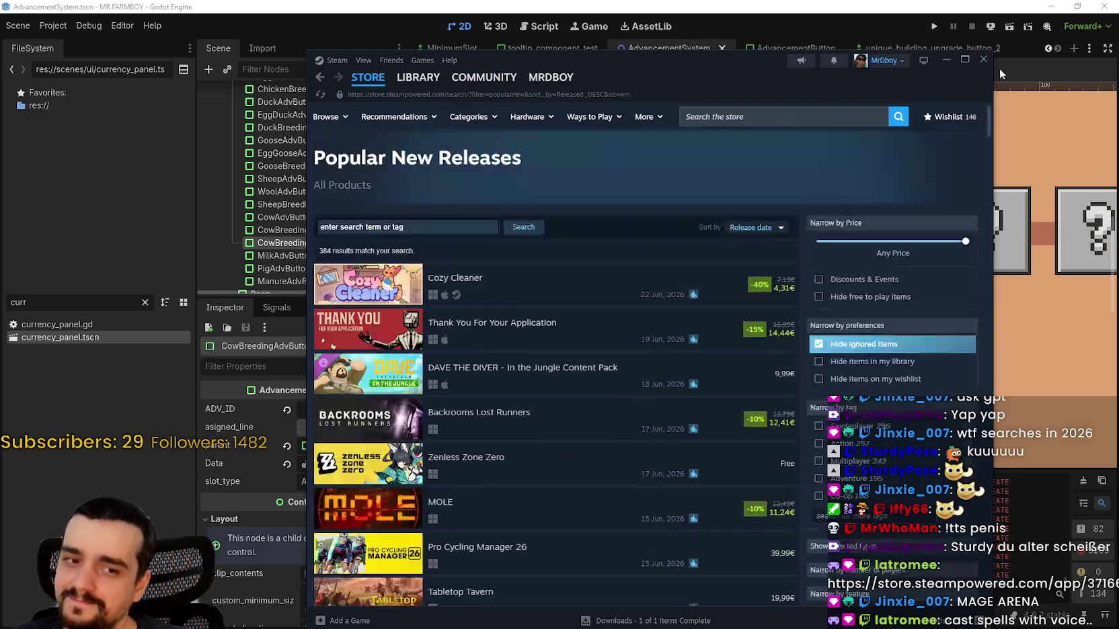
click(867, 117)
text(Mage arena)
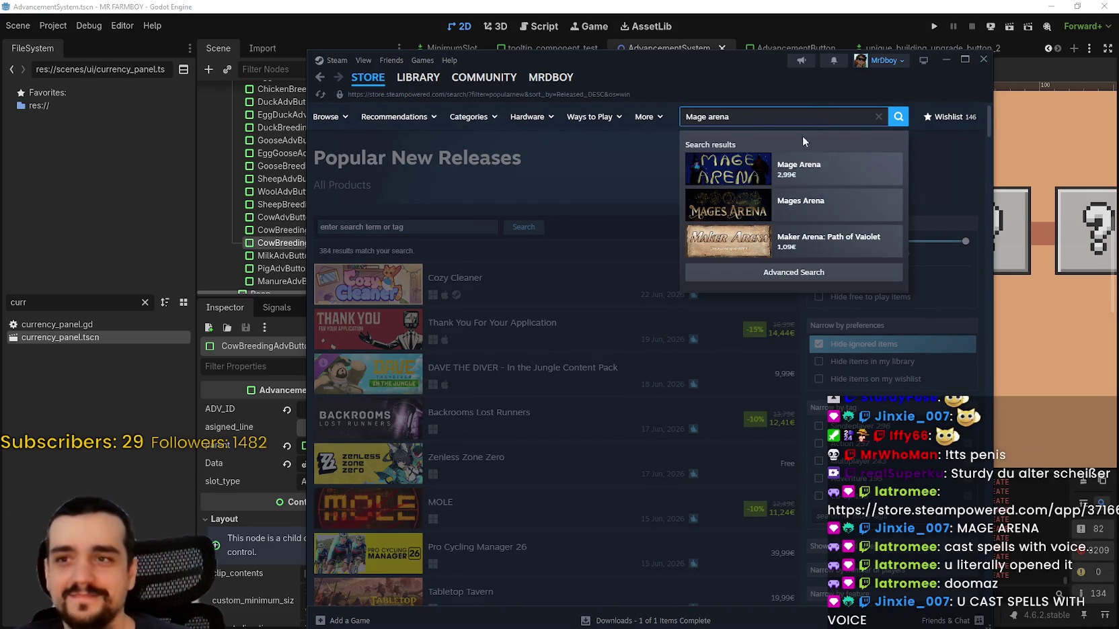
click(827, 176)
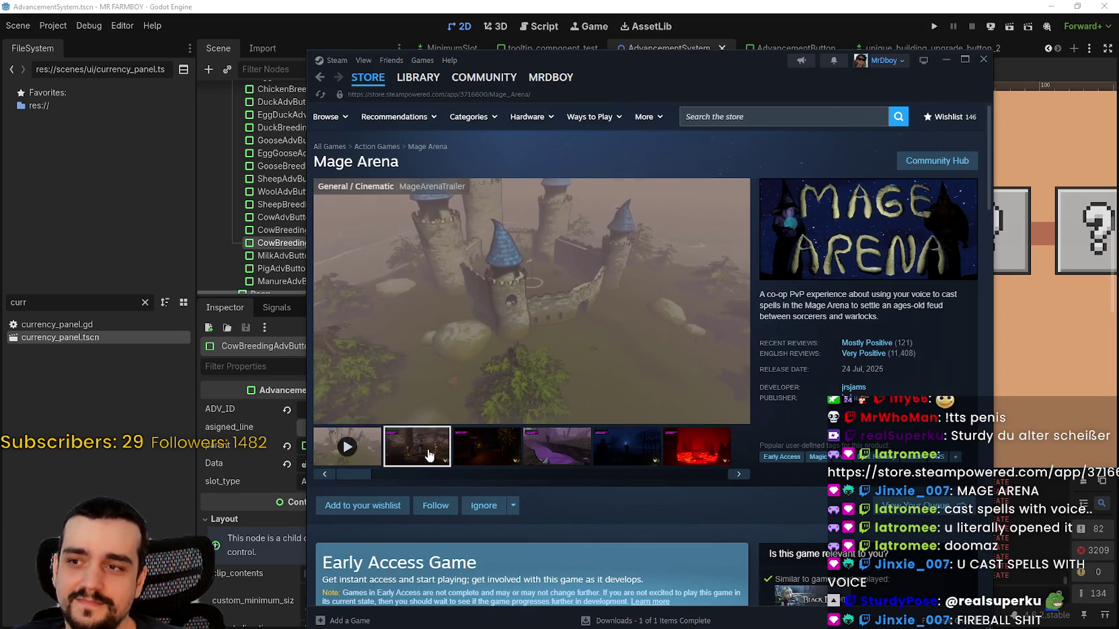
click(562, 460)
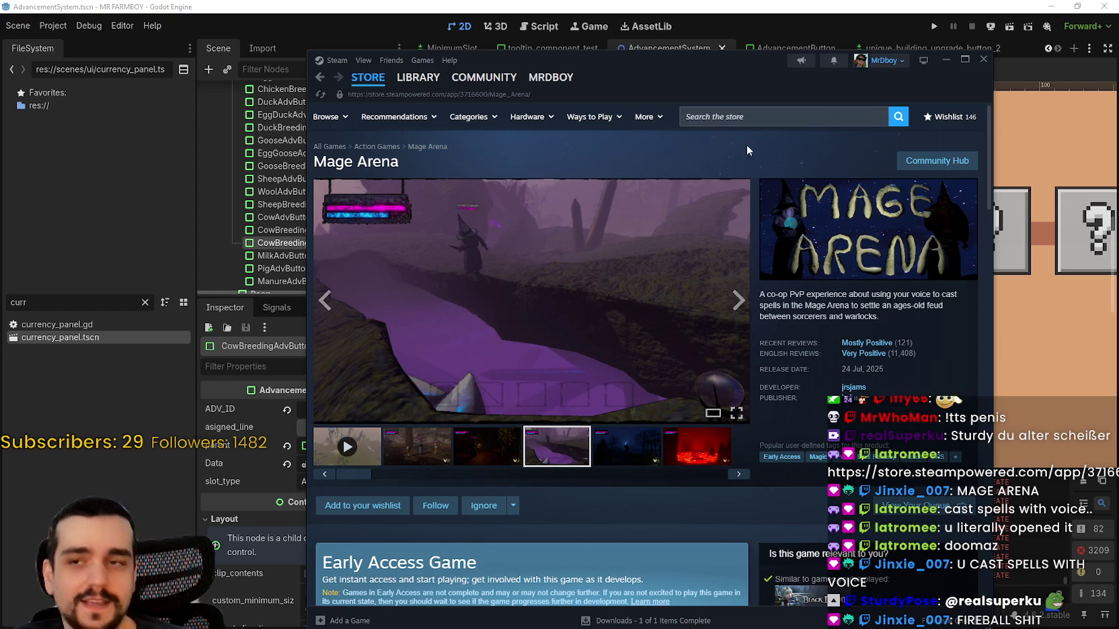
click(757, 117)
text(A)
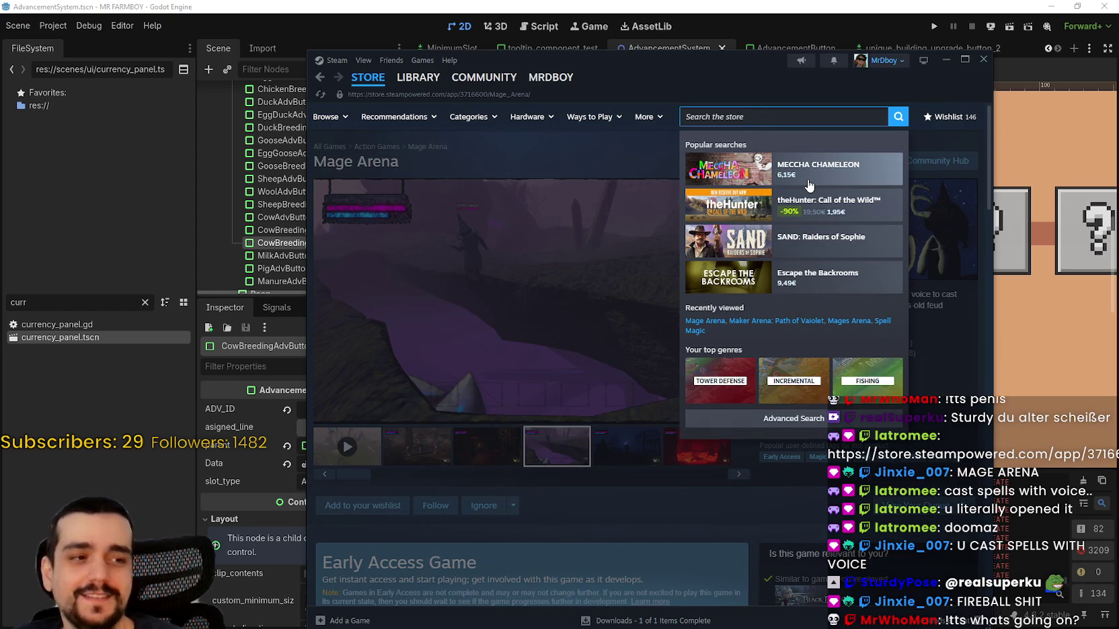
text(Mage arena)
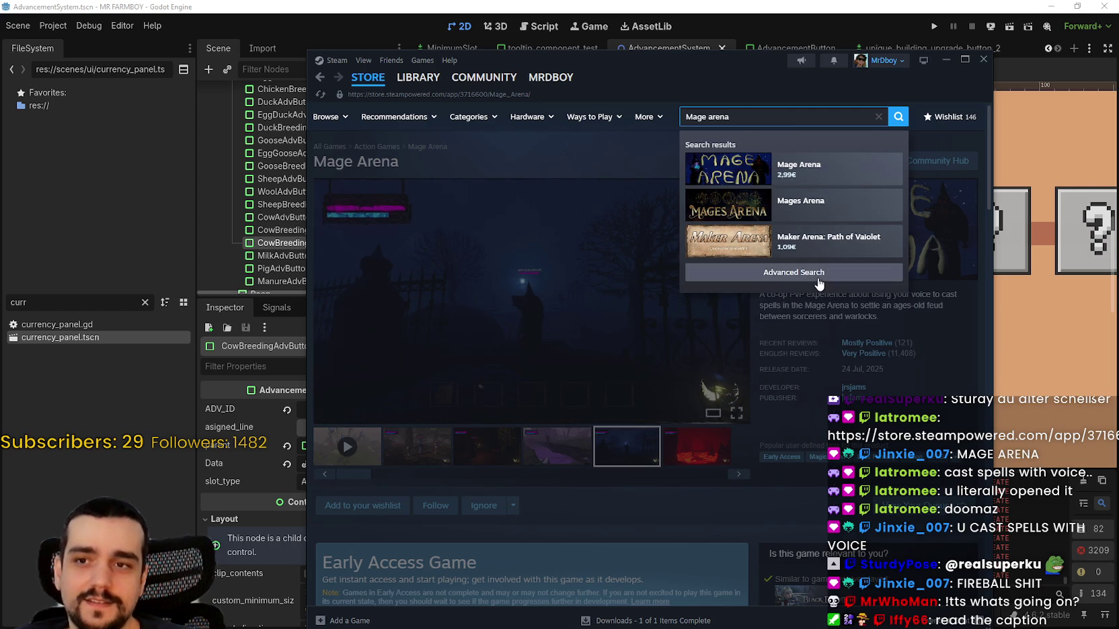
click(897, 118)
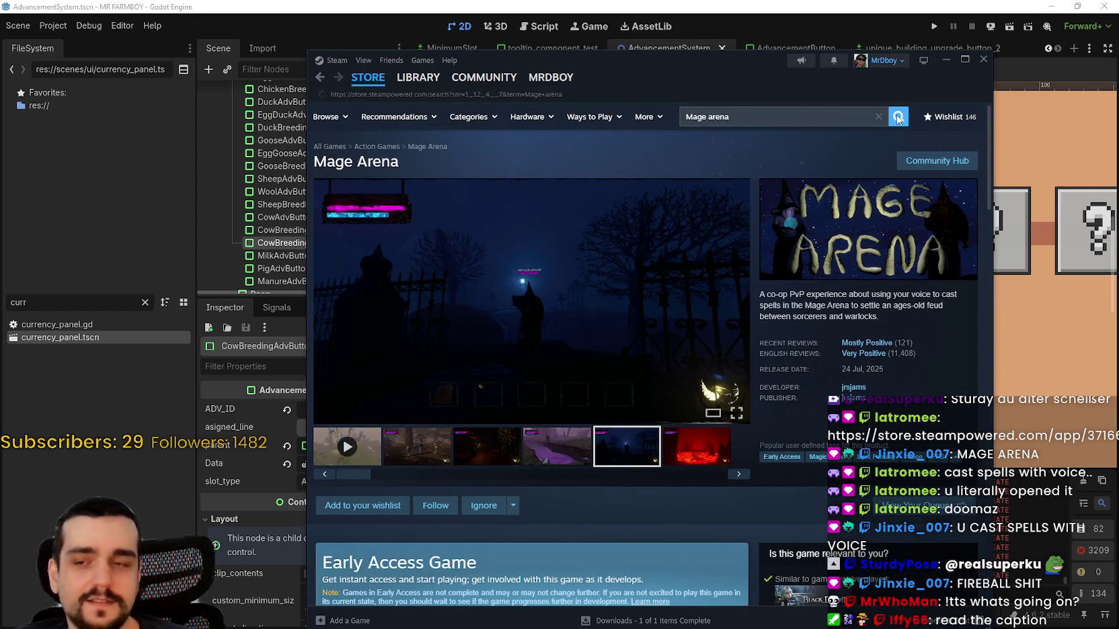
- Scroll through the 213 'Mage arena' results, led by Mage Arena and Mighty Mage, and back up
scroll(760, 430, down, 2)
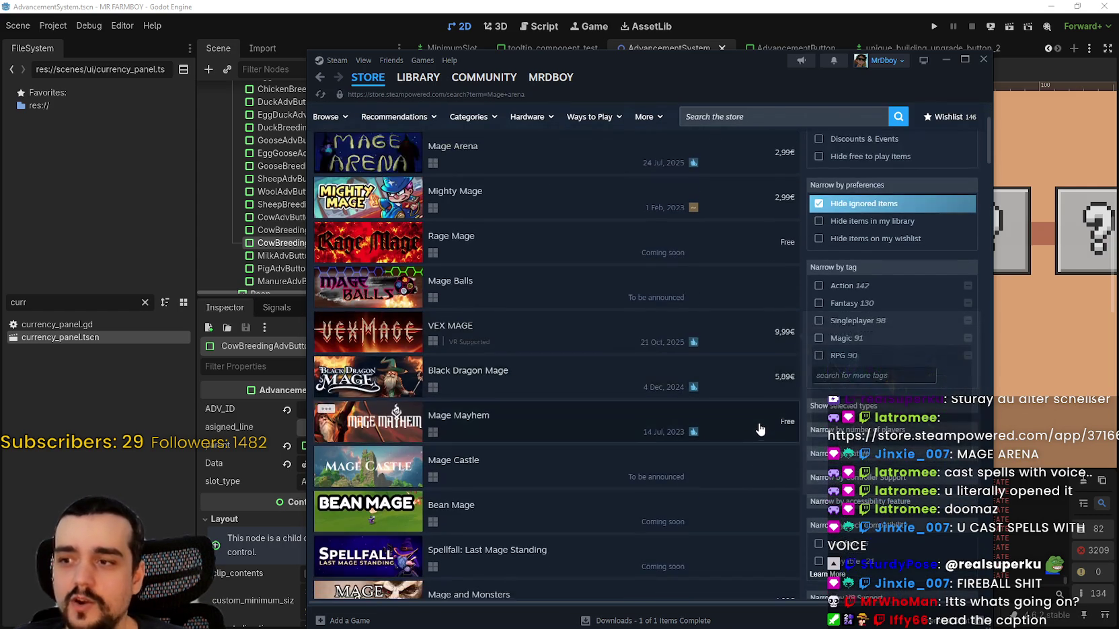
mouse_move(387, 435)
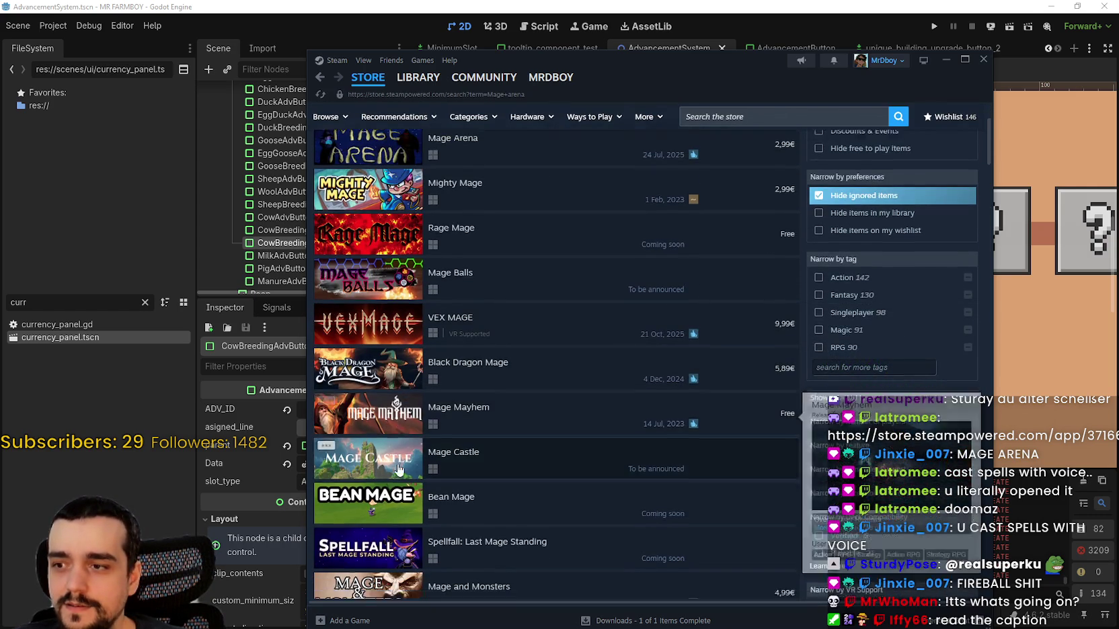
scroll(415, 538, down, 5)
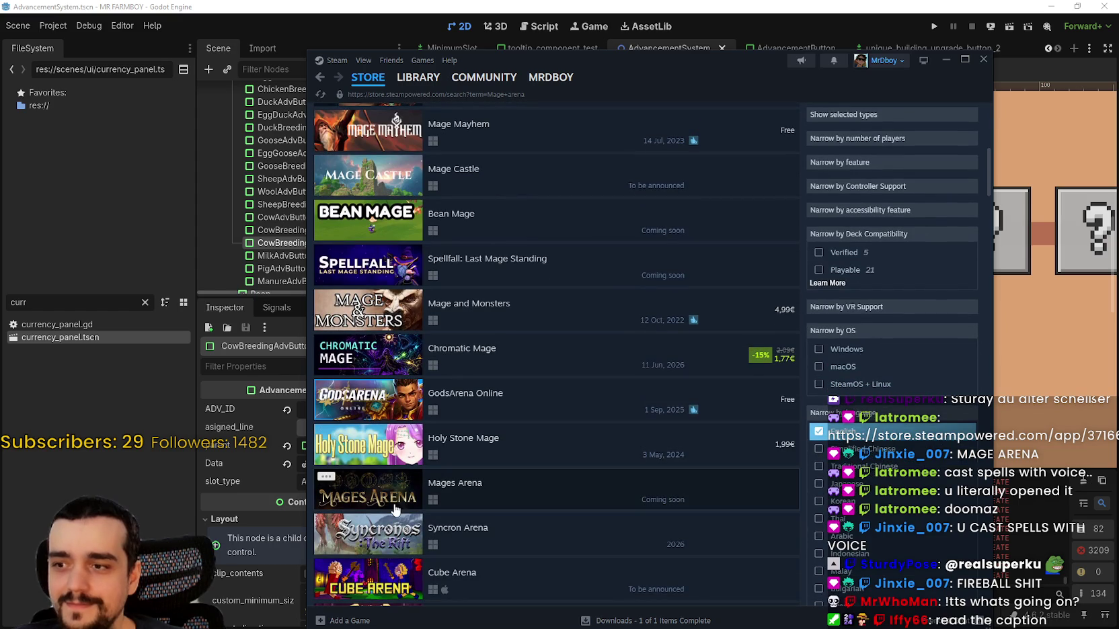
mouse_move(395, 509)
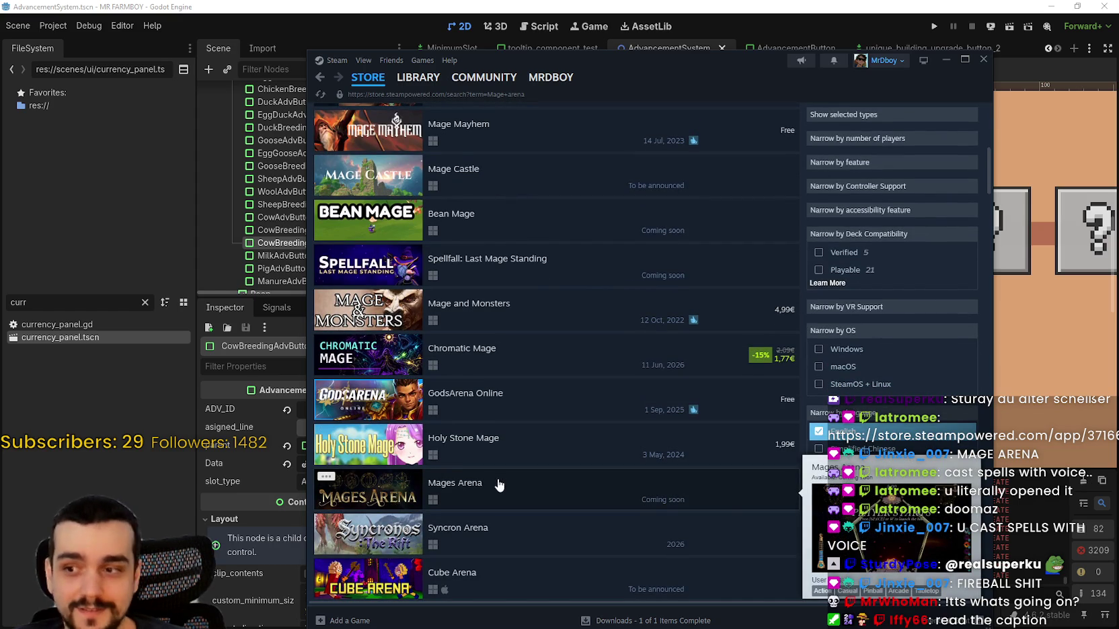
scroll(498, 485, up, 7)
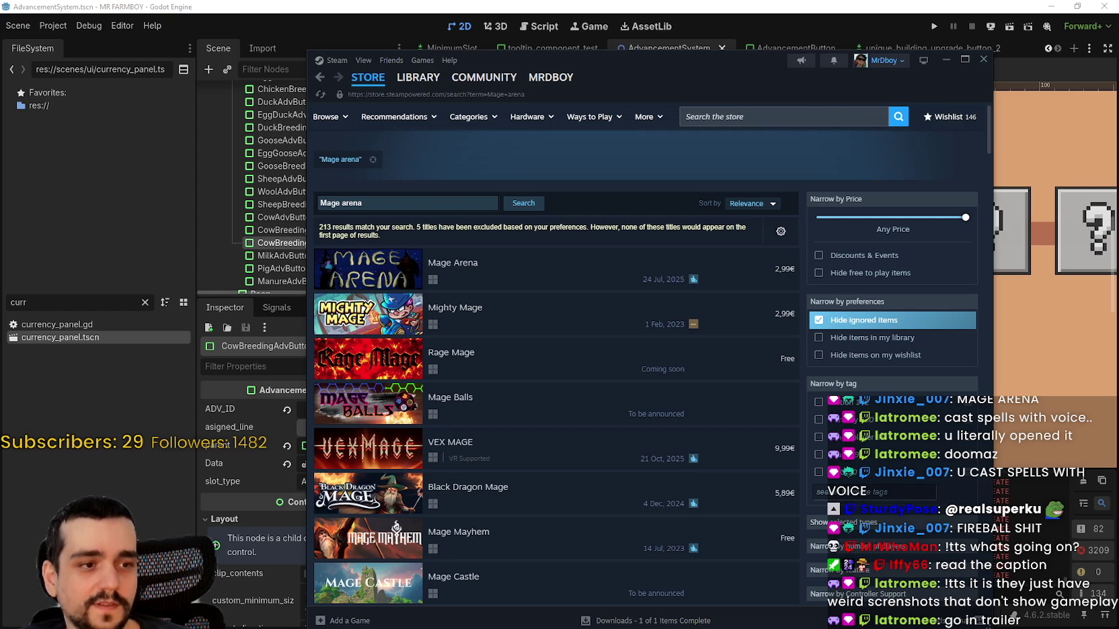
- Search the Steam store for 'Chant Wizard', open its page, and play the trailer fullscreen
click(703, 117)
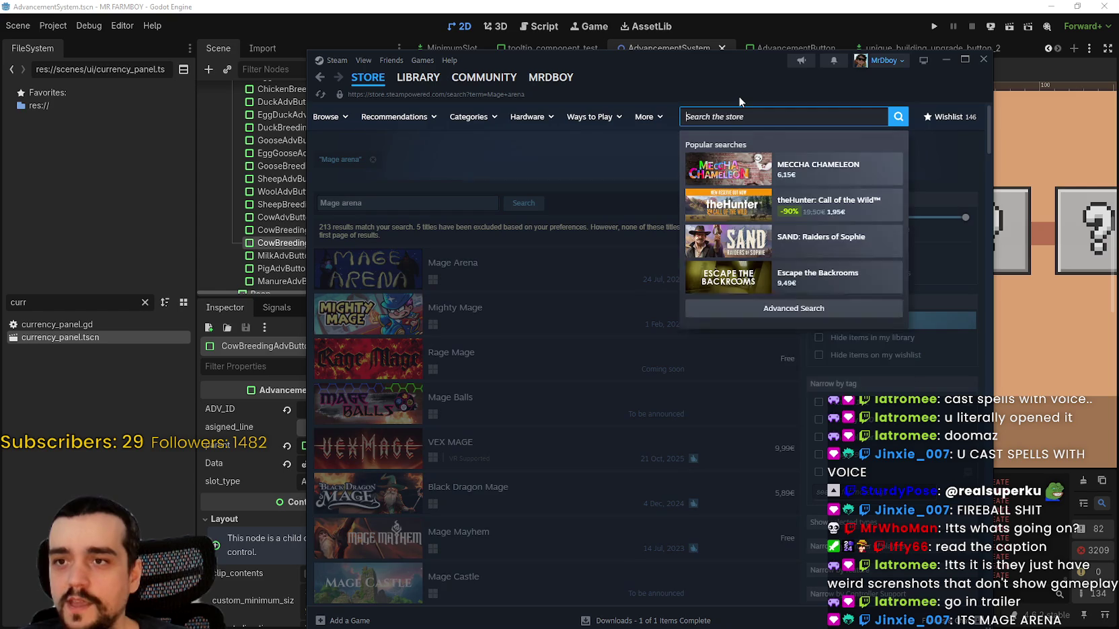
text(Chant W)
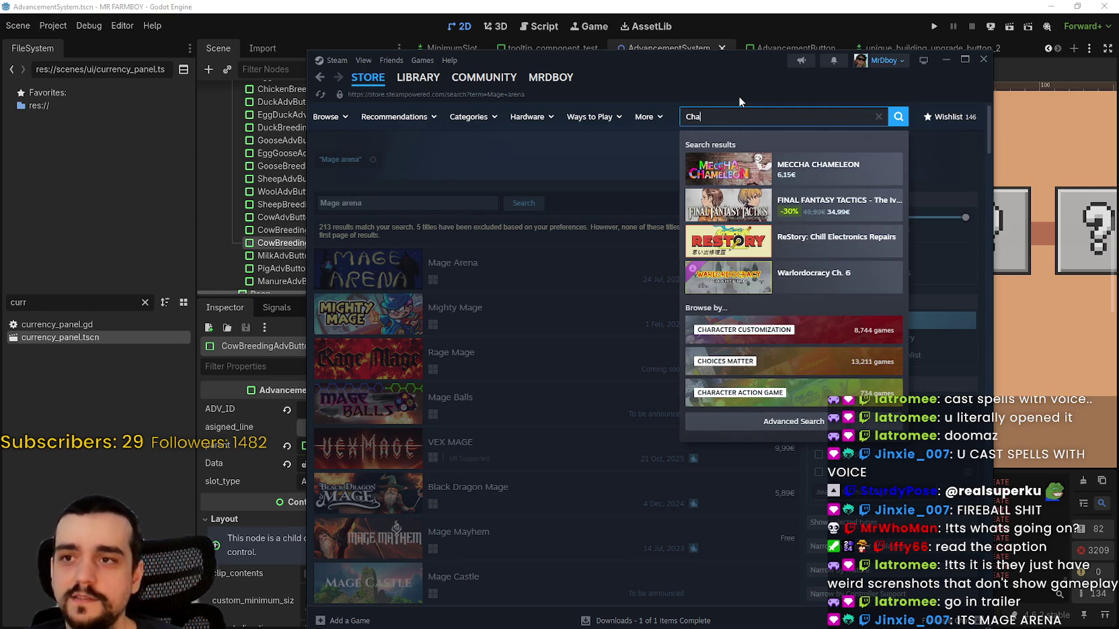
text(izard)
key(Down)
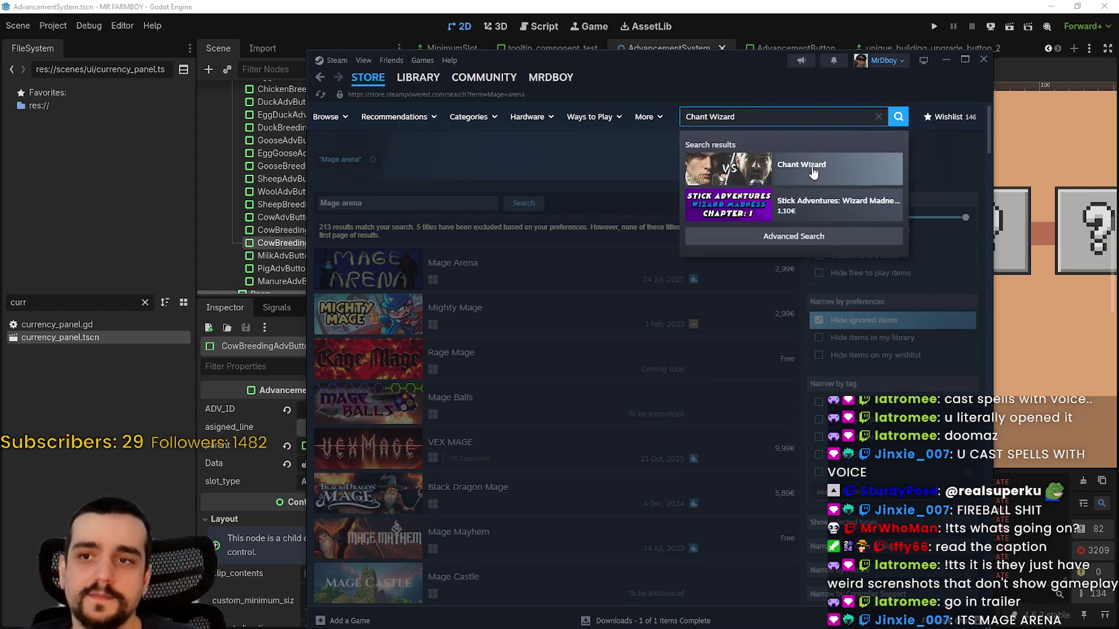
key(Return)
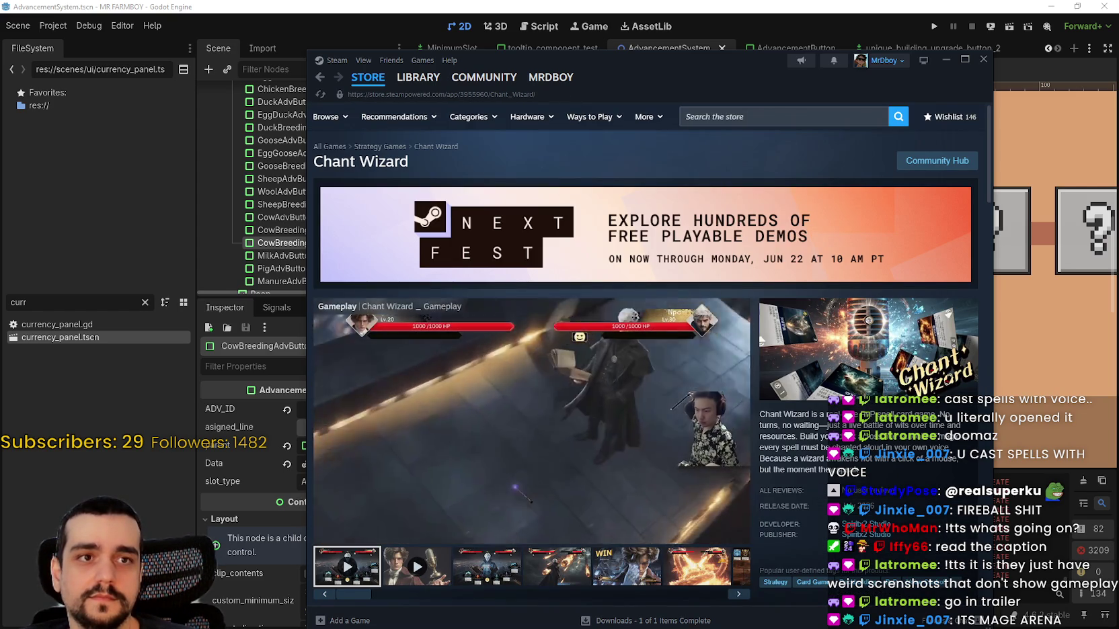
click(750, 531)
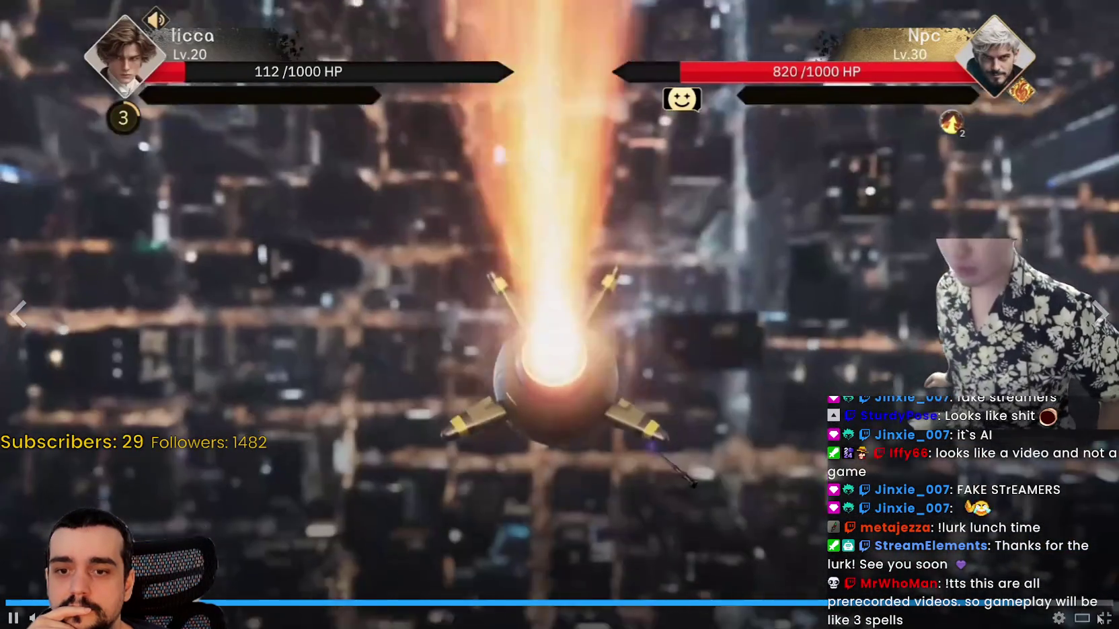
- Exit the fullscreen Chant Wizard trailer, pause it, and skim the short description
key(Escape)
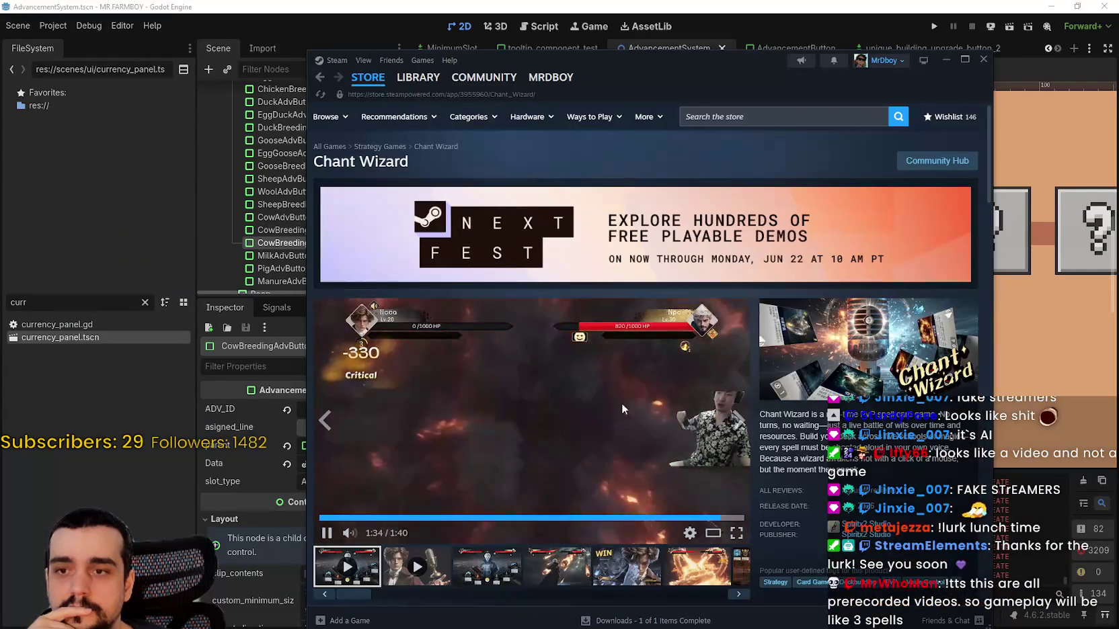
click(643, 421)
scroll(876, 380, down, 1)
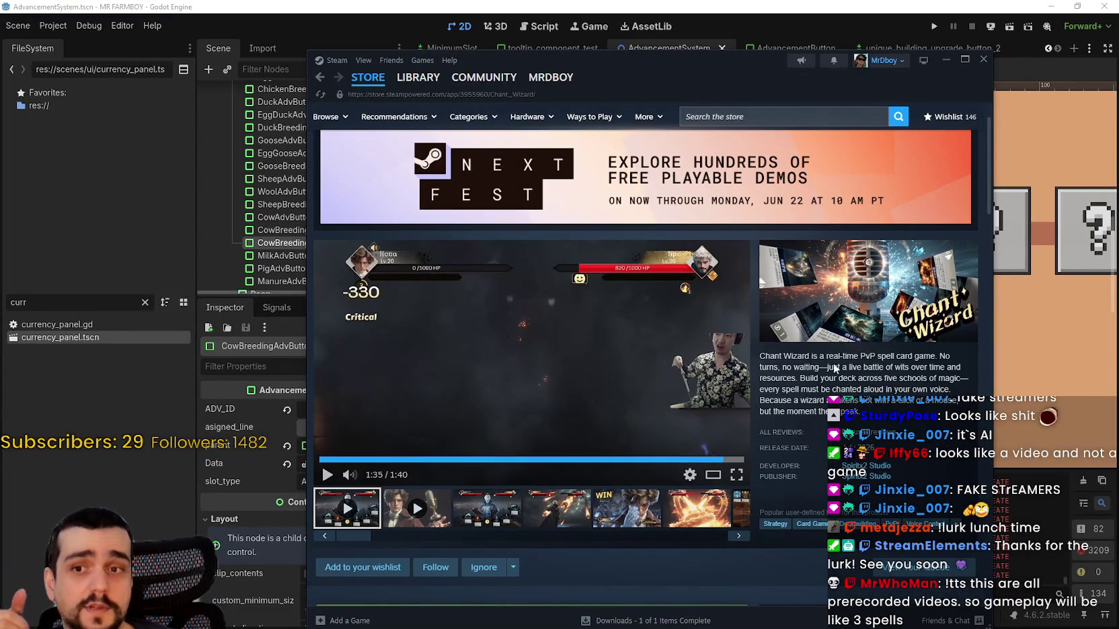
drag(772, 356, 927, 368)
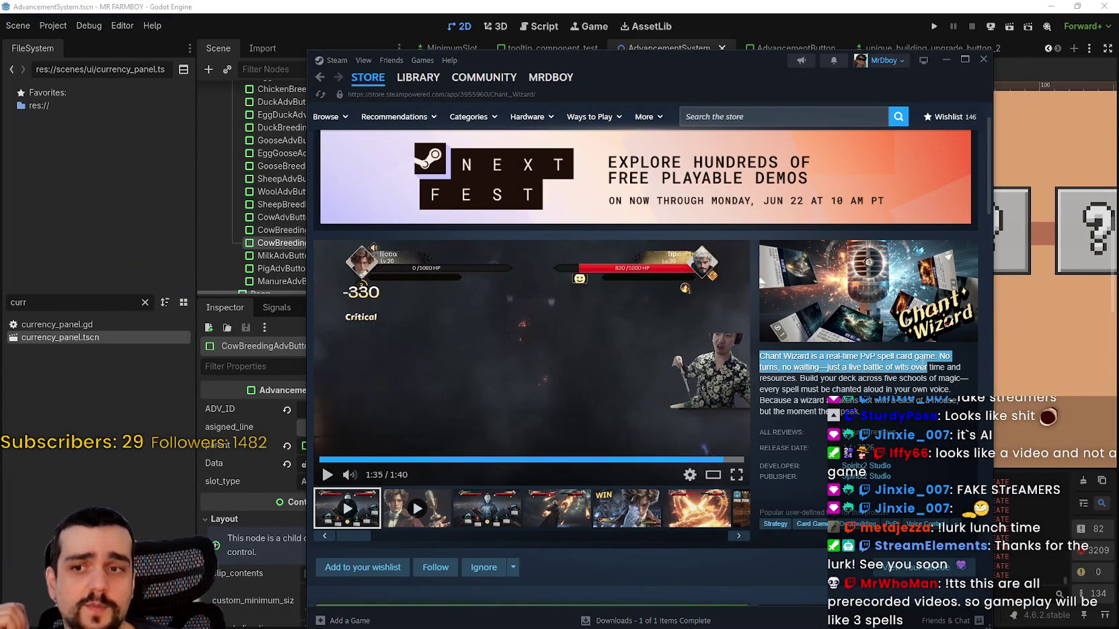
click(845, 388)
- Read the expanded full game description, then go to the store home and close Steam
scroll(564, 399, down, 10)
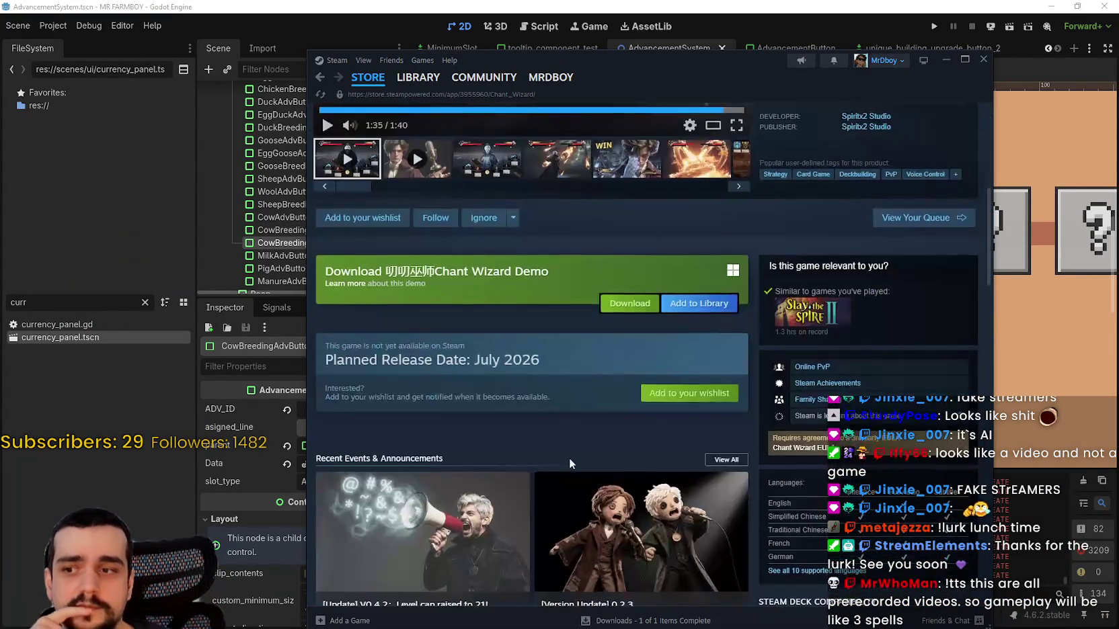
scroll(614, 418, down, 10)
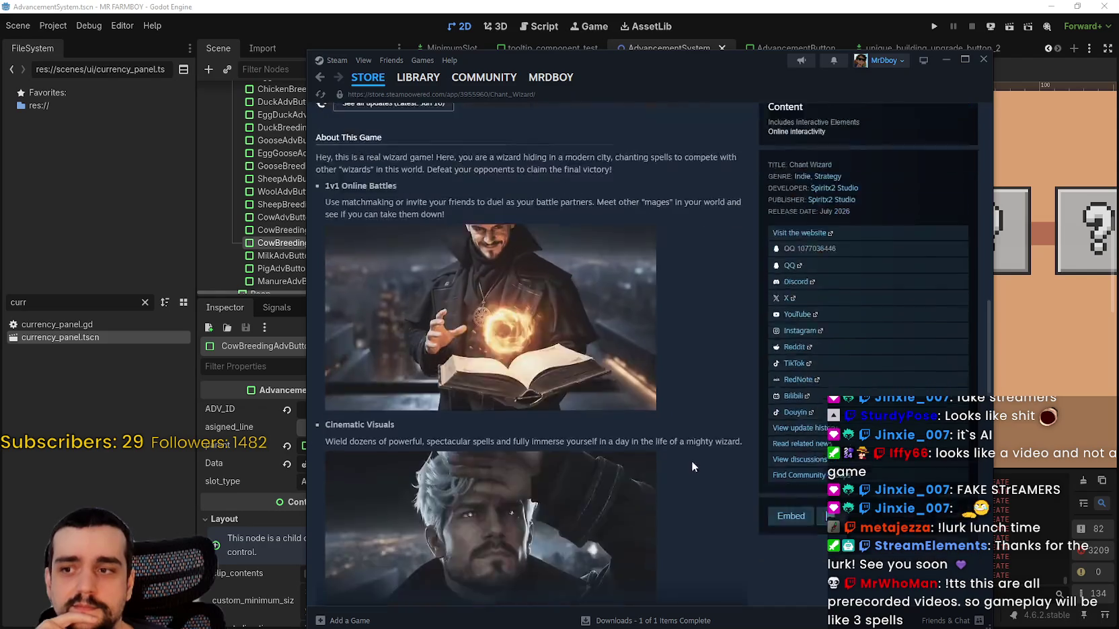
click(616, 351)
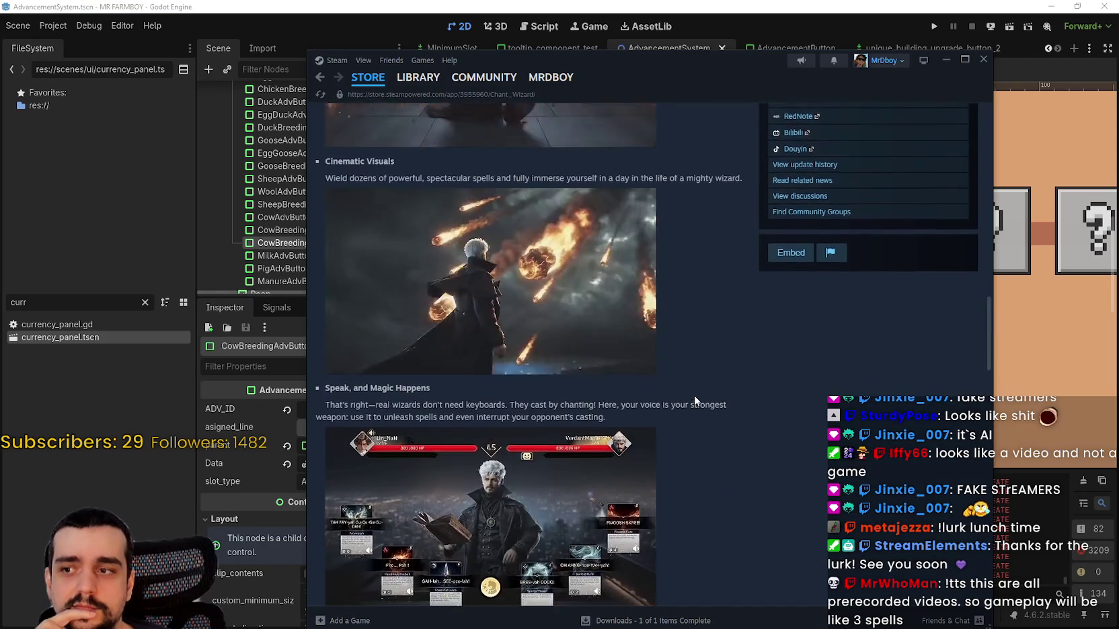
scroll(694, 396, down, 5)
scroll(696, 393, down, 8)
scroll(703, 387, up, 15)
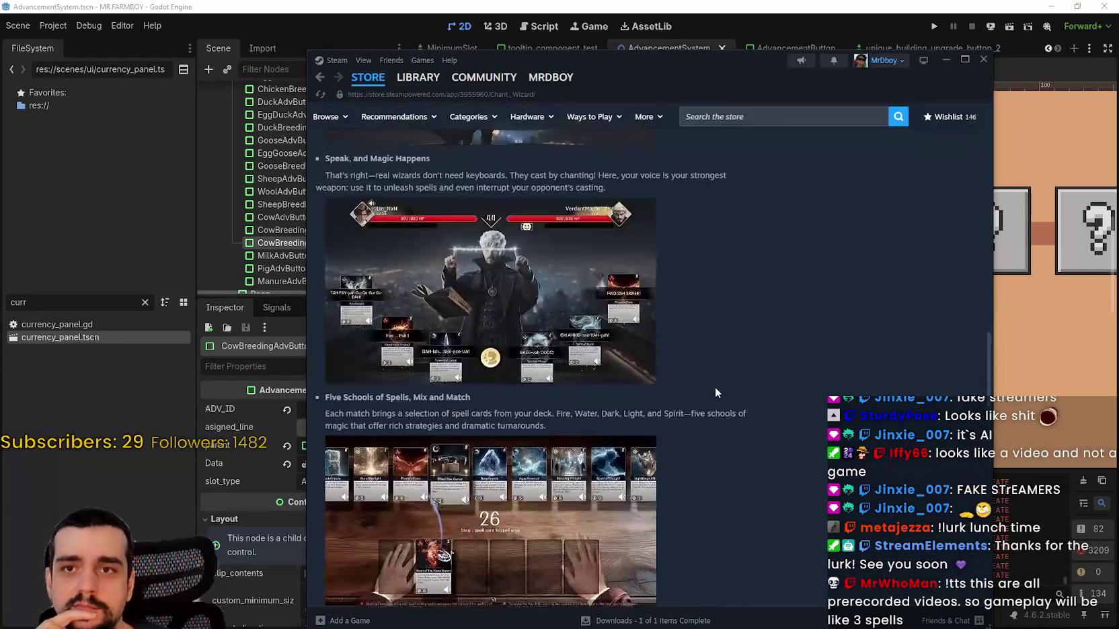
scroll(714, 393, up, 15)
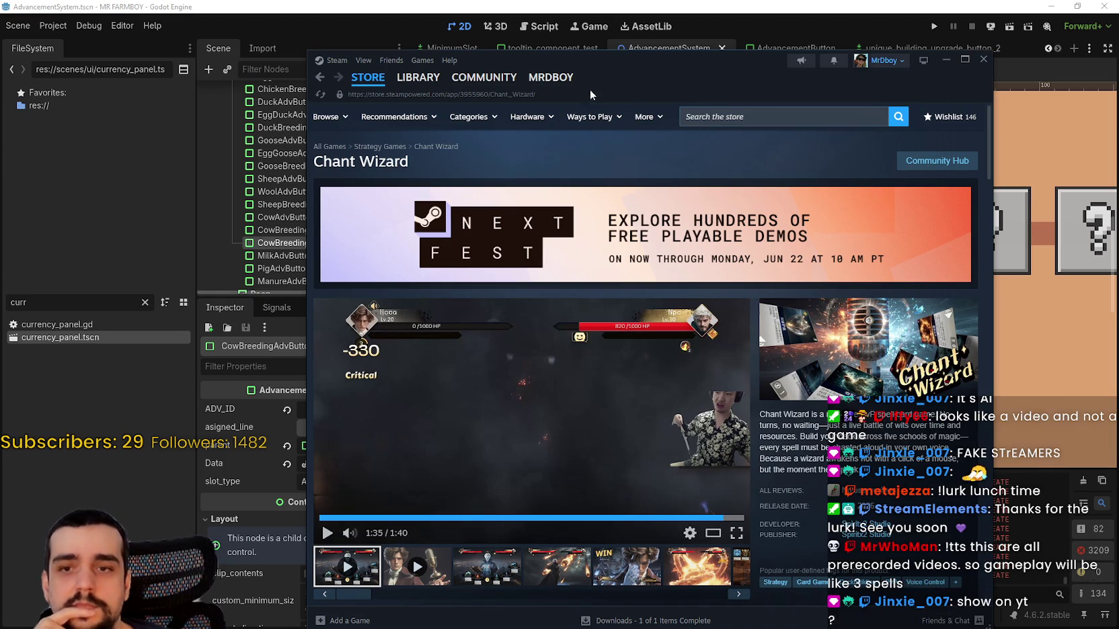
click(368, 78)
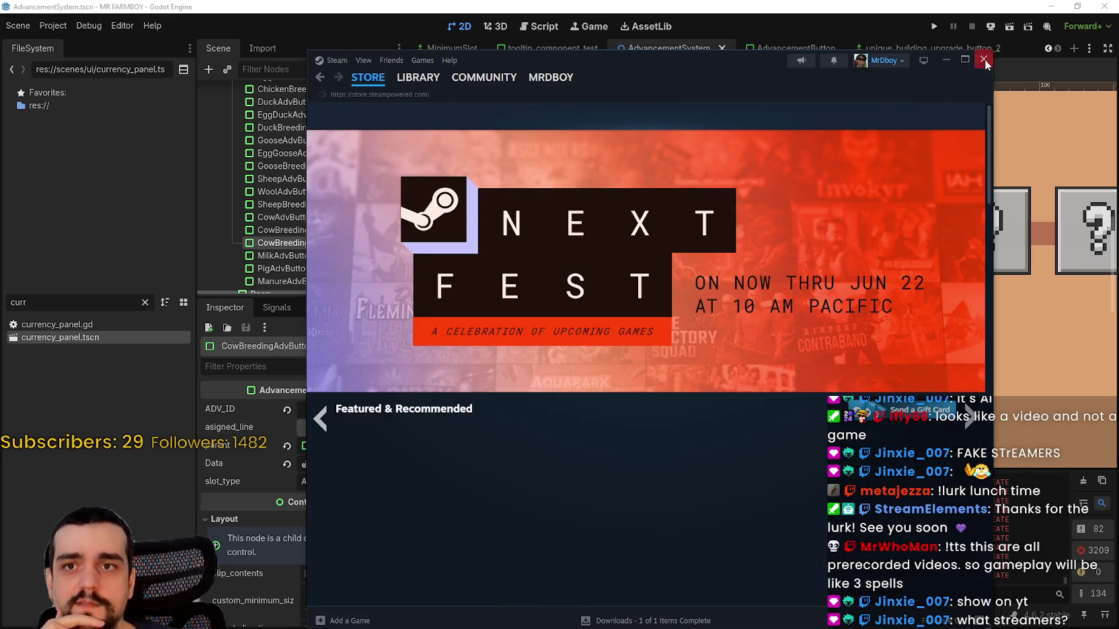
click(1054, 53)
scroll(705, 429, down, 3)
scroll(751, 332, down, 3)
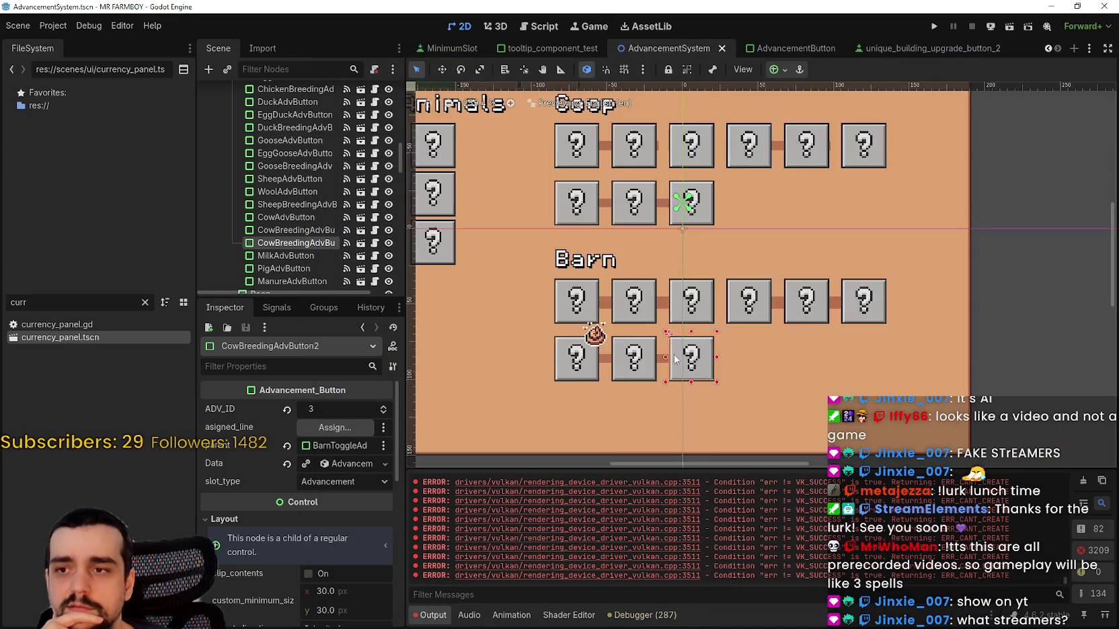
scroll(751, 332, up, 3)
click(814, 332)
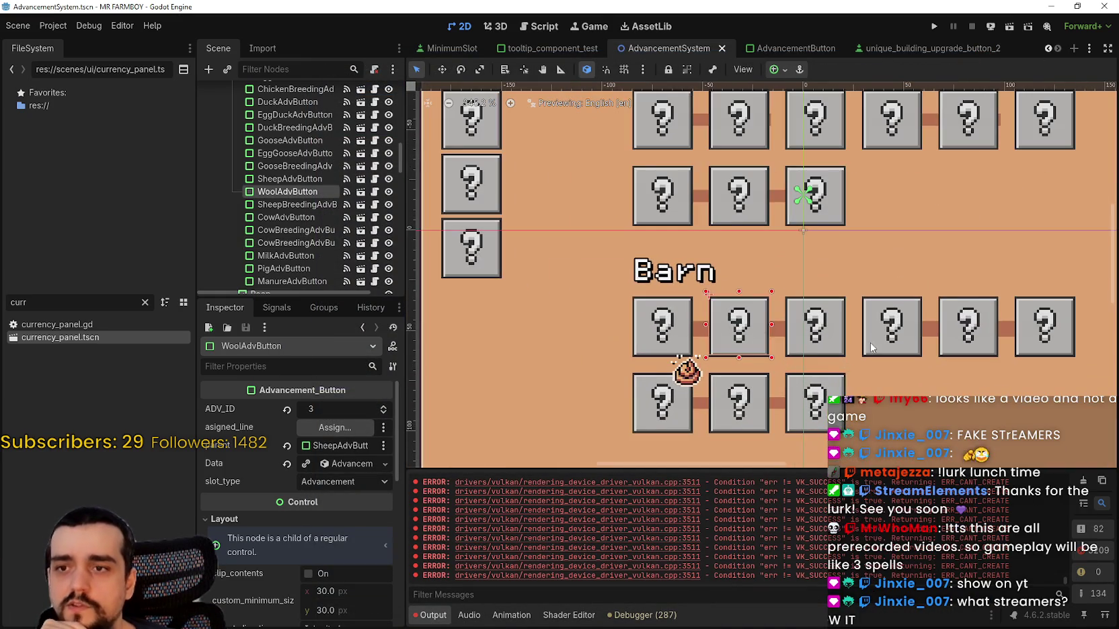
scroll(796, 415, down, 2)
drag(797, 416, 737, 365)
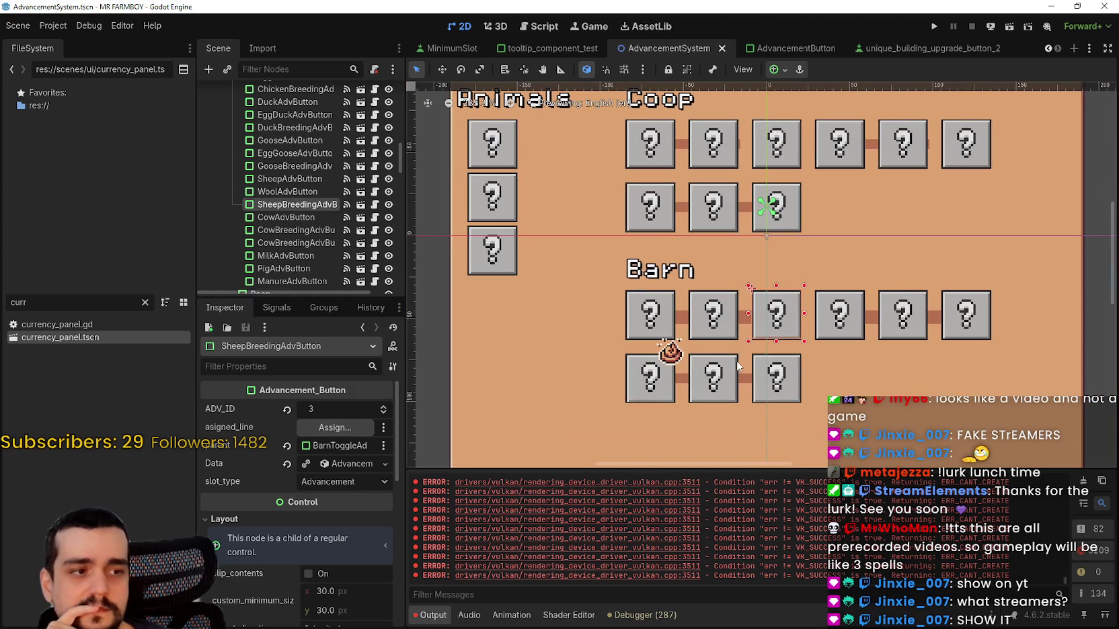
click(782, 397)
scroll(737, 381, up, 5)
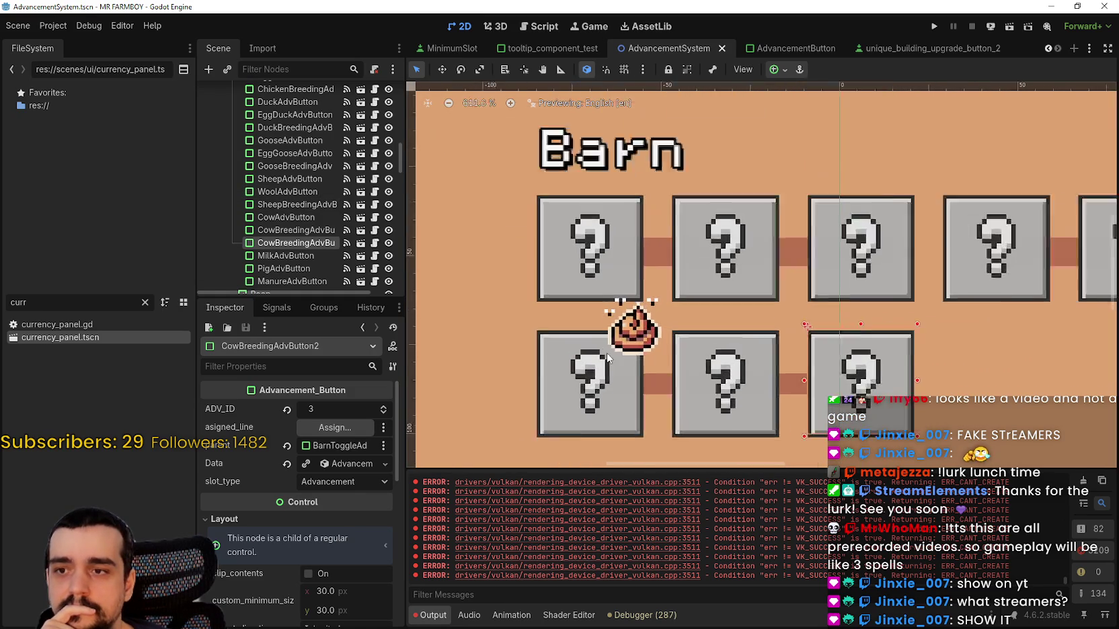
click(646, 337)
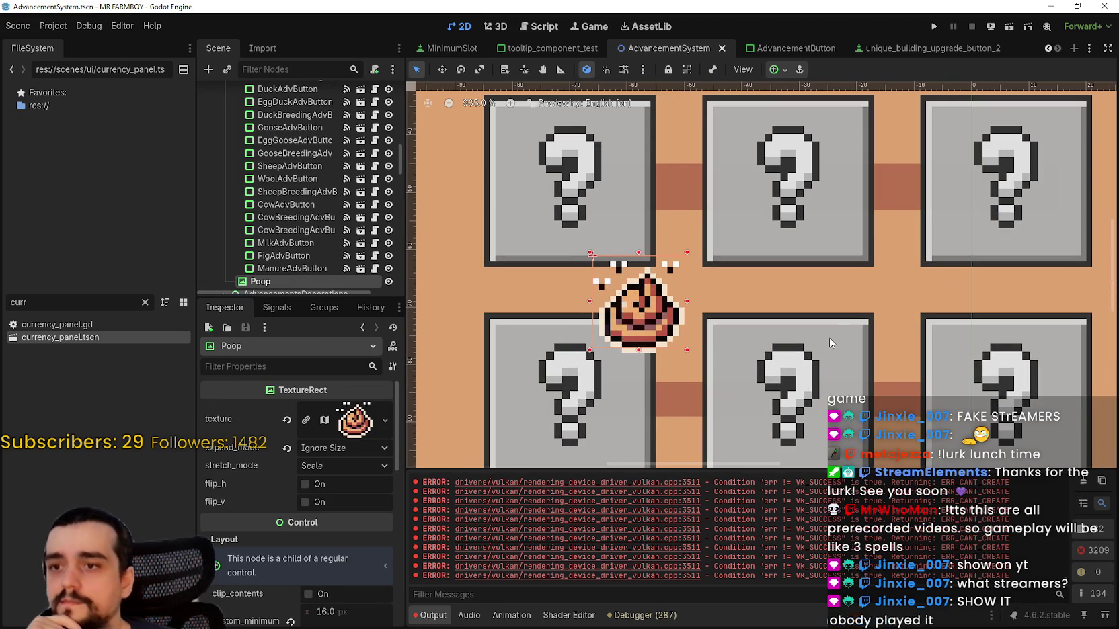
key(Right)
key(Right)
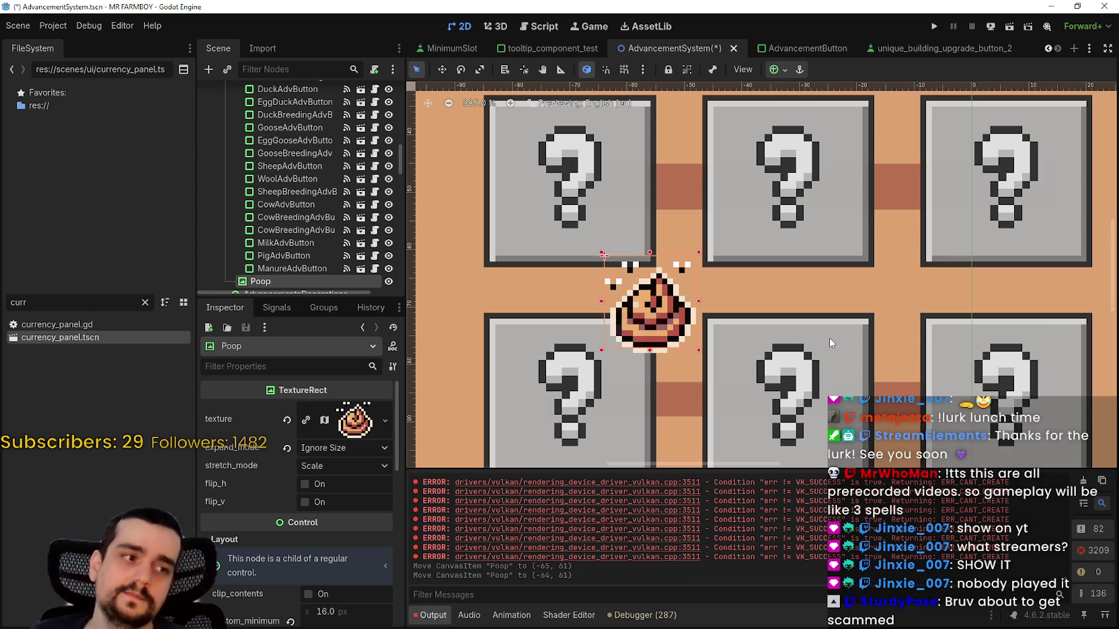
key(ctrl+s)
scroll(776, 346, down, 5)
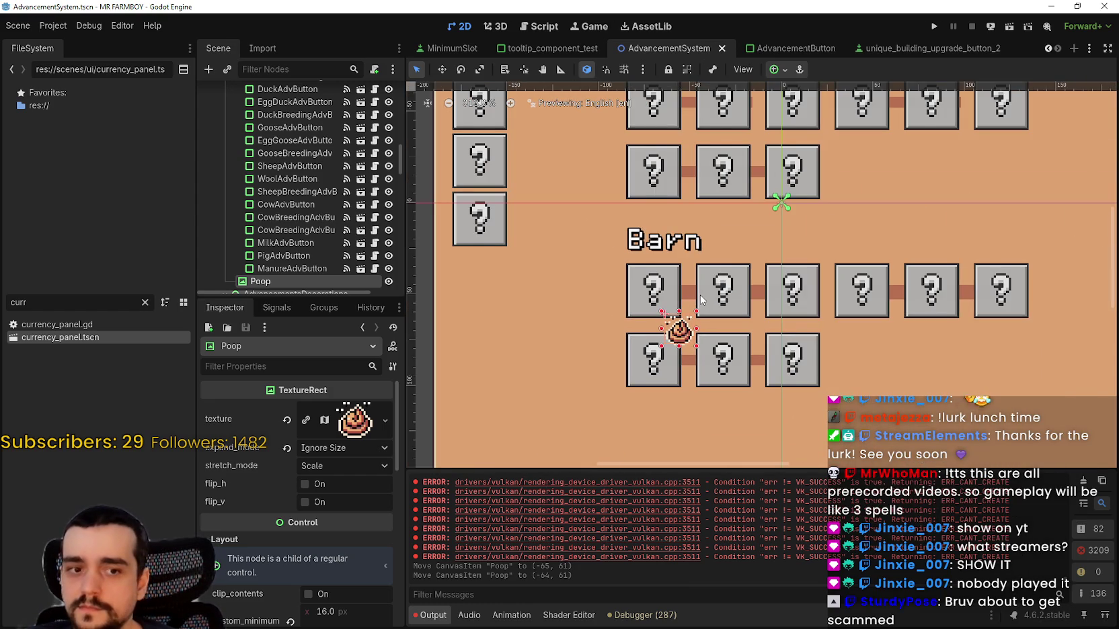
scroll(700, 299, down, 4)
scroll(665, 273, up, 4)
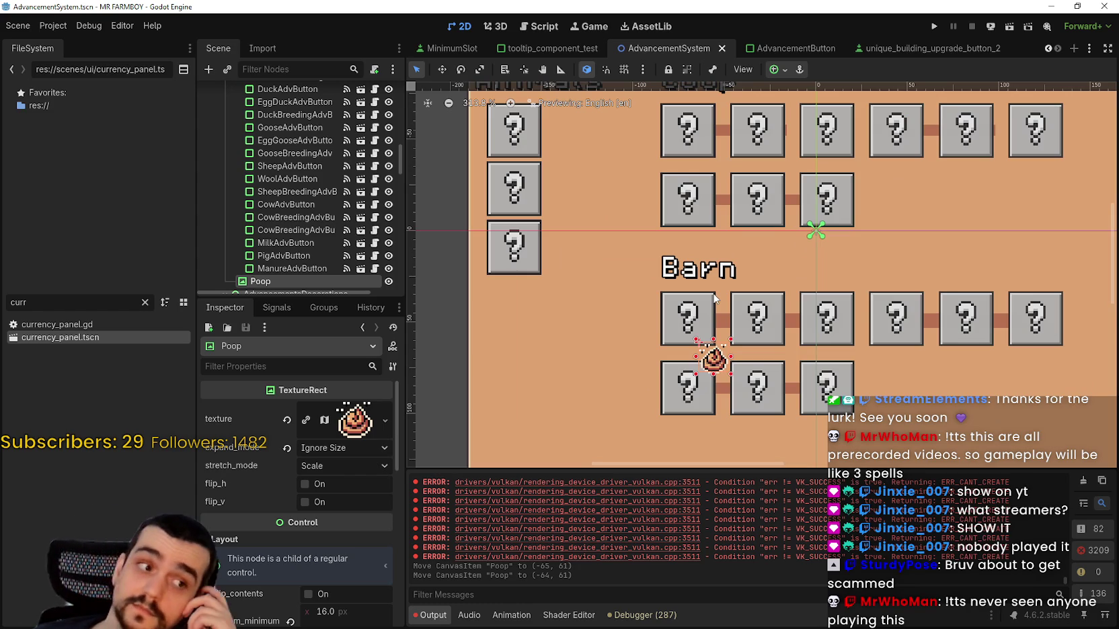
scroll(713, 239, up, 4)
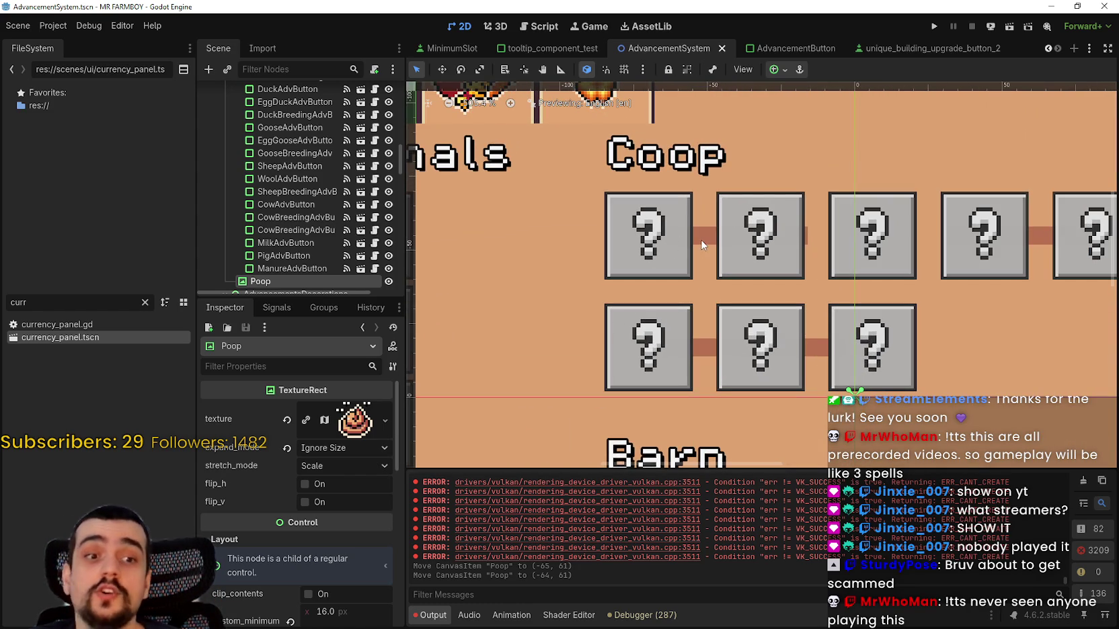
click(702, 245)
- Stretch both Coop top-row connector lines in the viewport to span their boxes
drag(872, 233, 874, 233)
scroll(874, 233, down, 3)
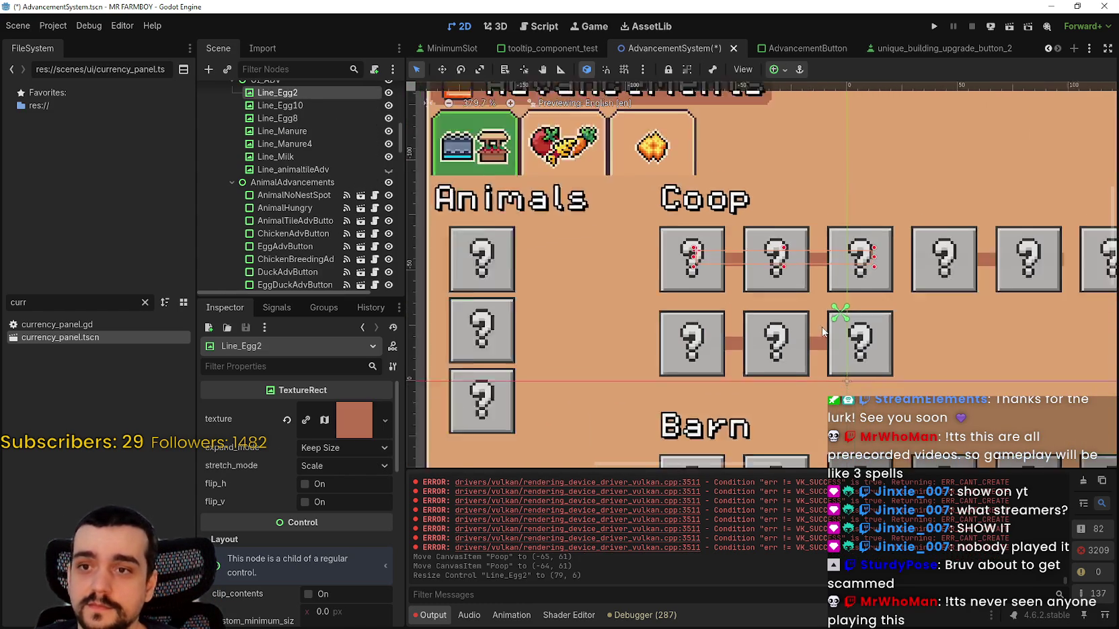
scroll(890, 290, up, 2)
click(891, 290)
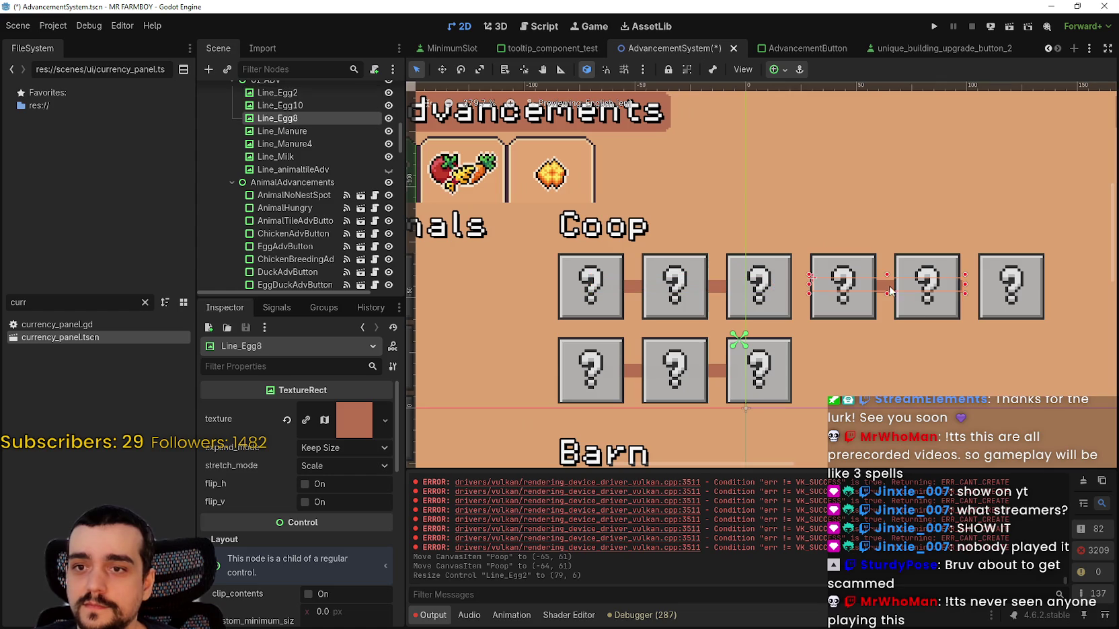
drag(1020, 295, 1050, 295)
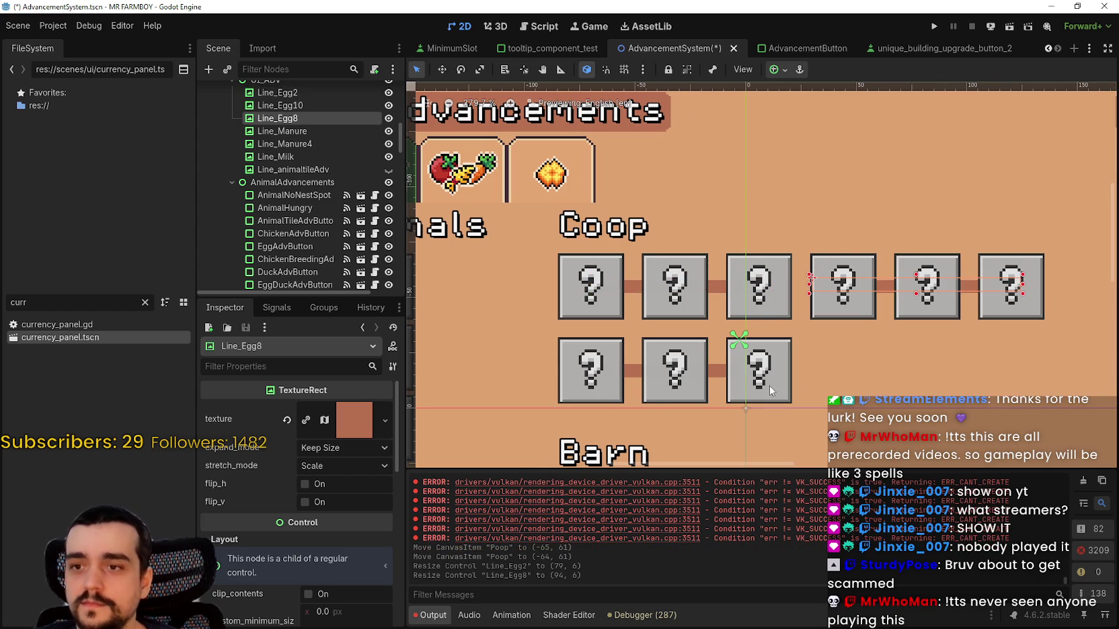
scroll(769, 386, up, 3)
scroll(610, 408, down, 2)
scroll(638, 312, down, 3)
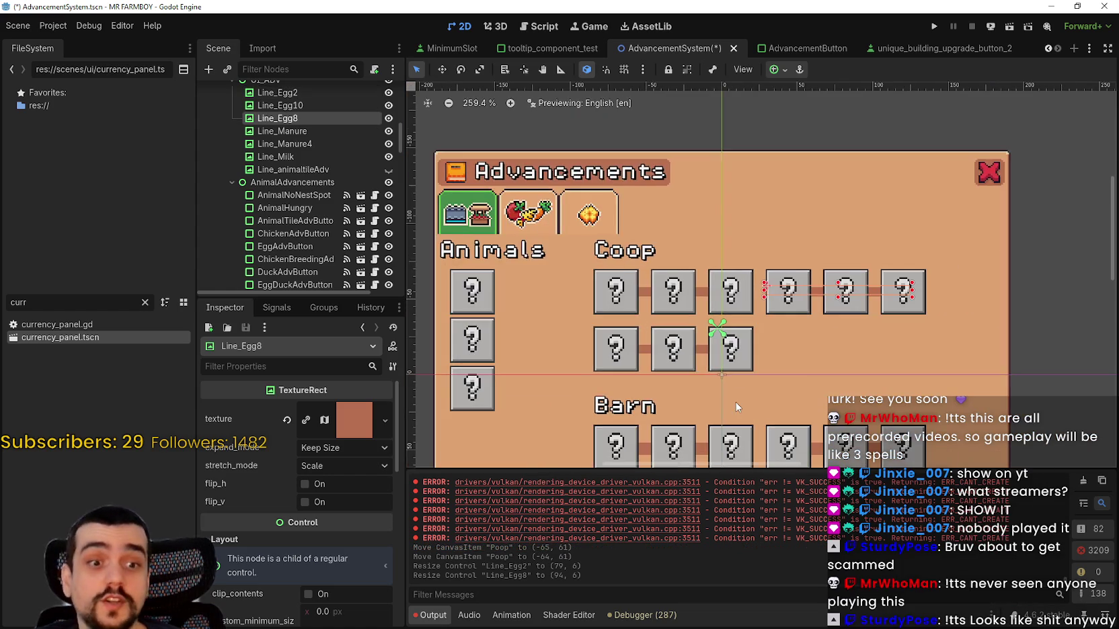
scroll(723, 316, down, 1)
scroll(691, 322, up, 3)
scroll(653, 268, up, 2)
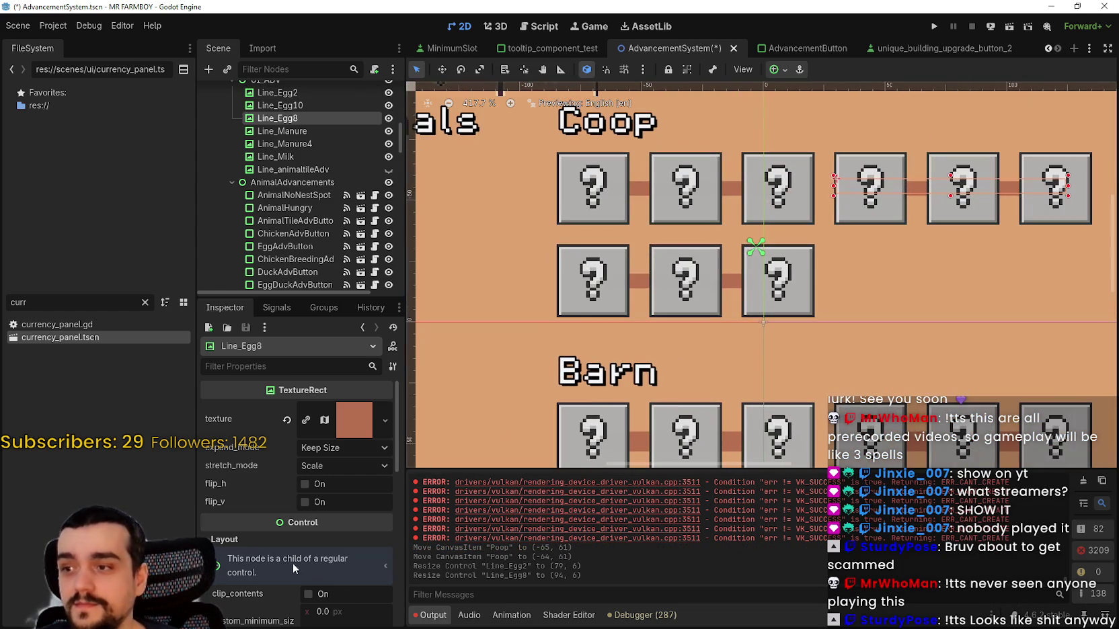
scroll(293, 563, down, 3)
- Set the right-hand top-row connector's Transform size y to 8 and save the scene
click(295, 562)
scroll(299, 557, down, 3)
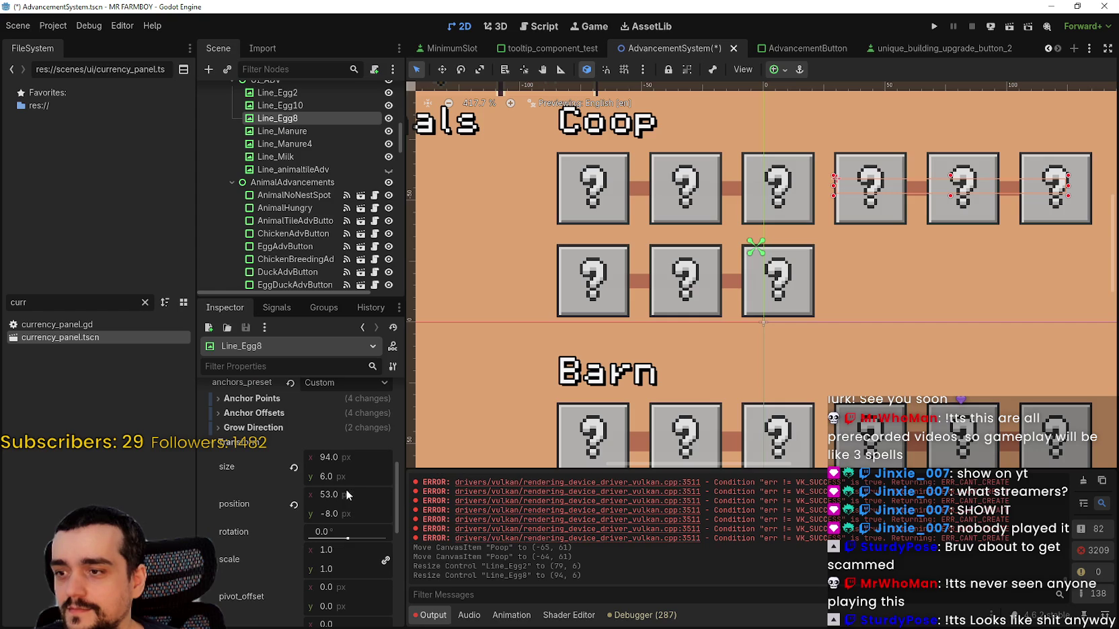
click(345, 481)
text(8)
key(Return)
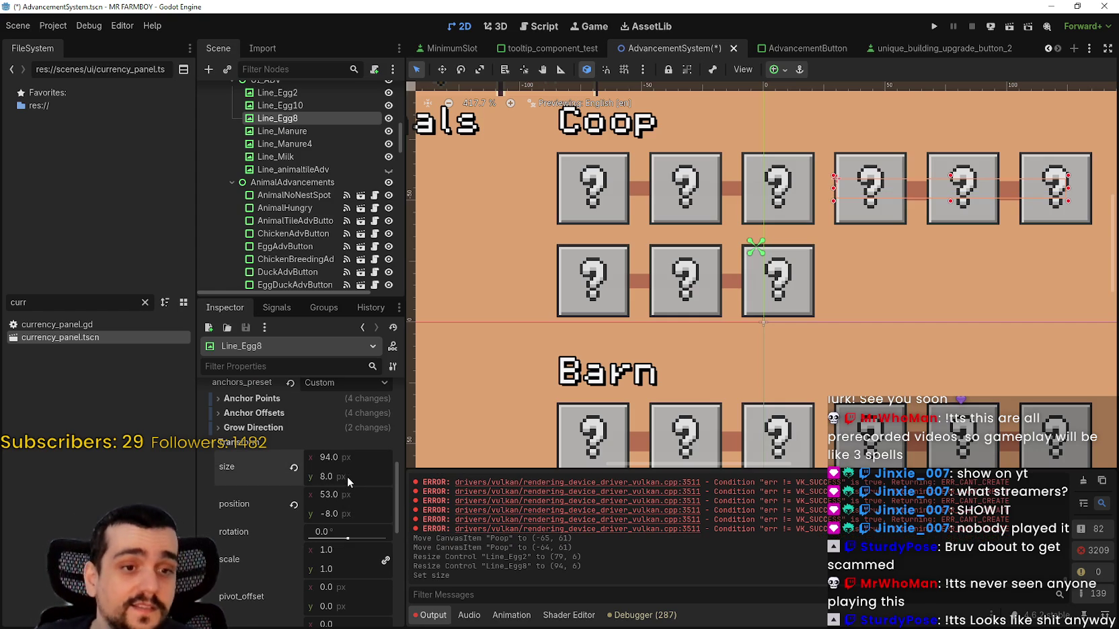
key(ctrl+s)
- Trim the connector's left end to meet its box and save the scene
scroll(741, 329, up, 3)
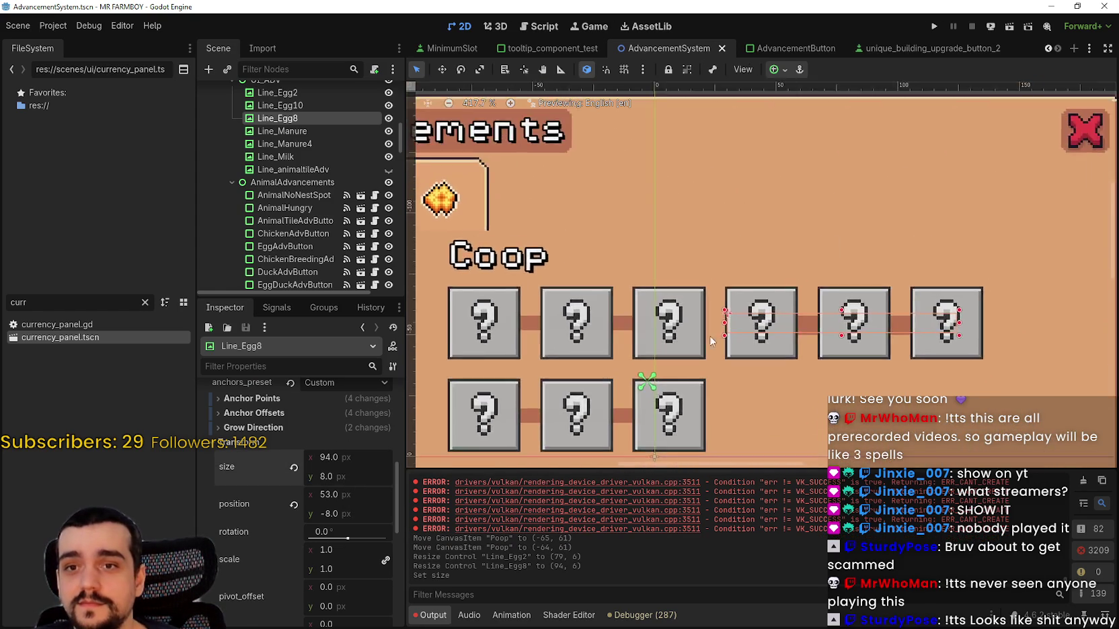
scroll(767, 312, down, 2)
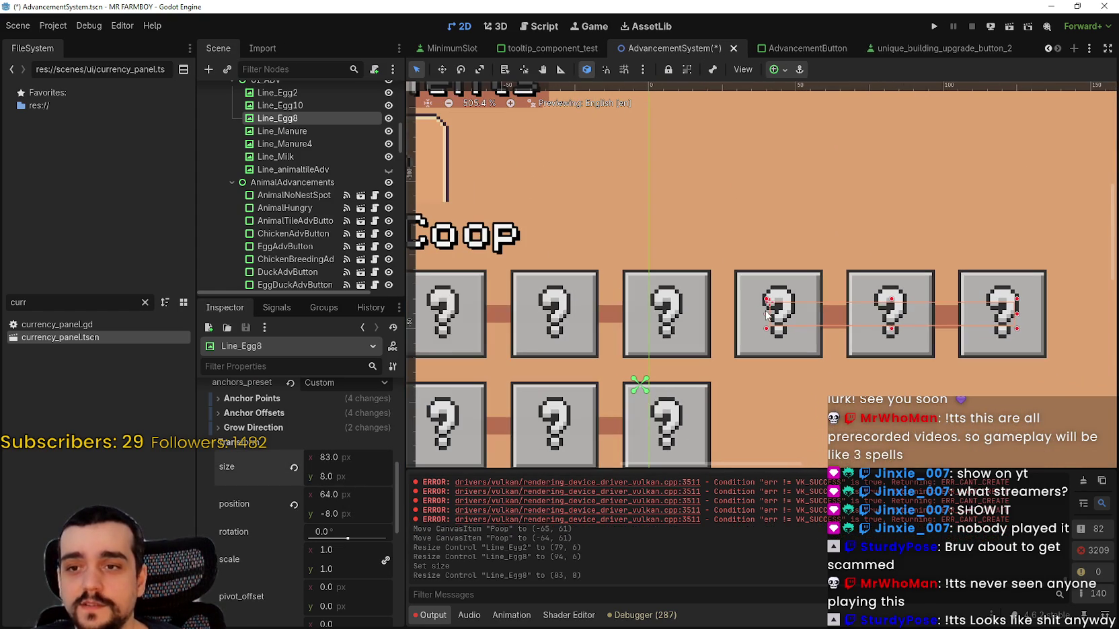
drag(763, 313, 766, 314)
key(ctrl+s)
scroll(873, 312, down, 1)
scroll(678, 323, up, 2)
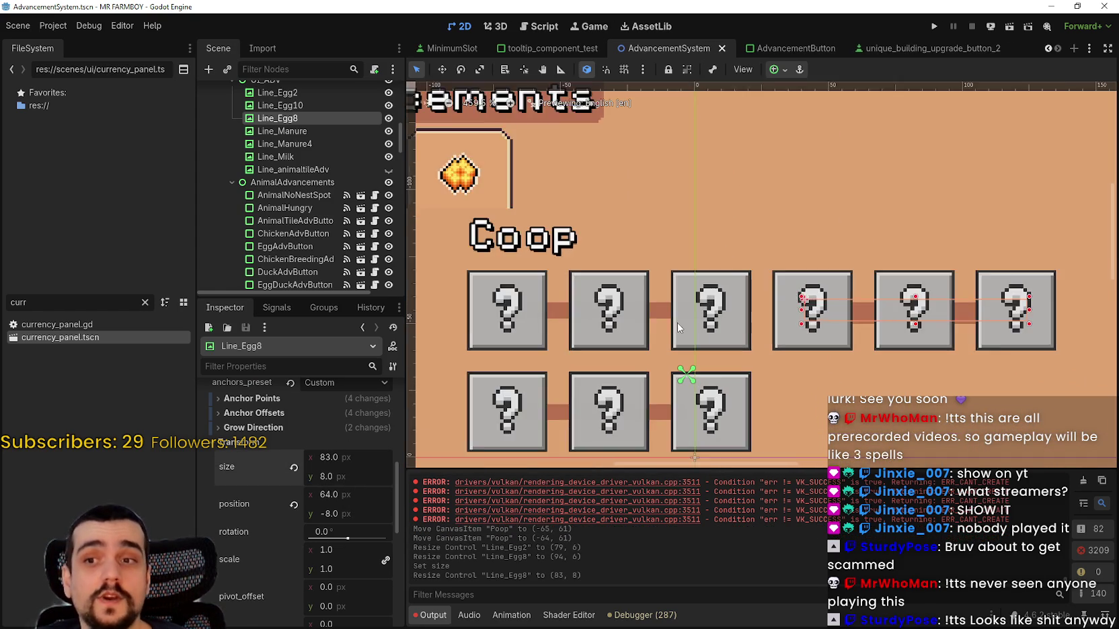
- Give the first Coop top-row connector a Transform size y of 8 and save
click(643, 313)
scroll(660, 330, up, 1)
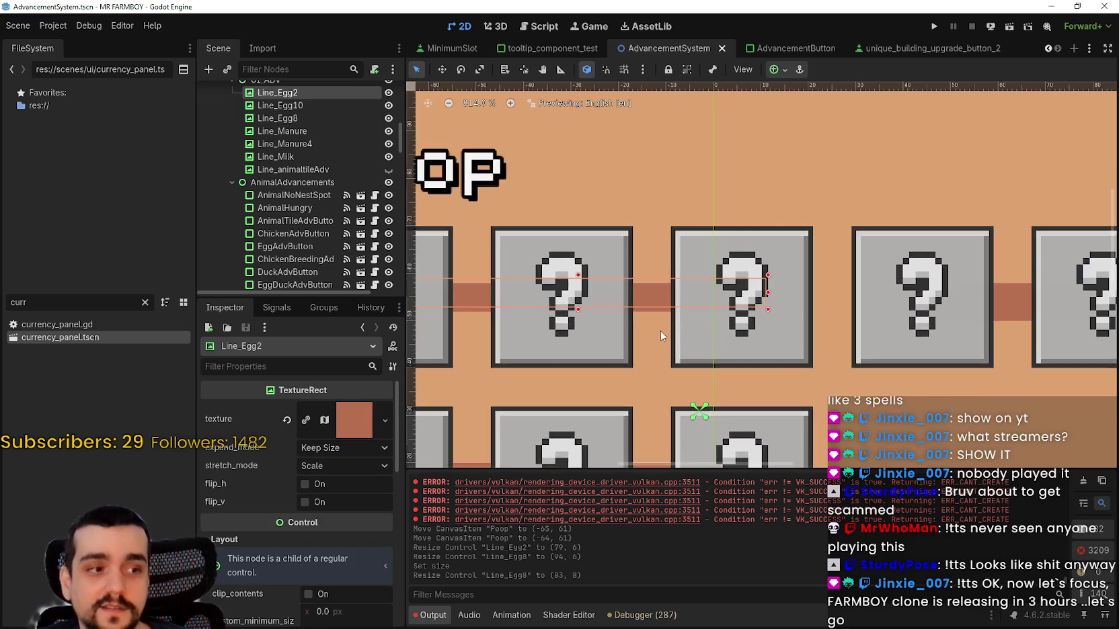
scroll(646, 340, down, 2)
scroll(631, 348, down, 1)
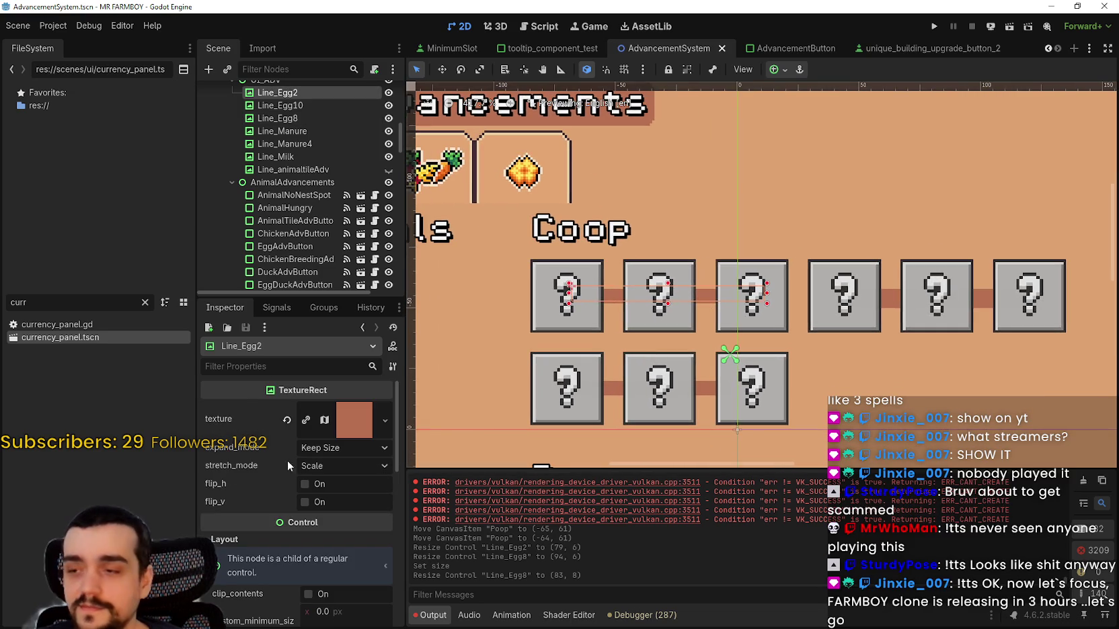
scroll(342, 542, down, 4)
click(269, 592)
scroll(289, 585, down, 2)
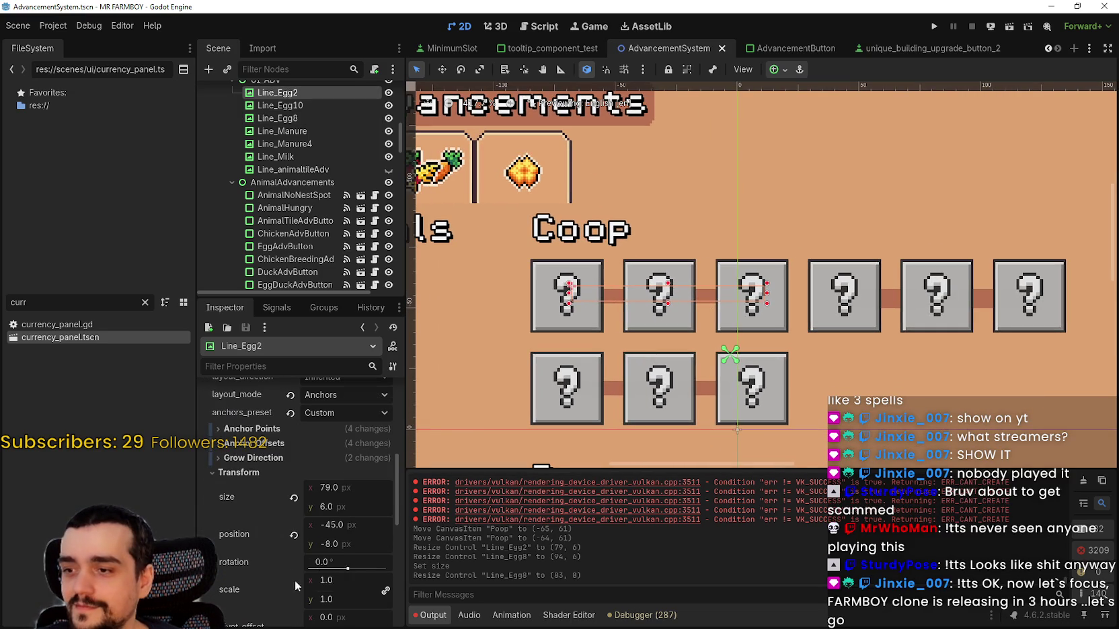
click(351, 509)
text(8)
key(Return)
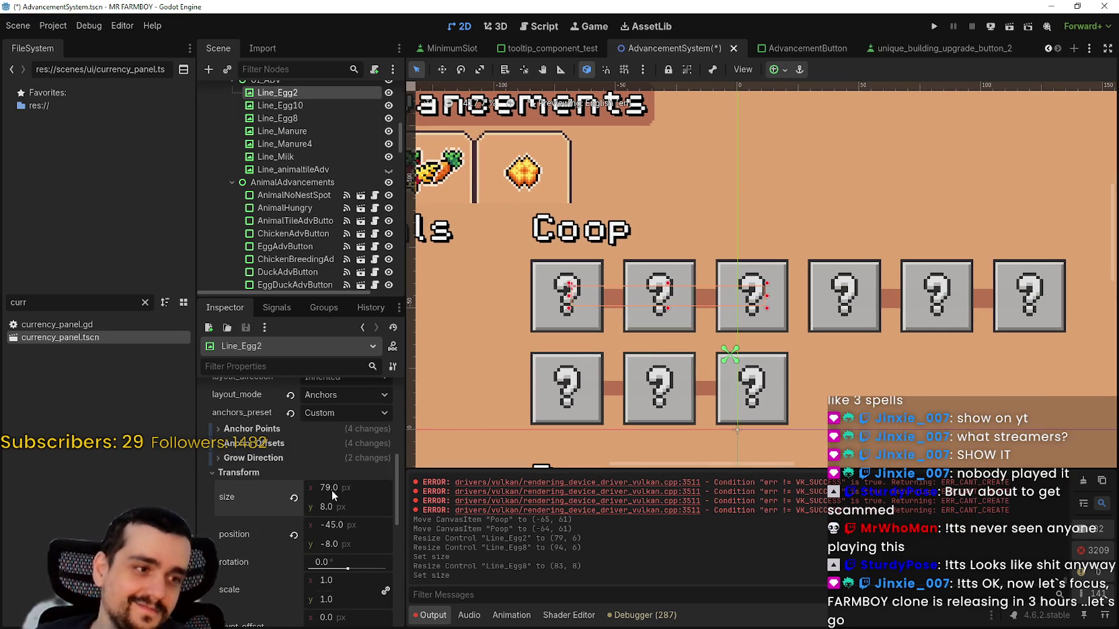
key(ctrl+s)
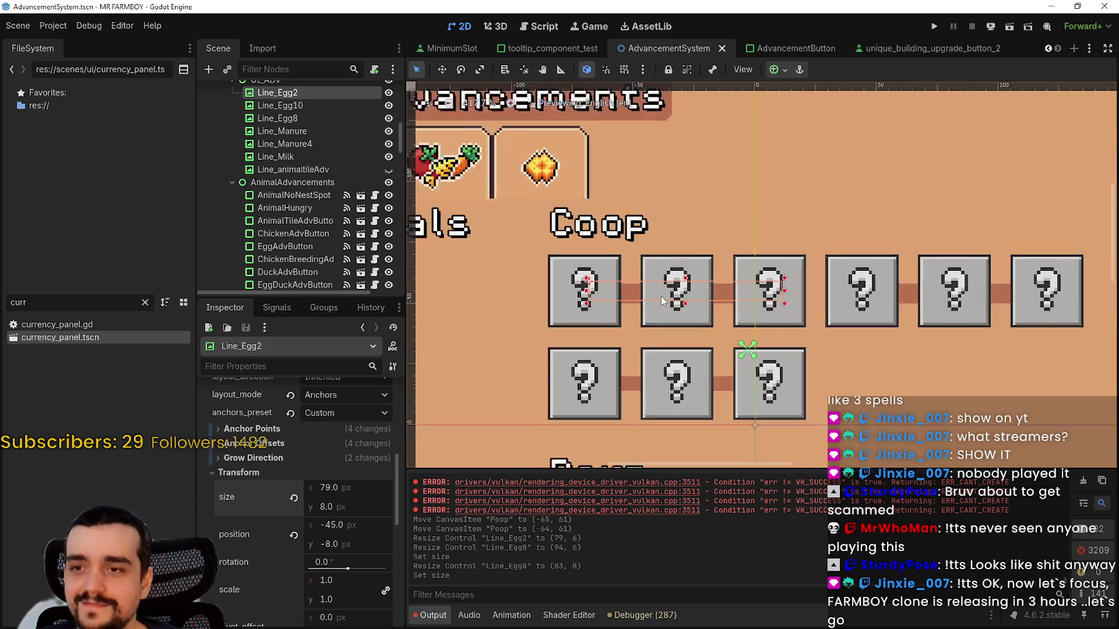
- Select the connector line in the Coop bottom row
scroll(667, 395, down, 2)
scroll(724, 357, up, 4)
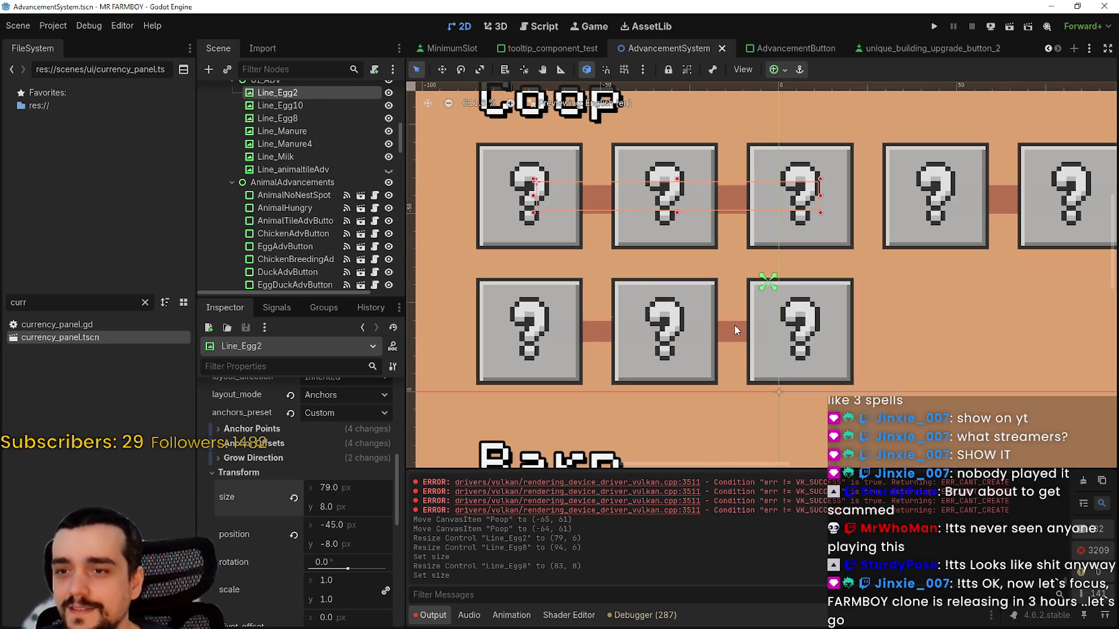
click(734, 326)
scroll(329, 478, down, 3)
- Set Line_Manure4's Transform size y to 8 and save the scene
click(277, 533)
scroll(287, 531, down, 3)
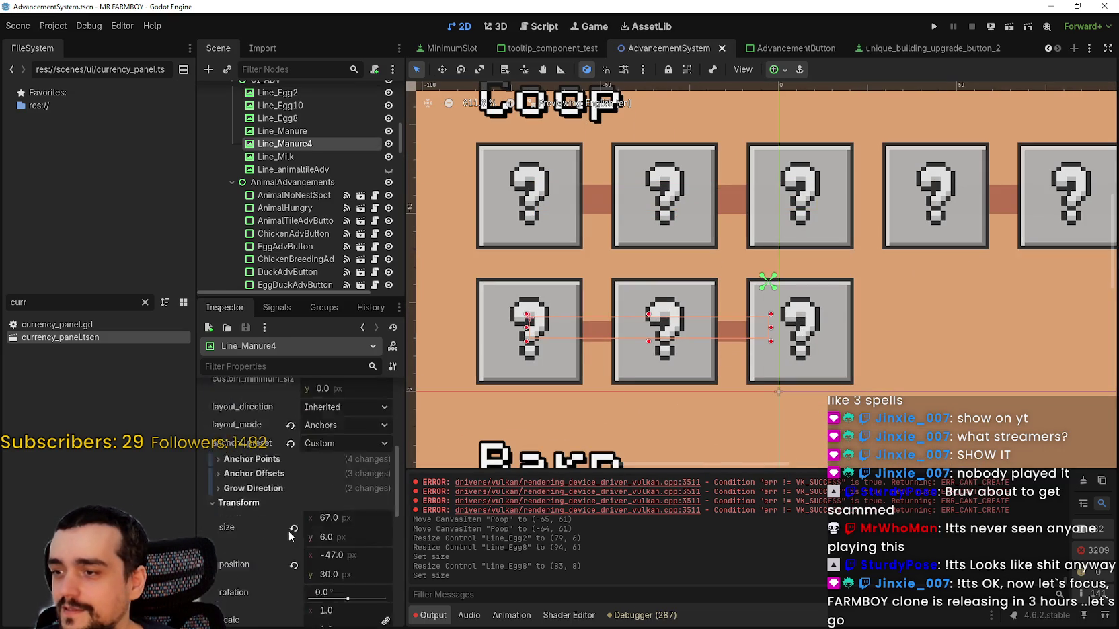
click(357, 448)
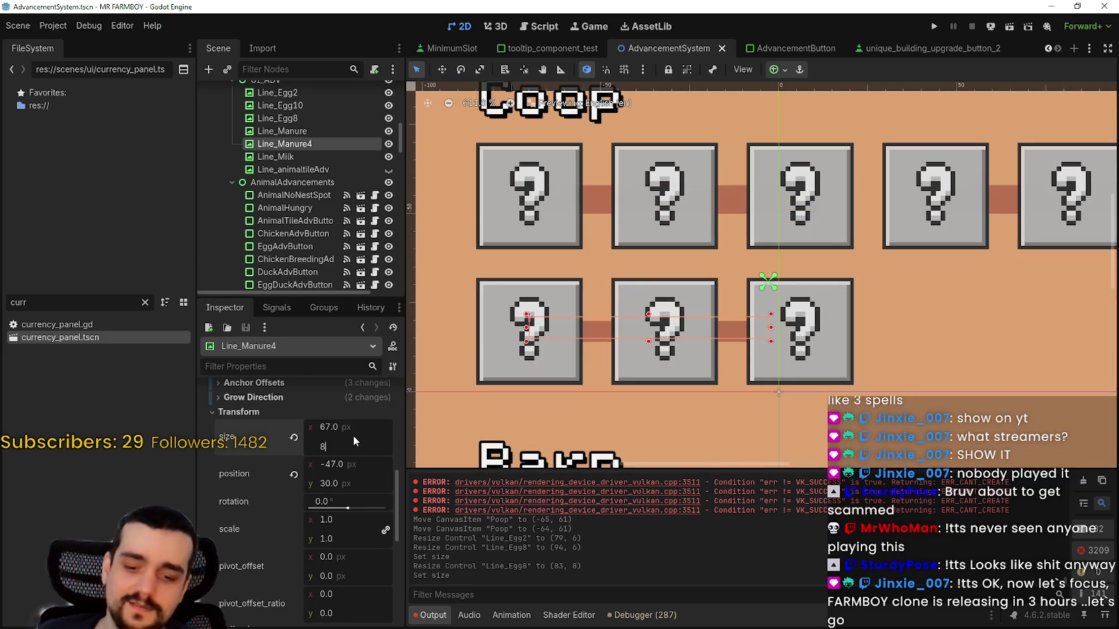
text(8)
key(Return)
scroll(845, 395, up, 1)
scroll(846, 395, up, 2)
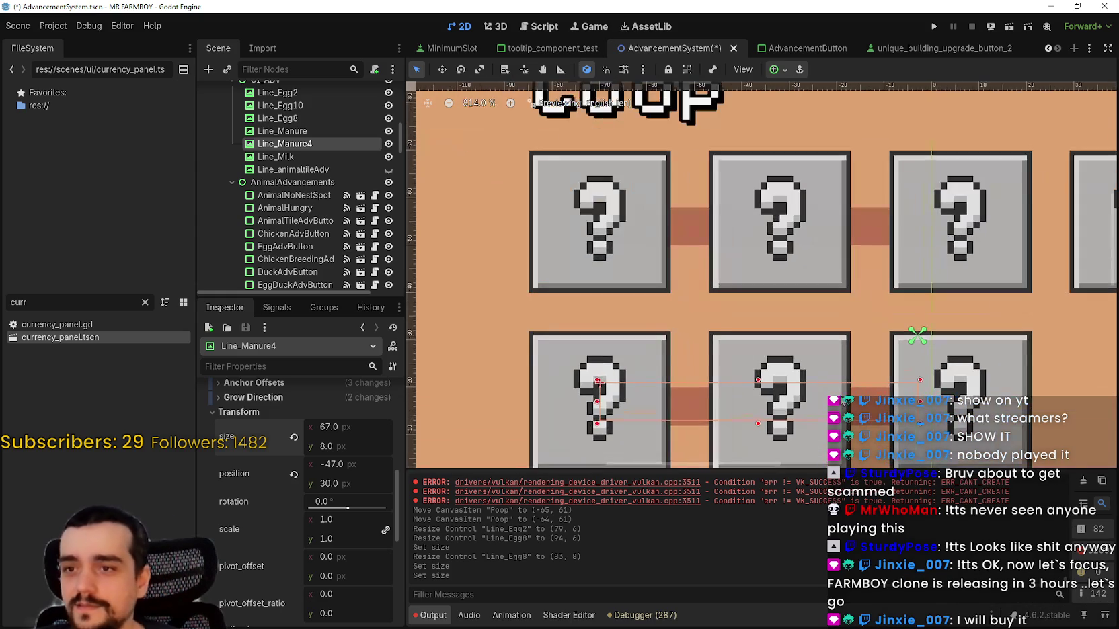
key(ctrl+s)
scroll(842, 373, down, 6)
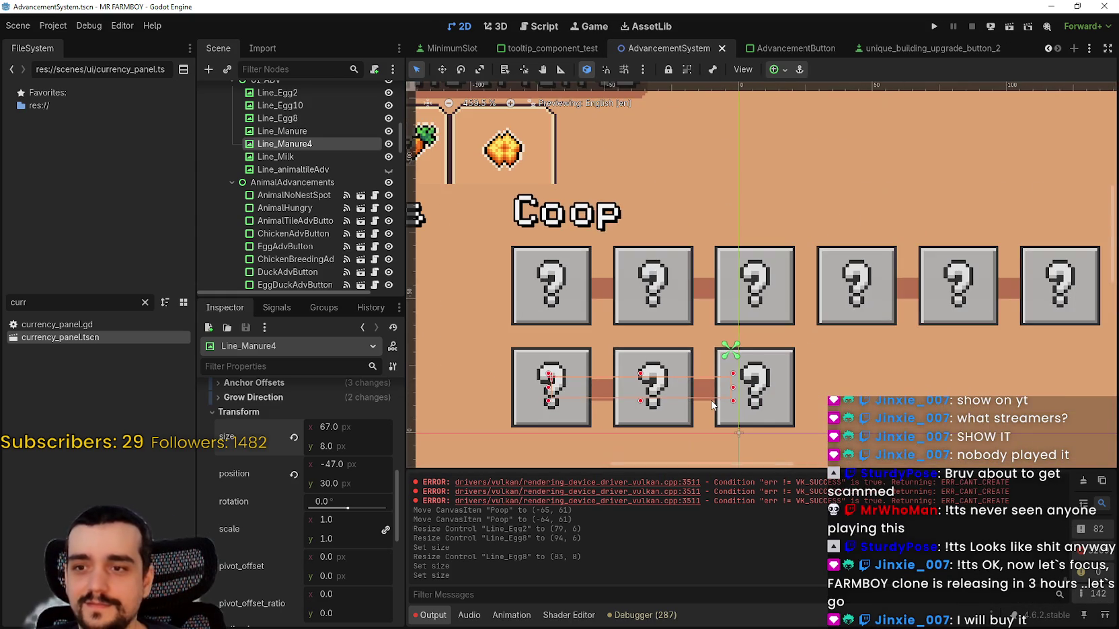
- Nudge Line_Manure4 with the arrow keys to sit at (-46, 29) and save
key(Down)
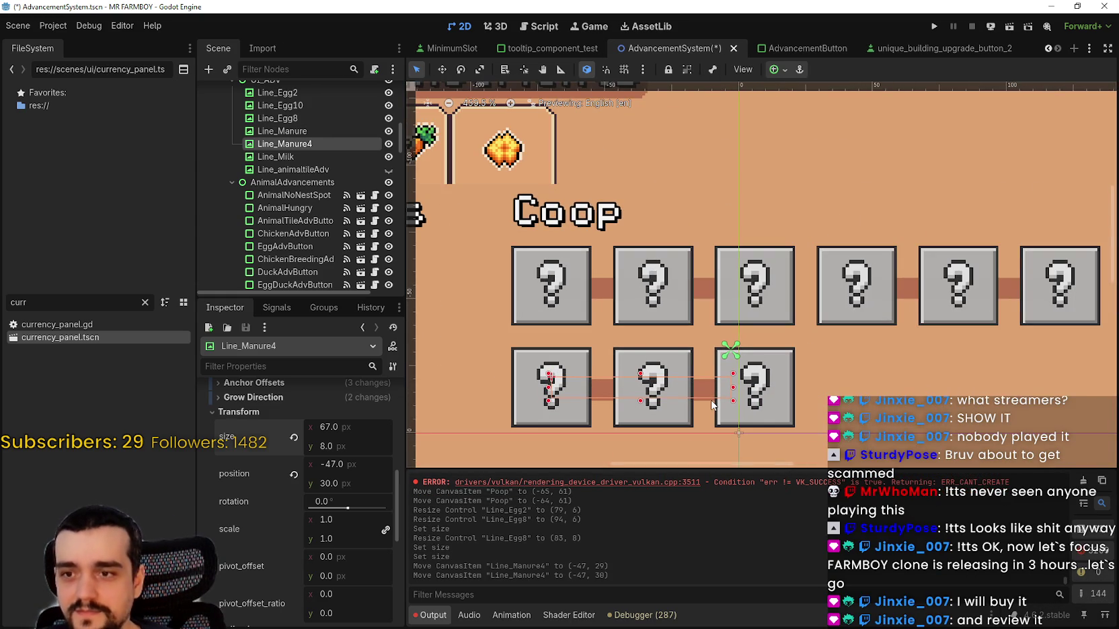
key(Right)
key(Up)
key(ctrl+s)
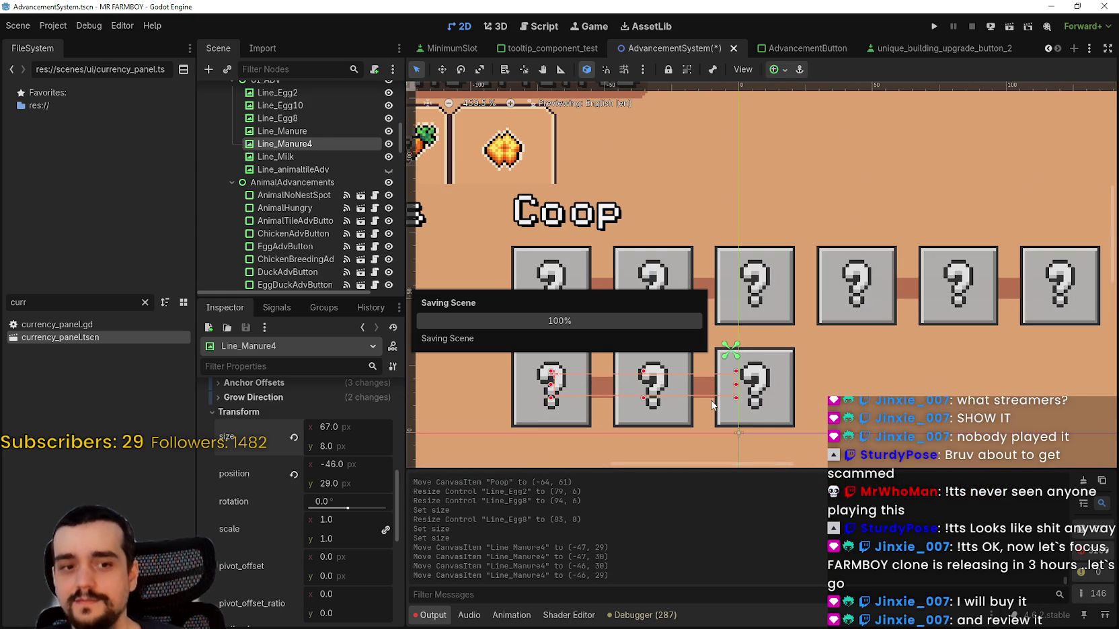
scroll(659, 339, down, 3)
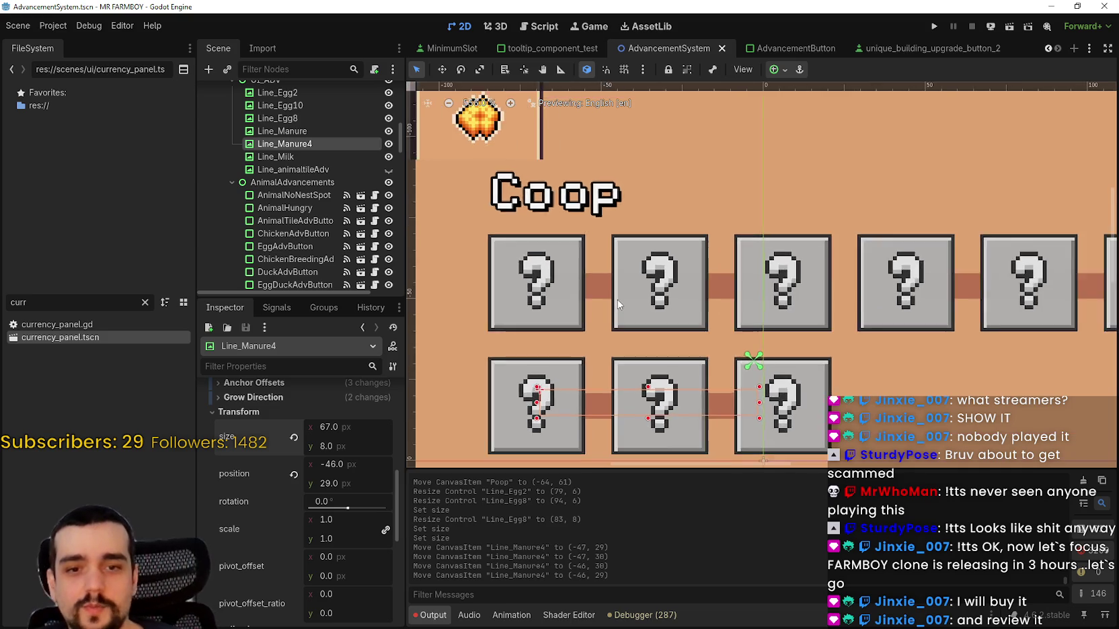
key(ctrl+s)
scroll(605, 363, left, 2)
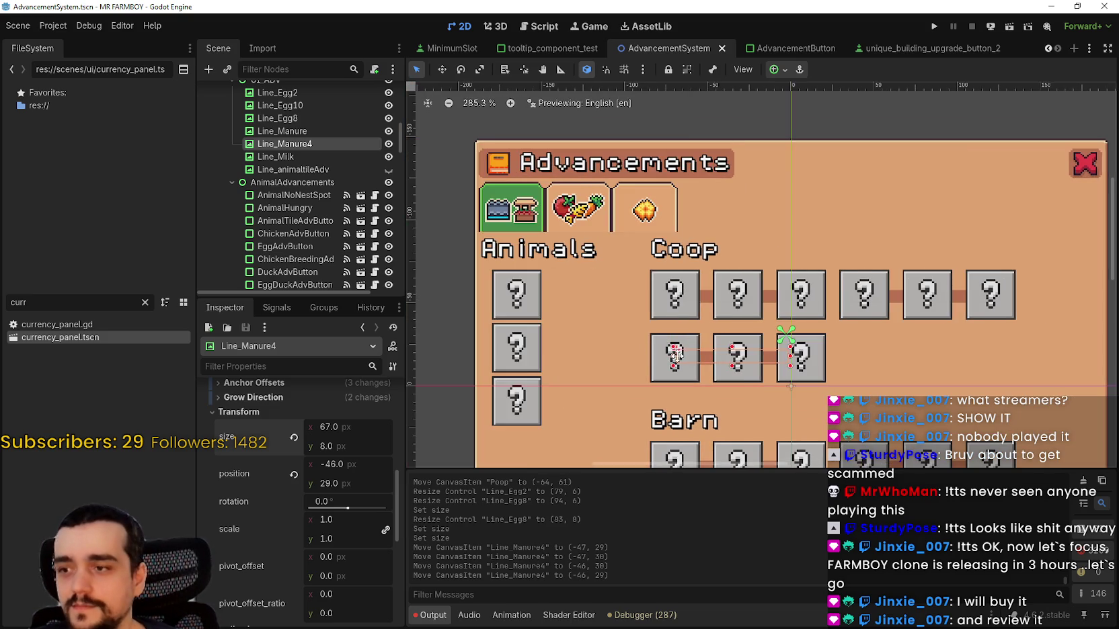
scroll(724, 367, up, 1)
scroll(724, 367, down, 2)
scroll(724, 366, up, 2)
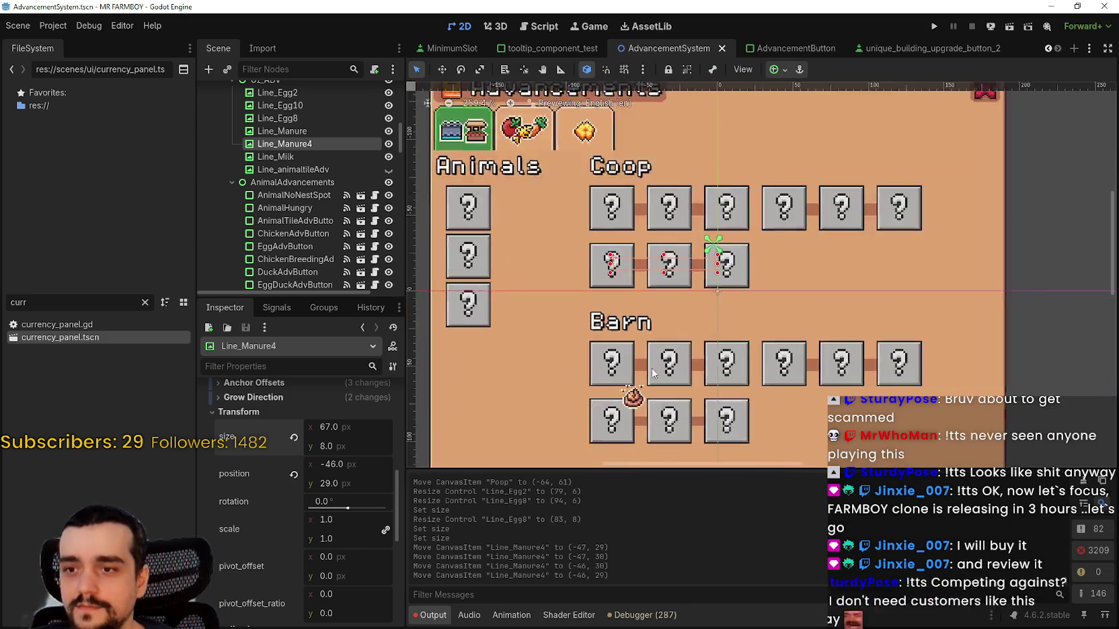
key(ctrl+s)
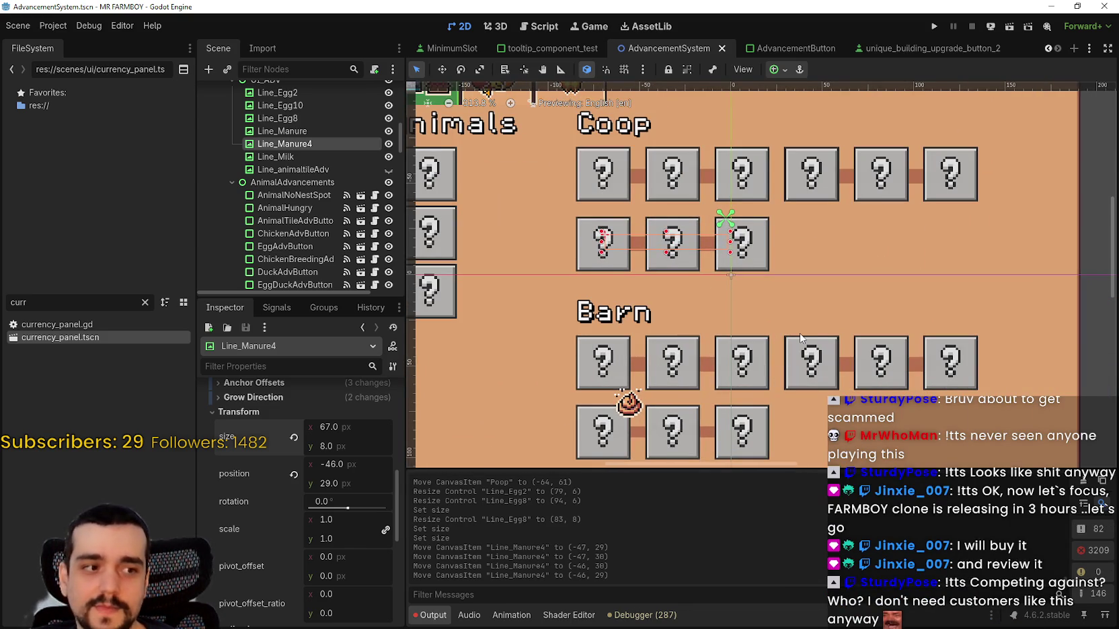
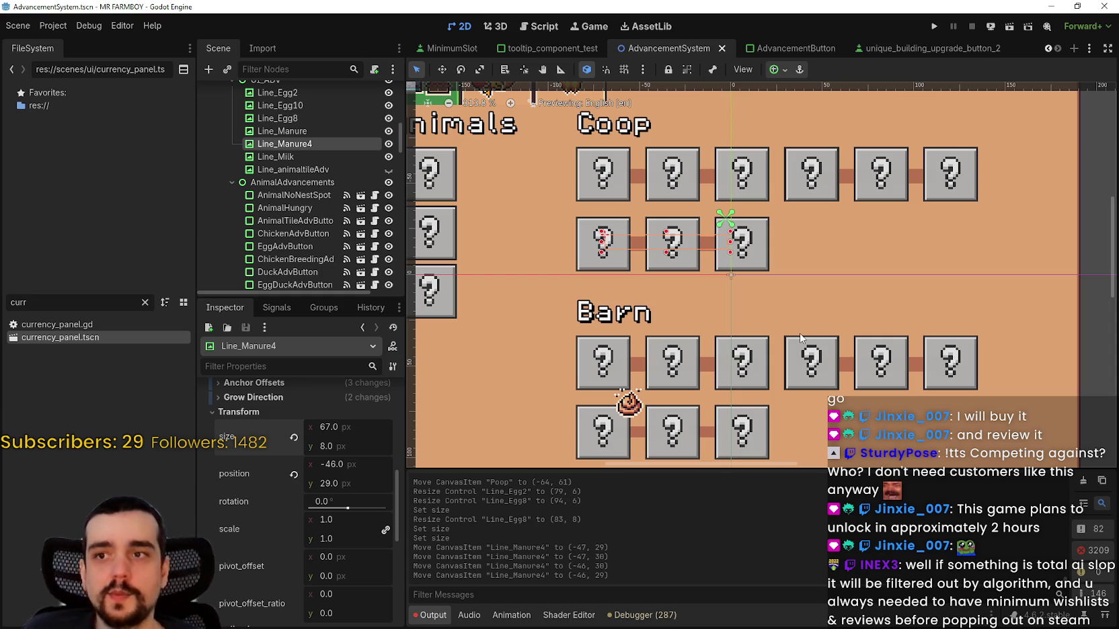
- Deselect the Line_Manure4 connector and zoom the 2D canvas out to see the whole Advancements panel
scroll(672, 280, down, 3)
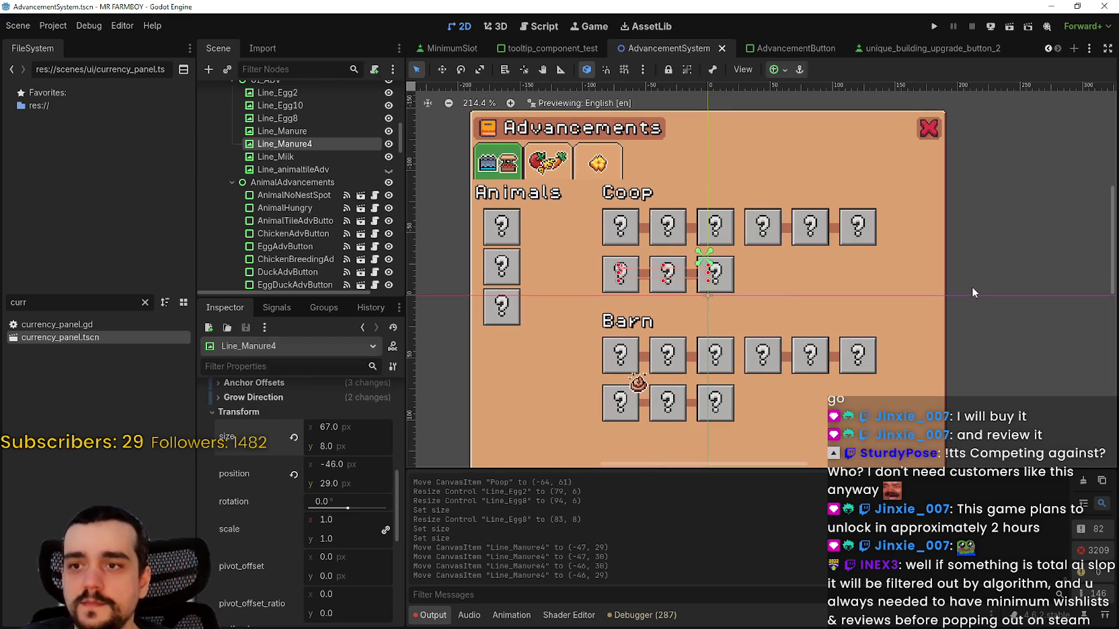
click(972, 286)
scroll(721, 243, down, 2)
scroll(874, 306, up, 3)
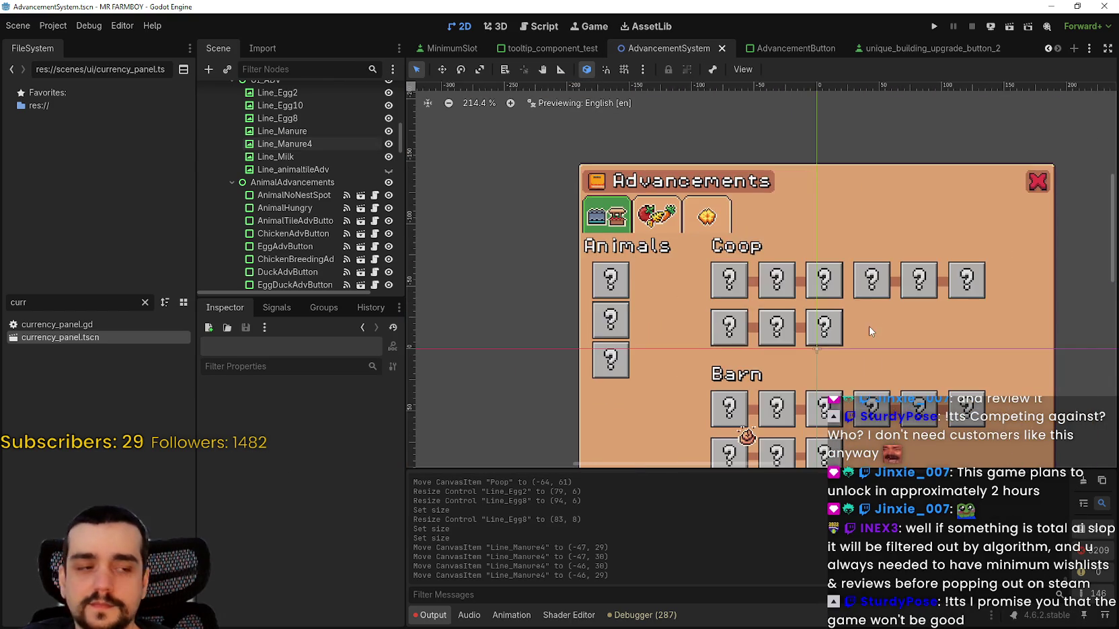
scroll(869, 327, up, 1)
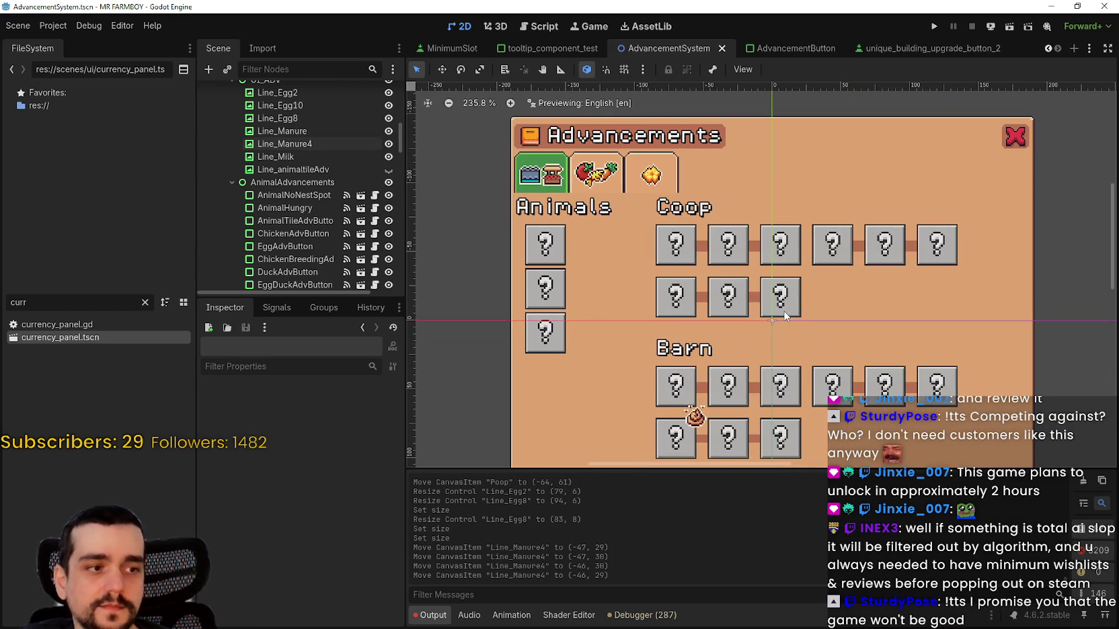
scroll(784, 314, down, 3)
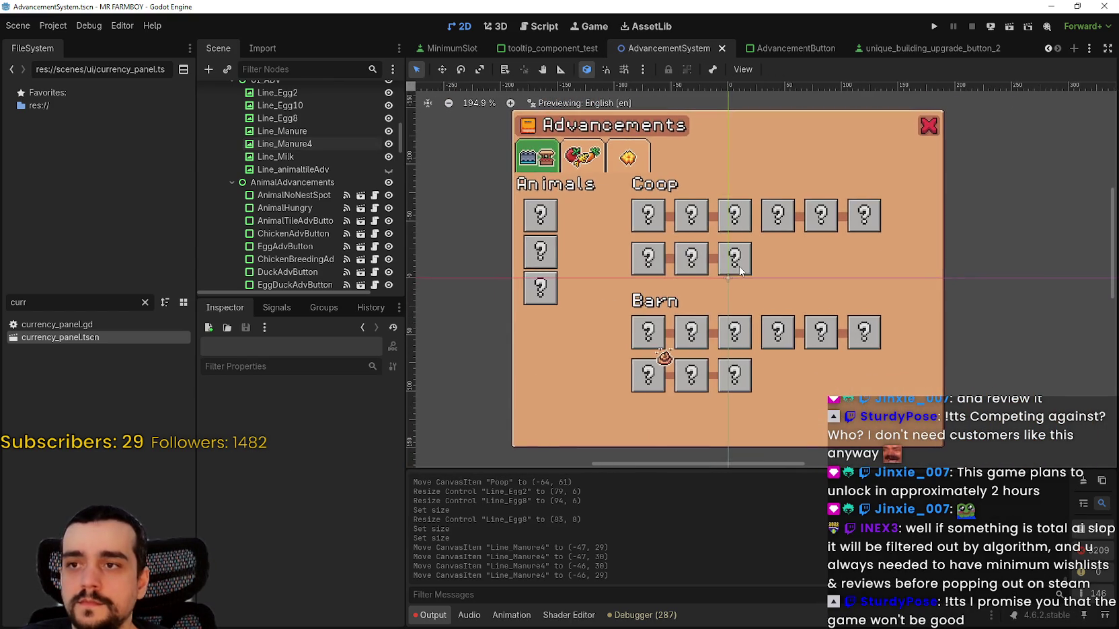
scroll(758, 277, up, 1)
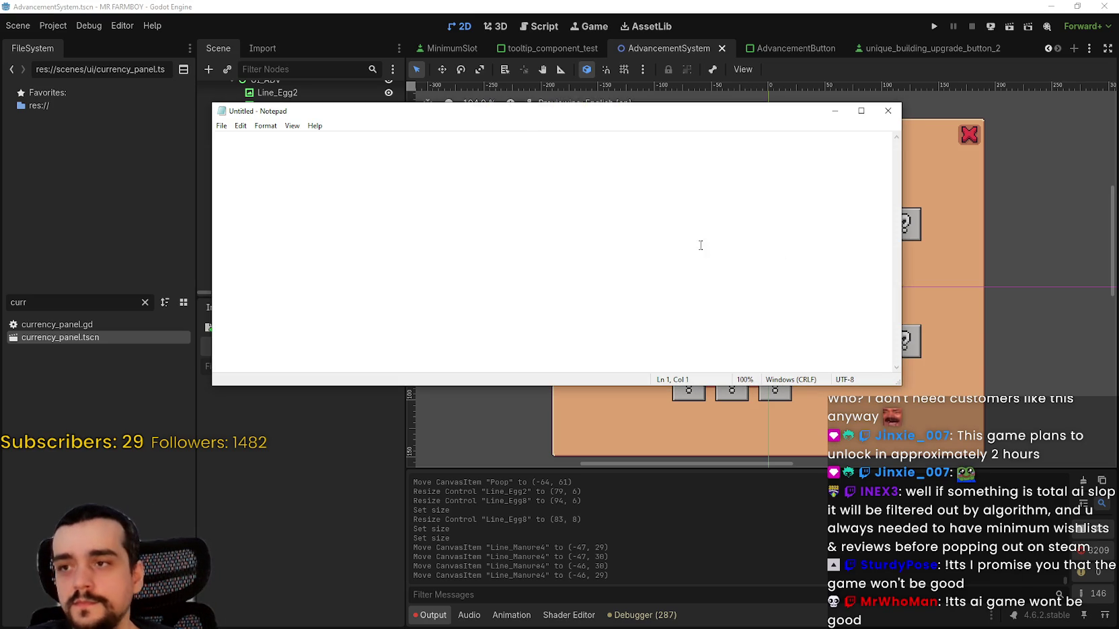
- Search the Steam store for 'Wizard C' and open the Chant Wizard store page
text(Wizard)
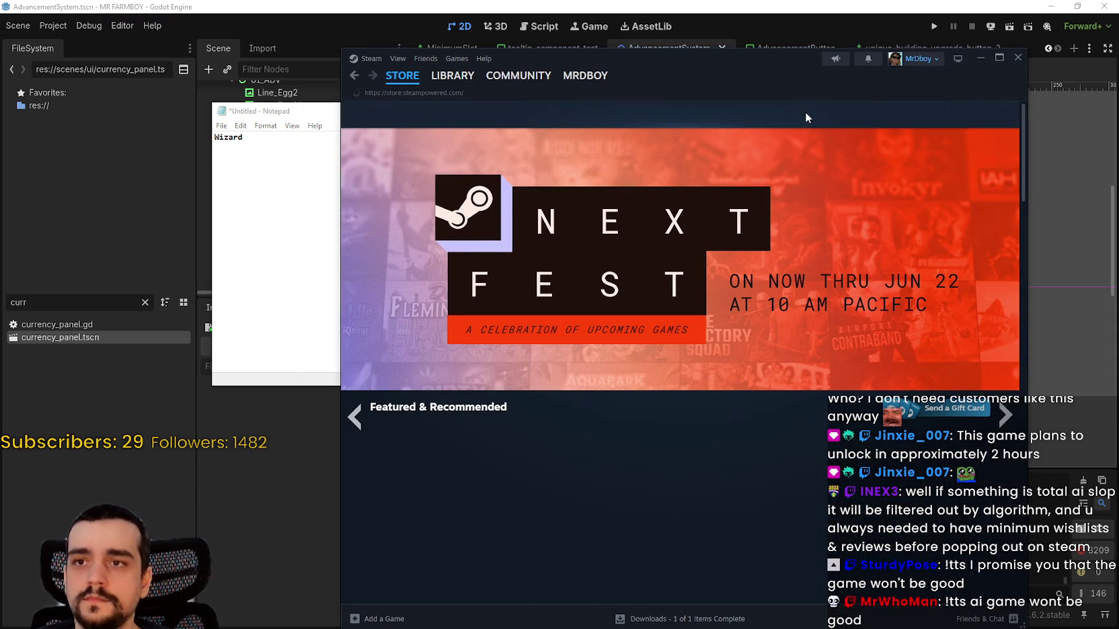
click(815, 114)
text(Wiz)
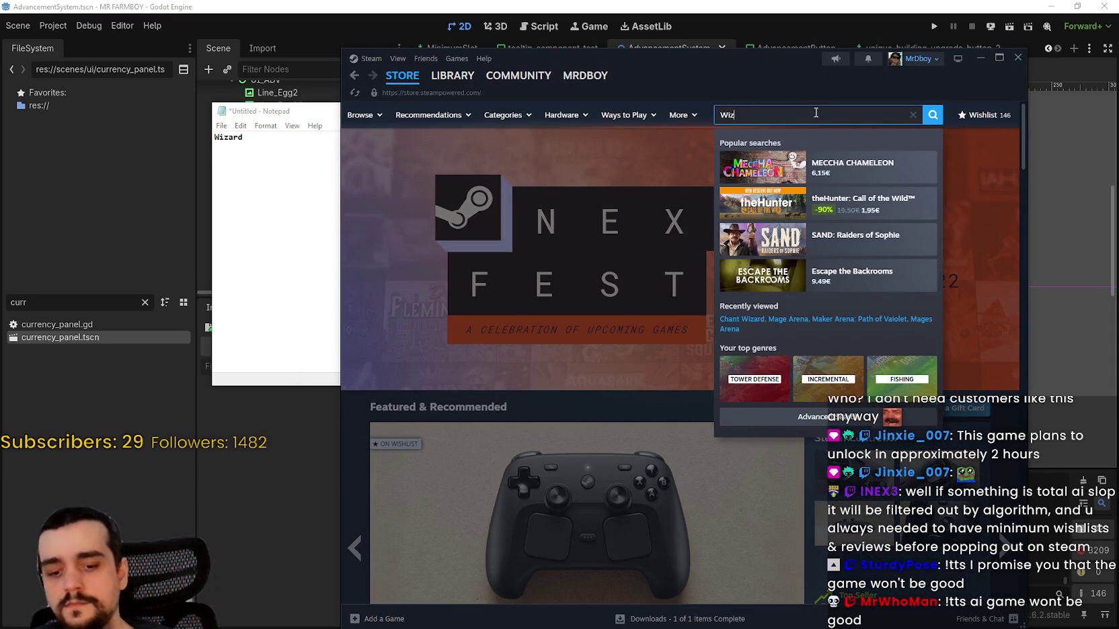
text(ard Chan)
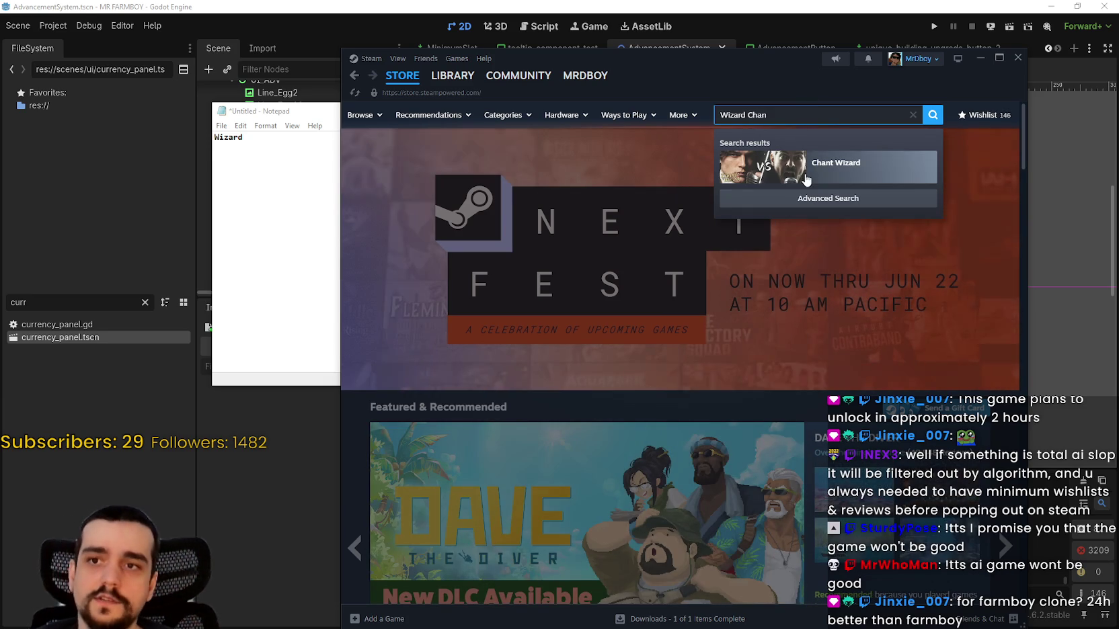
click(806, 179)
- Replace the Notepad note text with 'Chant Wizard' and bring the notes back in front
click(249, 143)
key(BackSpace)
key(BackSpace)
key(BackSpace)
text(Cha)
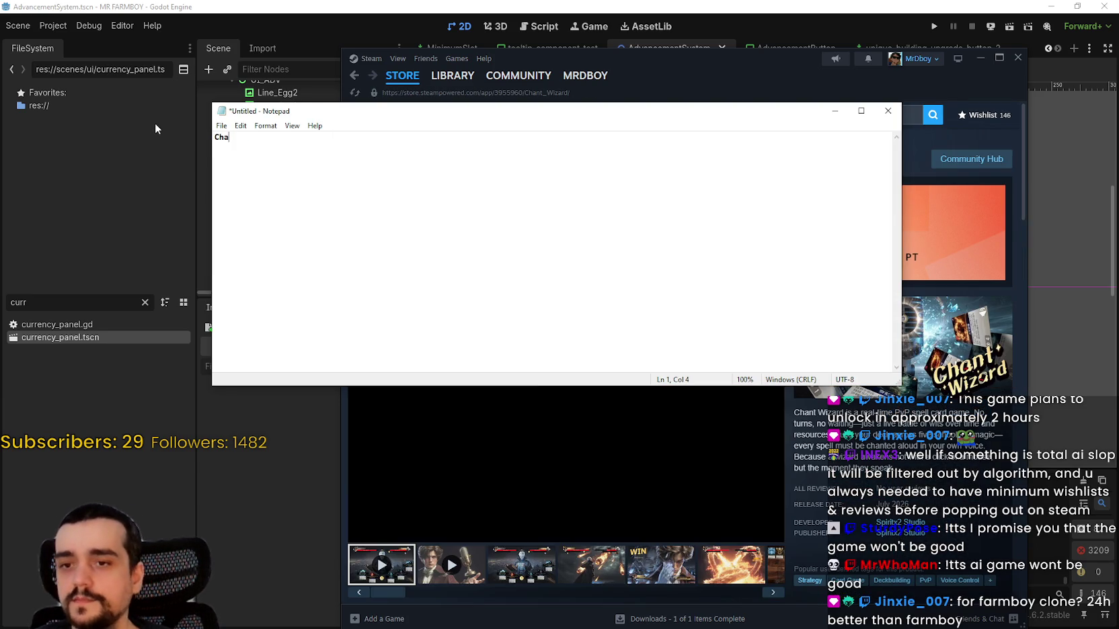
text(nt Wizard)
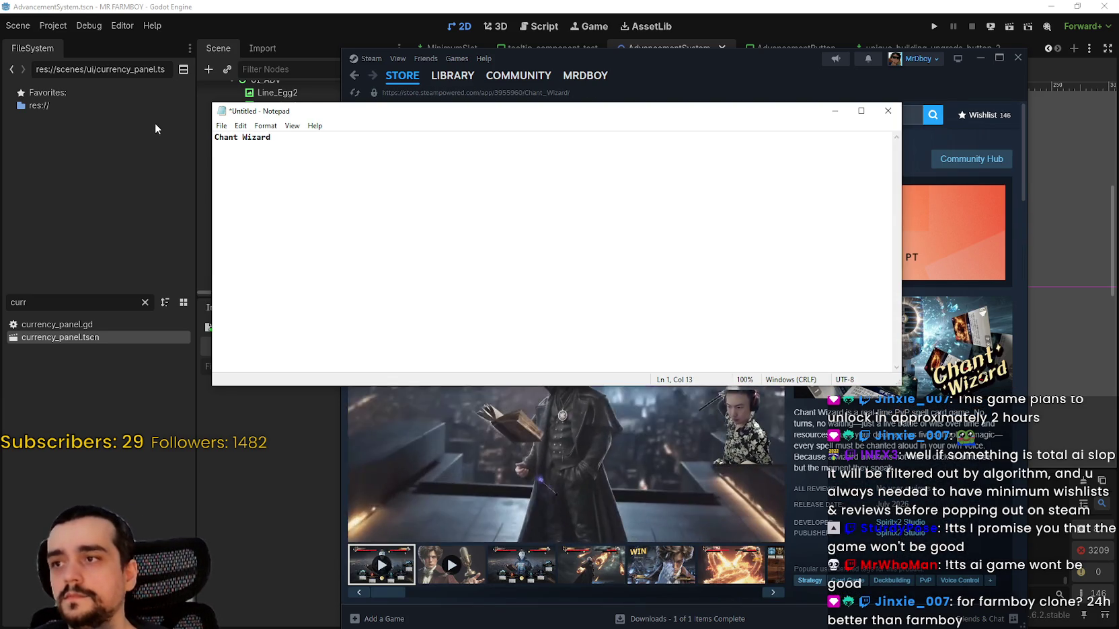
click(538, 465)
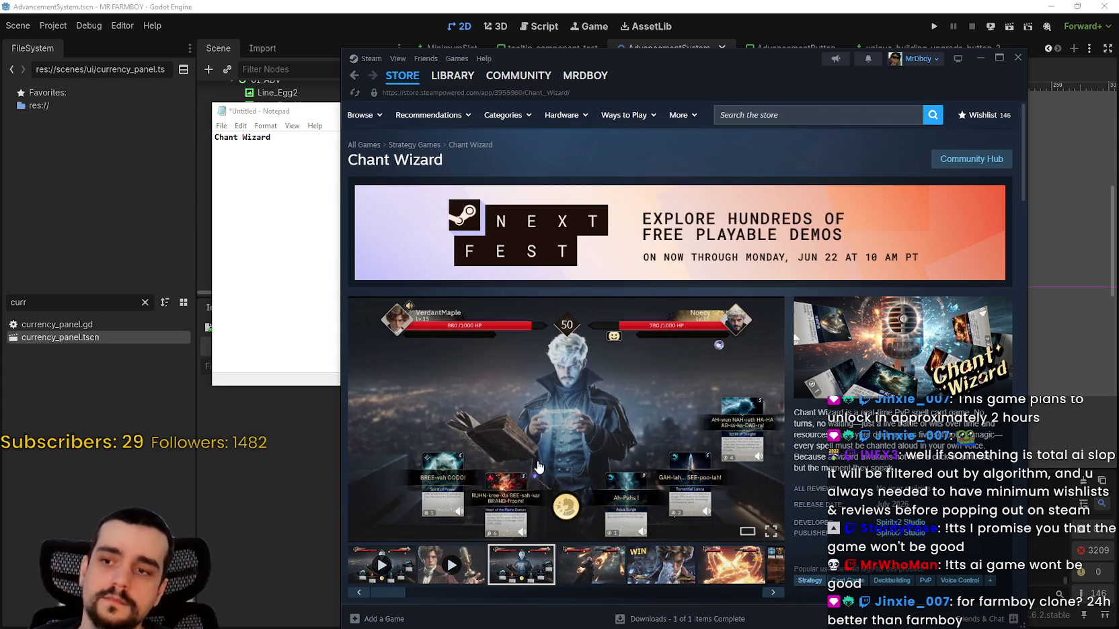
drag(707, 62, 972, 41)
click(339, 248)
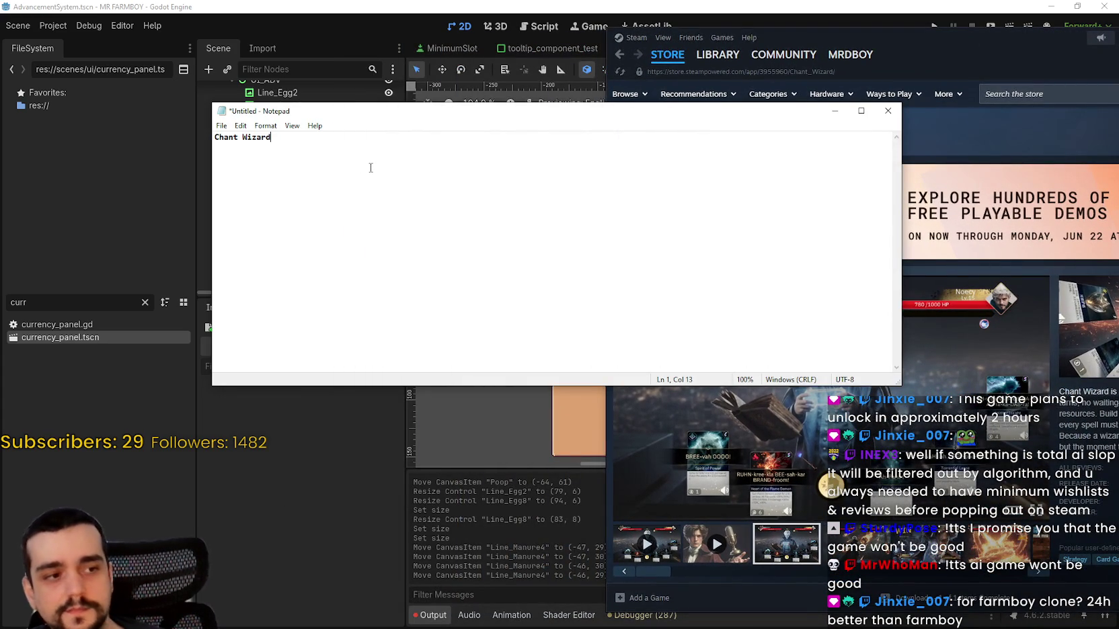
- Extend the note's title to read 'Chant Wizard AI SLOP prediction'
scroll(415, 144, up, 11)
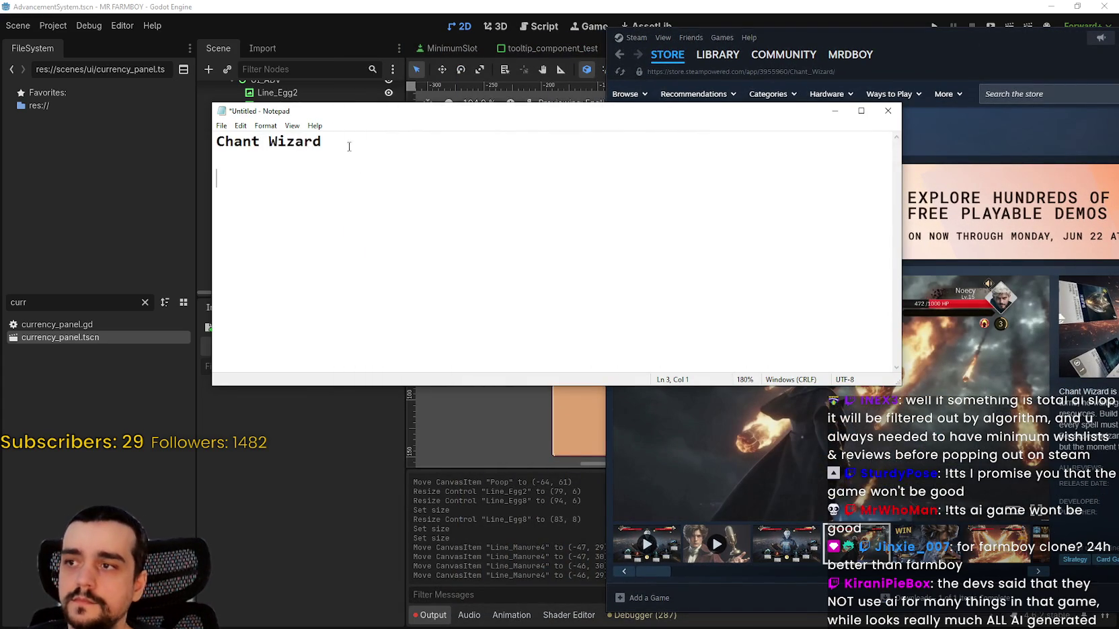
click(415, 144)
text(AI )
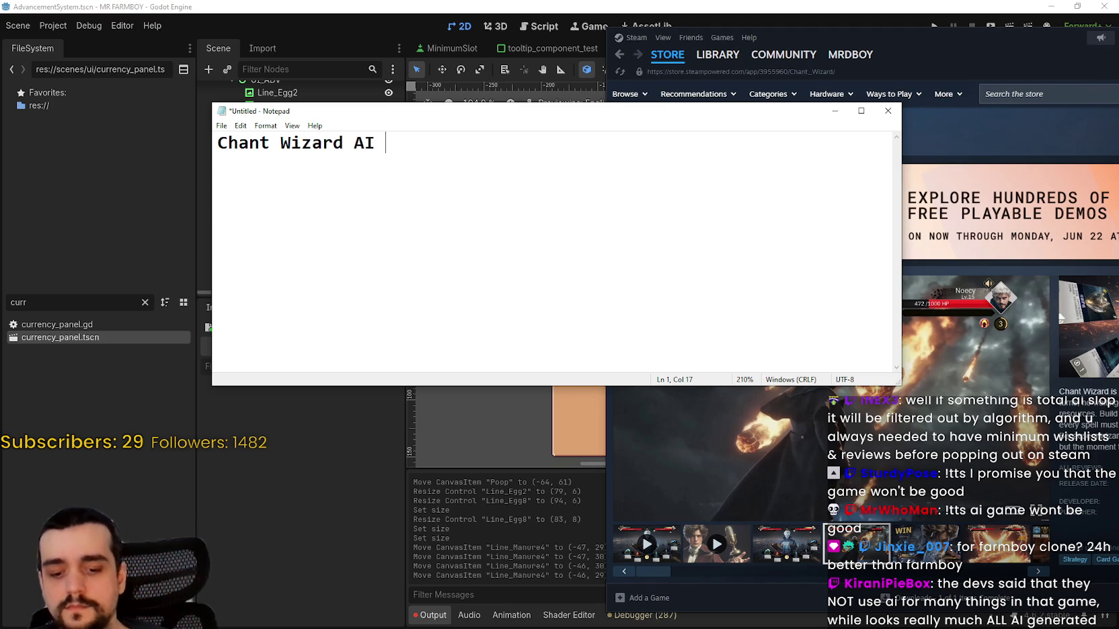
text(SLO)
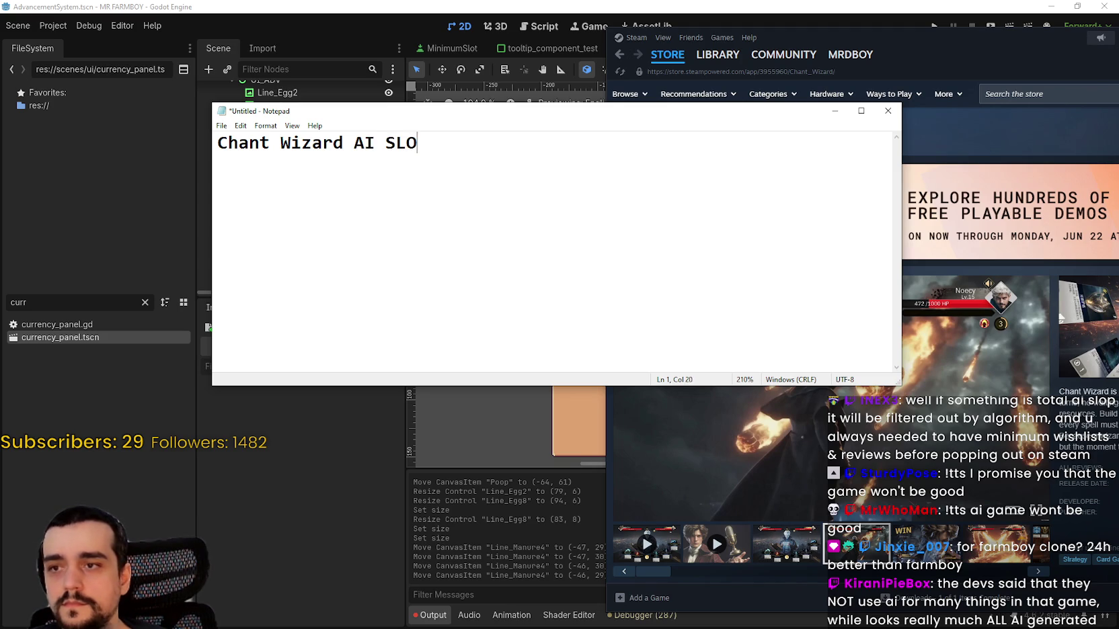
text(P prediction)
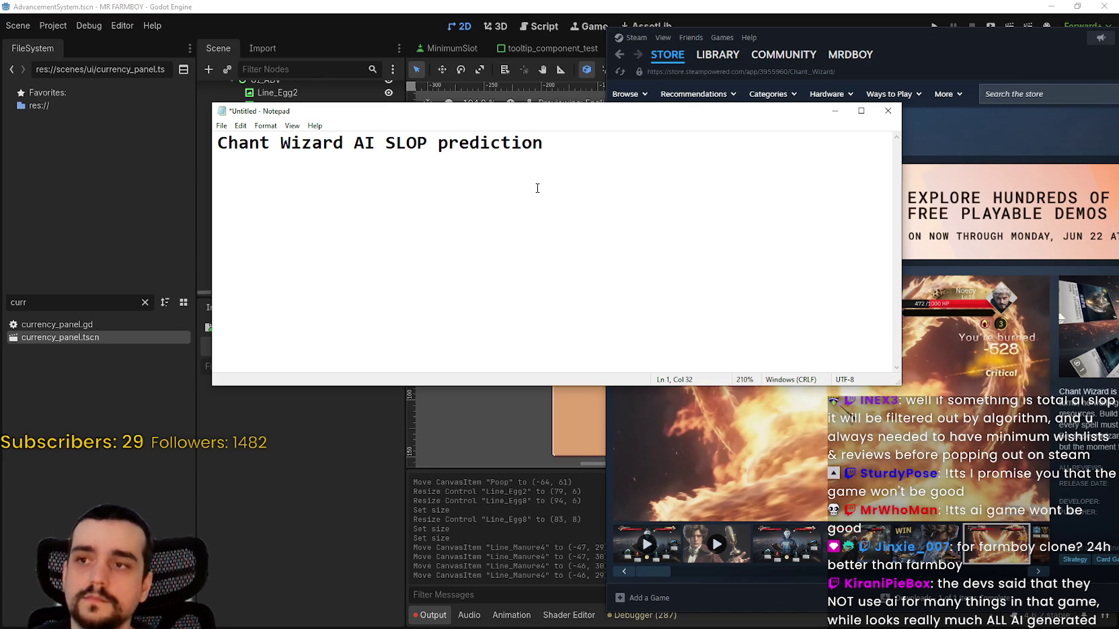
- Add a paragraph predicting the game will sell extremely well when it comes out
key(Return)
key(Return)
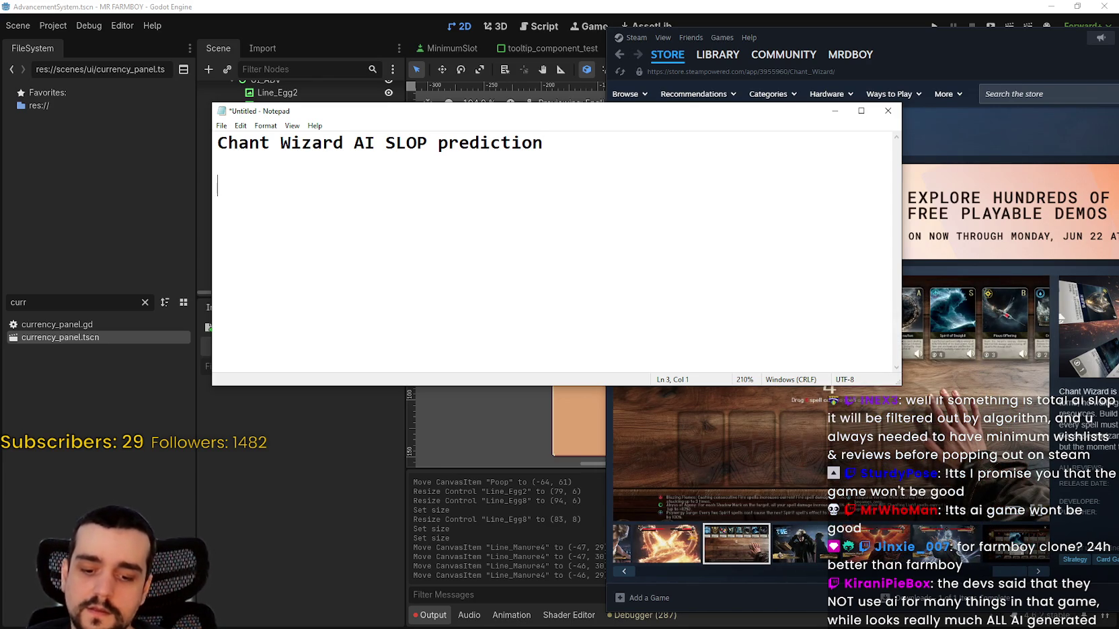
text(I)
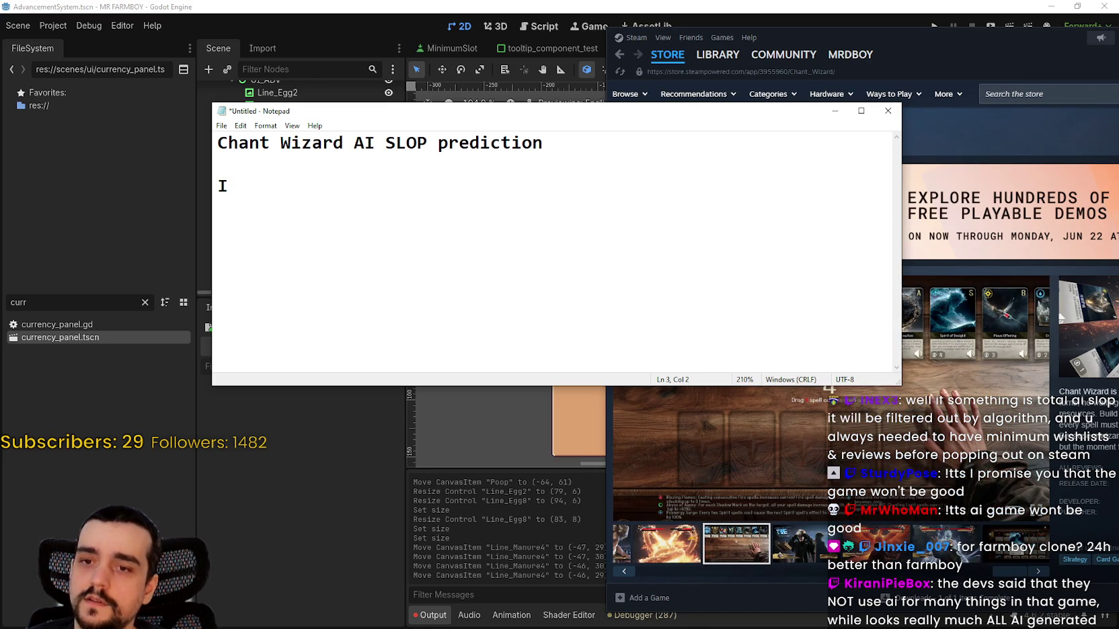
key(BackSpace)
text(D)
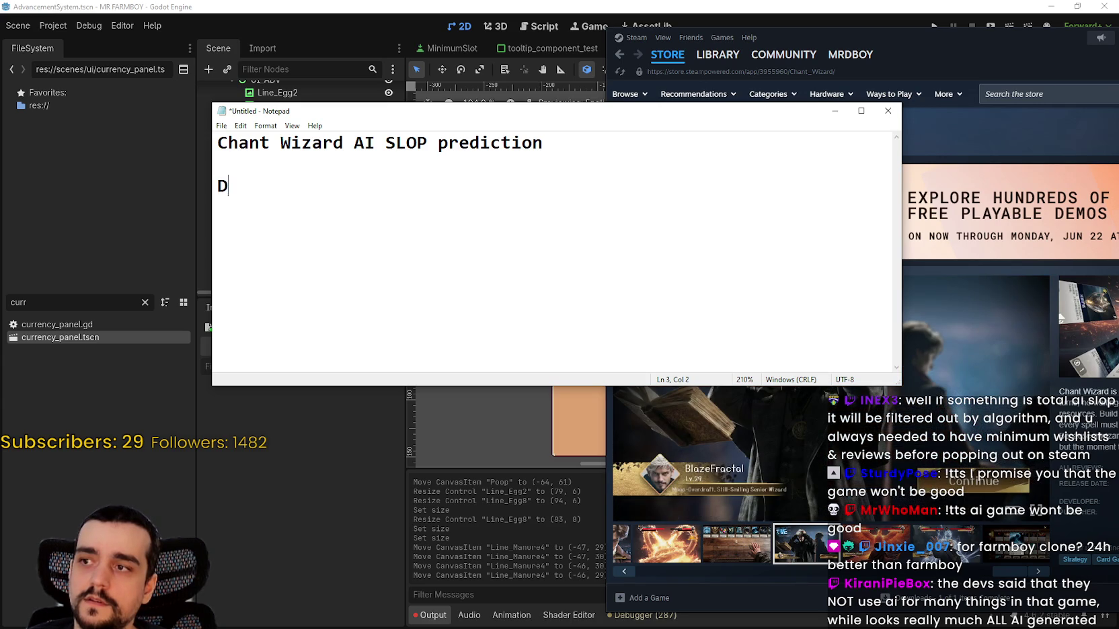
text(boy thinks th)
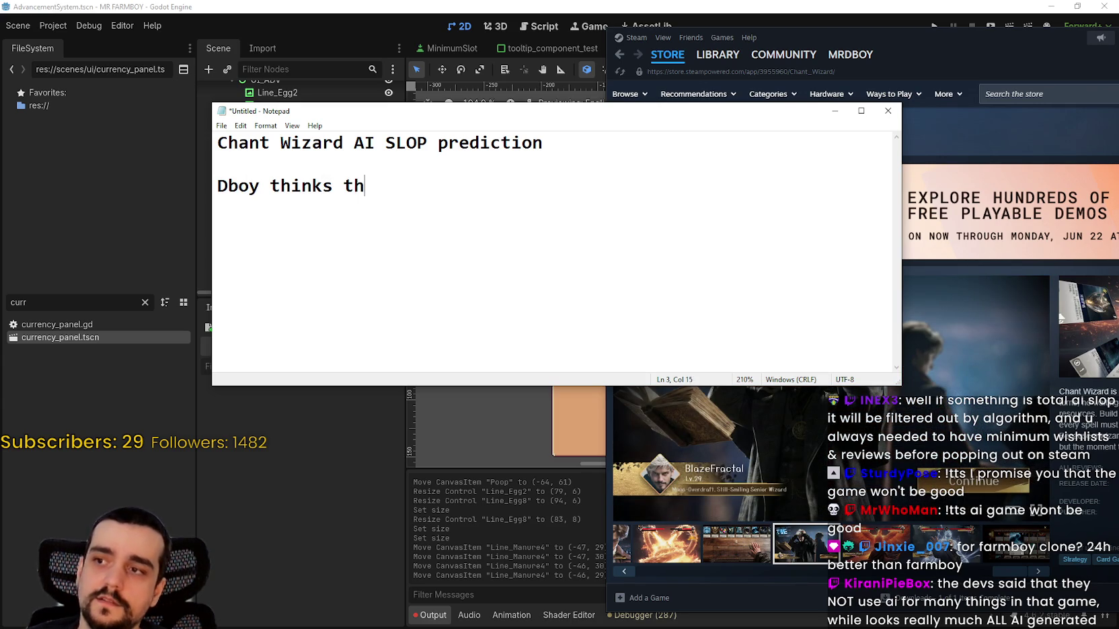
text(e game will sell )
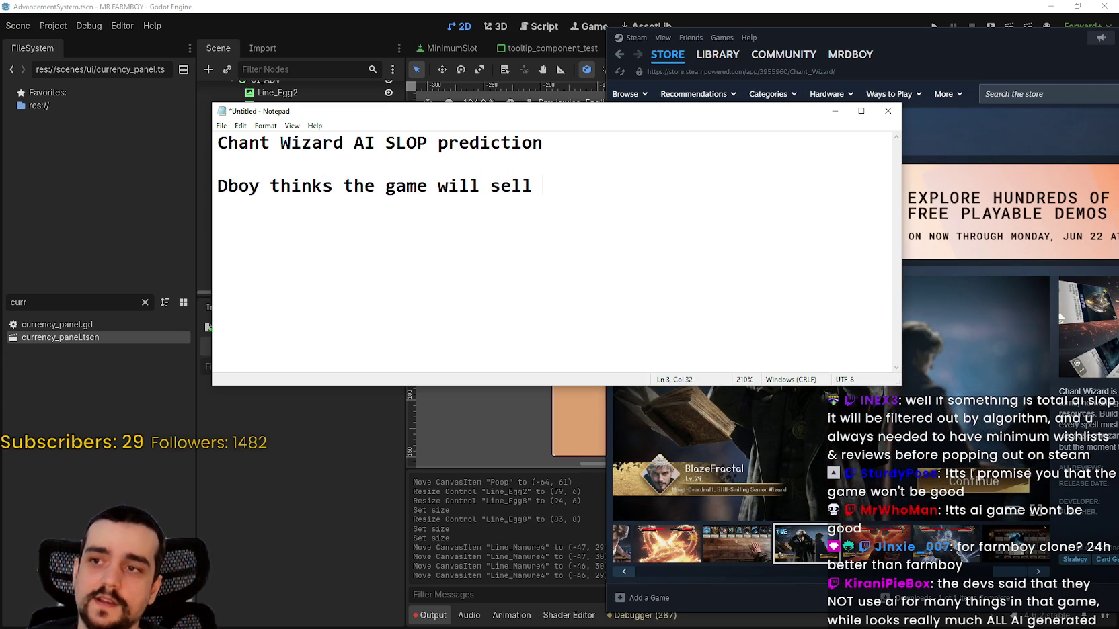
text(extremtl)
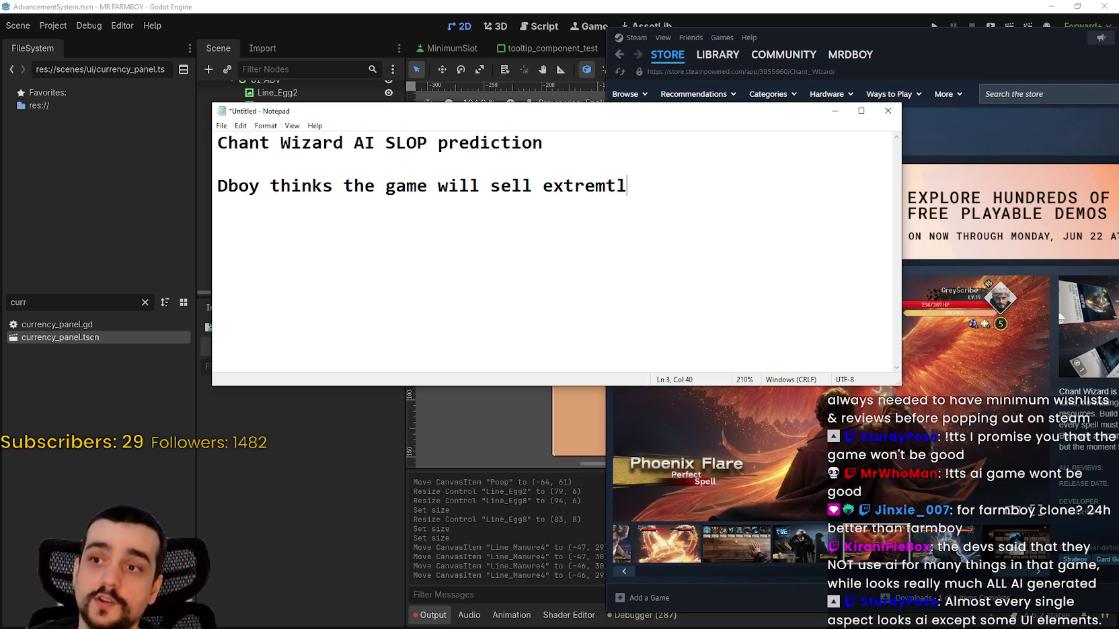
text(y weill)
key(BackSpace)
key(BackSpace)
key(BackSpace)
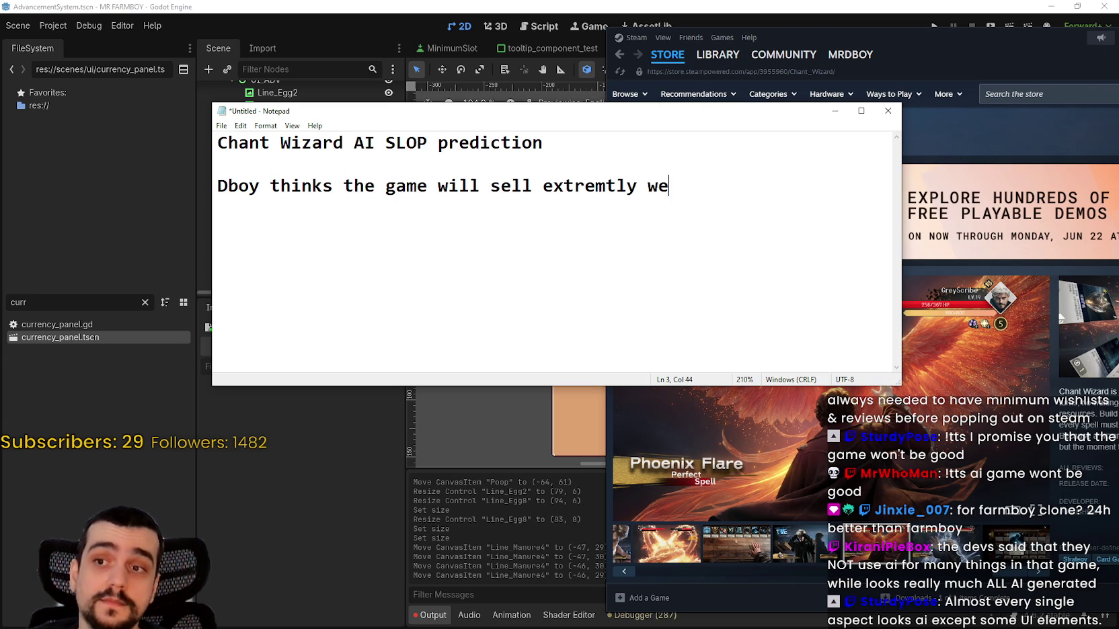
text(ll when it comes out.)
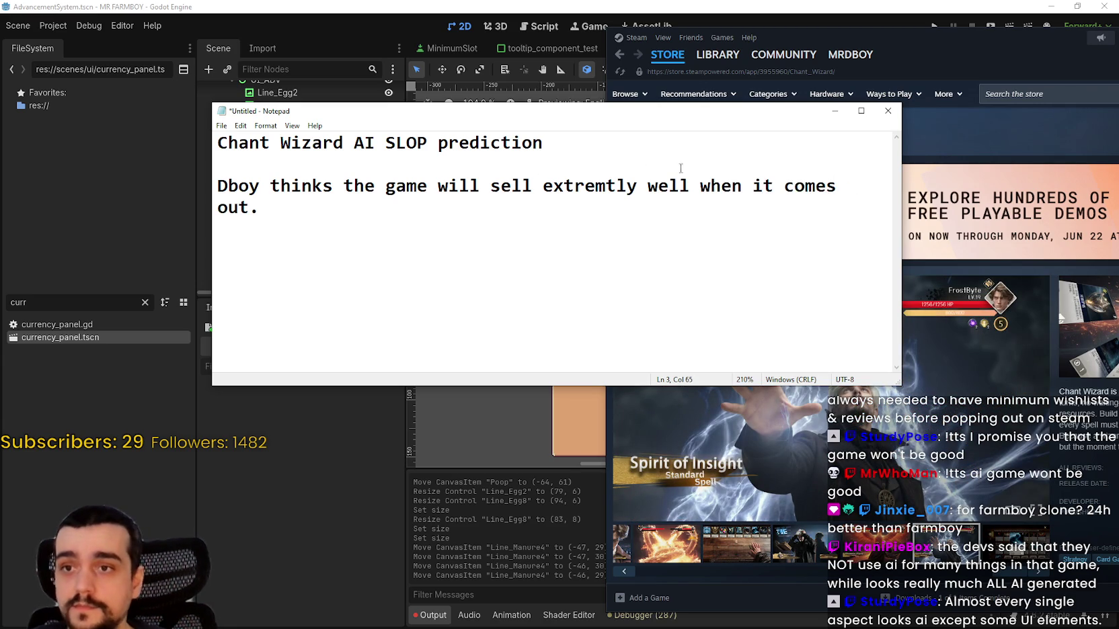
right_click(601, 182)
double_click(602, 185)
text(extr)
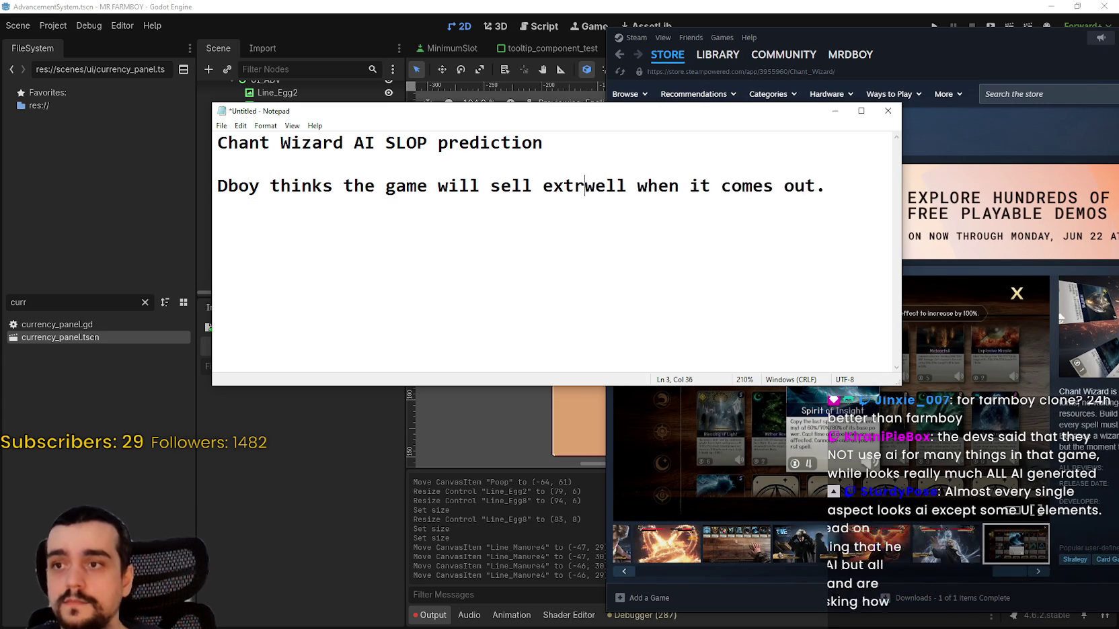
text(emtly)
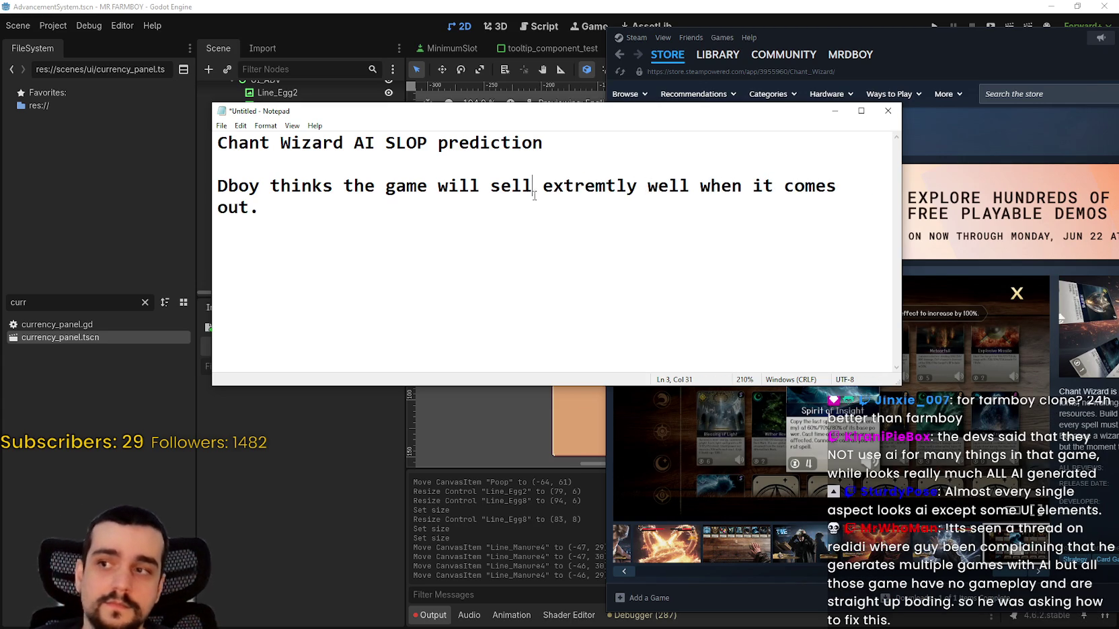
- Add blank lines below the prediction and move the notes window up and left
click(552, 227)
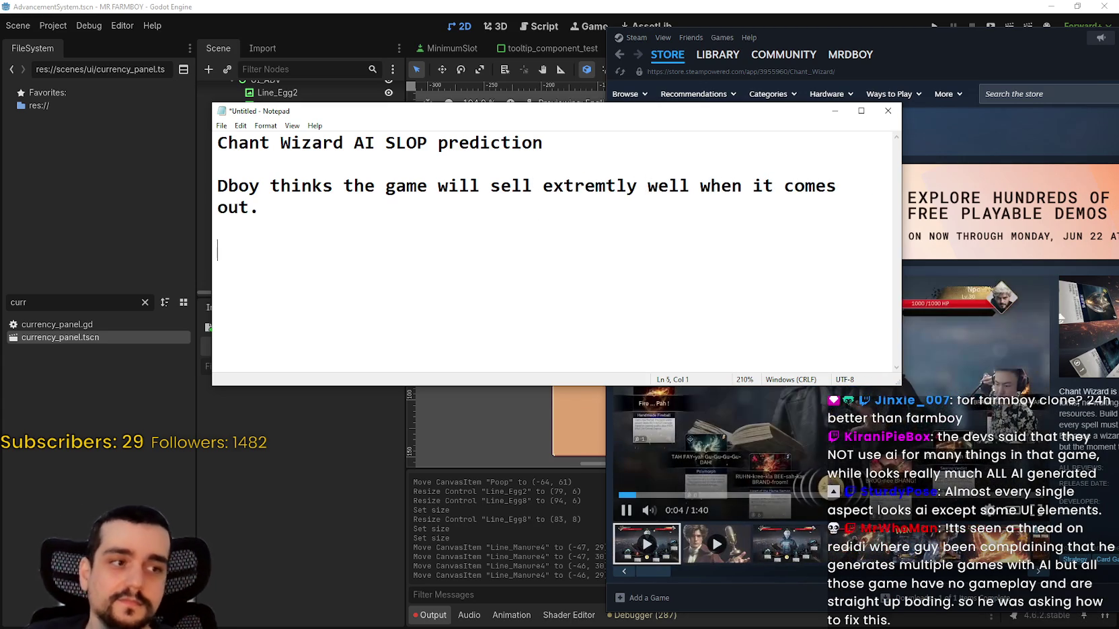
key(Return)
key(Return)
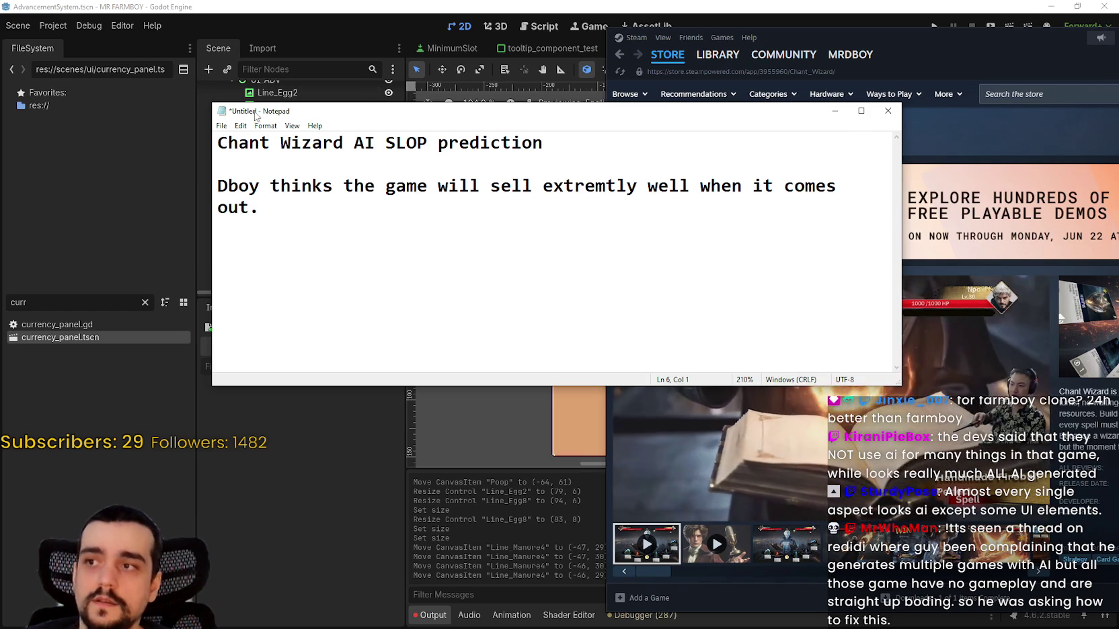
drag(538, 111, 523, 79)
click(785, 538)
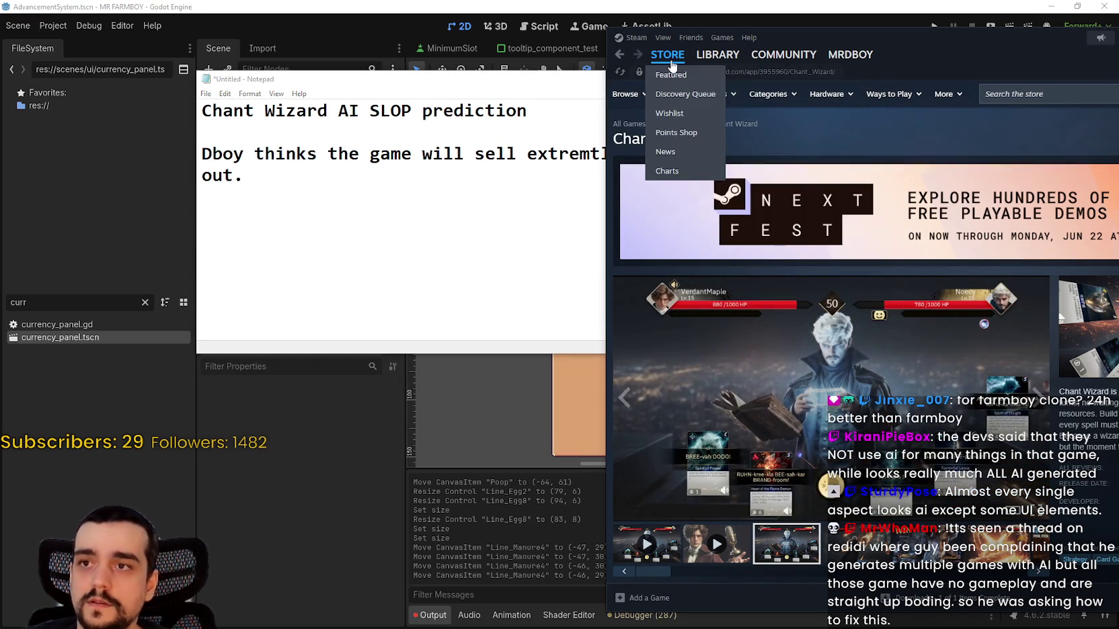
- Type the first poll line 'Will it sell?' below the prediction, fixing the typos
click(414, 250)
key(BackSpace)
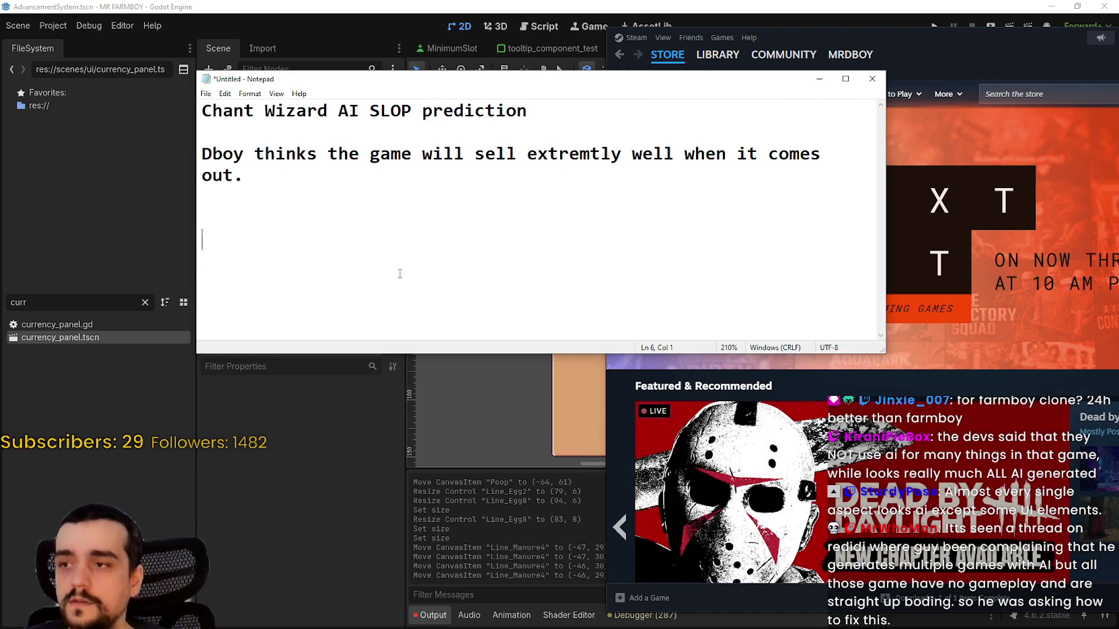
text(Wil)
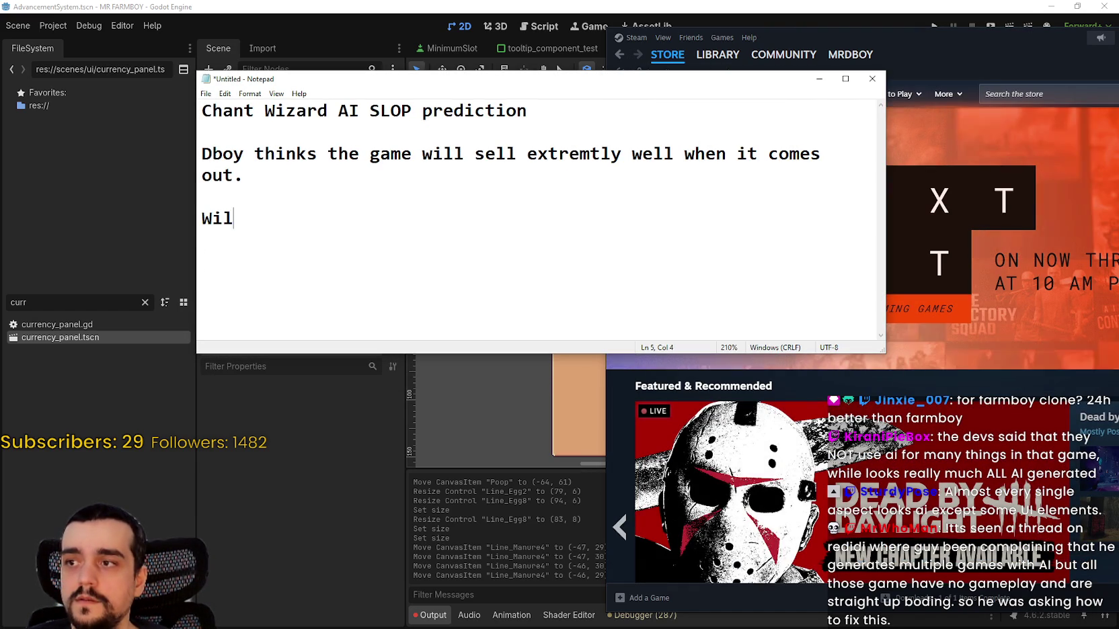
text(l it sell ?)
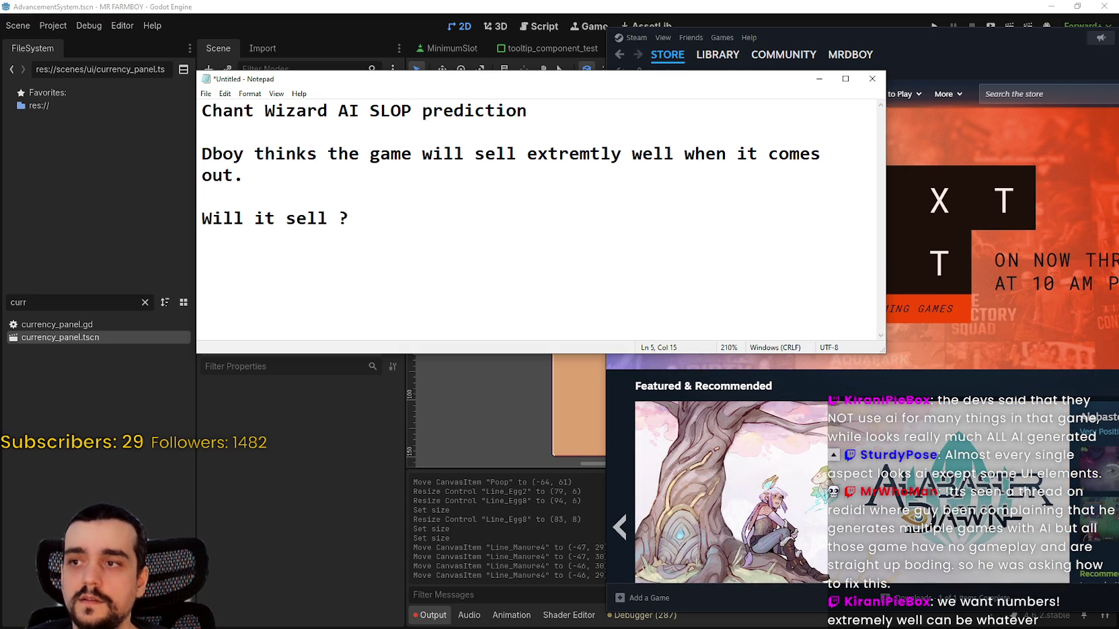
key(BackSpace)
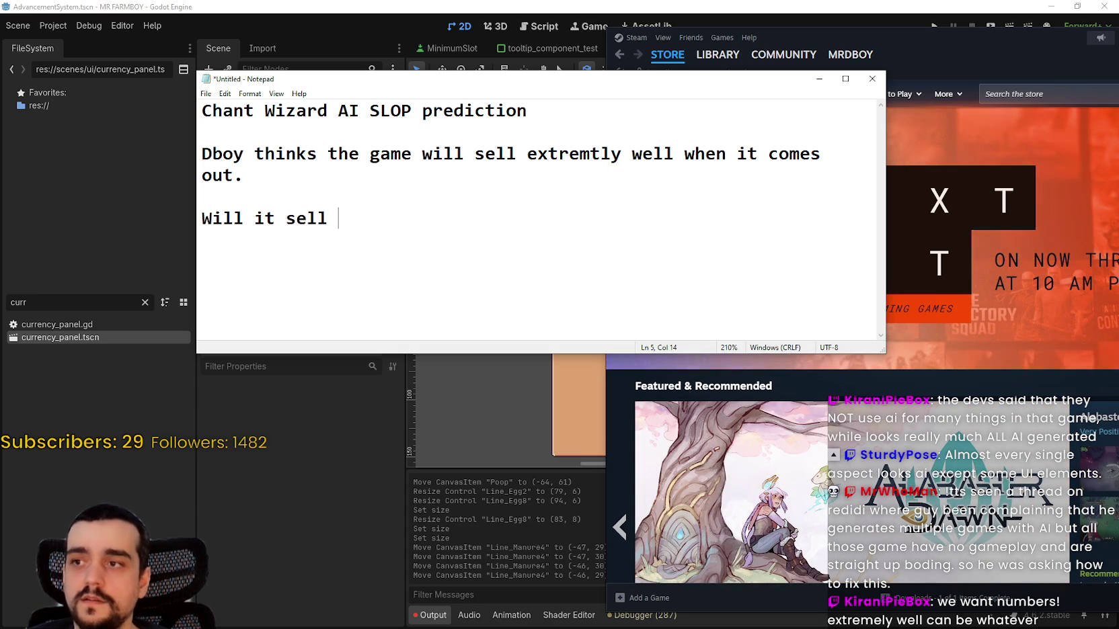
text(wel)
key(BackSpace)
key(BackSpace)
key(BackSpace)
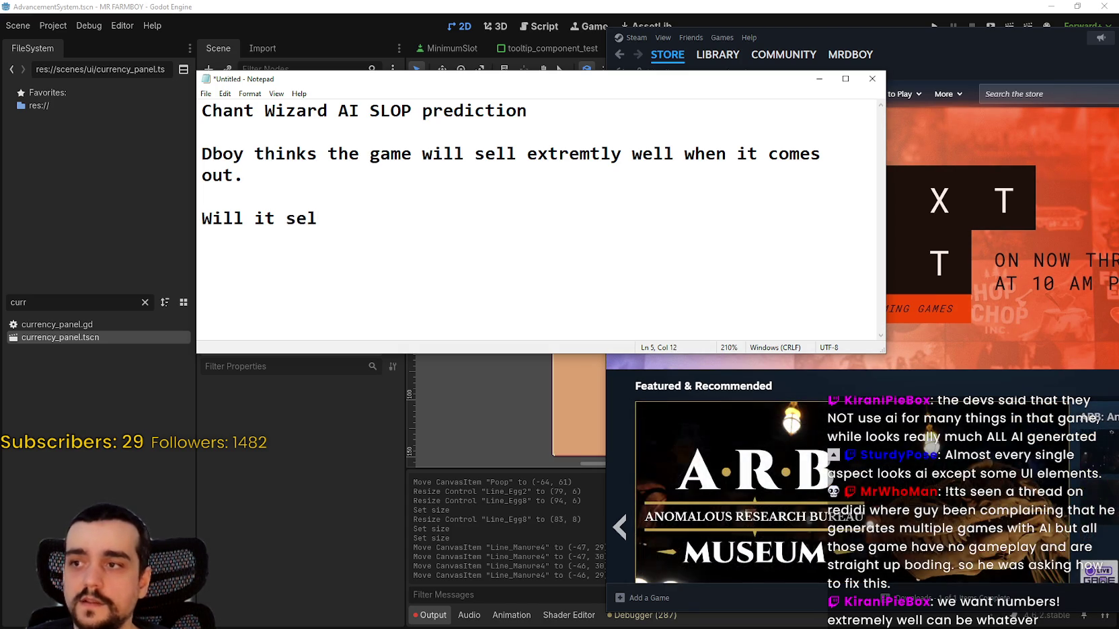
text(ll)
key(BackSpace)
text(?)
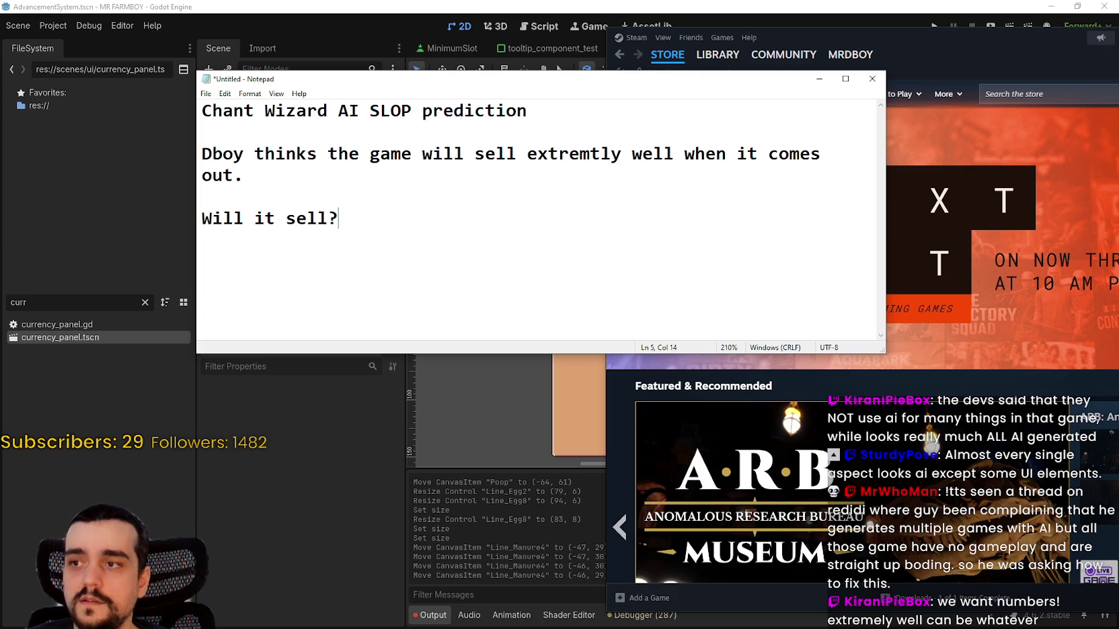
- Add 'Will it not sell?' beneath it and end the answer lines with a dash
key(Return)
text(Will it no)
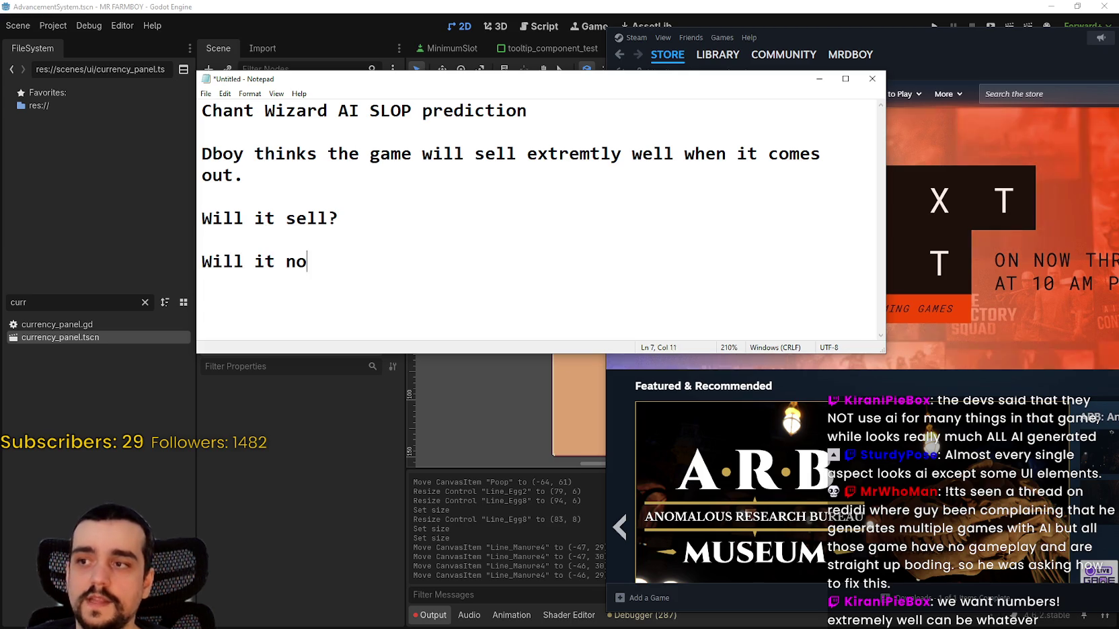
text(t sell?)
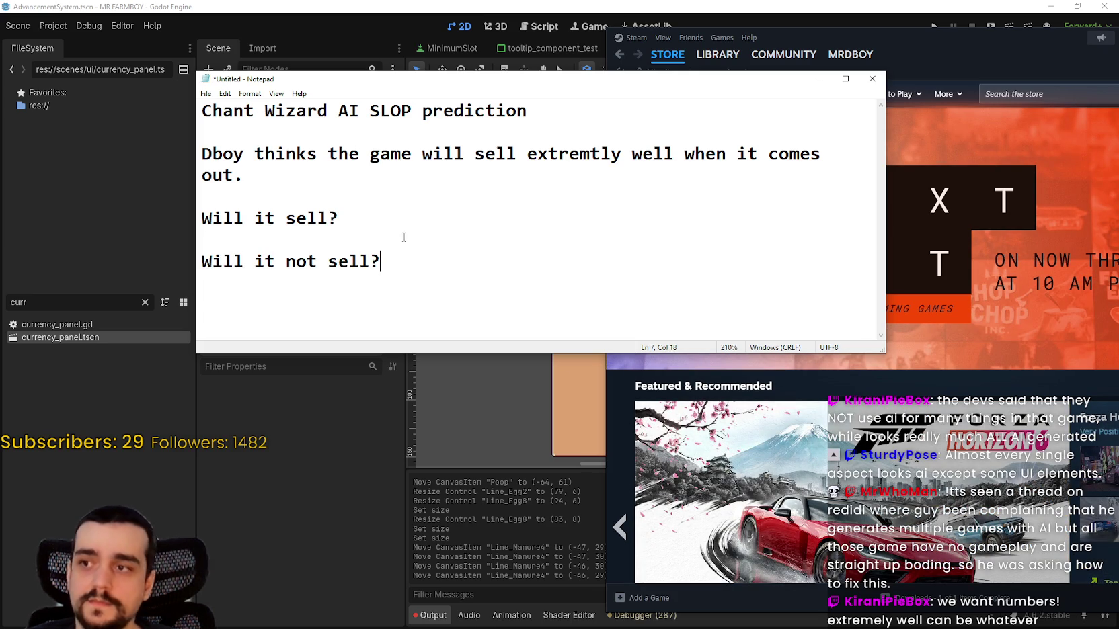
click(461, 215)
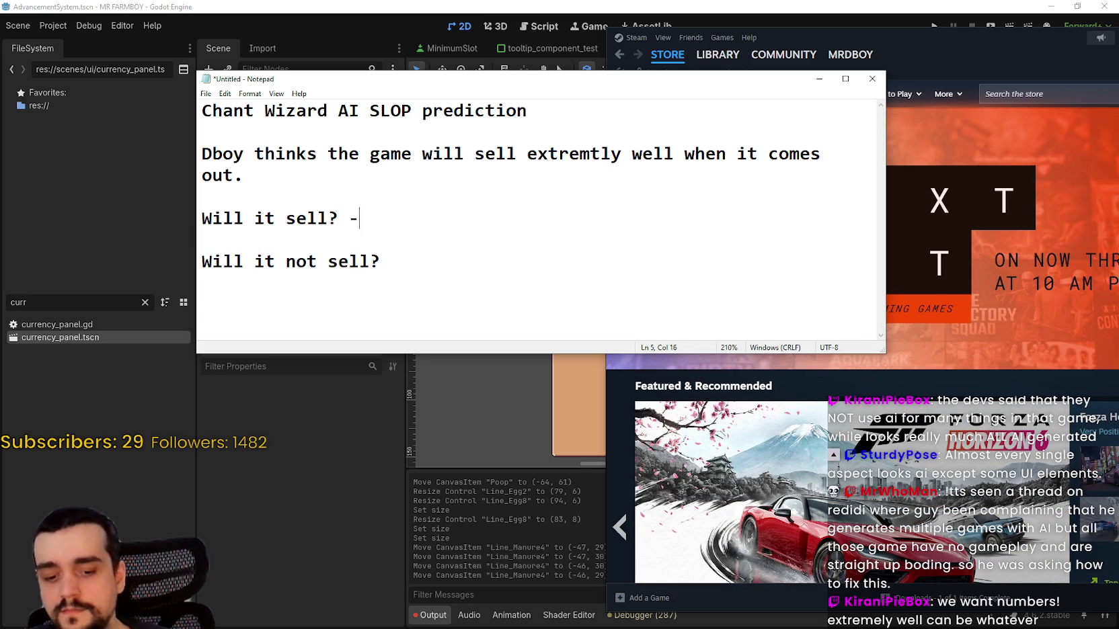
key(End)
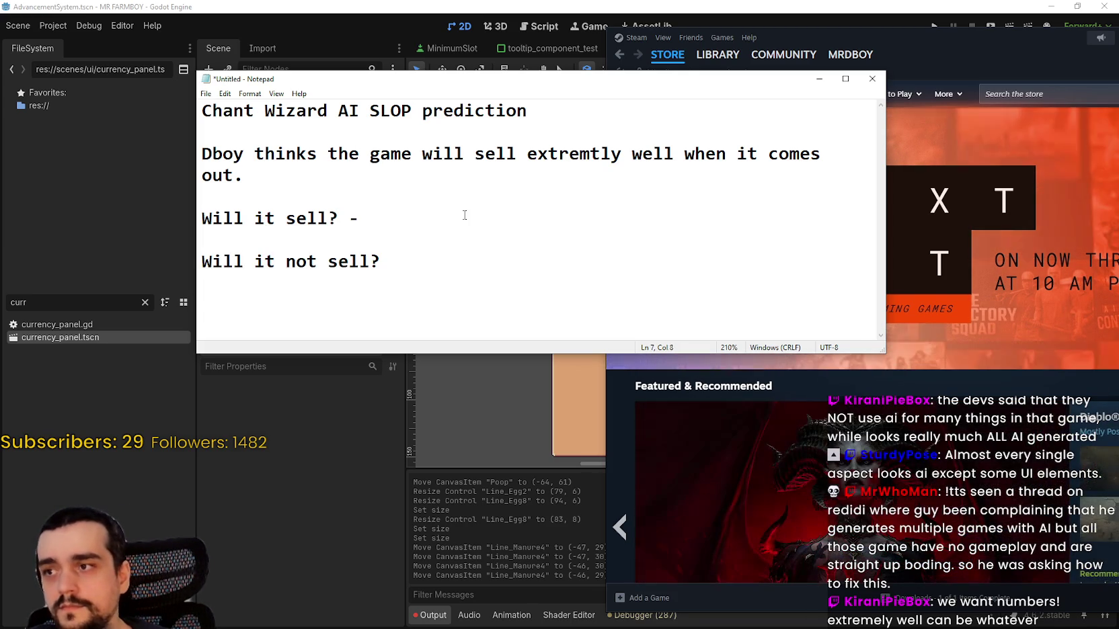
text(-0)
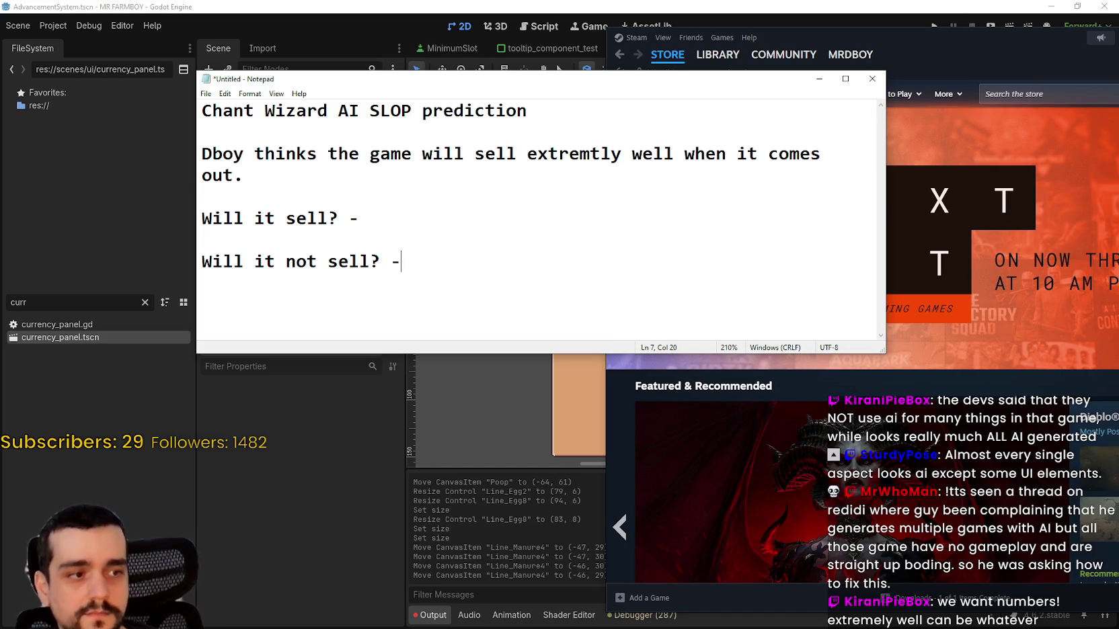
click(525, 196)
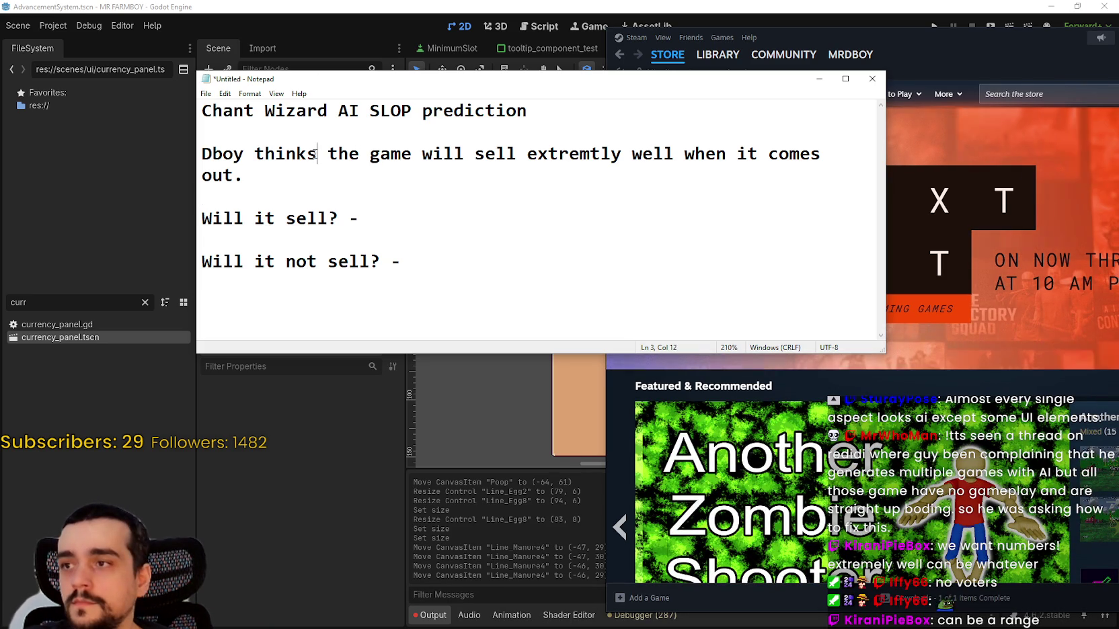
- Replace the sales paragraph with the question 'Will it sell 200k-500k copies?'
key(Left)
key(shift+Home)
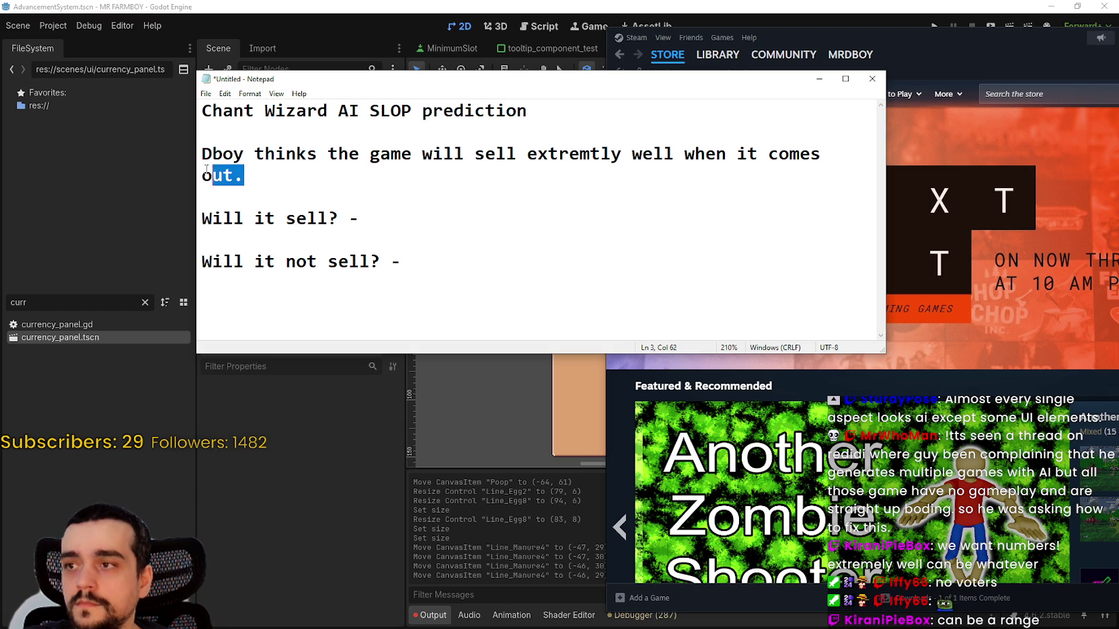
key(shift+Up)
text(Will it sell)
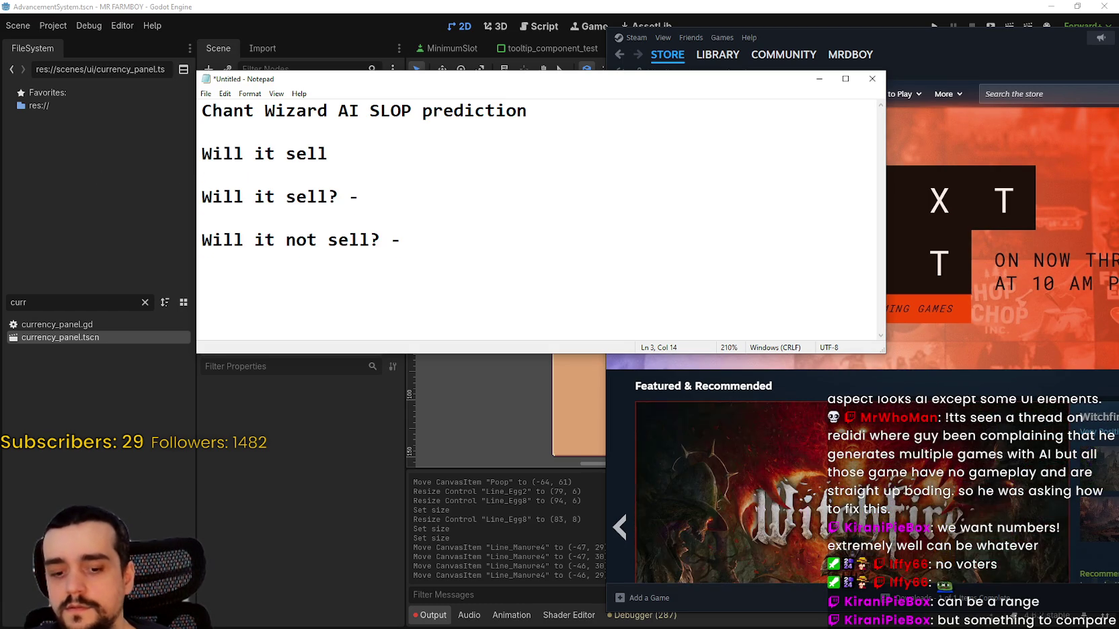
text( 200-500)
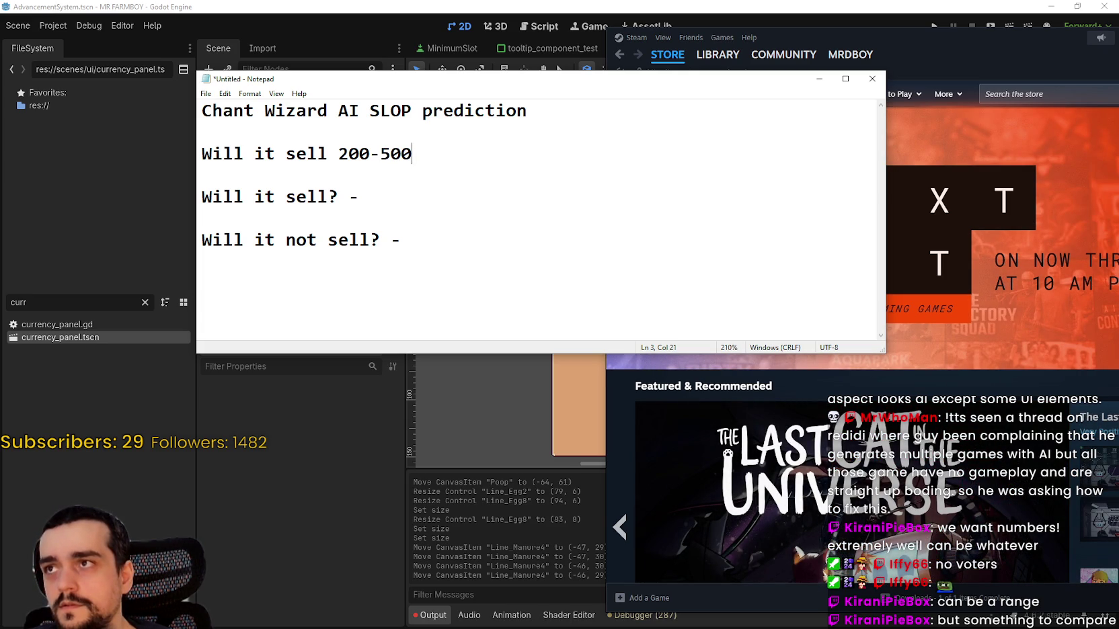
key(BackSpace)
key(BackSpace)
key(BackSpace)
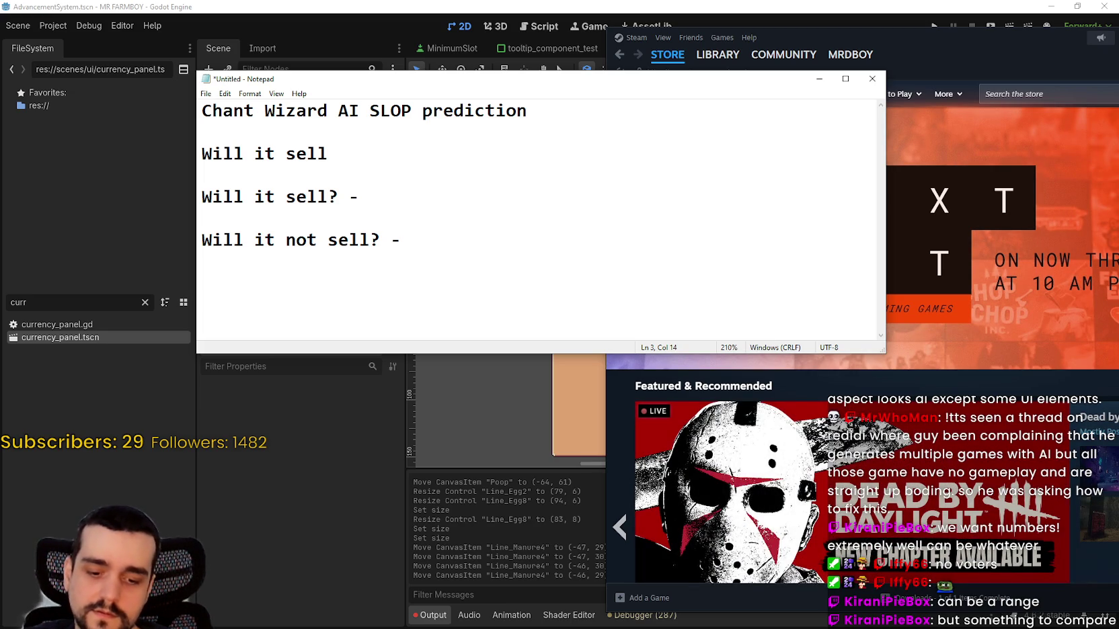
text(100k)
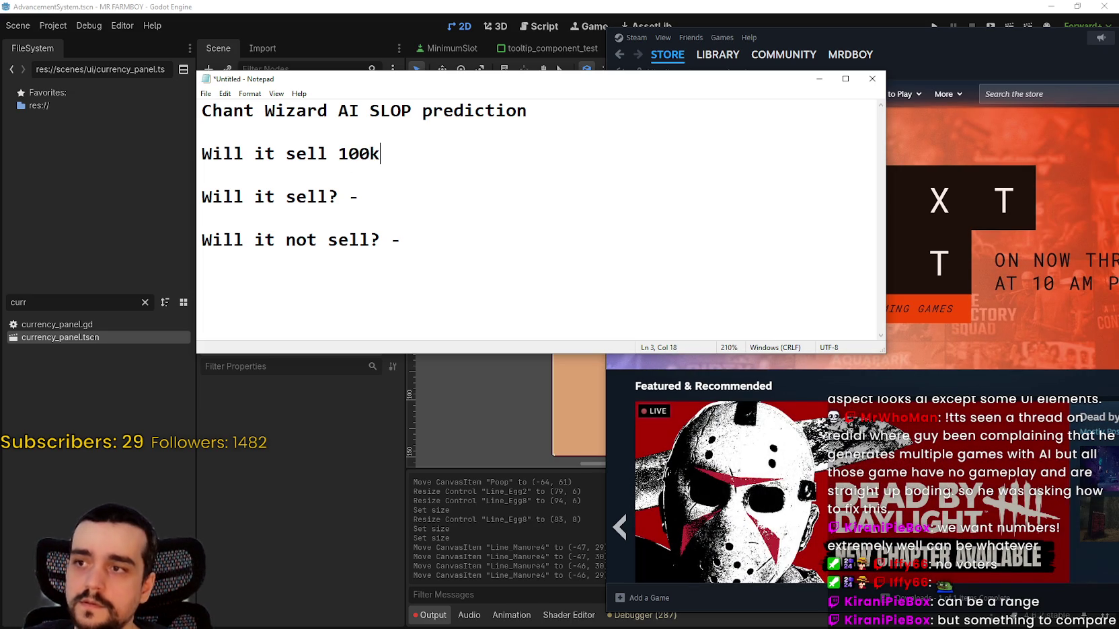
text(-200k)
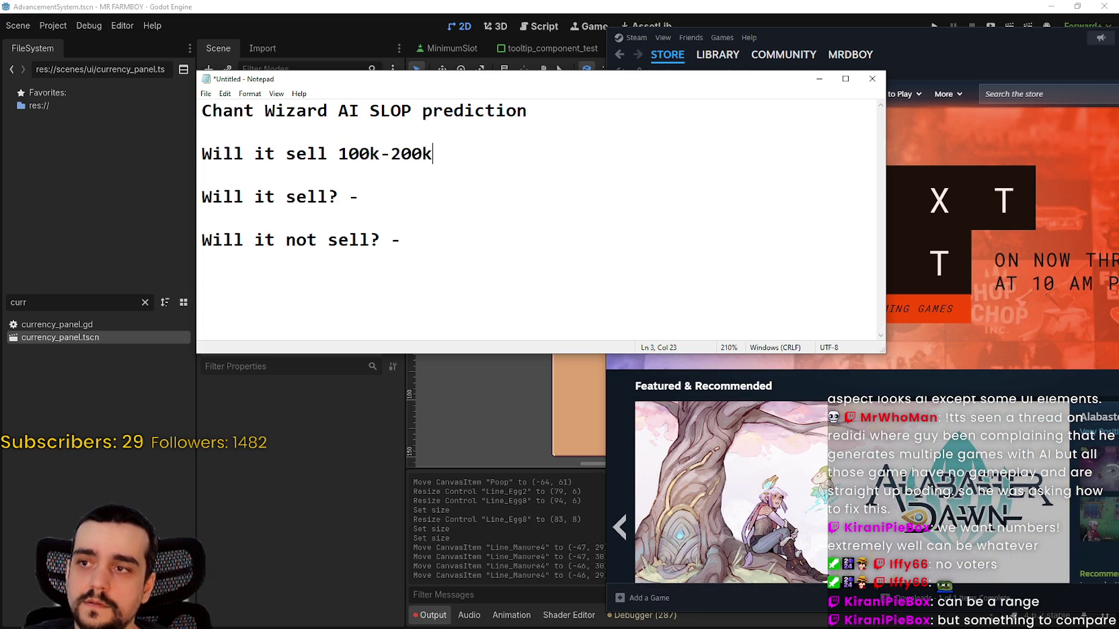
key(BackSpace)
key(BackSpace)
key(BackSpace)
key(BackSpace)
text(50)
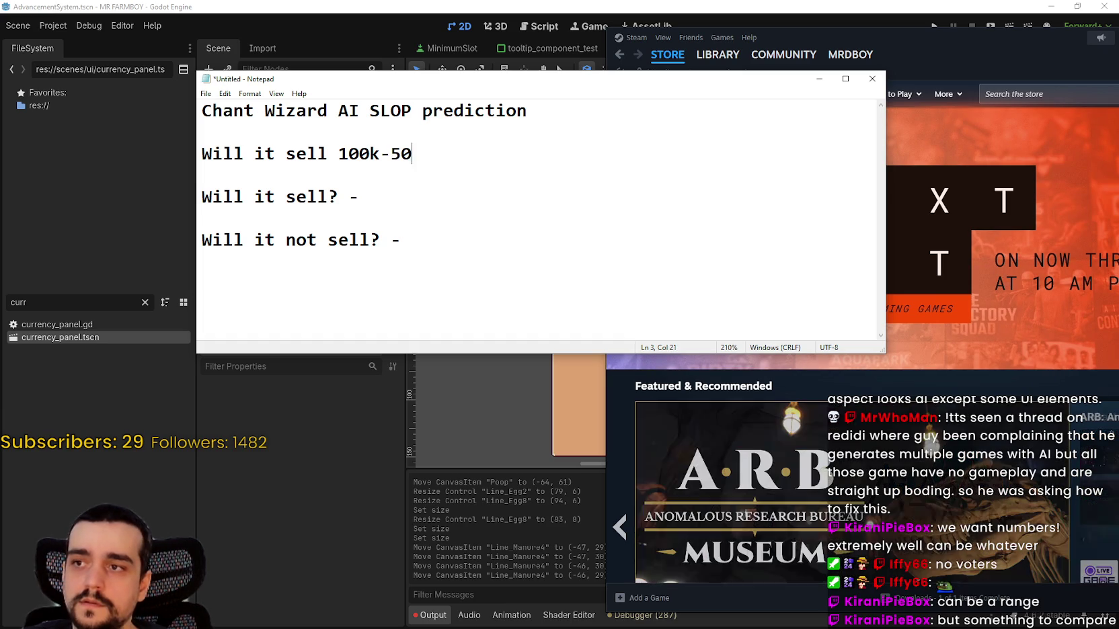
text(0k copies)
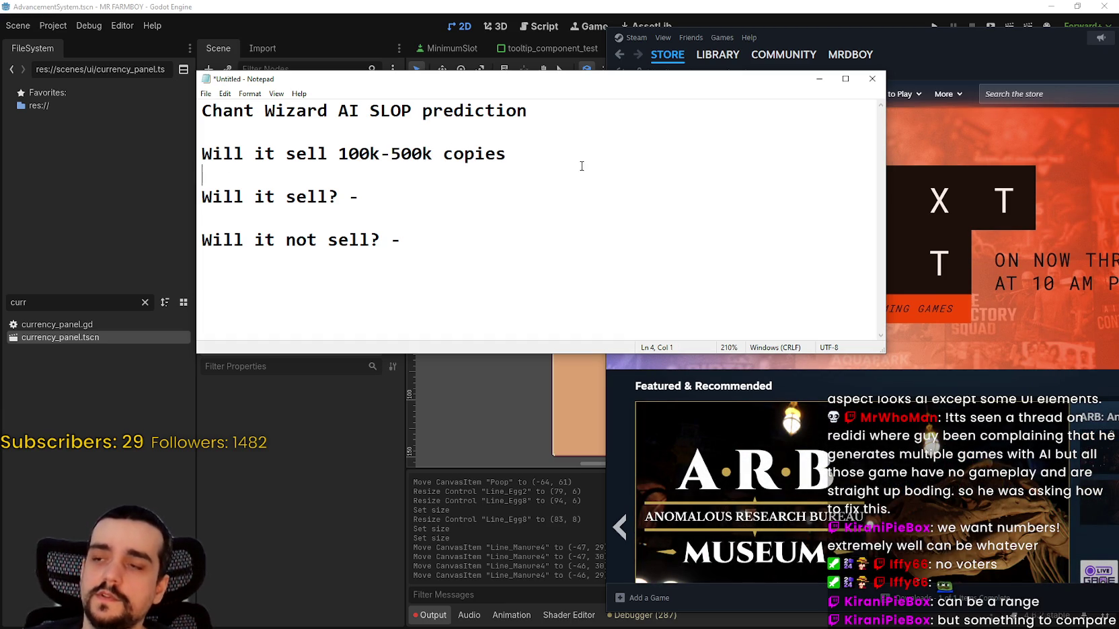
text(?)
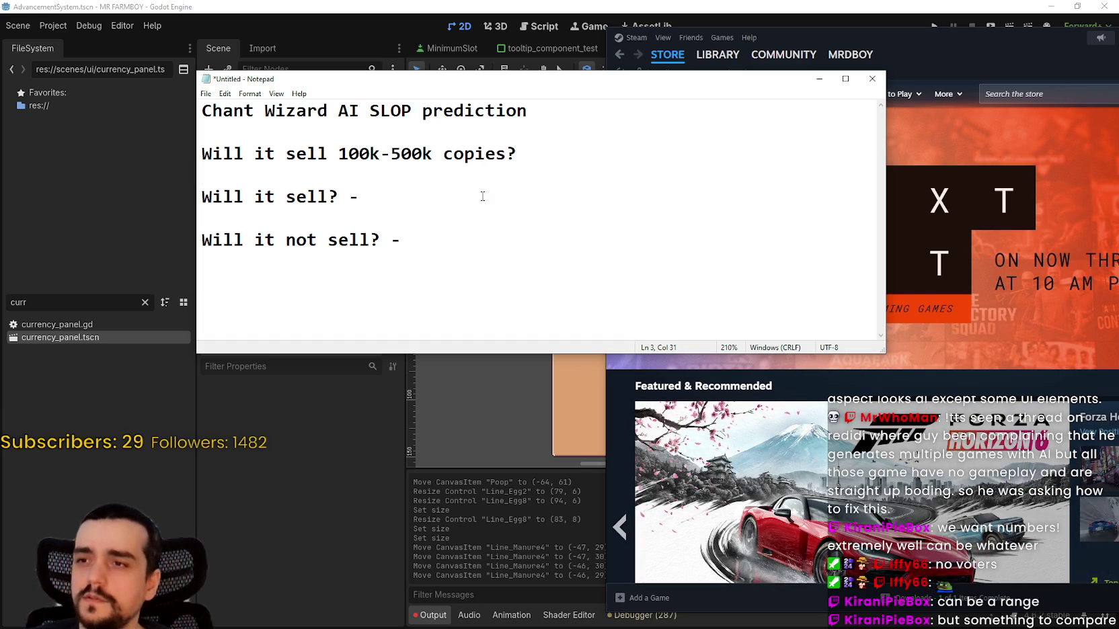
drag(349, 154, 340, 154)
text(2)
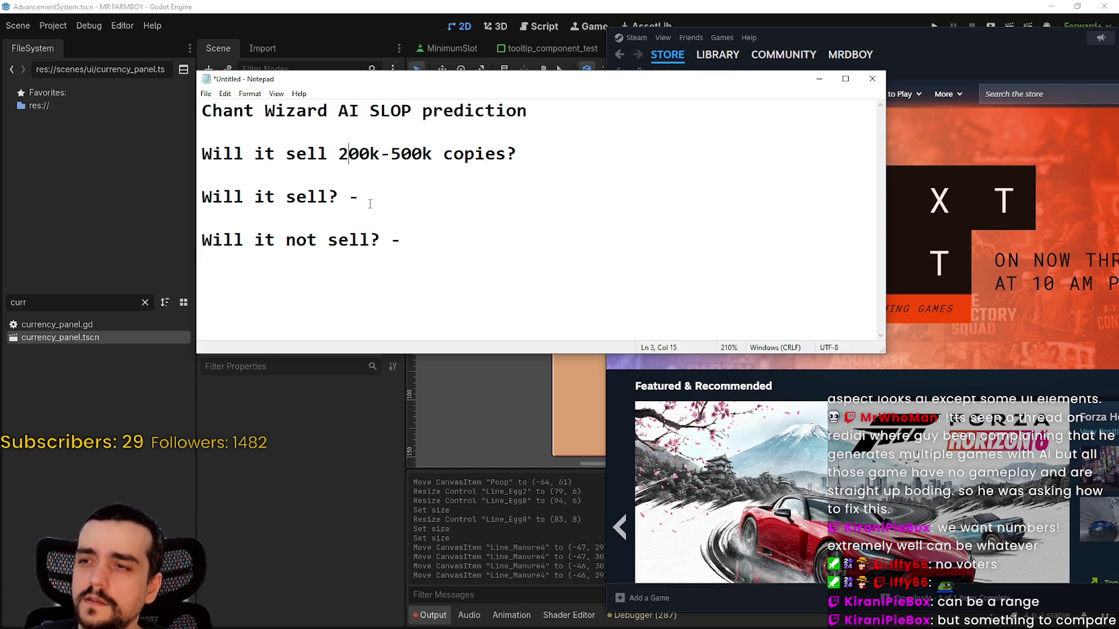
key(Down)
- Shorten the first answer line to 'Yes -'
drag(558, 148, 196, 130)
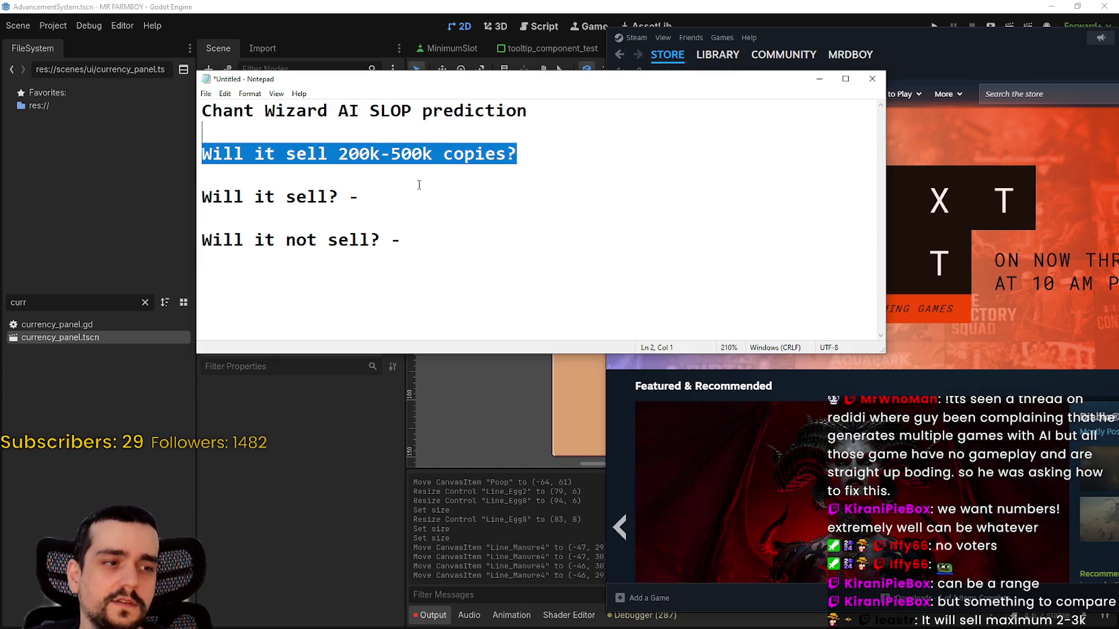
drag(470, 195, 219, 197)
text(Yes)
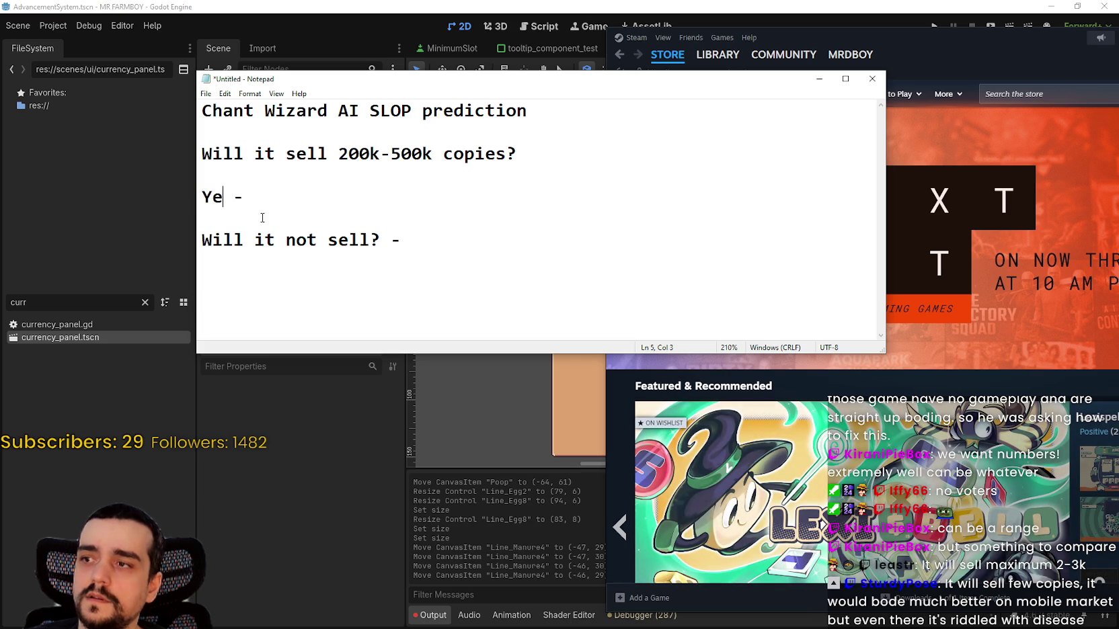
drag(380, 240, 201, 241)
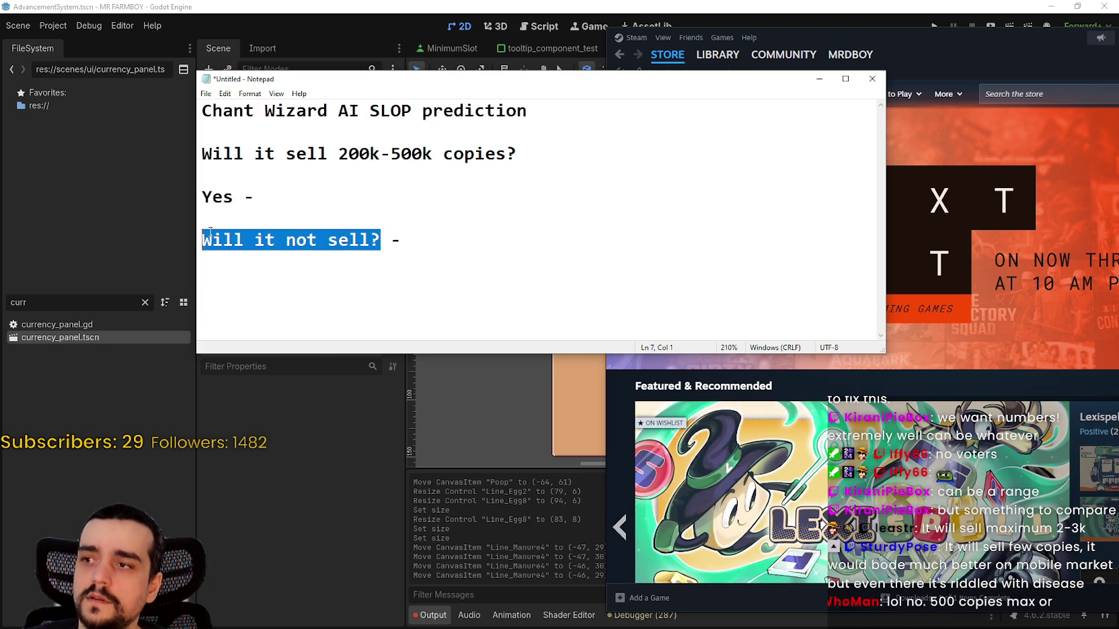
- Shorten the second answer line to 'No -' and add one voter's username to the Yes line
text(No)
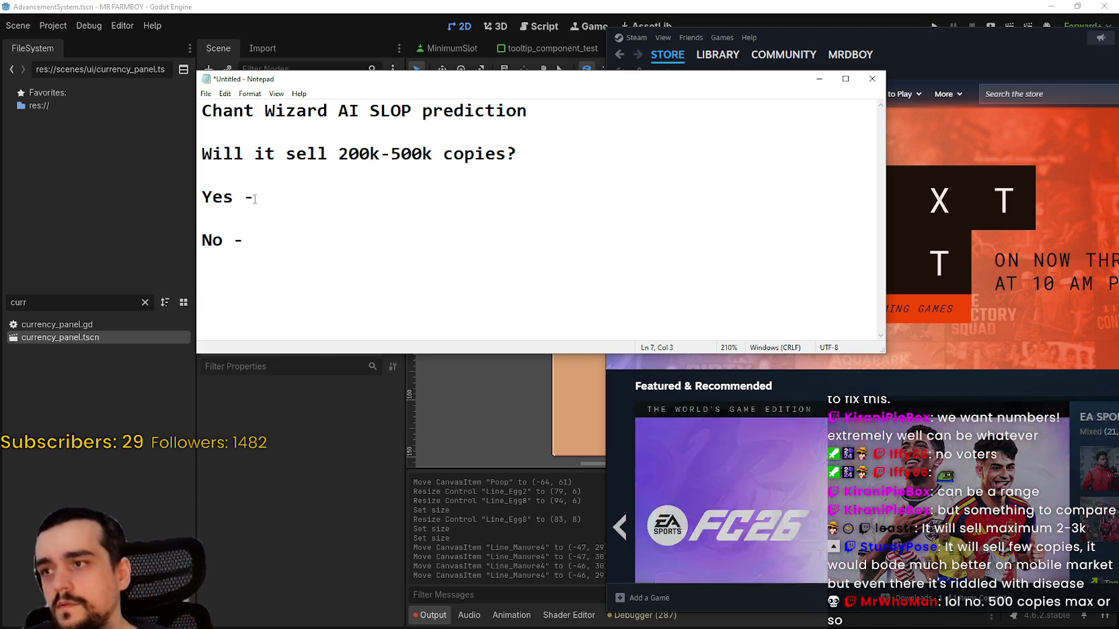
click(363, 234)
click(328, 202)
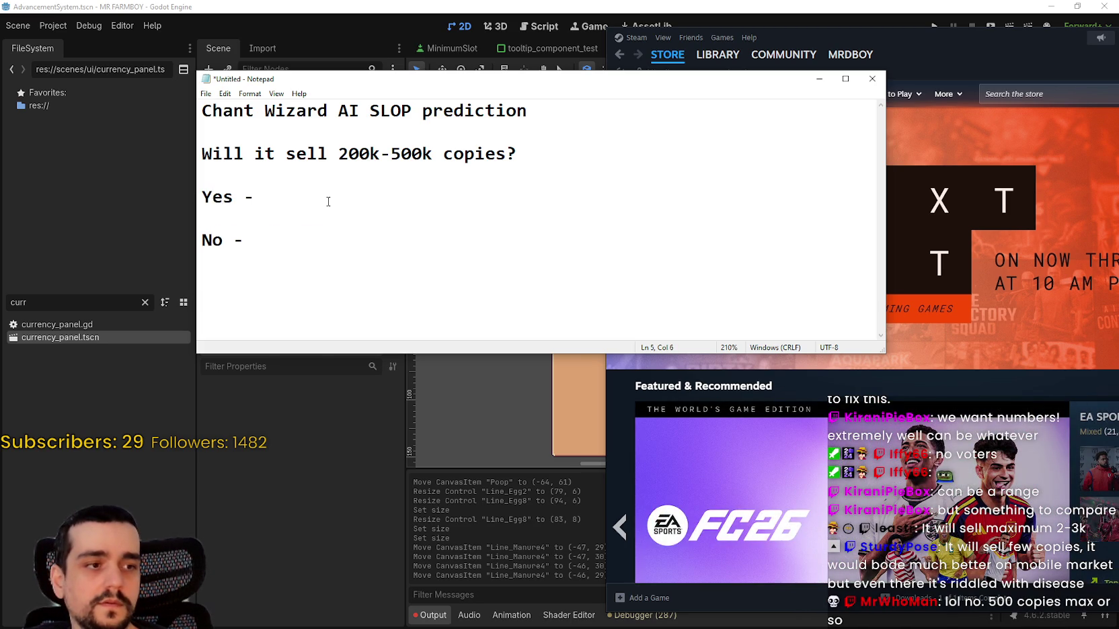
click(324, 234)
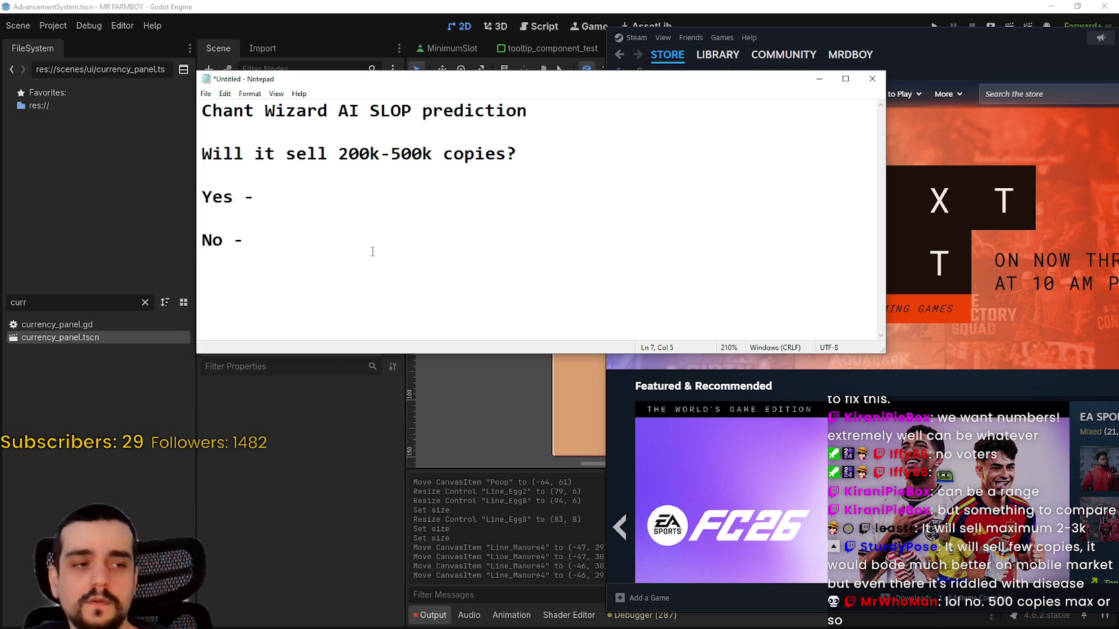
click(413, 195)
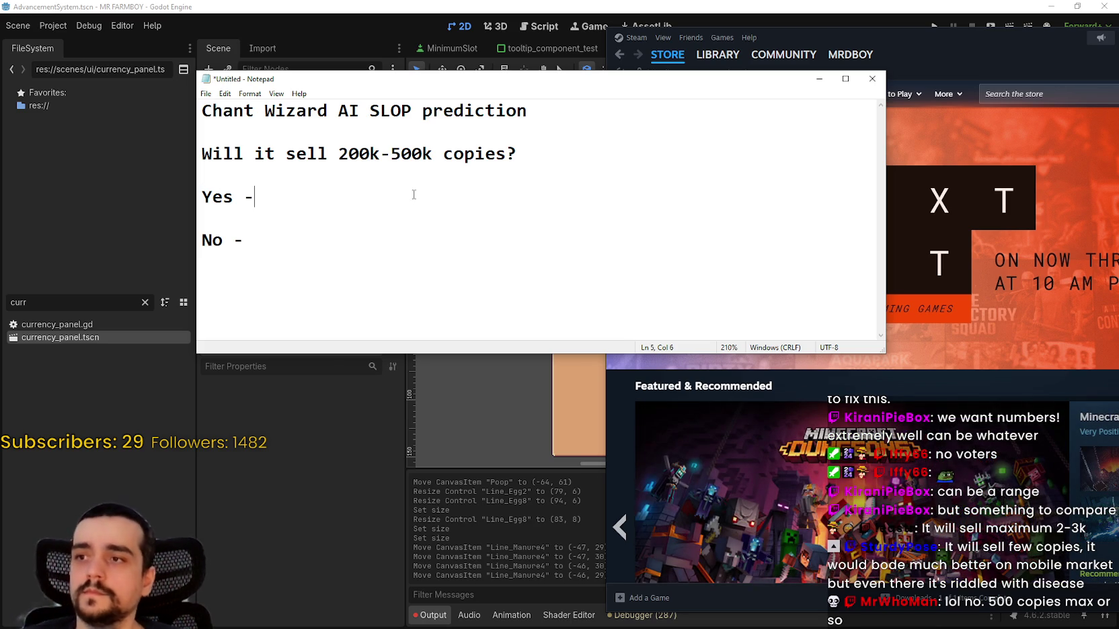
text( Mrdboy,)
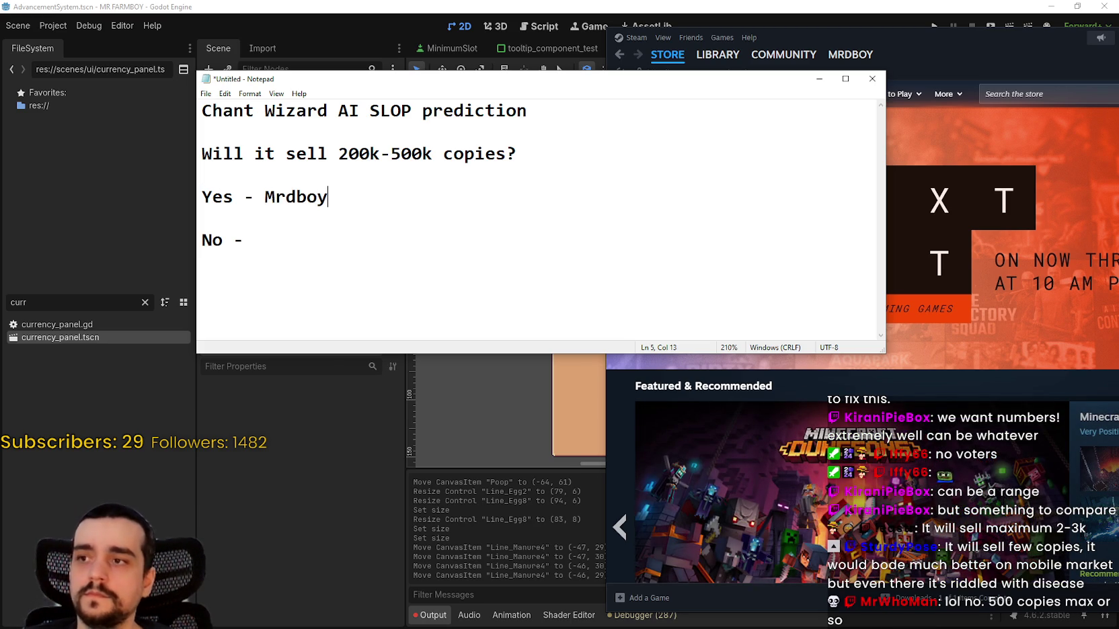
- Add two voter usernames to the No line, restoring it after an accidental deletion
drag(444, 220, 454, 228)
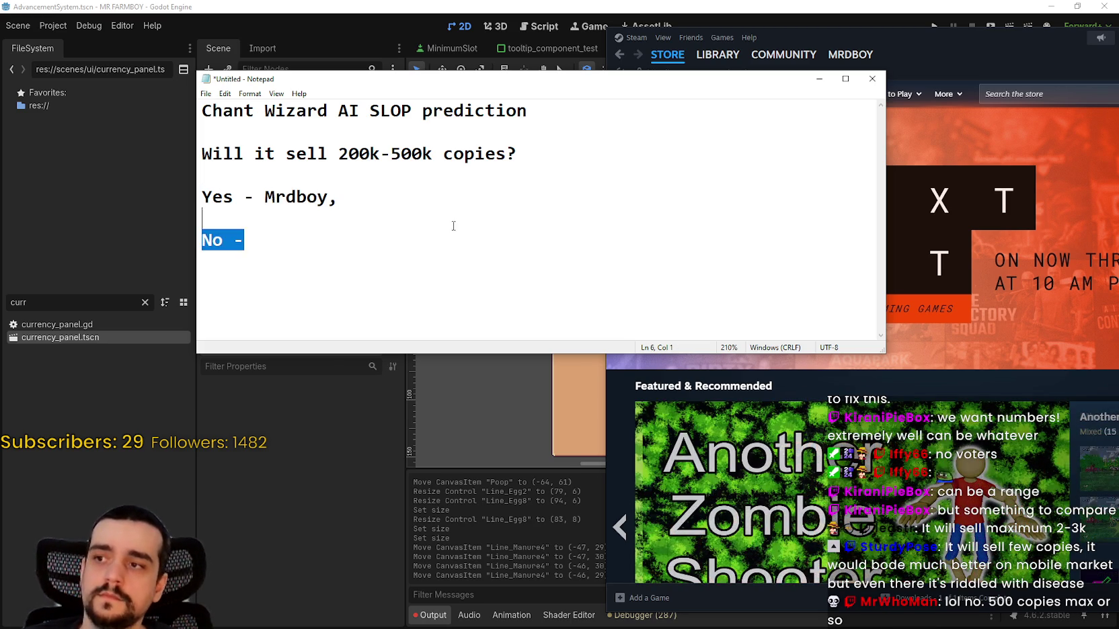
key(BackSpace)
key(ctrl+z)
key(Right)
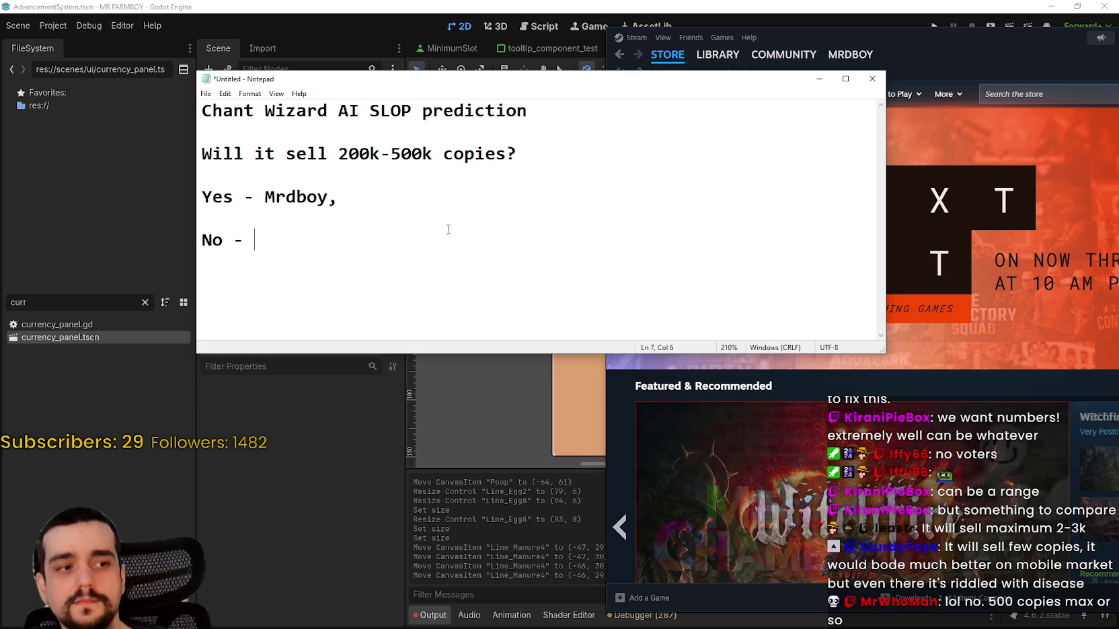
text(MrWhoMan,)
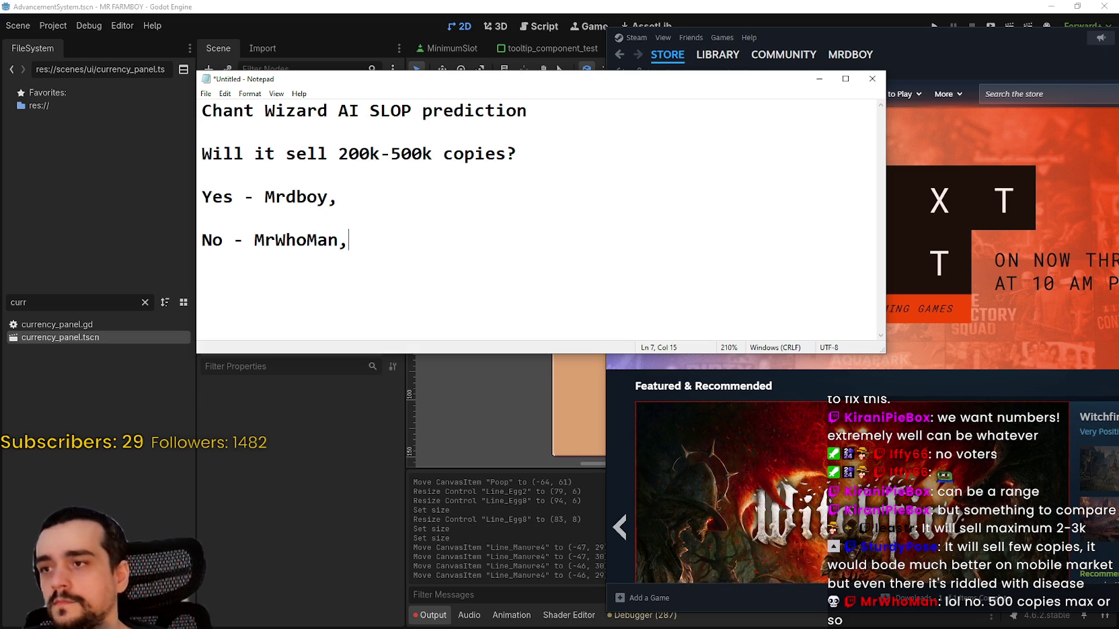
text(SturdyP)
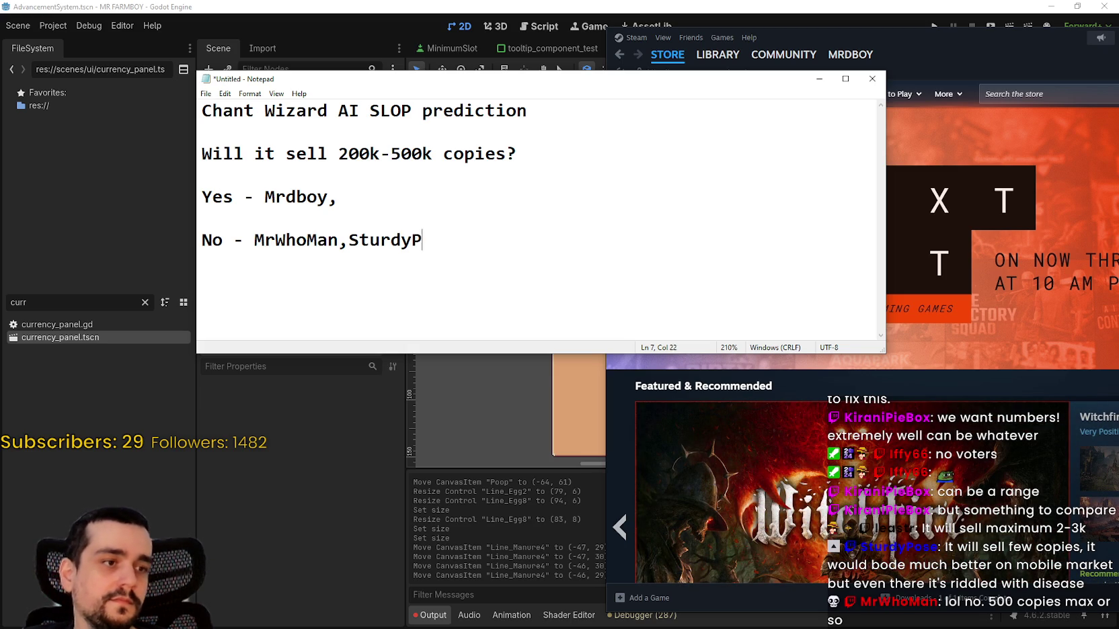
text(ose,)
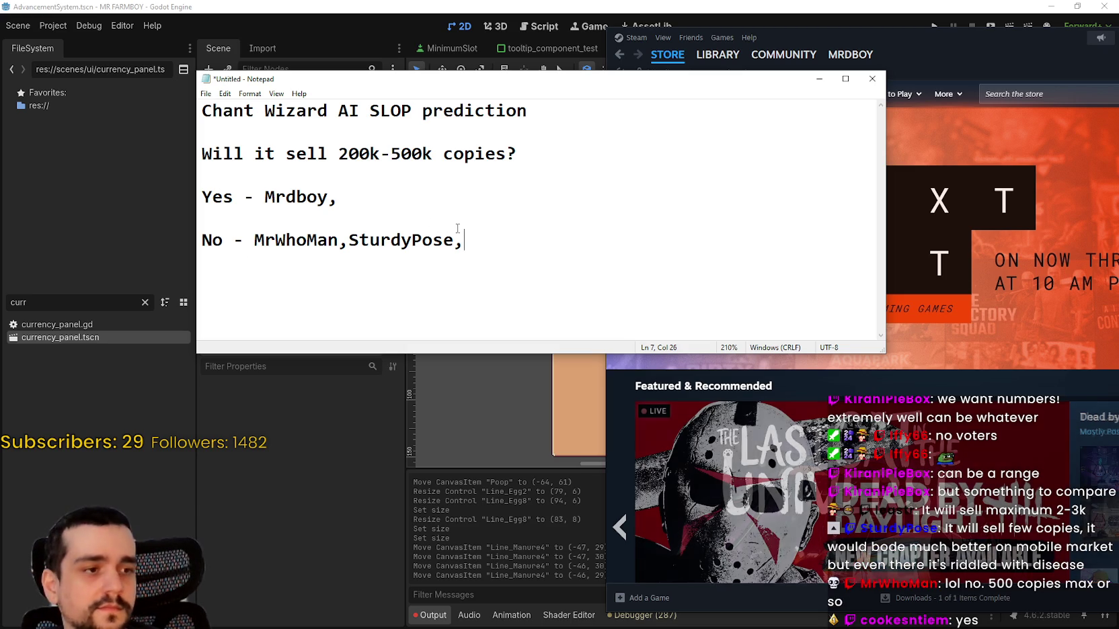
- Append another voter's username to the Yes list
click(405, 199)
text(cook)
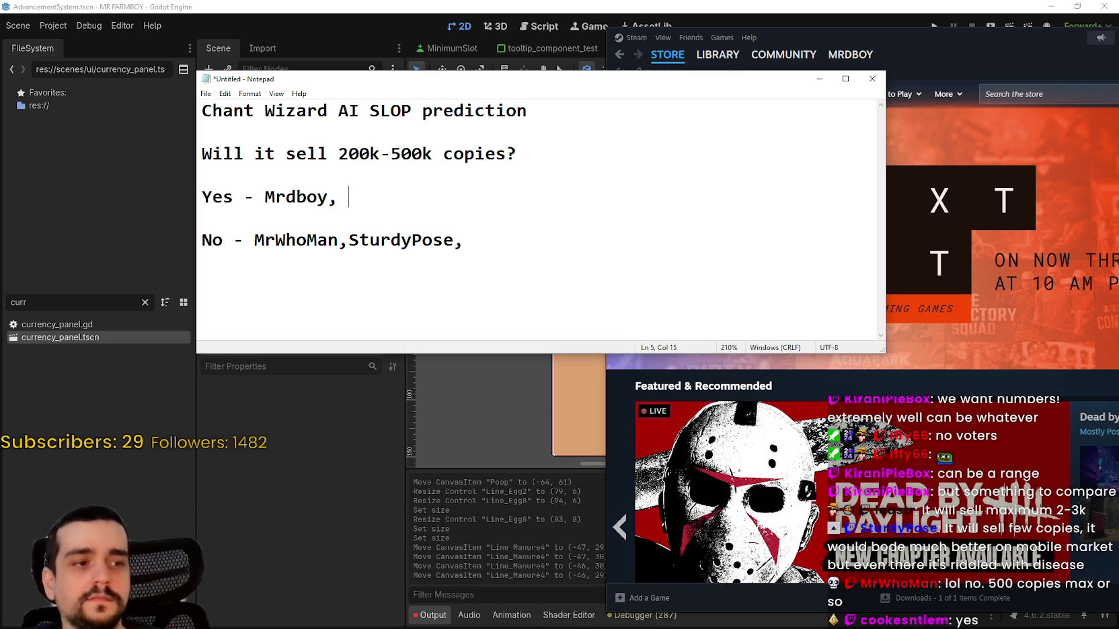
text(esntiem,)
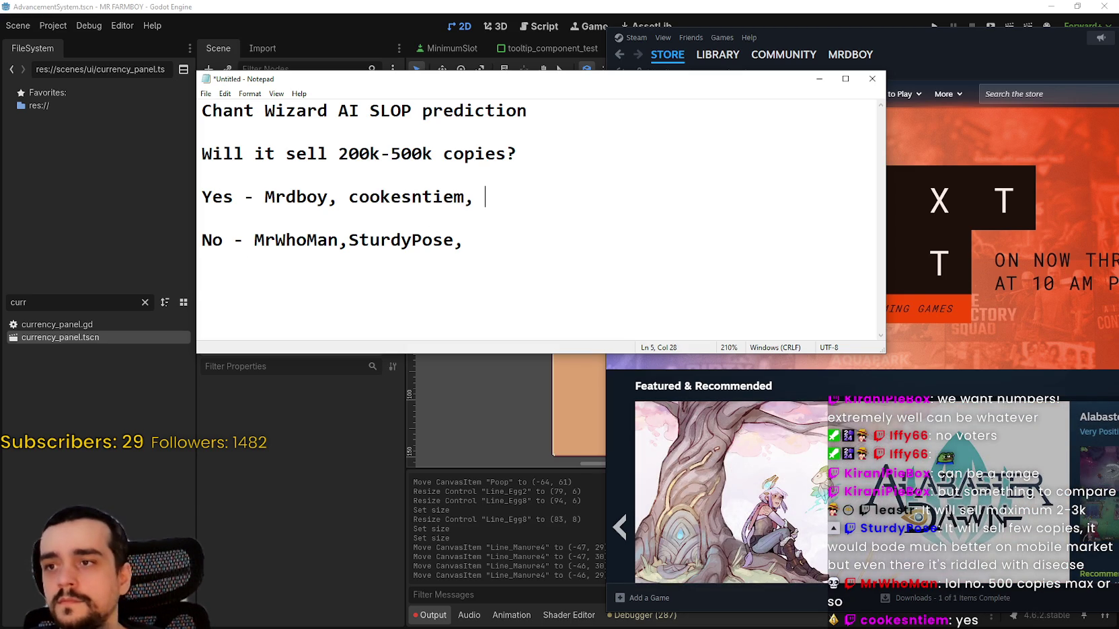
key(Up)
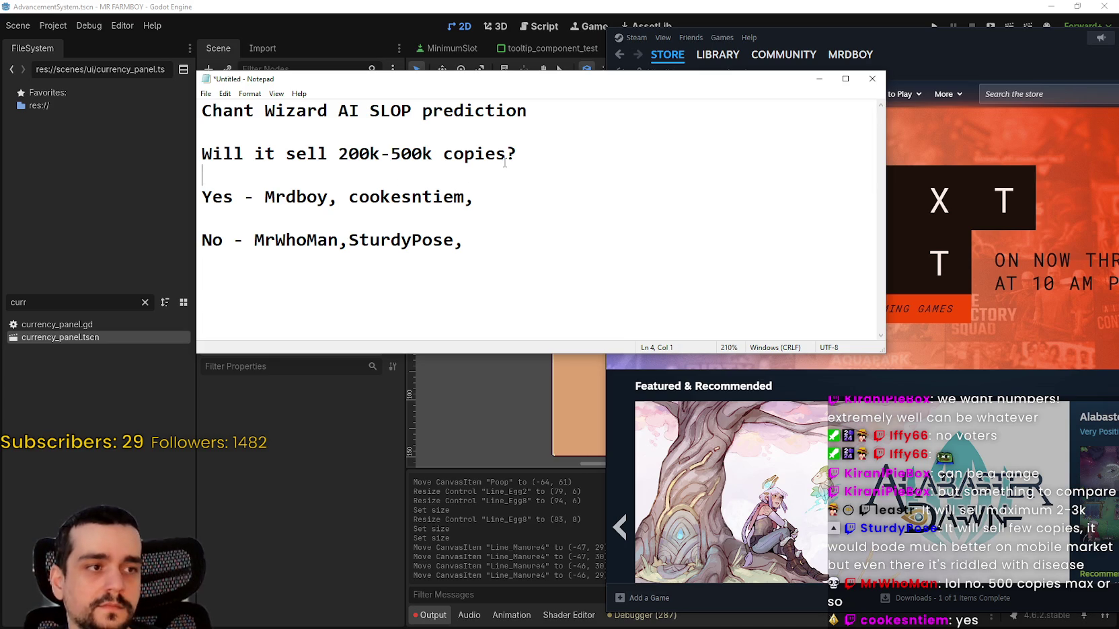
- Add two more voters to the No list, the second with a 50k-150k estimate
click(556, 258)
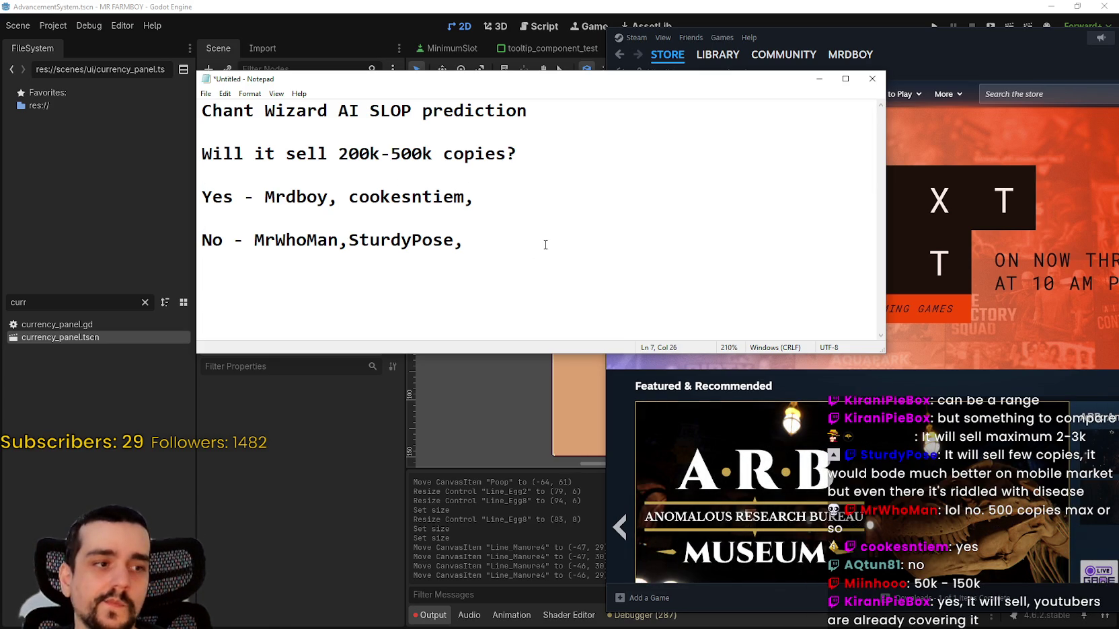
text( A)
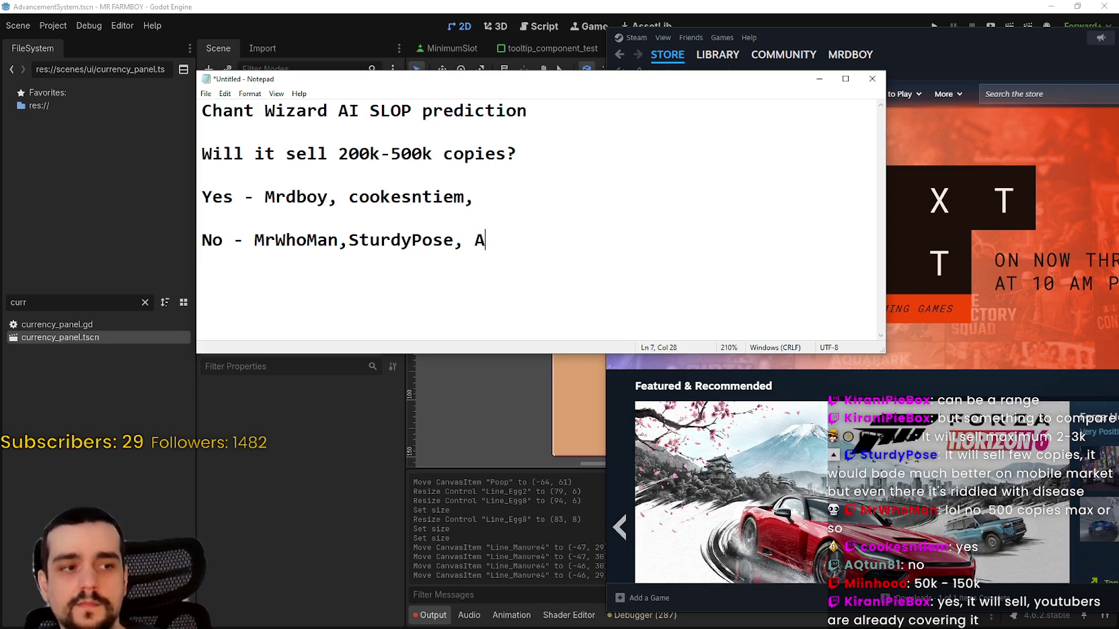
text(Qtun81,)
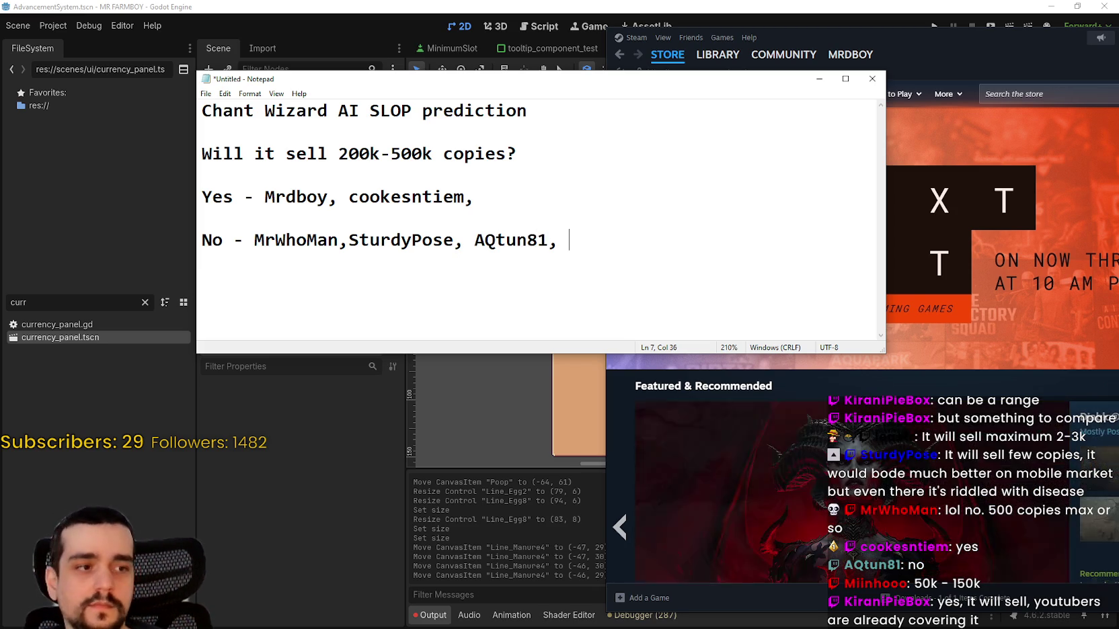
click(605, 221)
click(654, 254)
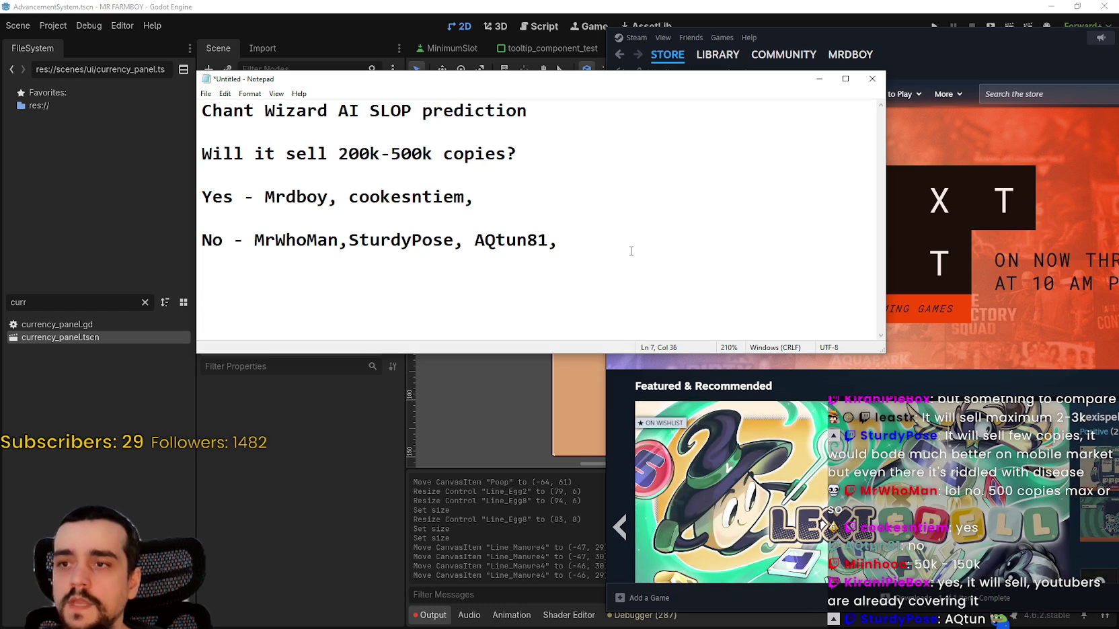
key(BackSpace)
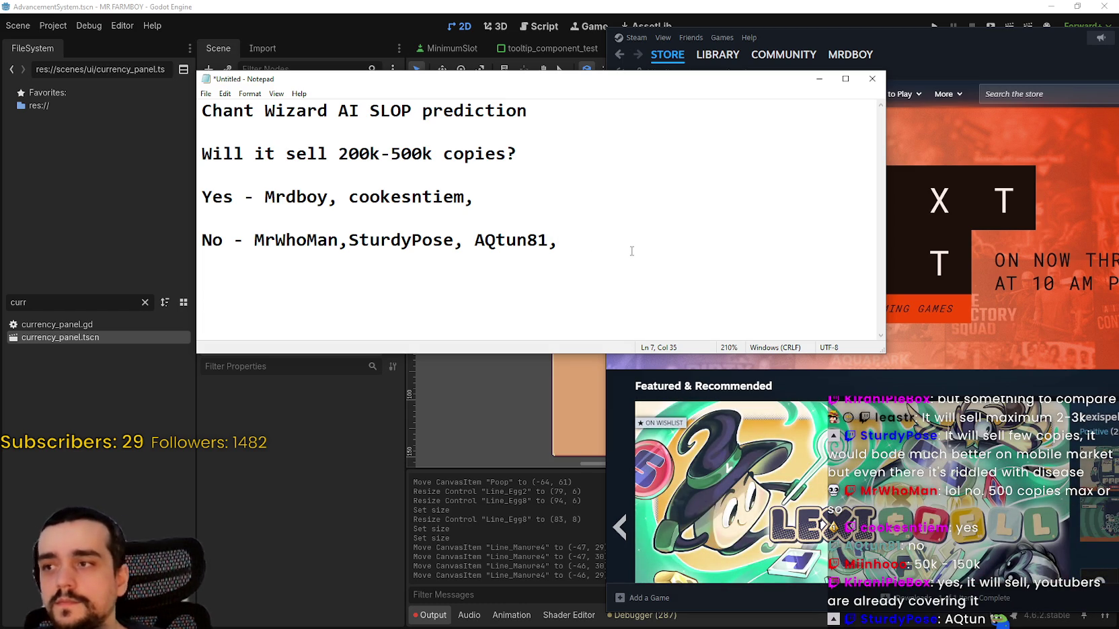
text( M)
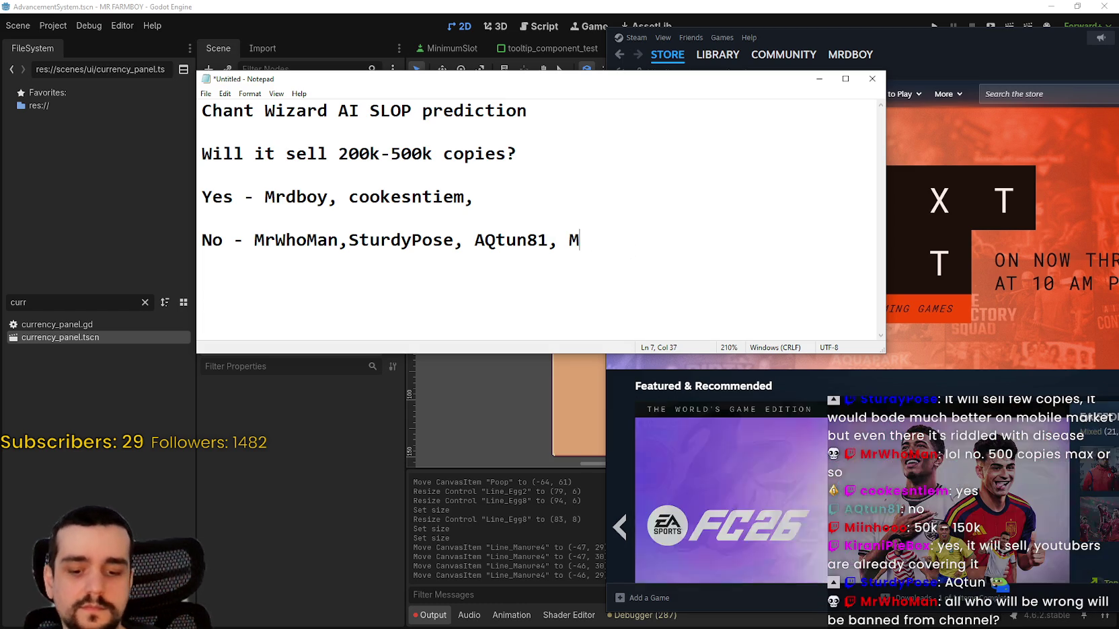
text(iin)
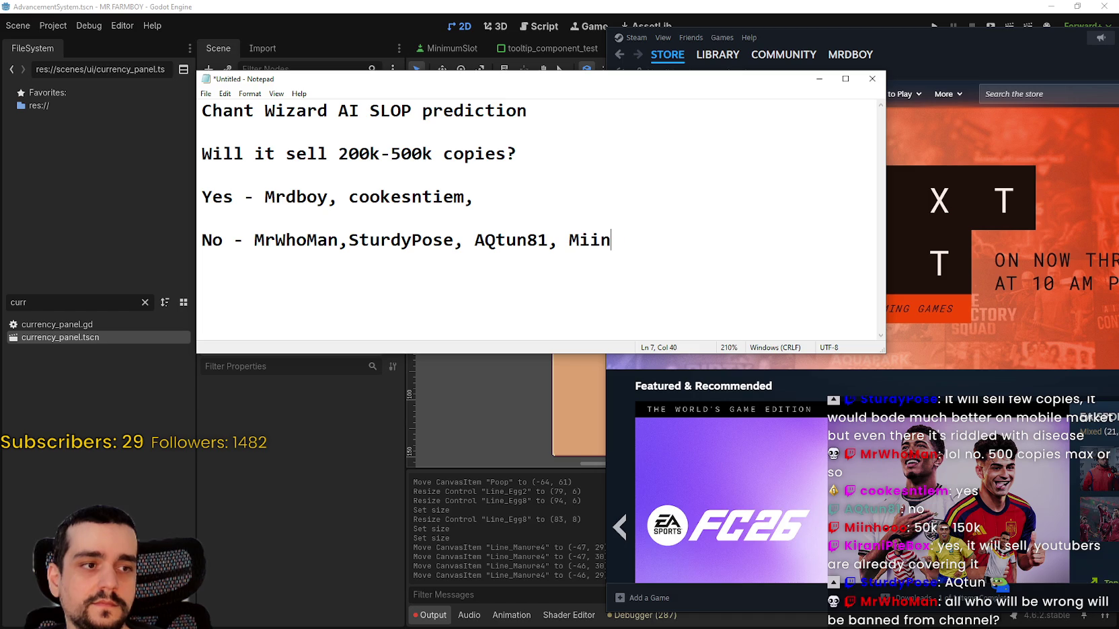
text(hooo()
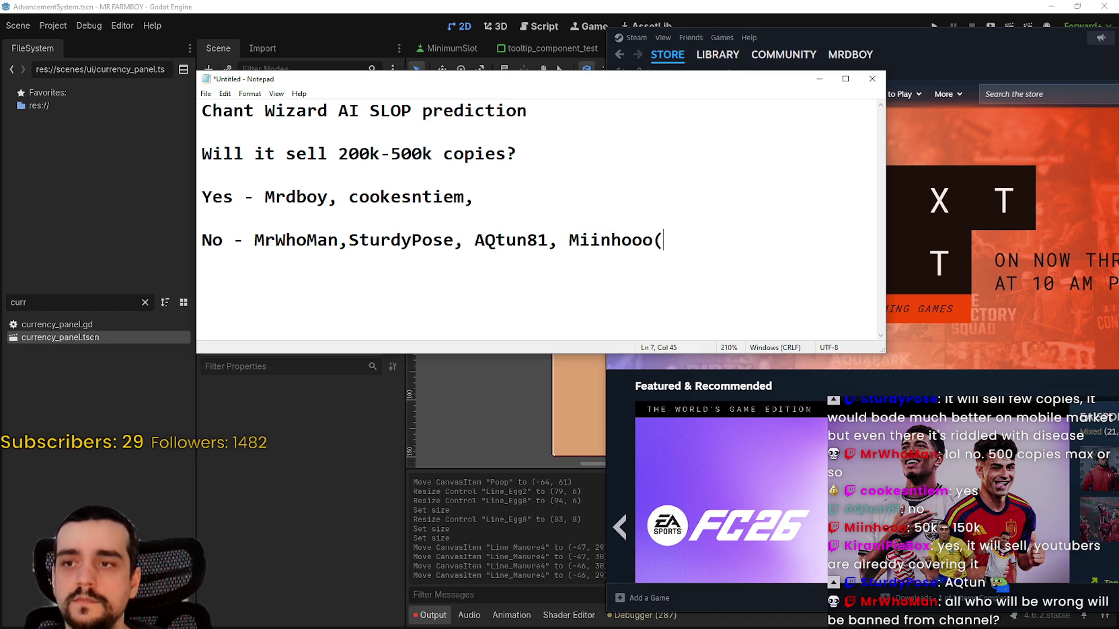
text(50)
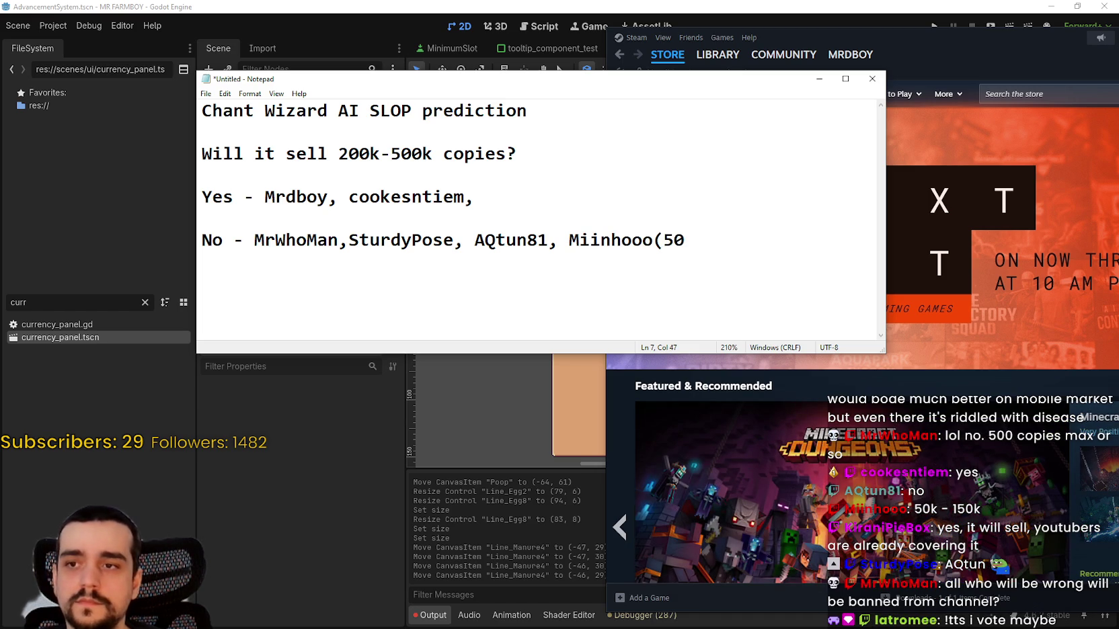
text(k-150k))
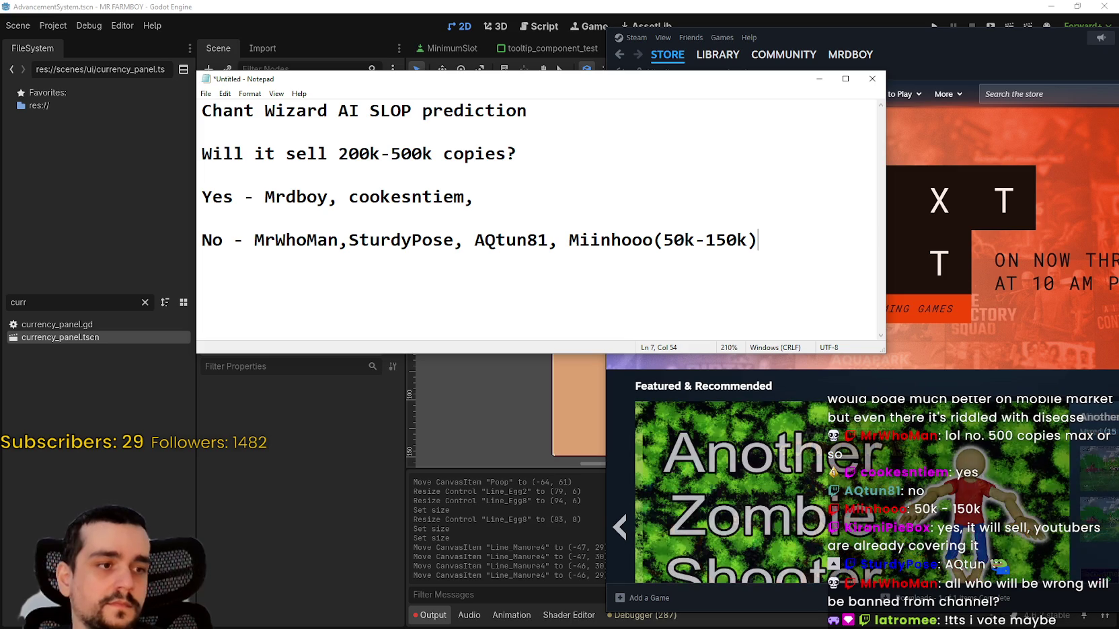
- Add a 'Maybe -' line under the No list with one voter's username and a comma
key(Return)
key(Return)
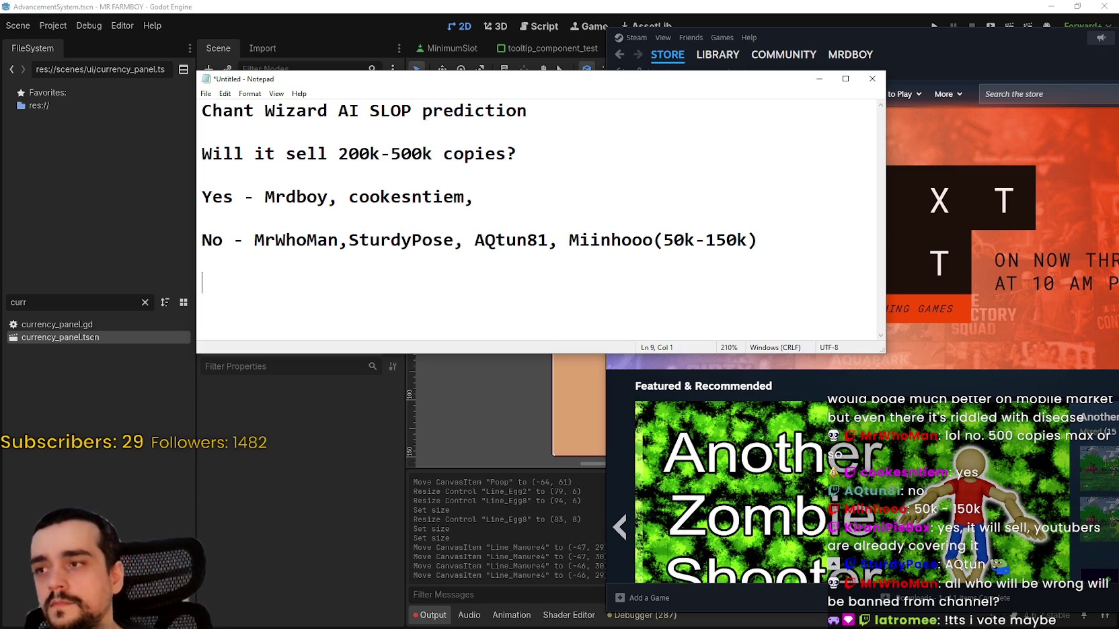
text(Maybe - )
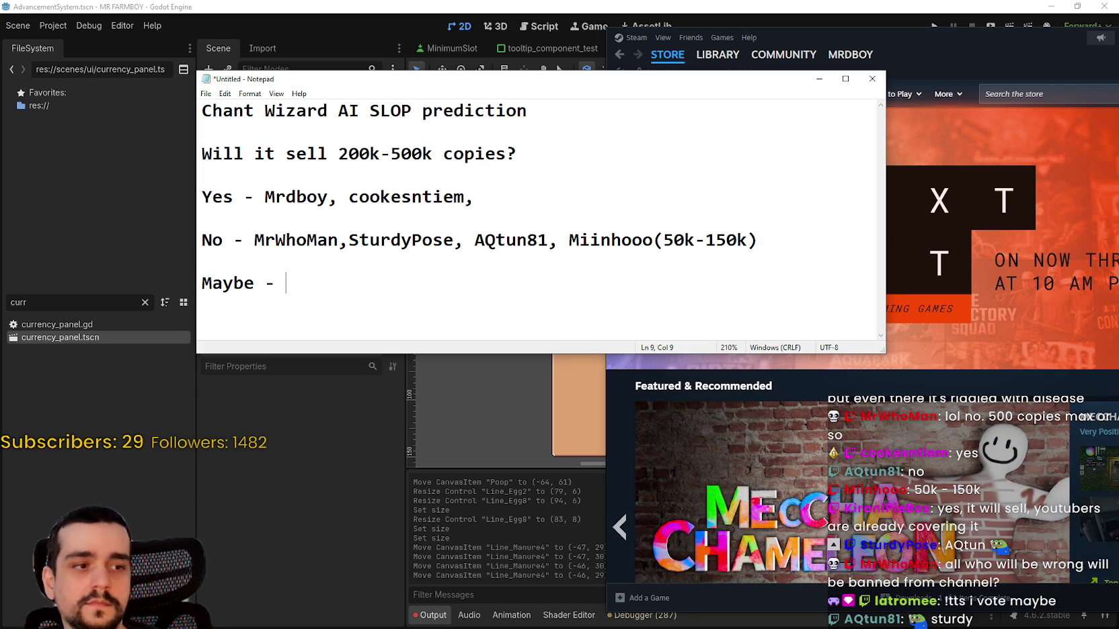
text(latromee,)
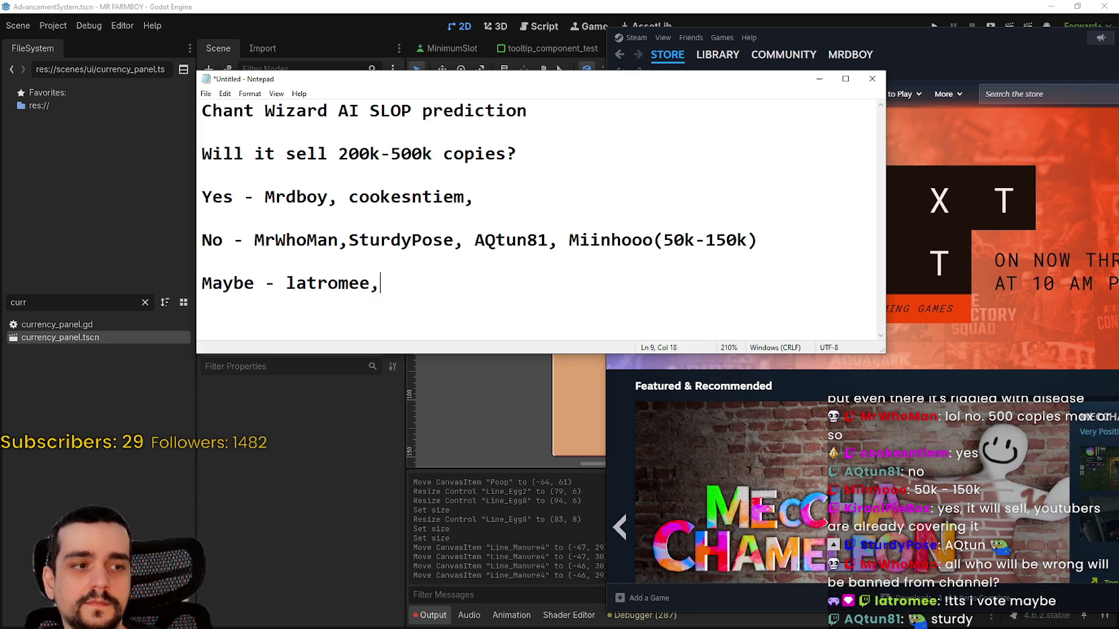
key(BackSpace)
text(,)
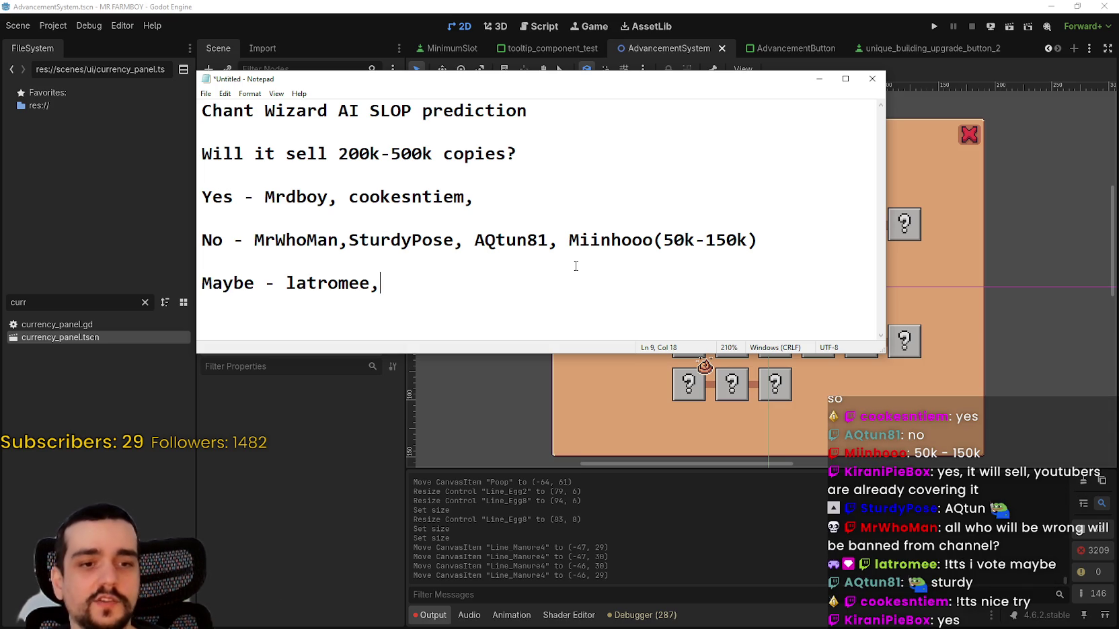
- Add a third voter's username to the Yes list
click(517, 200)
text(ye)
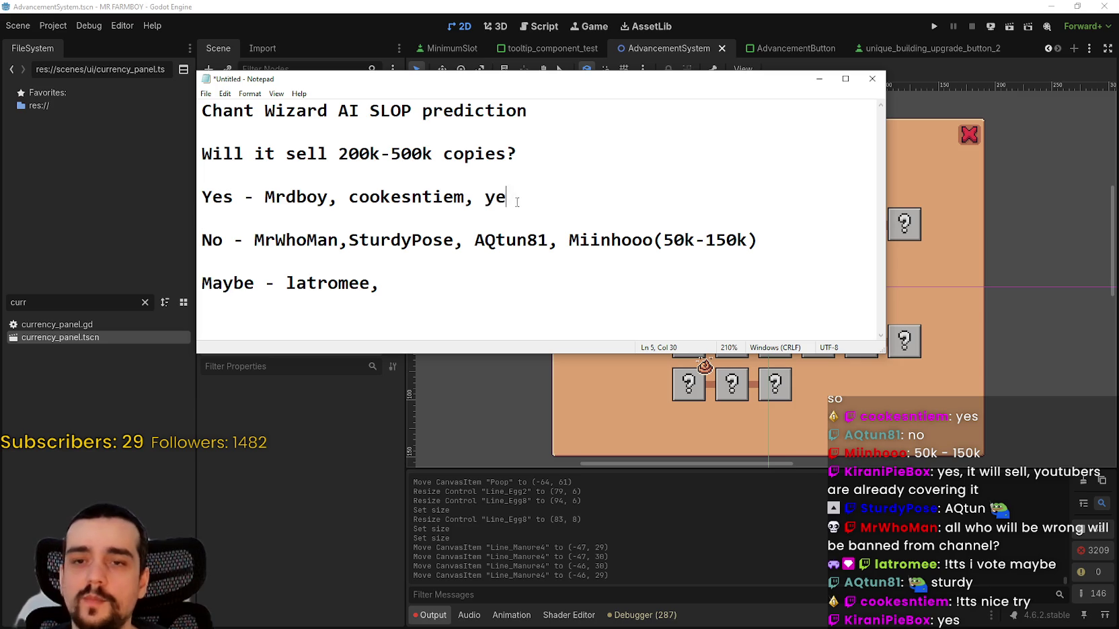
text(s)
key(BackSpace)
key(BackSpace)
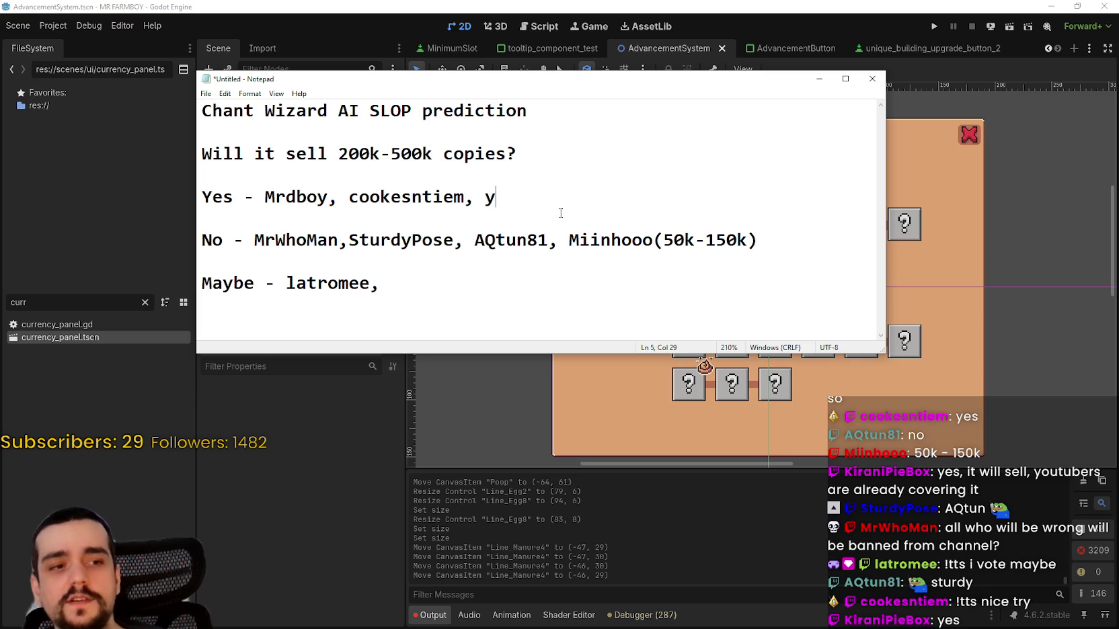
text(Kr)
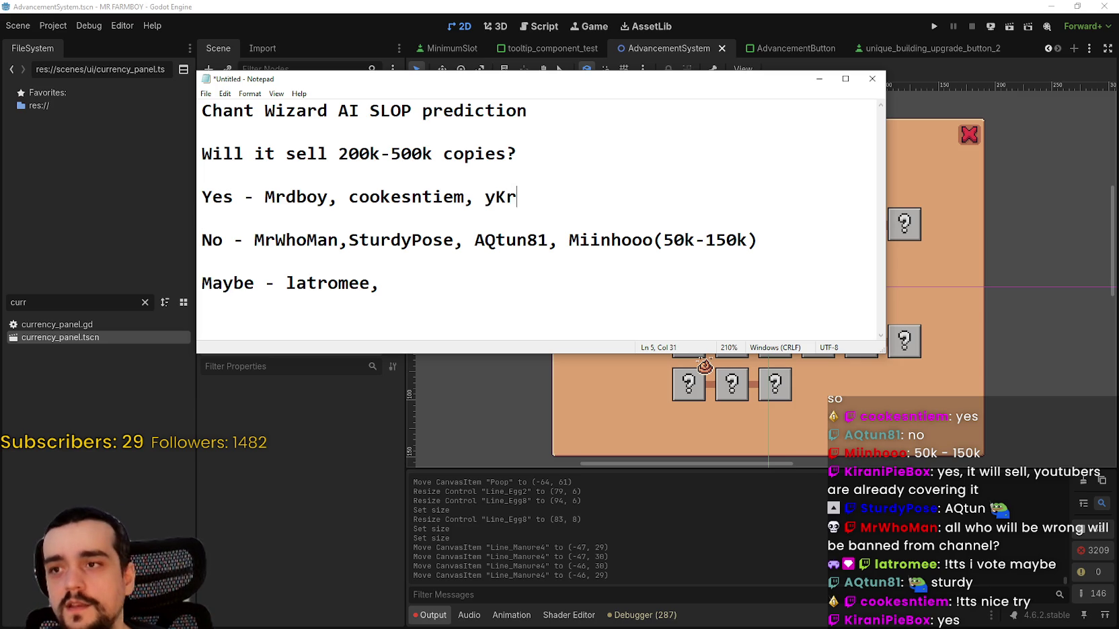
key(BackSpace)
key(BackSpace)
key(BackSpace)
text(K)
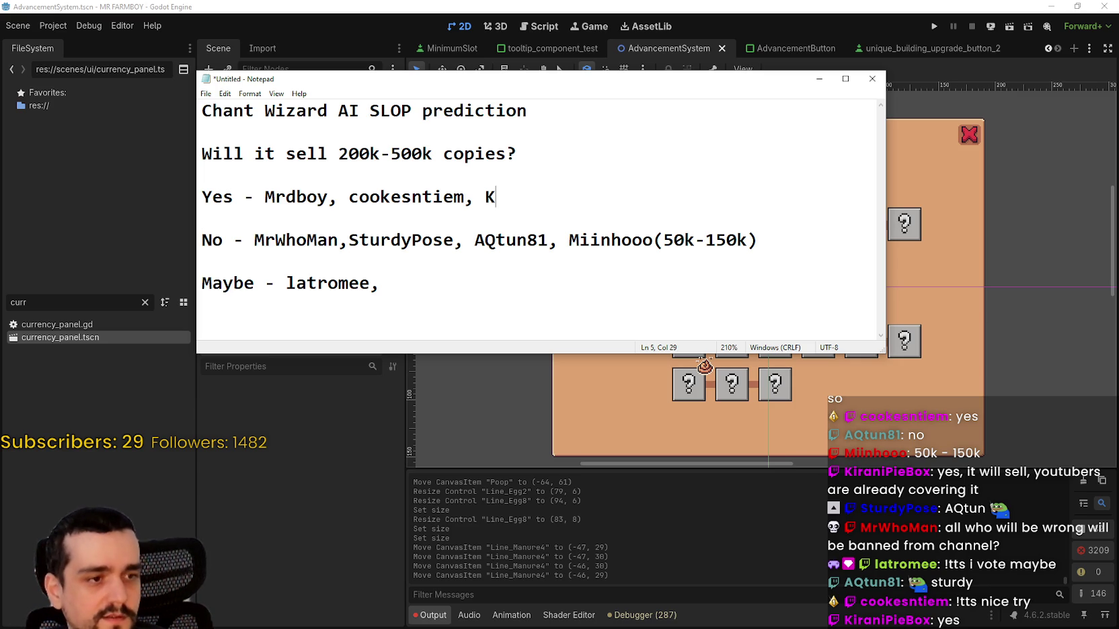
text(iraniPieBox)
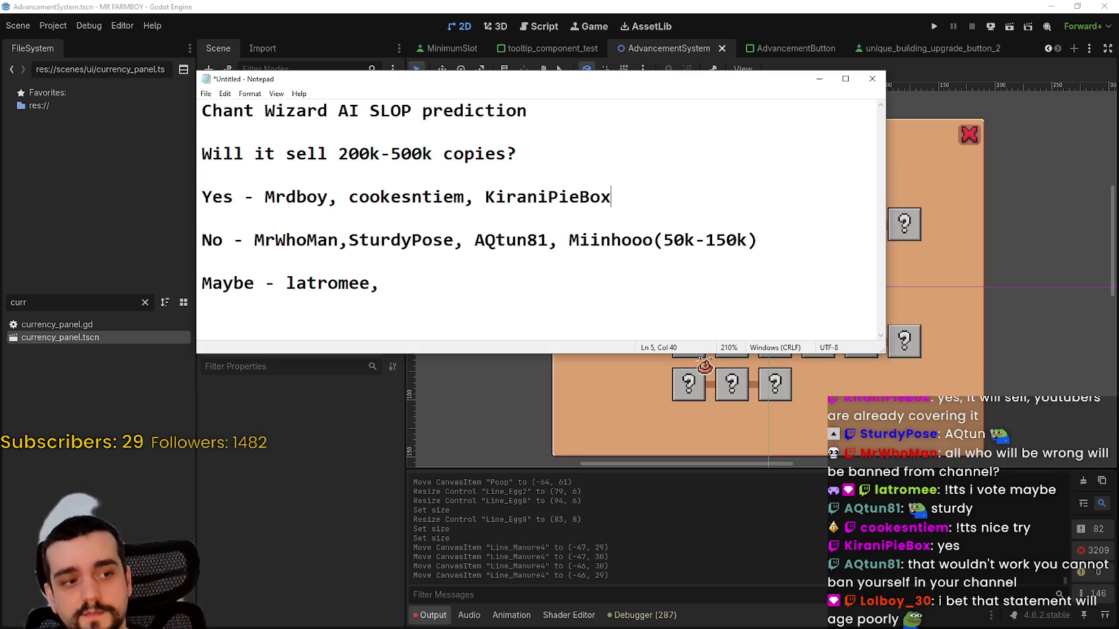
- Copy the No list's voter entry with the 50k-150k estimate onto the Maybe line
click(527, 252)
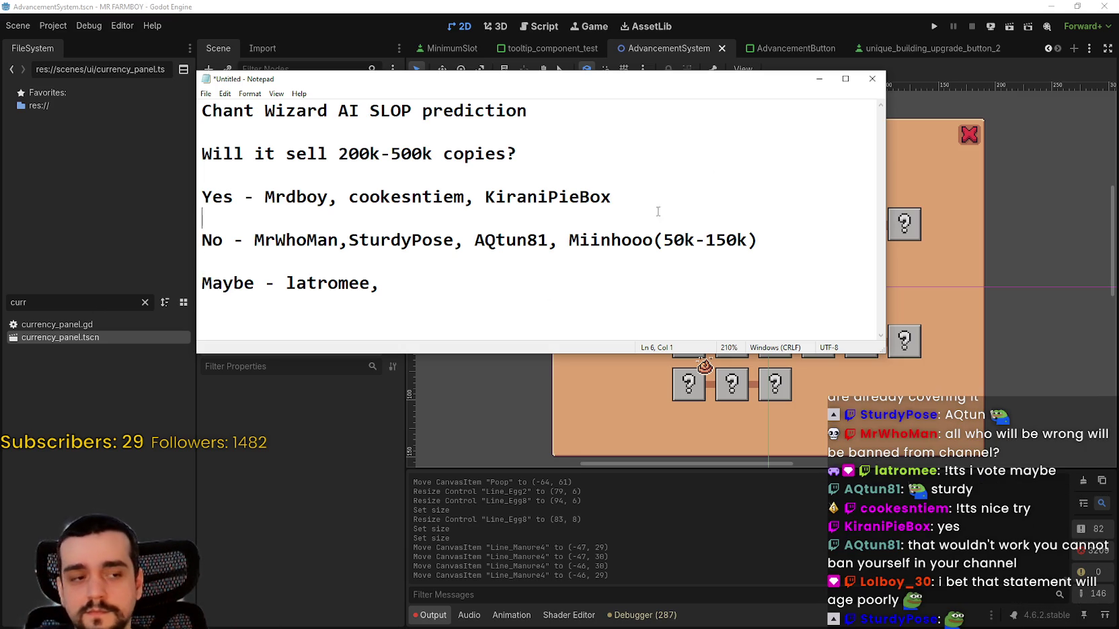
click(723, 185)
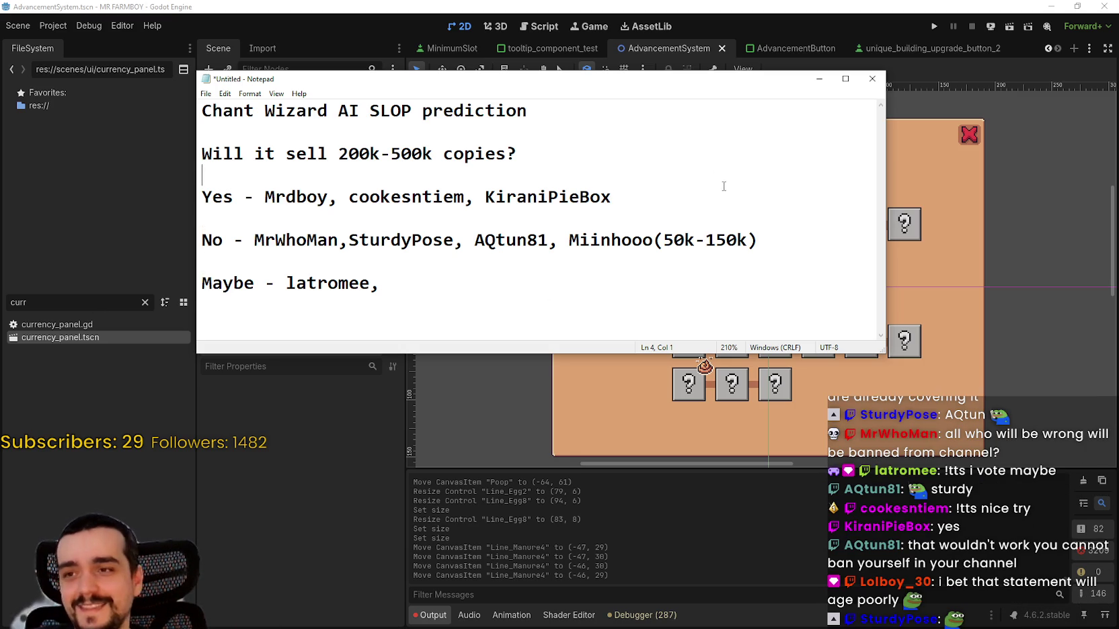
click(699, 199)
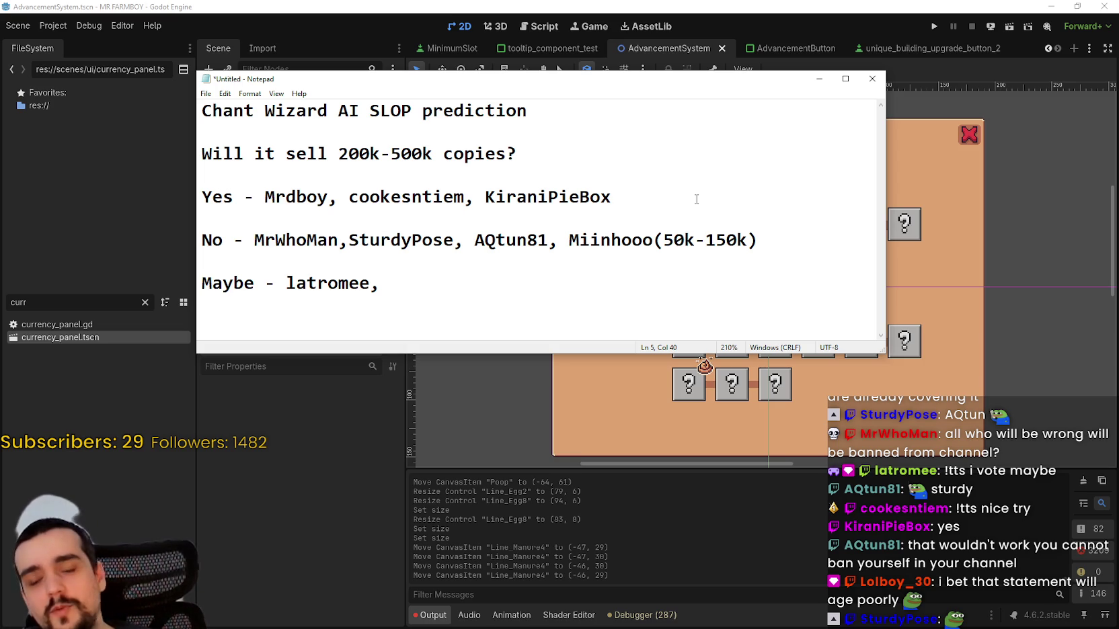
key(Down)
key(Down)
key(End)
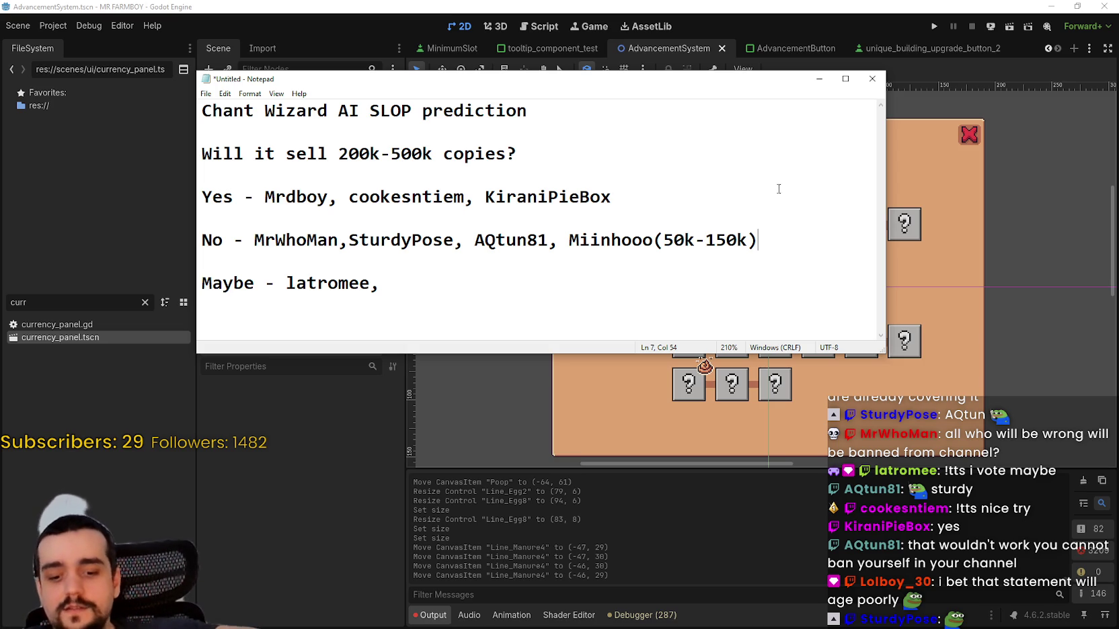
double_click(603, 240)
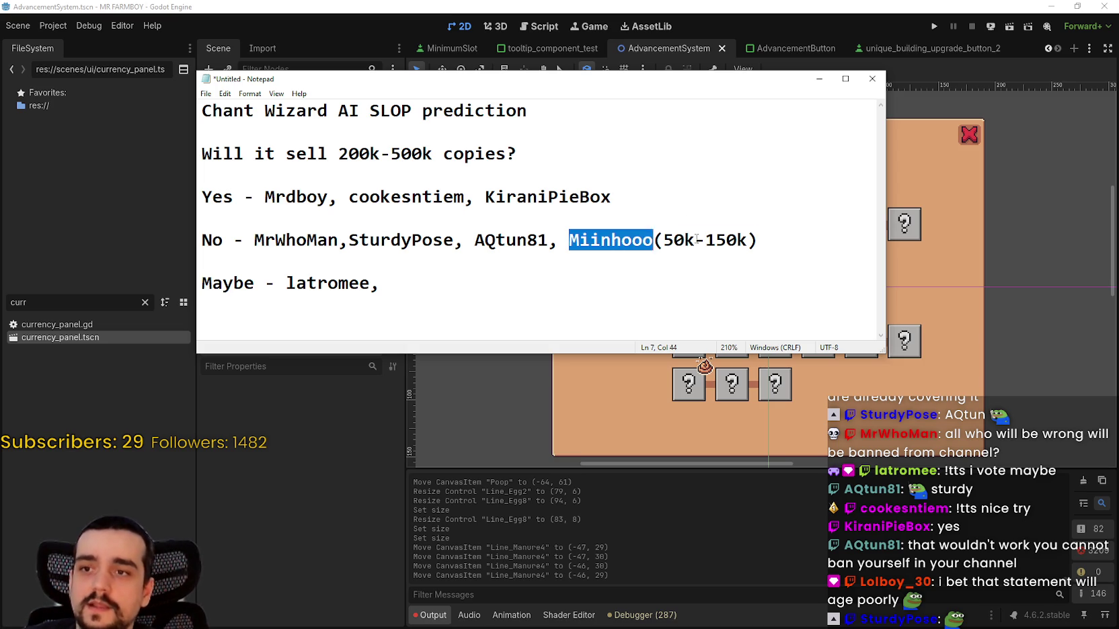
key(shift+End)
key(ctrl+c)
click(459, 287)
key(ctrl+v)
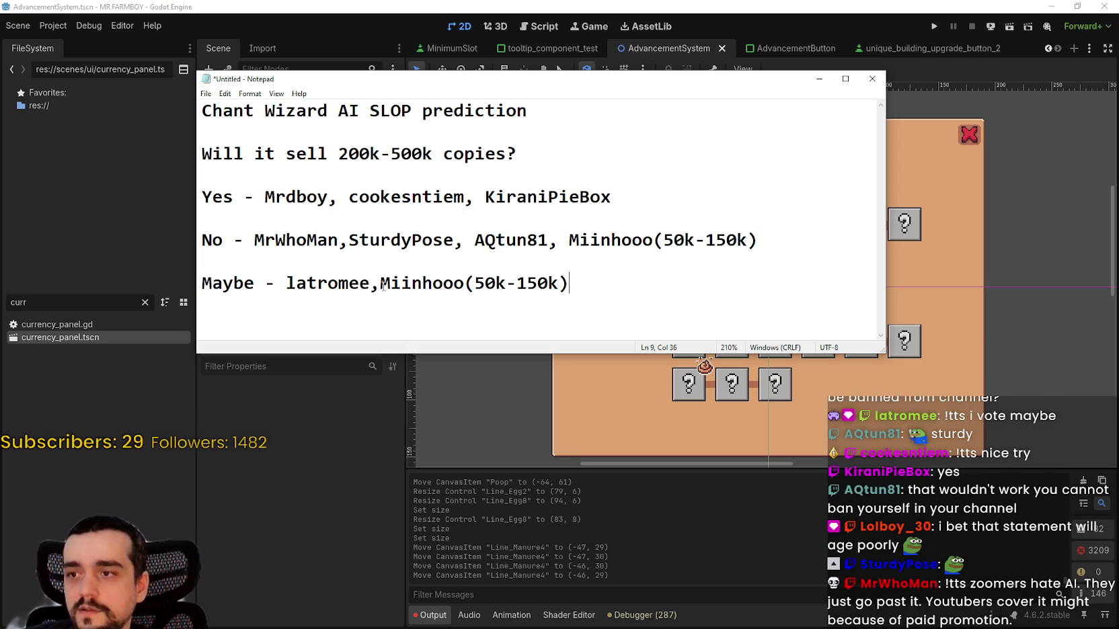
- Replace that copied entry on the No line with a different voter's username
click(381, 283)
drag(558, 240, 762, 245)
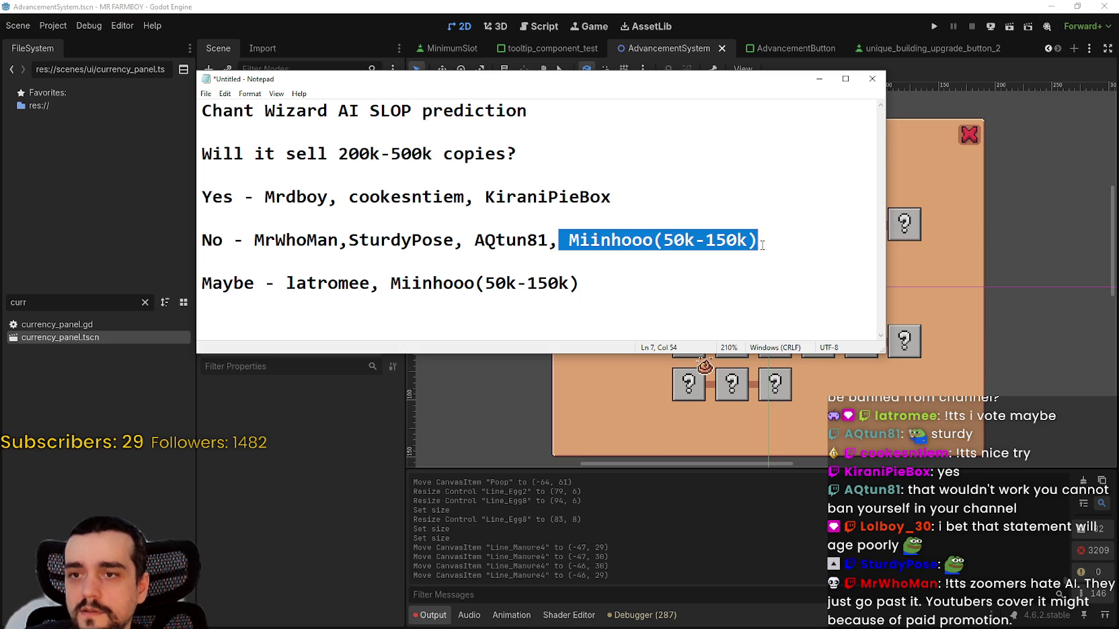
text(Lo)
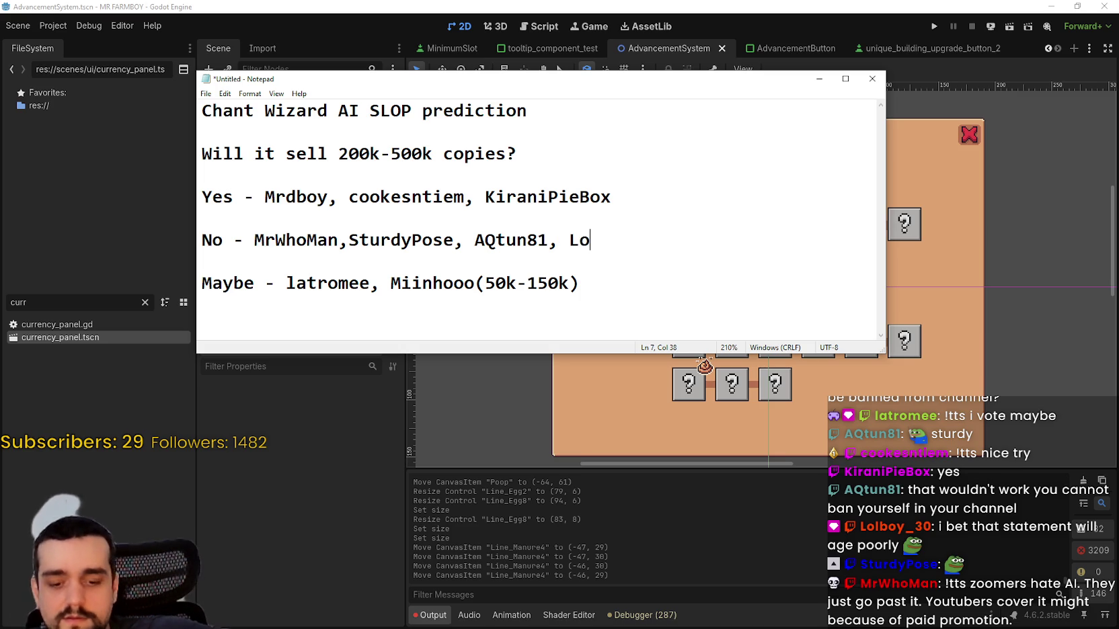
text(lboy_)
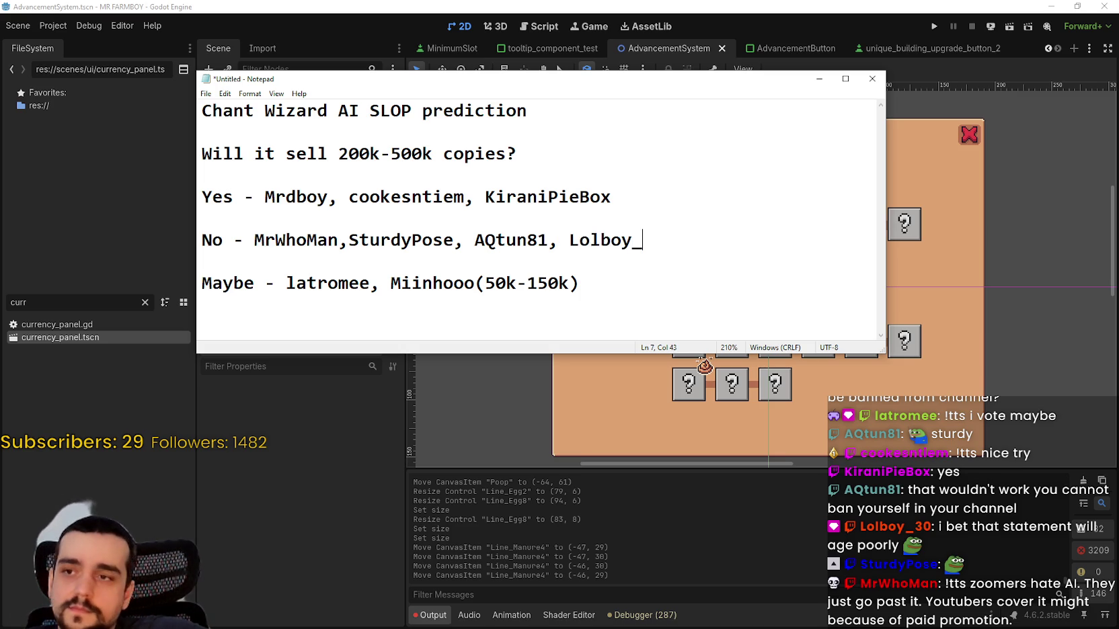
text(30)
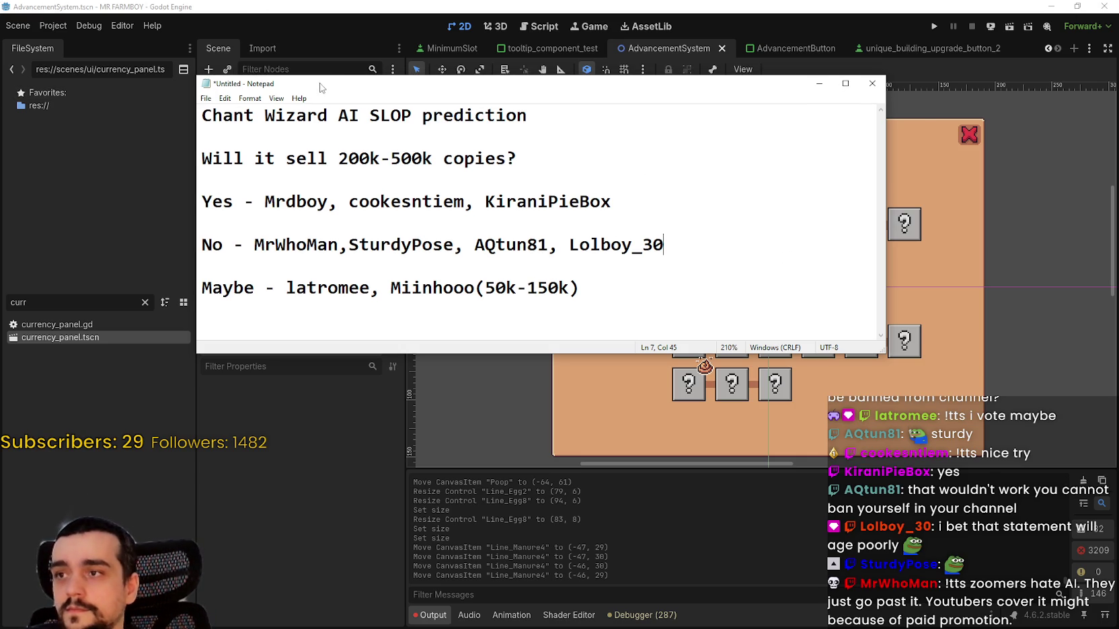
- Minimize Notepad to reveal the Godot editor, then switch back to the notes
drag(320, 83, 353, 83)
key(super+Down)
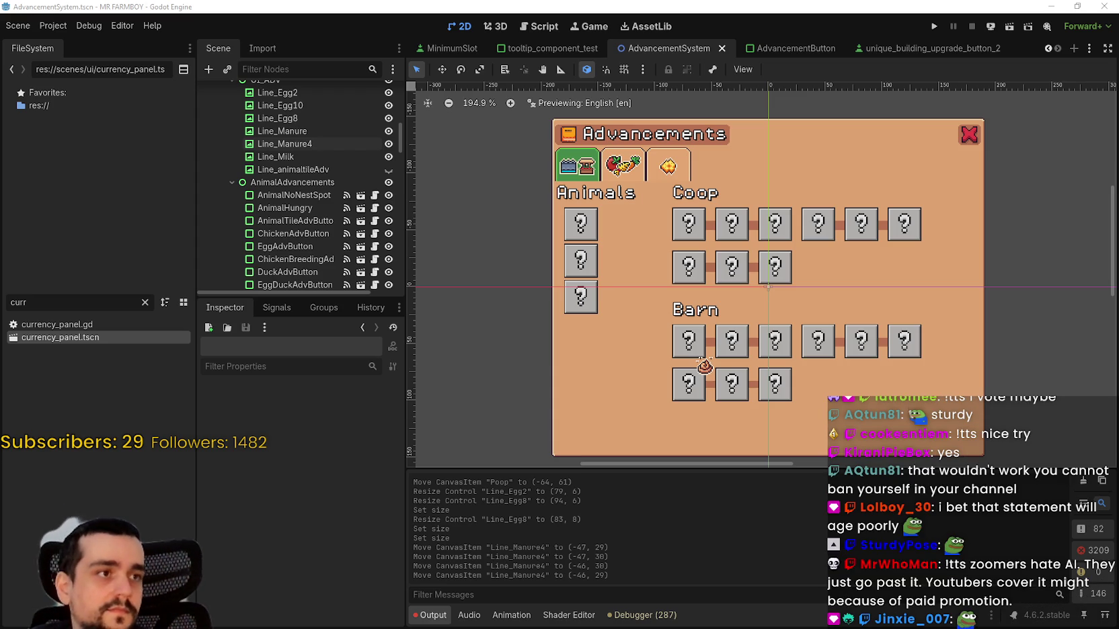
key(alt+Tab)
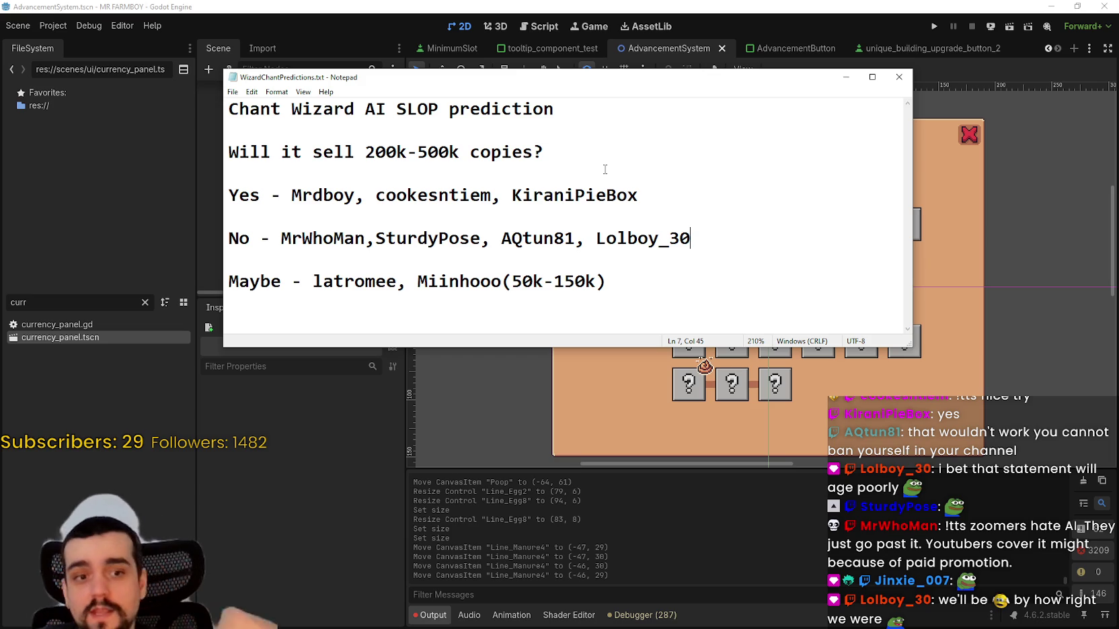
- Return to the Godot editor and save the AdvancementSystem scene with Ctrl+S
click(846, 80)
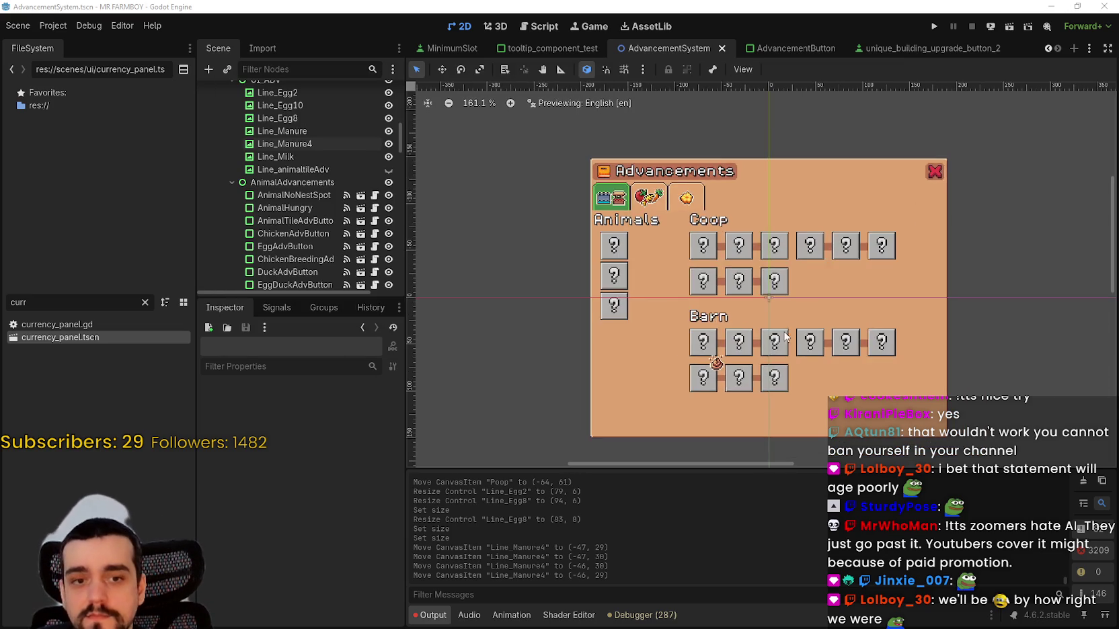
scroll(747, 266, up, 2)
scroll(725, 280, up, 2)
scroll(725, 281, up, 2)
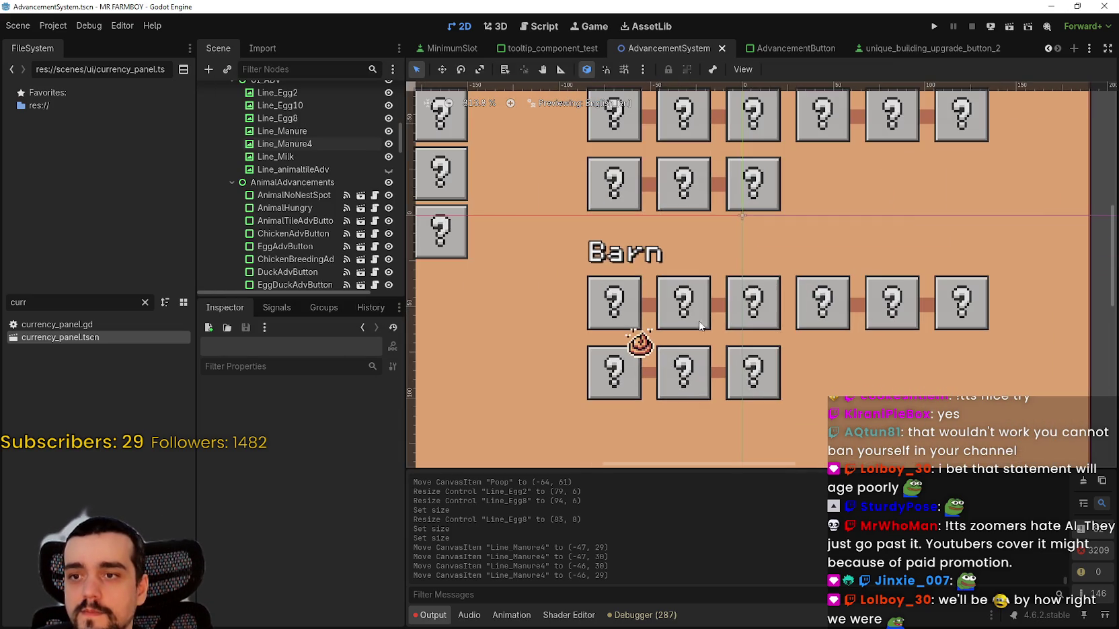
scroll(697, 299, up, 2)
scroll(698, 299, down, 4)
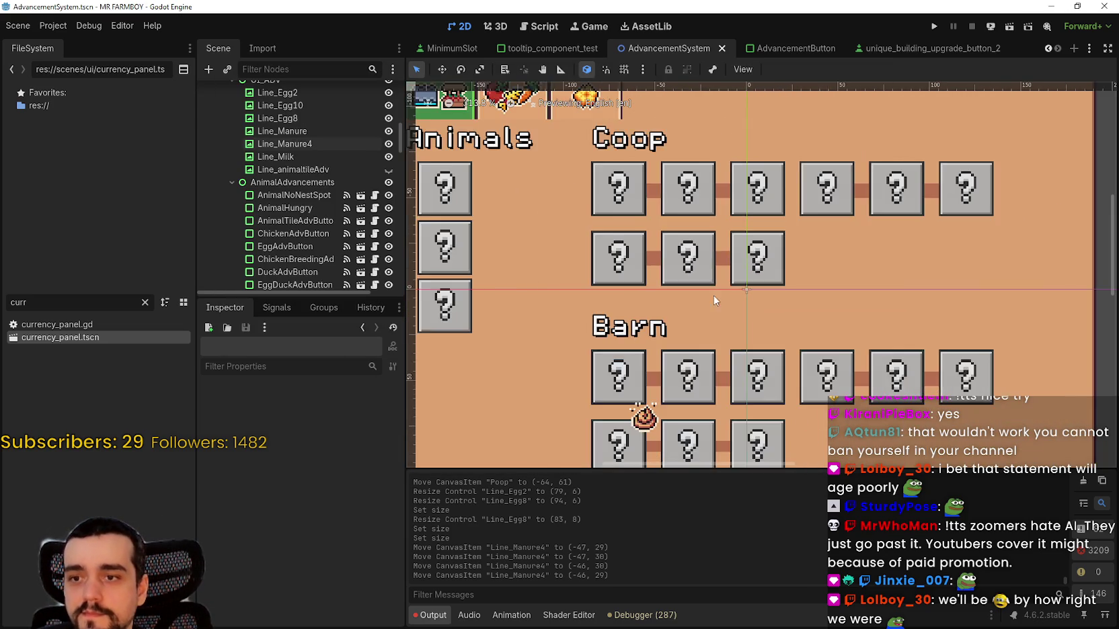
scroll(672, 302, up, 3)
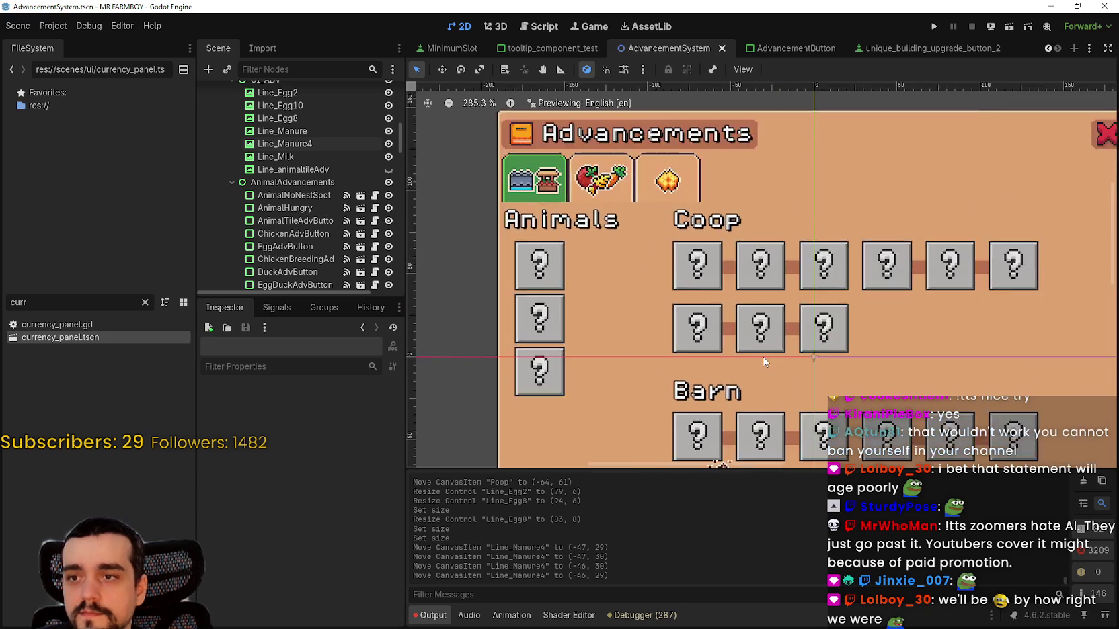
key(ctrl+s)
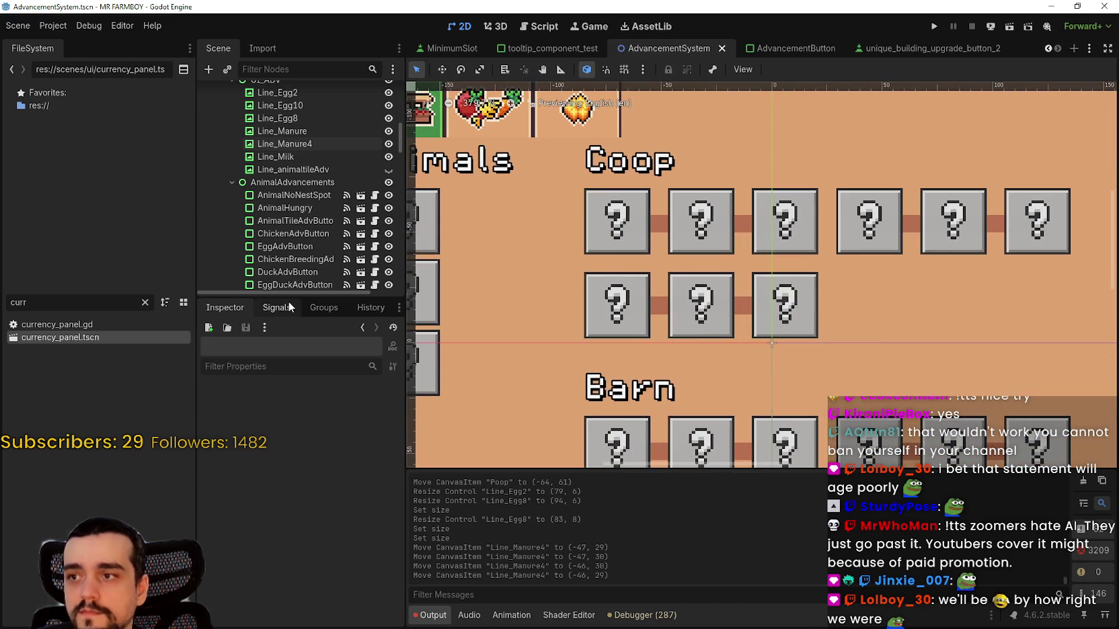
- Enlarge the Scene dock and collapse the AdvancementsAnimals and AdvancementsDecorations branches
drag(288, 297, 290, 455)
scroll(290, 373, up, 5)
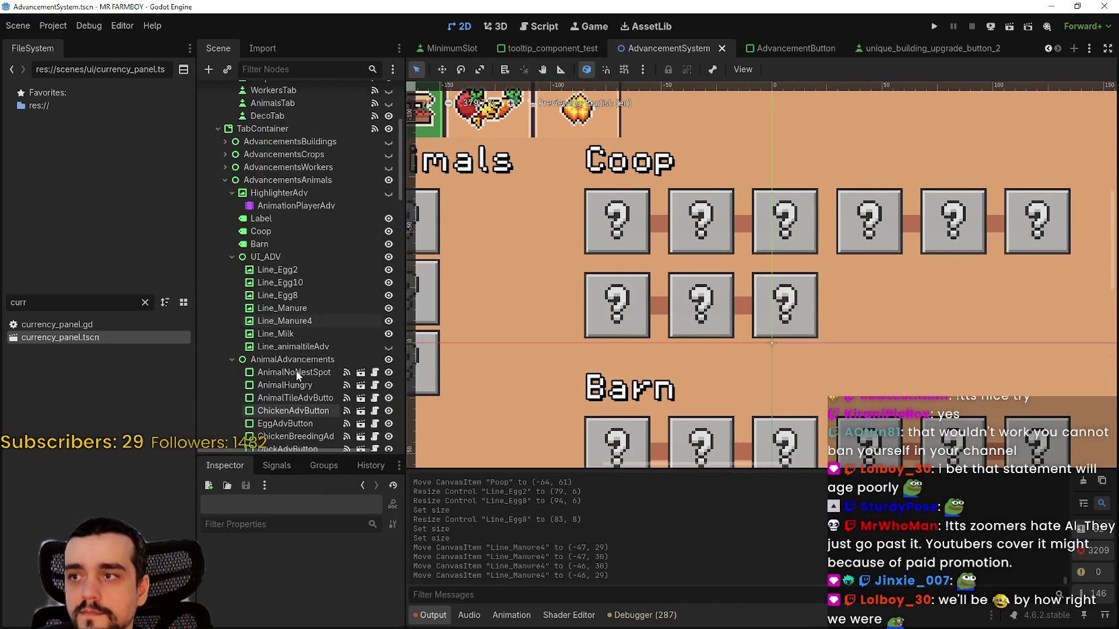
scroll(474, 278, down, 4)
scroll(289, 244, up, 2)
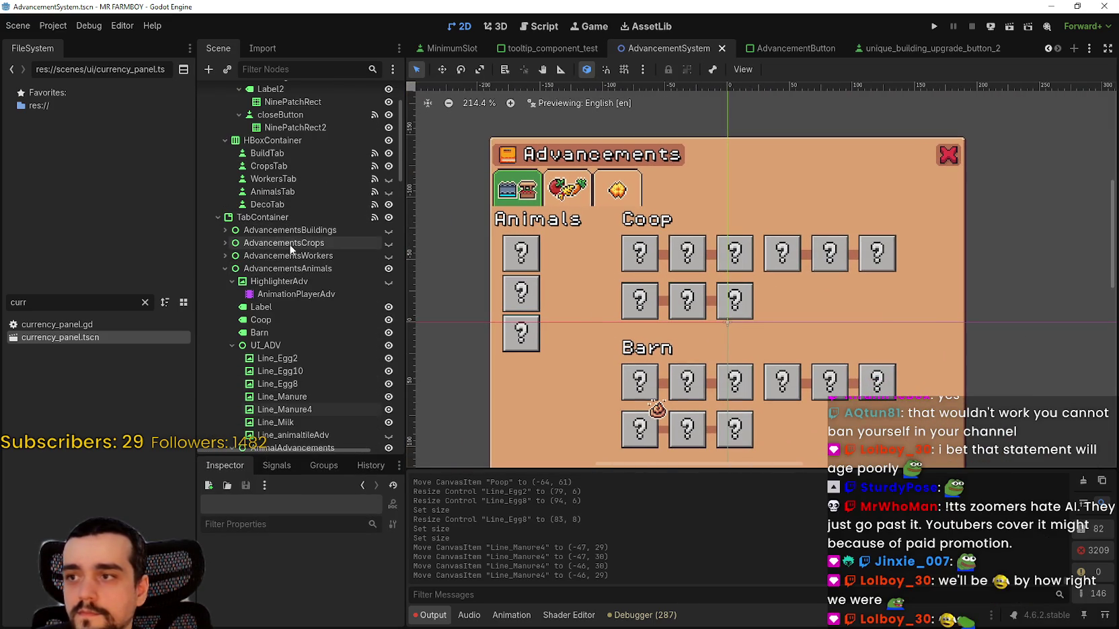
click(224, 276)
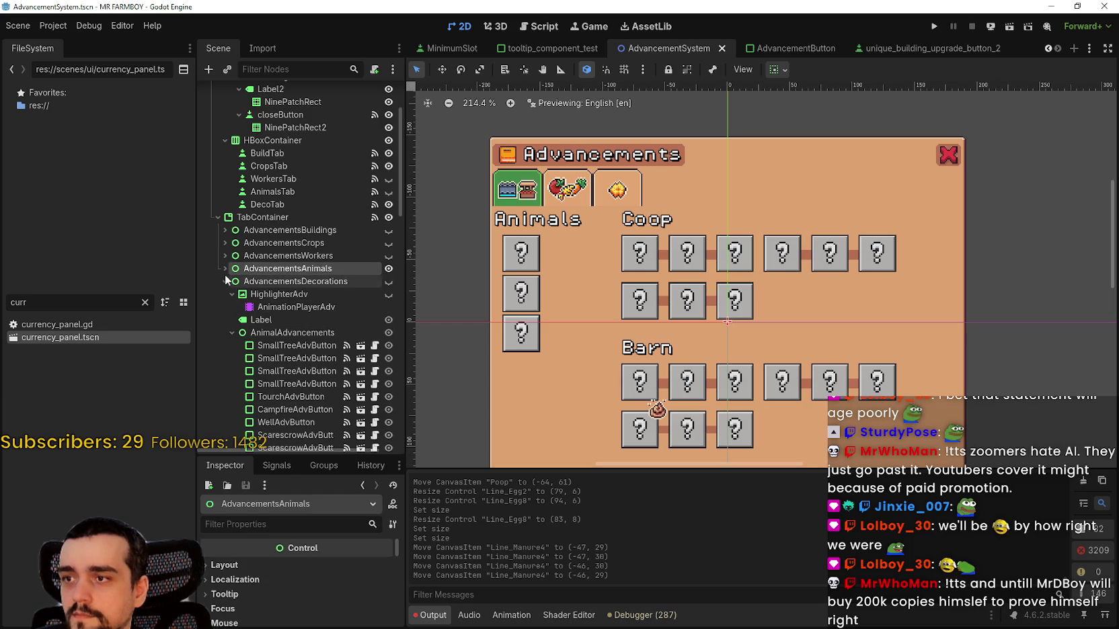
click(225, 279)
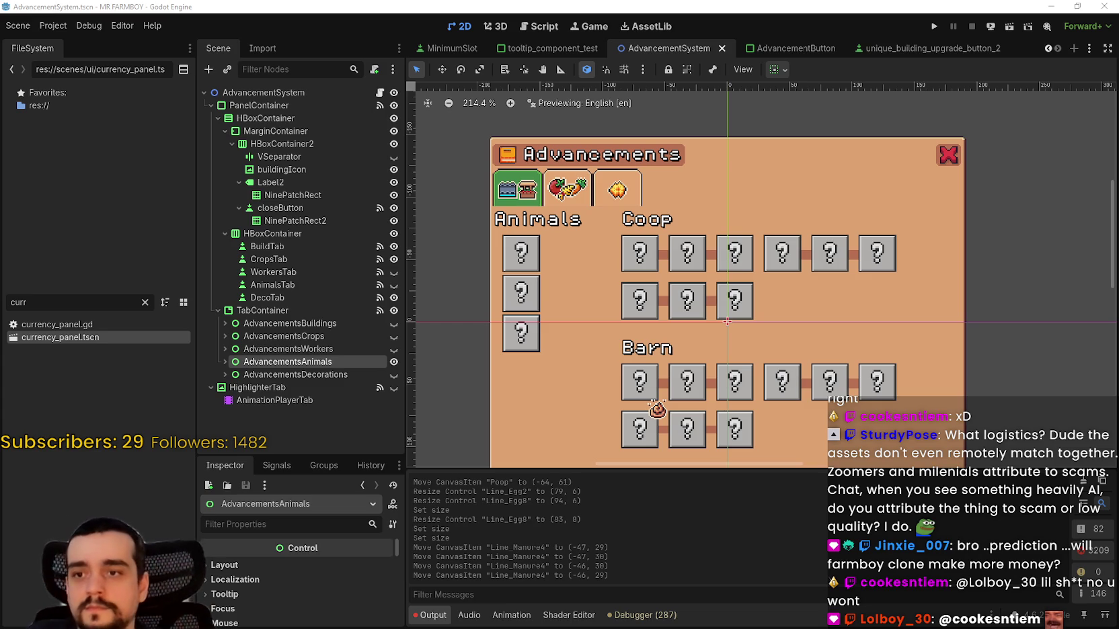
- Hide AdvancementsAnimals and show AdvancementsDecorations, revealing the grid of question-mark placeholder slots
click(315, 359)
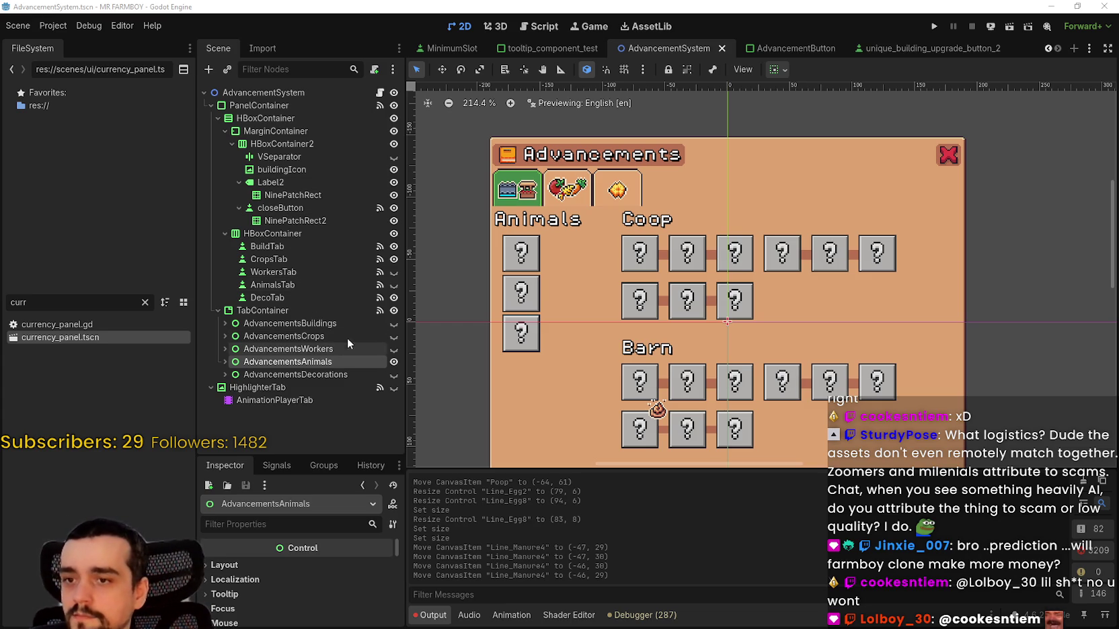
click(395, 375)
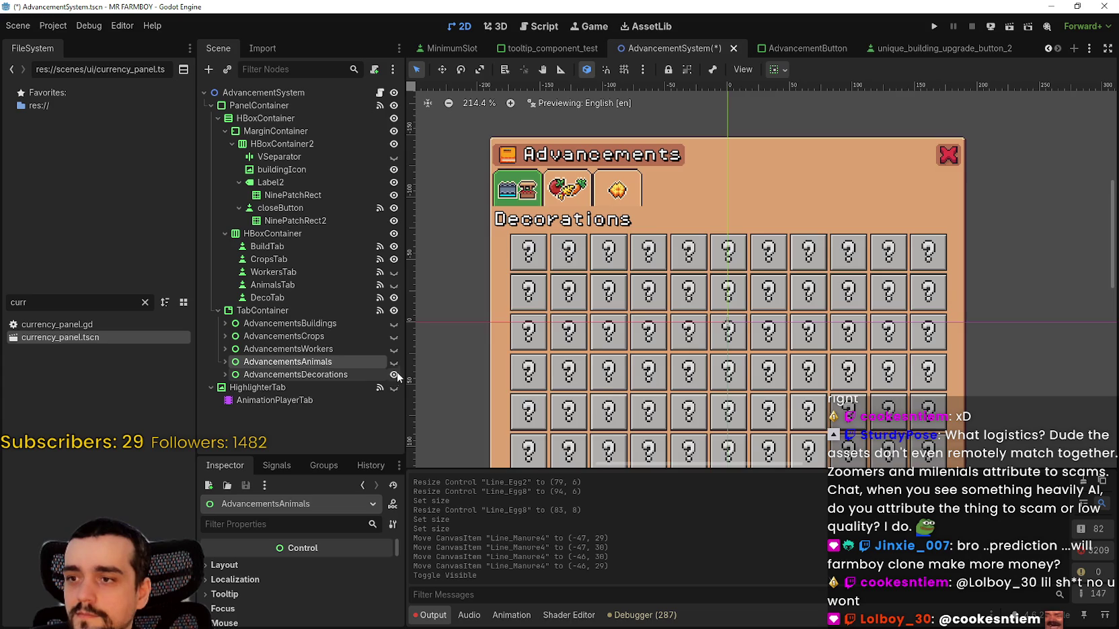
scroll(689, 248, down, 2)
scroll(689, 252, up, 1)
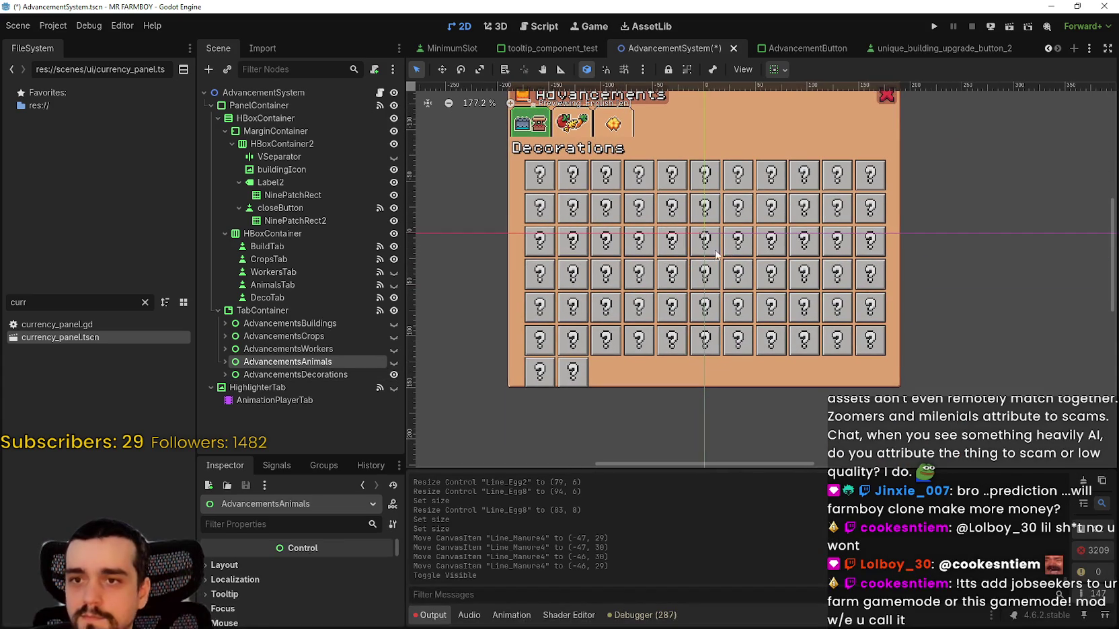
scroll(723, 248, up, 2)
scroll(722, 246, down, 3)
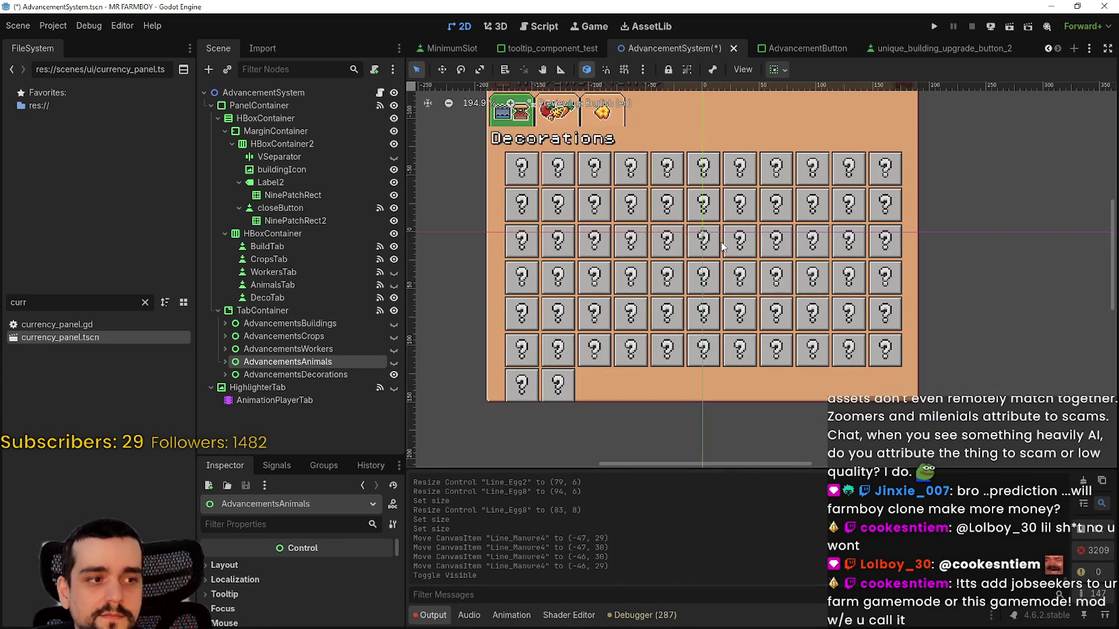
scroll(721, 246, up, 2)
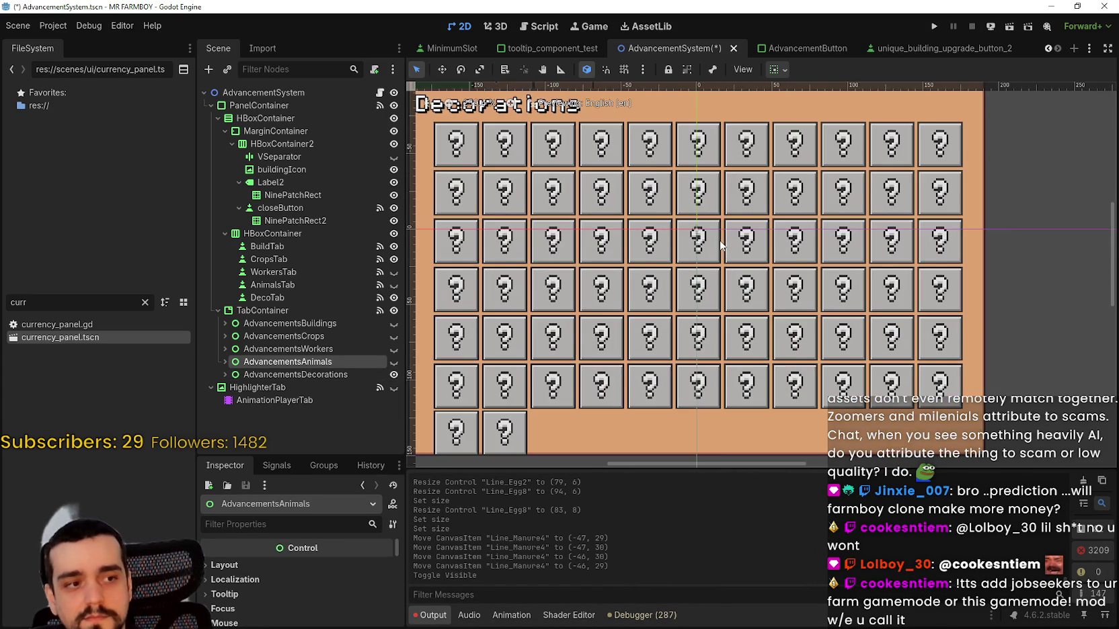
scroll(721, 247, up, 2)
scroll(720, 246, up, 2)
scroll(718, 245, down, 3)
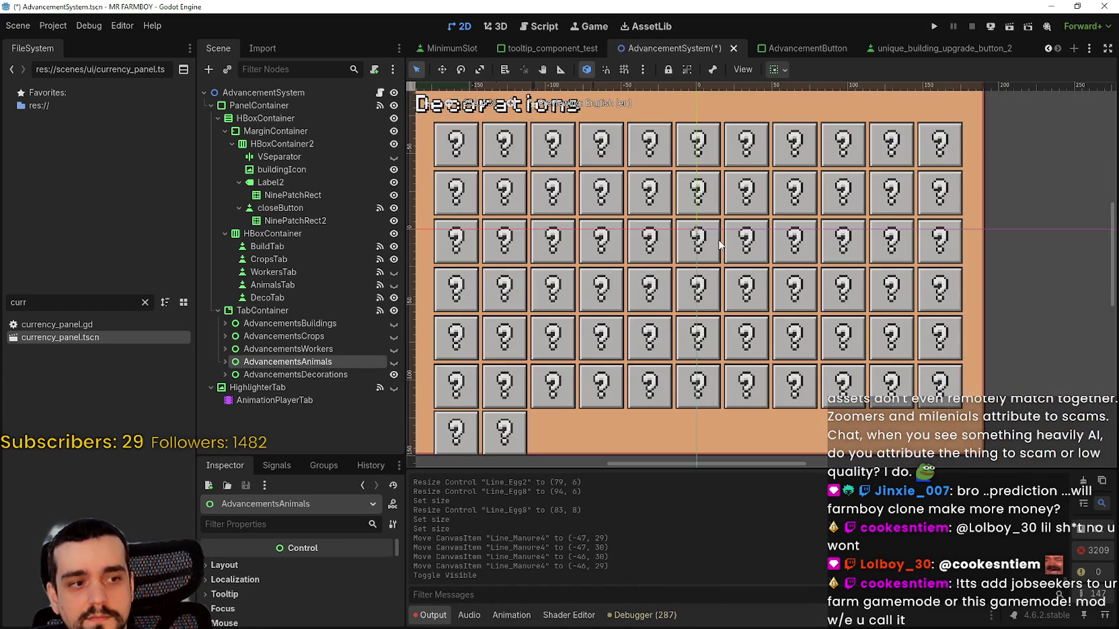
scroll(719, 244, down, 3)
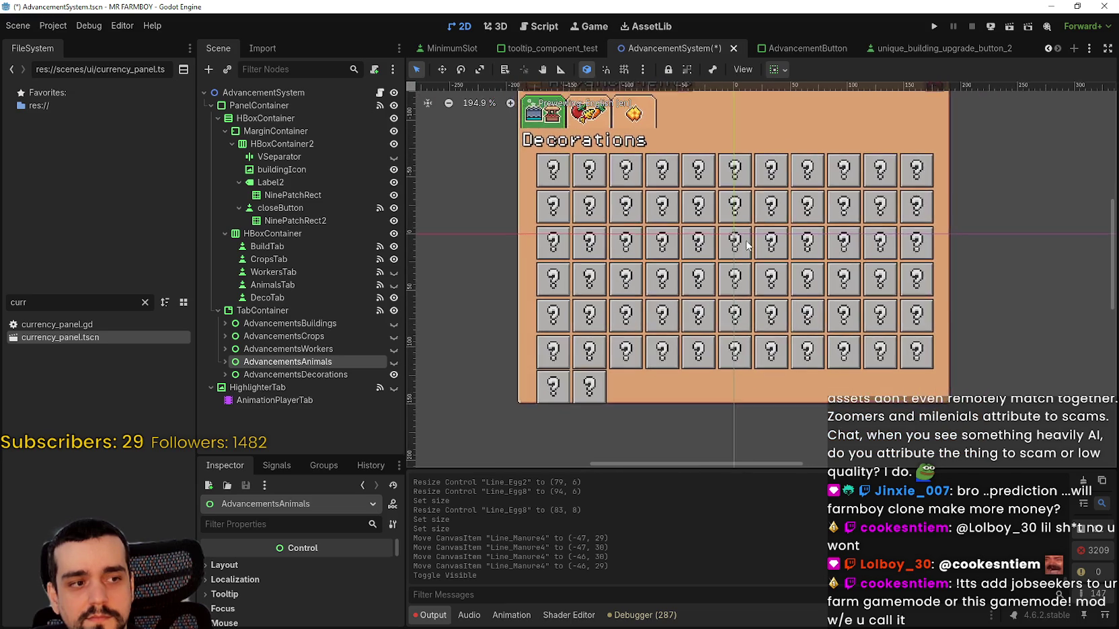
scroll(740, 242, up, 2)
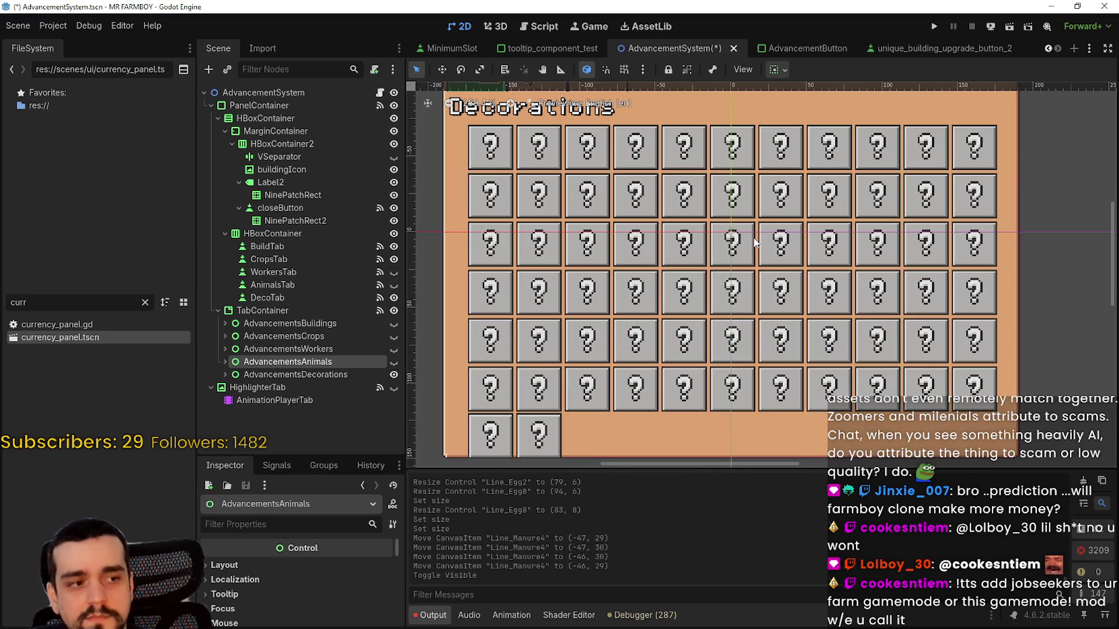
scroll(729, 227, down, 2)
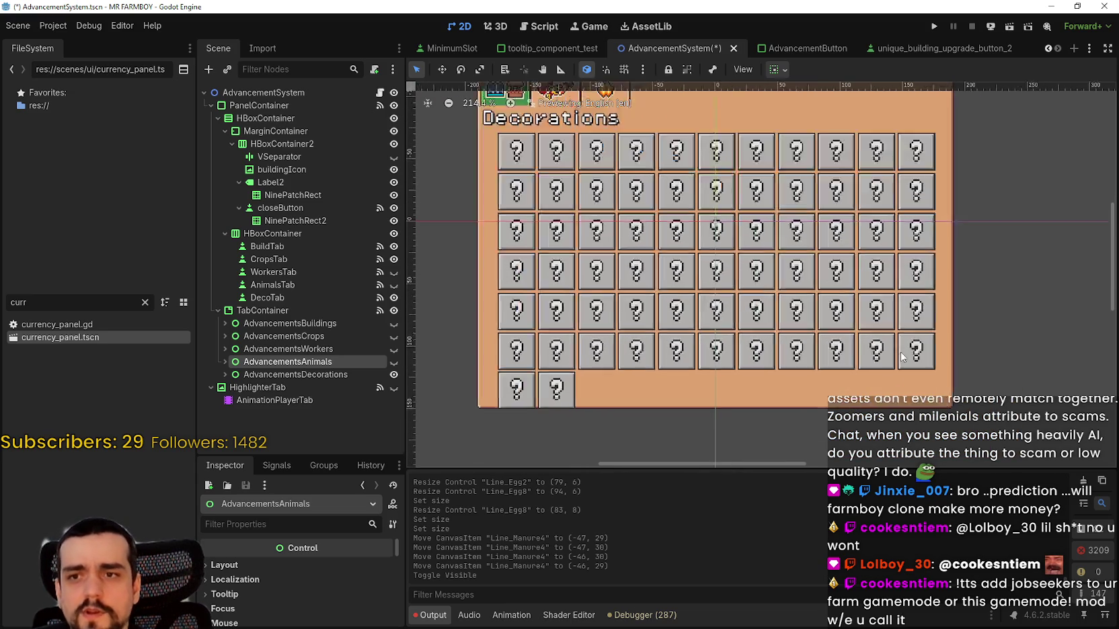
scroll(900, 351, up, 2)
scroll(825, 381, down, 4)
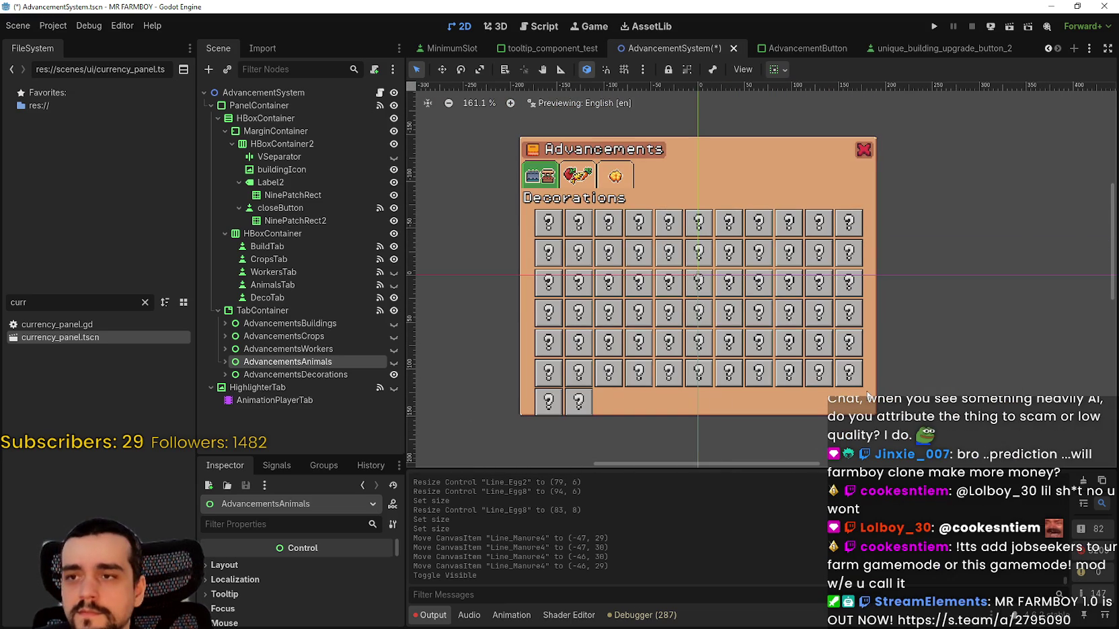
scroll(833, 349, up, 1)
scroll(832, 349, down, 1)
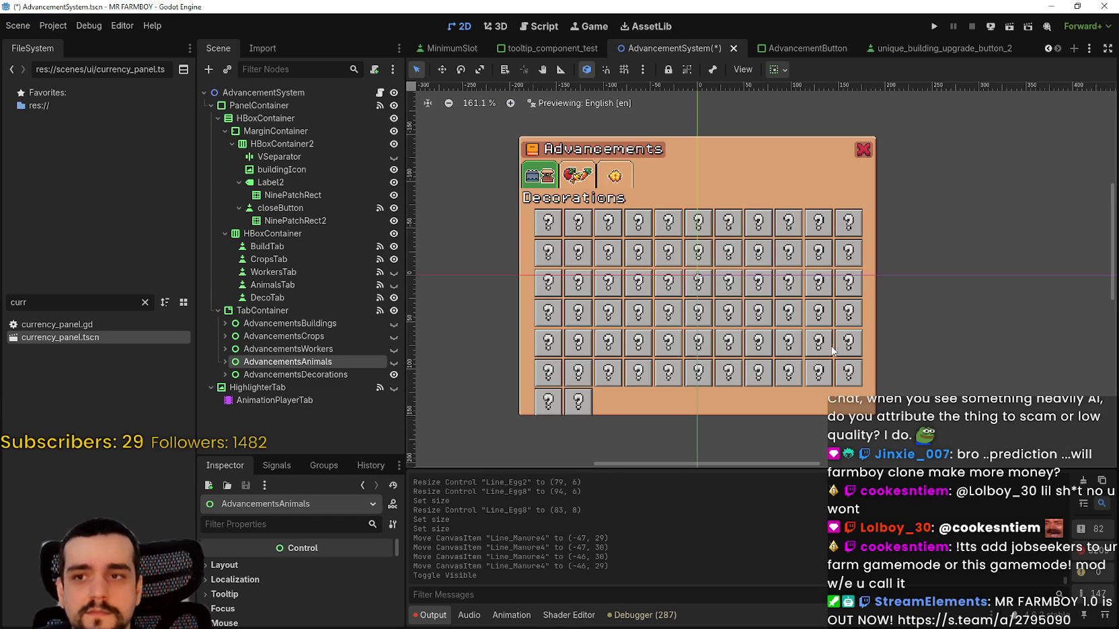
- Select the panel's PanelContainer and reveal its Layout > Transform size properties
click(869, 405)
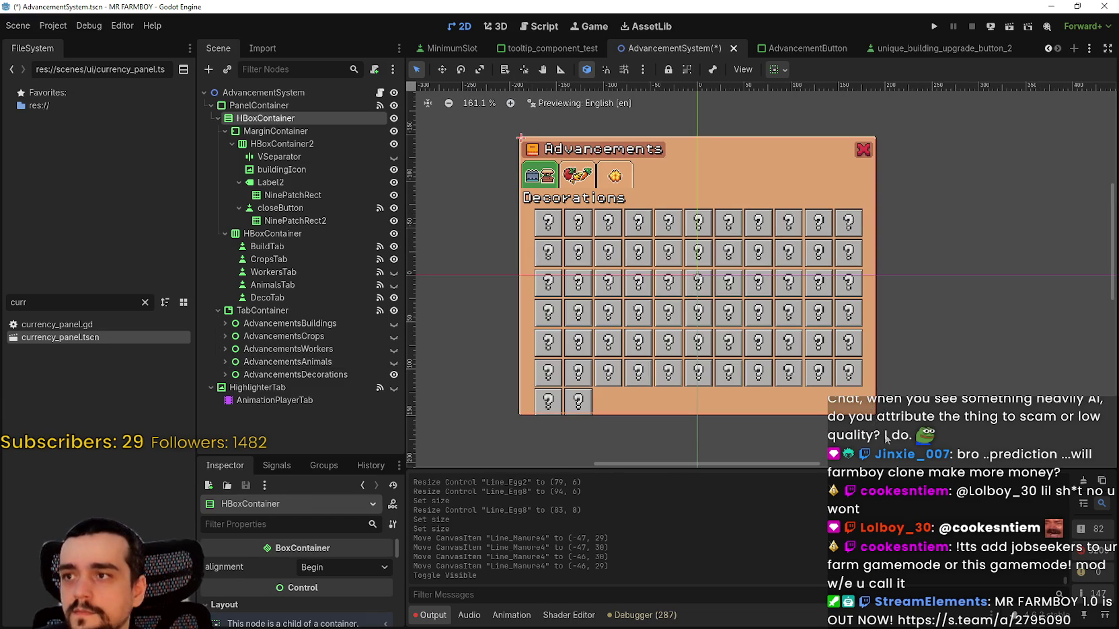
scroll(605, 386, up, 2)
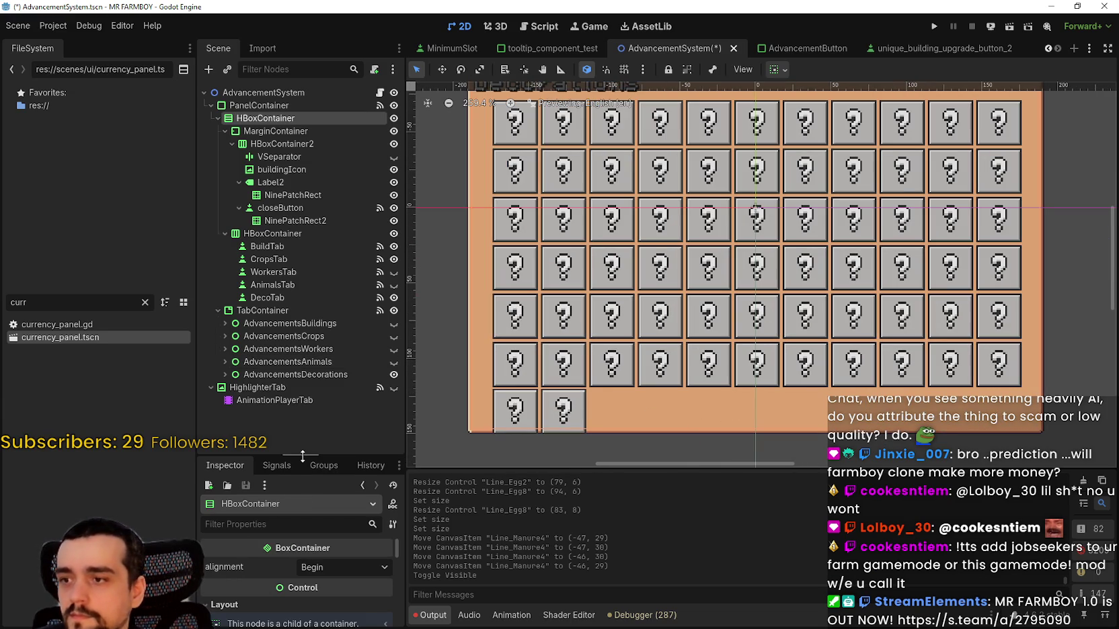
drag(302, 456, 302, 382)
scroll(303, 517, down, 3)
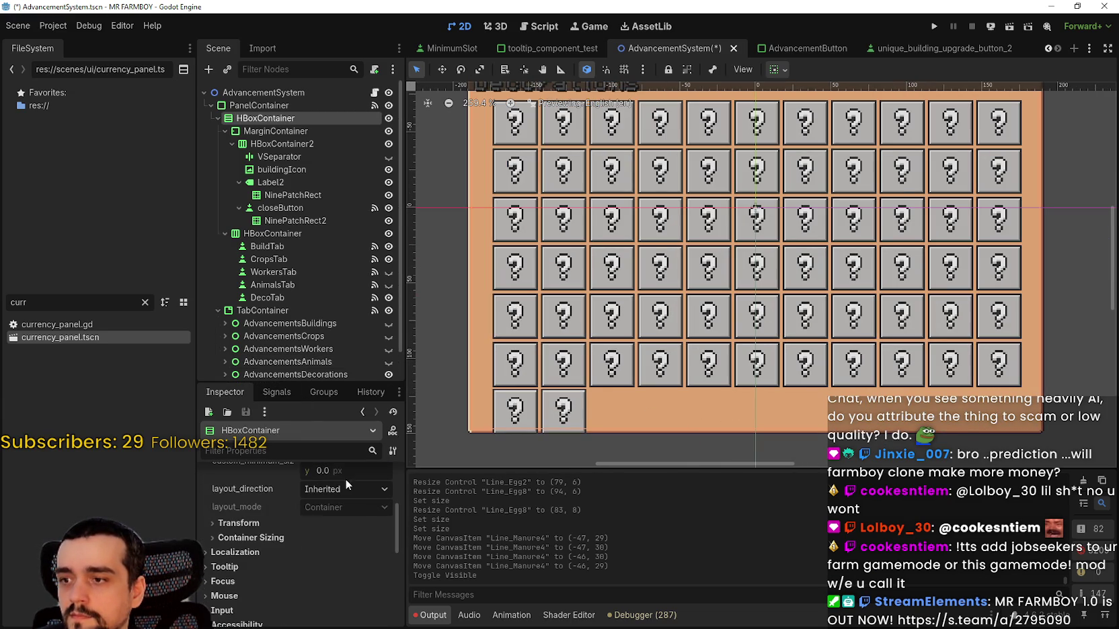
scroll(576, 215, down, 2)
click(270, 102)
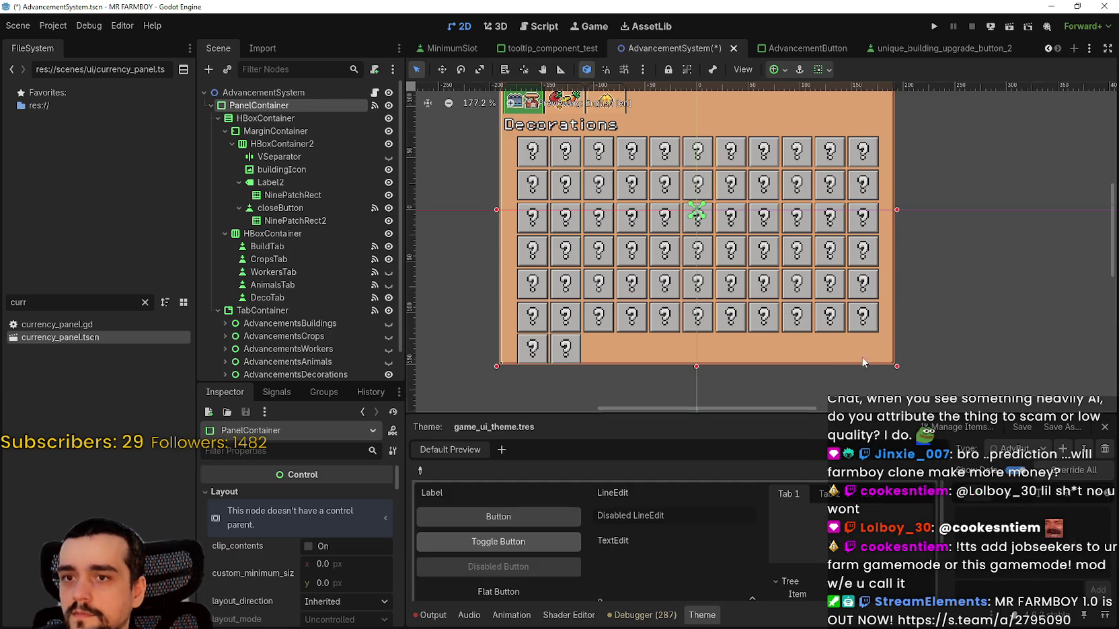
scroll(303, 538, down, 5)
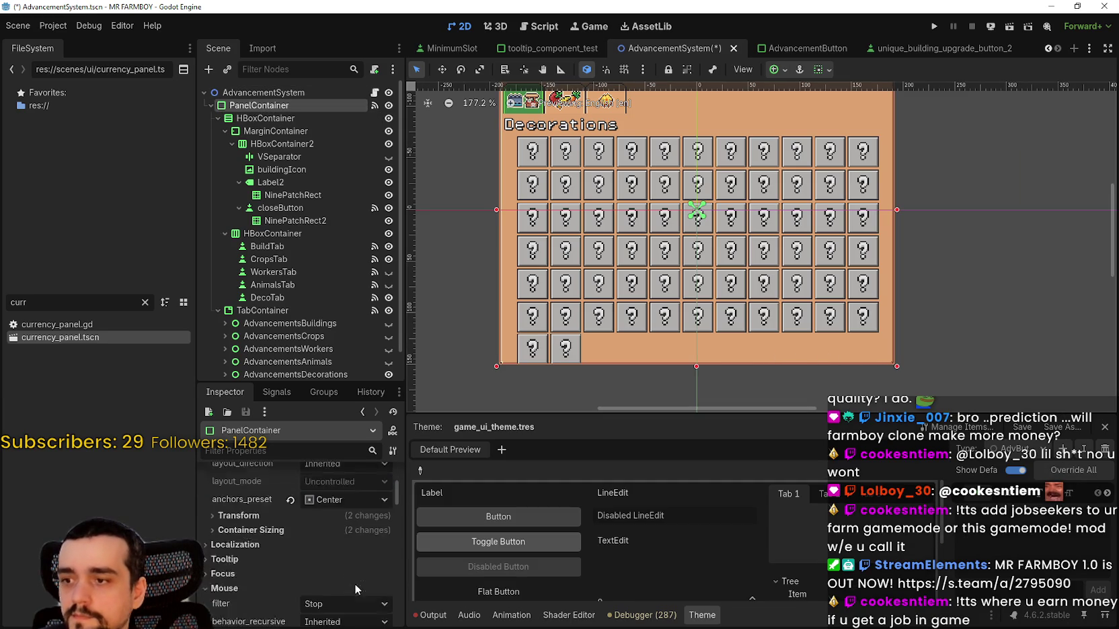
click(235, 476)
scroll(259, 519, down, 1)
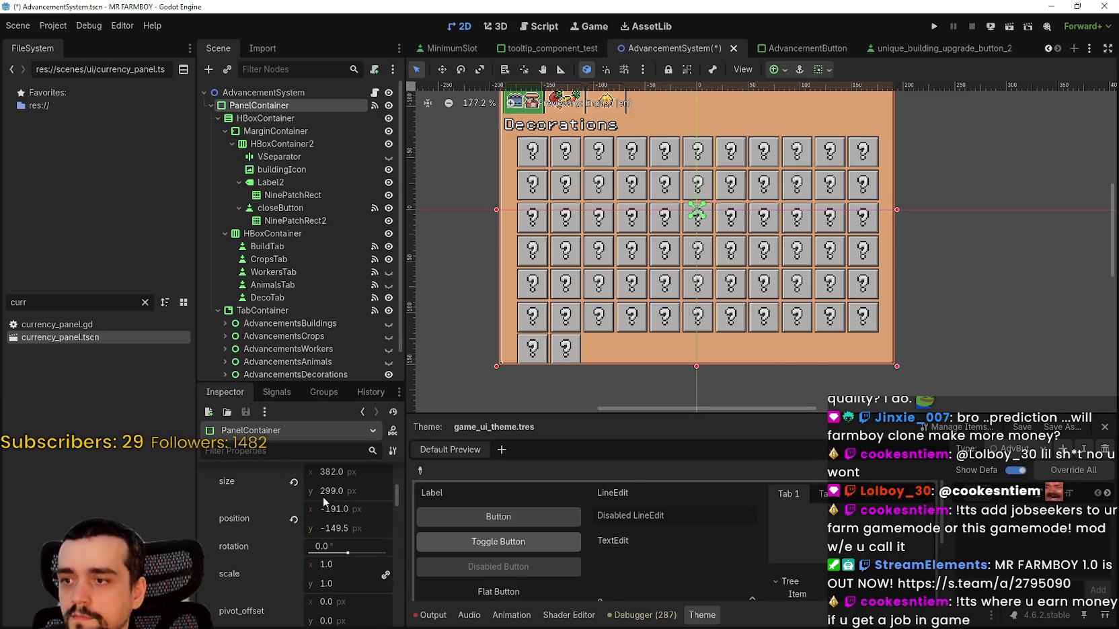
- Set the panel height to 300 px, frame the panel in view, and save the scene
click(359, 487)
text(300)
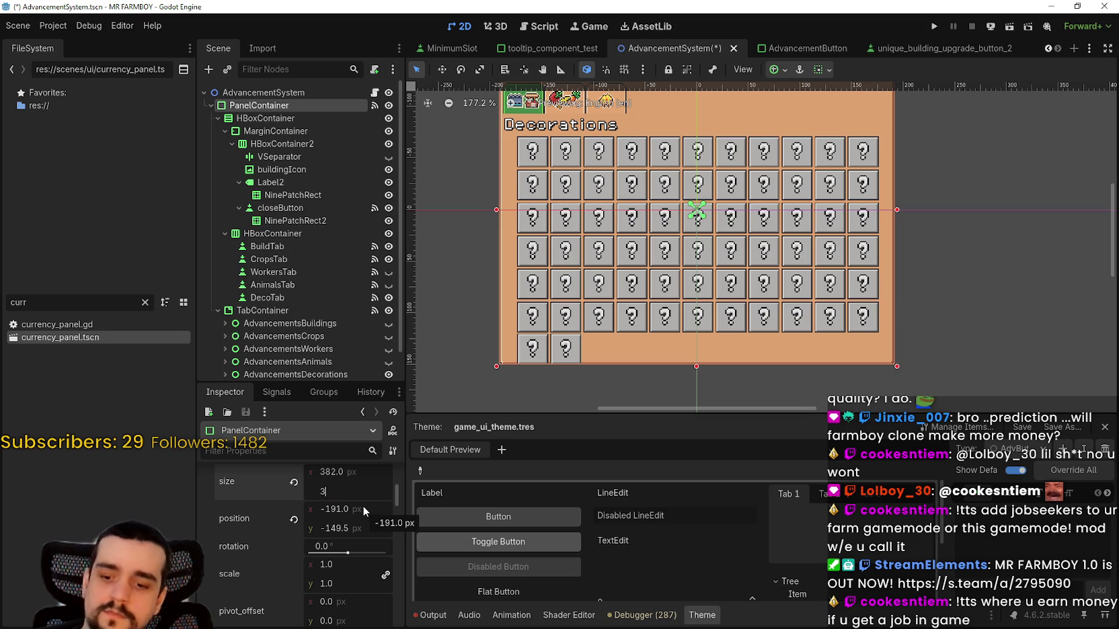
key(Return)
key(shift+f)
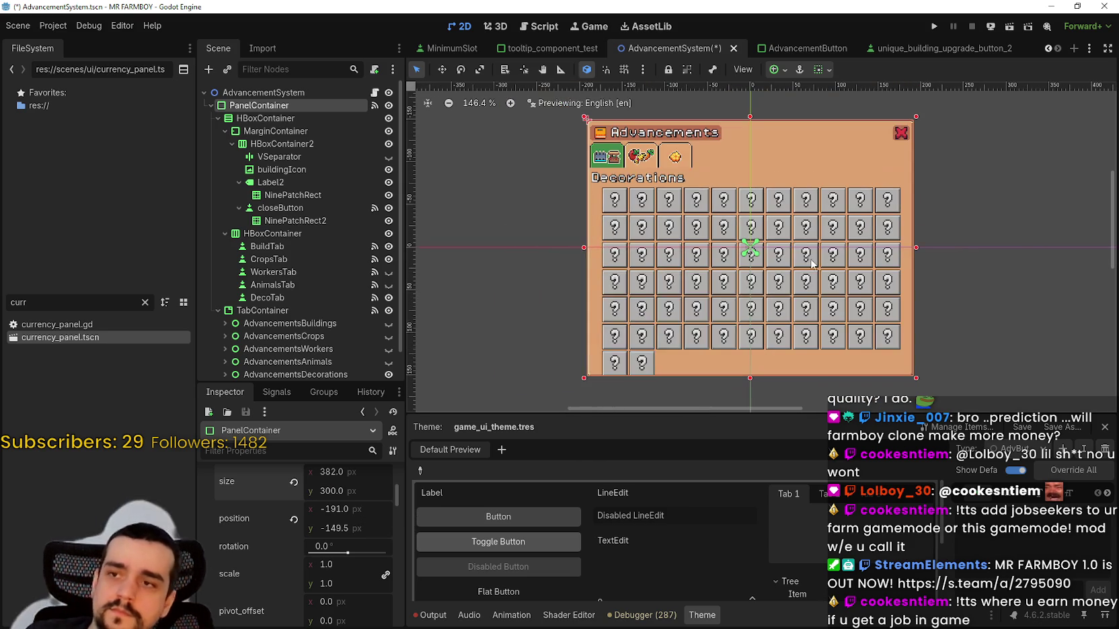
key(ctrl+s)
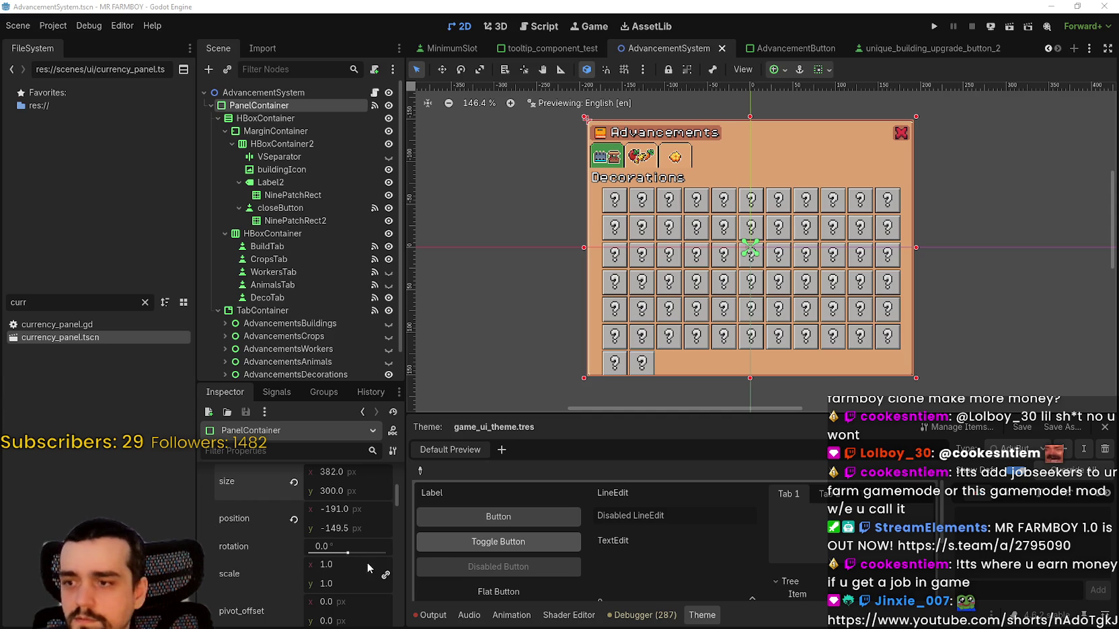
- Look through the editor's top menus, then save the scene
click(53, 26)
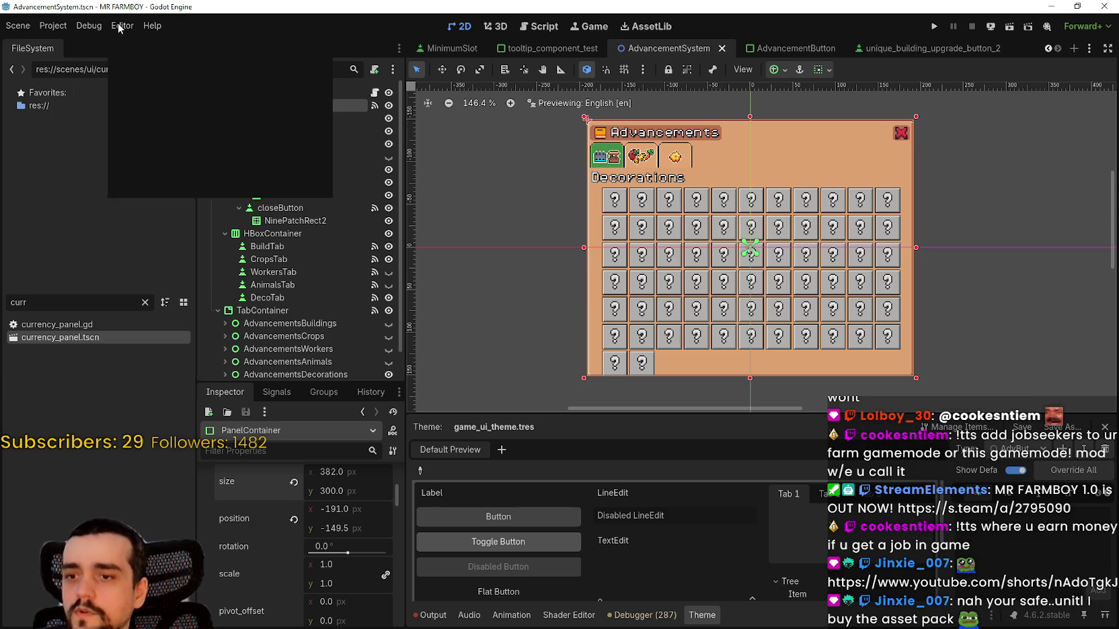
click(115, 26)
click(53, 25)
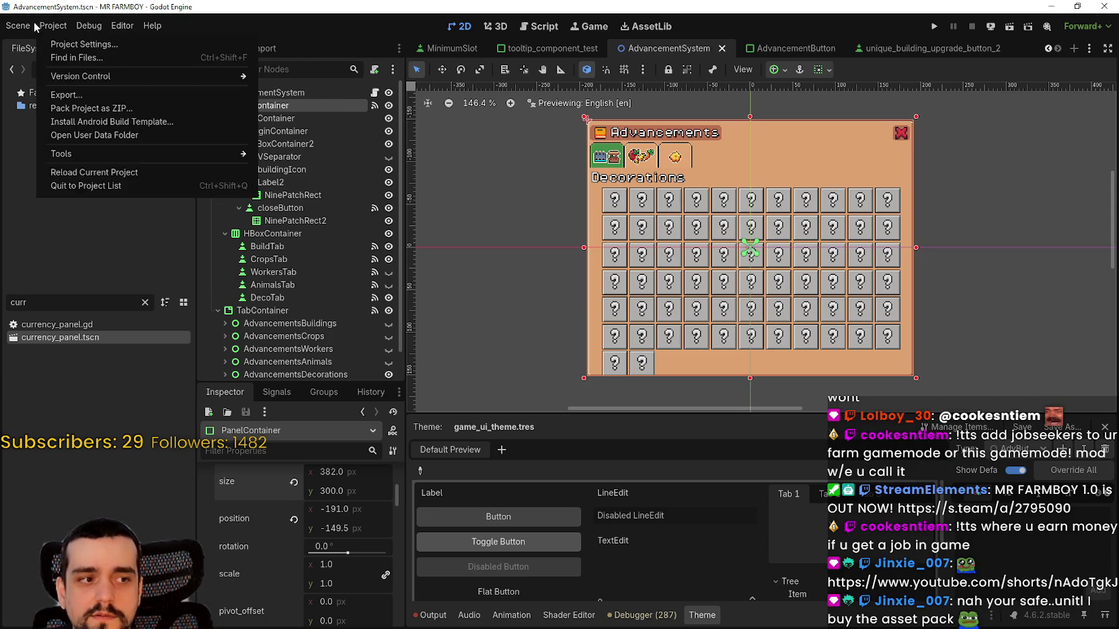
click(15, 27)
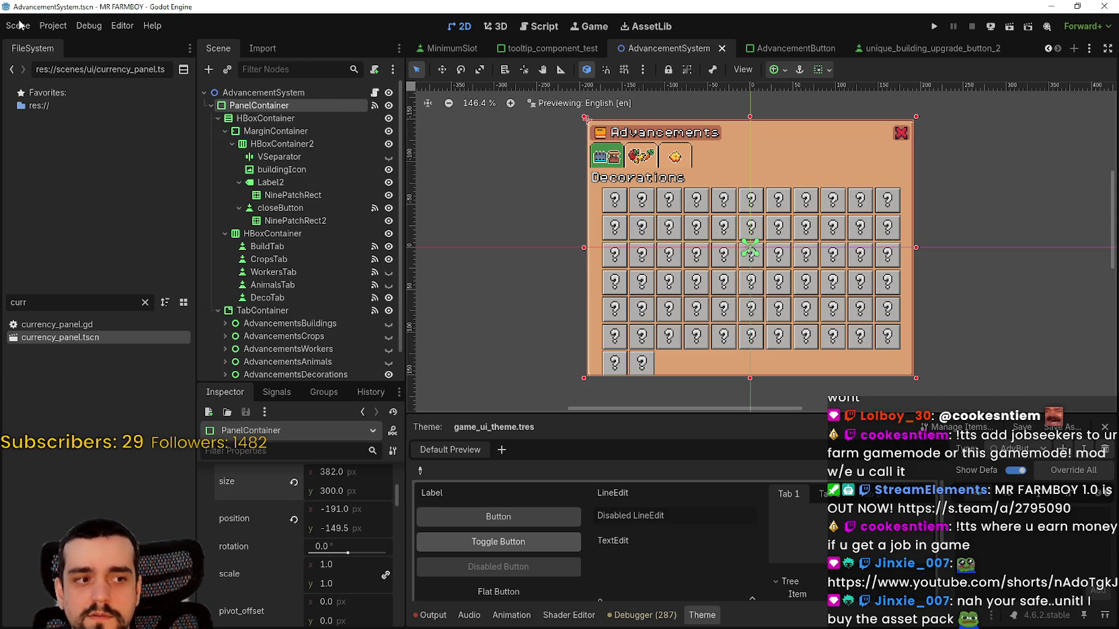
click(19, 25)
click(53, 26)
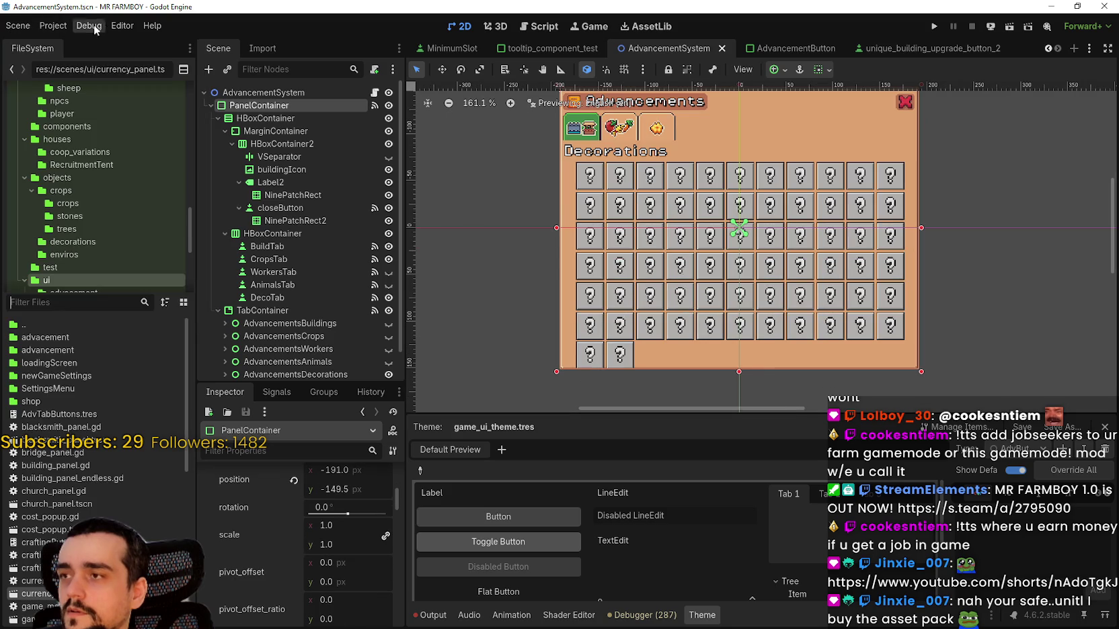
key(ctrl+s)
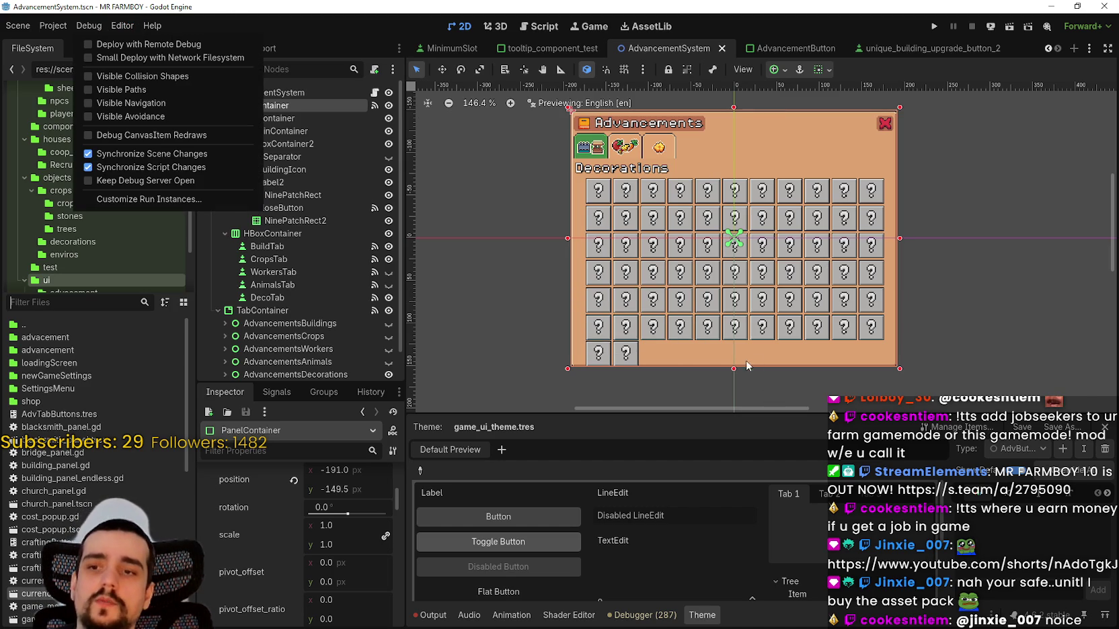
- Drag the panel's bottom edge down about 3 px beneath the two-slot final row
scroll(737, 274, up, 2)
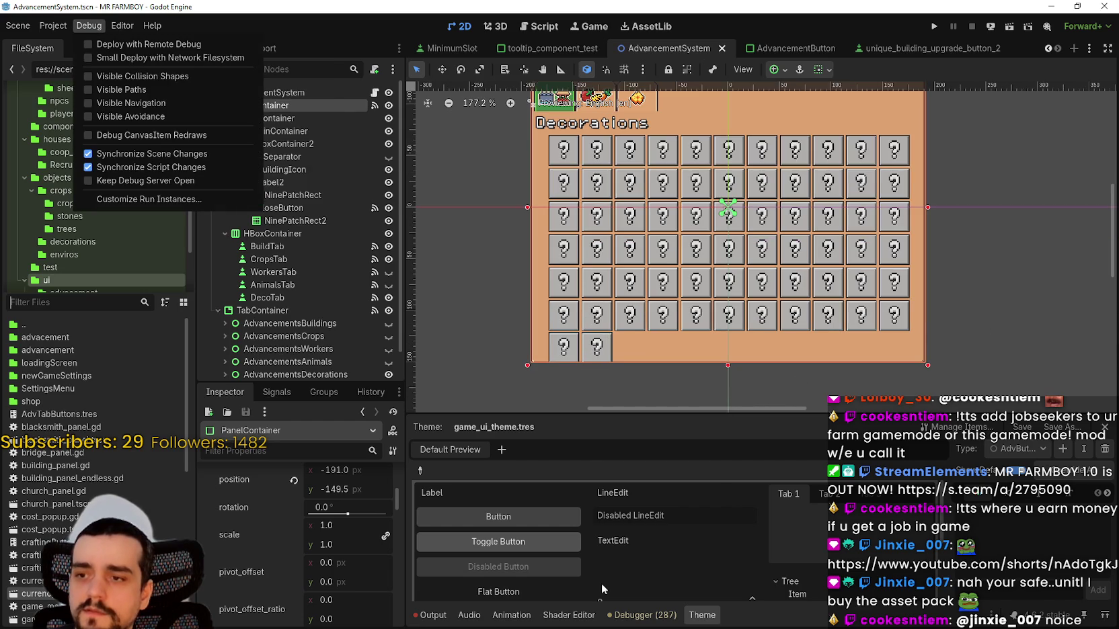
scroll(716, 367, down, 2)
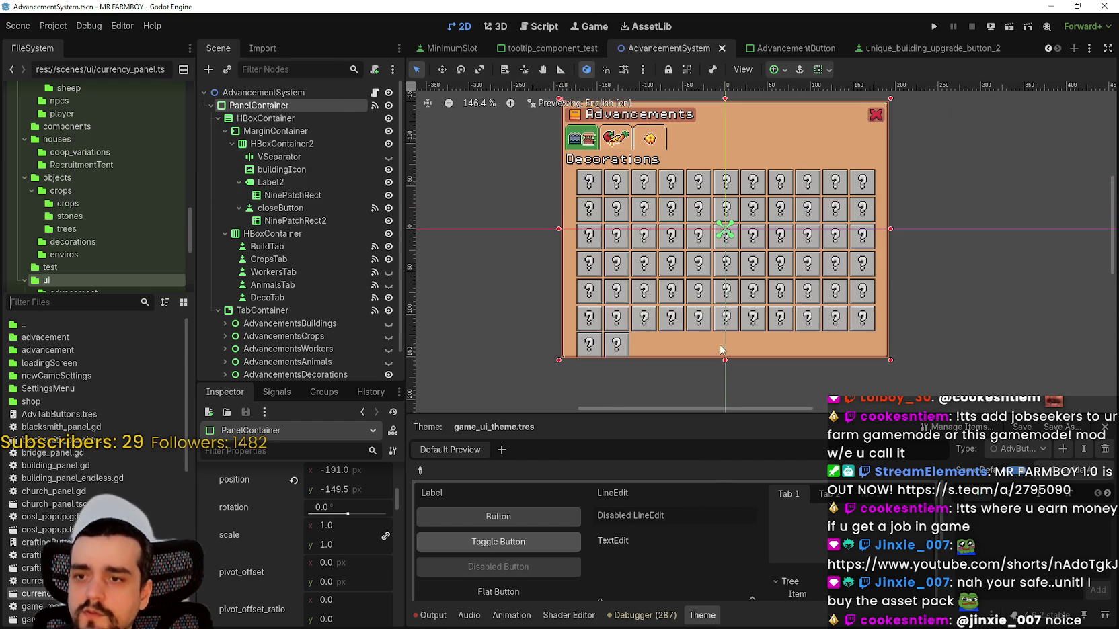
scroll(716, 366, up, 12)
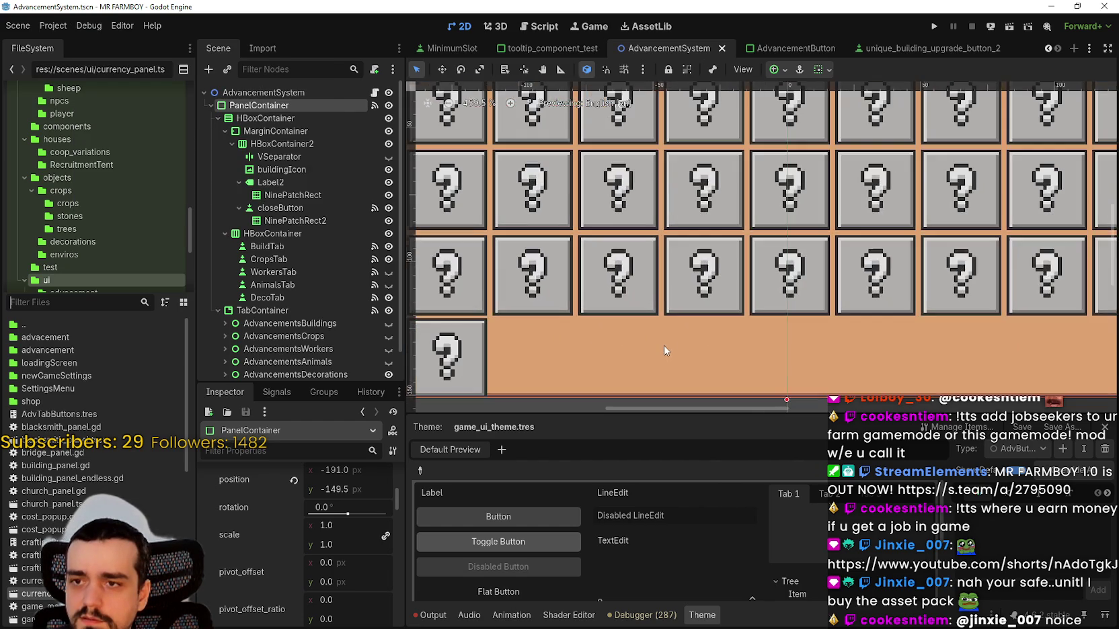
scroll(652, 323, down, 7)
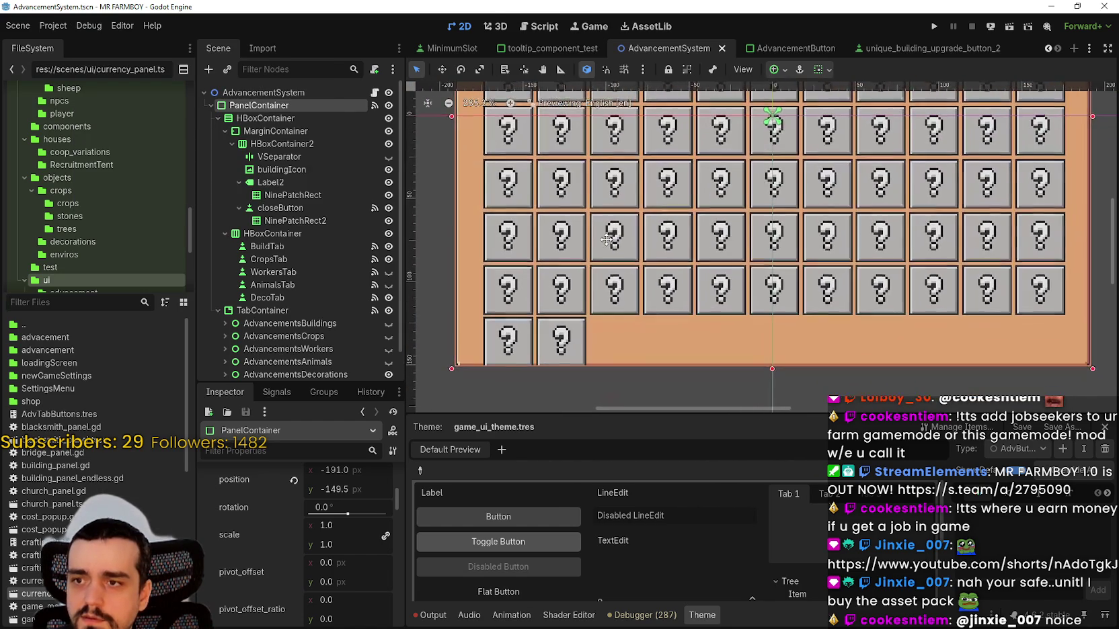
scroll(656, 249, down, 2)
scroll(576, 195, up, 10)
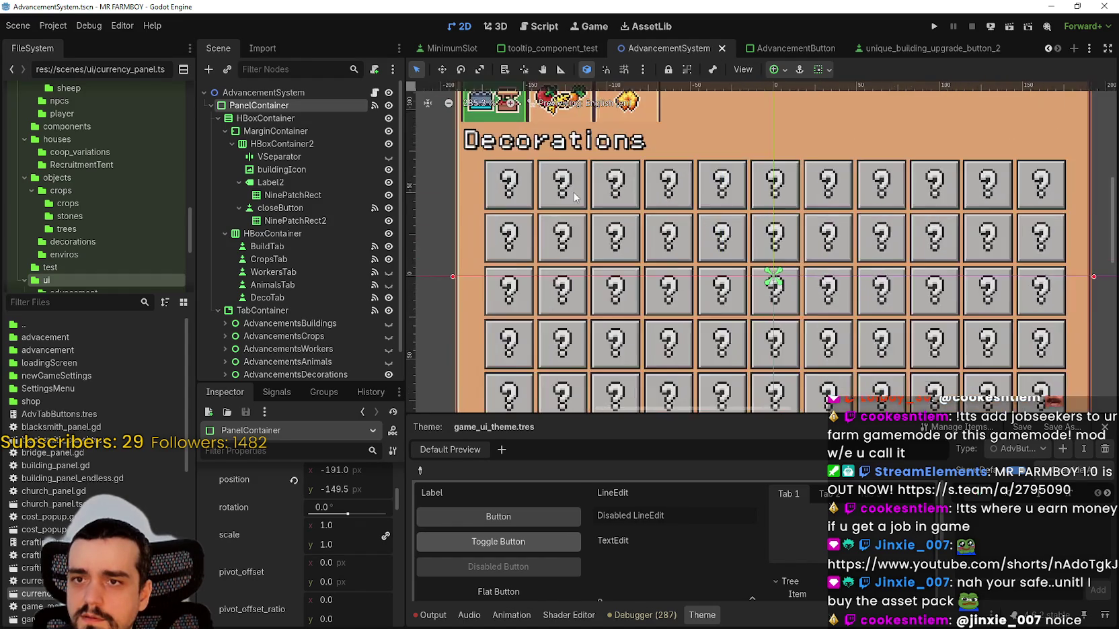
scroll(576, 191, down, 3)
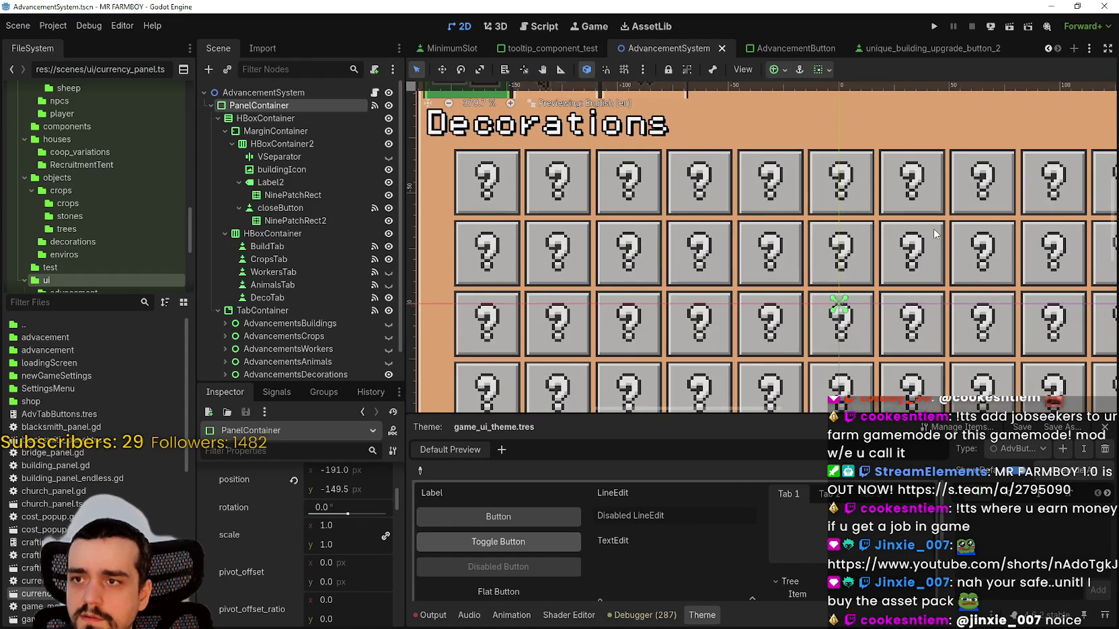
scroll(637, 200, right, 5)
scroll(636, 200, down, 3)
scroll(646, 269, left, 5)
scroll(674, 377, down, 2)
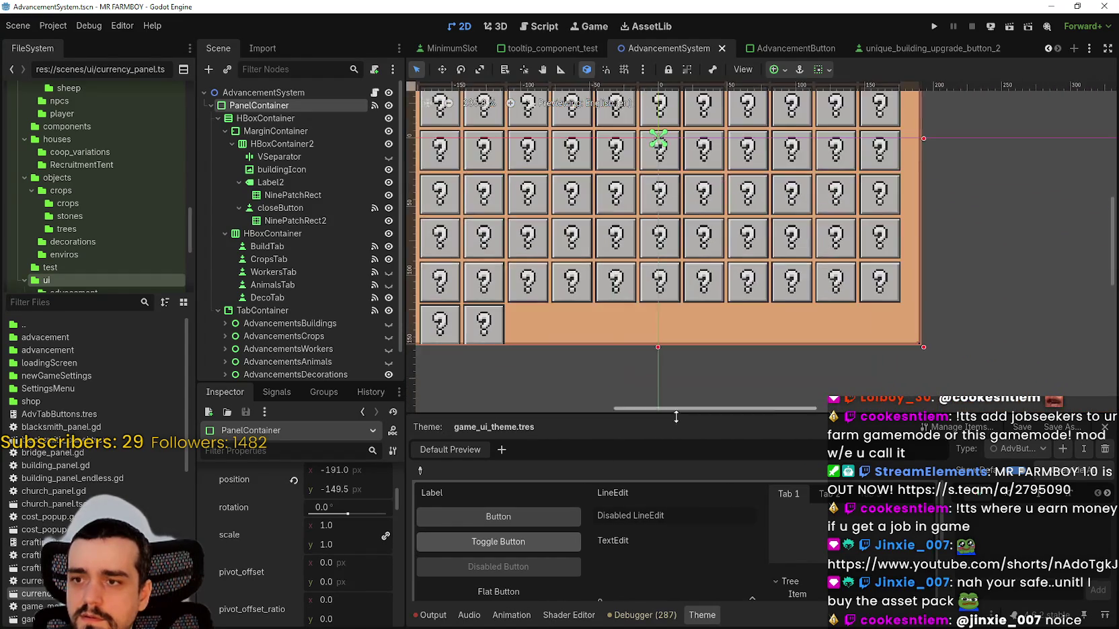
scroll(800, 332, up, 2)
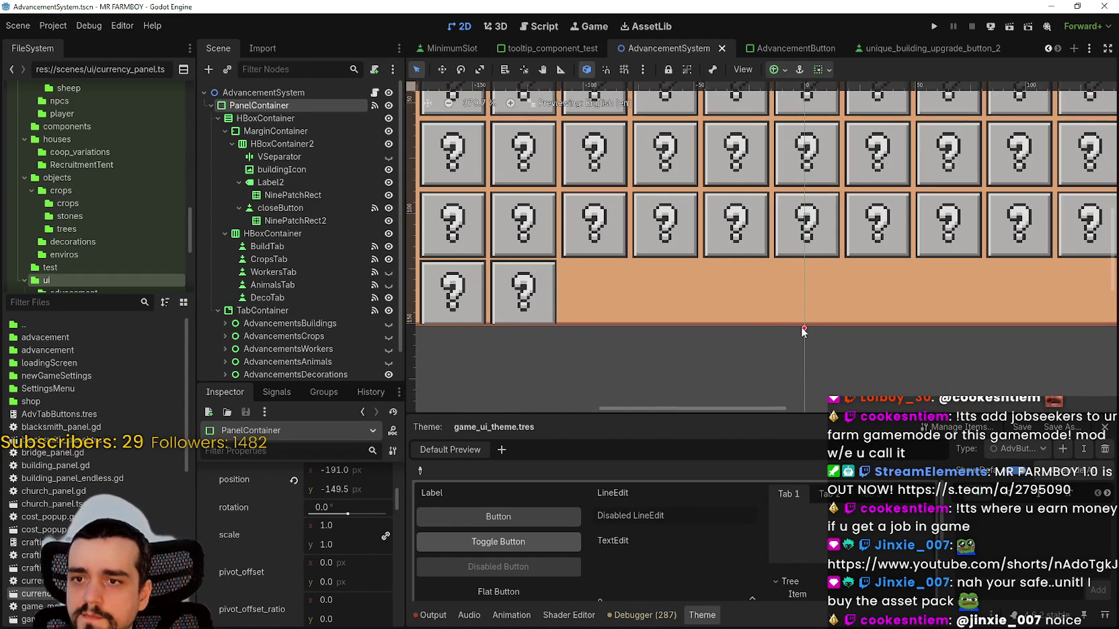
mouse_move(803, 334)
mouse_down()
mouse_move(804, 349)
mouse_move(803, 336)
mouse_up()
scroll(562, 296, up, 5)
- Nudge the bottom-row Barrel and Well slots down one pixel
scroll(566, 298, down, 5)
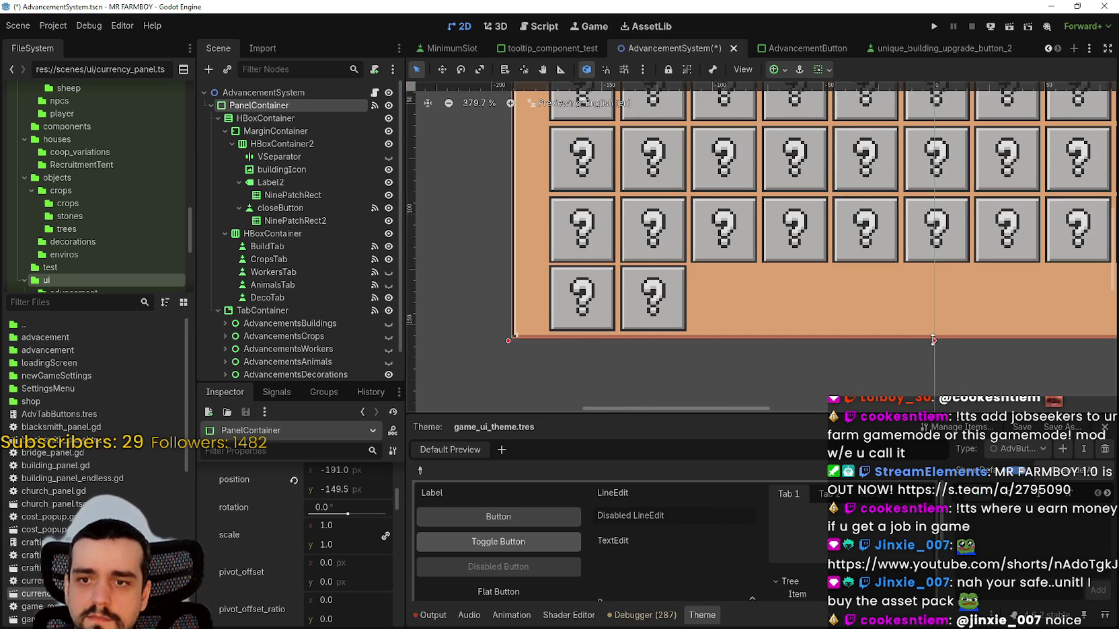
scroll(650, 304, up, 5)
click(660, 298)
scroll(564, 283, down, 2)
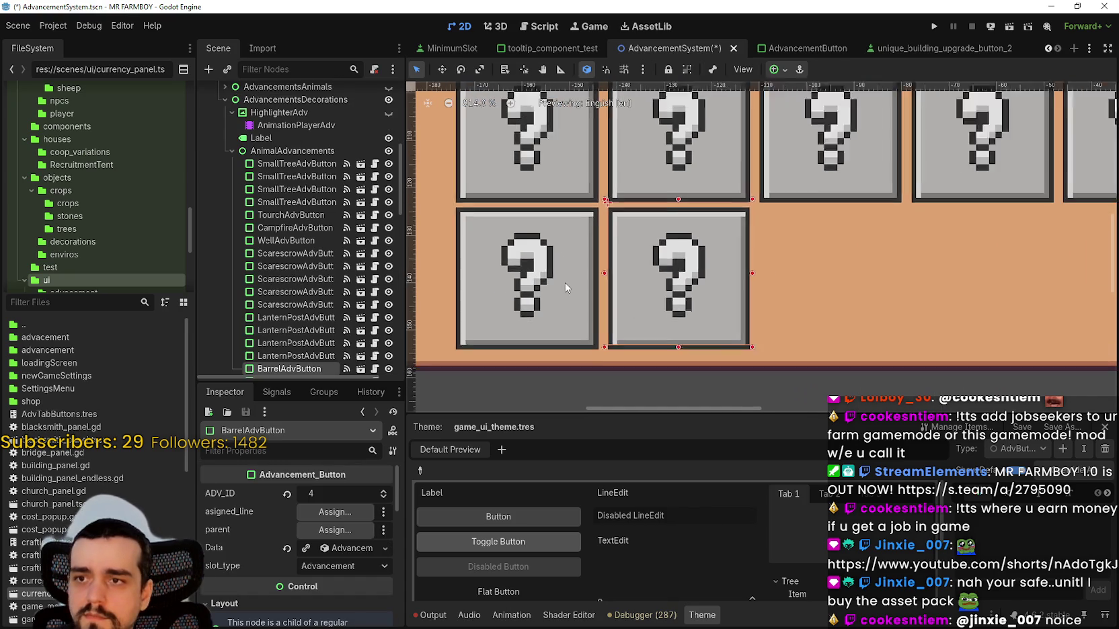
shift+click(546, 284)
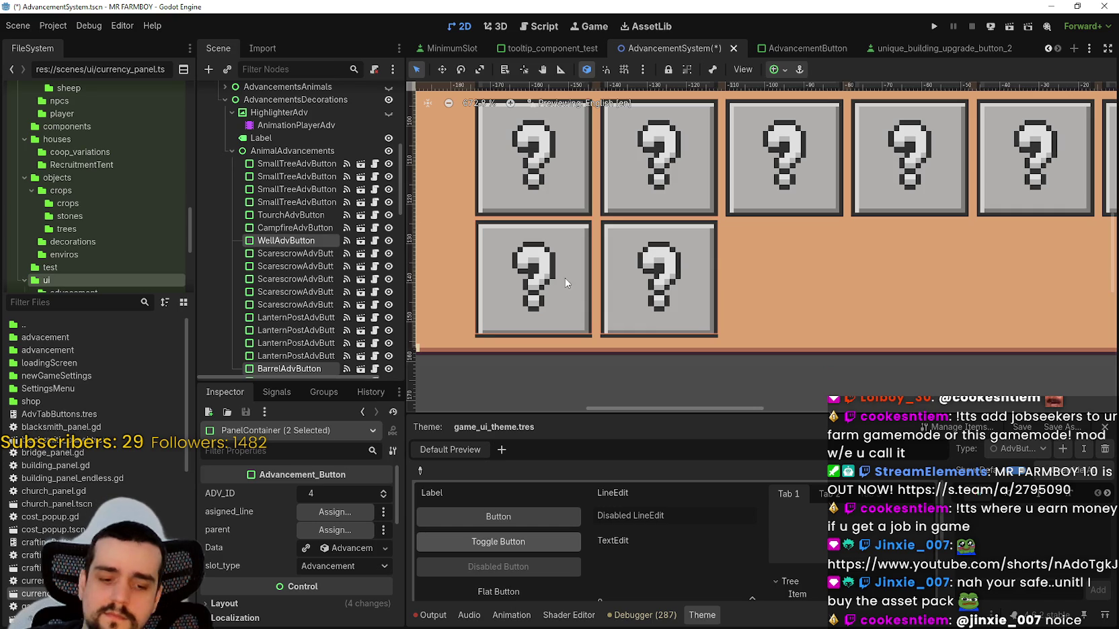
key(Down)
- Set the PanelContainer's height to 308 px
scroll(662, 227, down, 10)
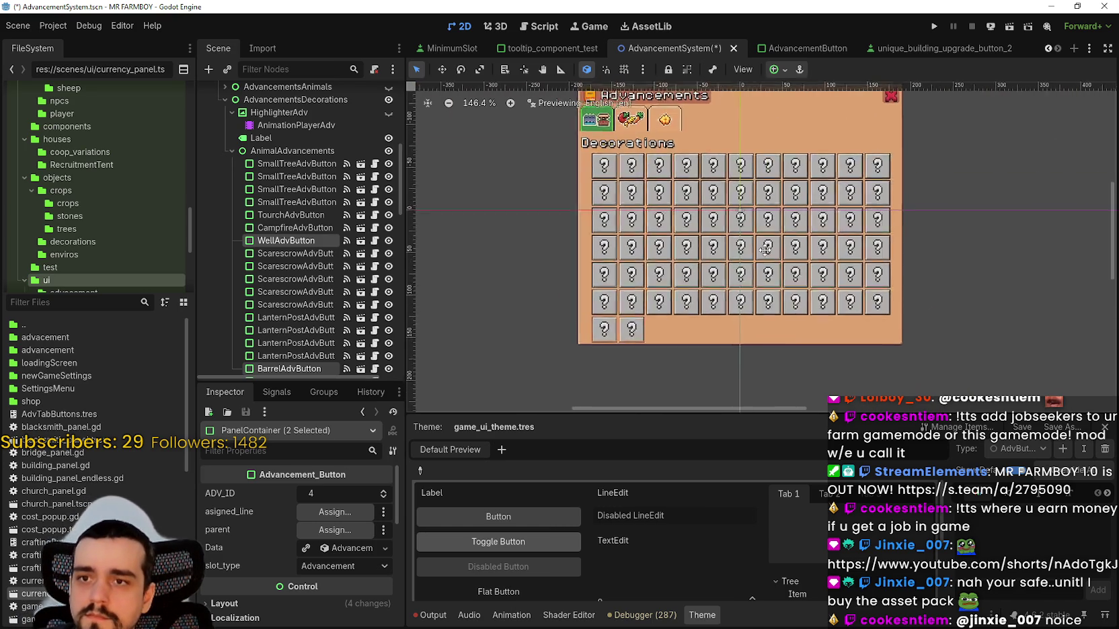
scroll(662, 347, up, 2)
click(663, 322)
scroll(703, 279, up, 6)
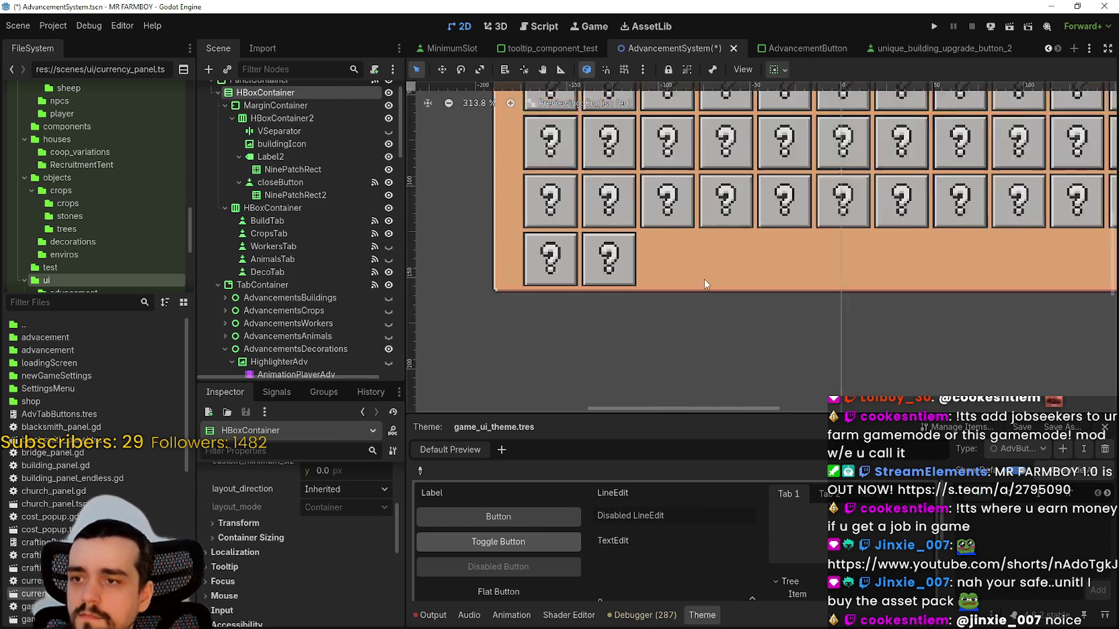
click(698, 291)
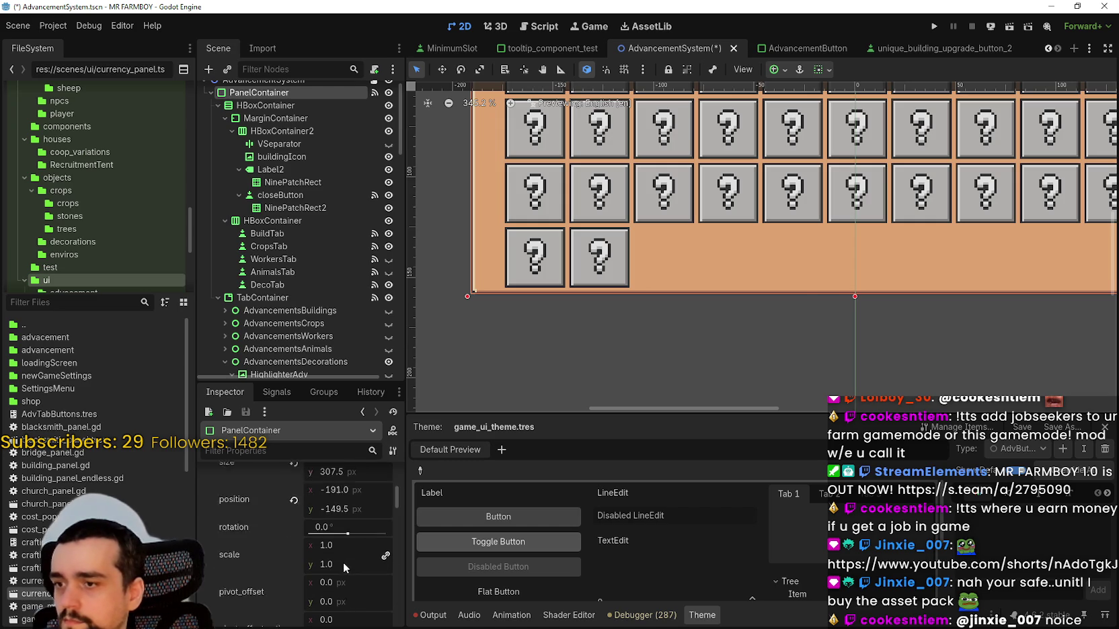
scroll(342, 562, up, 2)
scroll(500, 269, up, 1)
scroll(334, 290, up, 1)
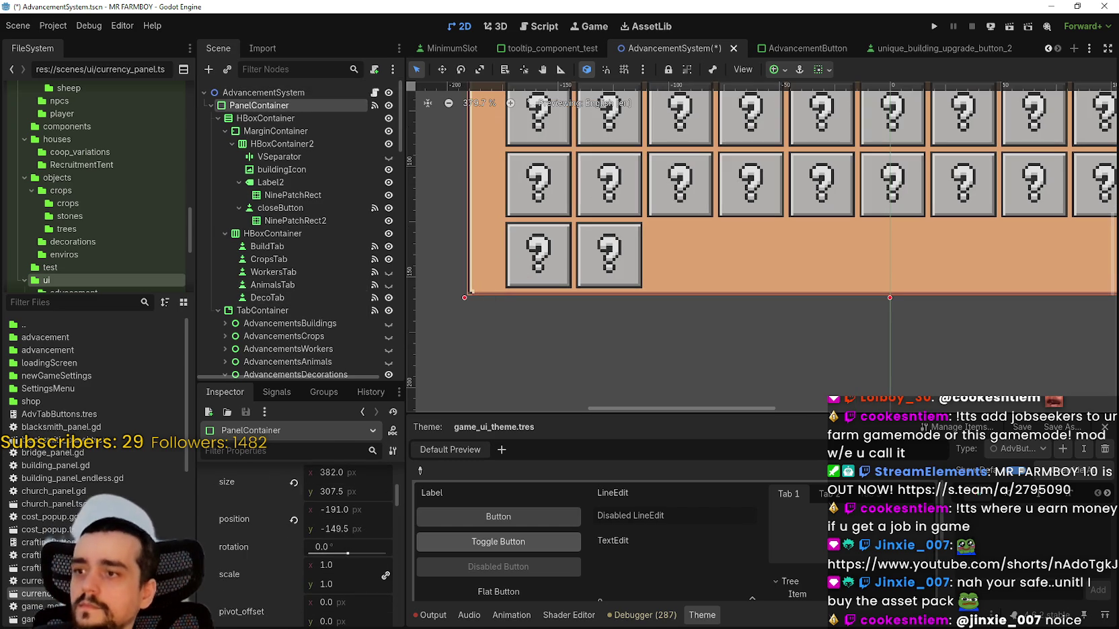
scroll(296, 612, up, 2)
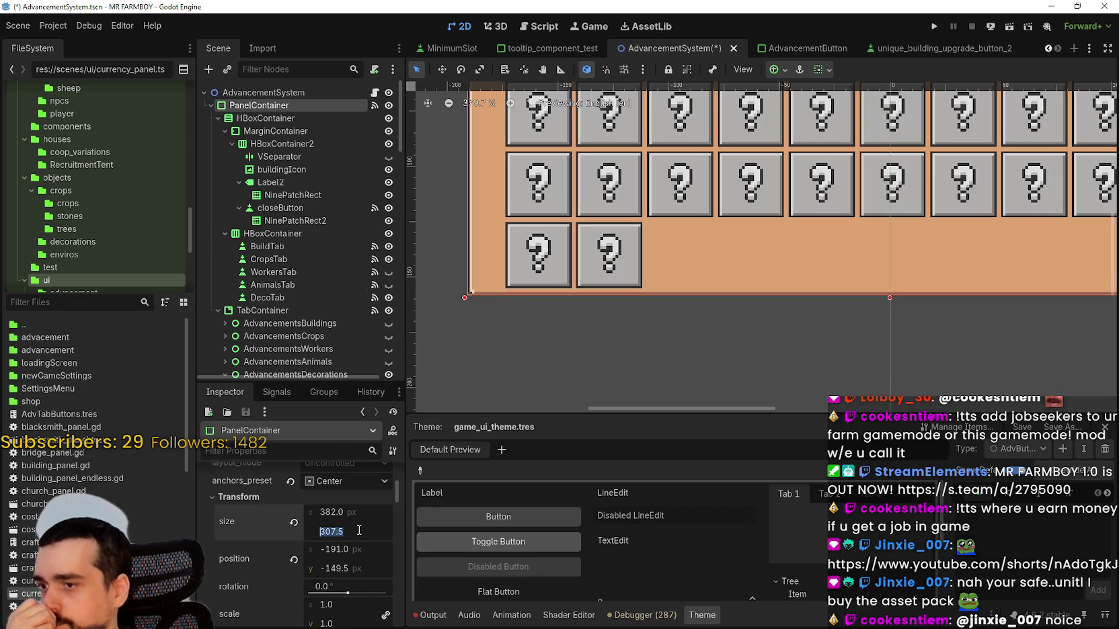
text(30)
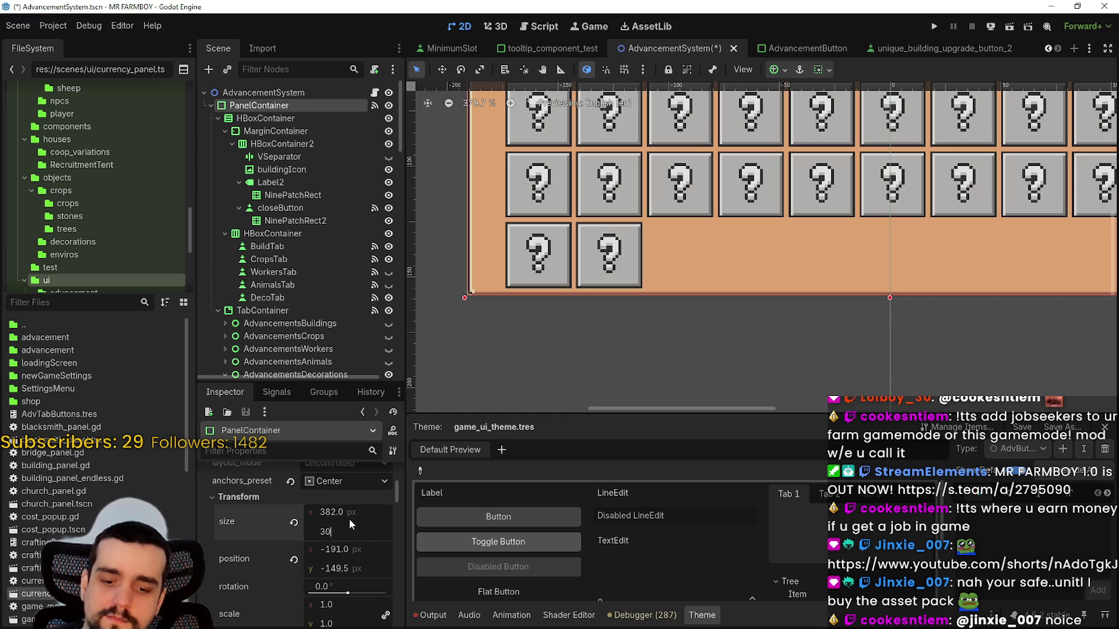
text(8)
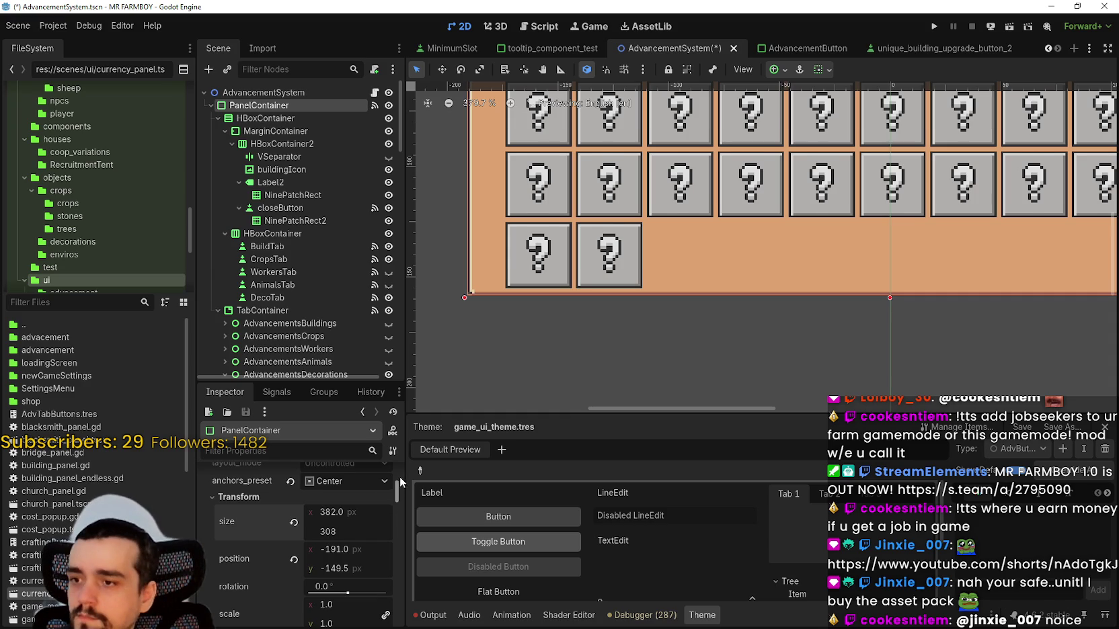
key(Return)
- Save the AdvancementSystem scene
scroll(813, 232, down, 4)
scroll(773, 232, up, 2)
key(ctrl+s)
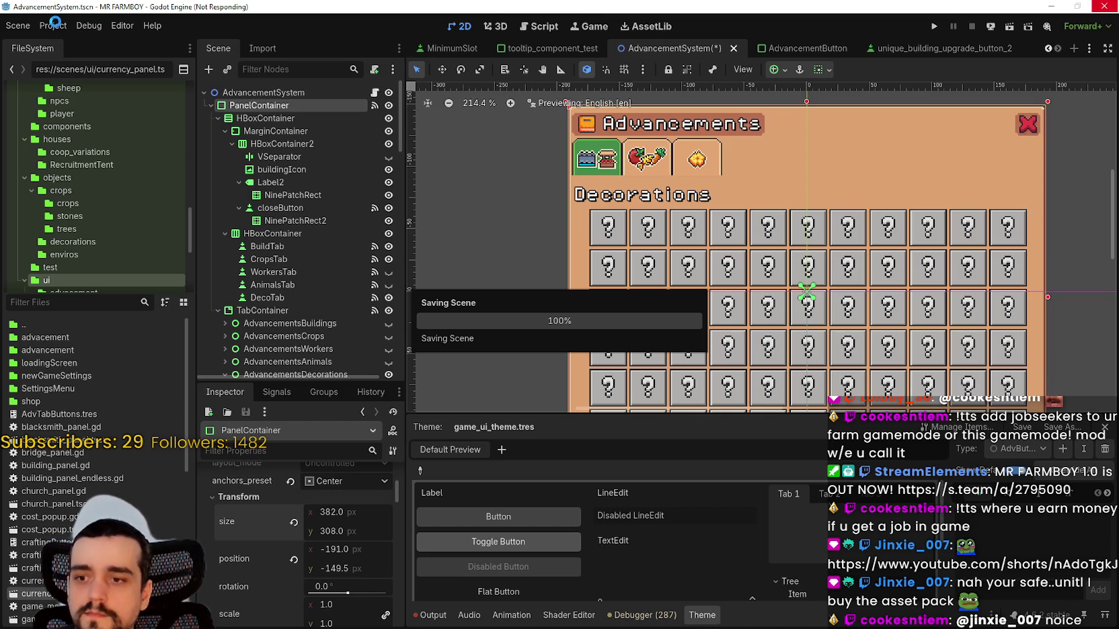
click(68, 23)
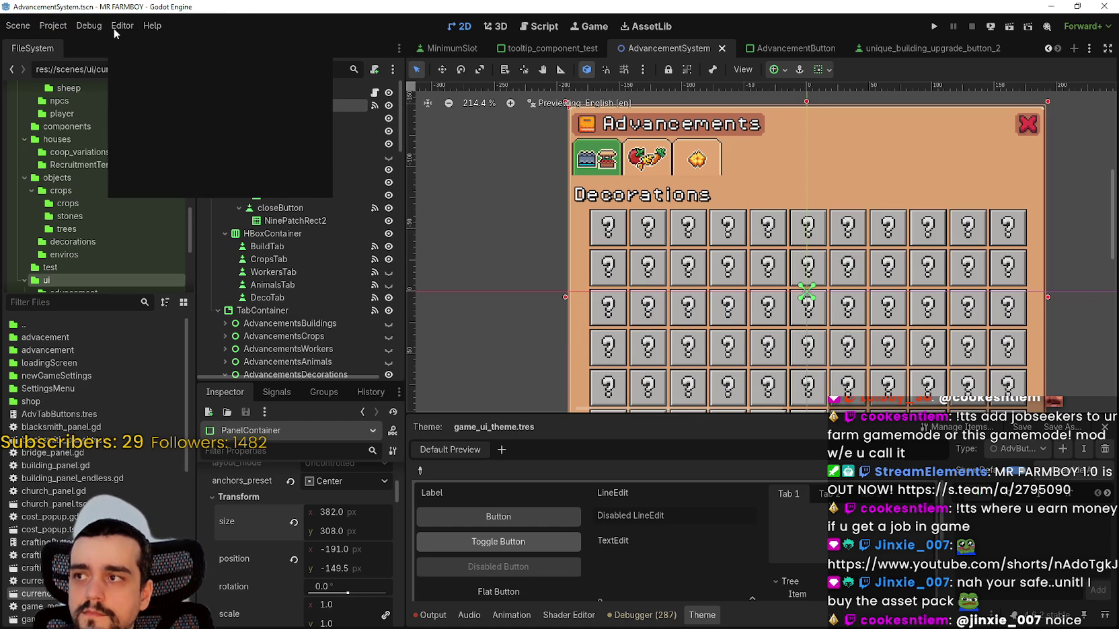
click(152, 26)
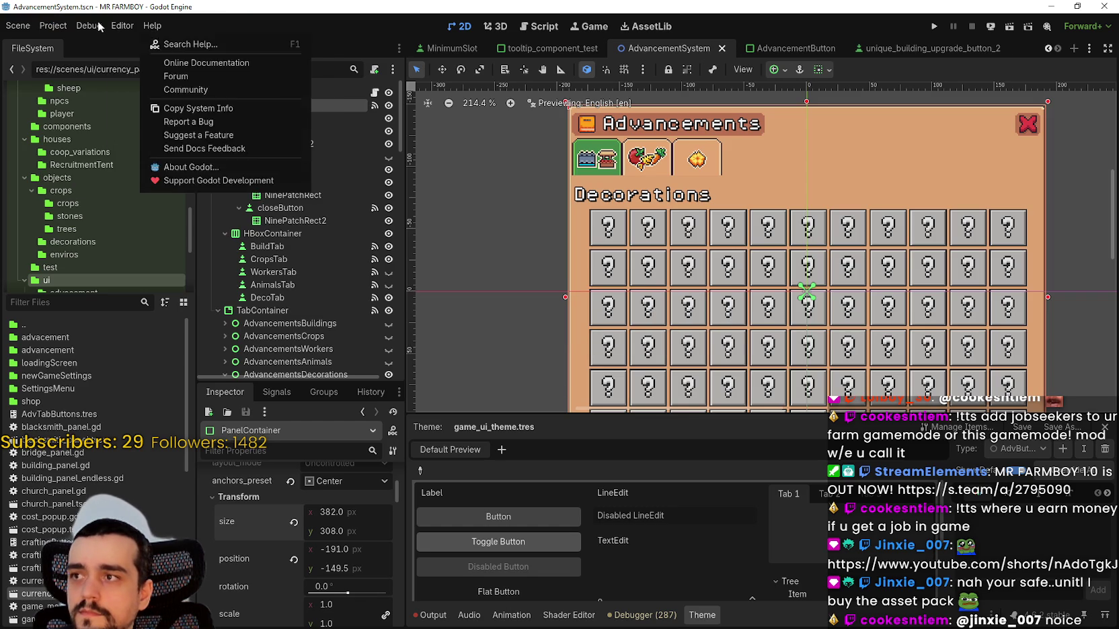
click(53, 25)
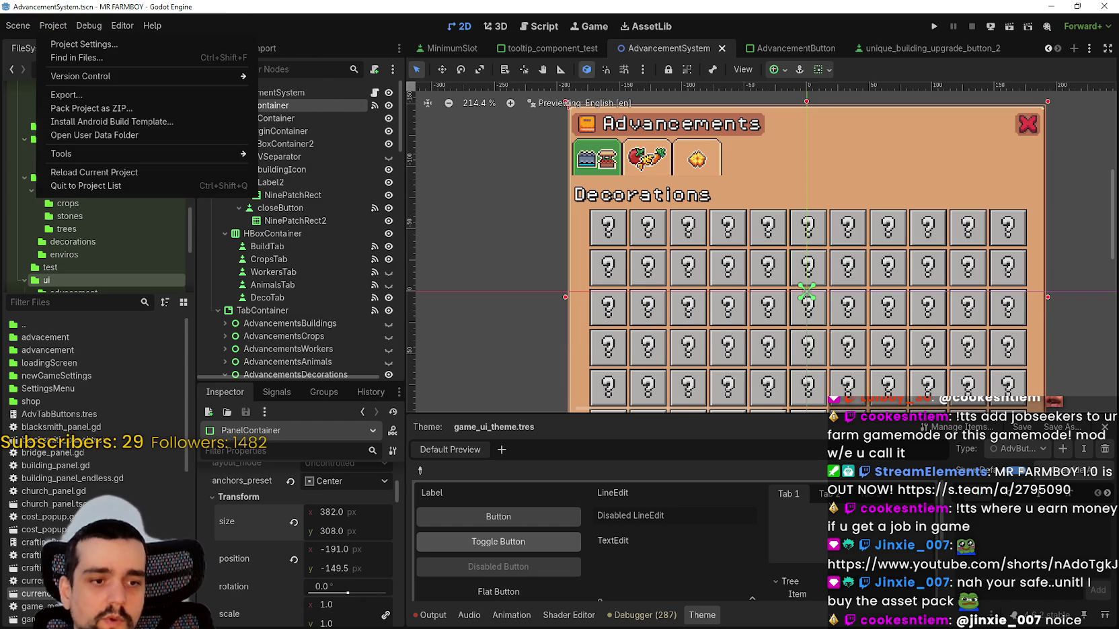
key(Escape)
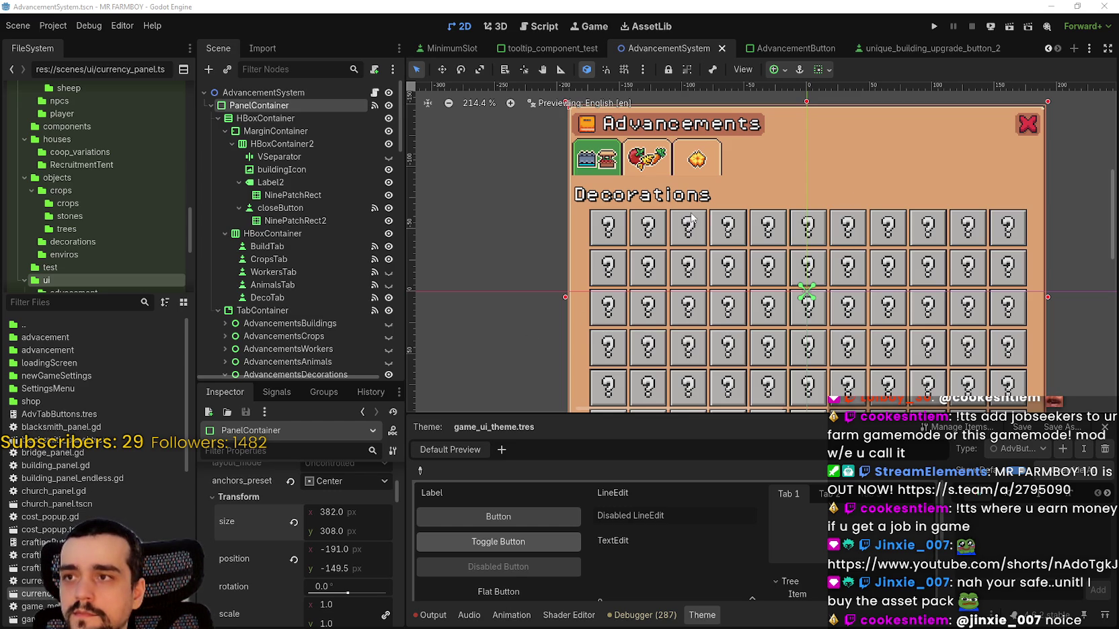
click(89, 31)
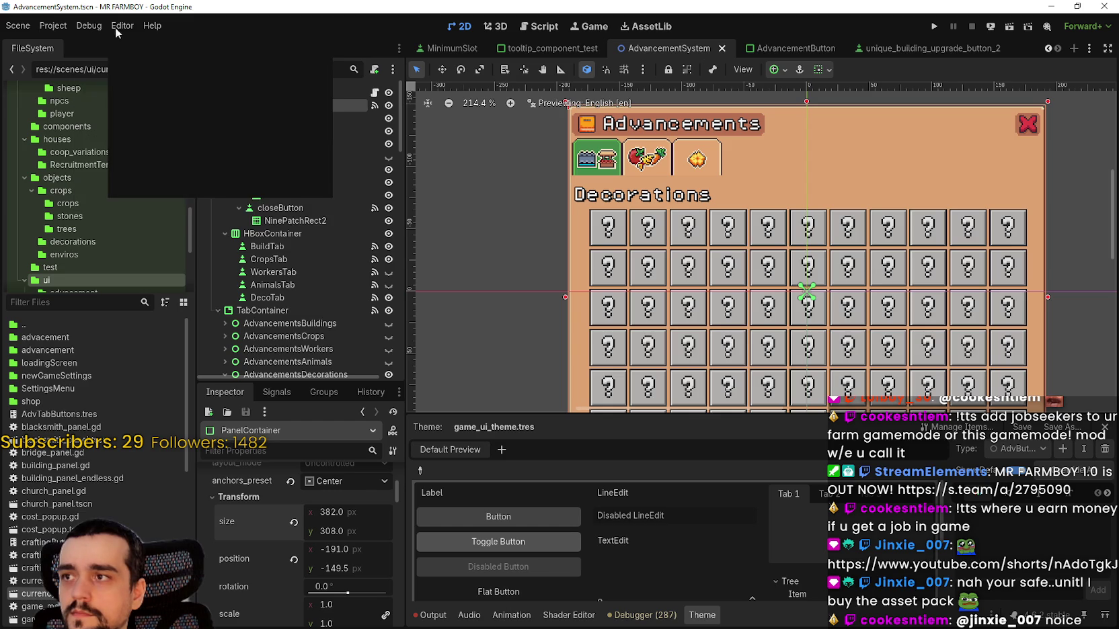
- Close the help list and clear the error messages from the output log
mouse_move(147, 26)
click(437, 618)
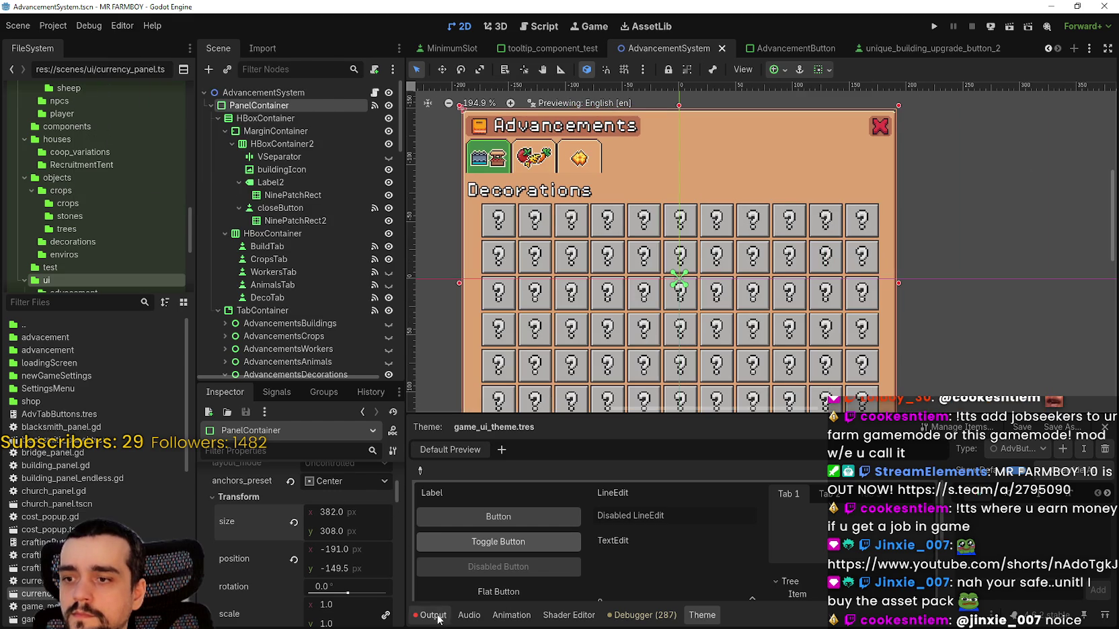
click(441, 618)
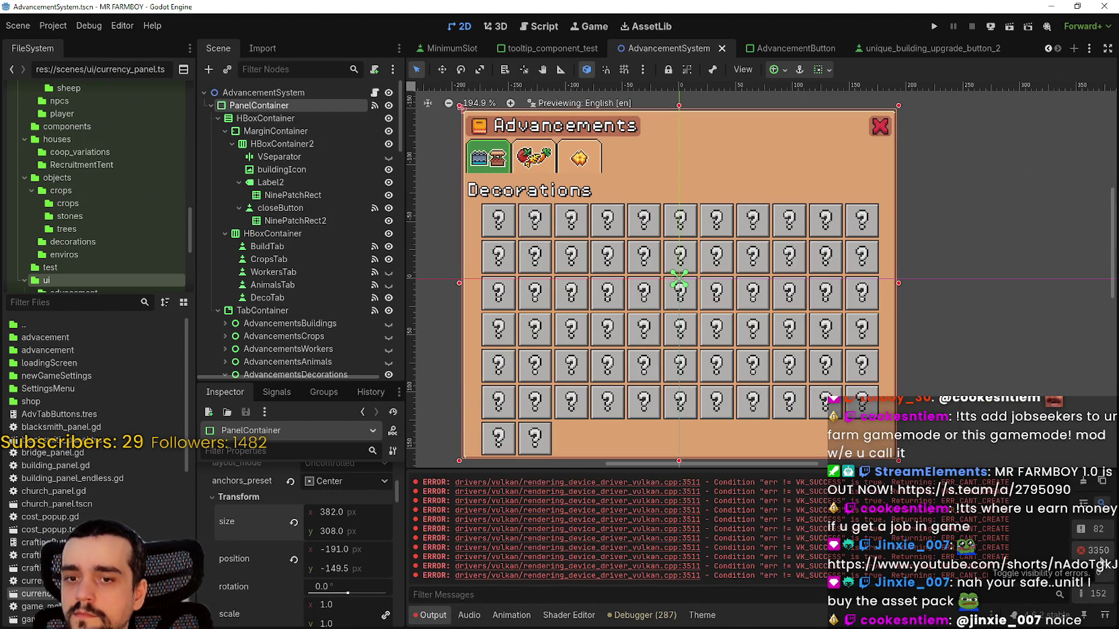
click(1084, 482)
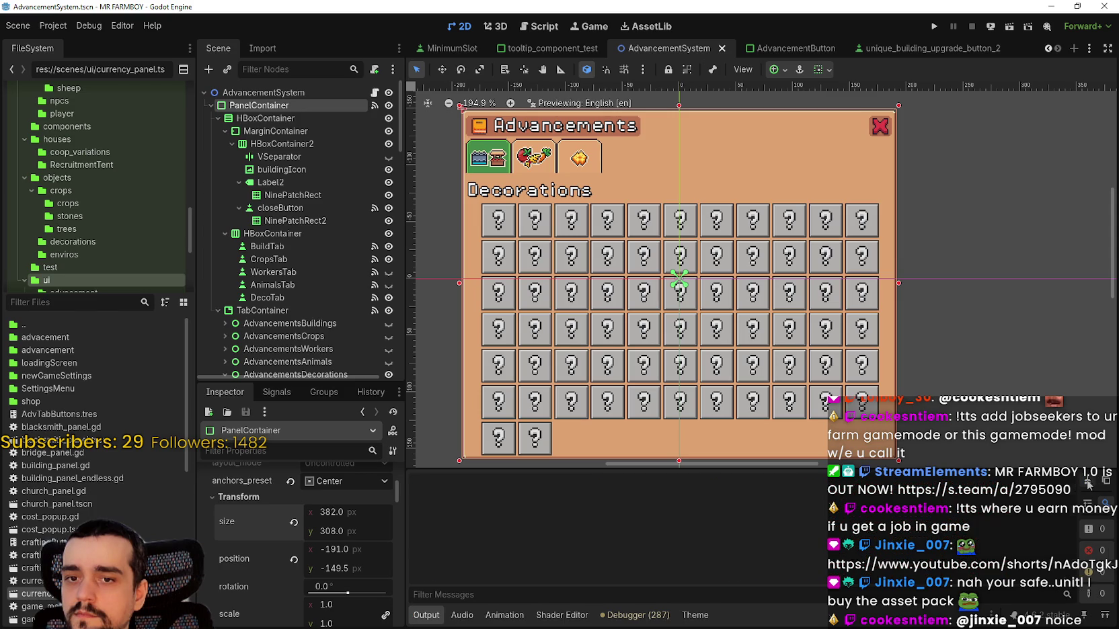
- Collapse the AnimalAdvancements and AdvancementsDecorations branches in the Scene dock
scroll(638, 271, down, 2)
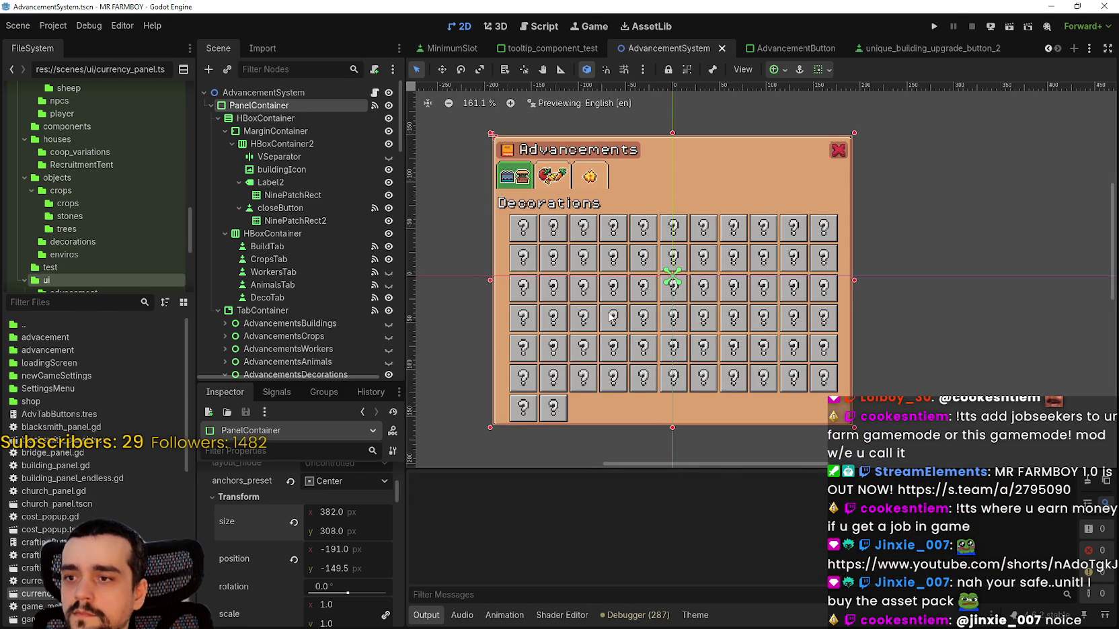
scroll(323, 283, down, 5)
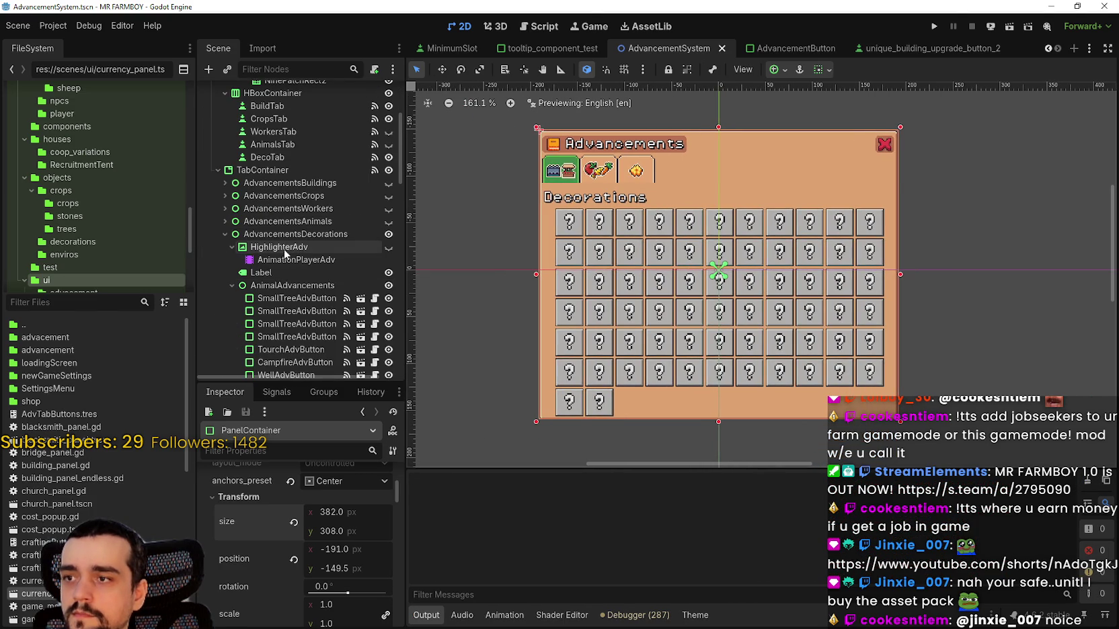
scroll(277, 251, down, 2)
click(231, 214)
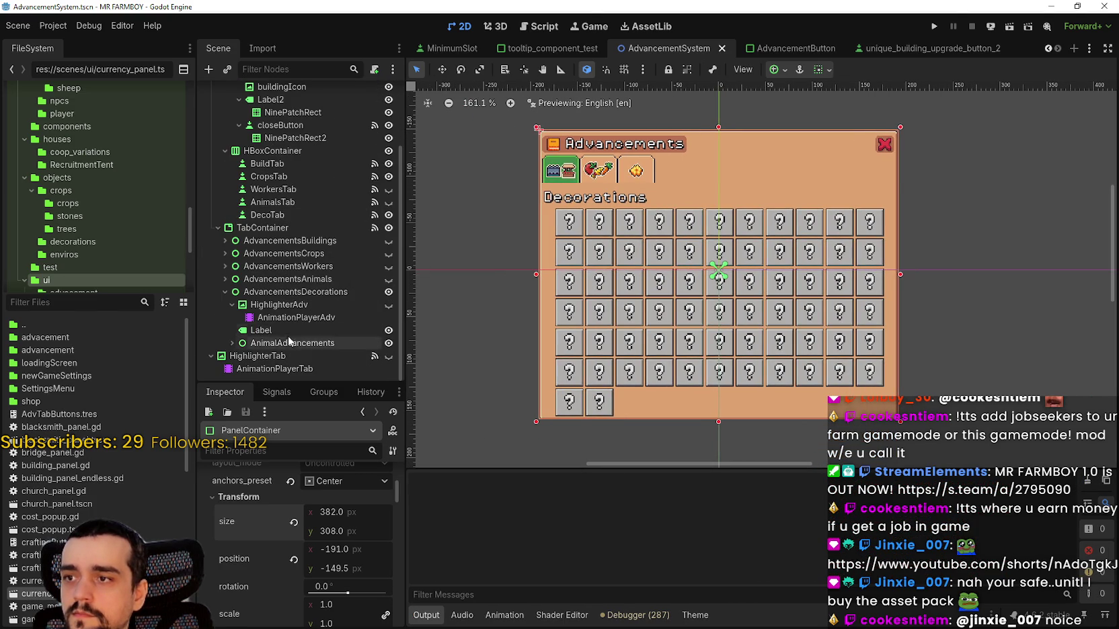
click(222, 292)
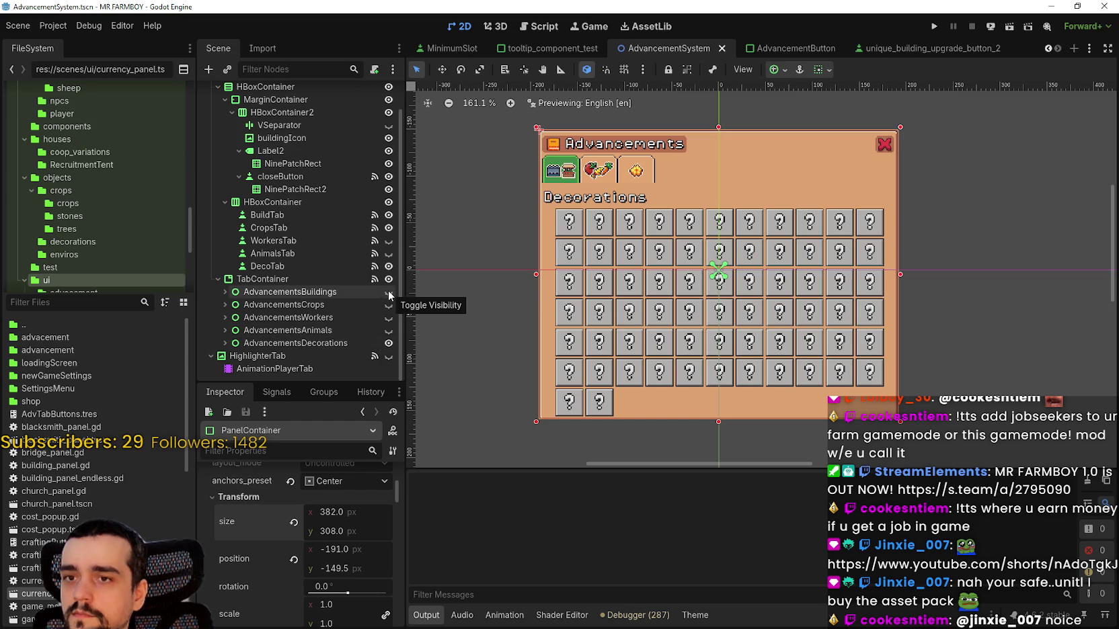
- Toggle page visibility so the Workers page shows instead of Decorations
click(388, 330)
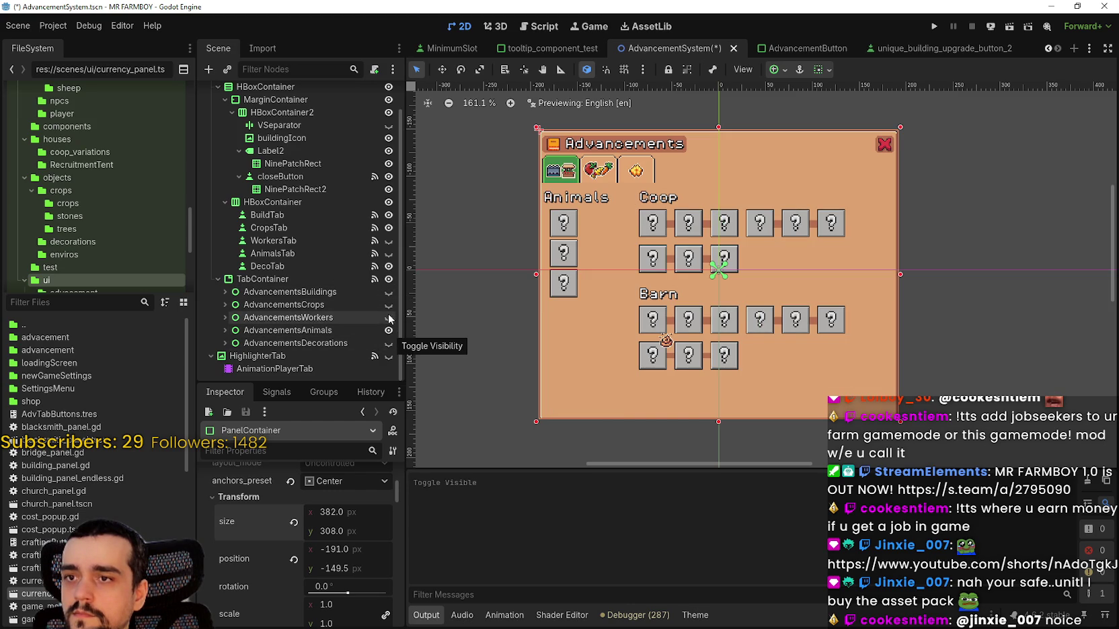
click(389, 317)
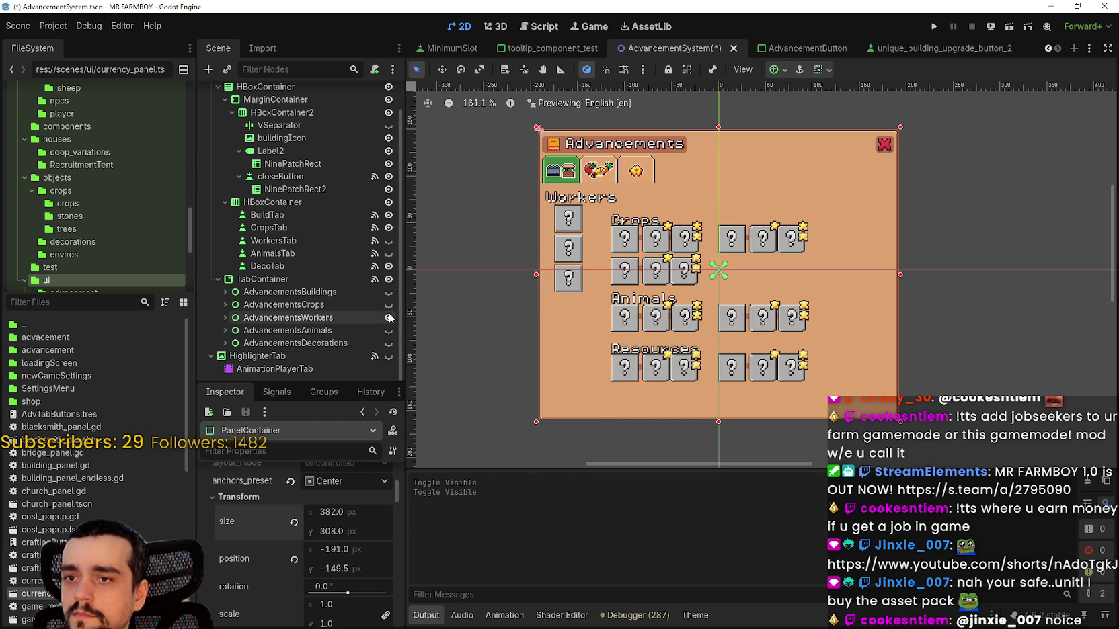
scroll(588, 303, up, 4)
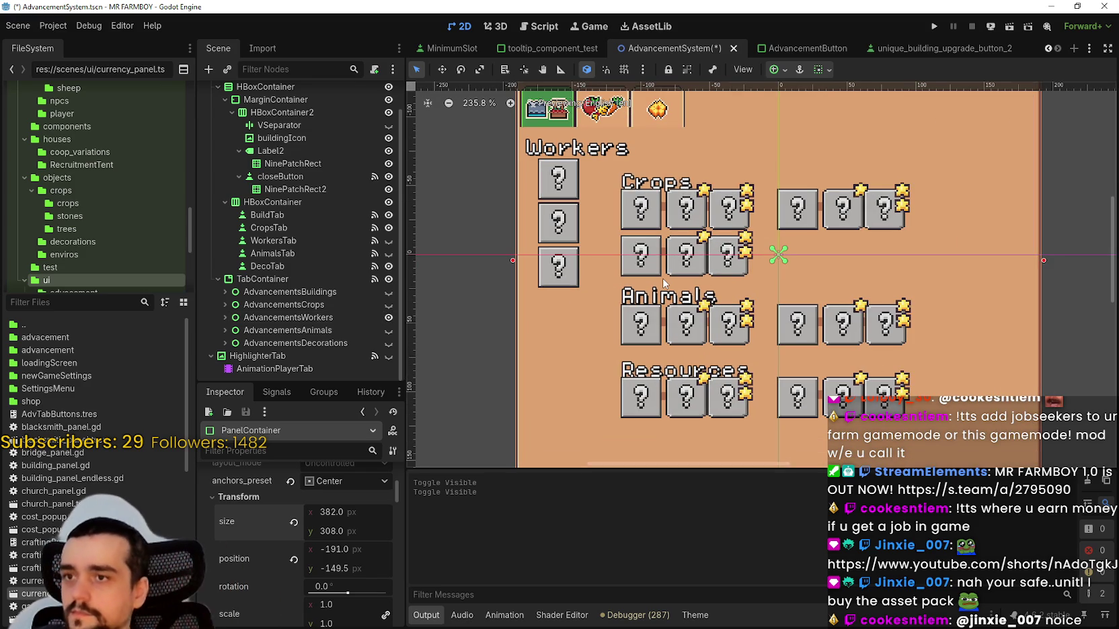
- Nudge the Workers page's three left-column buttons down one pixel and save
click(557, 191)
scroll(555, 249, up, 5)
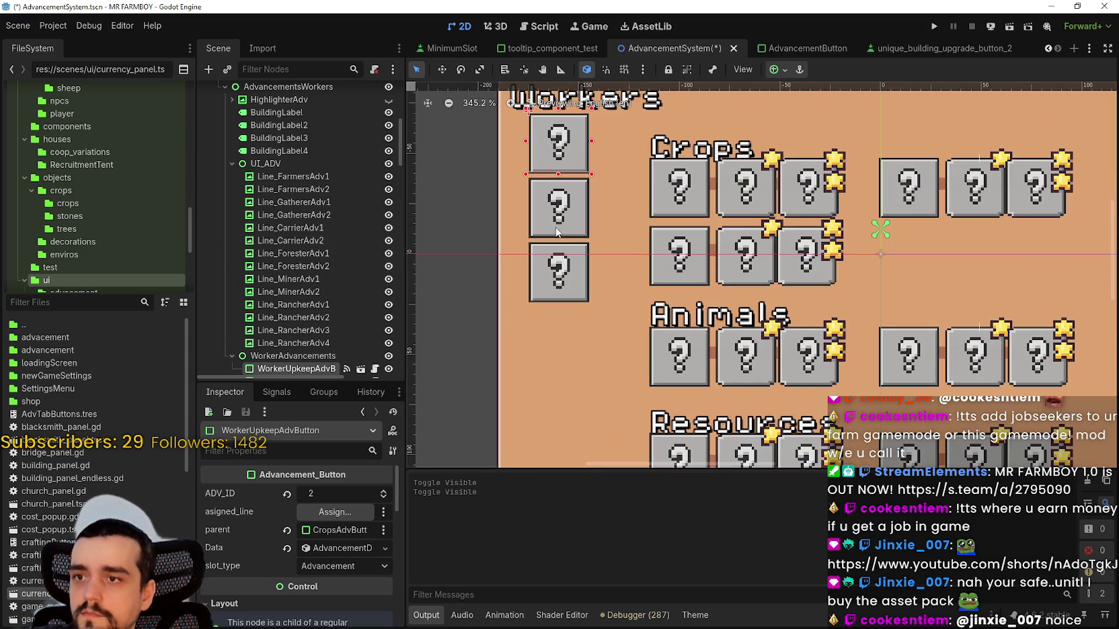
shift+click(560, 288)
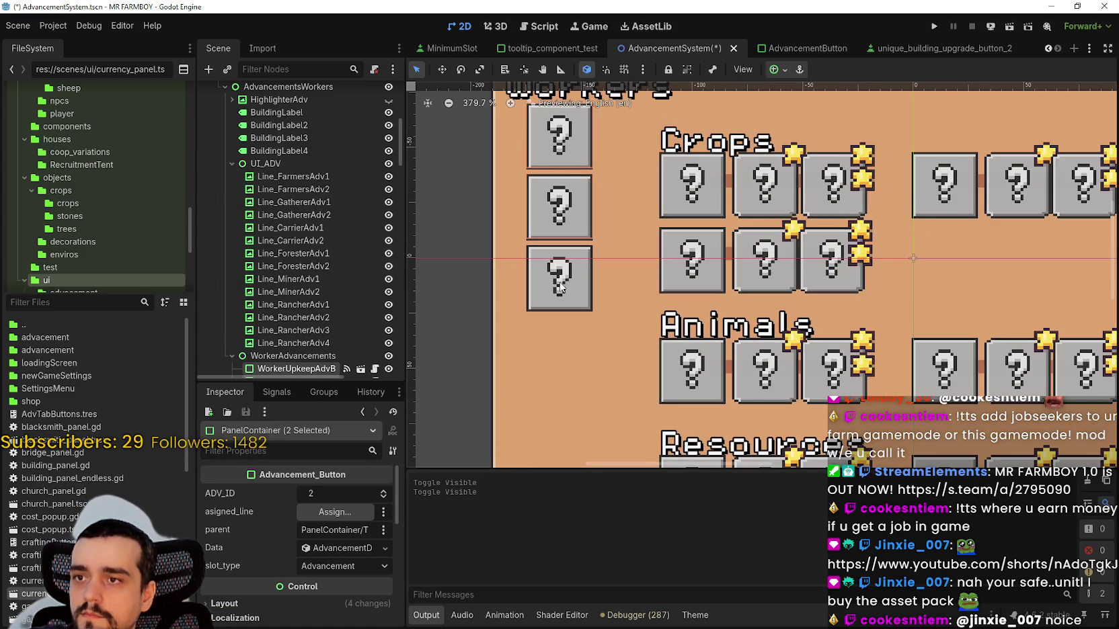
key(Down)
key(Down)
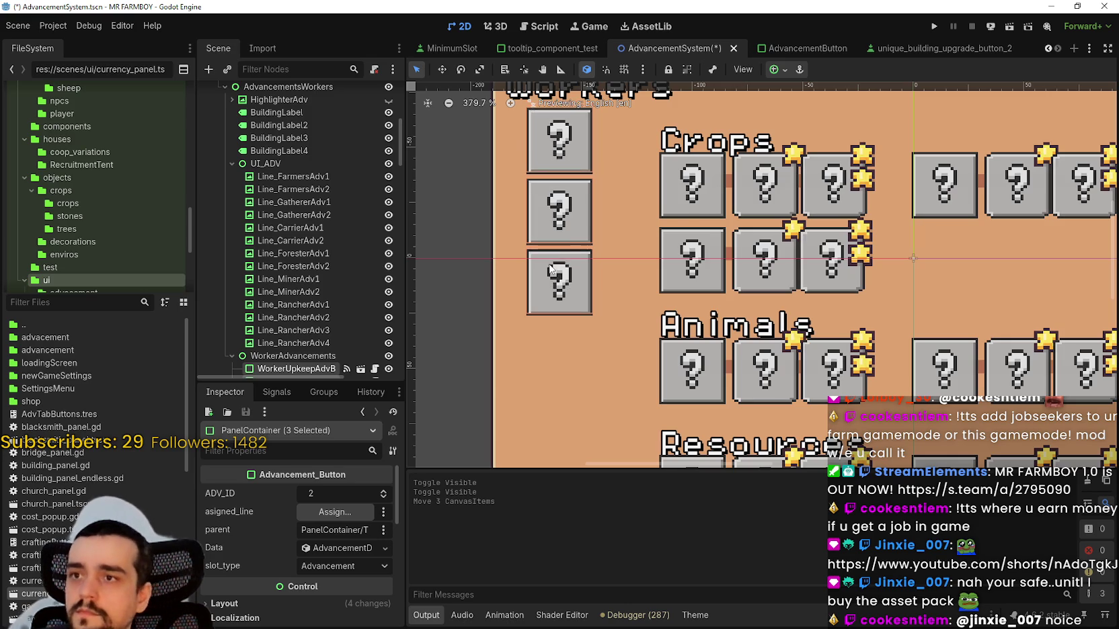
scroll(704, 222, down, 5)
key(ctrl+s)
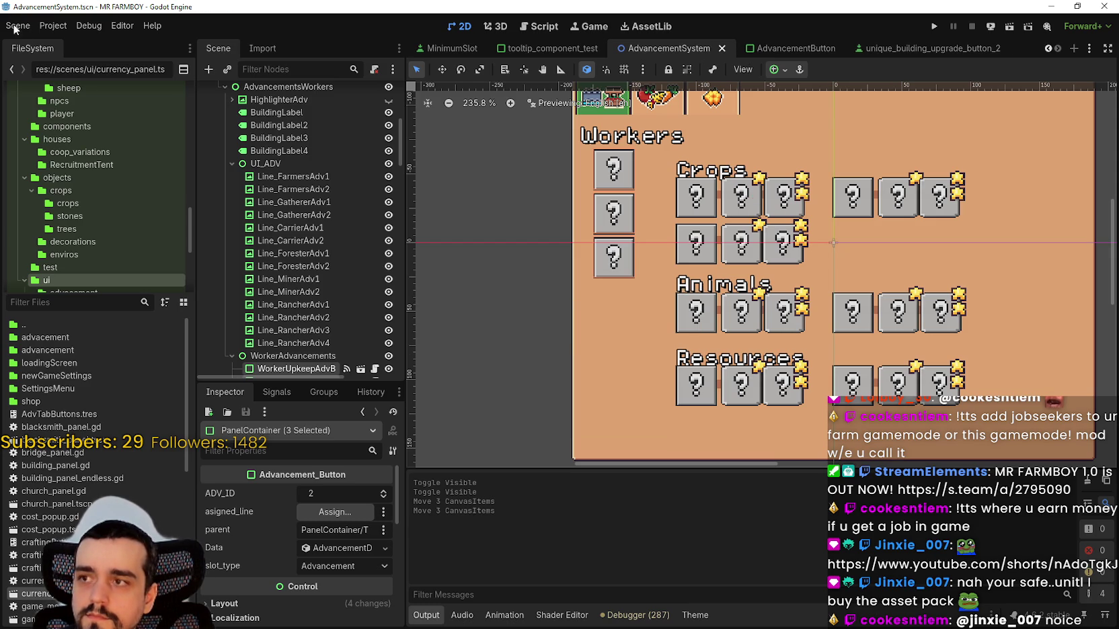
- Box-select everything inside the Advancements panel
click(59, 28)
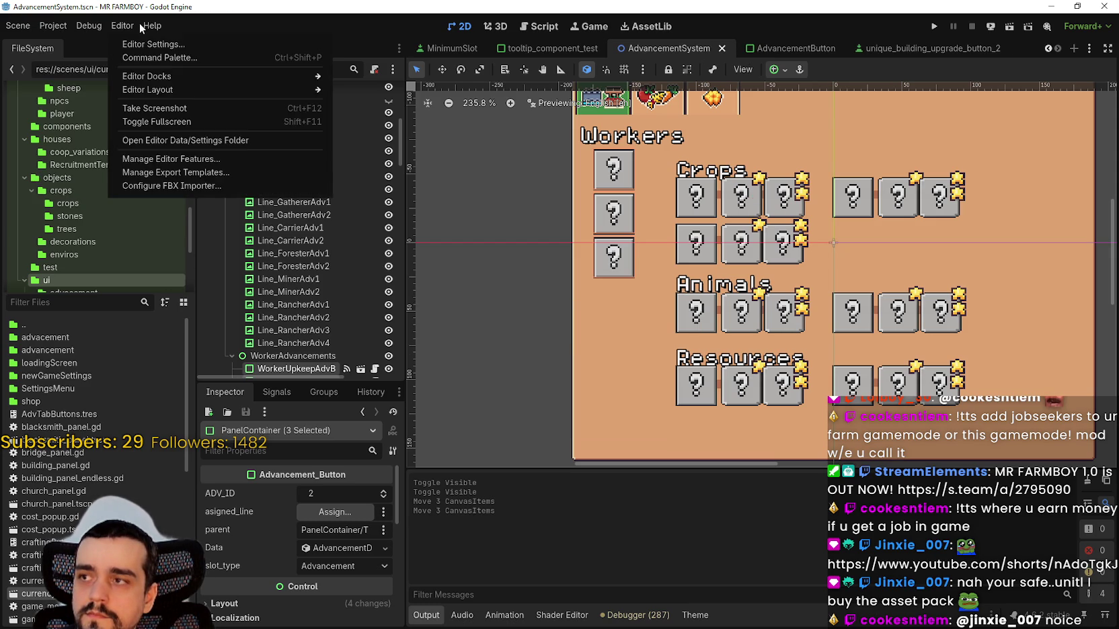
click(162, 23)
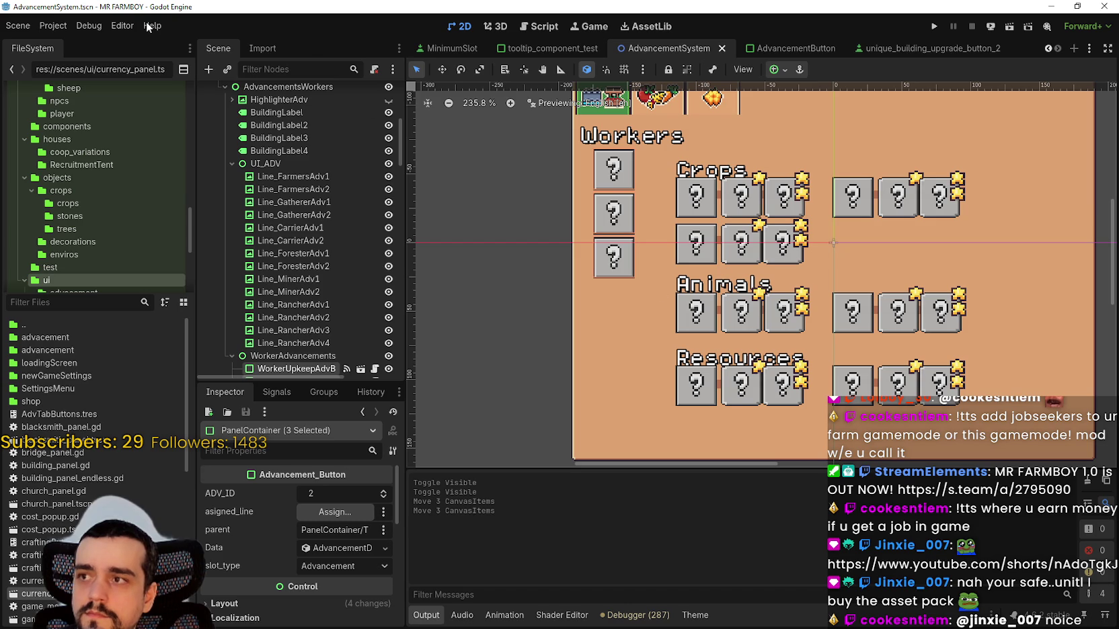
scroll(863, 165, up, 2)
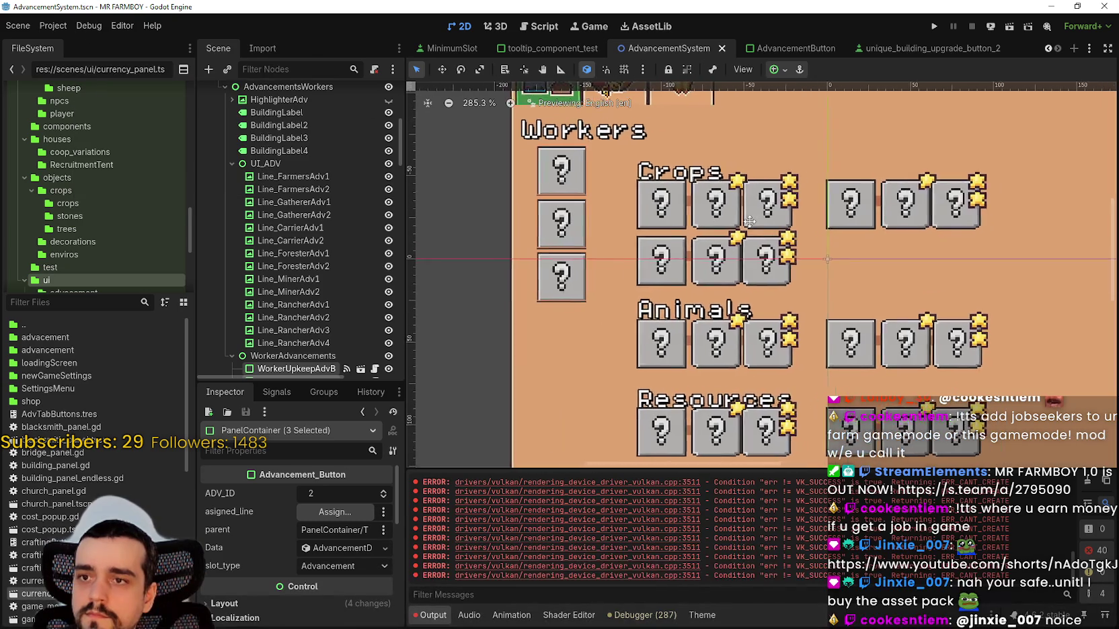
scroll(749, 221, down, 6)
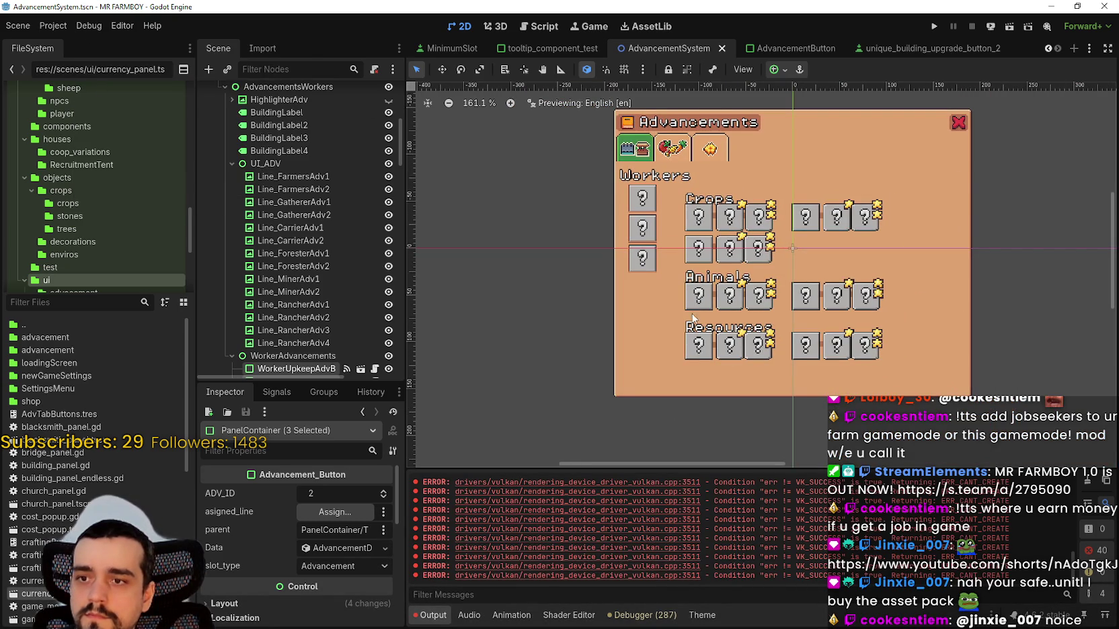
drag(677, 458, 911, 191)
scroll(609, 232, up, 1)
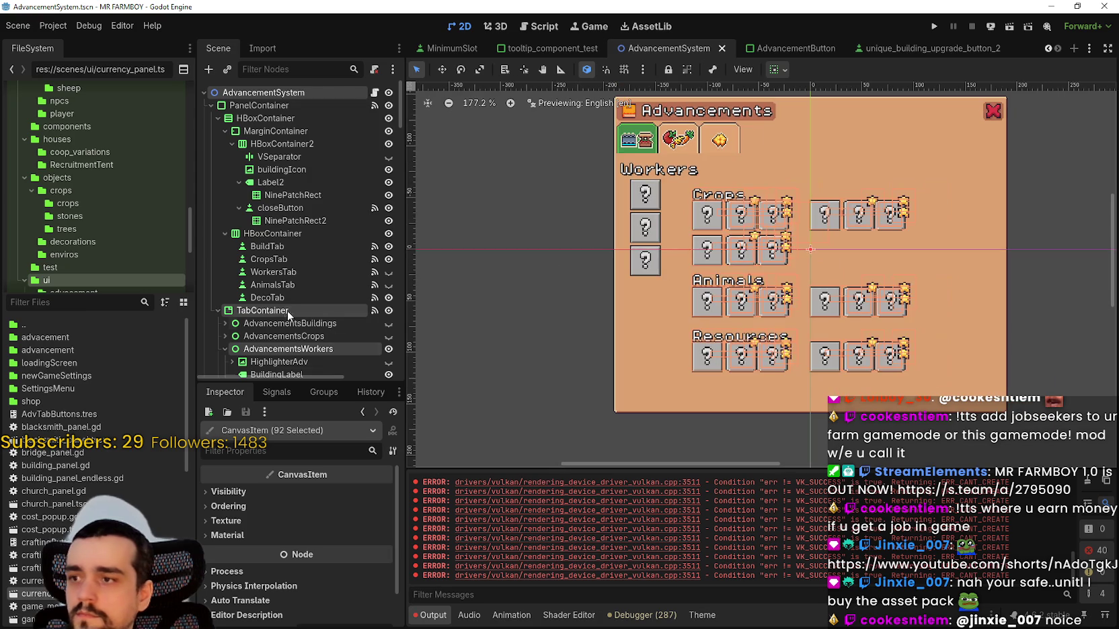
- Deselect the root, tab container, extra container and WorkerAdvancements nodes
ctrl+click(249, 92)
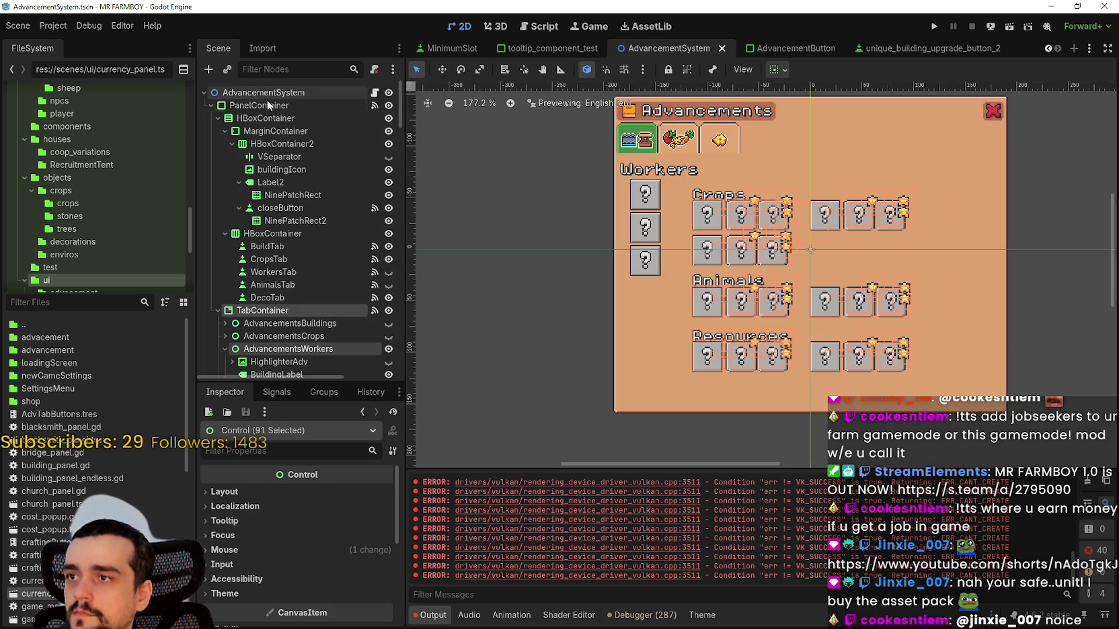
ctrl+click(272, 325)
scroll(276, 323, down, 4)
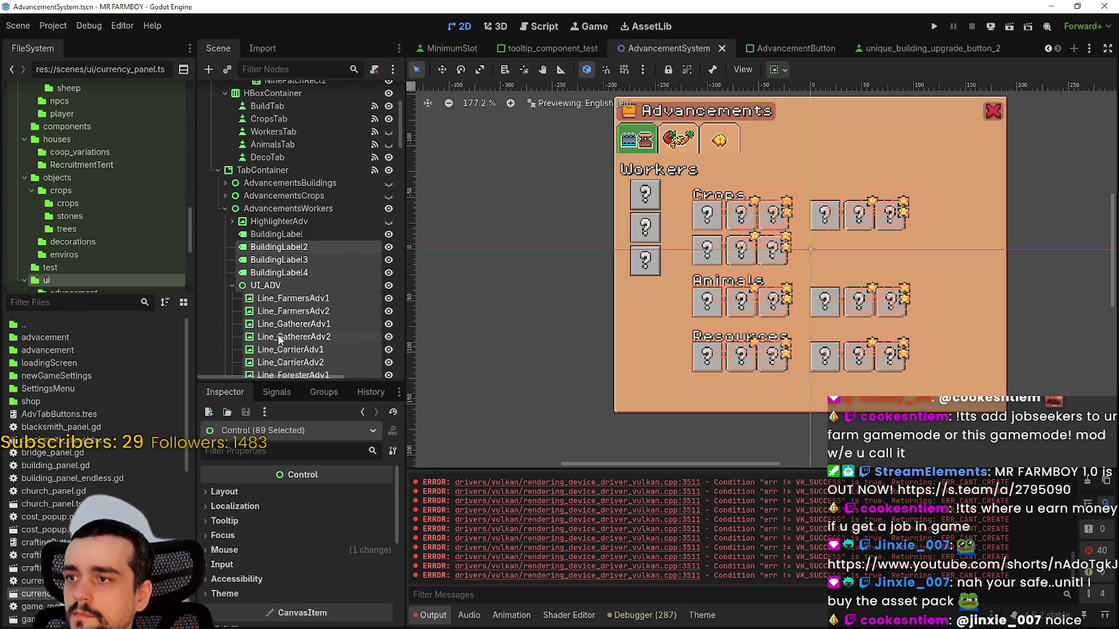
ctrl+click(265, 146)
scroll(307, 295, down, 7)
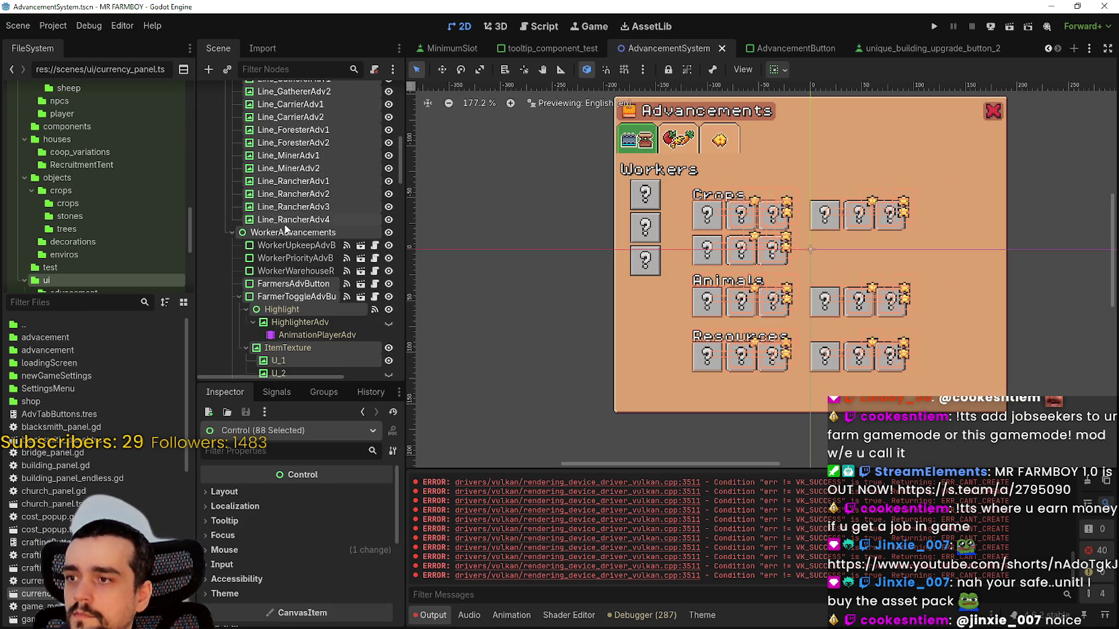
ctrl+click(284, 233)
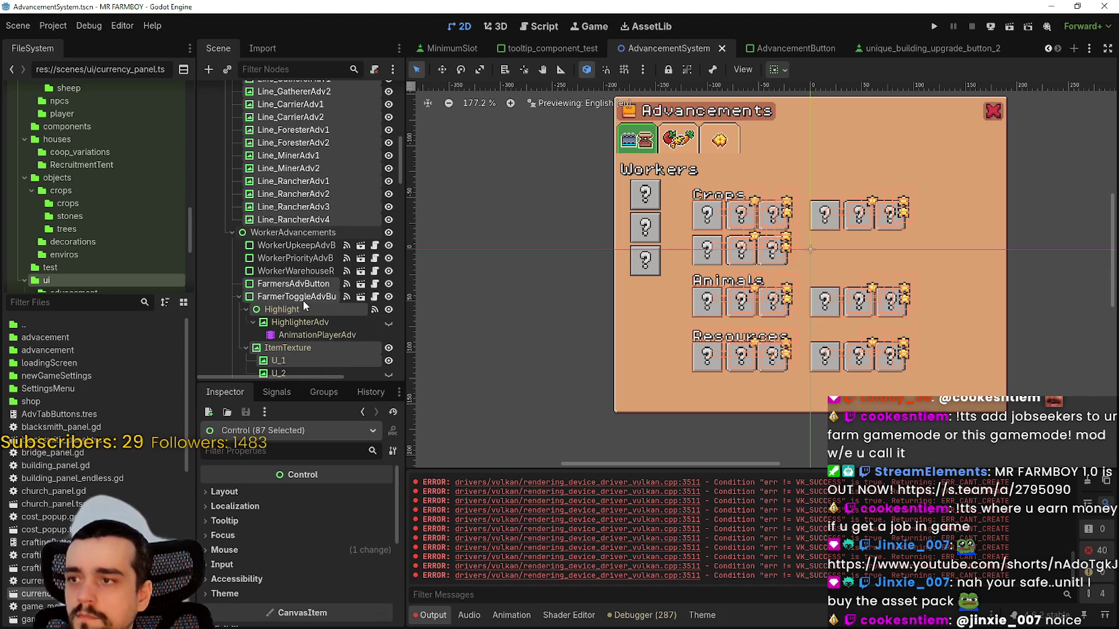
- Widen the Scene dock and deselect BuildingLabel2, BuildingLabel3 and BuildingLabel4
drag(405, 296, 481, 295)
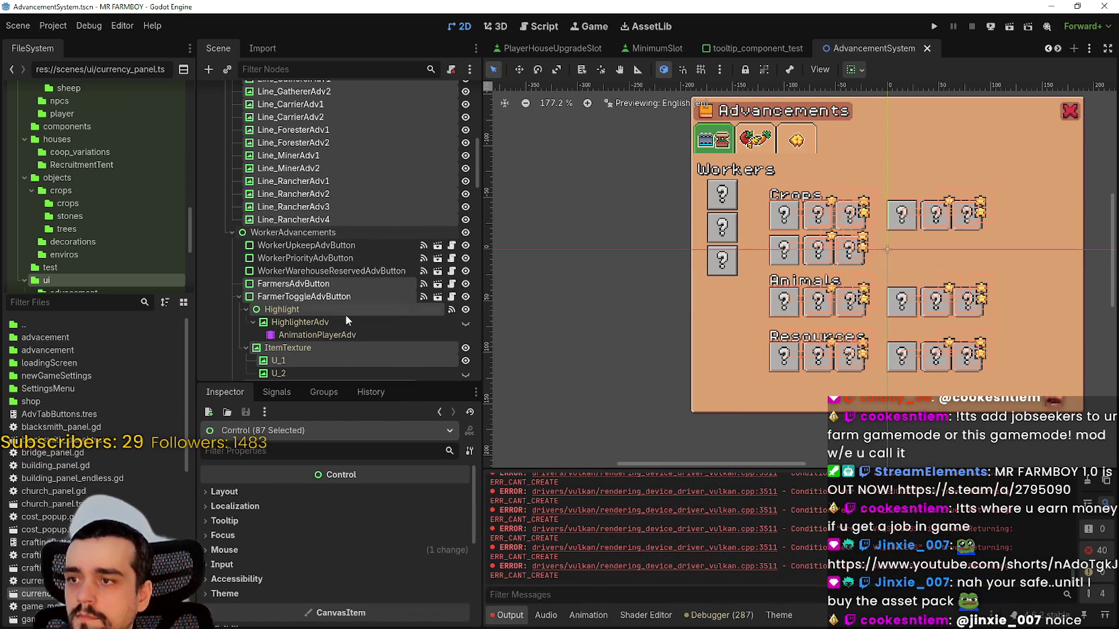
scroll(345, 314, down, 3)
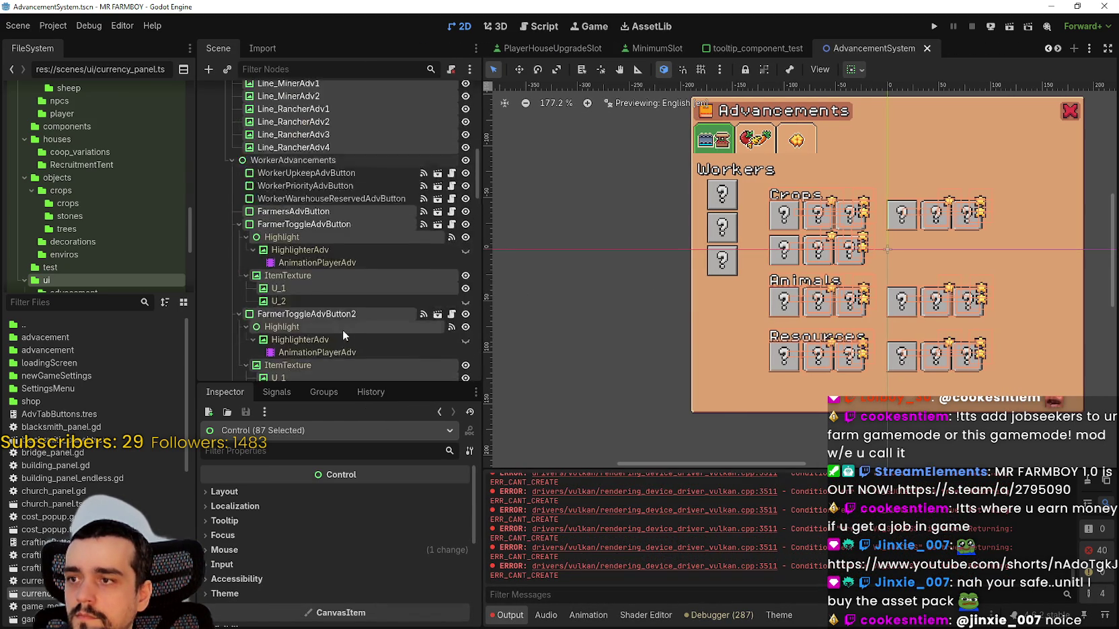
scroll(343, 329, up, 5)
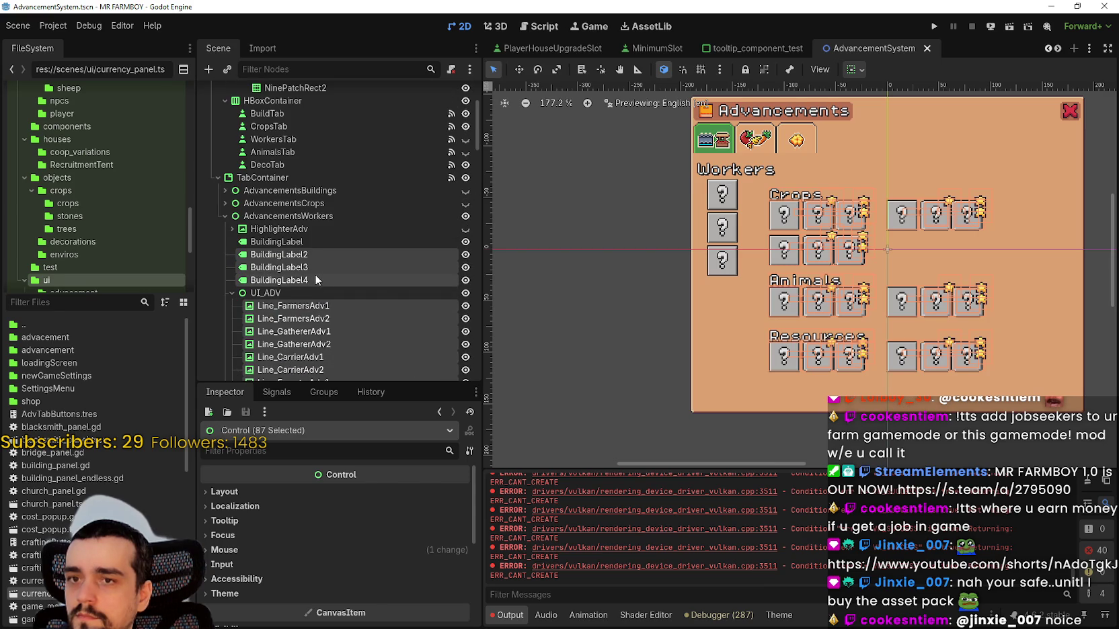
ctrl+click(314, 278)
ctrl+click(314, 264)
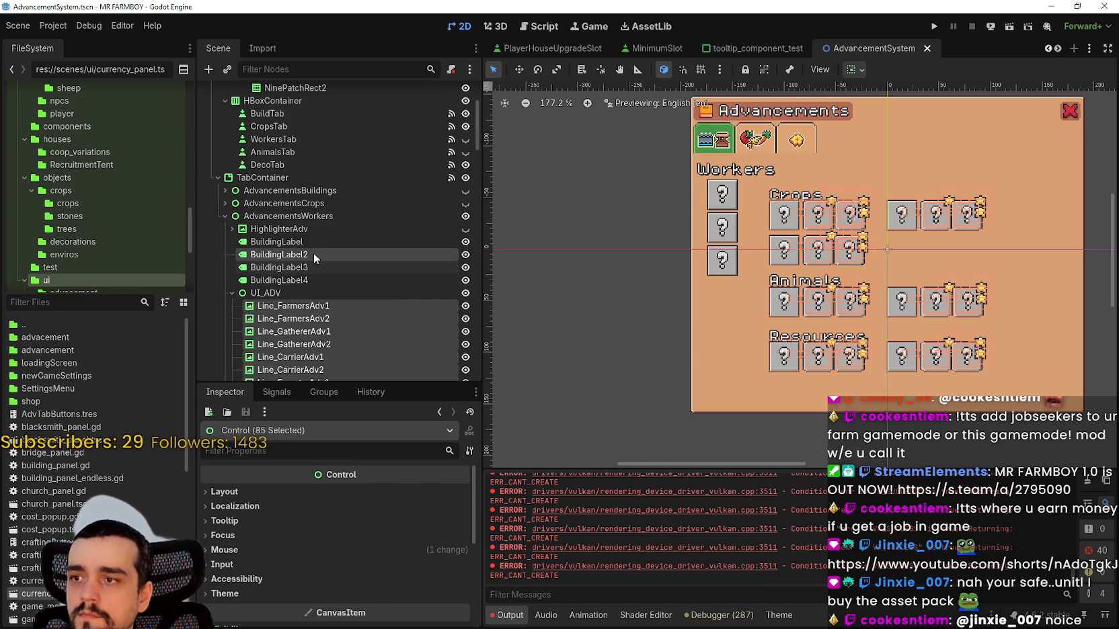
ctrl+click(313, 253)
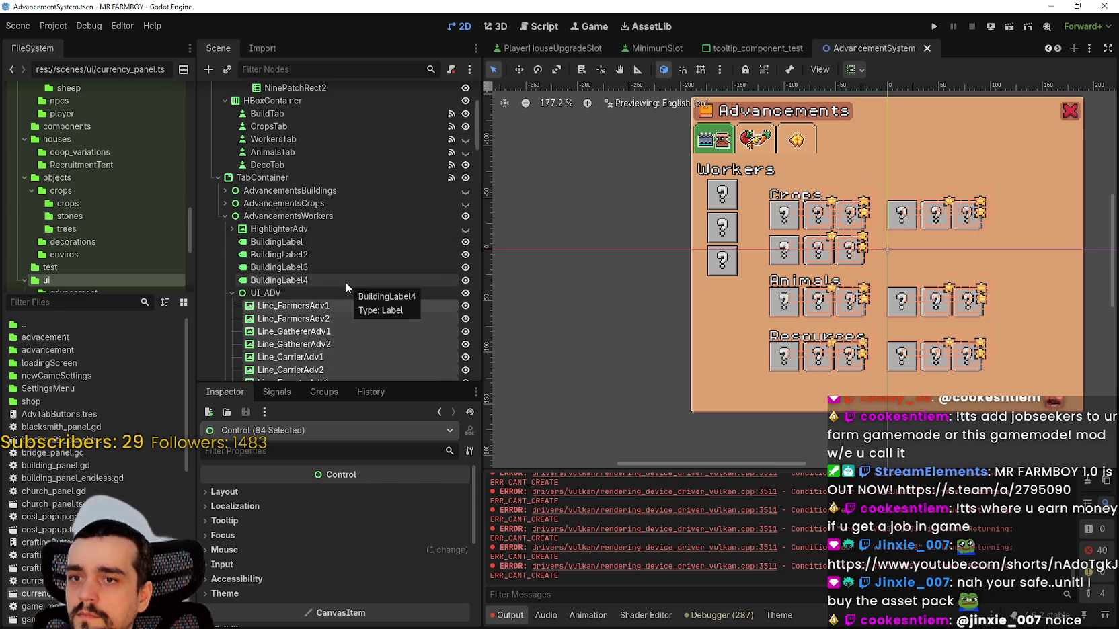
- Shift the selected Workers buttons and connector lines down one pixel
scroll(341, 288, down, 6)
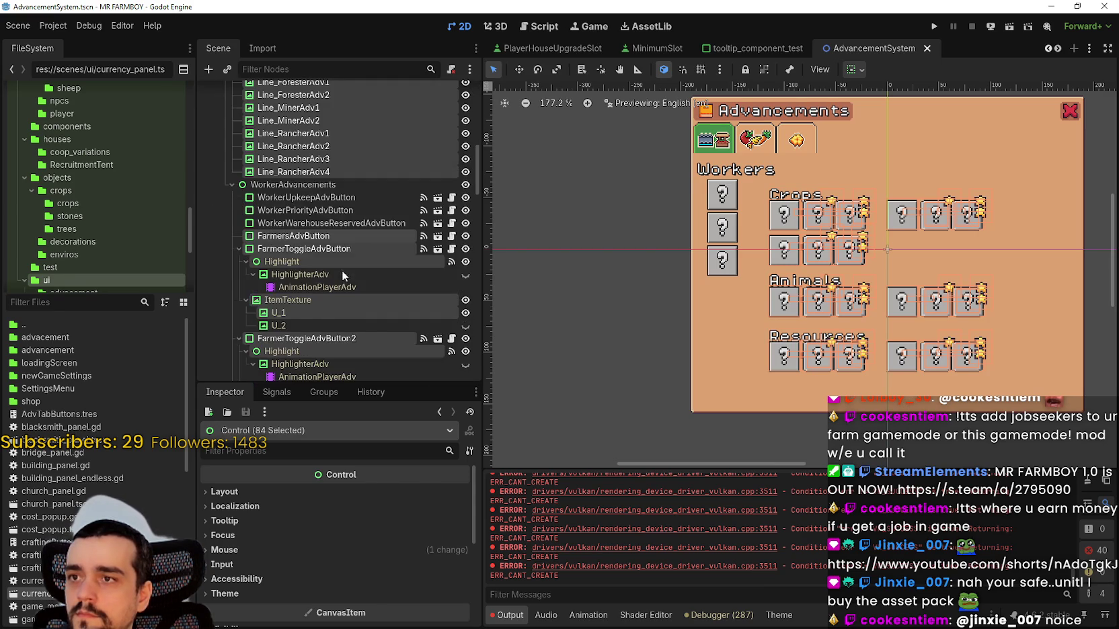
scroll(339, 267, down, 8)
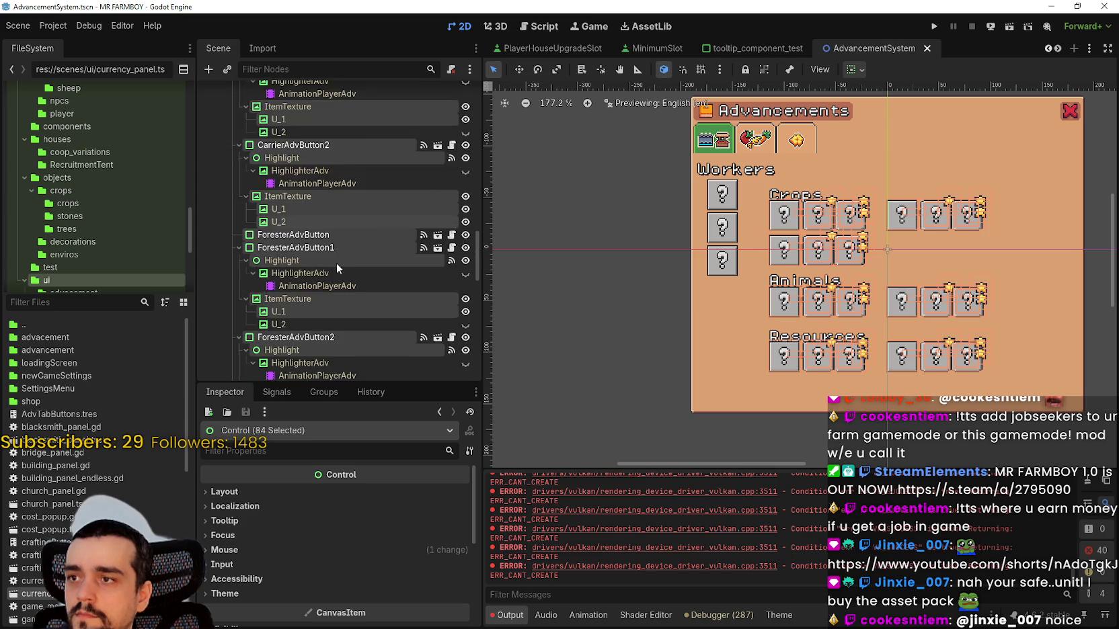
scroll(335, 261, down, 10)
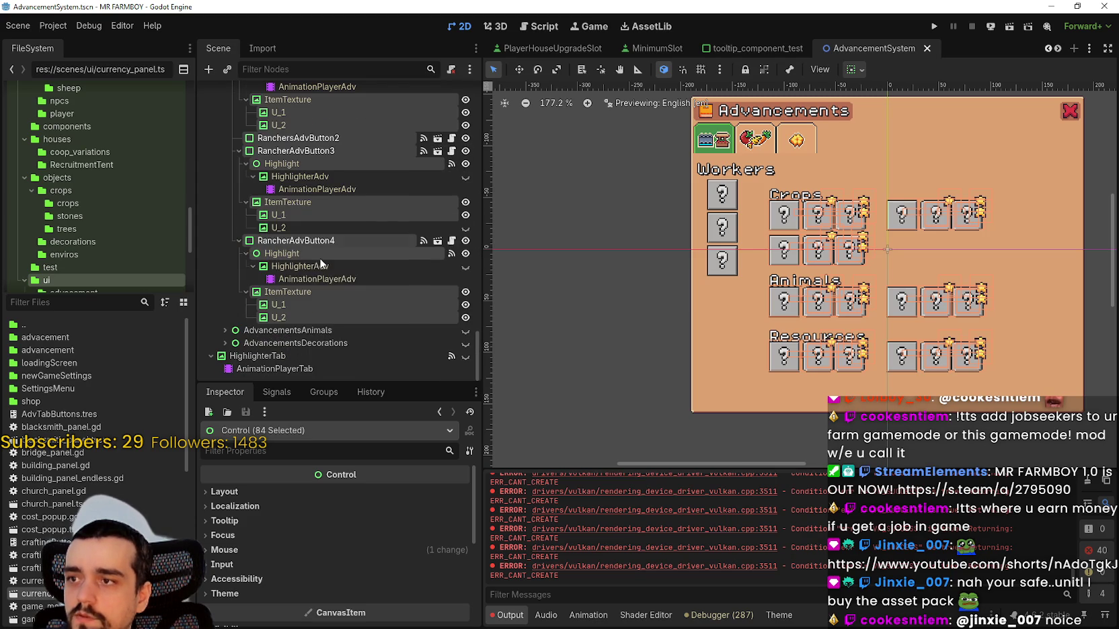
scroll(815, 350, up, 4)
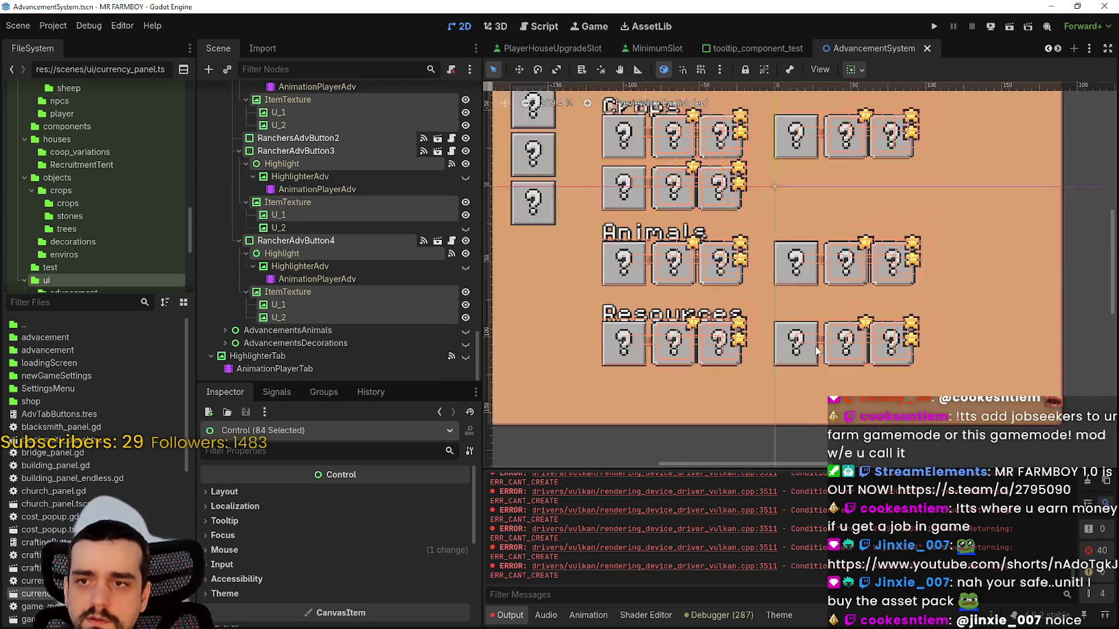
scroll(816, 350, down, 2)
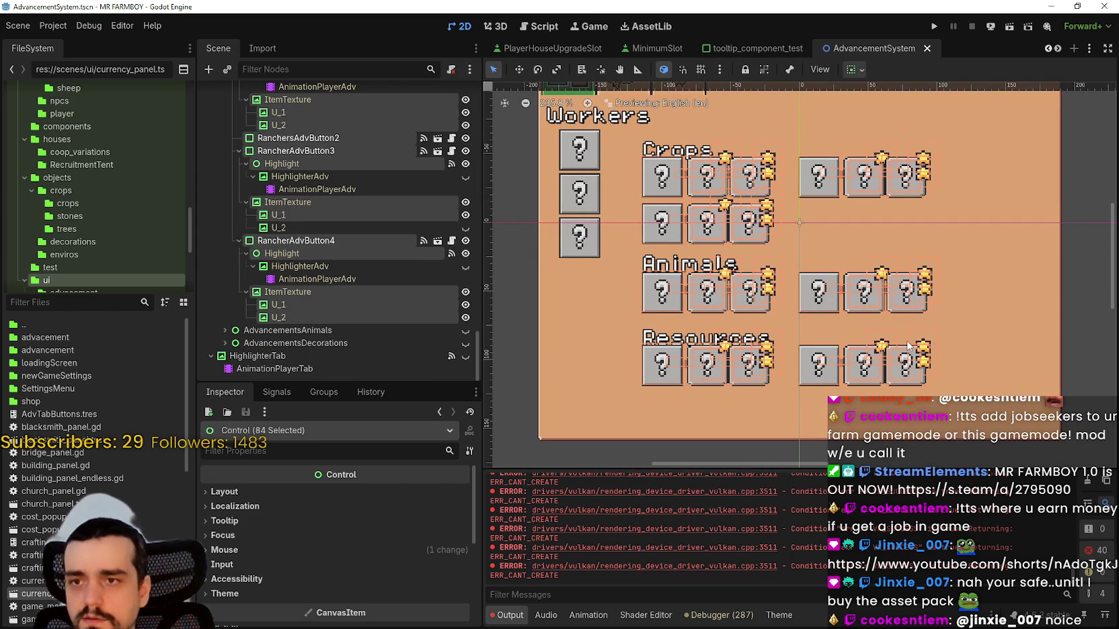
key(Down)
key(Down)
key(Down)
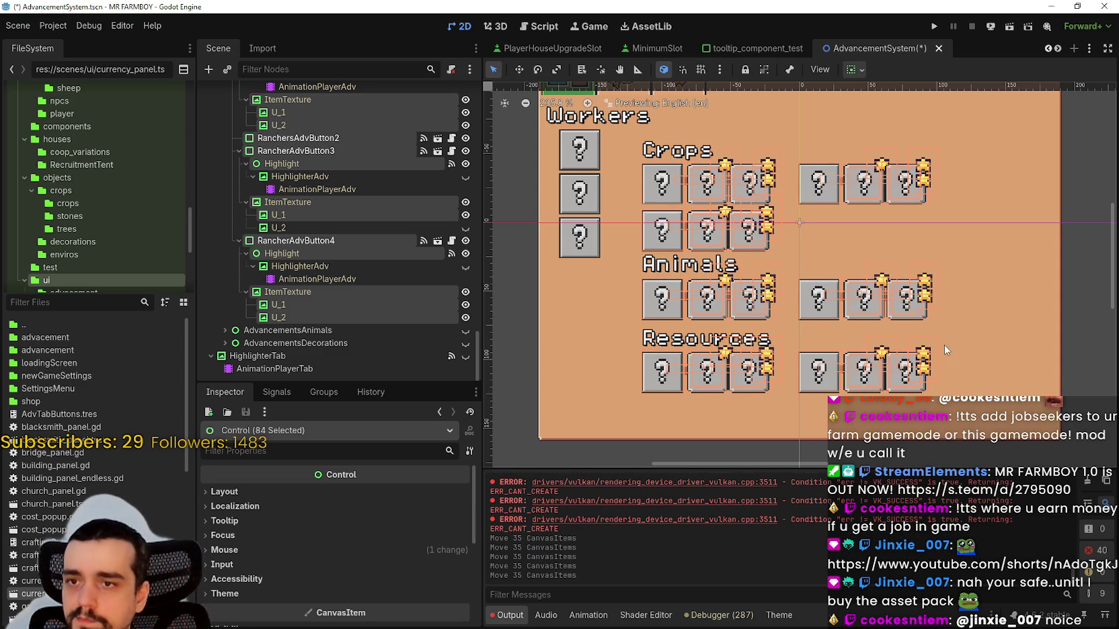
scroll(945, 349, up, 1)
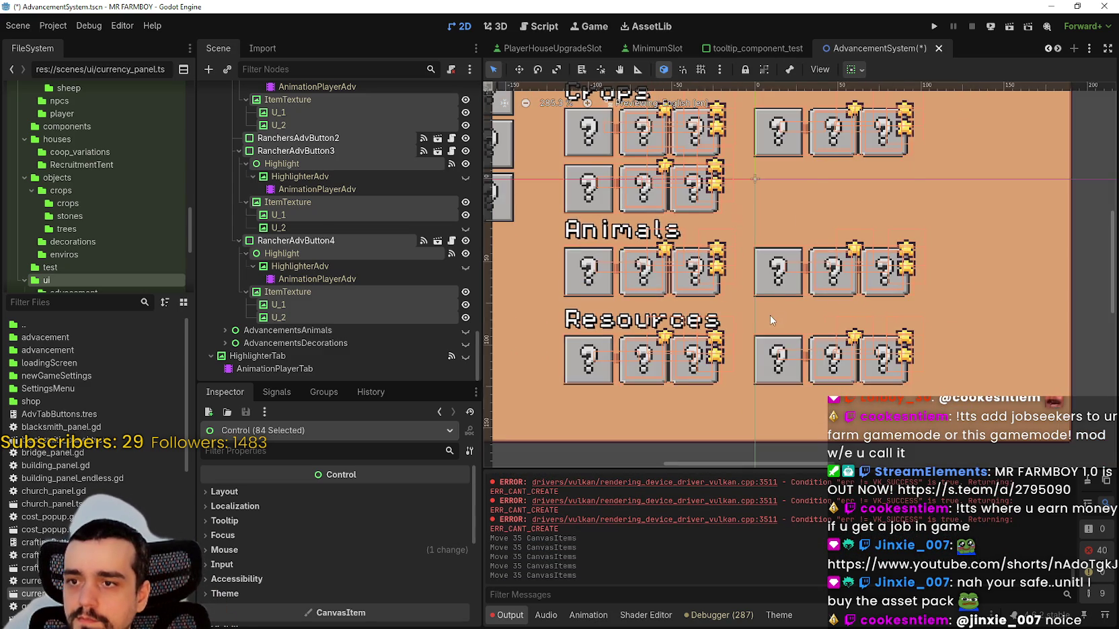
scroll(770, 315, down, 1)
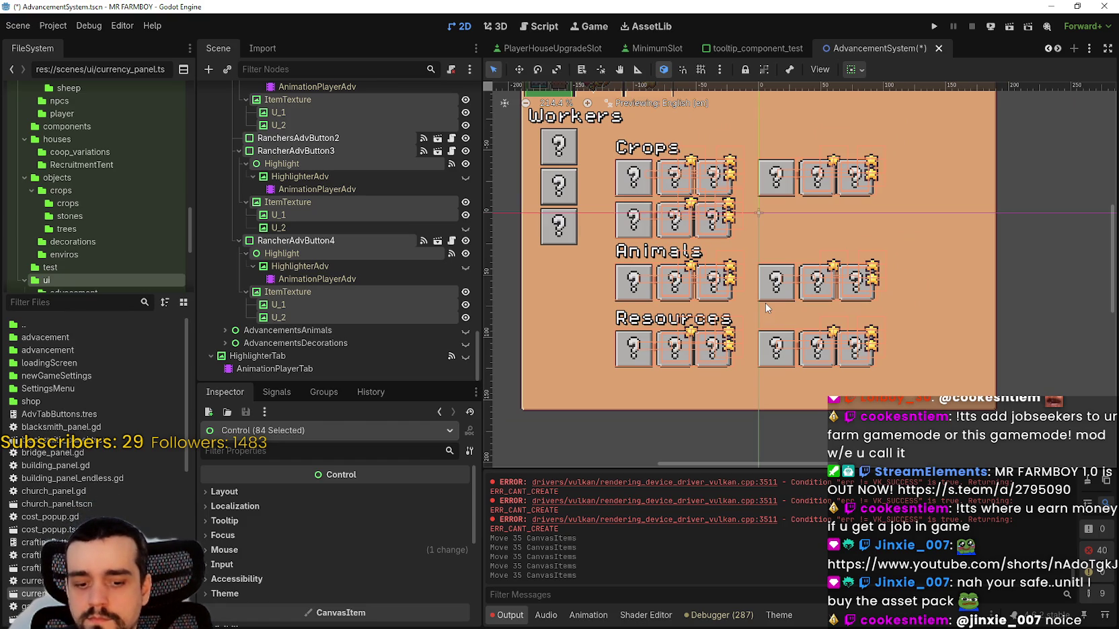
scroll(346, 251, up, 10)
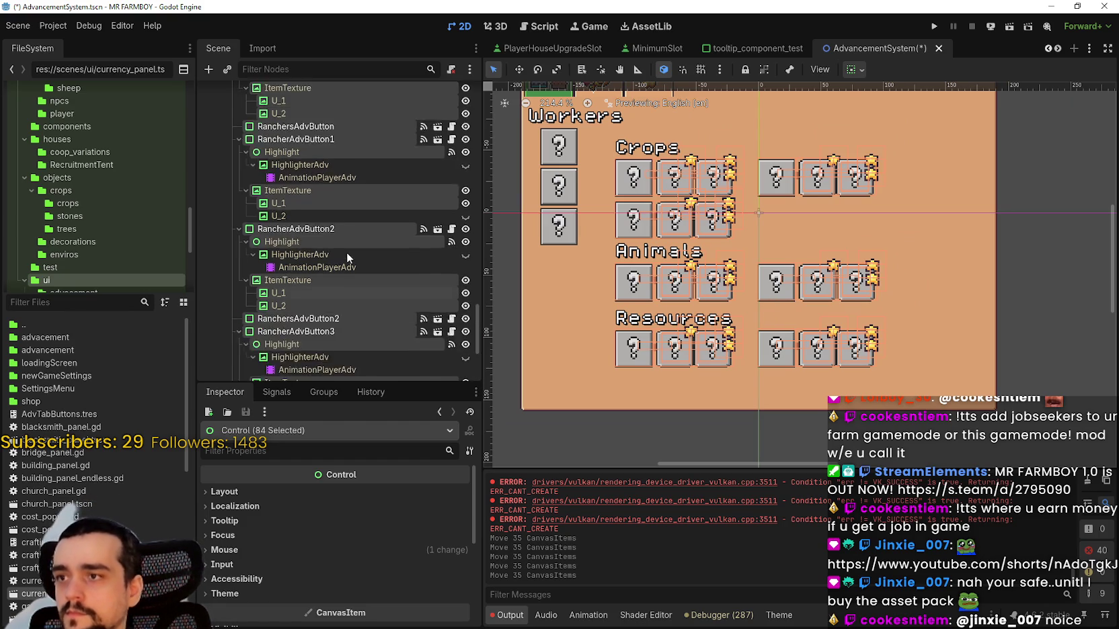
scroll(326, 225, up, 10)
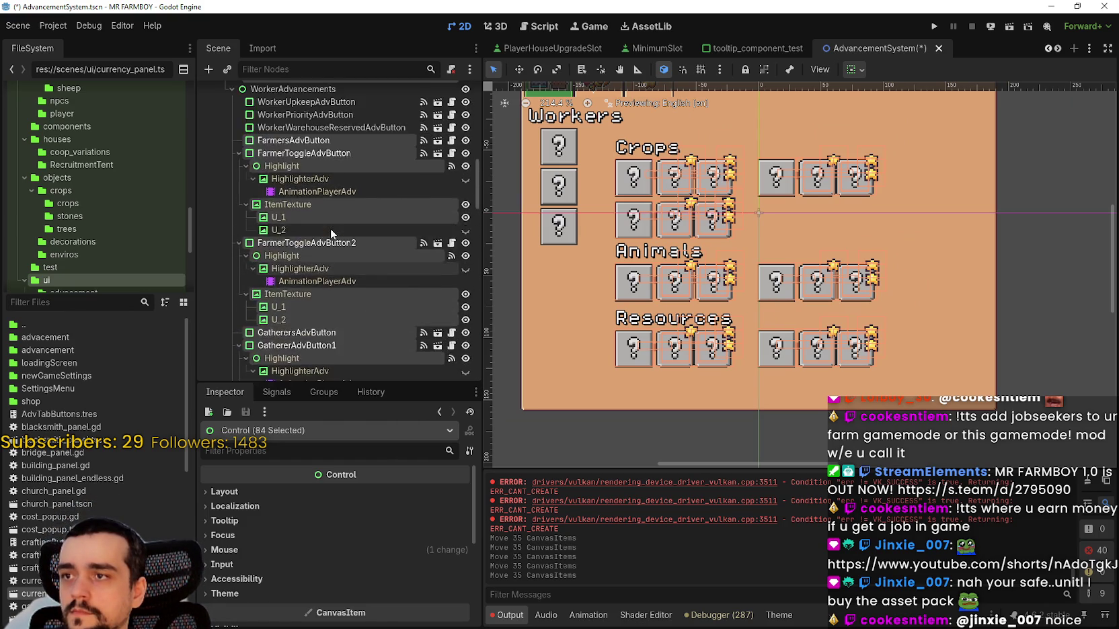
scroll(330, 228, up, 6)
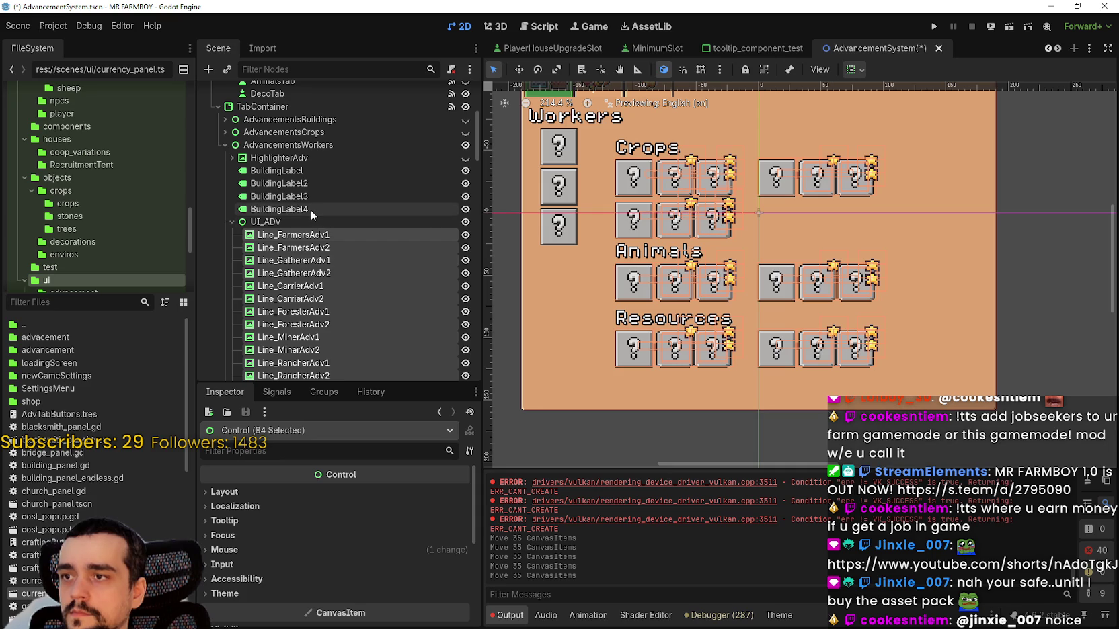
- Add BuildingLabel4 and BuildingLabel3 to the selection and nudge the Animals and Resources rows down
ctrl+click(311, 209)
ctrl+click(310, 200)
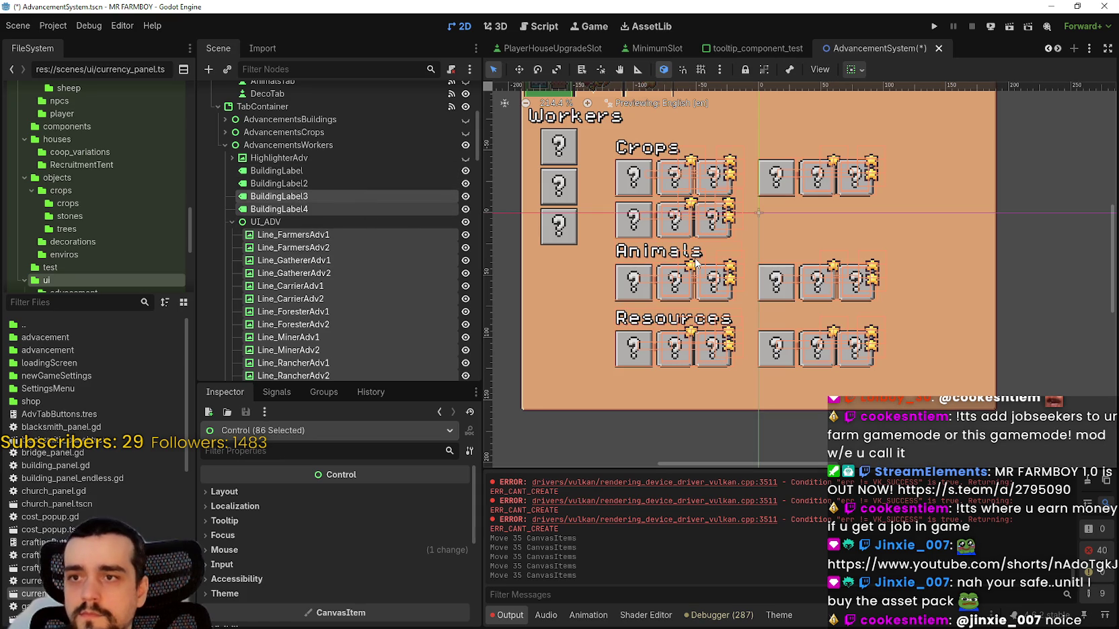
click(519, 69)
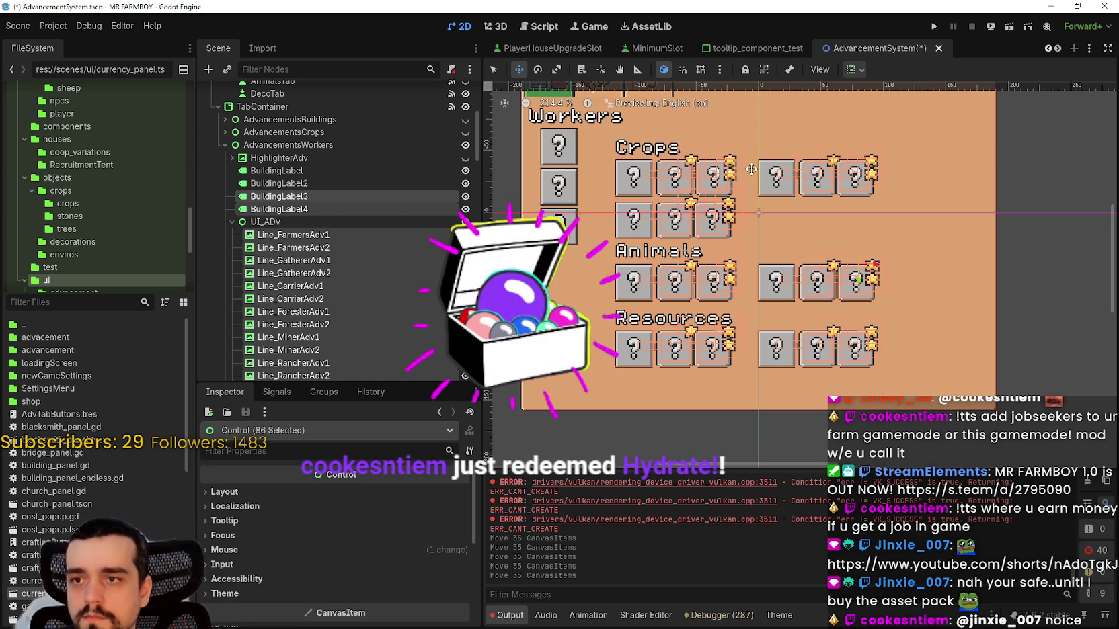
key(Down)
key(Down)
key(Down)
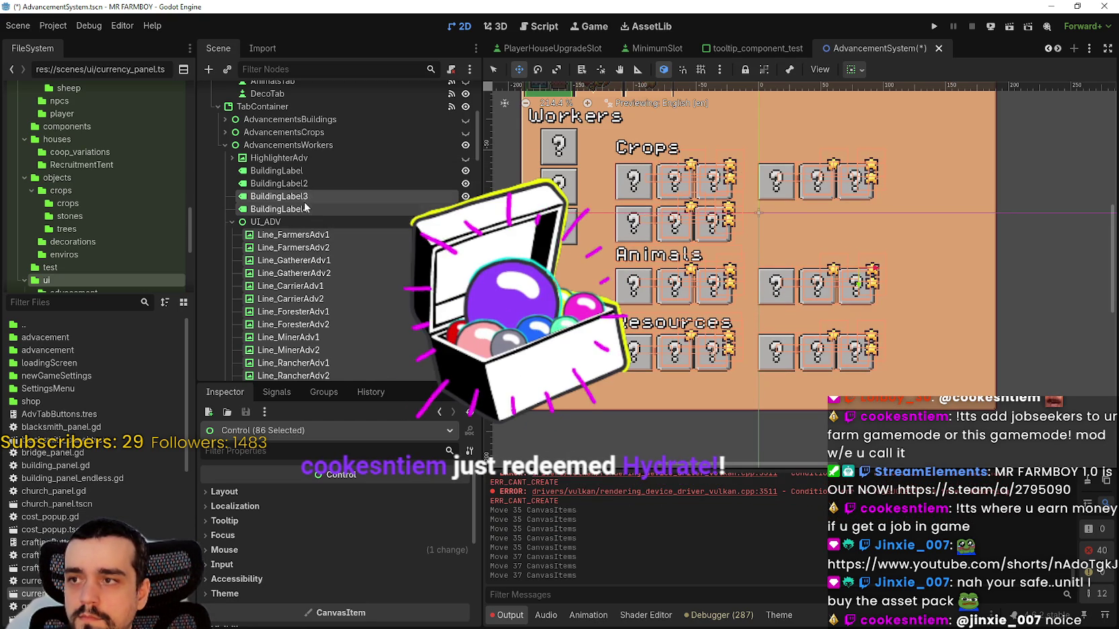
scroll(660, 283, up, 5)
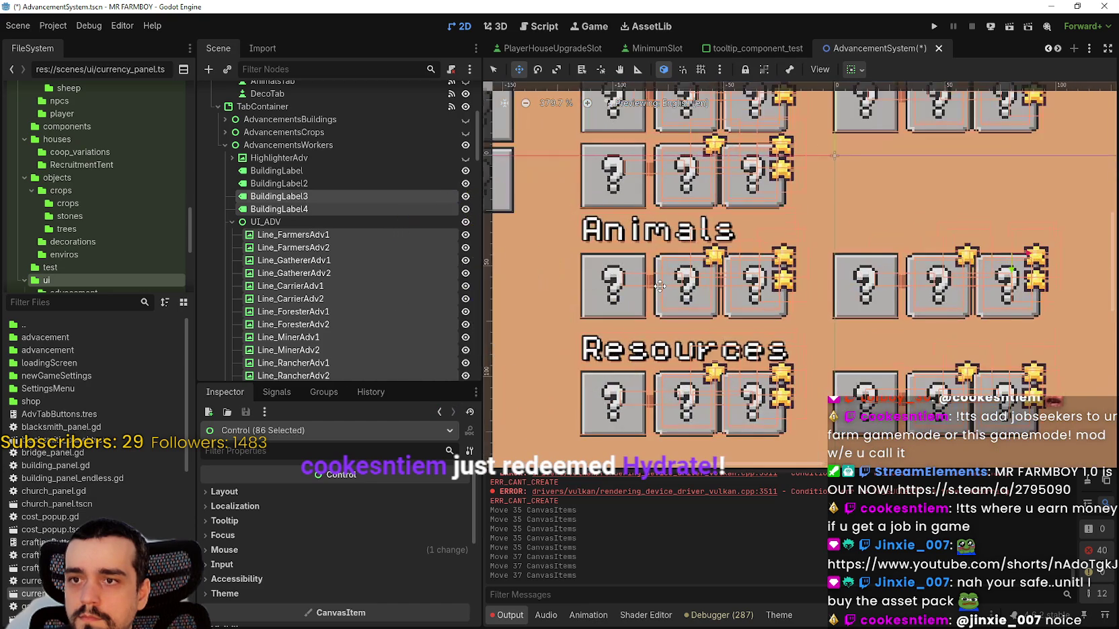
scroll(659, 283, down, 2)
scroll(659, 283, down, 1)
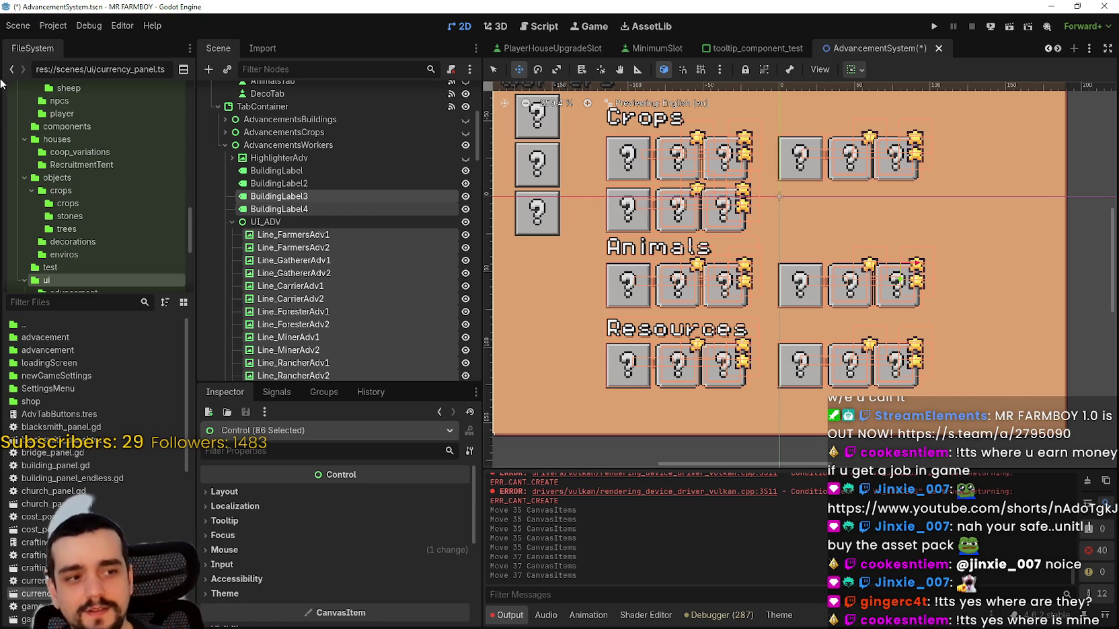
- Centre the Workers layout, inspect BuildingLabel3, and undo then redo the row move
scroll(705, 287, up, 1)
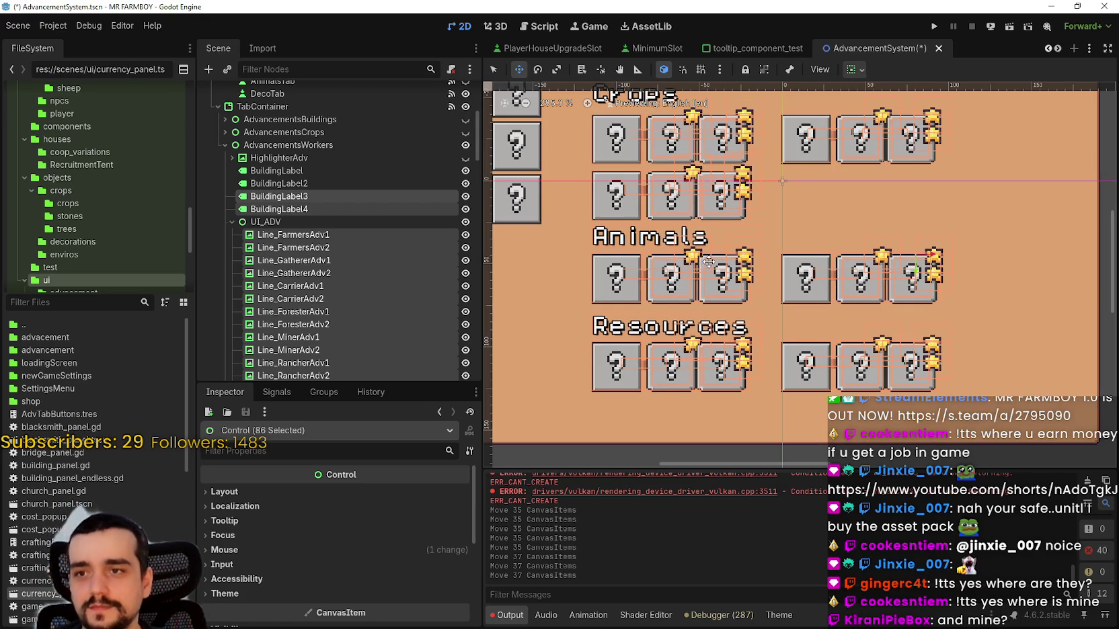
scroll(705, 287, down, 3)
drag(712, 269, 768, 257)
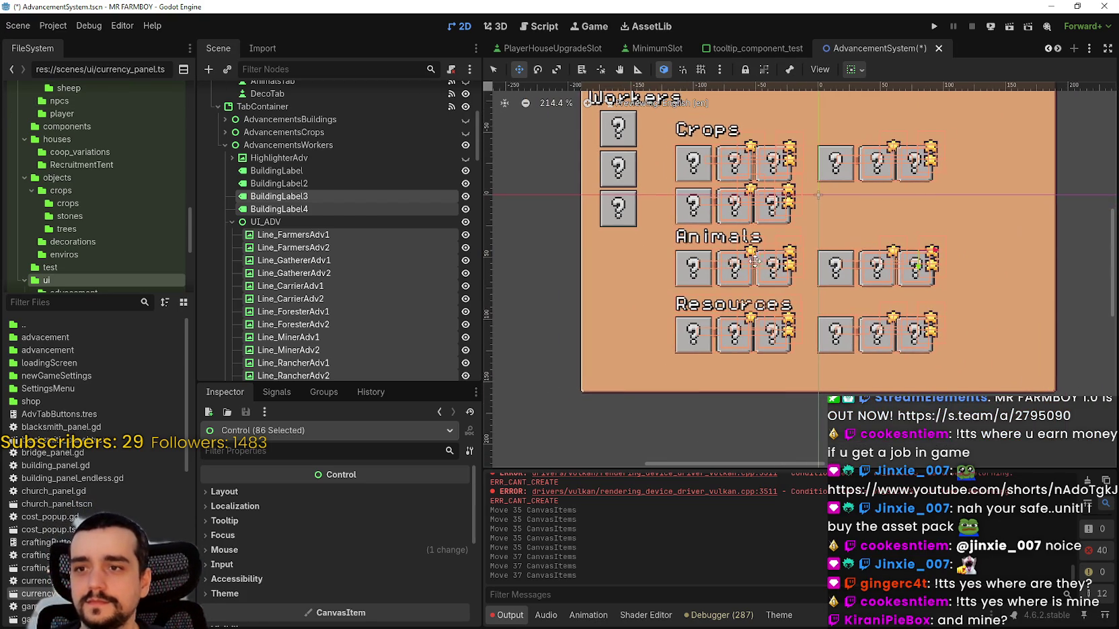
scroll(723, 175, up, 1)
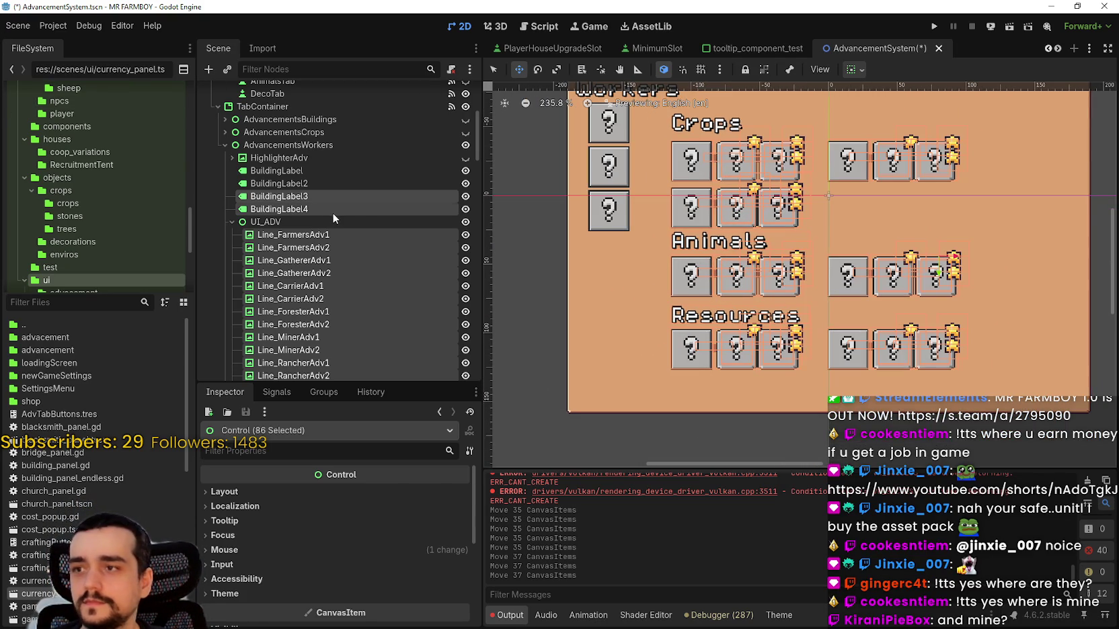
click(323, 203)
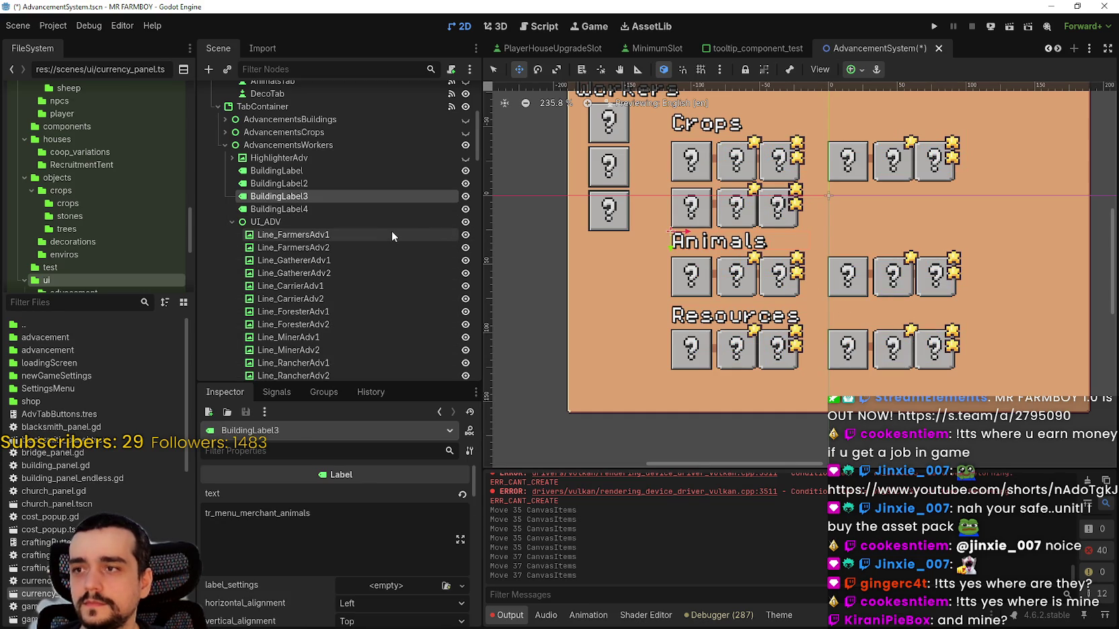
key(ctrl+z)
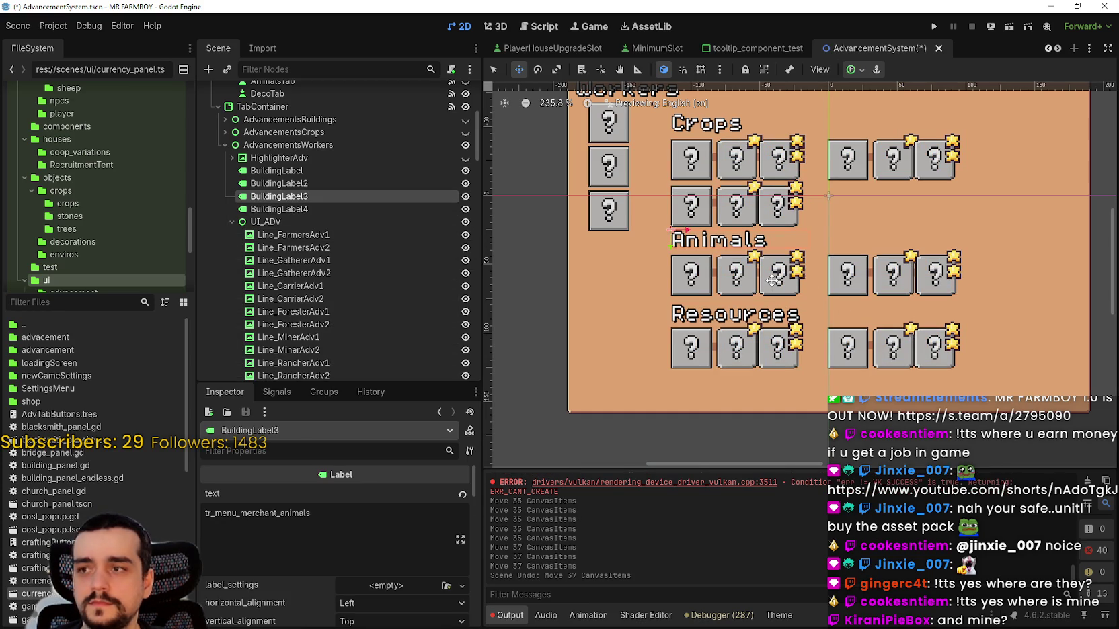
key(ctrl+shift+z)
scroll(772, 280, down, 2)
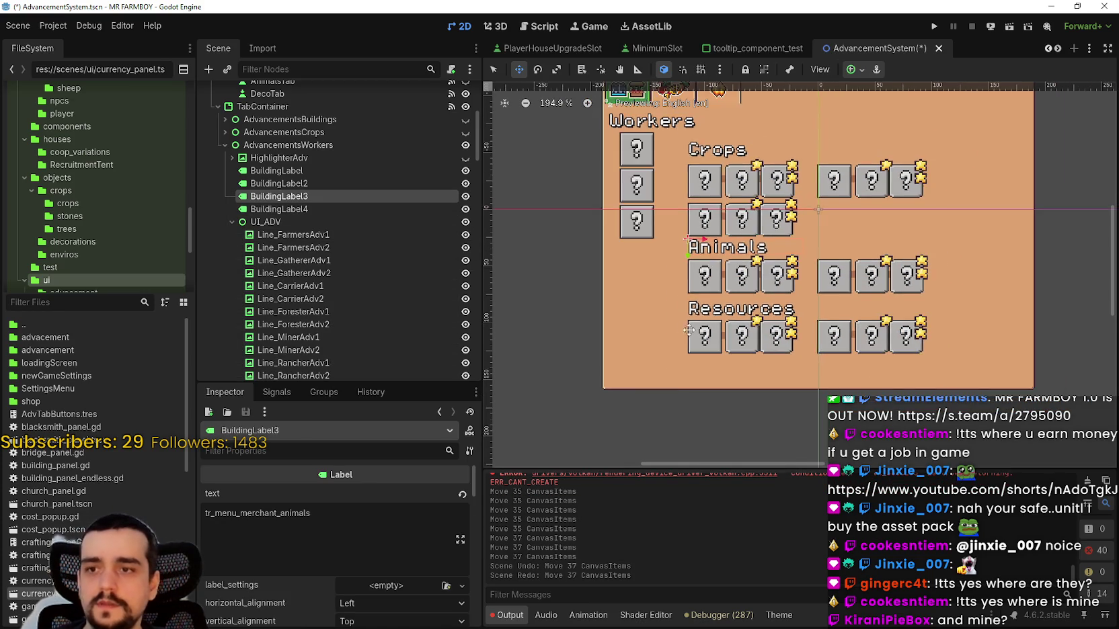
scroll(679, 329, down, 2)
- Box-select the Animals and Resources rows and nudge them down a few pixels
key(q)
click(531, 335)
scroll(550, 372, up, 3)
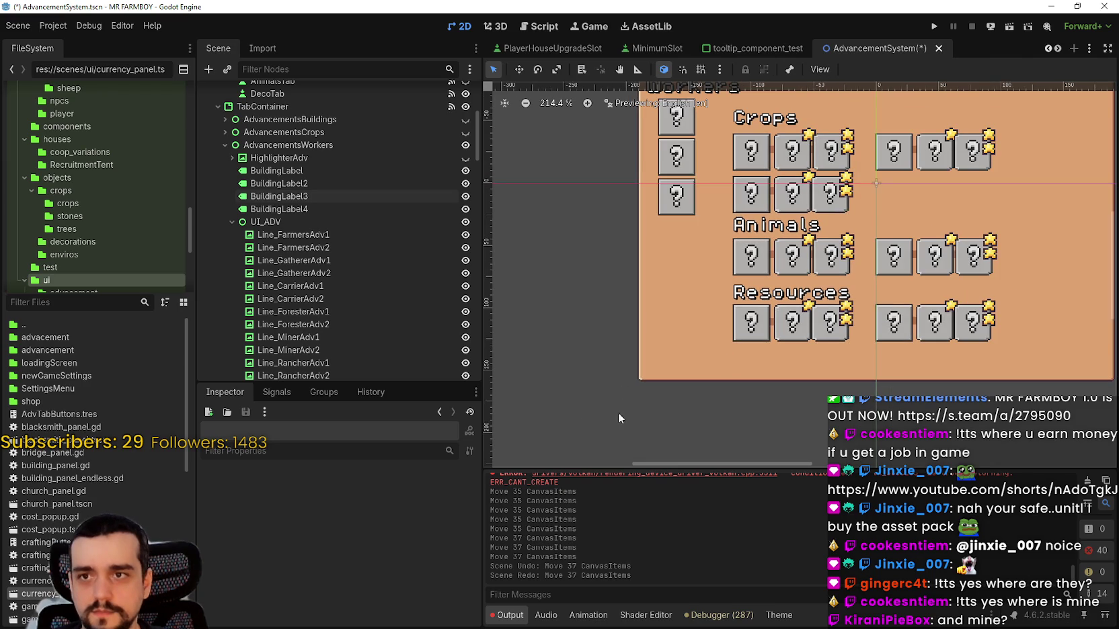
drag(601, 403, 1002, 229)
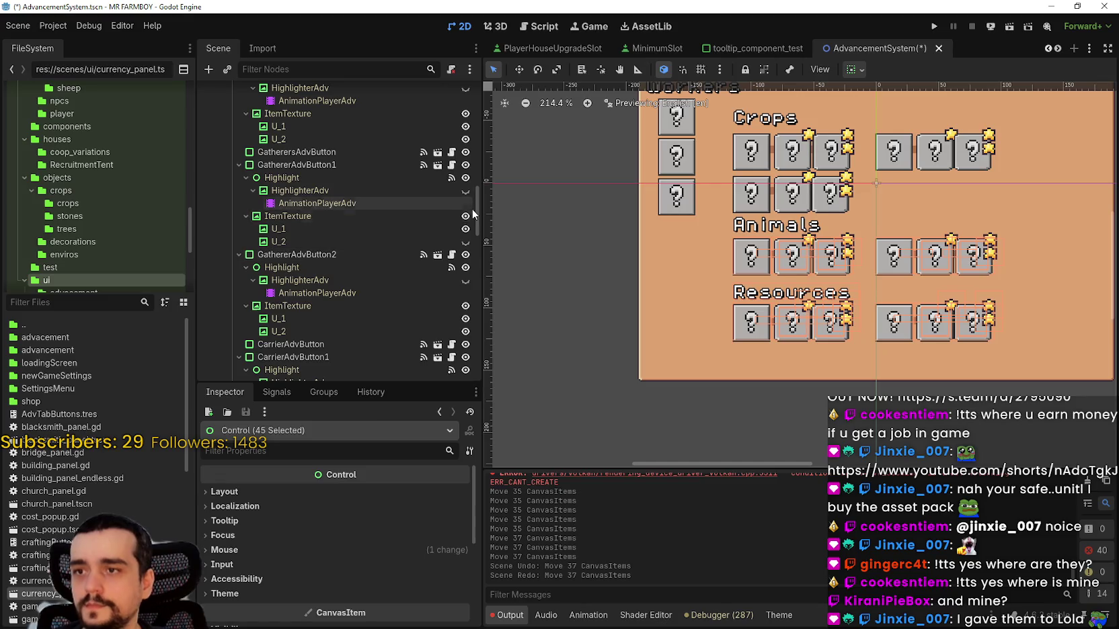
drag(479, 270, 491, 183)
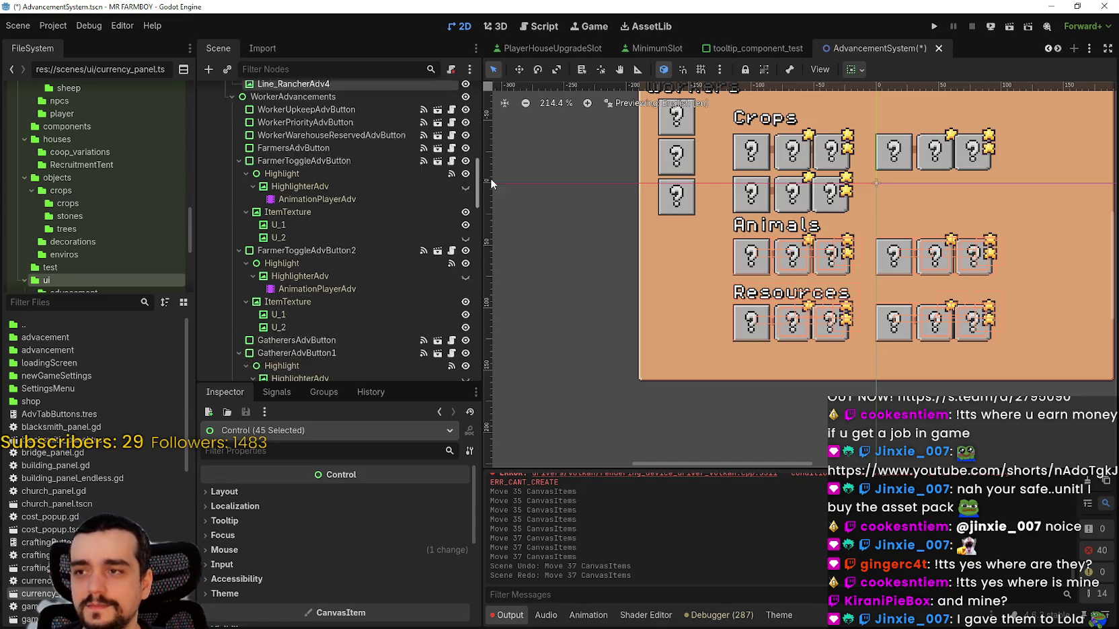
click(518, 69)
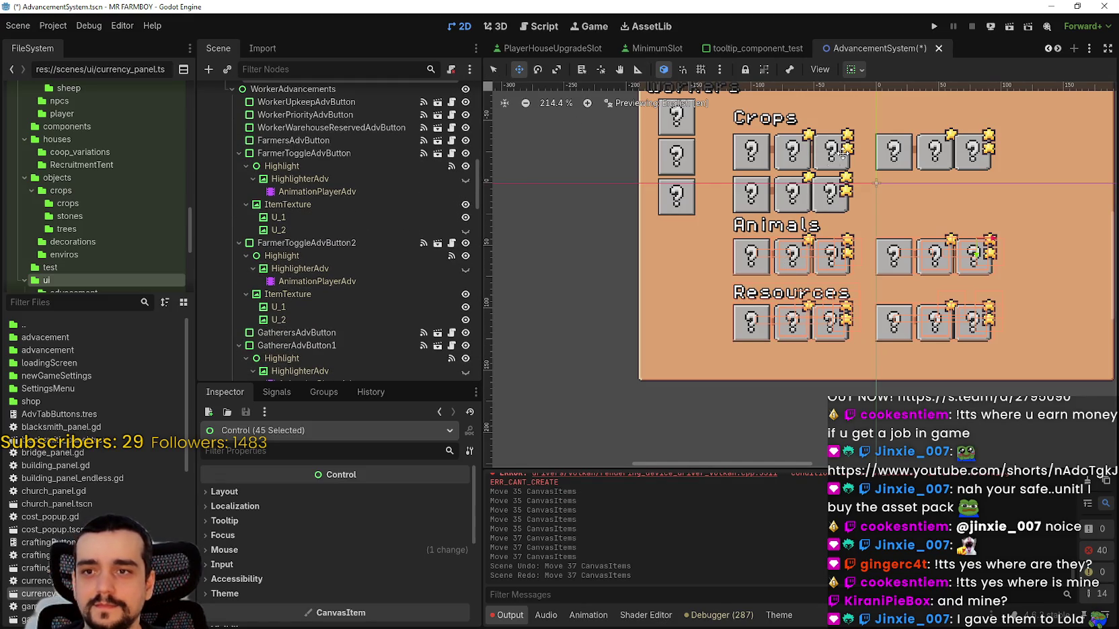
key(Down)
key(Down)
key(Down)
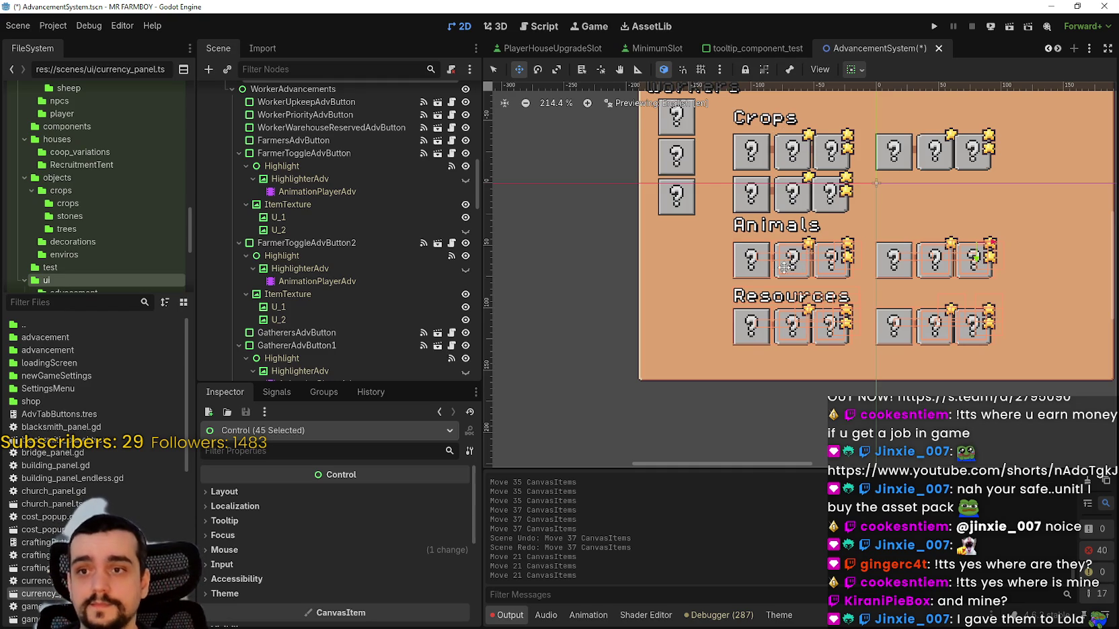
scroll(792, 300, up, 1)
scroll(792, 300, up, 1)
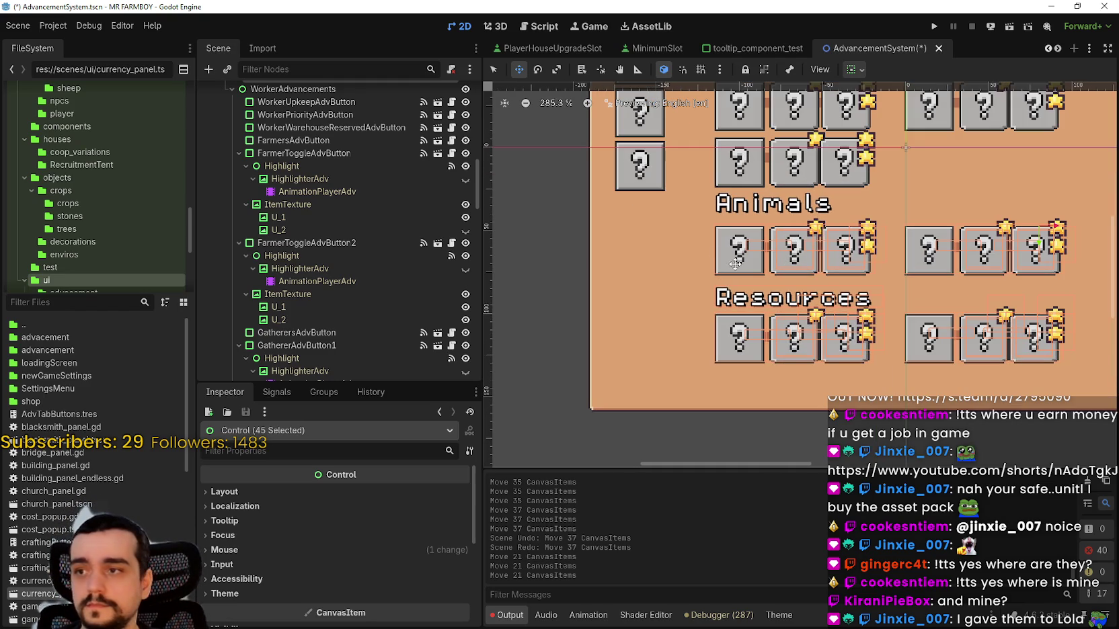
scroll(353, 242, up, 10)
scroll(599, 292, down, 3)
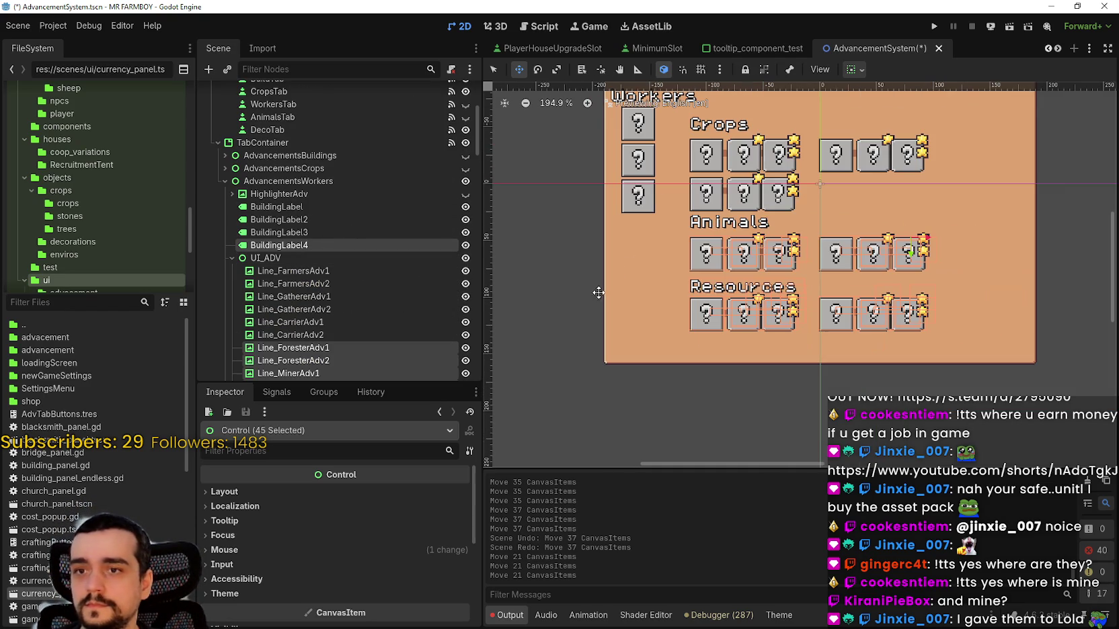
- Box-select only the Resources row and nudge it further down
key(q)
click(589, 438)
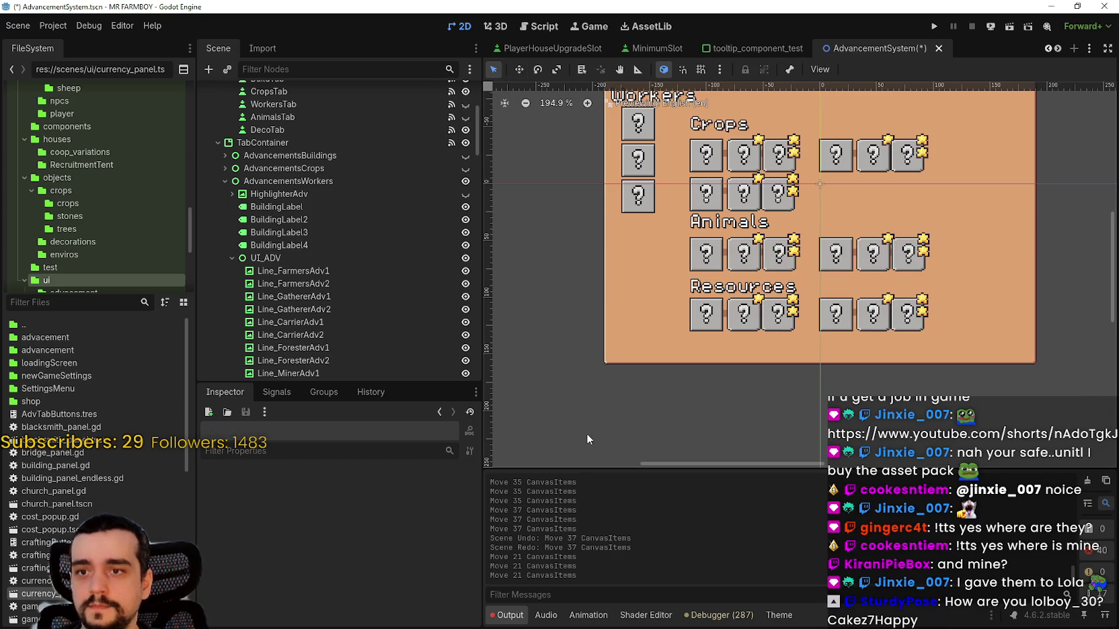
mouse_move(565, 405)
mouse_down()
mouse_move(934, 345)
mouse_move(1016, 289)
mouse_move(1008, 296)
mouse_up()
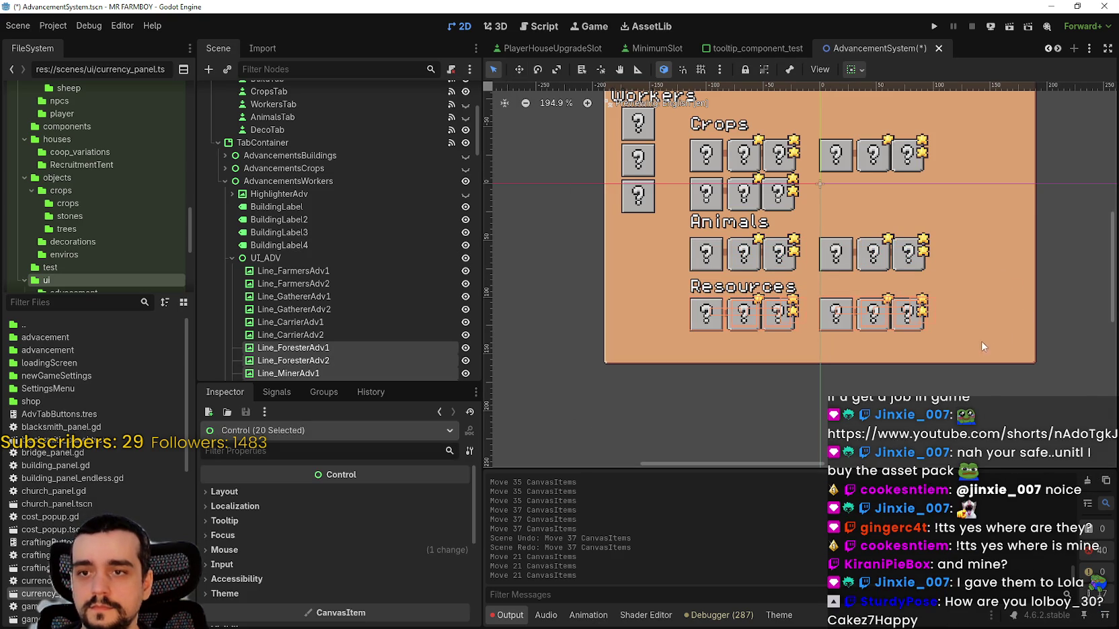
scroll(327, 247, down, 5)
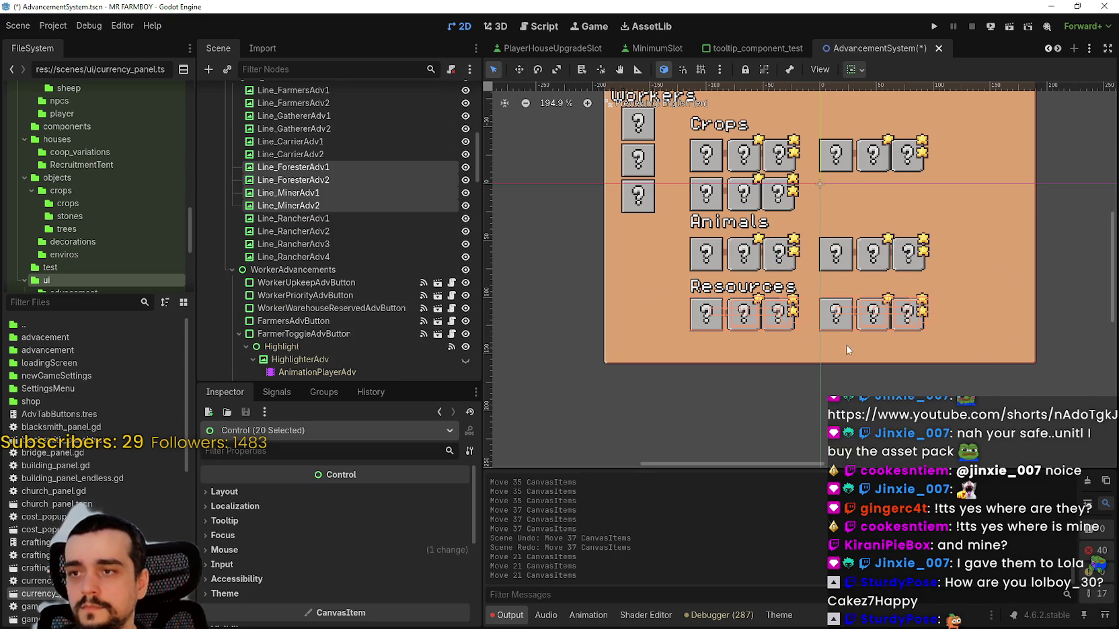
scroll(758, 251, up, 2)
key(w)
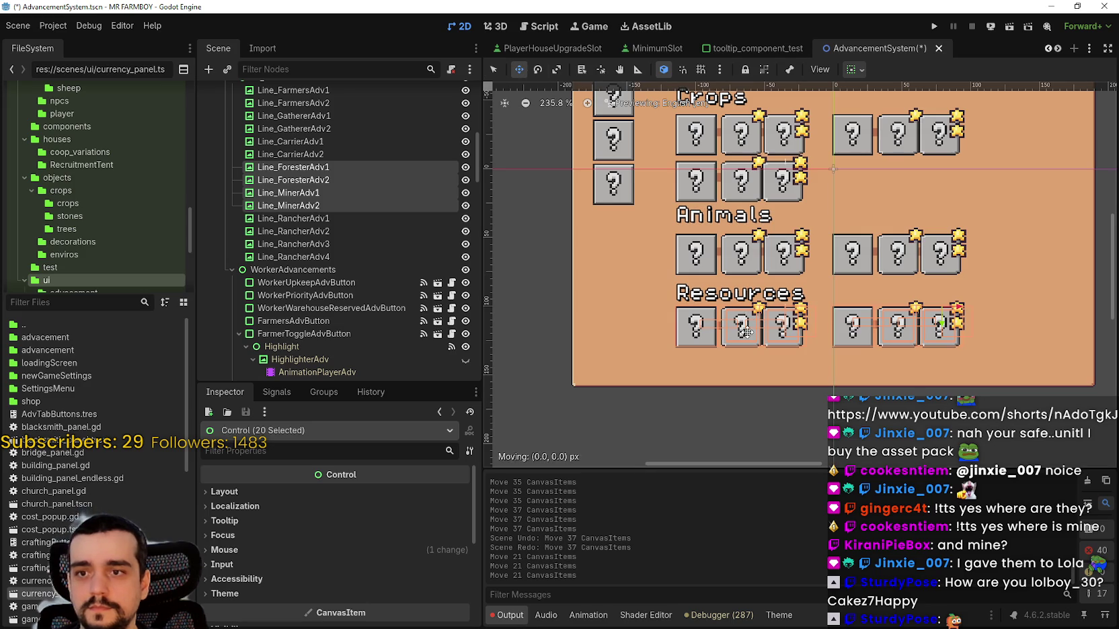
key(Down)
key(Down)
key(Down)
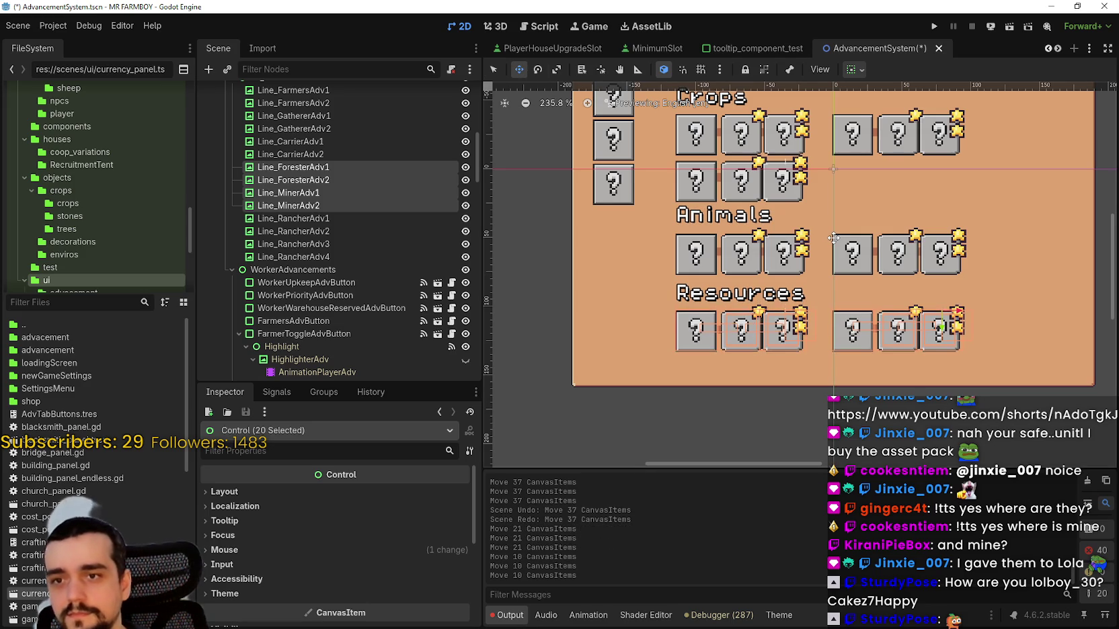
- Save the AdvancementSystem scene
key(ctrl+s)
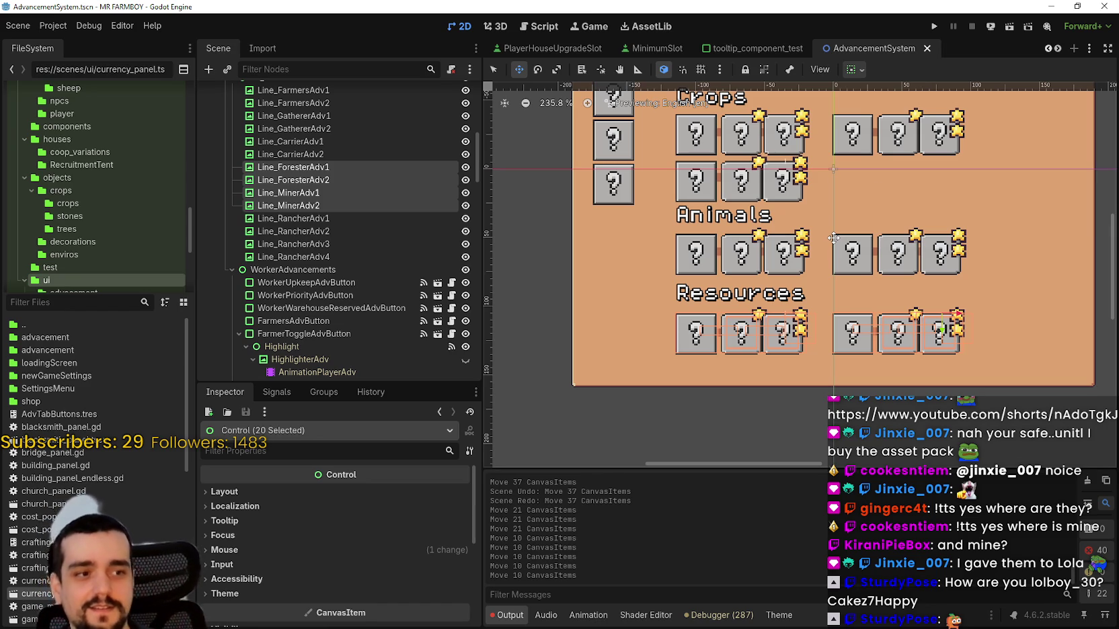
scroll(705, 296, down, 4)
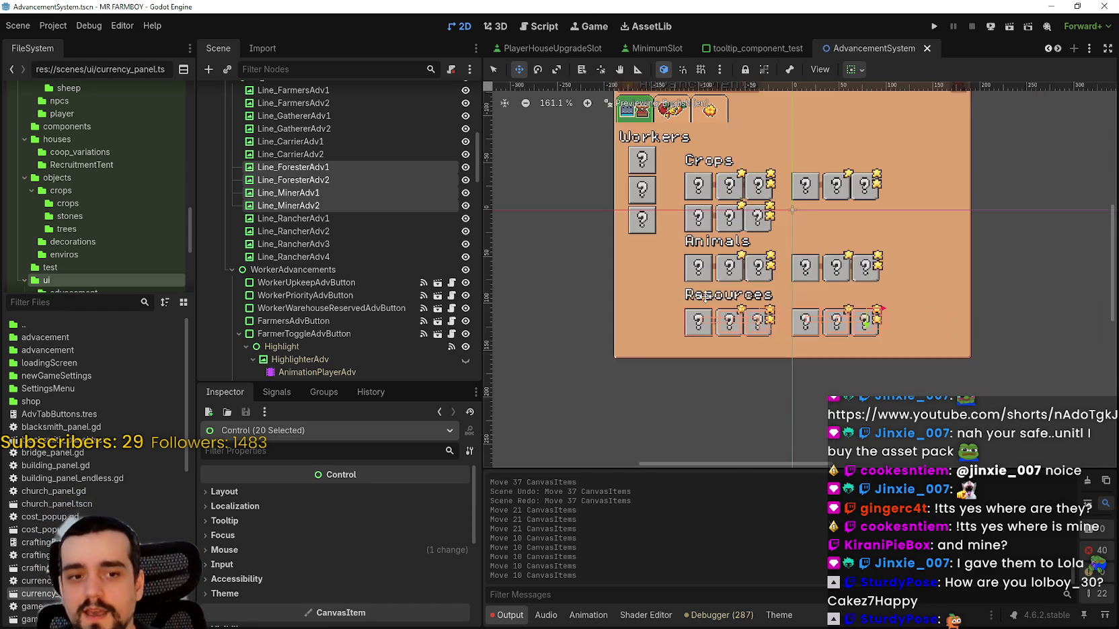
scroll(705, 296, up, 3)
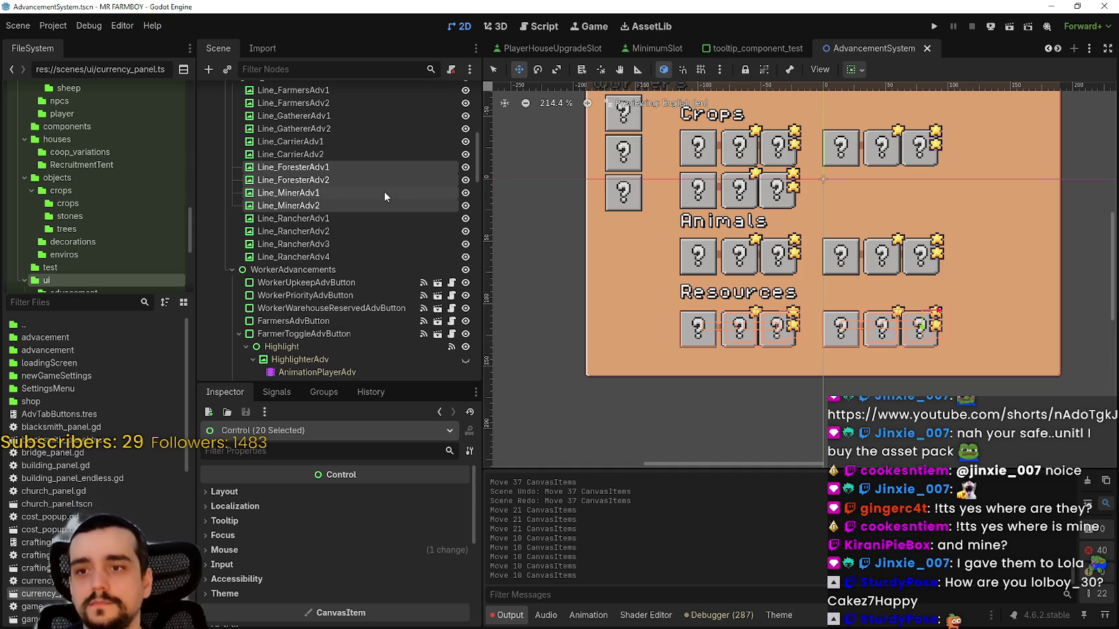
scroll(795, 174, up, 3)
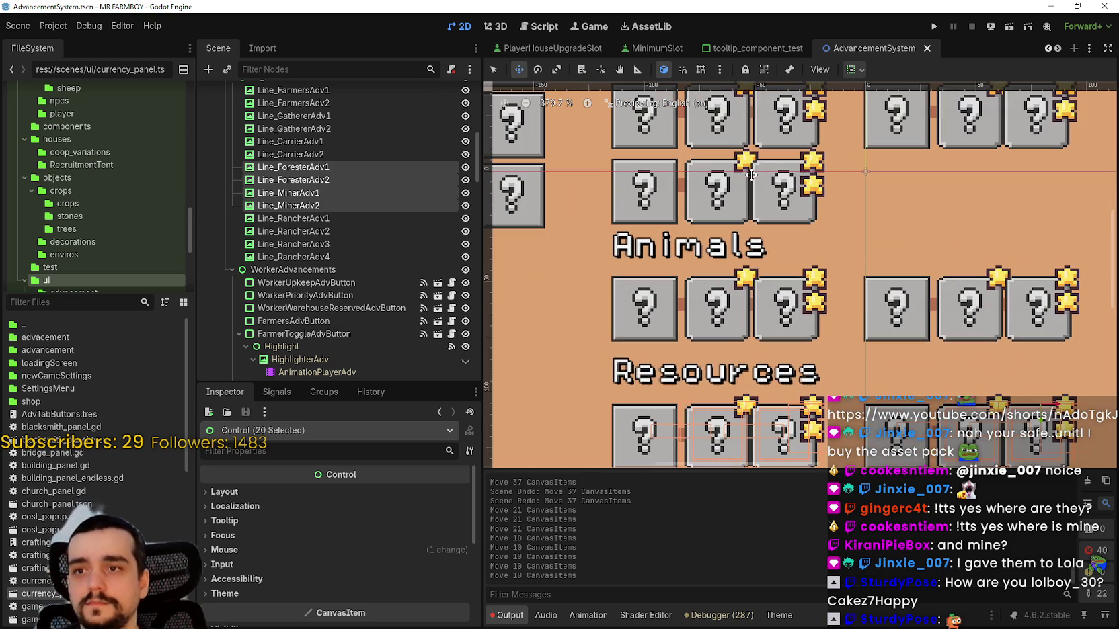
- Select FarmerToggleAdvButton2, the third button in the top Crops row
click(494, 70)
scroll(678, 146, up, 2)
scroll(677, 146, down, 2)
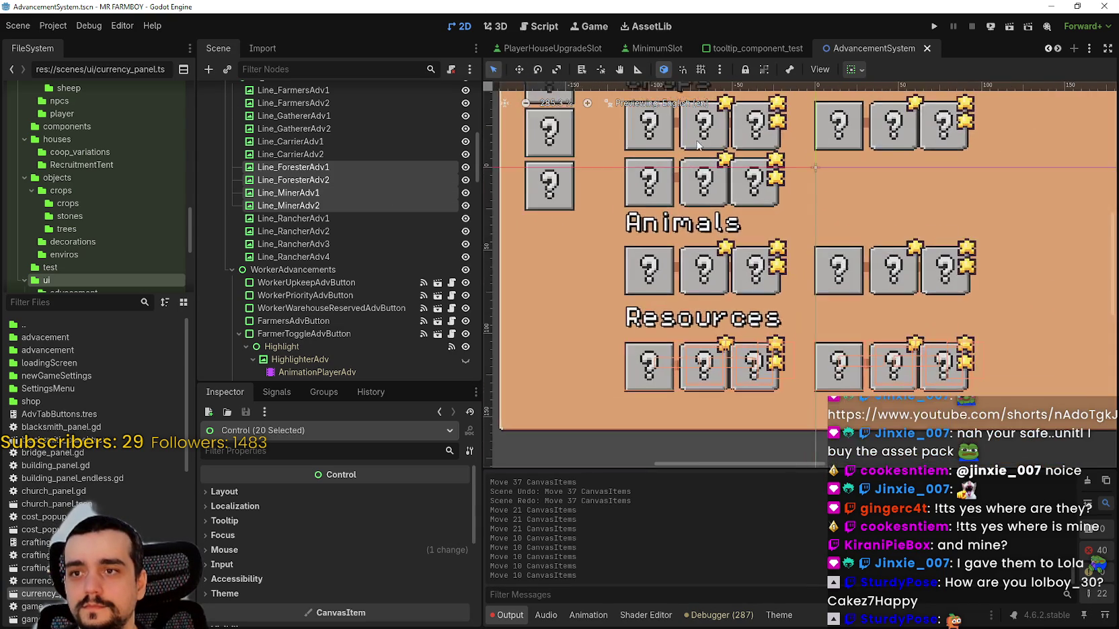
scroll(731, 191, up, 2)
click(732, 192)
scroll(732, 191, up, 1)
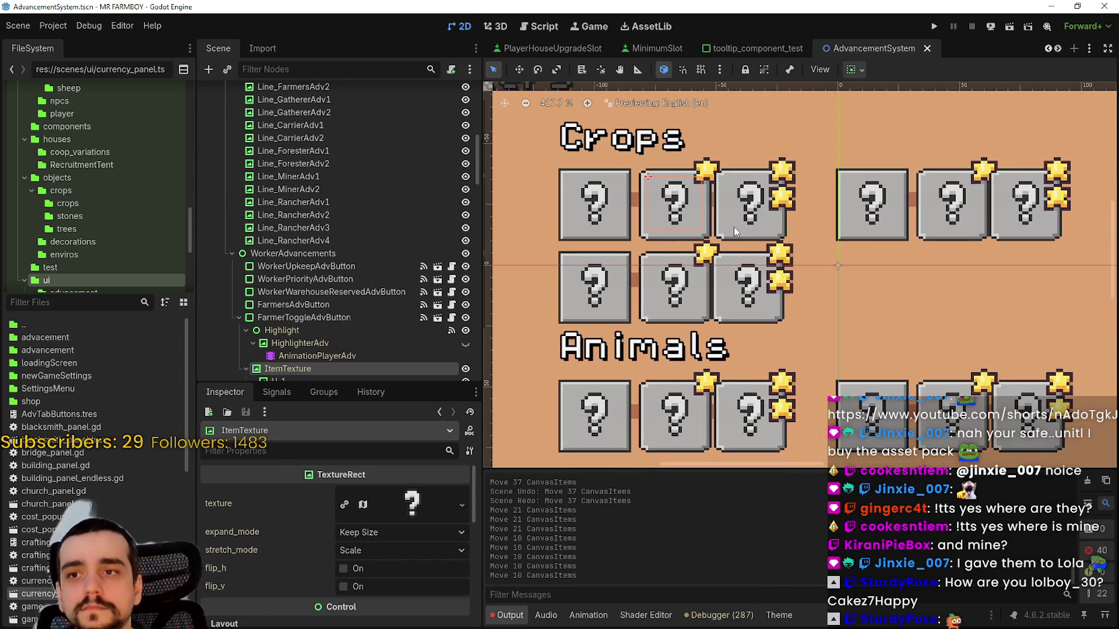
click(725, 237)
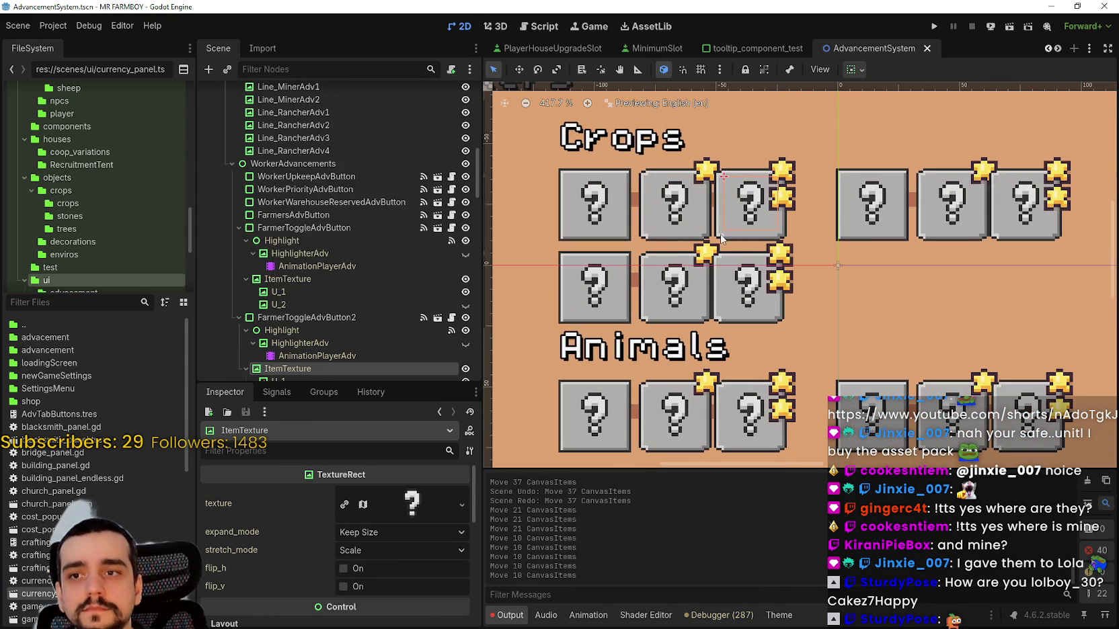
click(723, 178)
scroll(685, 252, down, 1)
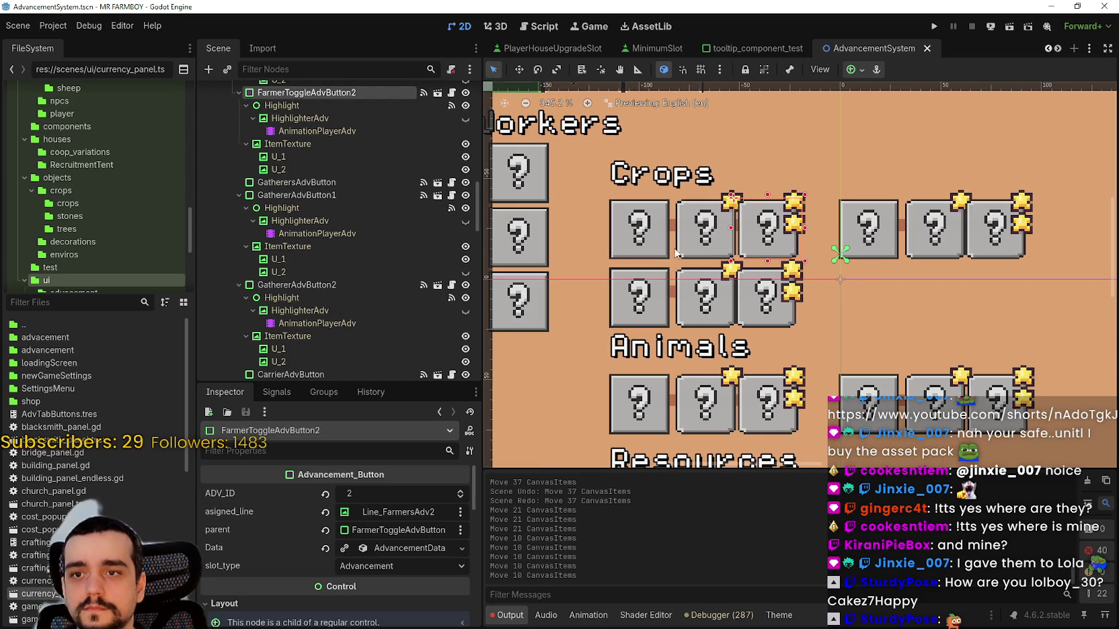
- Add FarmerToggleAdvButton to the selection and nudge both Crops buttons right
shift+click(683, 252)
scroll(696, 229, up, 2)
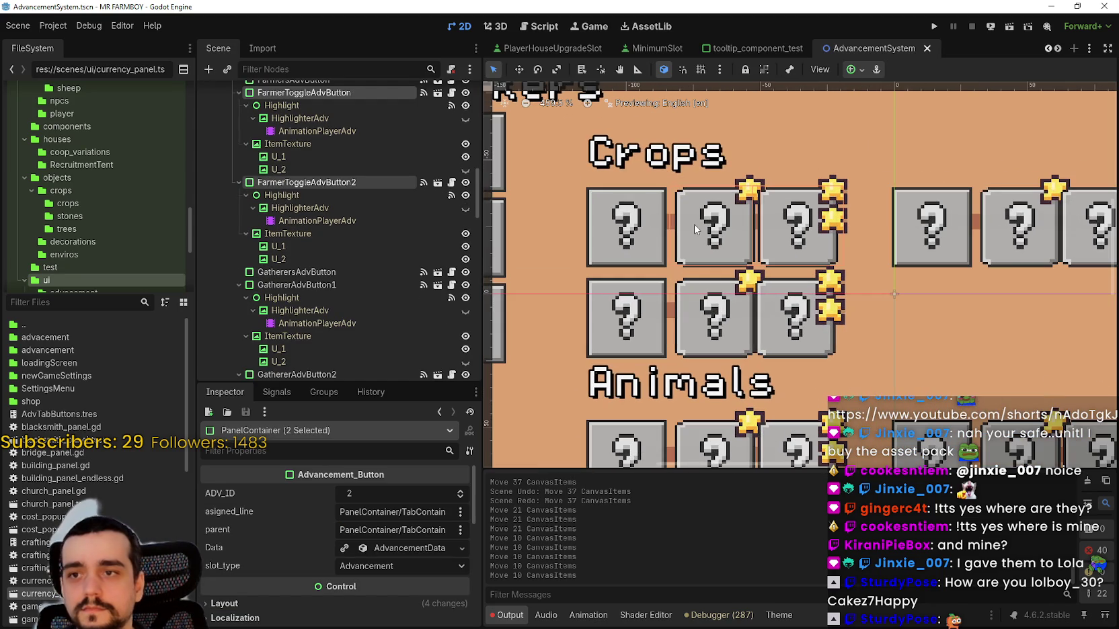
key(Left)
key(Left)
key(Left)
key(Right)
key(Right)
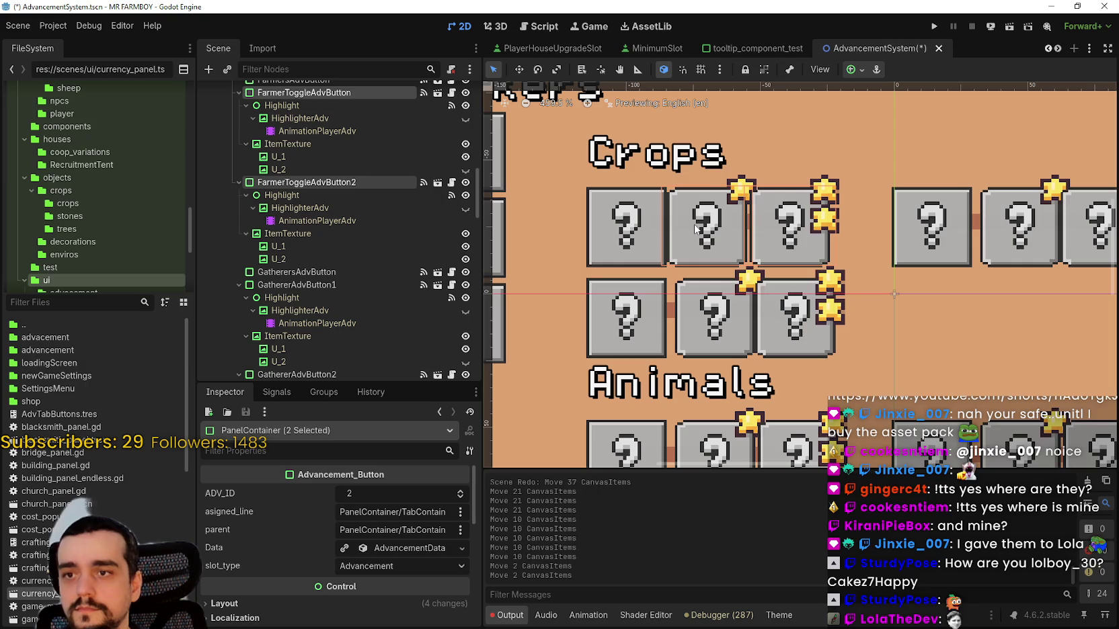
key(Right)
key(Right)
key(Right)
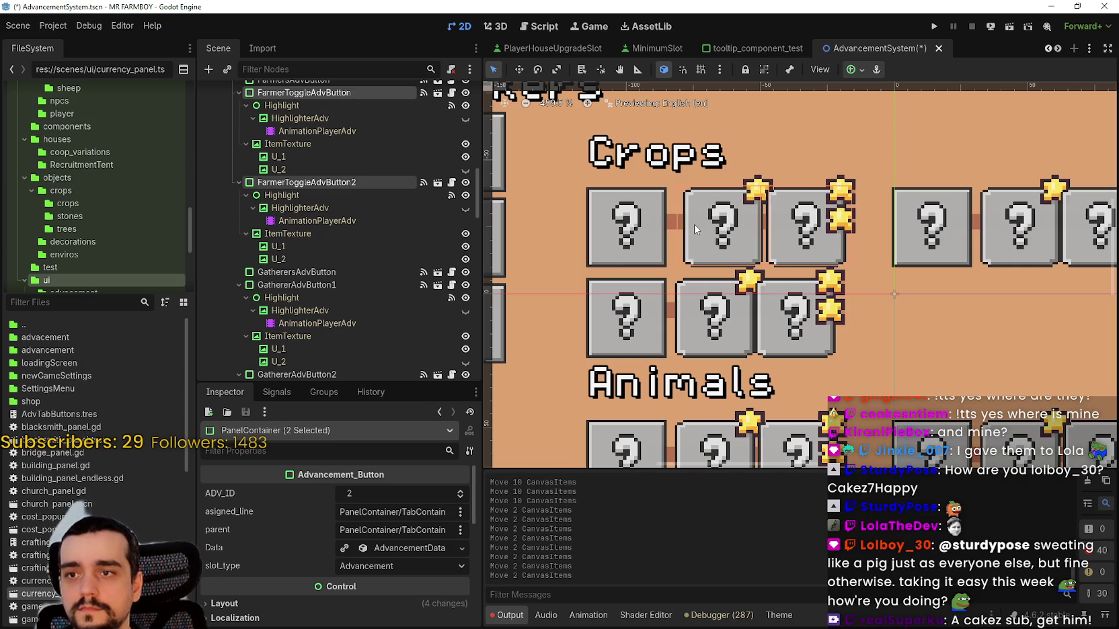
scroll(783, 282, down, 3)
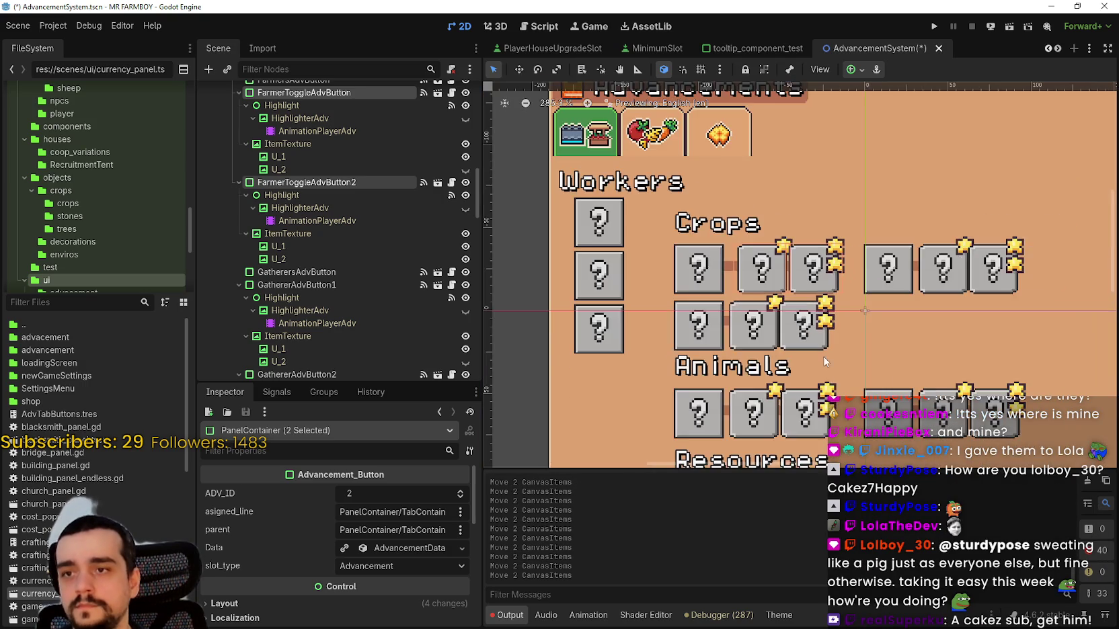
scroll(807, 246, up, 4)
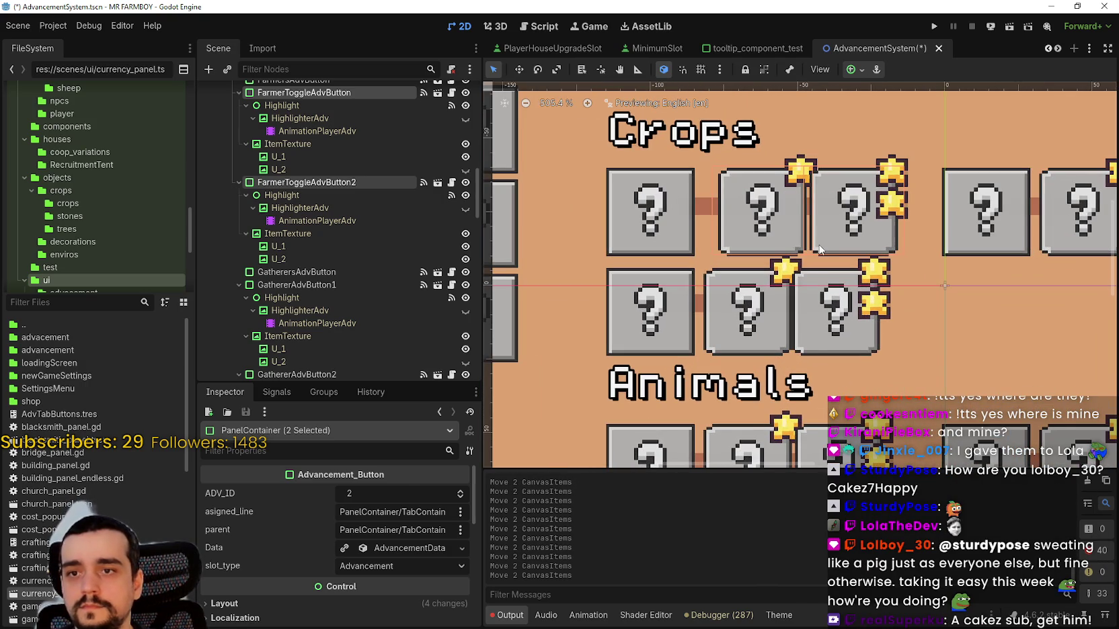
- Nudge FarmerToggleAdvButton2 alone rightward until it sits at (-41, -28)
click(822, 251)
click(826, 253)
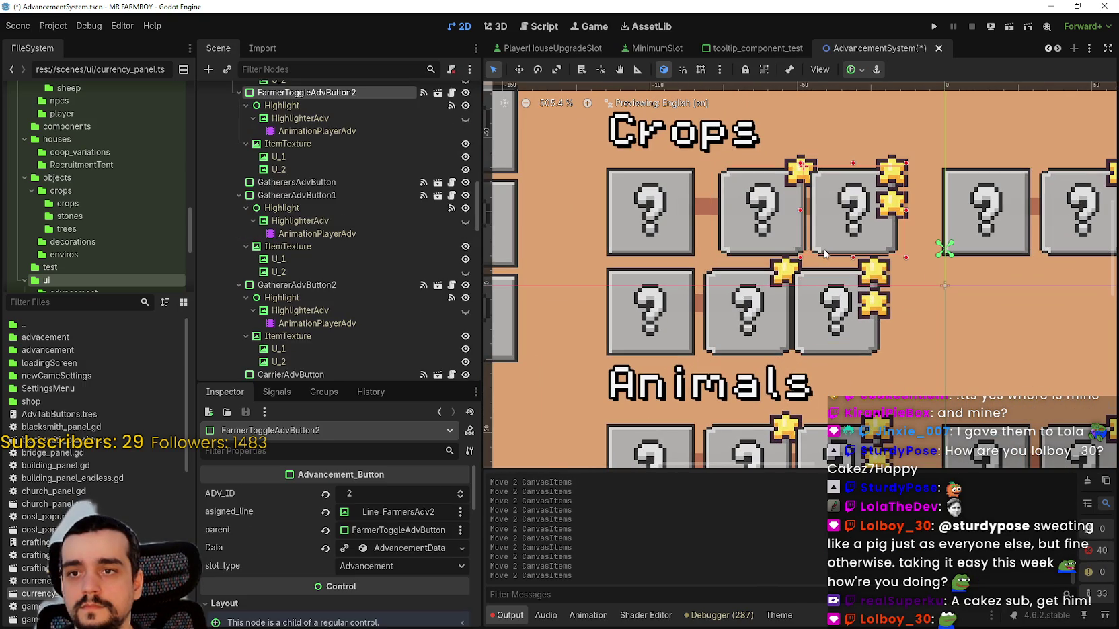
key(Right)
key(Right)
key(Right)
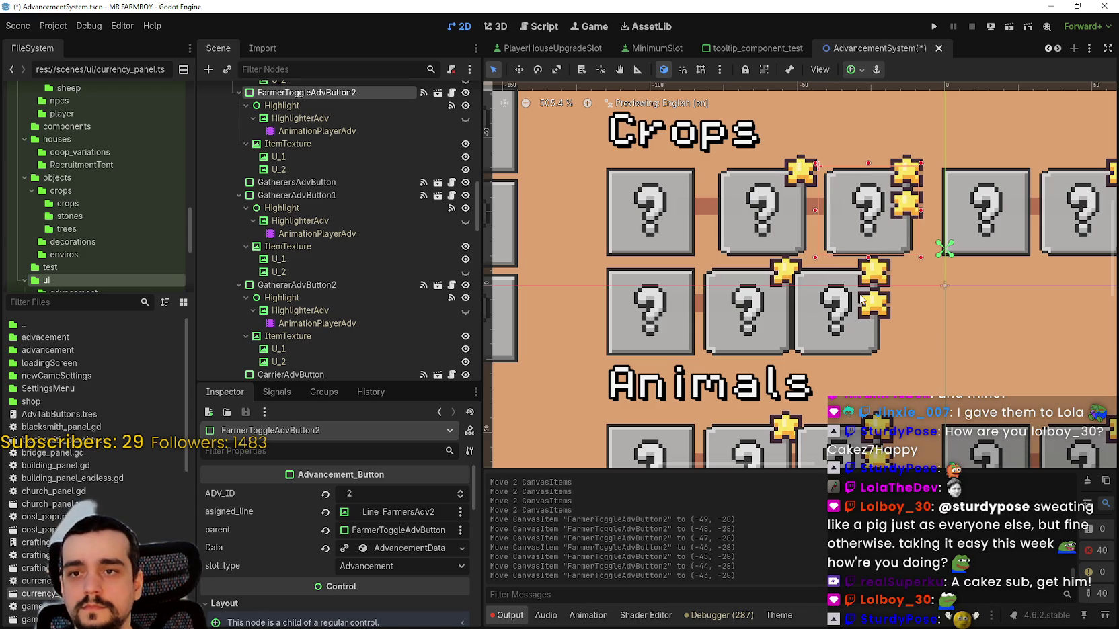
key(Right)
key(Right)
scroll(841, 293, down, 2)
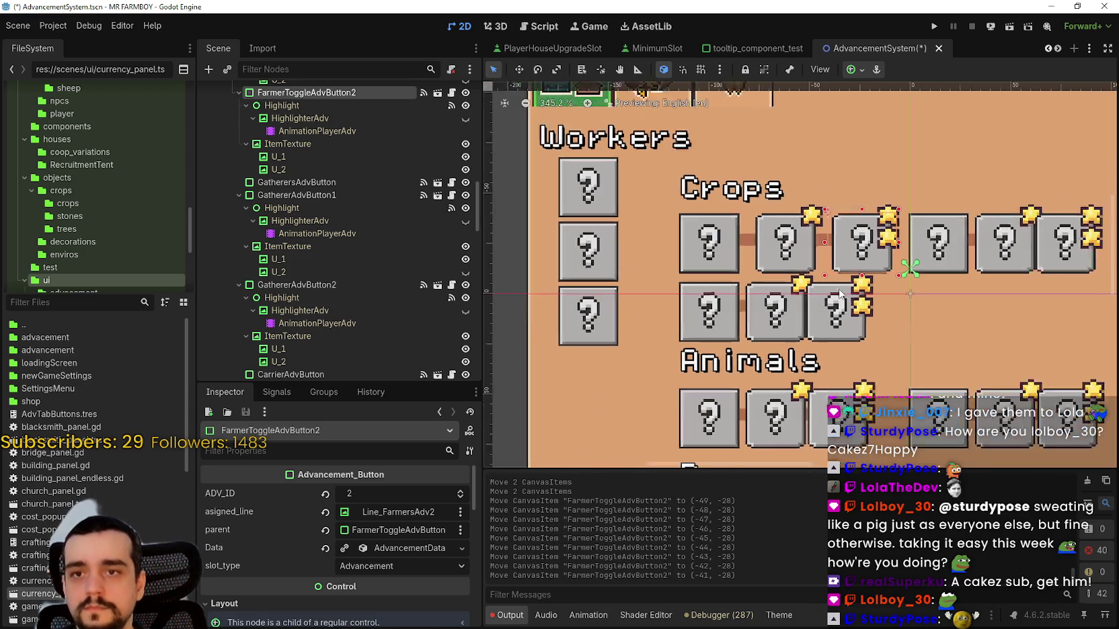
scroll(841, 294, down, 2)
scroll(743, 247, up, 4)
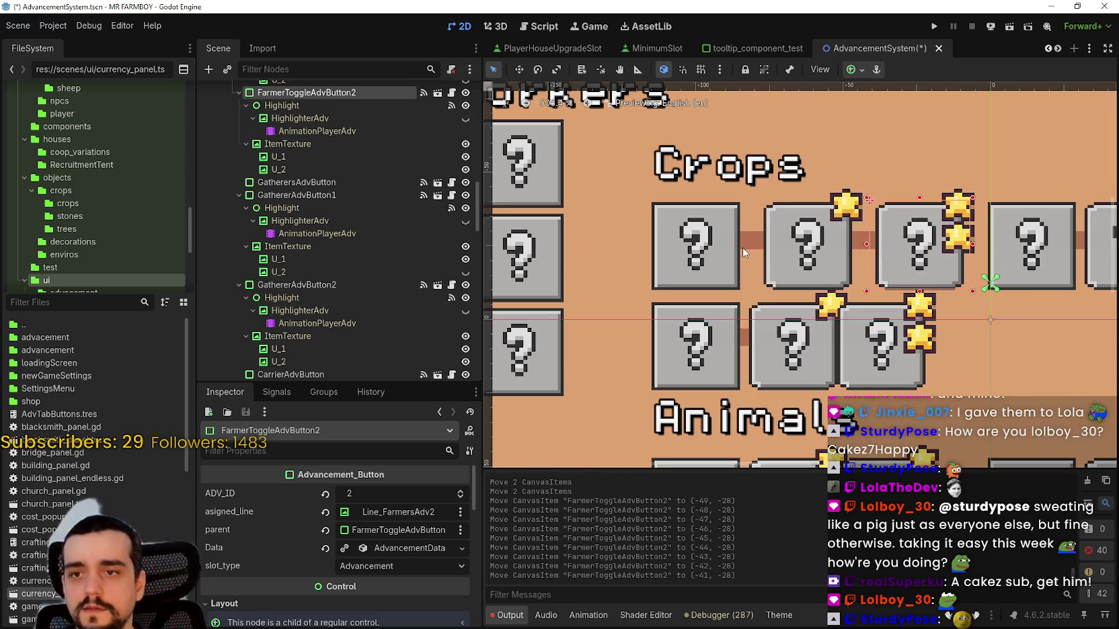
click(743, 249)
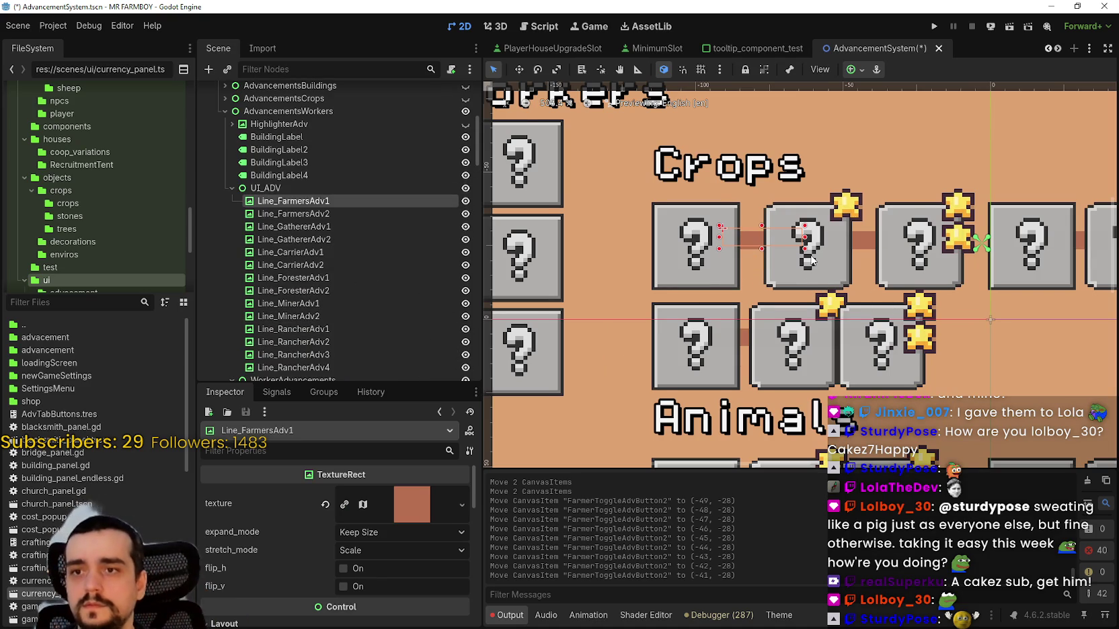
- Select the second top-row Crops button and its item image on the canvas
scroll(786, 288, down, 2)
scroll(786, 287, down, 2)
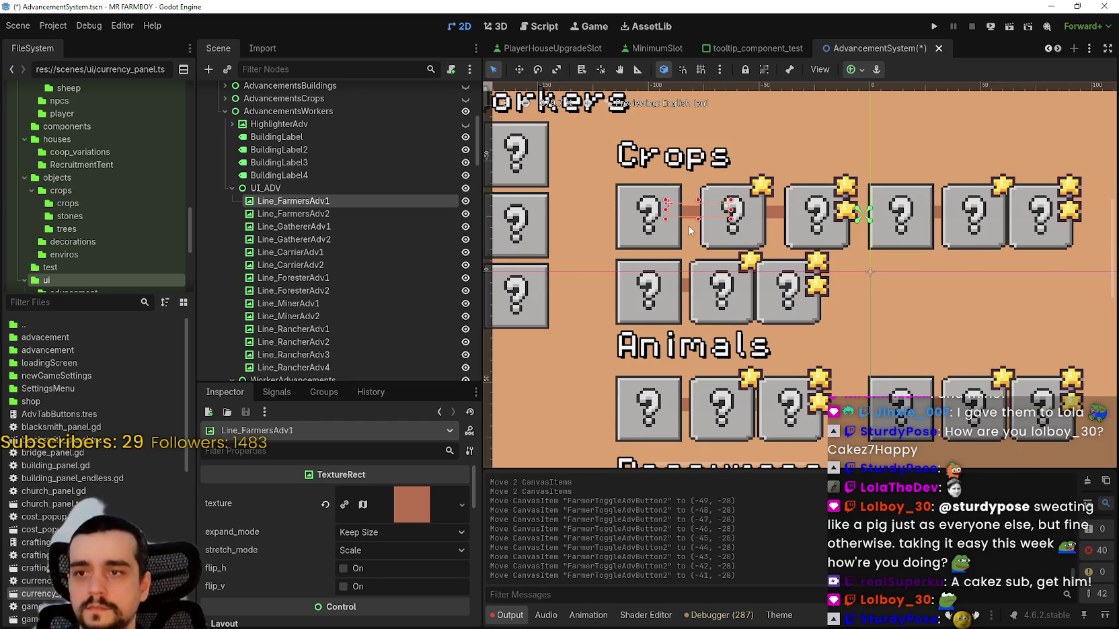
scroll(707, 234, up, 2)
scroll(757, 297, down, 3)
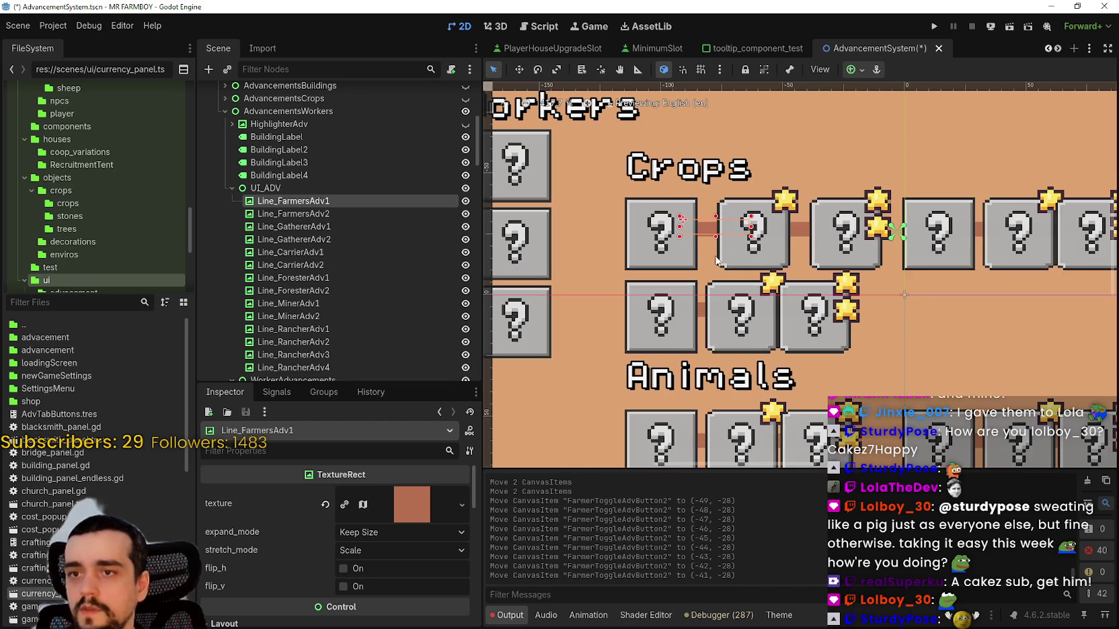
click(728, 261)
scroll(384, 514, down, 1)
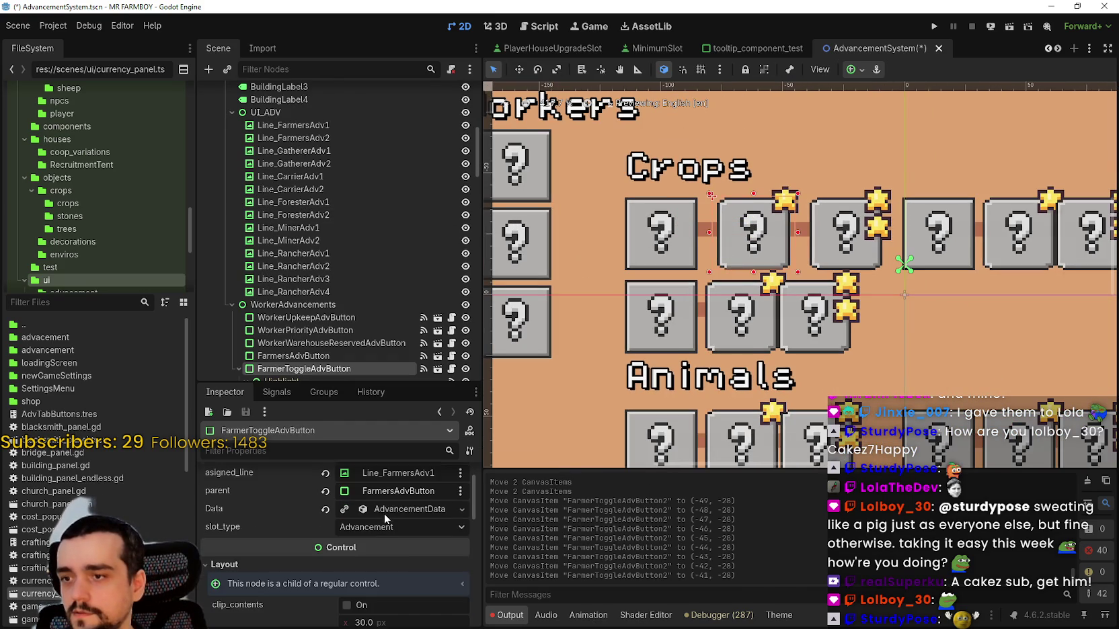
scroll(390, 511, up, 1)
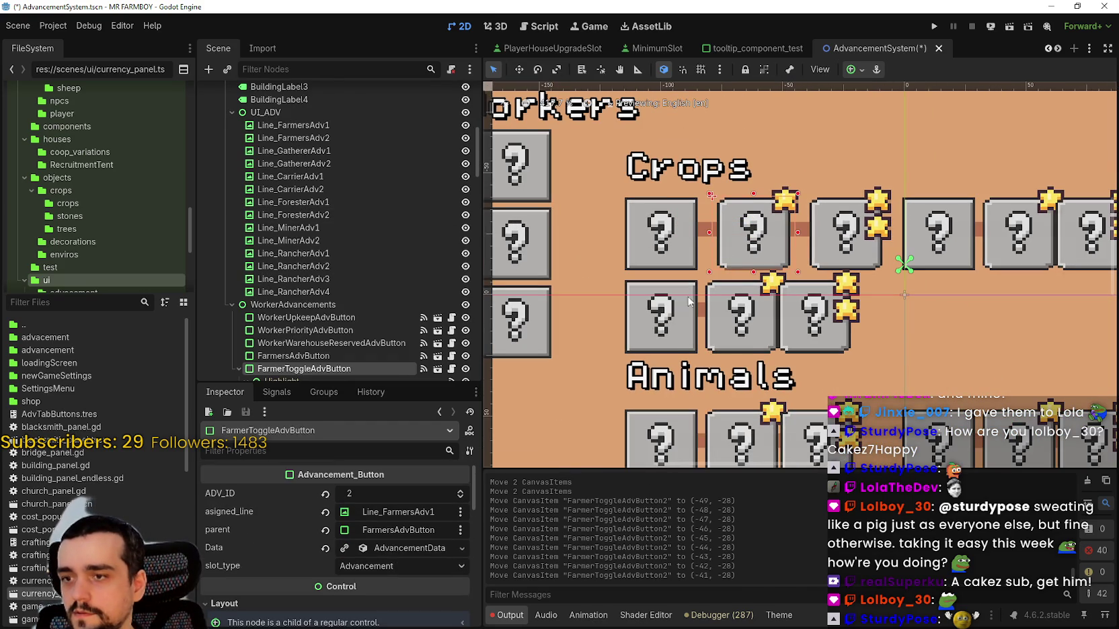
click(703, 234)
click(725, 267)
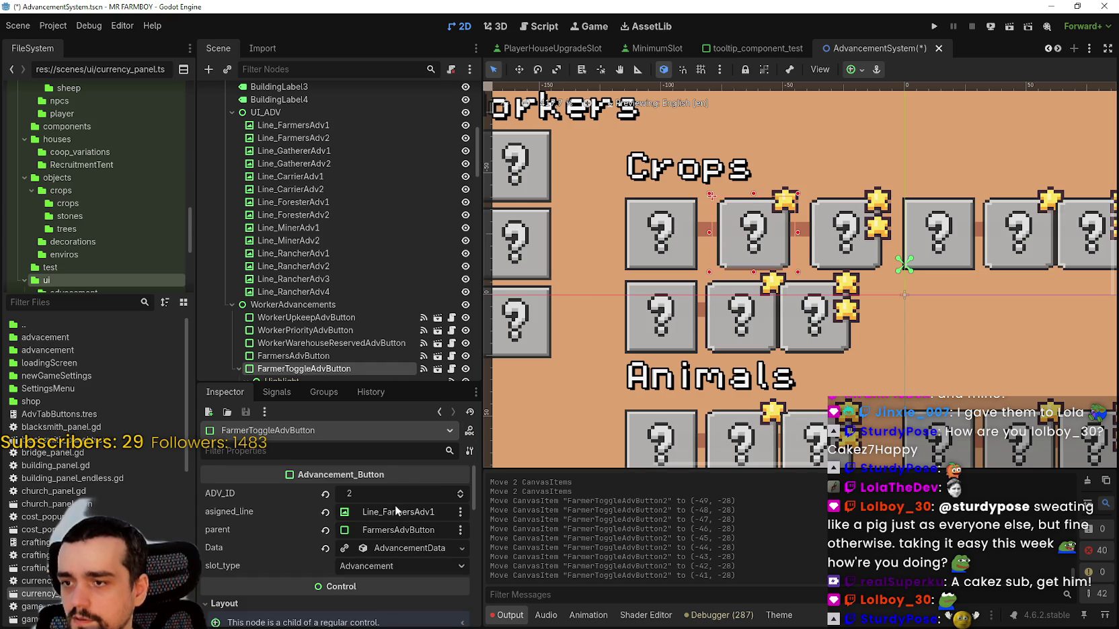
click(741, 262)
- Make Line_FarmersAdv1 8 px thick and move it down one pixel
click(700, 231)
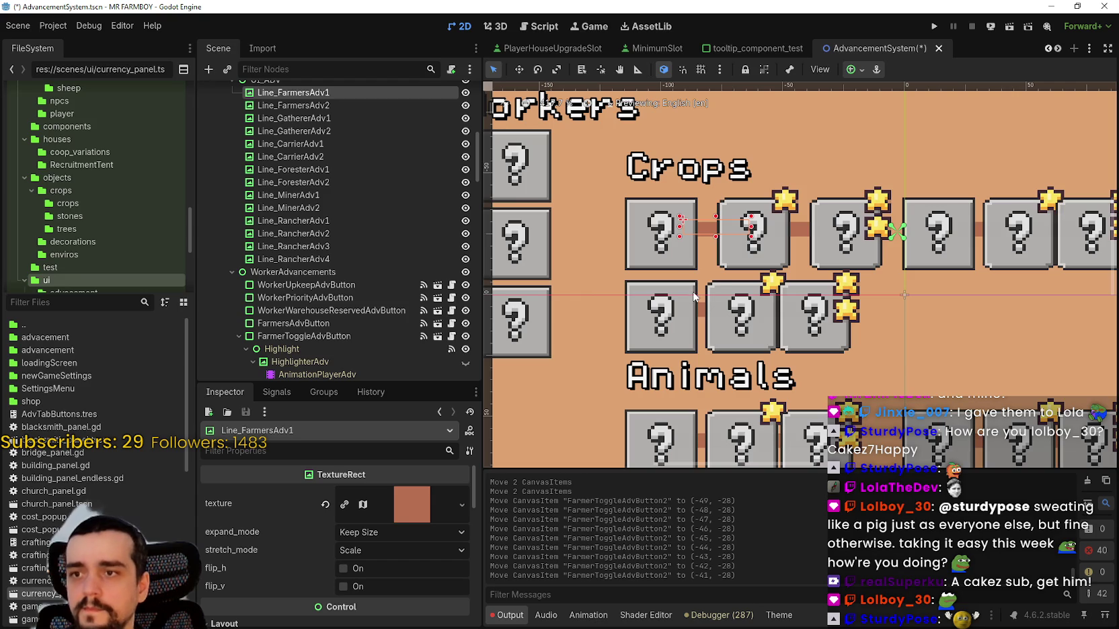
shift+click(798, 235)
scroll(364, 568, down, 2)
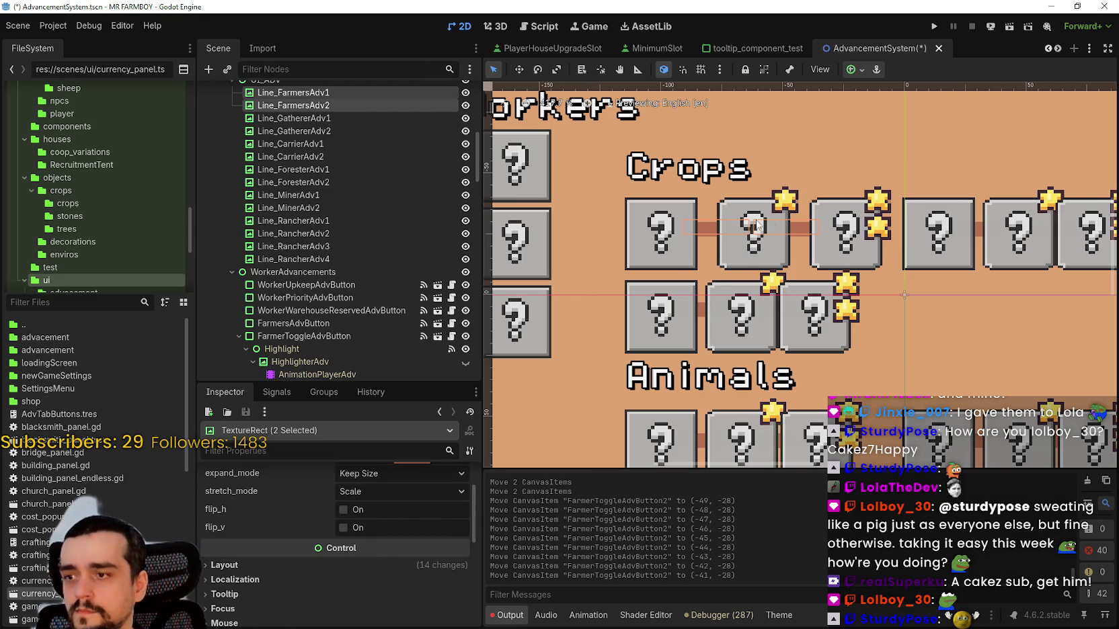
click(696, 256)
click(710, 232)
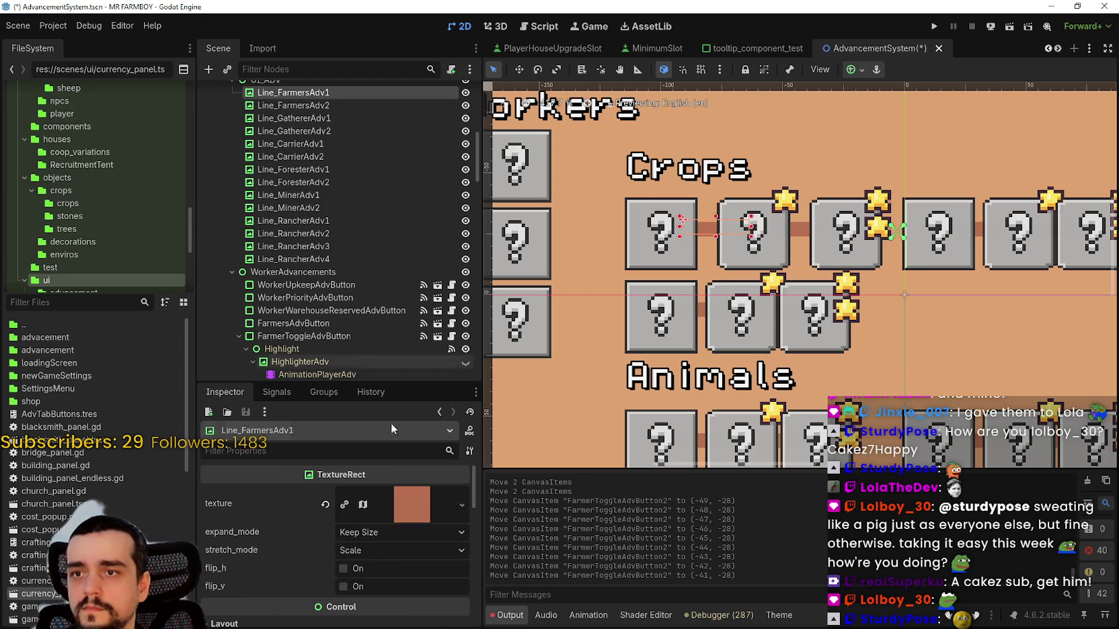
scroll(282, 558, down, 5)
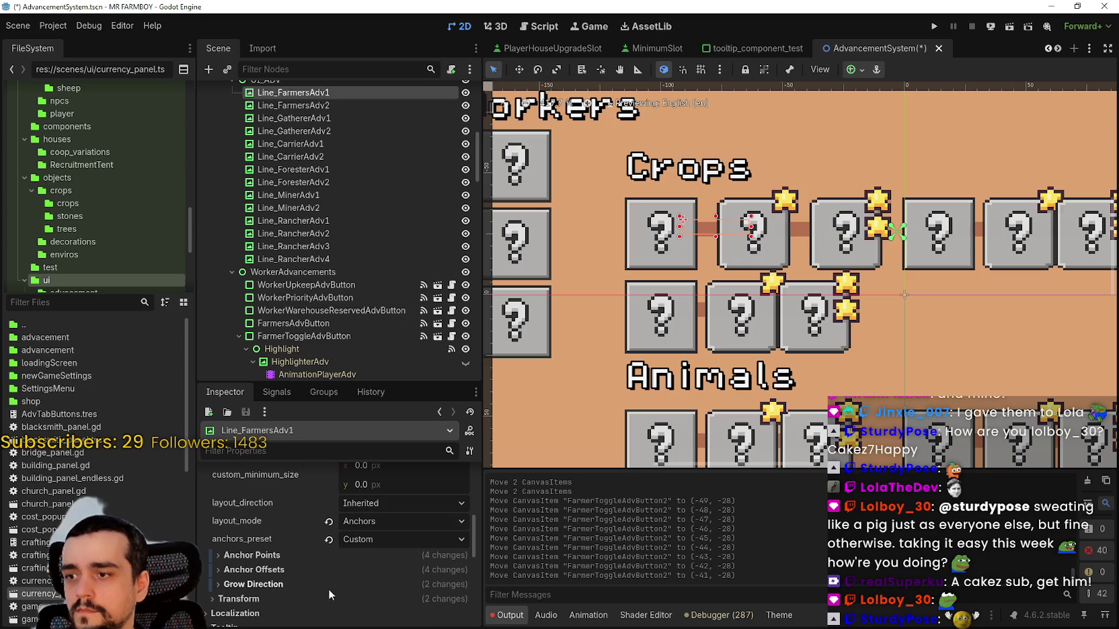
click(328, 592)
scroll(334, 589, down, 3)
drag(390, 542, 400, 541)
scroll(734, 262, up, 1)
scroll(734, 262, up, 2)
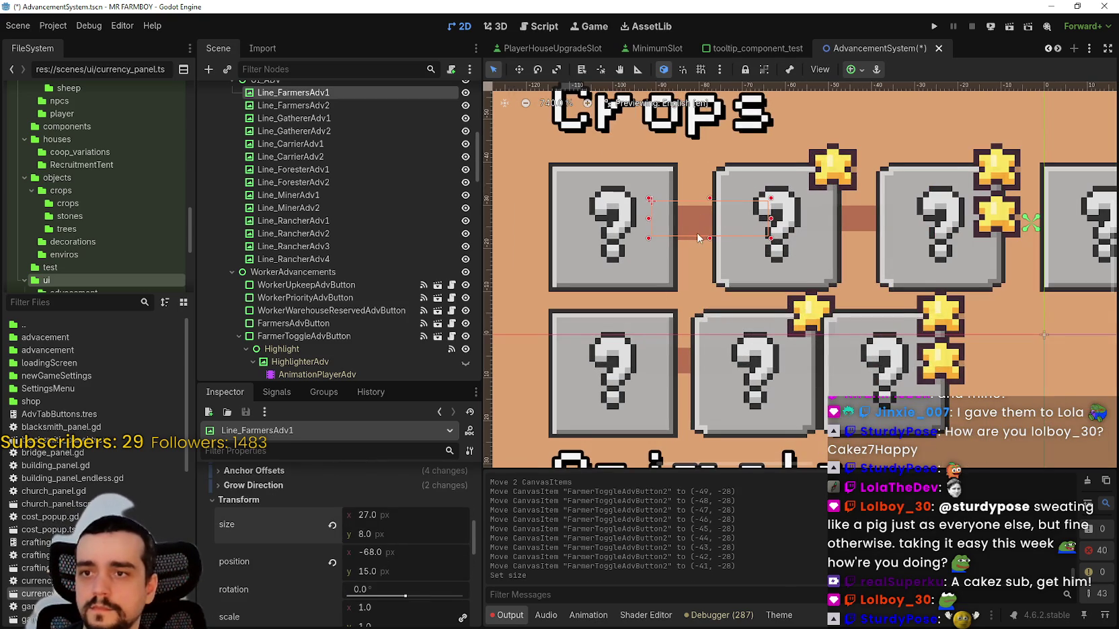
key(Down)
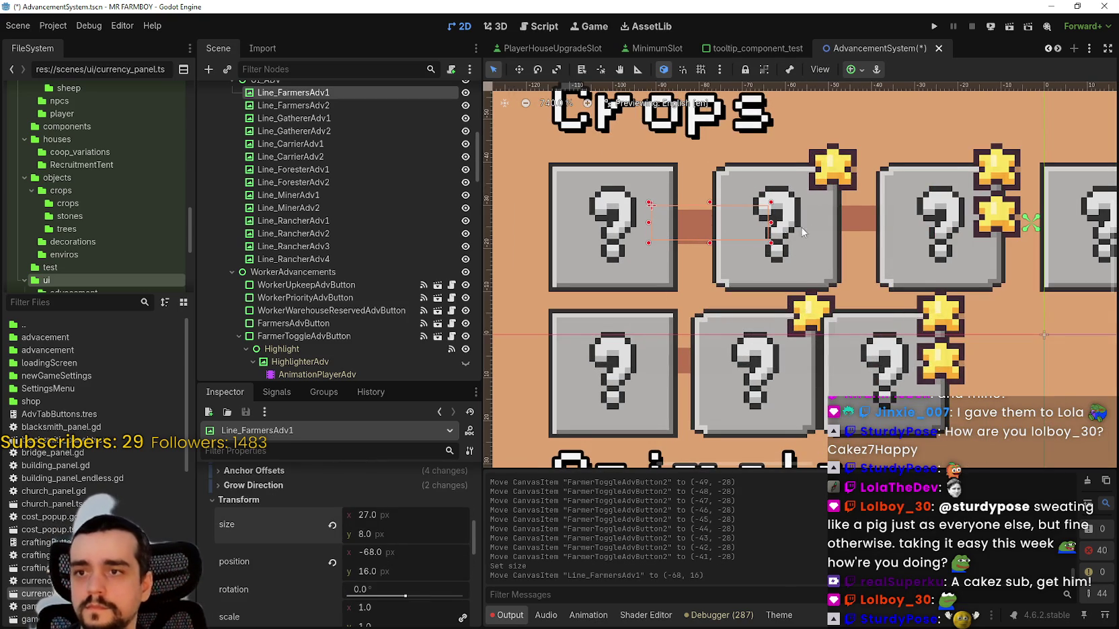
- Set Line_FarmersAdv2's height to 8 and move it down one pixel
click(851, 221)
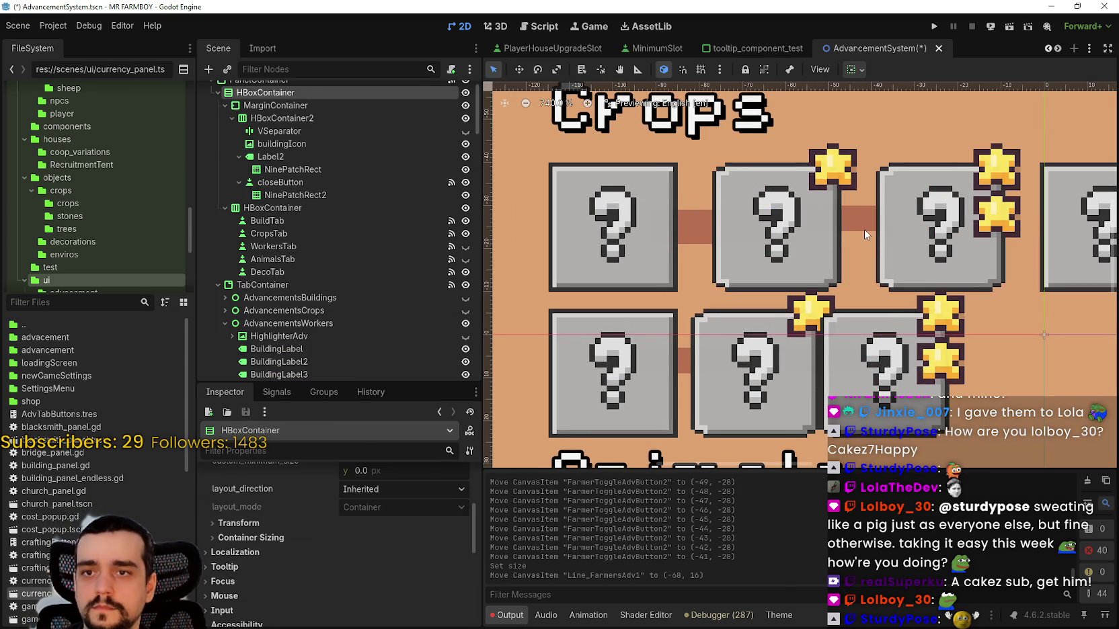
scroll(262, 544, down, 6)
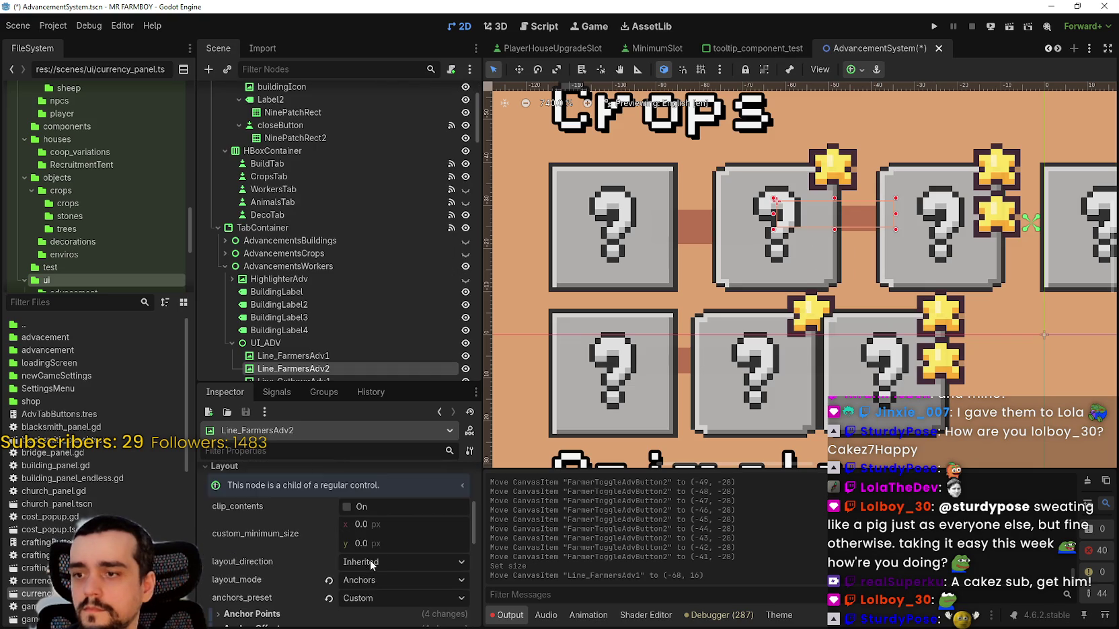
click(270, 579)
scroll(271, 579, down, 1)
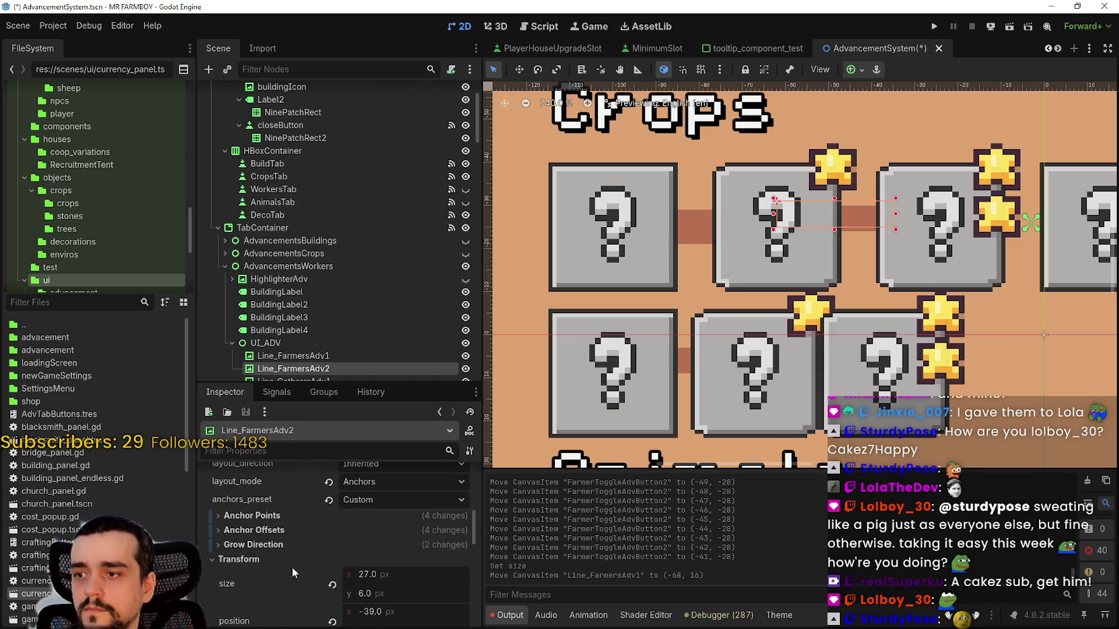
click(397, 589)
text(8)
key(Return)
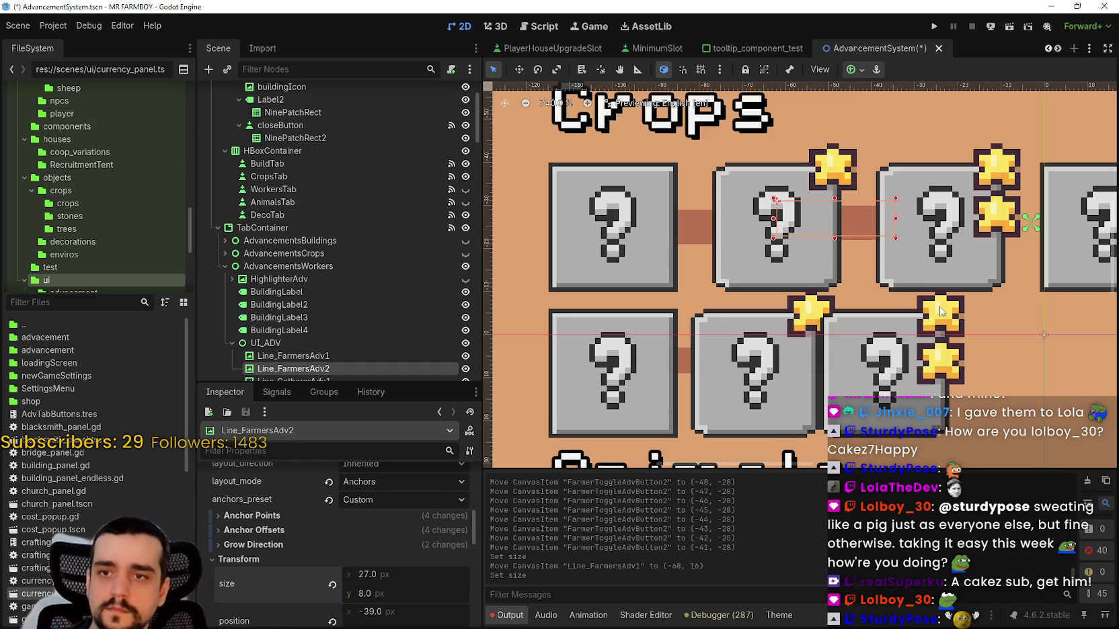
scroll(900, 267, down, 5)
scroll(733, 317, up, 3)
scroll(733, 317, up, 3)
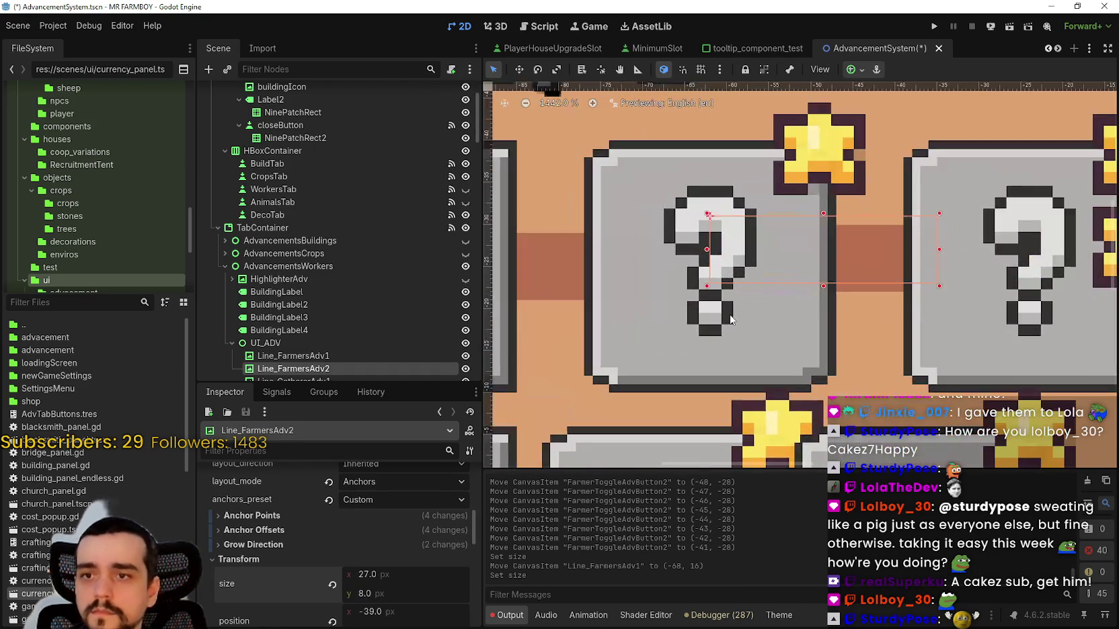
scroll(733, 309, down, 4)
scroll(732, 309, up, 1)
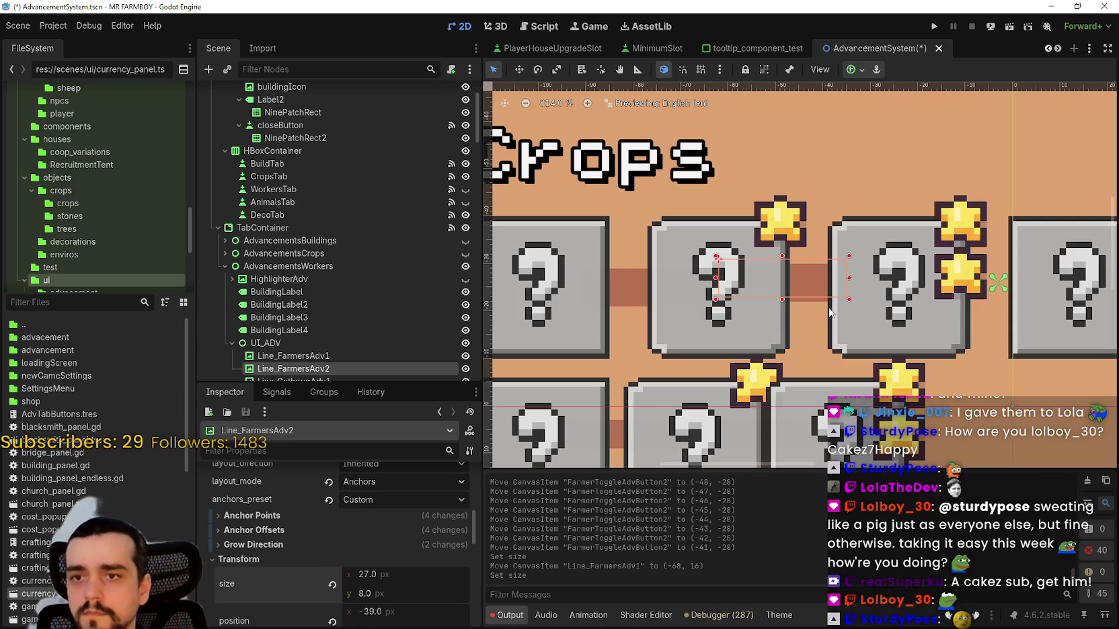
key(Down)
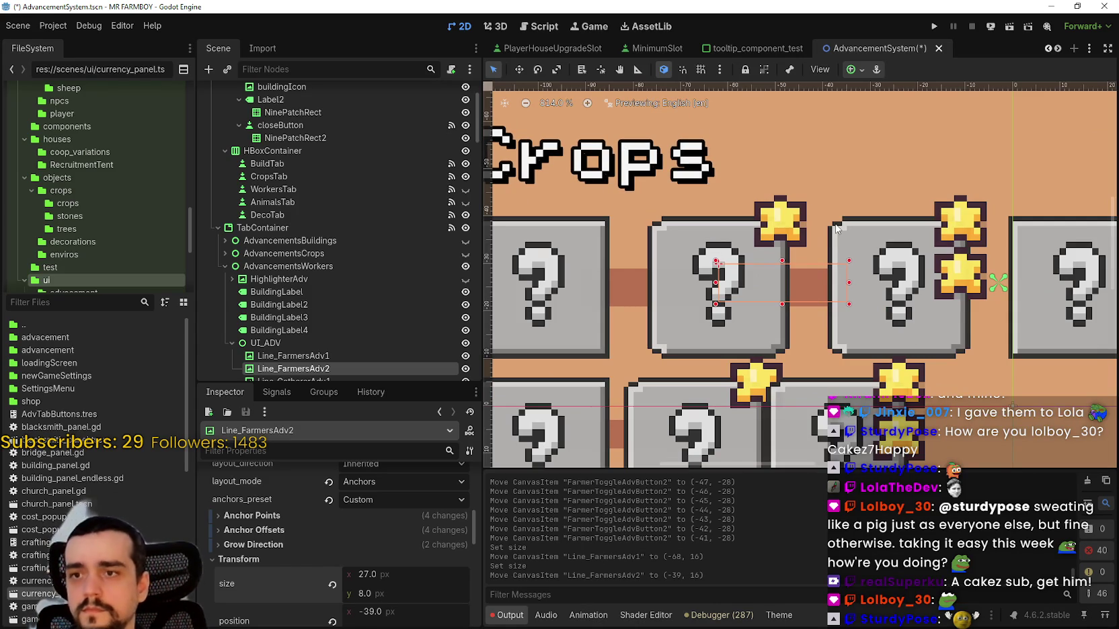
- Save the AdvancementSystem scene with Ctrl+S
key(ctrl+s)
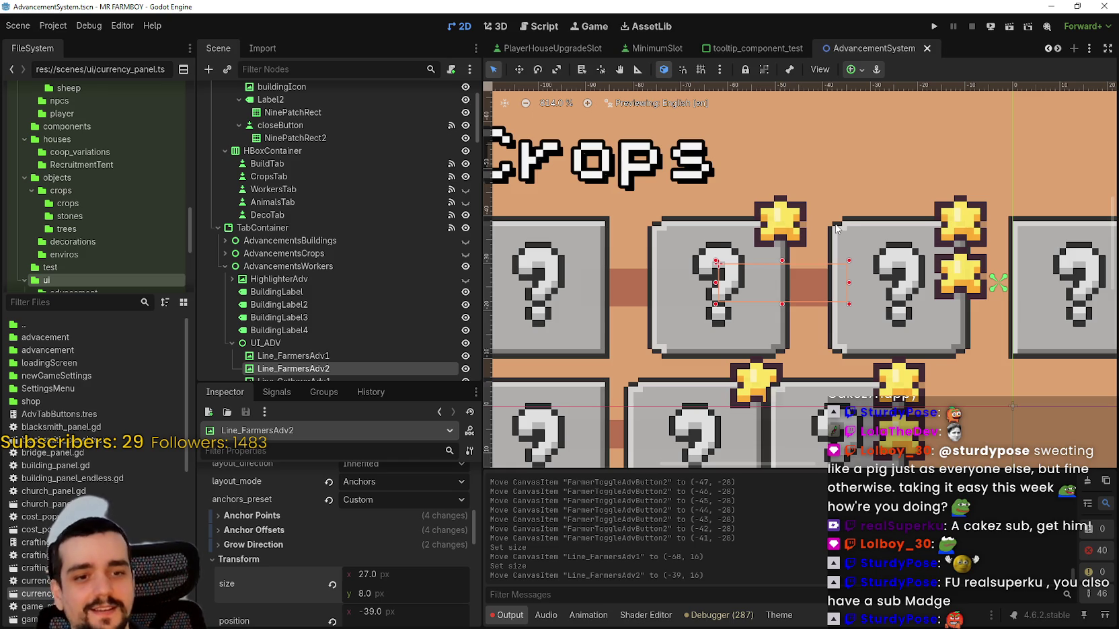
scroll(778, 282, down, 5)
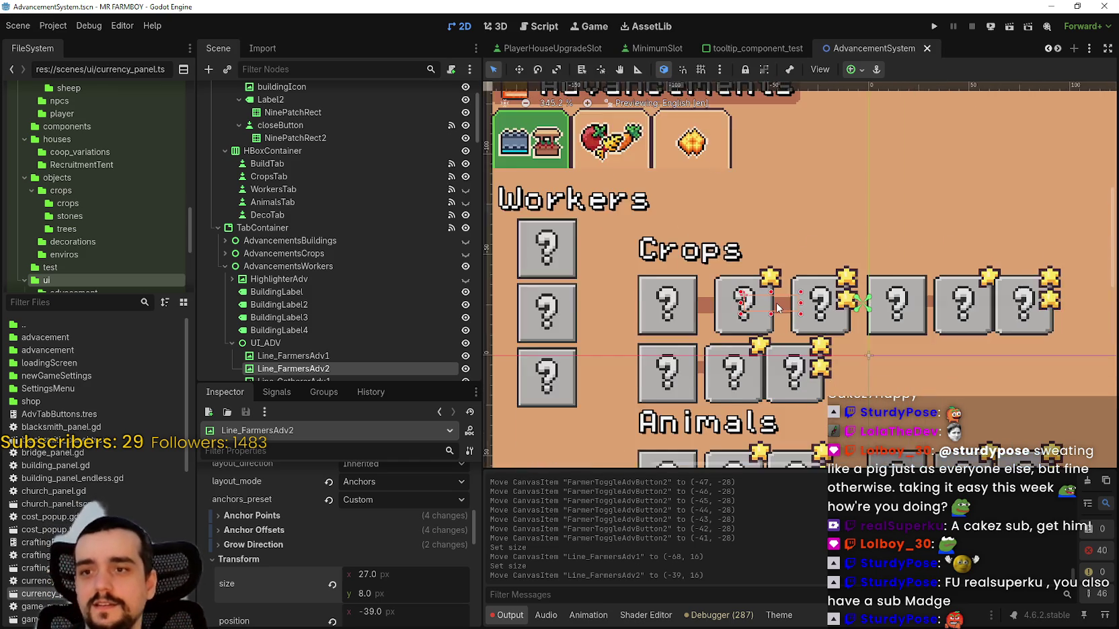
scroll(767, 315, up, 1)
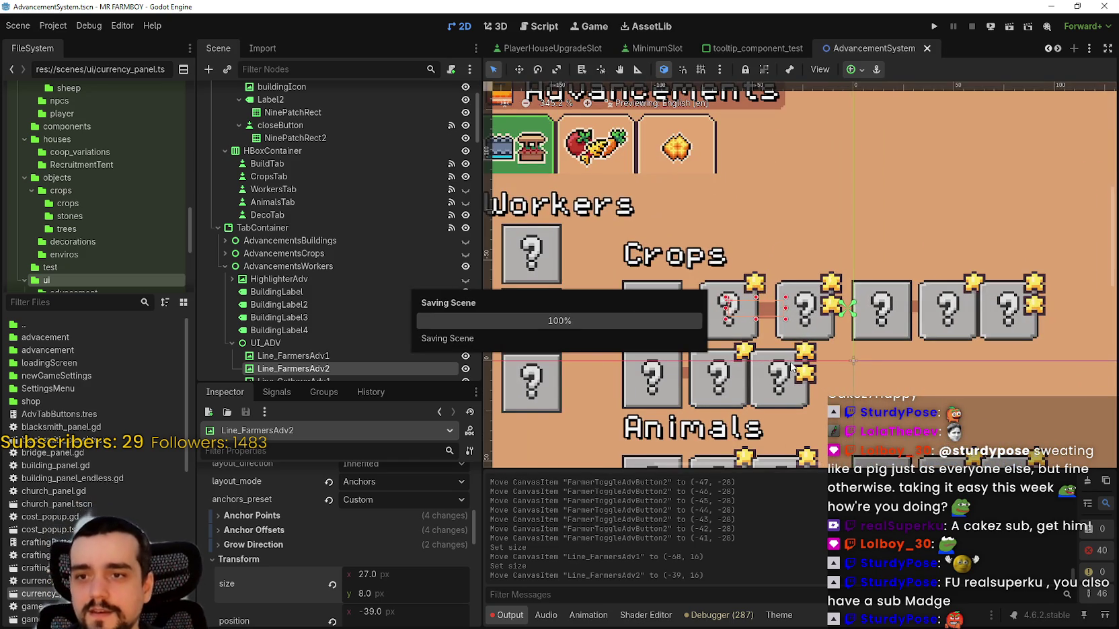
scroll(668, 306, down, 3)
scroll(844, 316, up, 4)
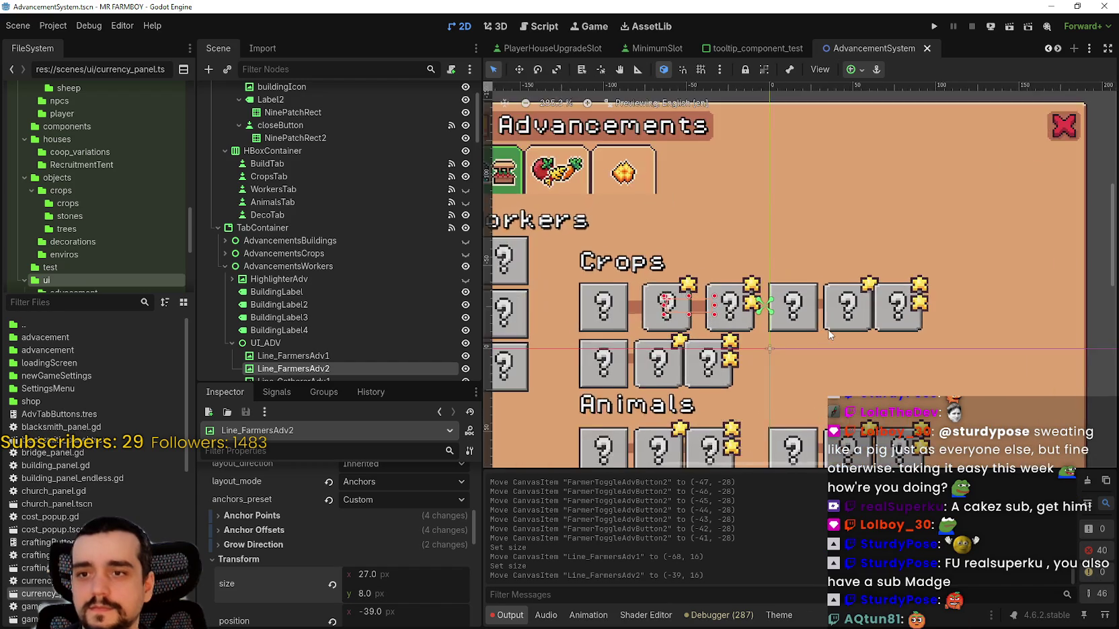
- Nudge GathererAdvButton1 right to position (35, -28)
click(746, 313)
click(846, 314)
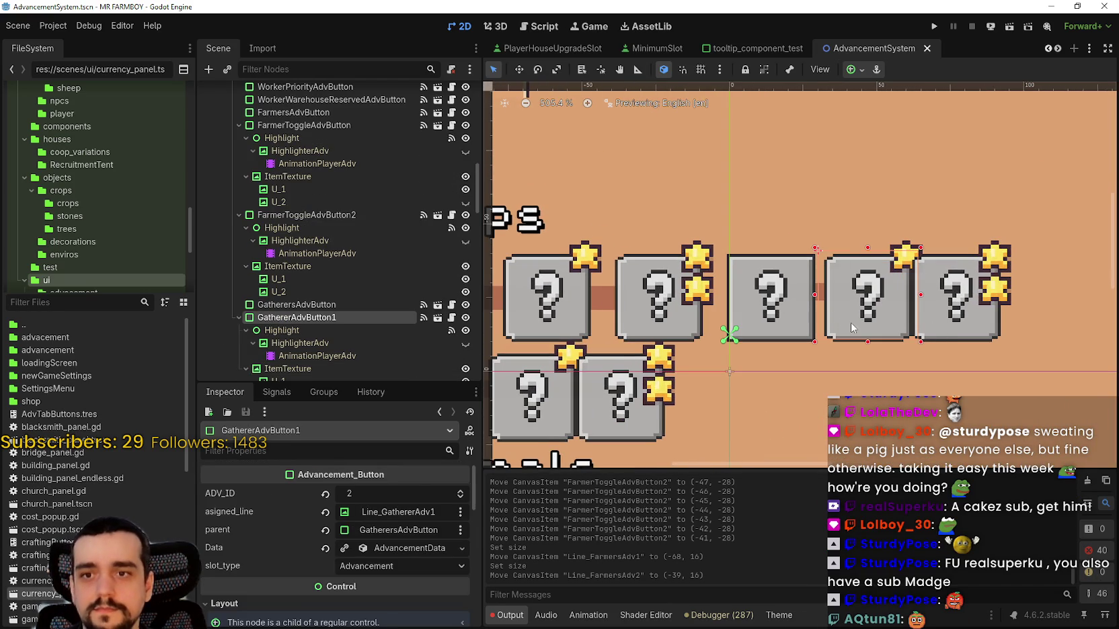
key(Left)
key(Left)
key(Left)
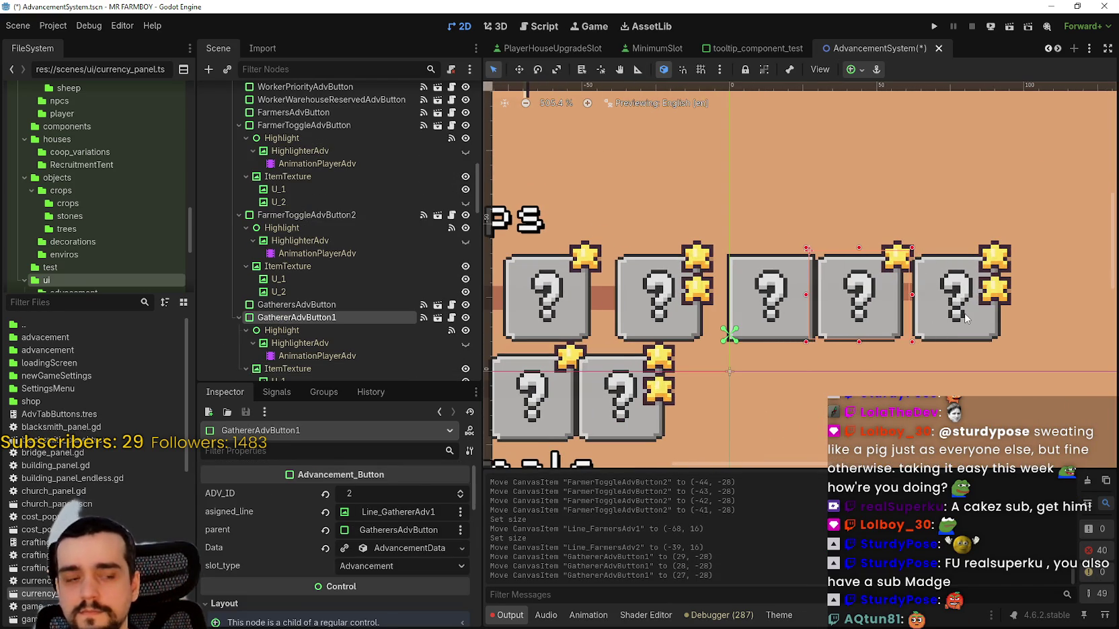
key(Right)
key(Right)
key(Right)
key(Right)
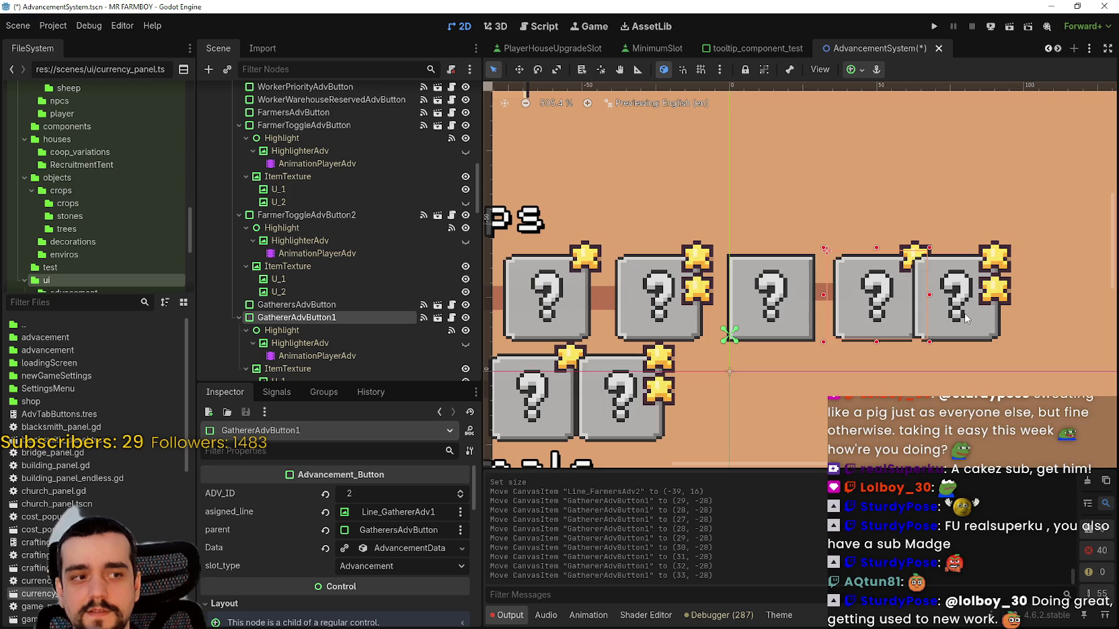
key(Right)
key(Right)
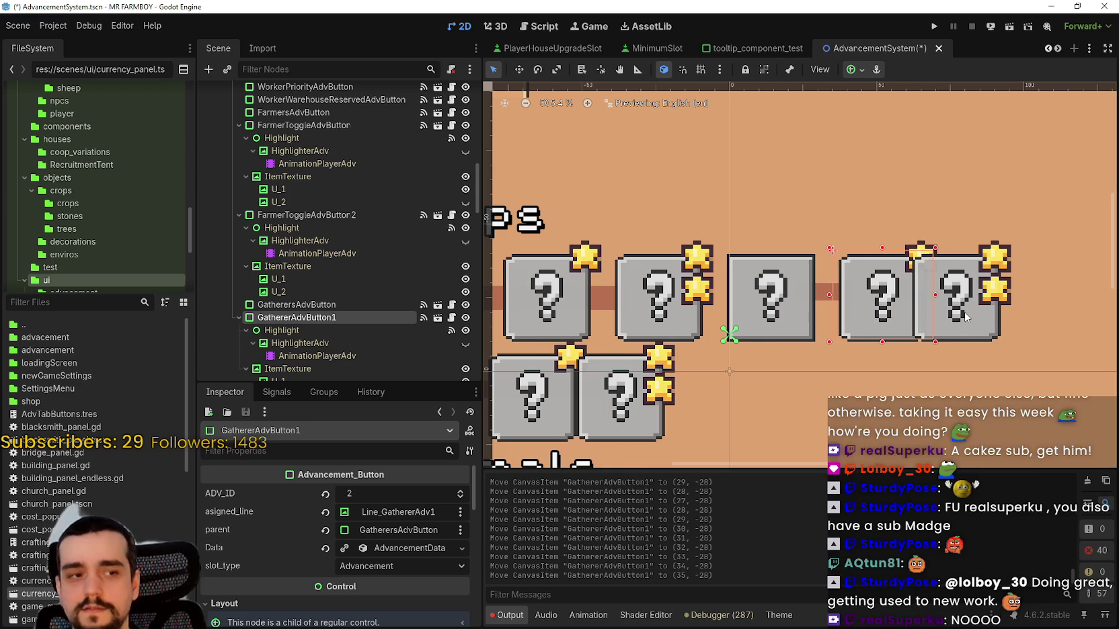
scroll(966, 317, down, 1)
scroll(782, 266, right, 2)
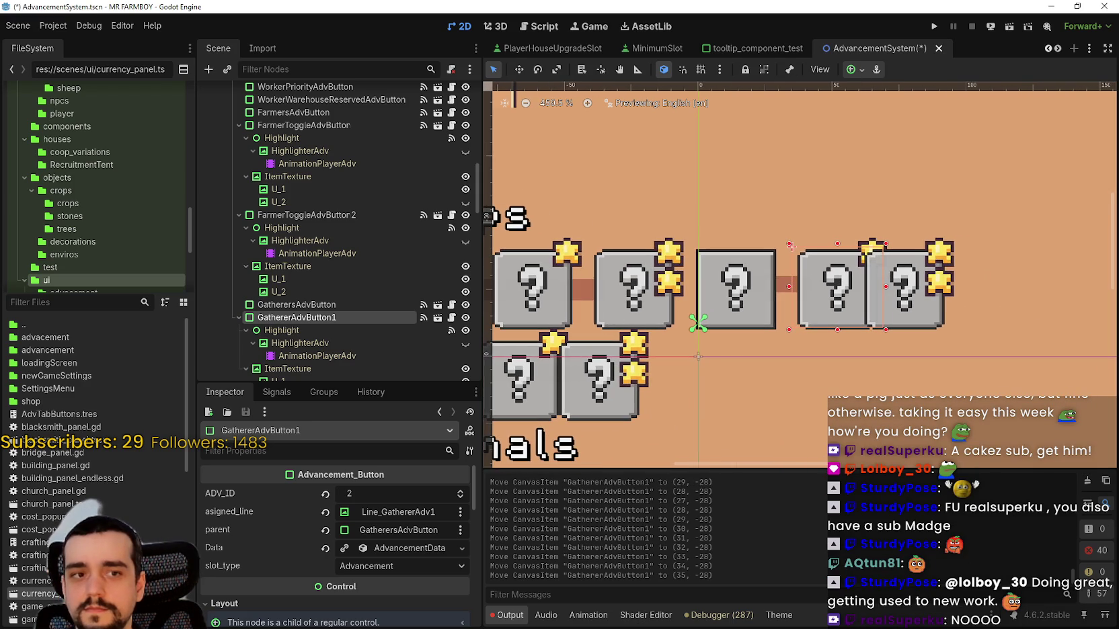
scroll(827, 282, up, 4)
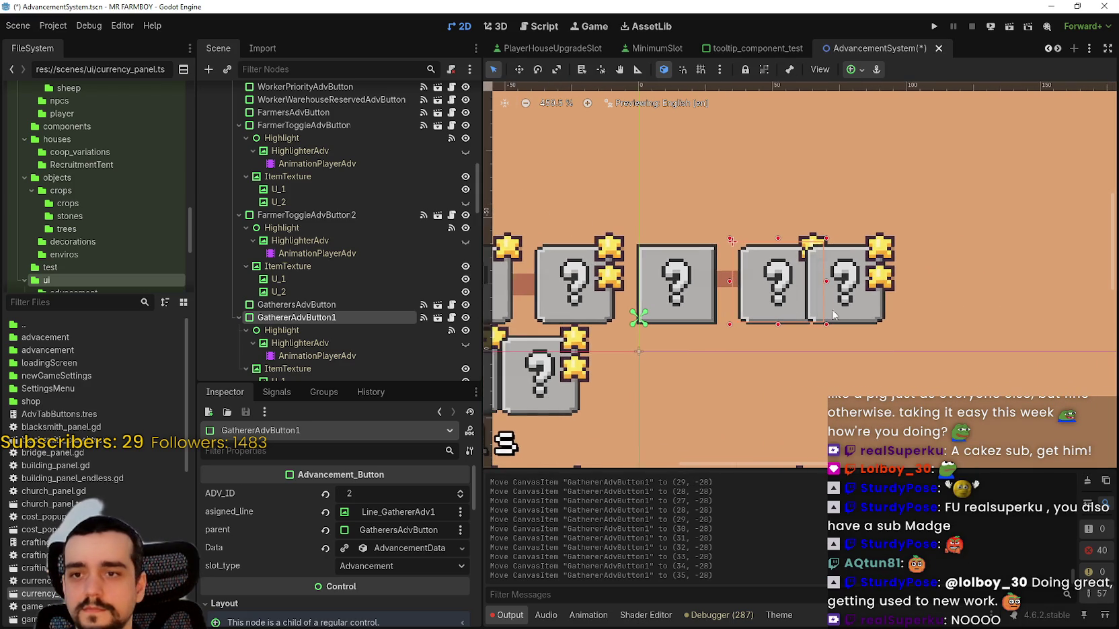
- Nudge GathererAdvButton2 right to (73, -28) so it no longer overlaps
click(868, 315)
click(876, 330)
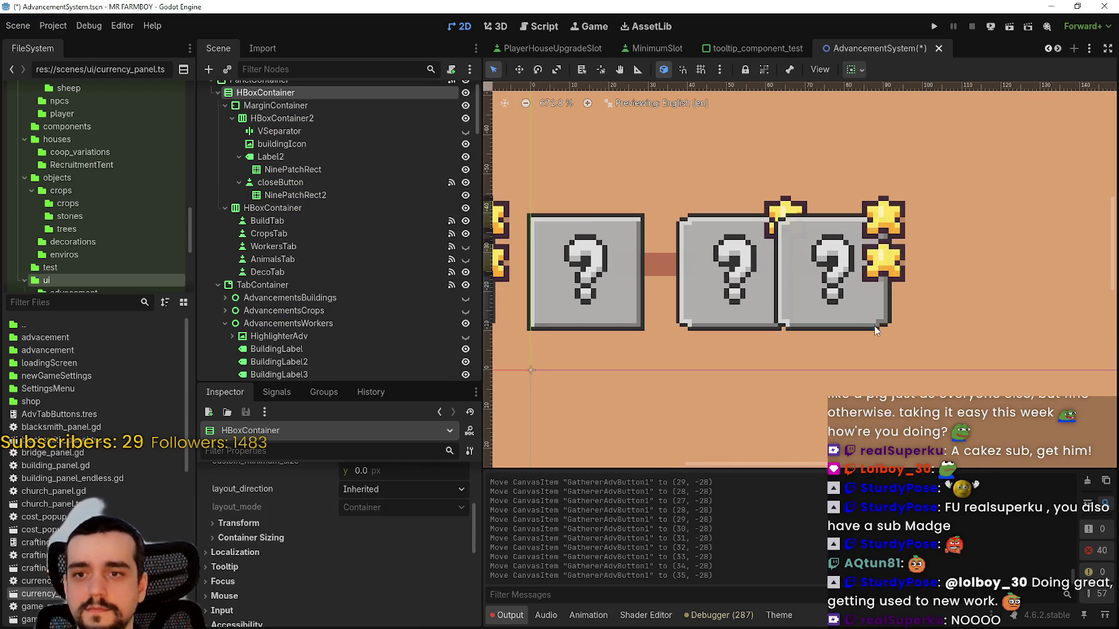
click(872, 330)
key(Right)
key(Right)
key(Right)
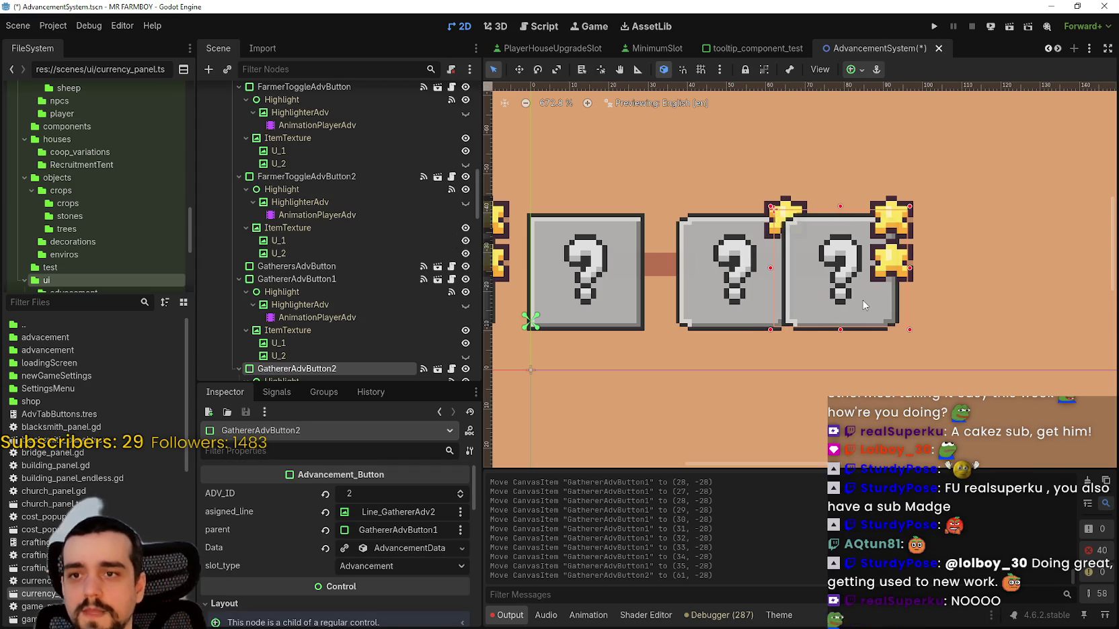
key(Right)
key(Right)
key(Left)
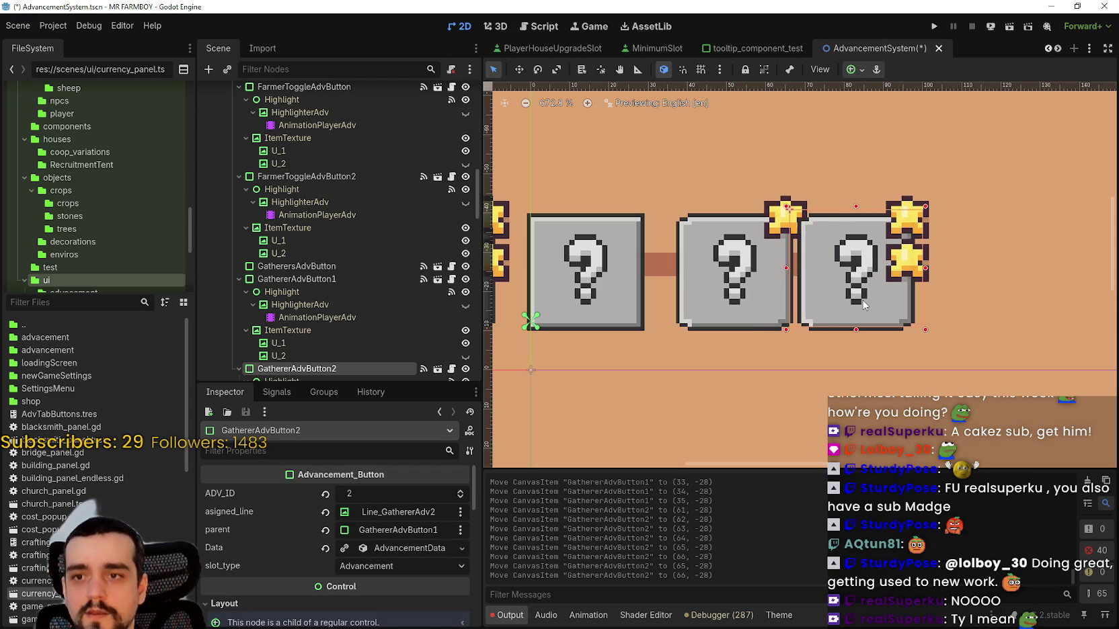
key(Right)
key(Right)
key(Right)
key(Right)
key(Right)
key(Right)
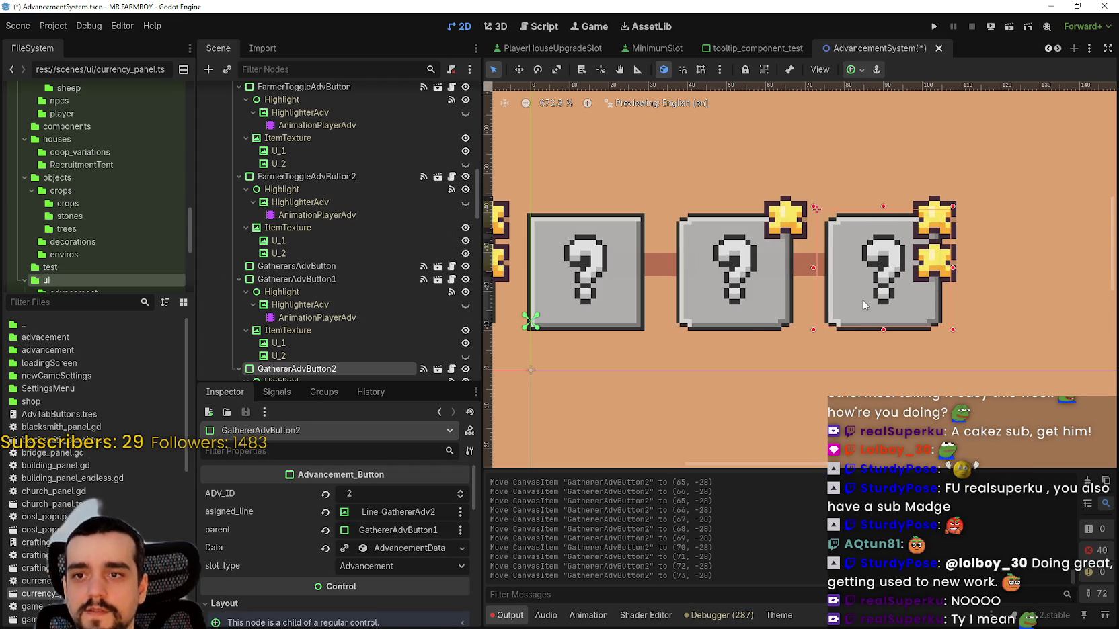
- Set Line_GathererAdv2's height to 8 px in the Inspector Transform size
click(803, 270)
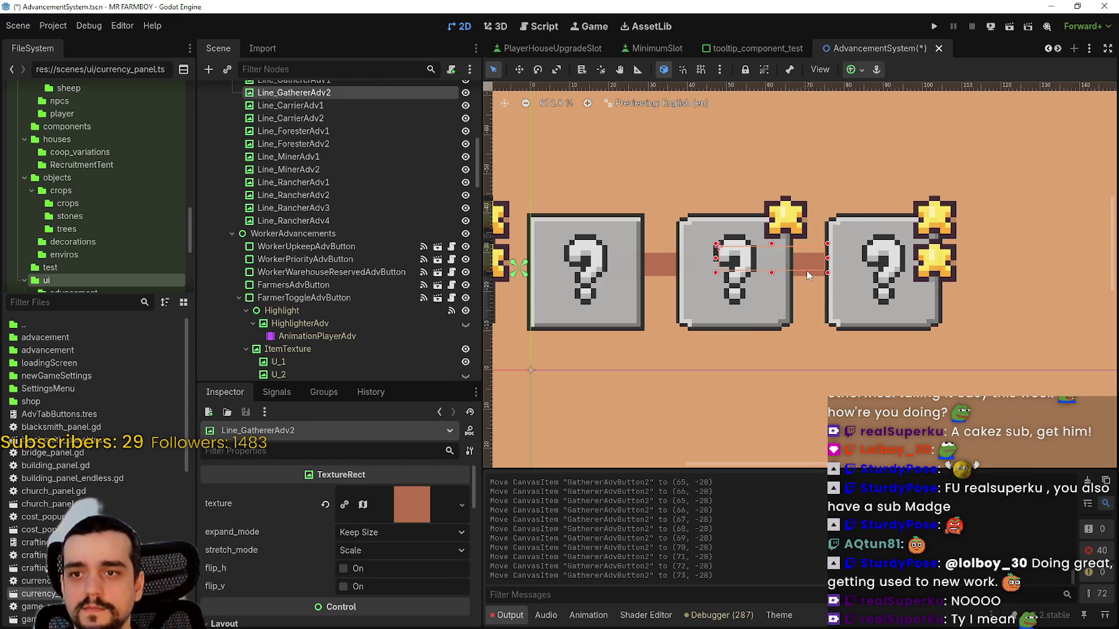
scroll(808, 275, down, 2)
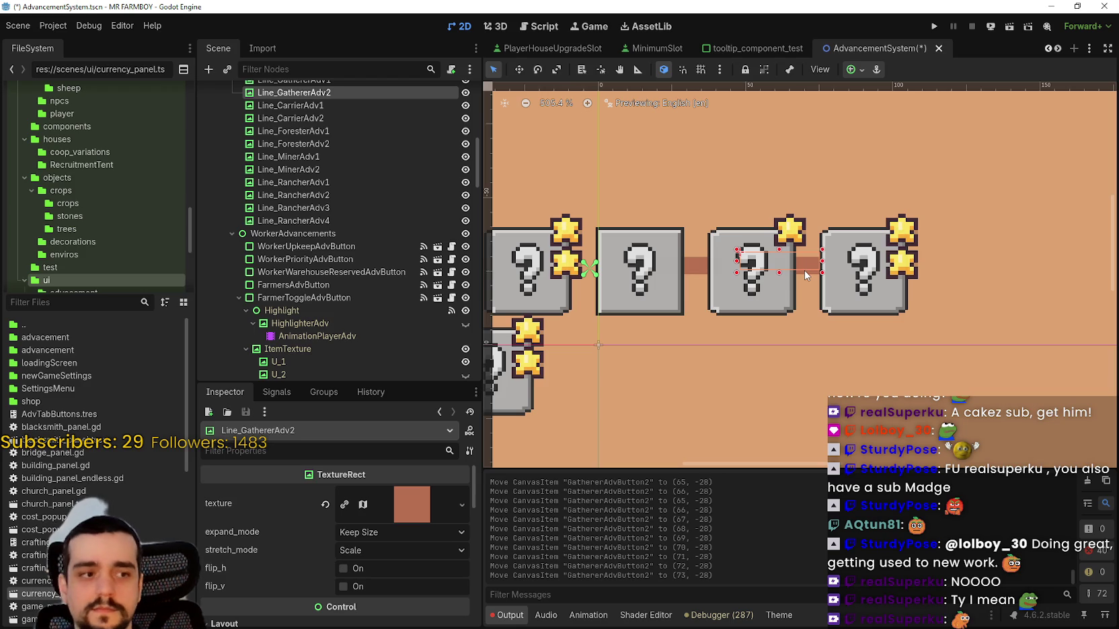
scroll(314, 527, down, 5)
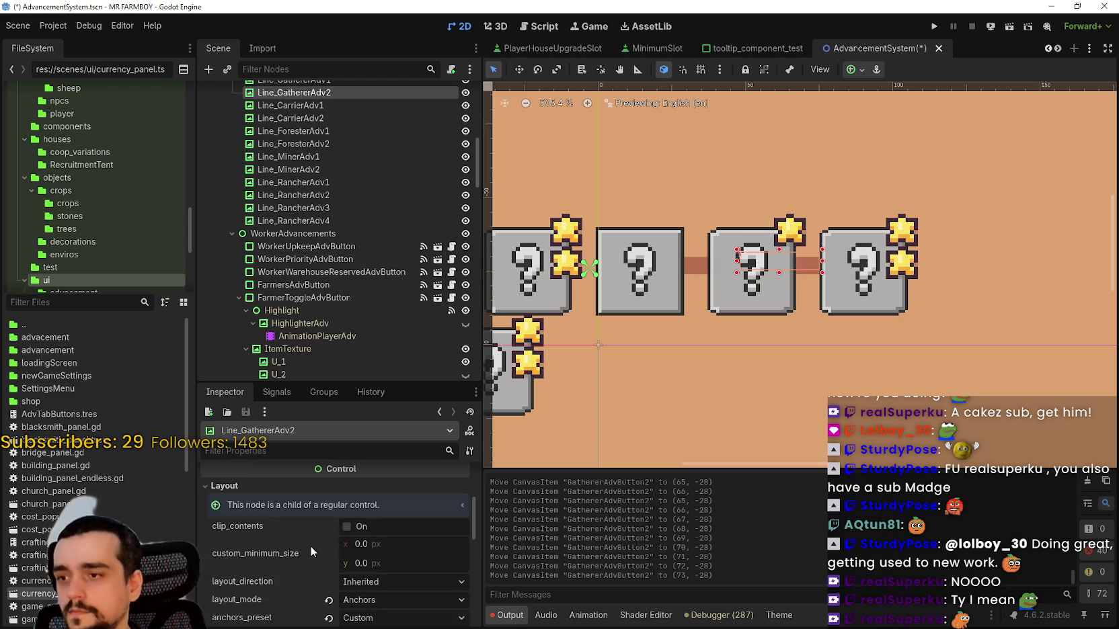
scroll(311, 546, down, 4)
click(304, 579)
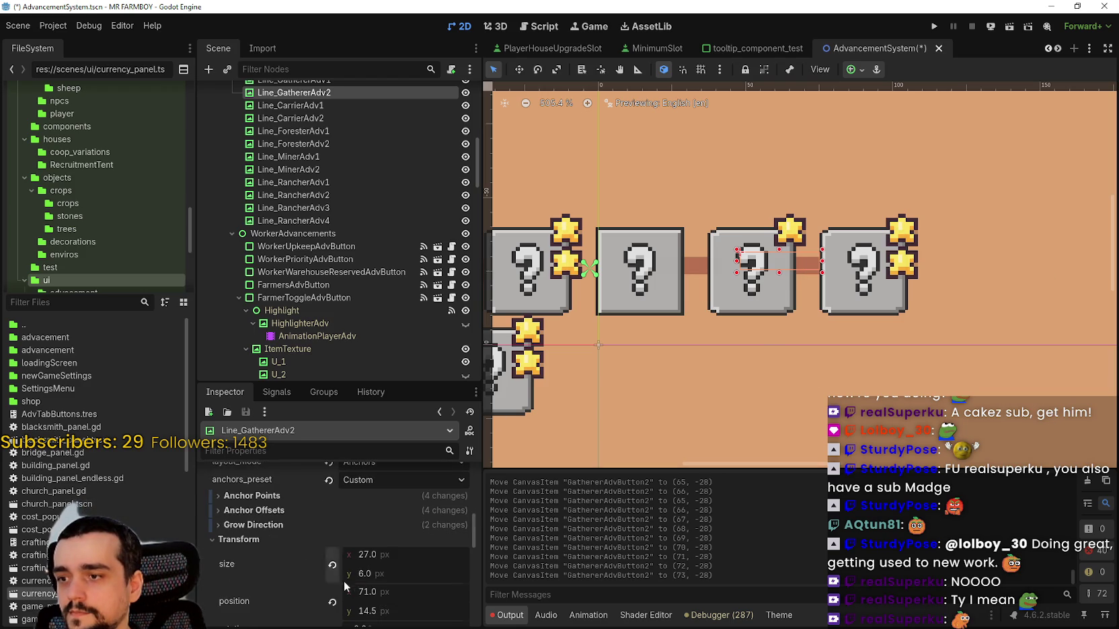
text(8)
key(Return)
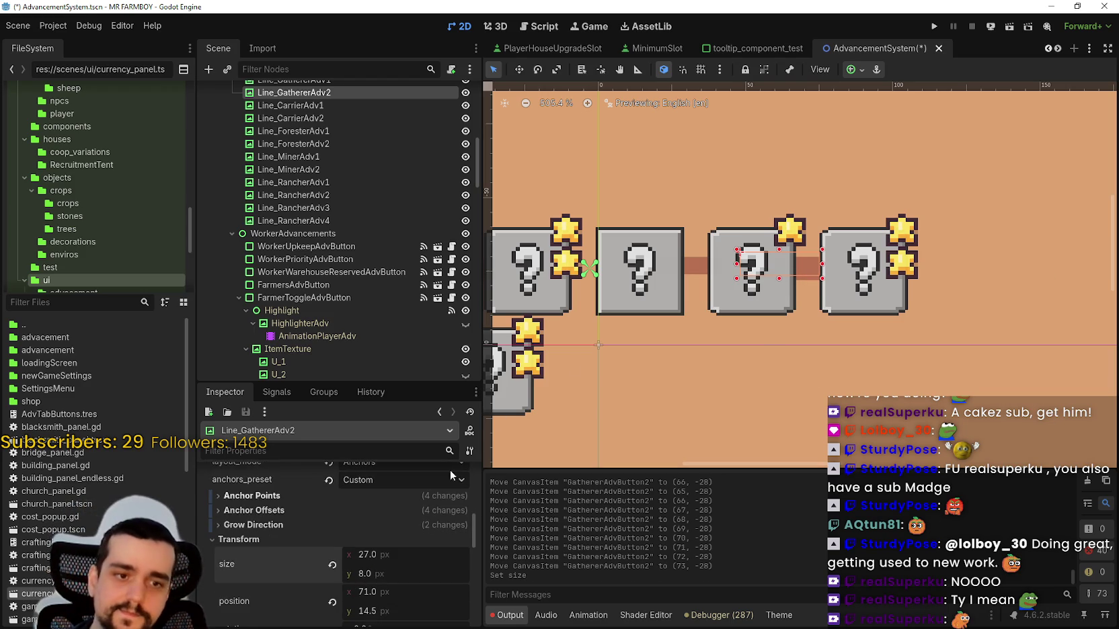
- Set Line_GathererAdv1's height to 8 px, making it 27 by 8
click(697, 274)
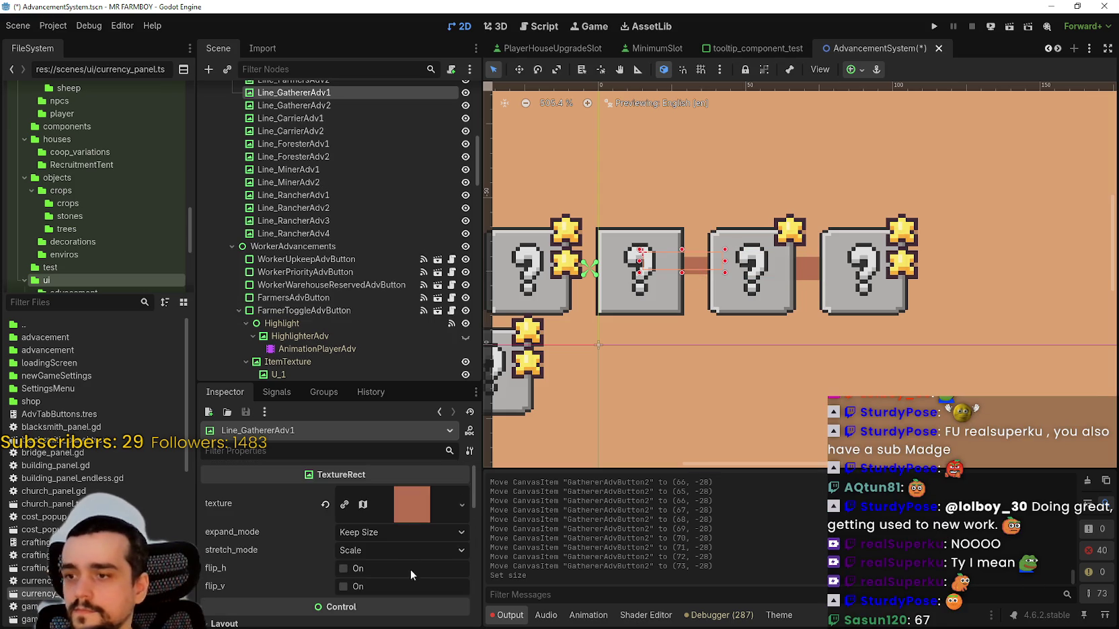
scroll(410, 569, down, 5)
scroll(389, 564, down, 1)
click(283, 569)
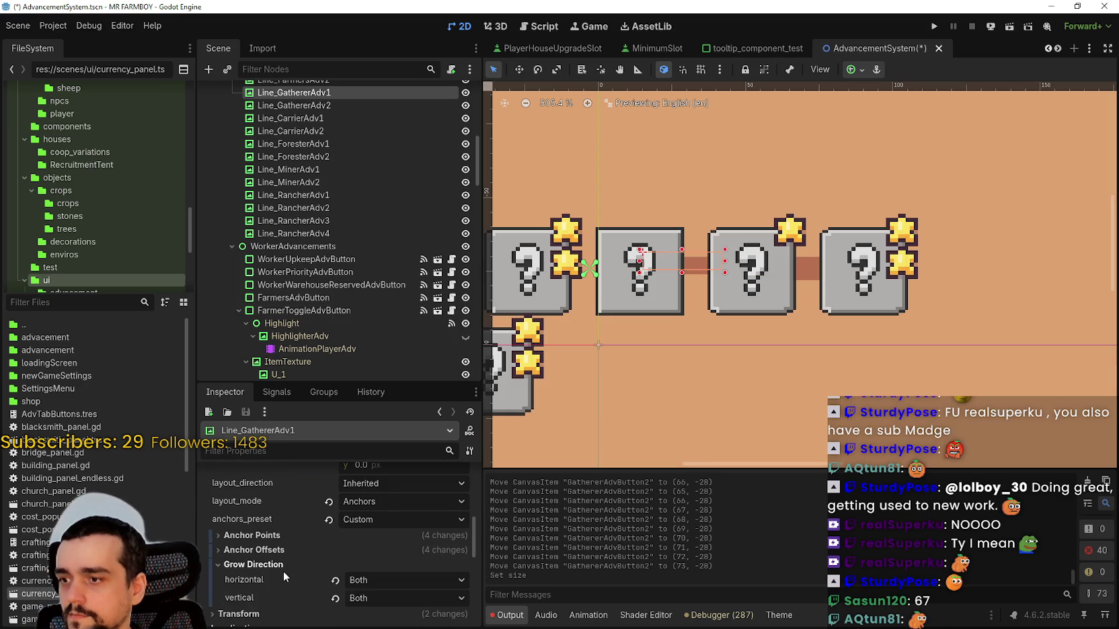
click(287, 568)
click(299, 578)
scroll(310, 575, down, 2)
click(406, 536)
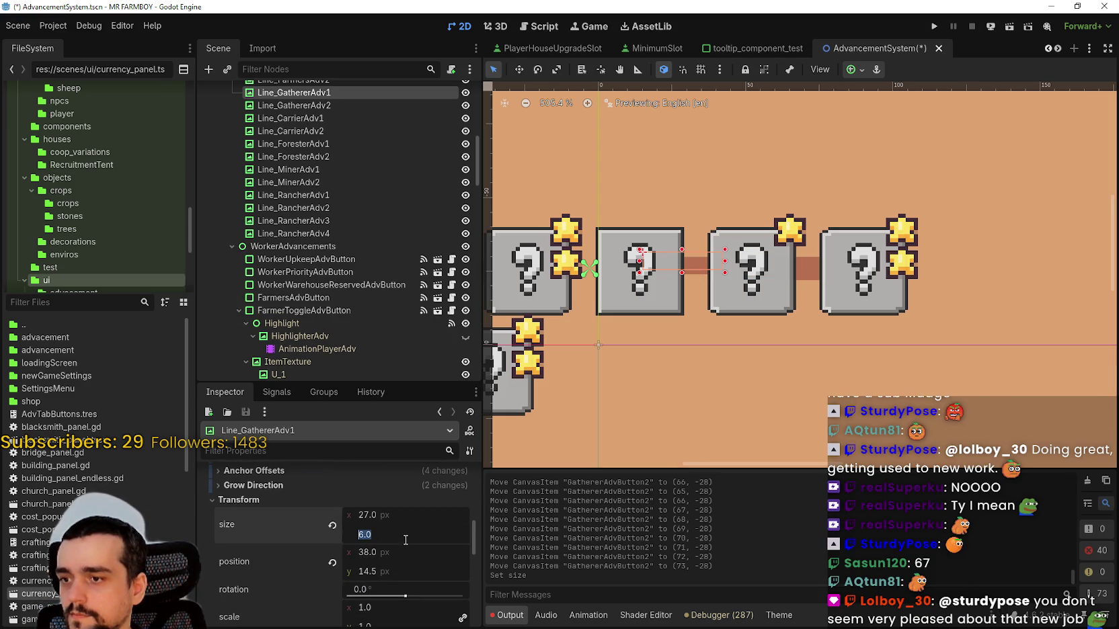
text(8)
key(Return)
scroll(676, 340, up, 4)
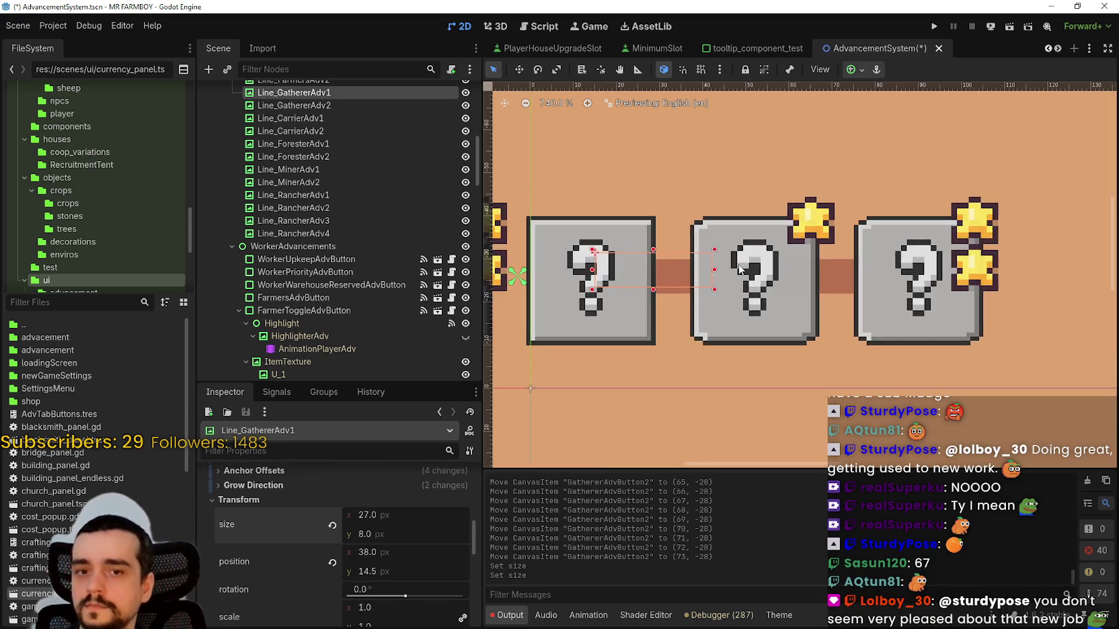
scroll(676, 339, up, 3)
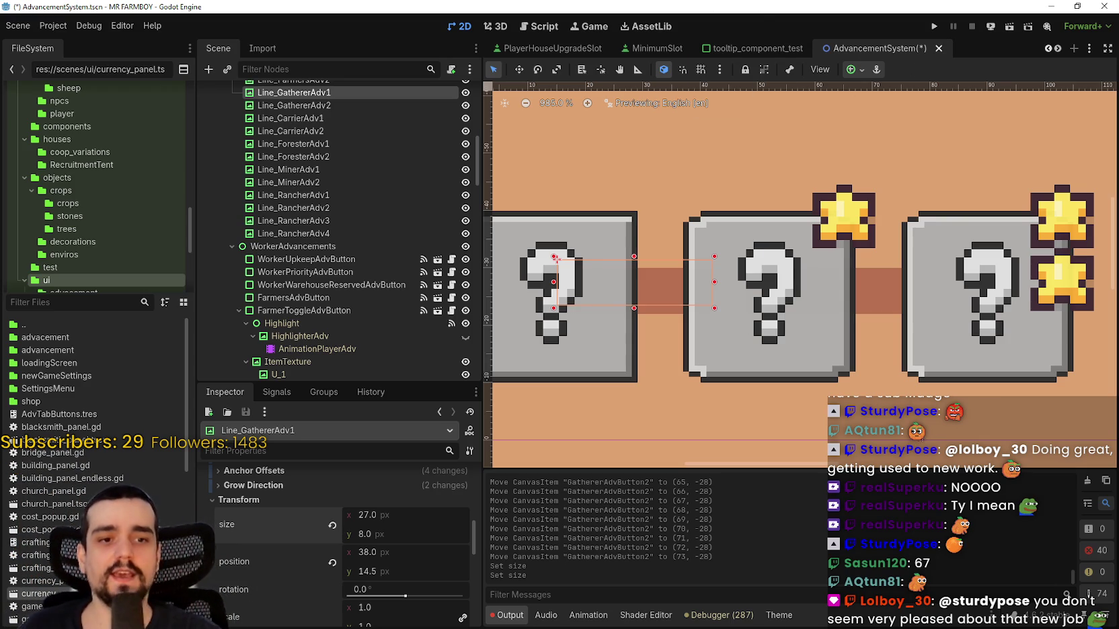
scroll(711, 295, down, 3)
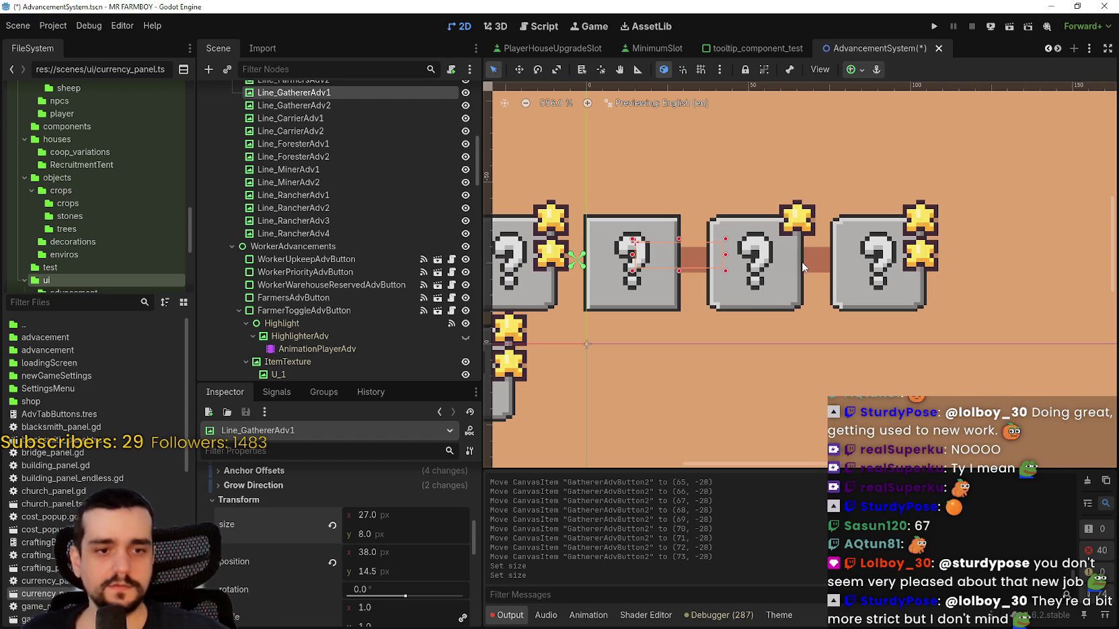
scroll(724, 304, down, 2)
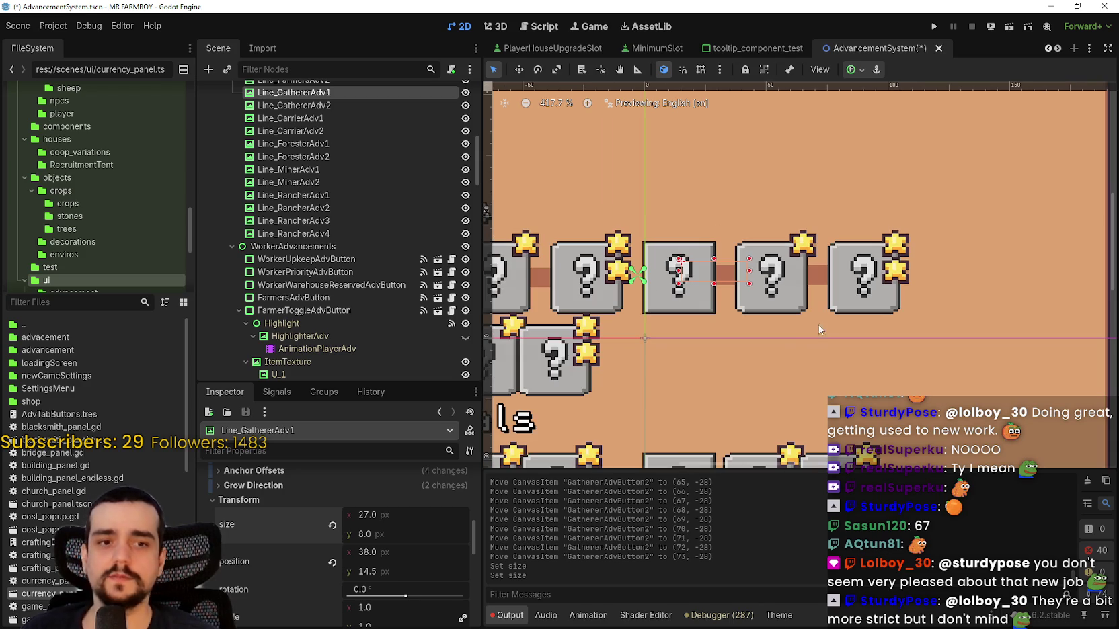
scroll(725, 304, down, 1)
scroll(760, 333, up, 2)
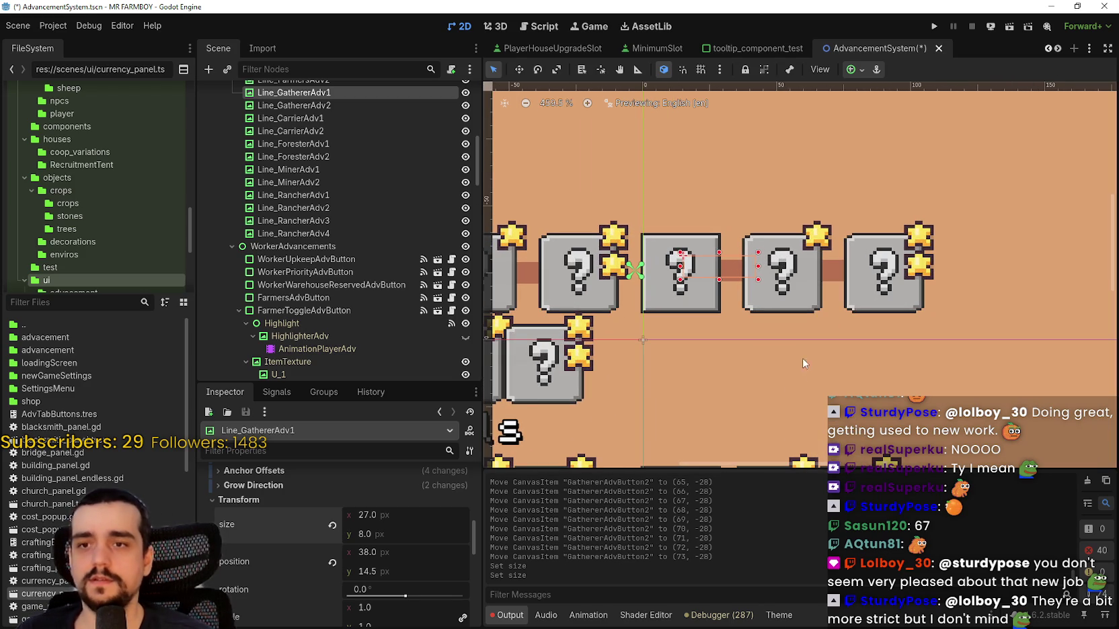
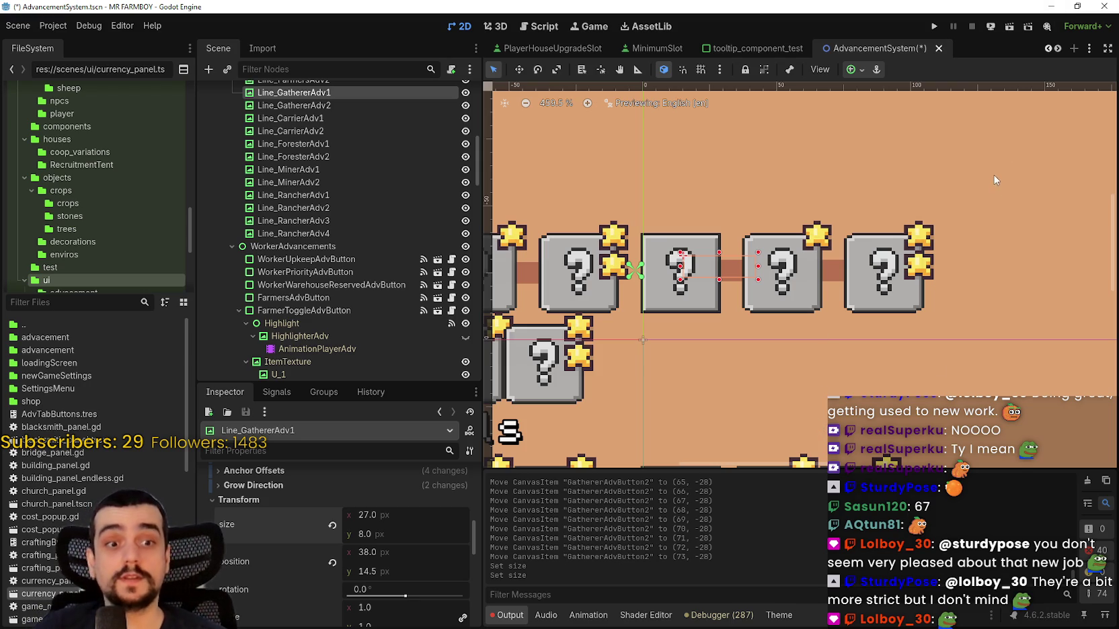
- Check the Gatherer connecting line's height value in the Inspector
scroll(807, 306, up, 3)
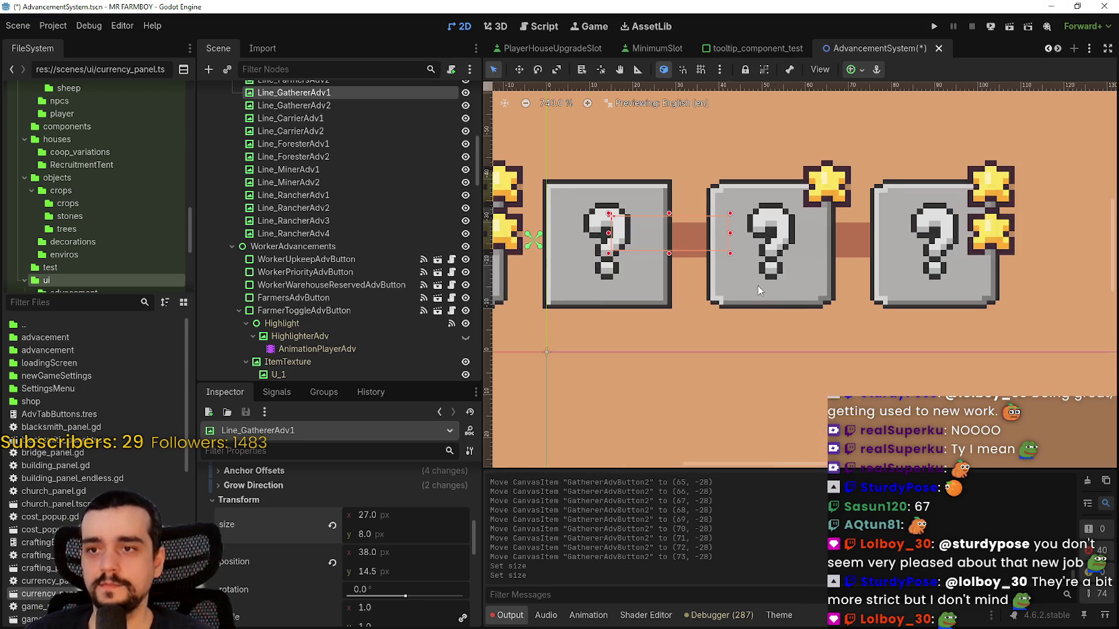
scroll(758, 291, down, 1)
scroll(407, 536, down, 1)
click(364, 515)
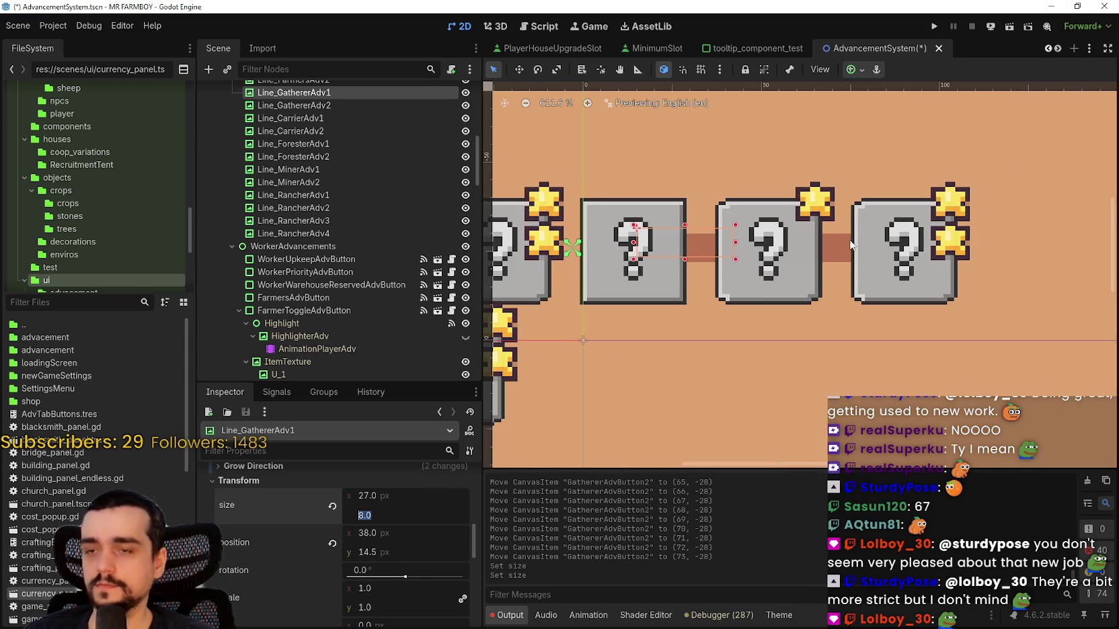
scroll(837, 257, down, 5)
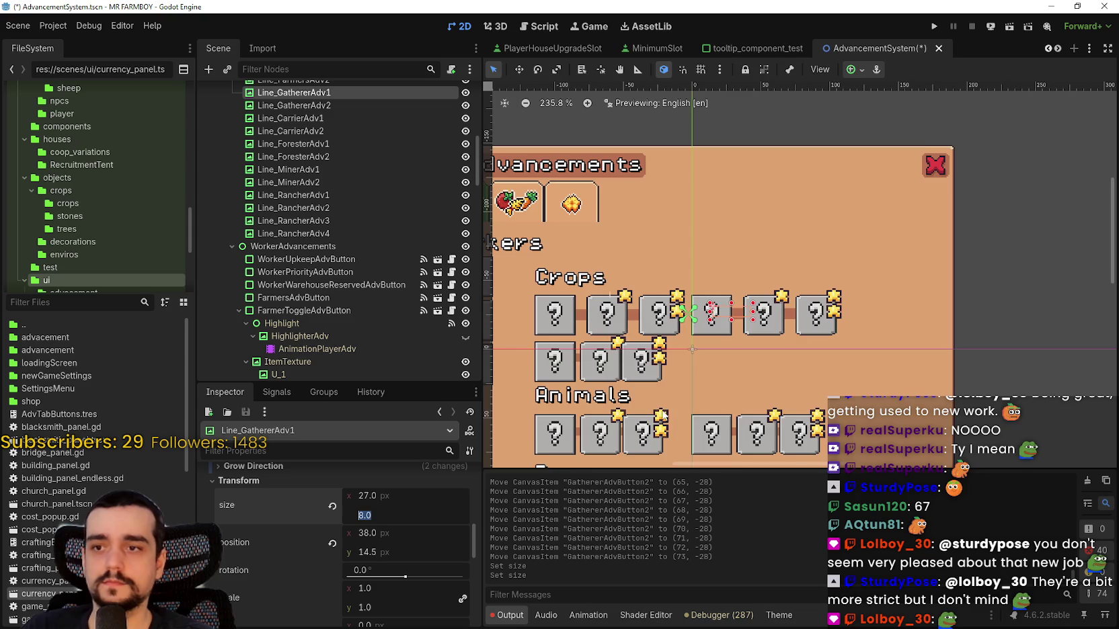
scroll(740, 363, up, 3)
- Nudge CarrierAdvButton1, the second Carrier box, a step to the right
click(703, 333)
scroll(700, 334, up, 3)
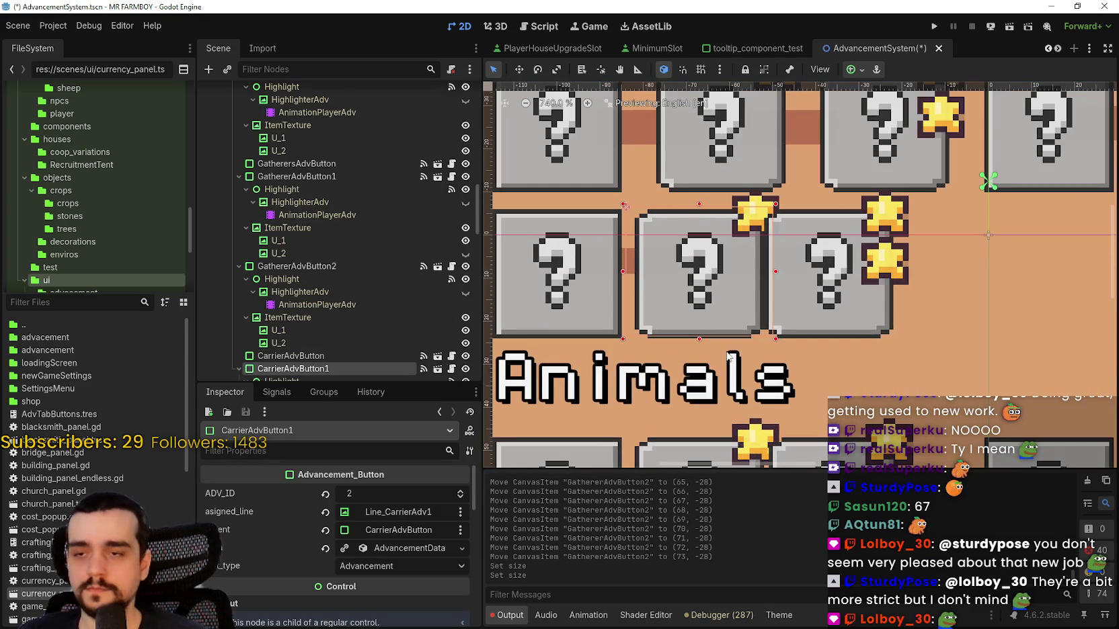
key(Left)
key(Left)
key(Left)
key(Right)
key(Right)
key(Right)
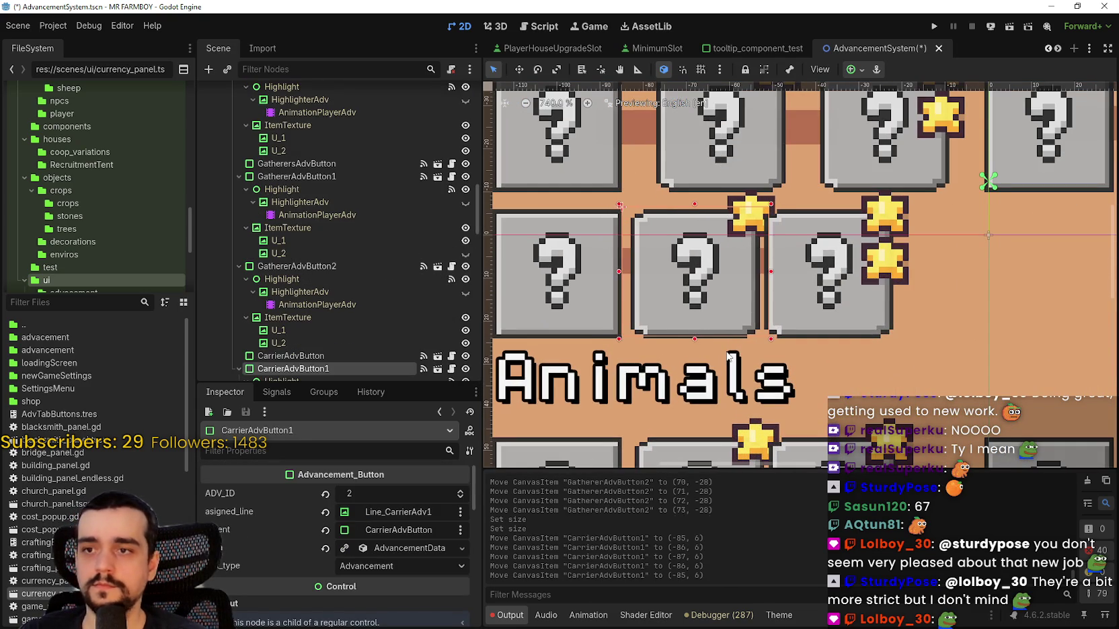
key(Right)
key(Right)
key(Right)
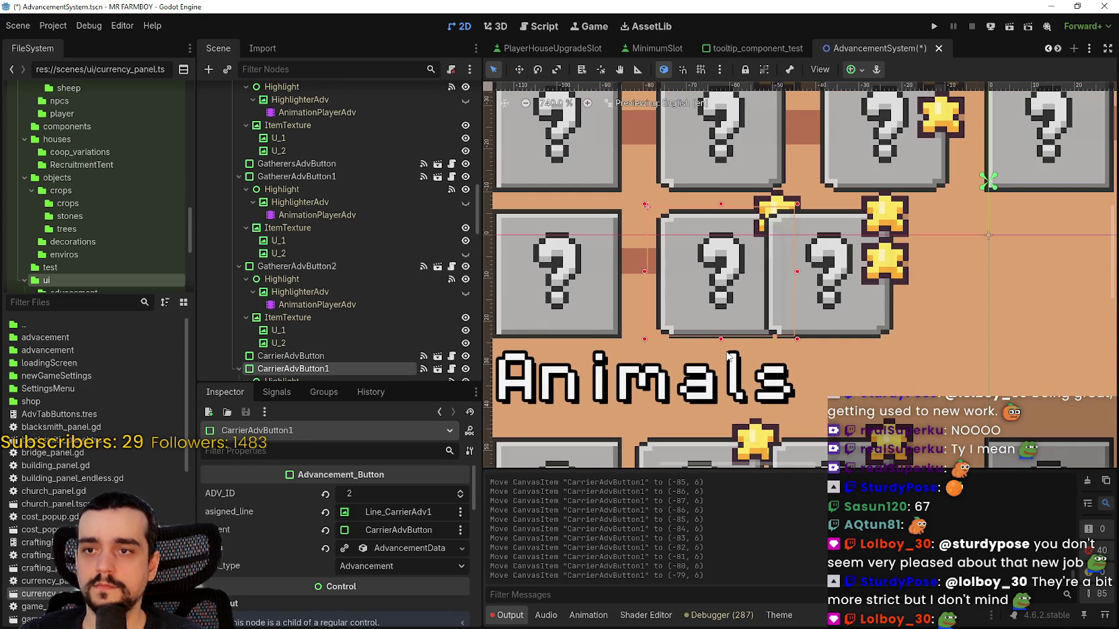
- Shift CarrierAdvButton2, the third Carrier box, right until it aligns with the row above
click(872, 331)
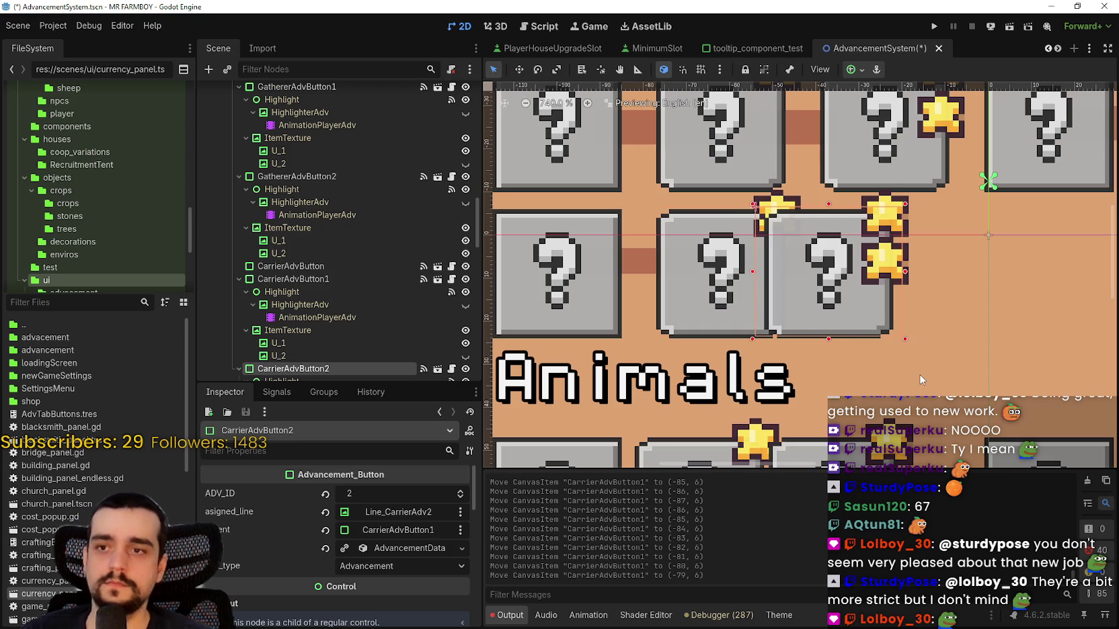
drag(872, 332, 880, 332)
key(Right)
key(Right)
key(Right)
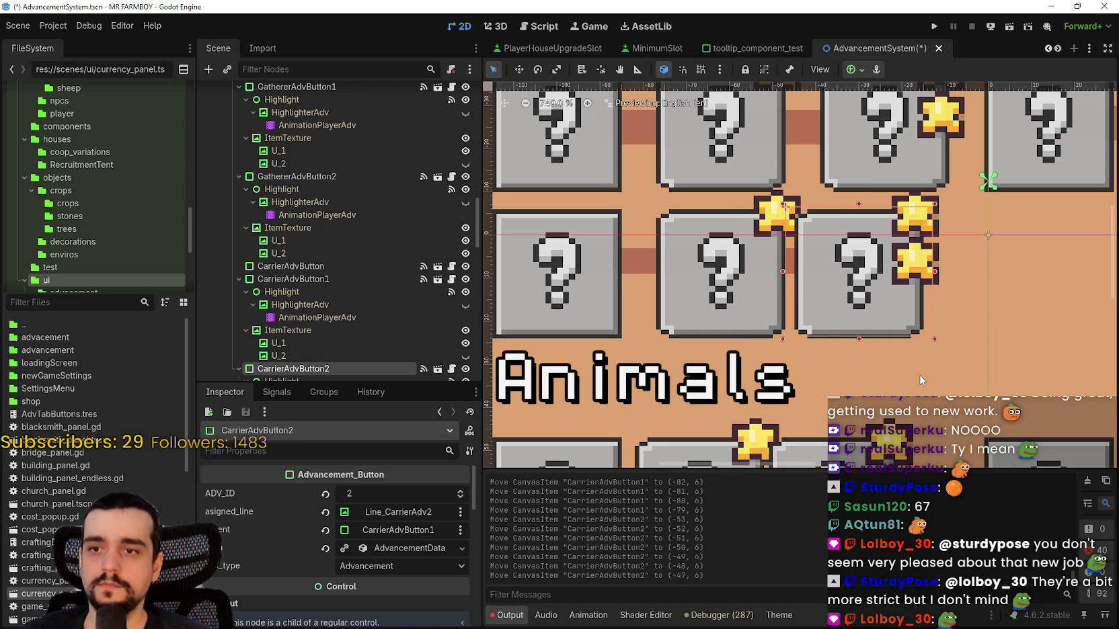
key(Right)
key(Right)
key(Right)
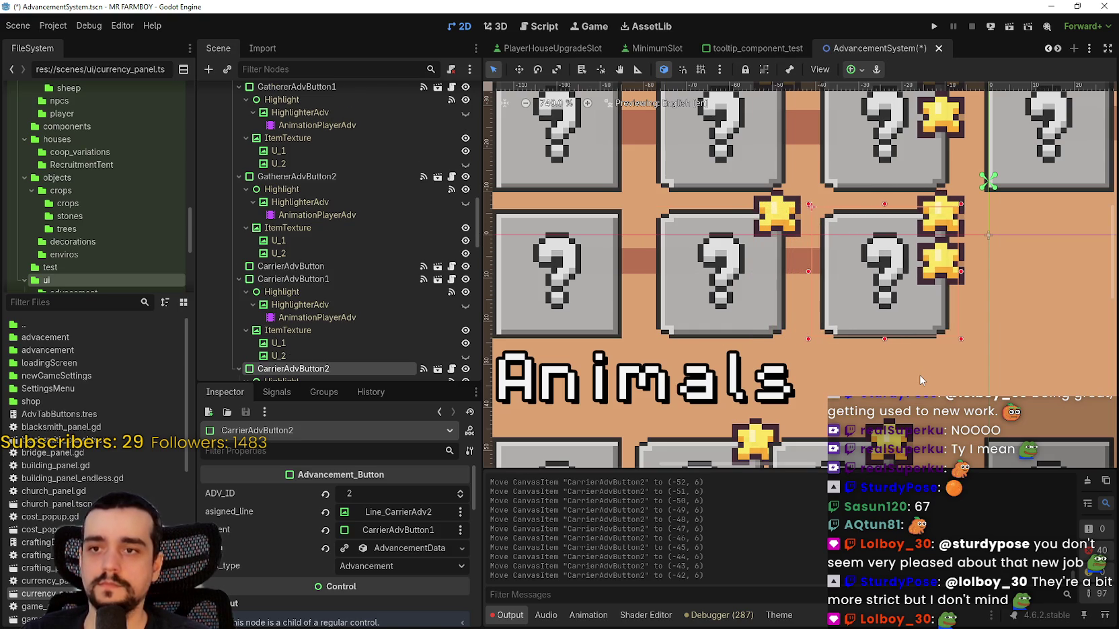
scroll(921, 381, down, 1)
- Make Line_CarrierAdv1 8 px tall and nudge it to centre between its boxes
click(653, 277)
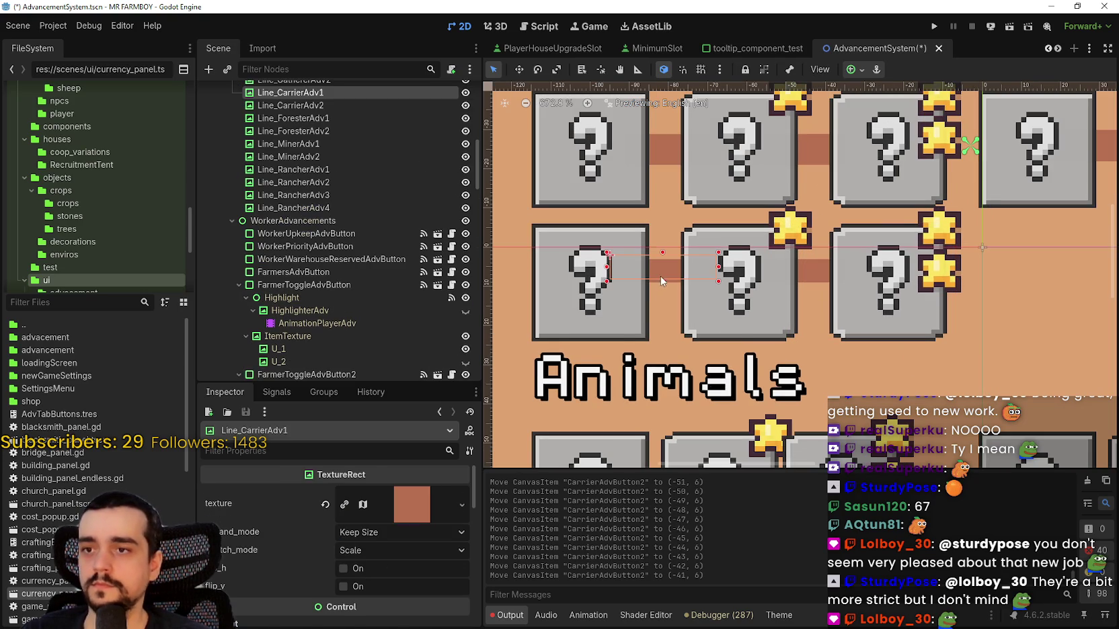
scroll(403, 531, down, 5)
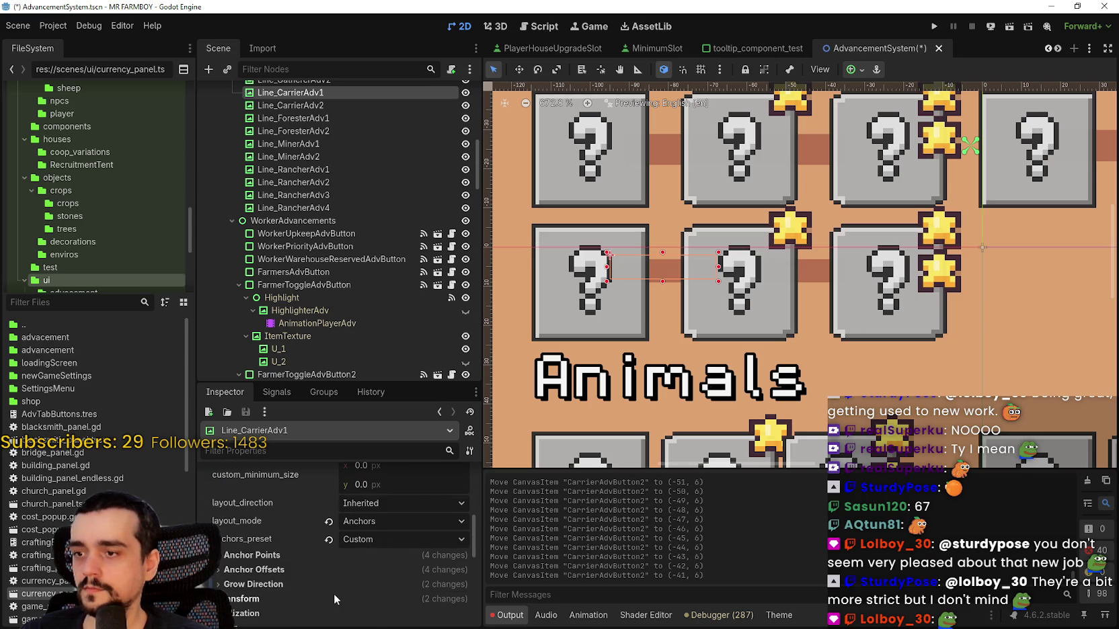
scroll(347, 594, down, 2)
scroll(346, 594, down, 2)
click(385, 555)
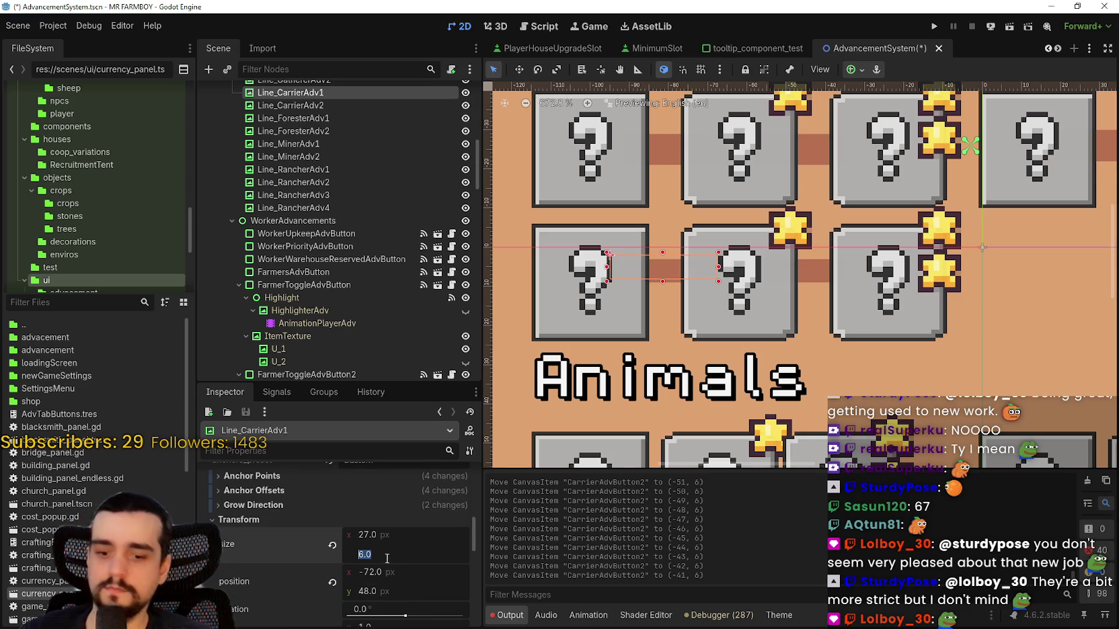
text(8)
key(Return)
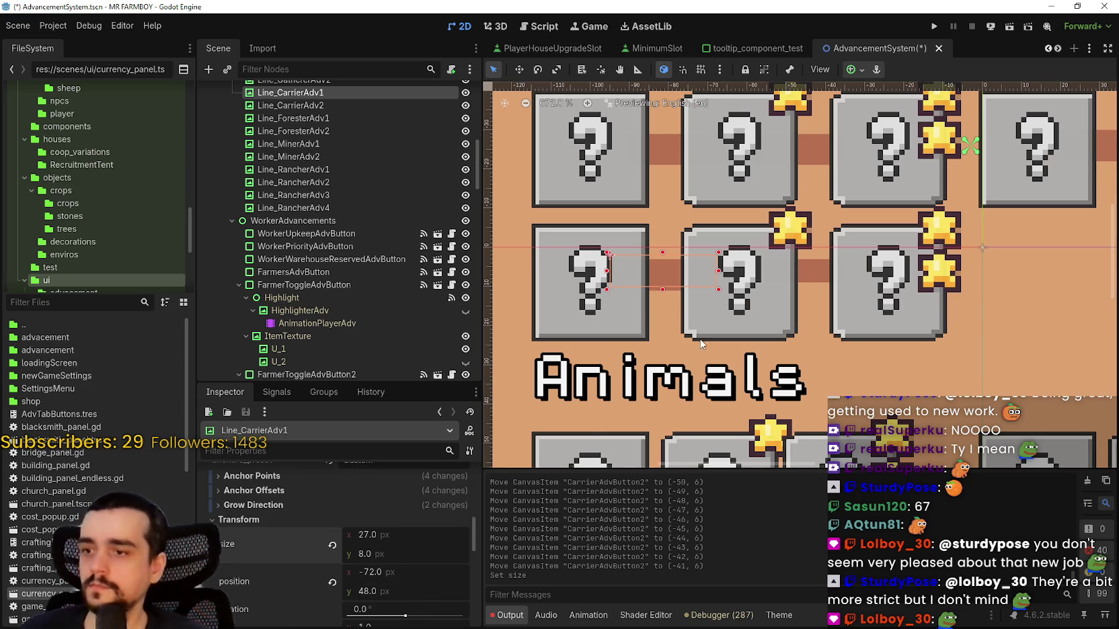
scroll(668, 252, up, 2)
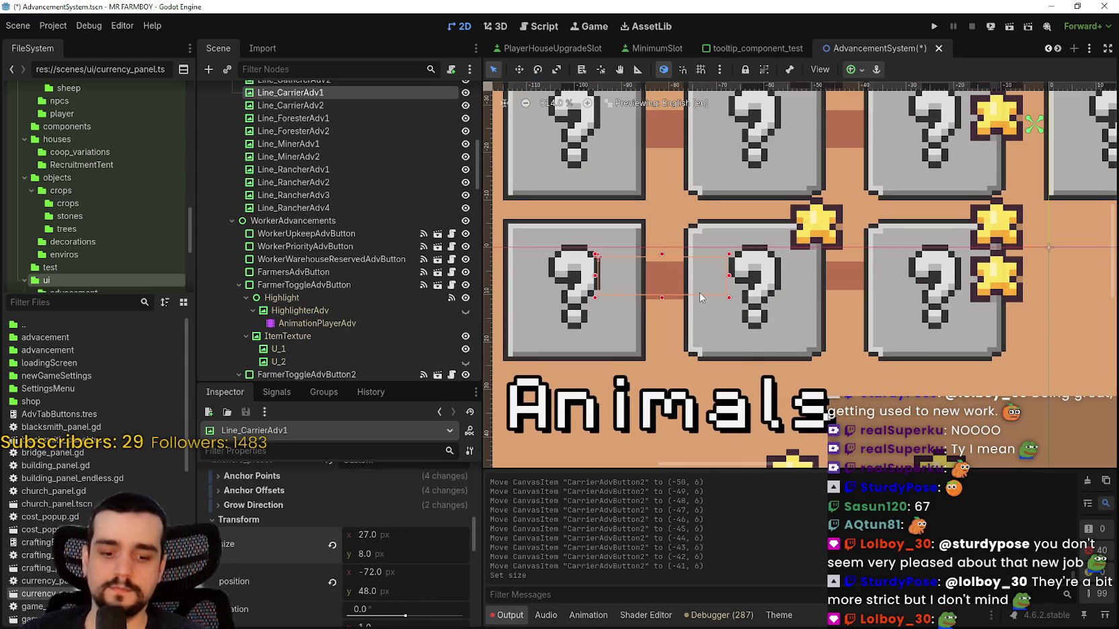
key(Right)
key(Down)
key(Down)
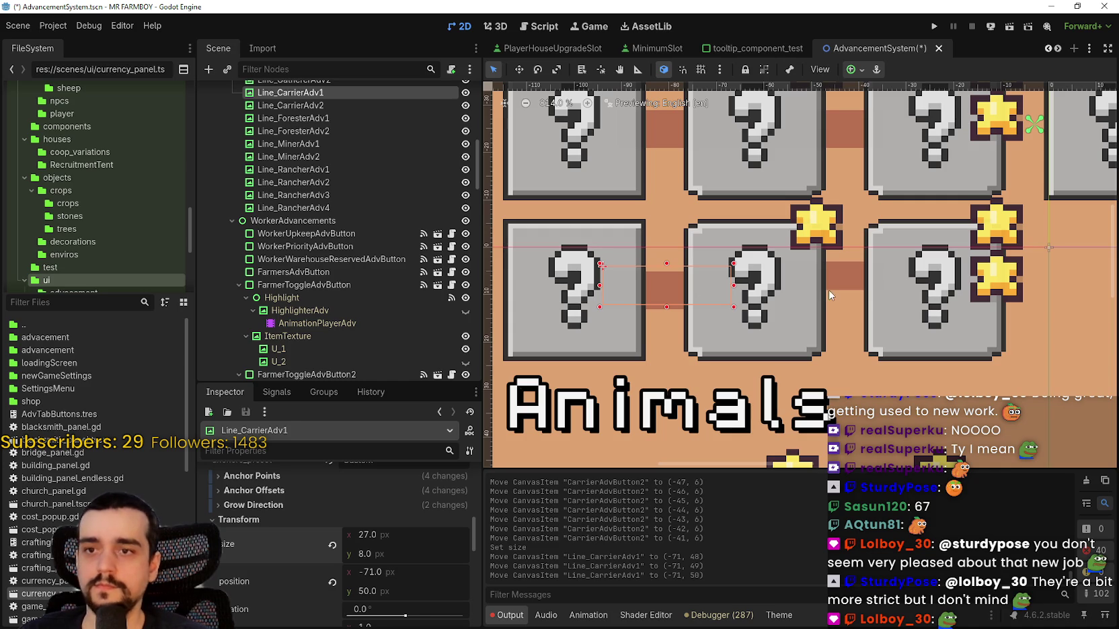
- Set Line_CarrierAdv2's height to 8 px
click(828, 291)
scroll(373, 535, down, 5)
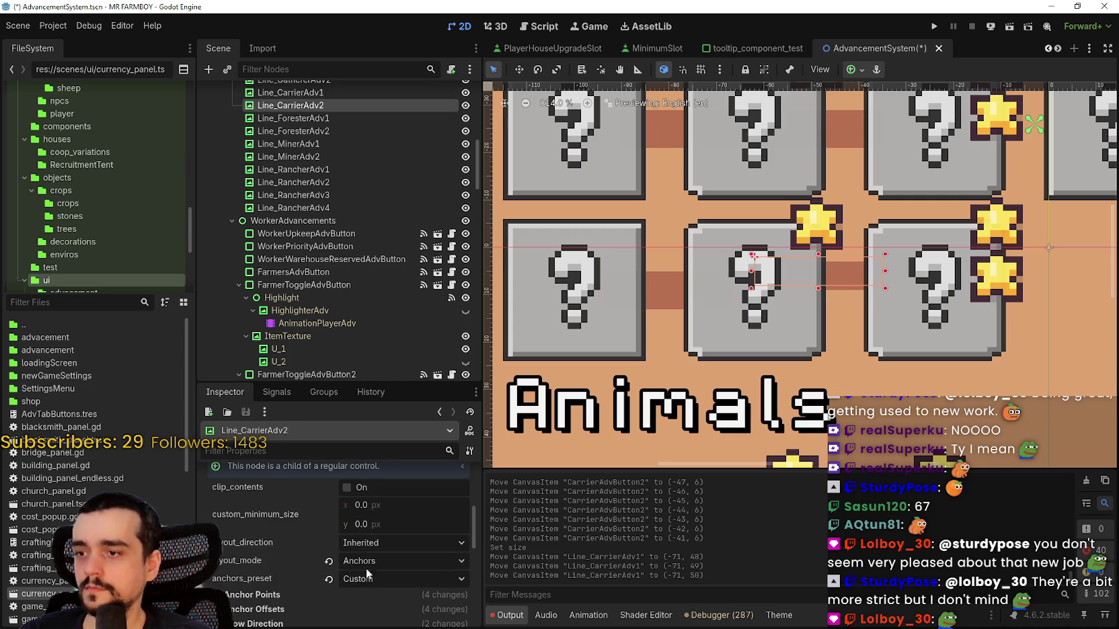
scroll(356, 585, down, 5)
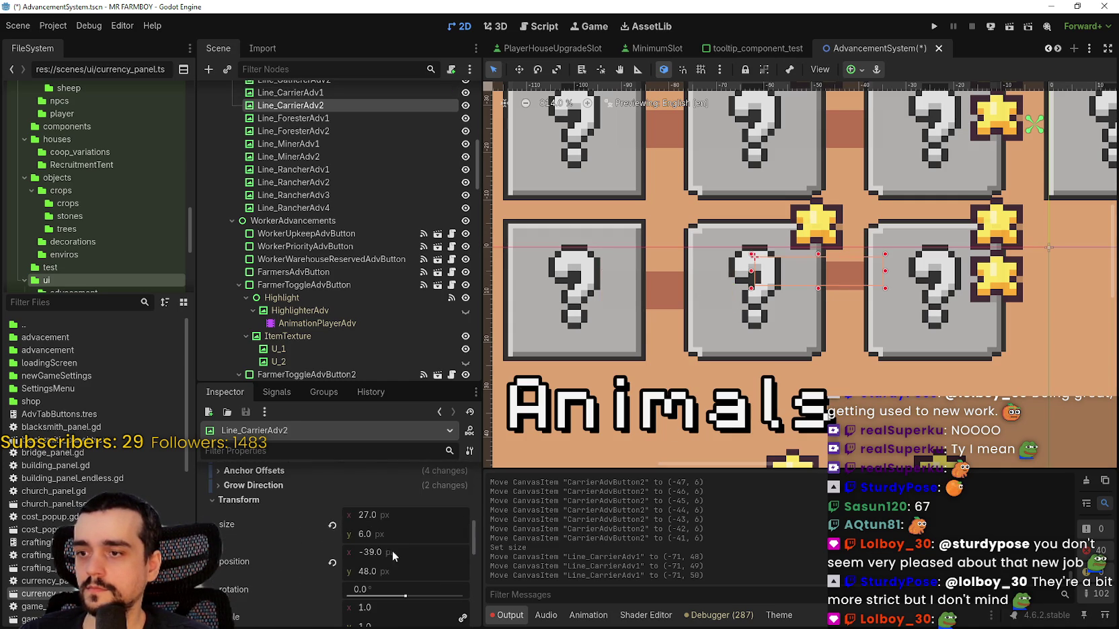
click(366, 533)
text(8)
key(Return)
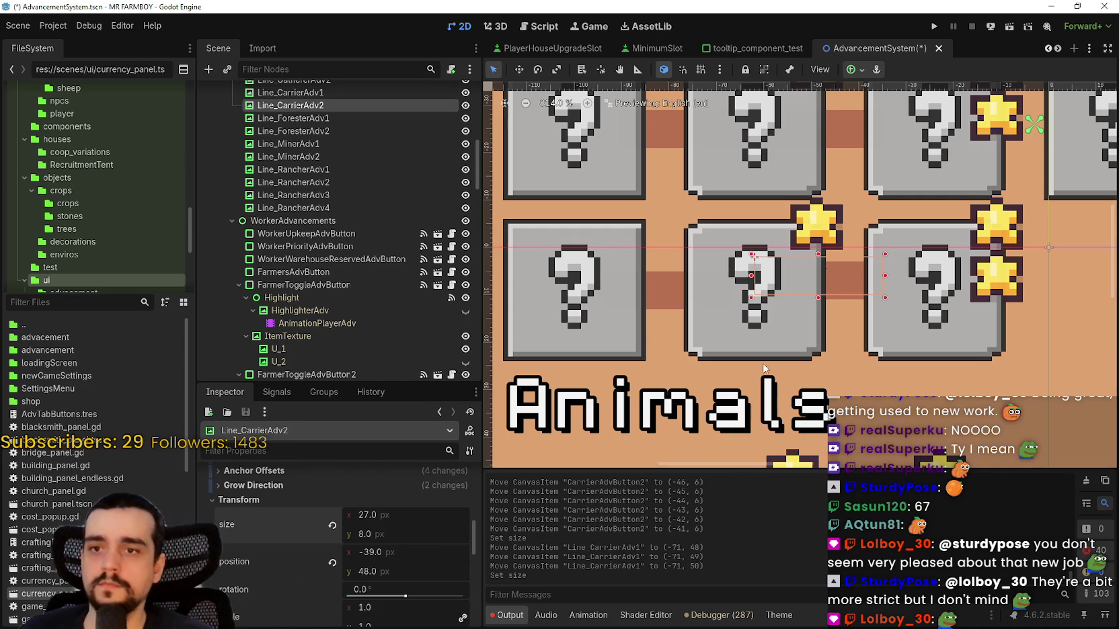
- Nudge Line_CarrierAdv2 into place between its boxes and save the AdvancementSystem scene
scroll(797, 236, right, 3)
scroll(797, 235, up, 1)
key(Right)
key(Right)
key(Down)
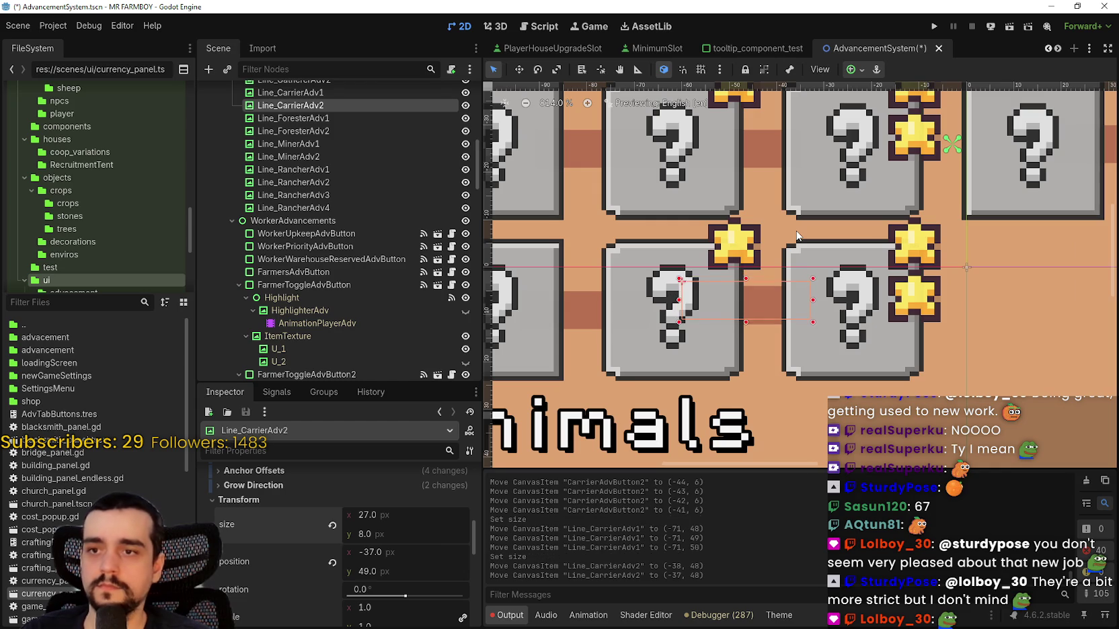
key(Down)
key(Right)
key(Up)
key(Right)
key(Down)
key(Up)
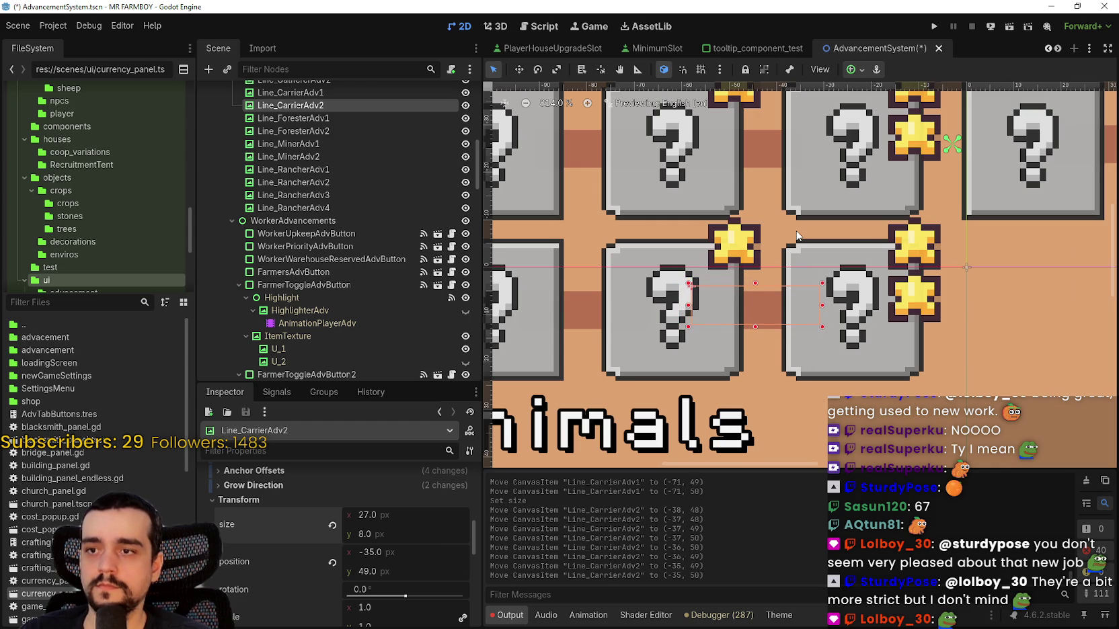
key(ctrl+s)
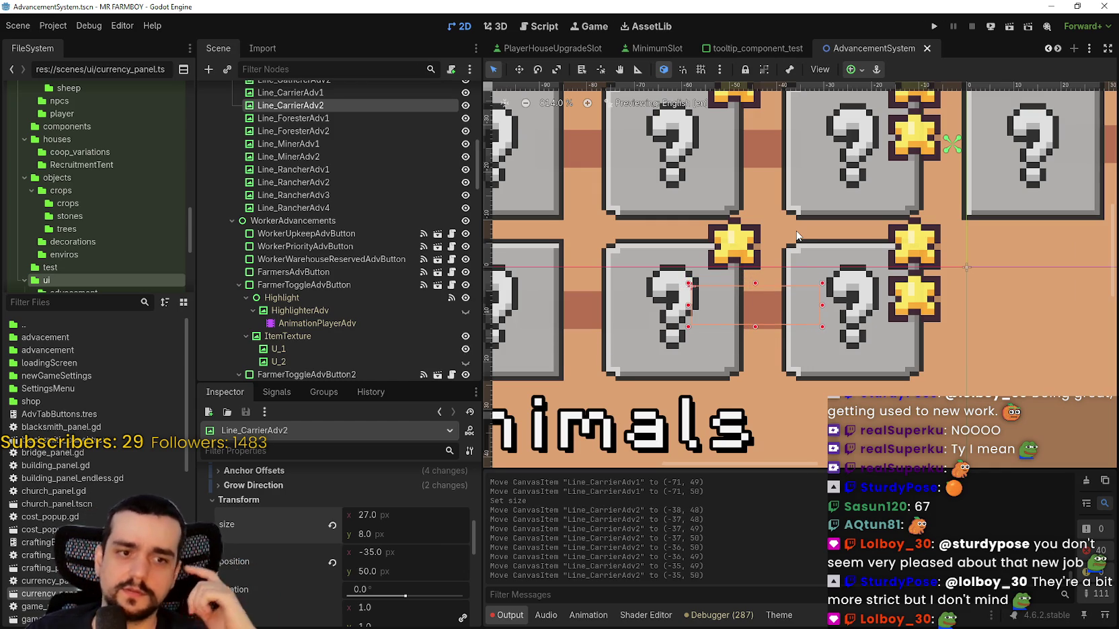
- Select the second-row Crops boxes with both Carrier lines and nudge them down one pixel
scroll(821, 214, down, 5)
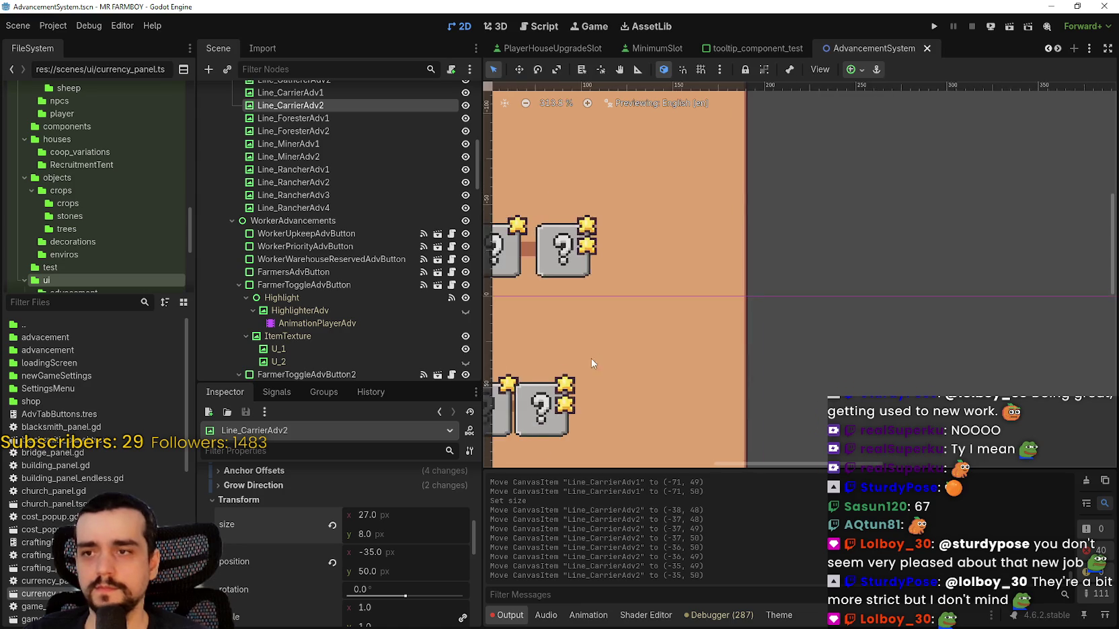
scroll(783, 325, left, 5)
scroll(701, 306, up, 2)
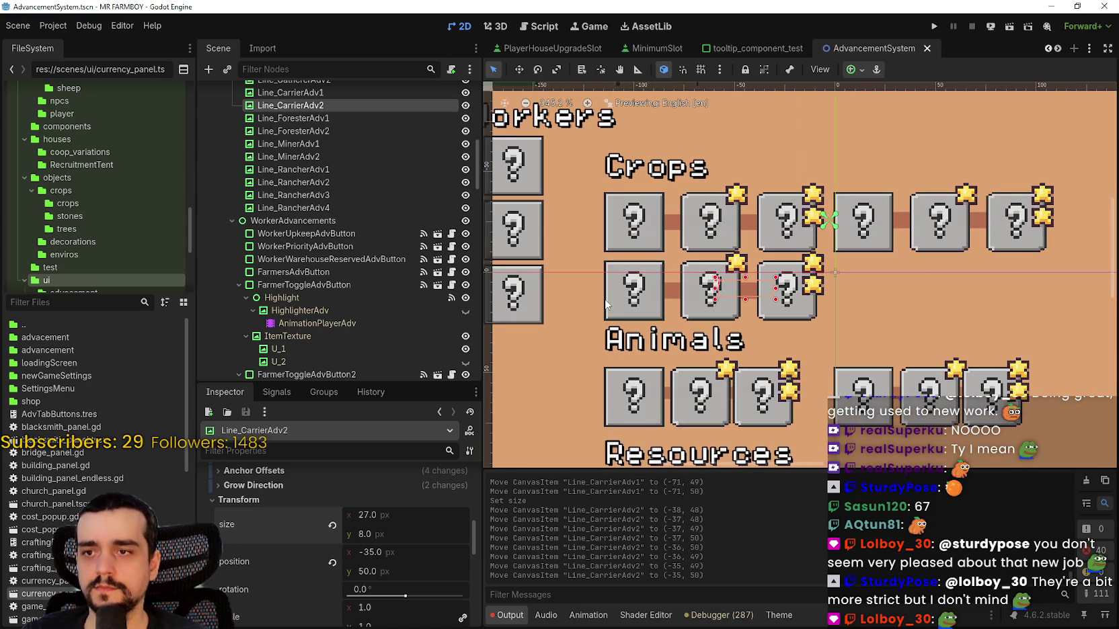
scroll(701, 306, up, 3)
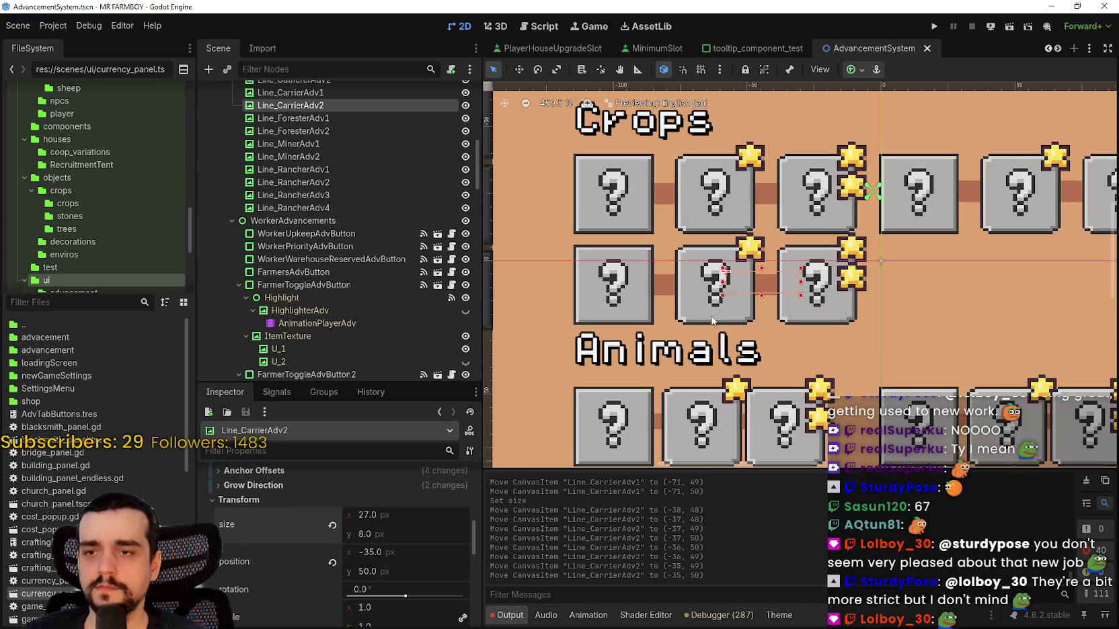
scroll(691, 356, up, 10)
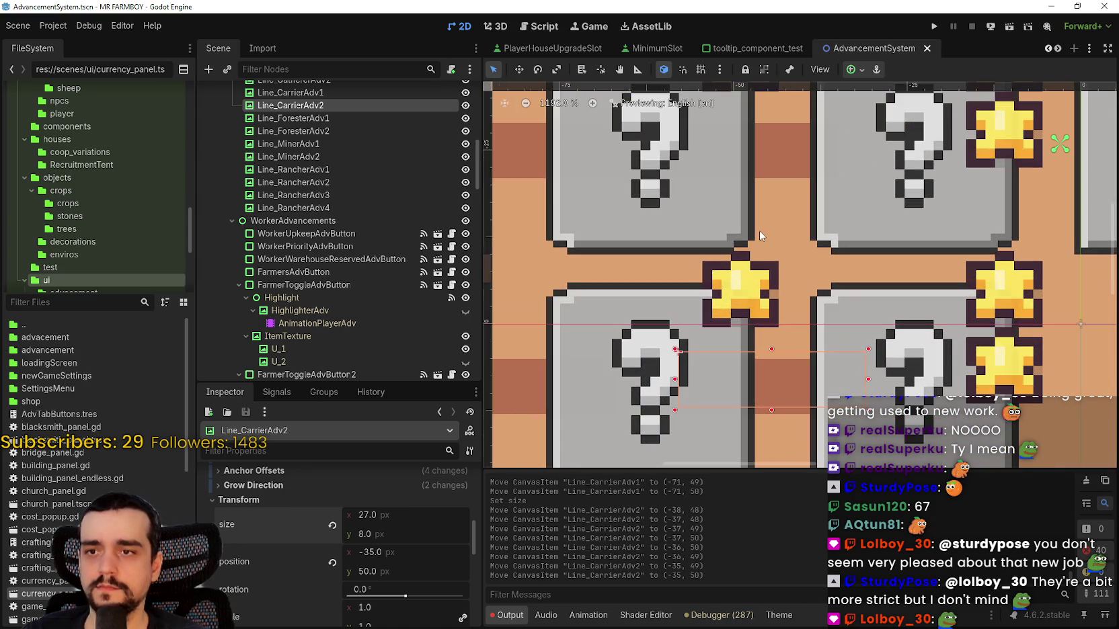
scroll(676, 267, down, 9)
scroll(675, 269, down, 10)
scroll(682, 289, up, 6)
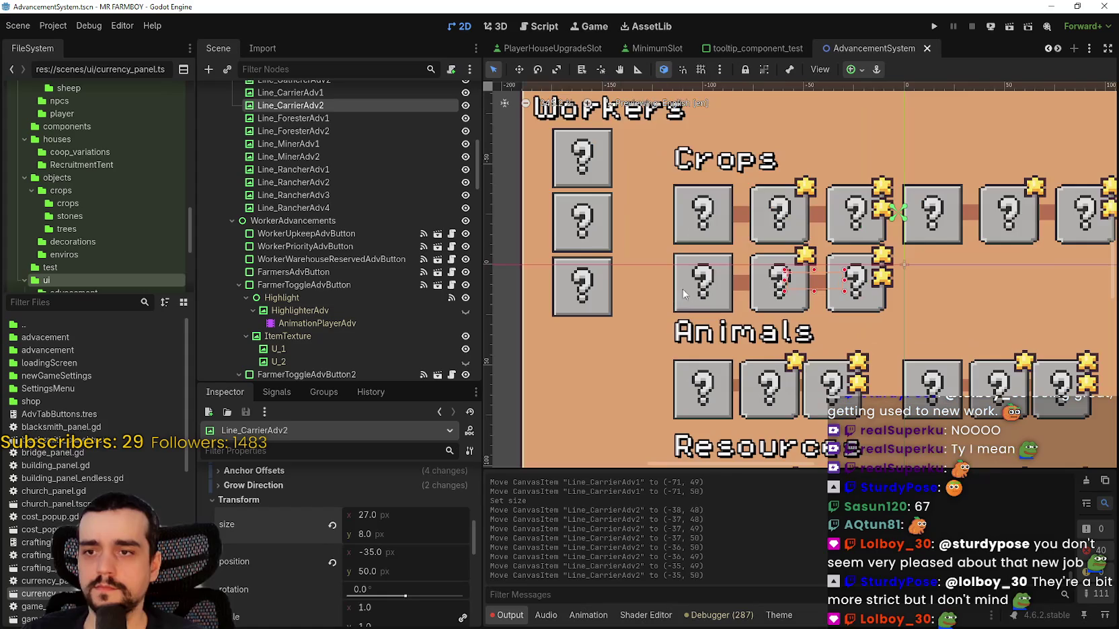
scroll(702, 297, up, 4)
shift+click(743, 281)
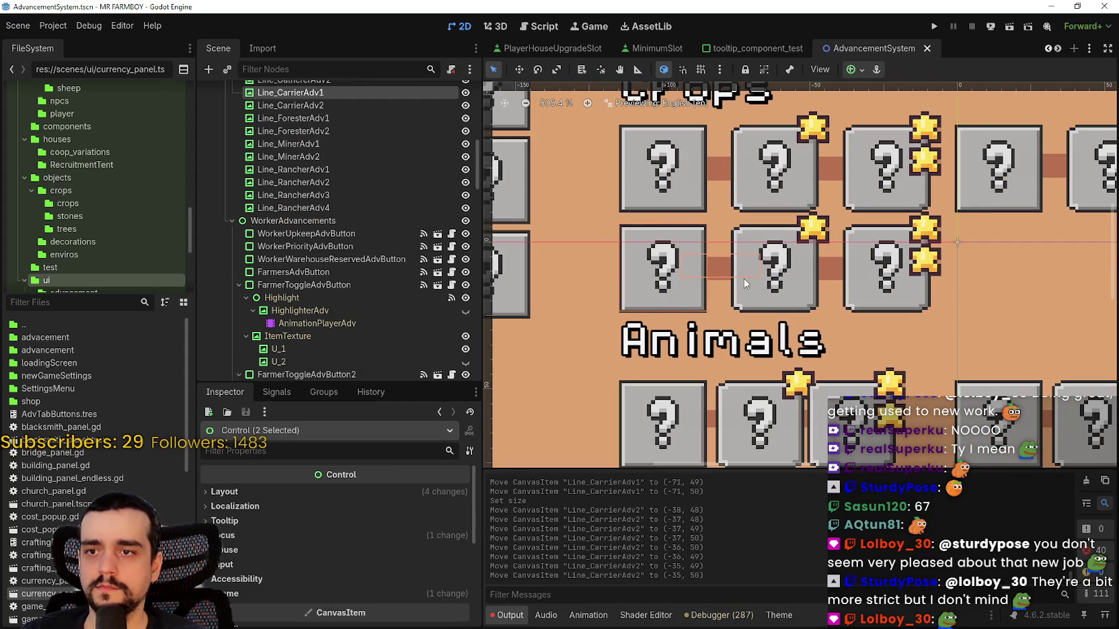
shift+click(765, 299)
shift+click(834, 272)
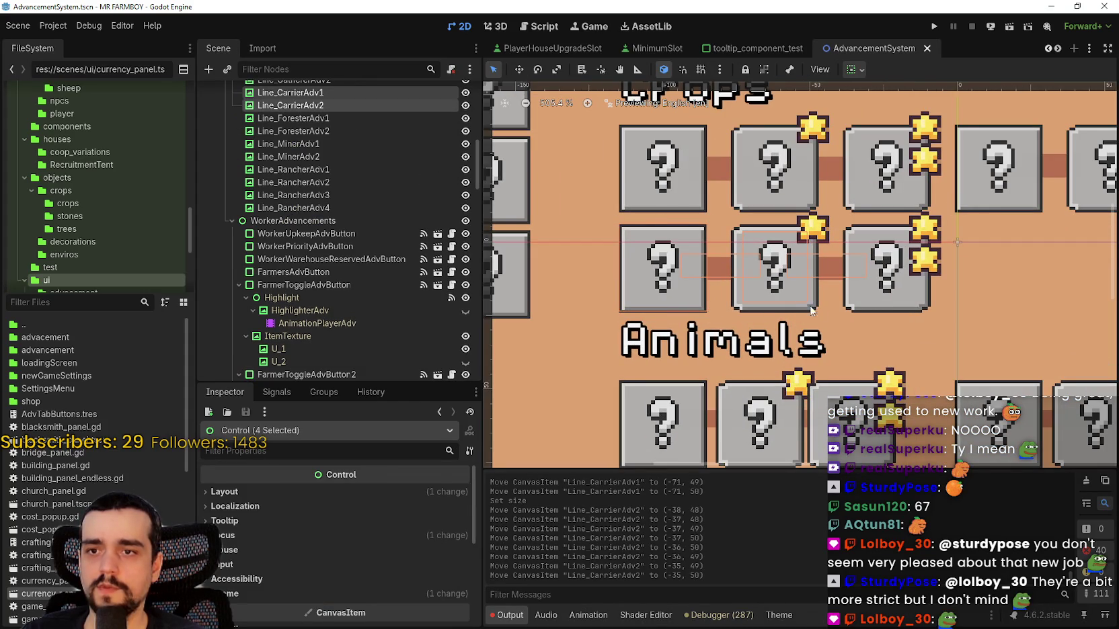
shift+click(815, 308)
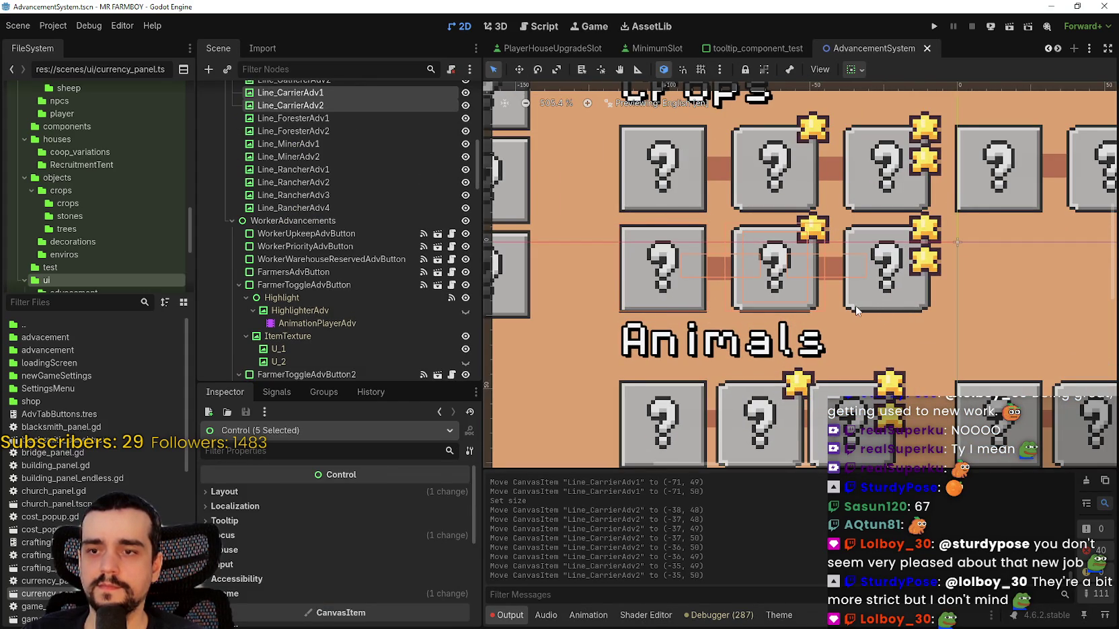
shift+click(861, 309)
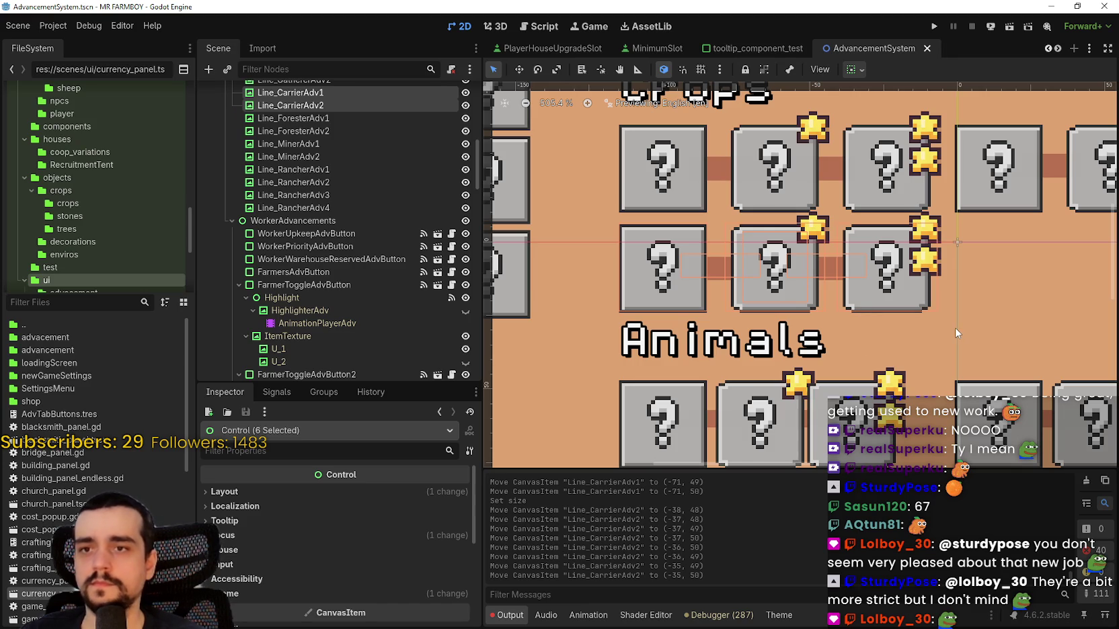
key(Down)
key(Down)
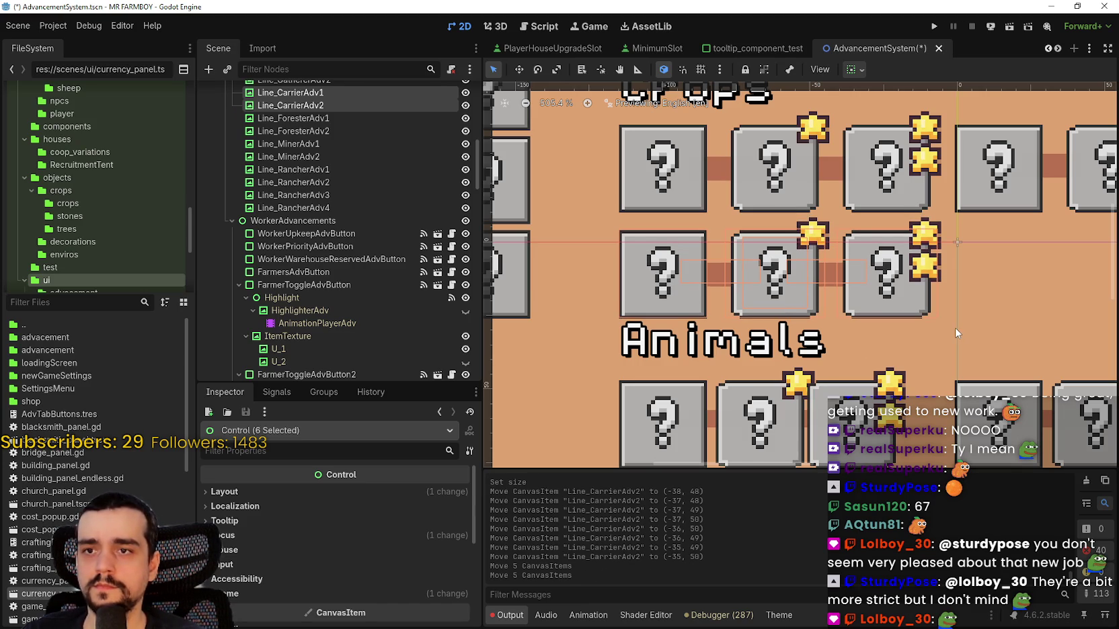
- Nudge the Animals heading (BuildingLabel3) down one pixel to (-115, 23)
scroll(975, 331, down, 3)
scroll(729, 302, up, 2)
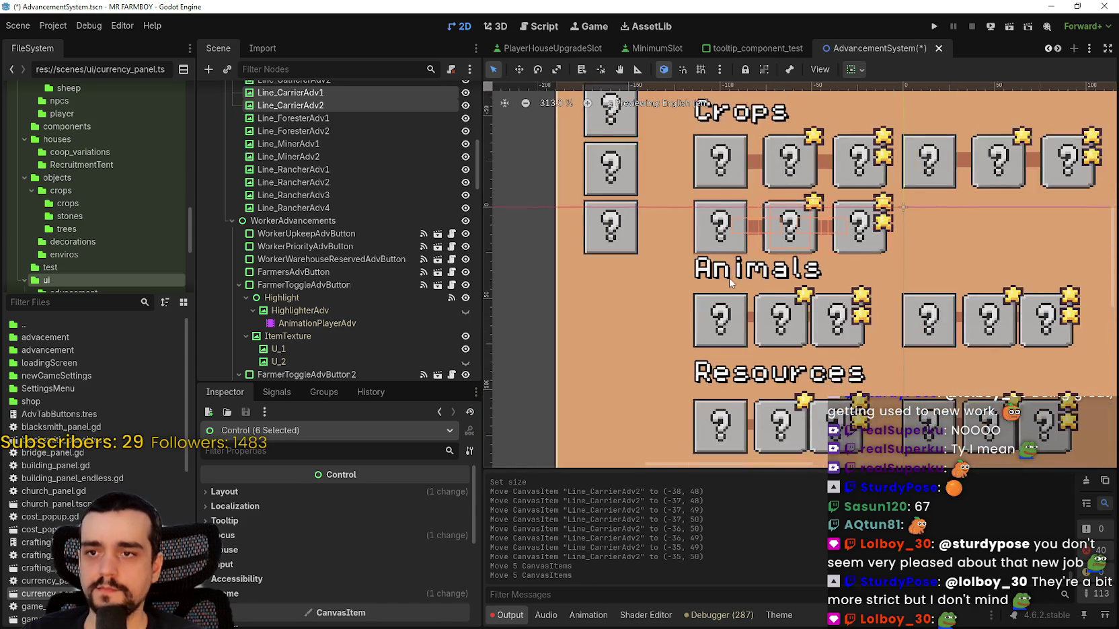
click(729, 278)
scroll(728, 278, up, 2)
key(Down)
key(Down)
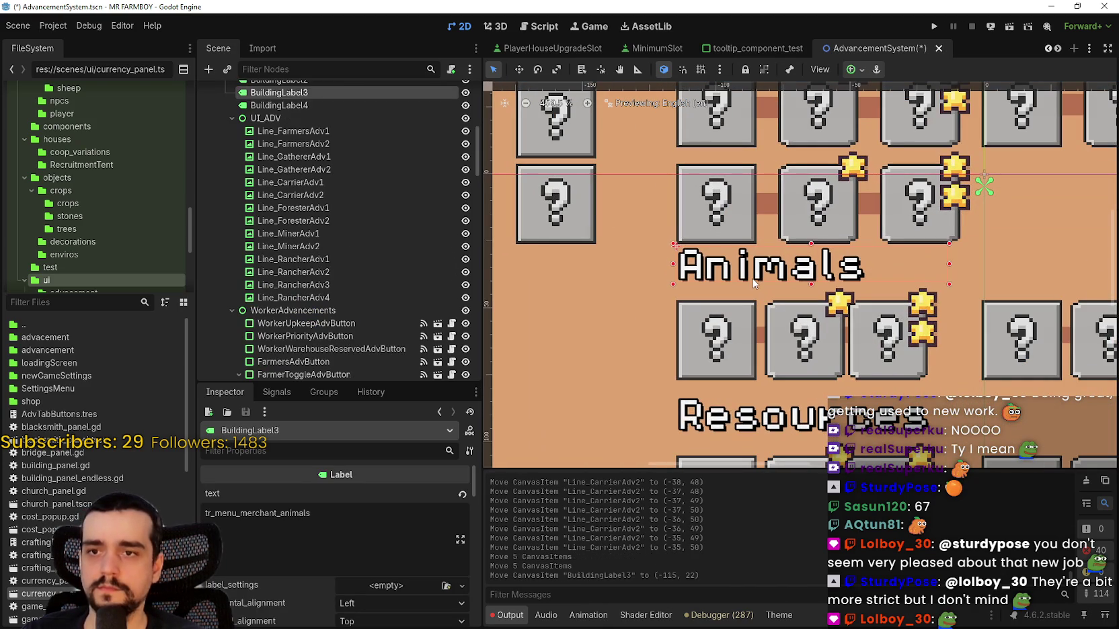
scroll(771, 303, down, 3)
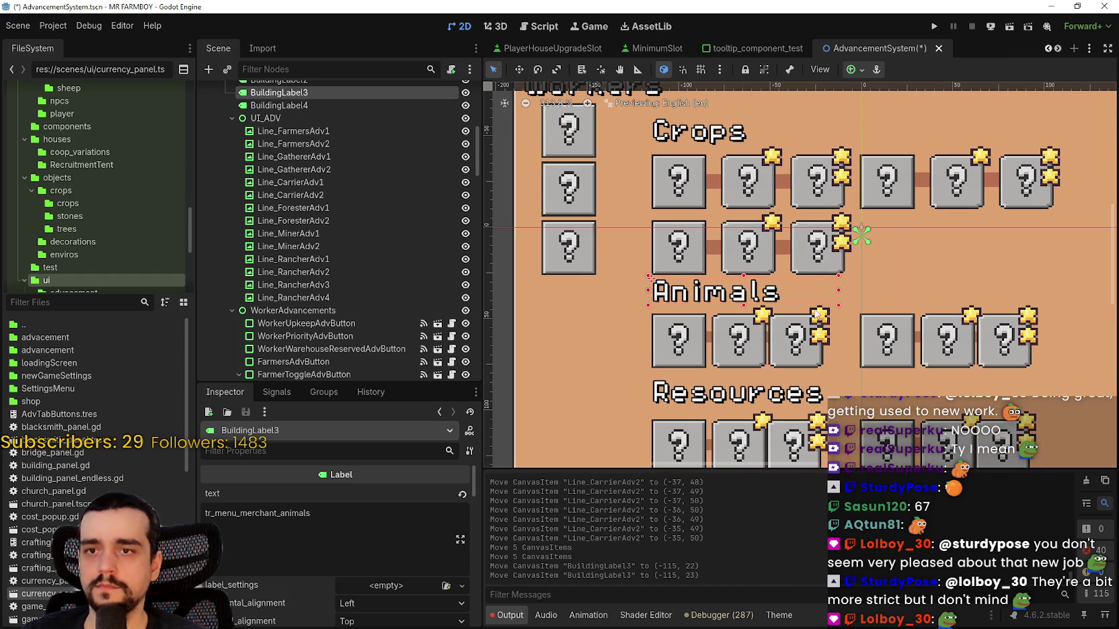
scroll(774, 266, down, 1)
scroll(679, 270, down, 3)
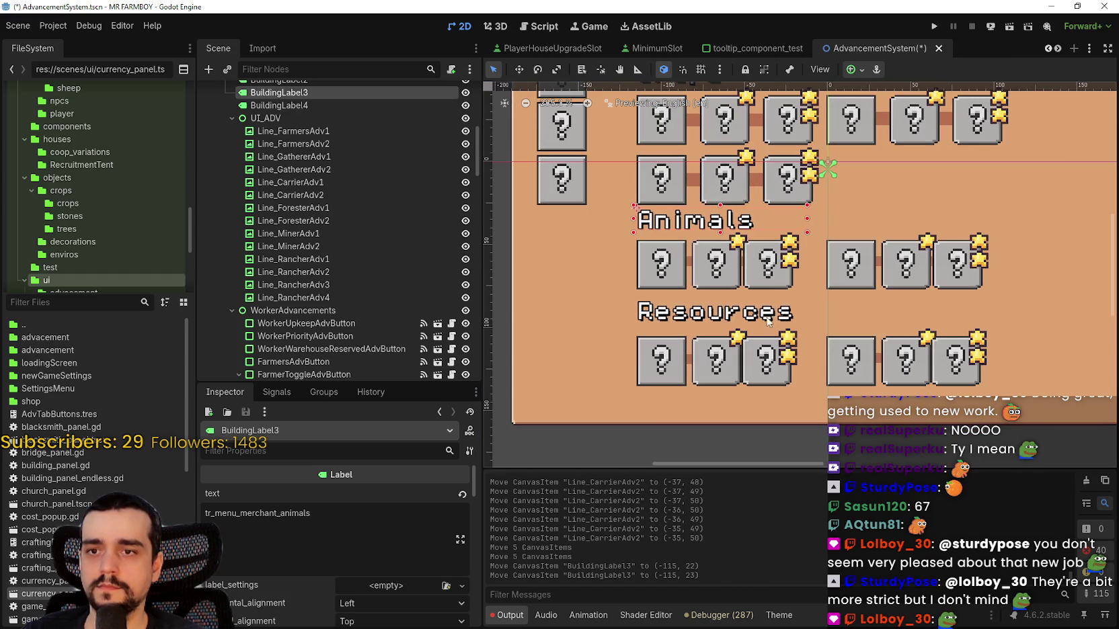
- Shift RancherAdvButton1, the second Animals box, right to x = -79
click(679, 270)
scroll(700, 273, up, 6)
click(734, 287)
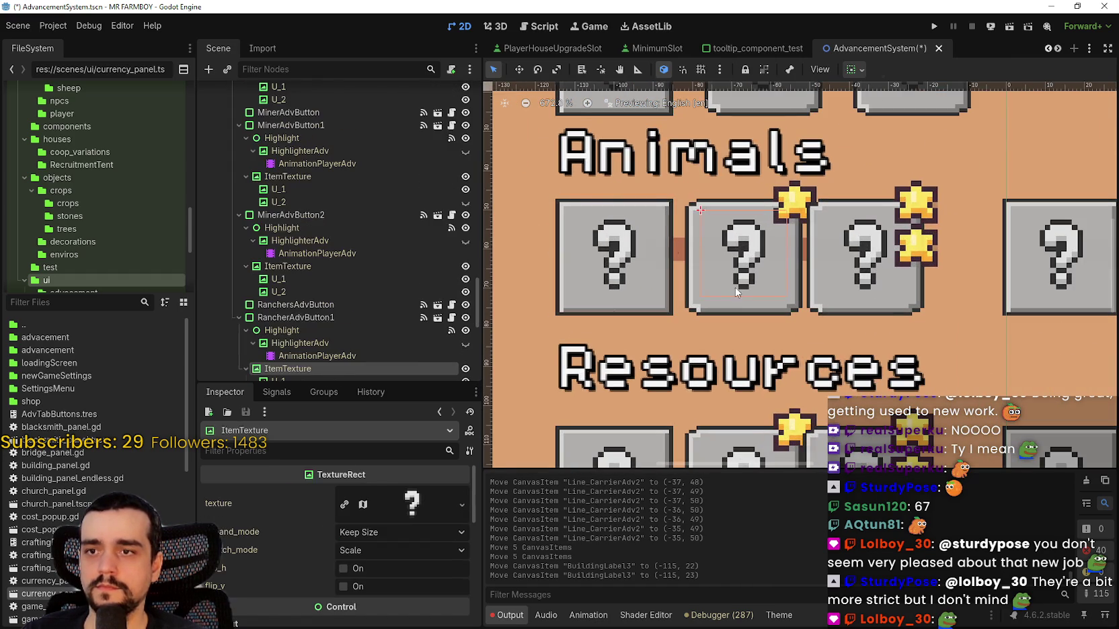
click(731, 294)
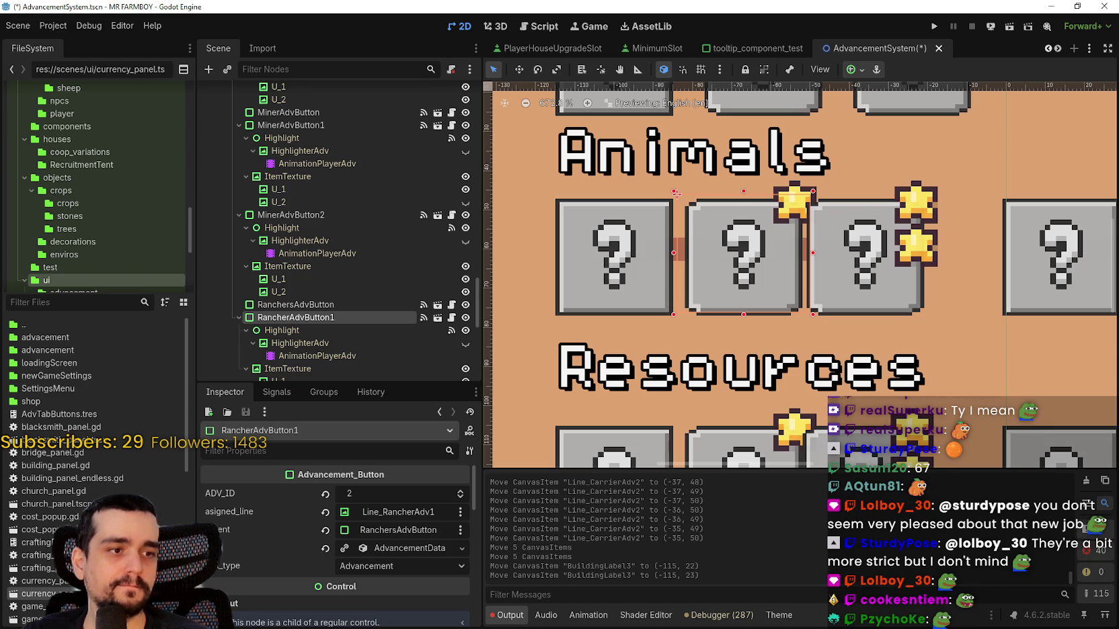
scroll(703, 303, down, 2)
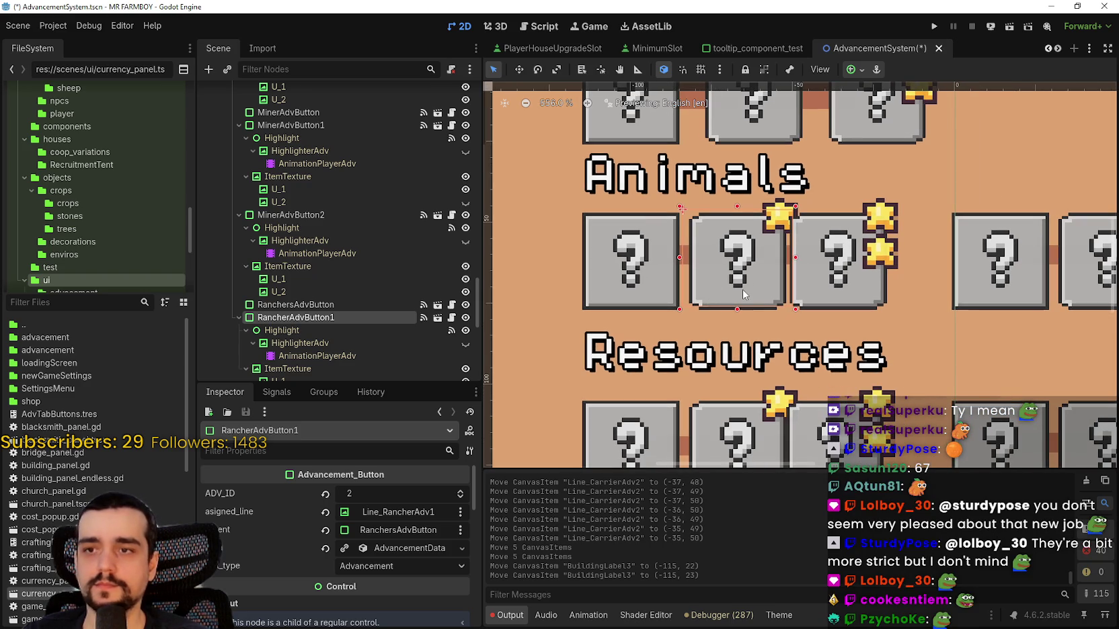
key(Left)
key(Left)
key(Right)
key(Right)
key(Right)
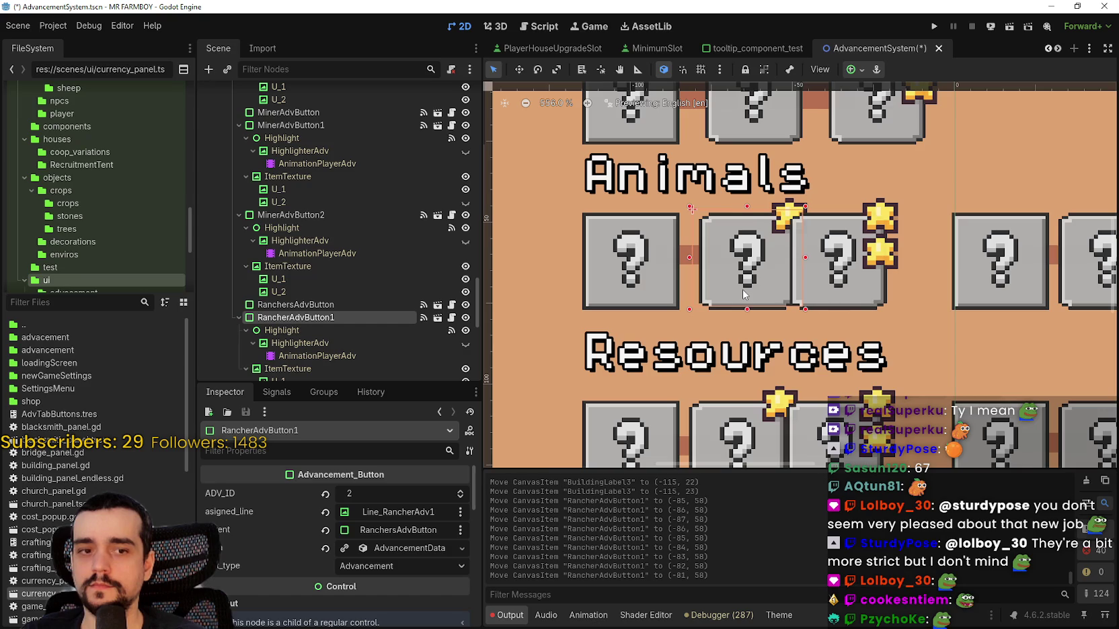
key(Right)
key(Right)
key(Right)
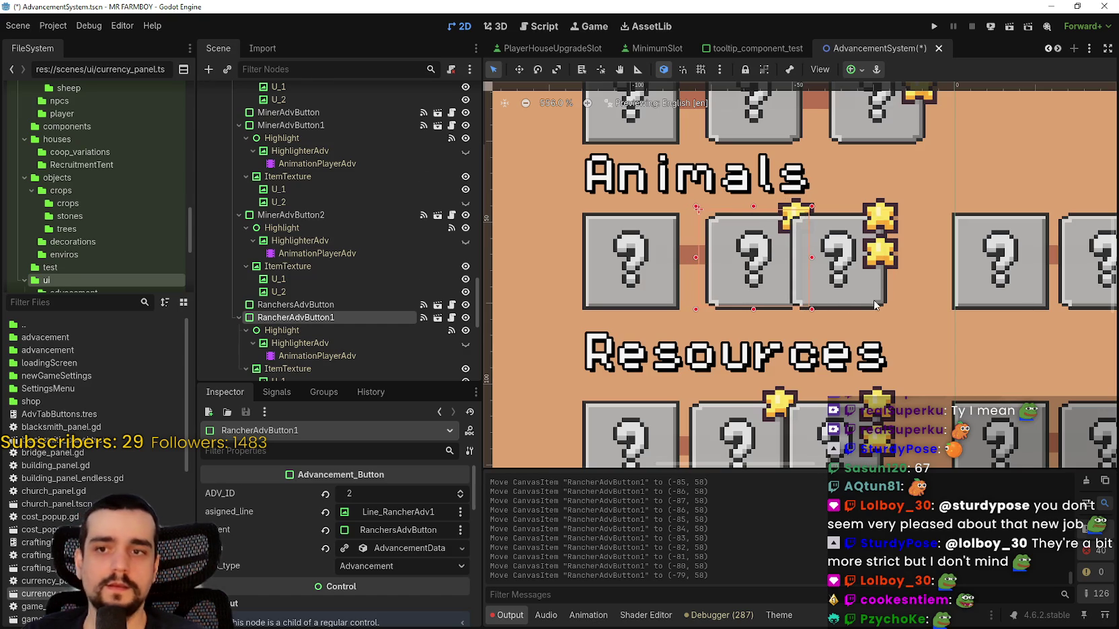
- Select the third Animals button, then the line joining the first two Animals buttons
click(874, 304)
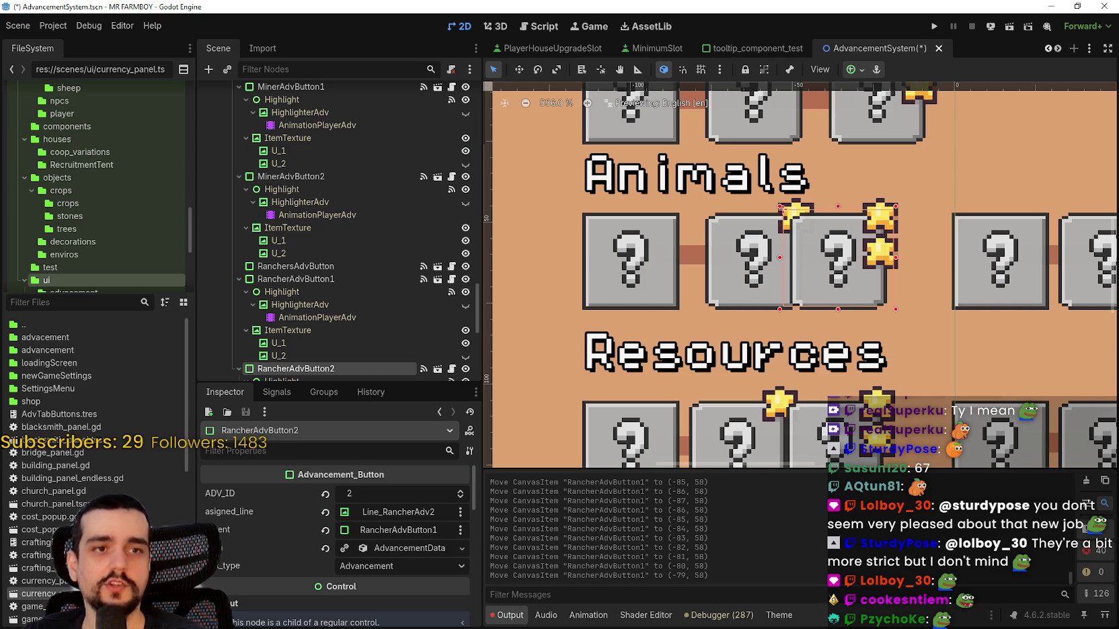
scroll(772, 283, down, 10)
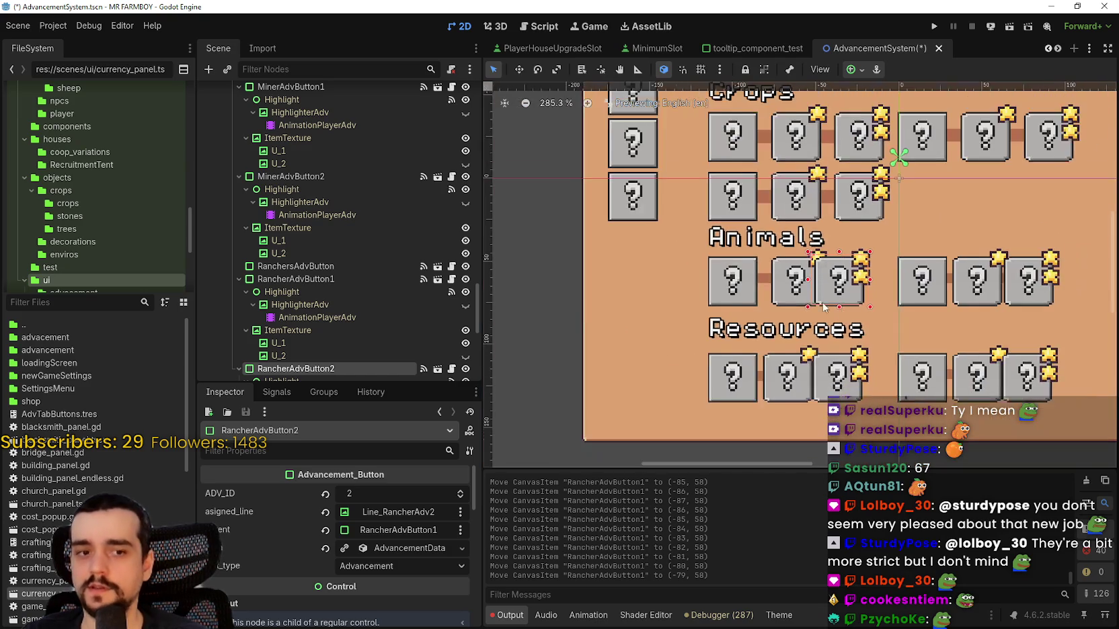
scroll(772, 283, up, 7)
scroll(772, 283, up, 2)
click(770, 285)
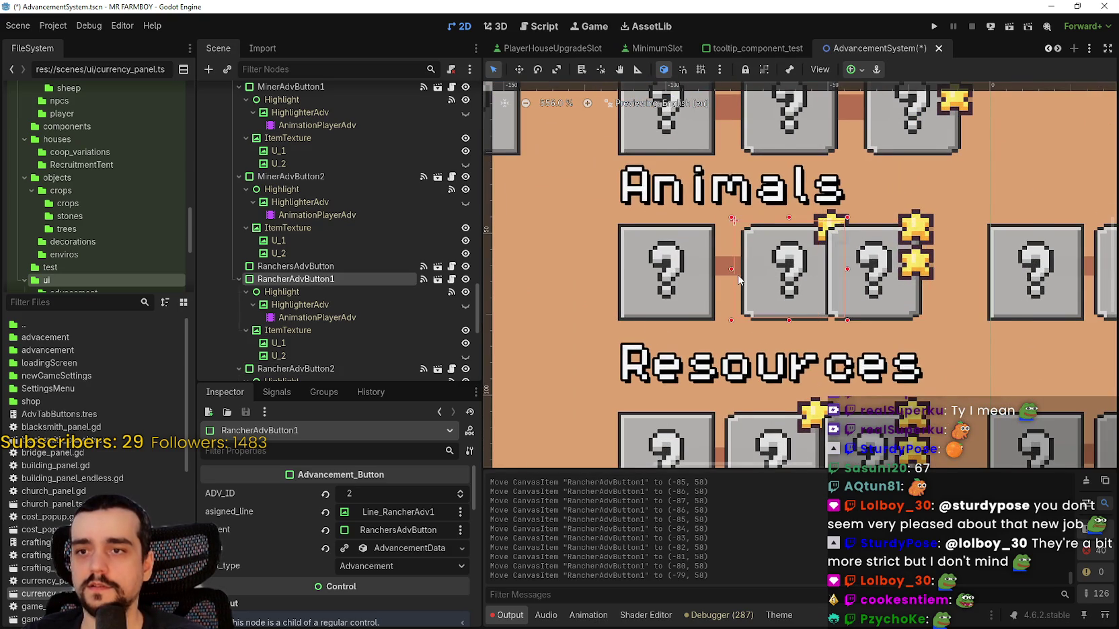
scroll(769, 289, up, 2)
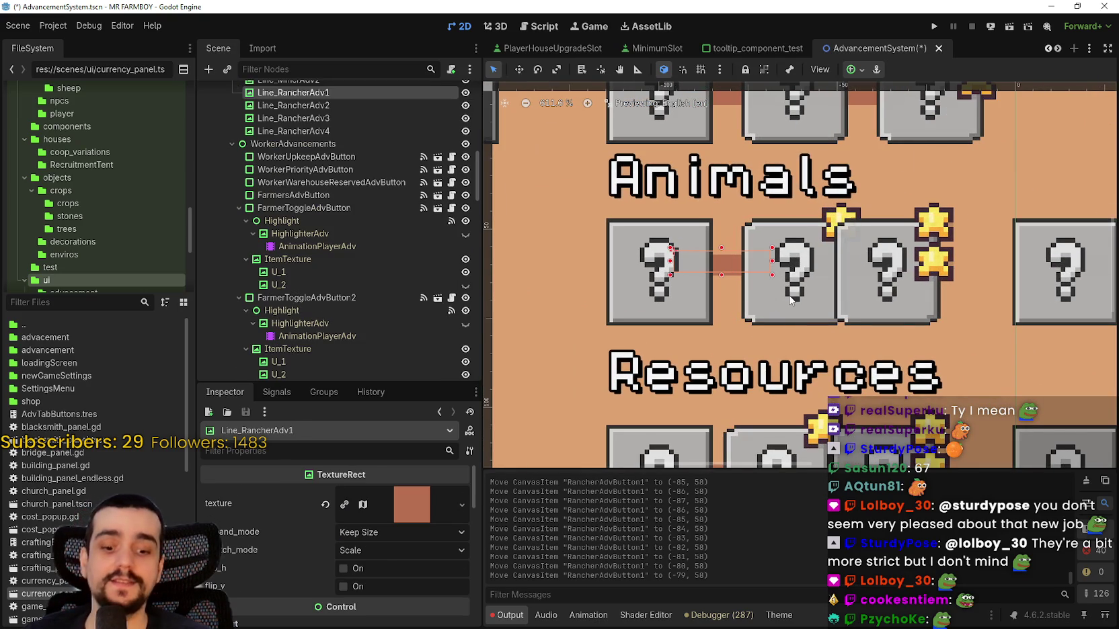
- Set Line_RancherAdv1's Transform Size y to 8 px
scroll(363, 558, down, 6)
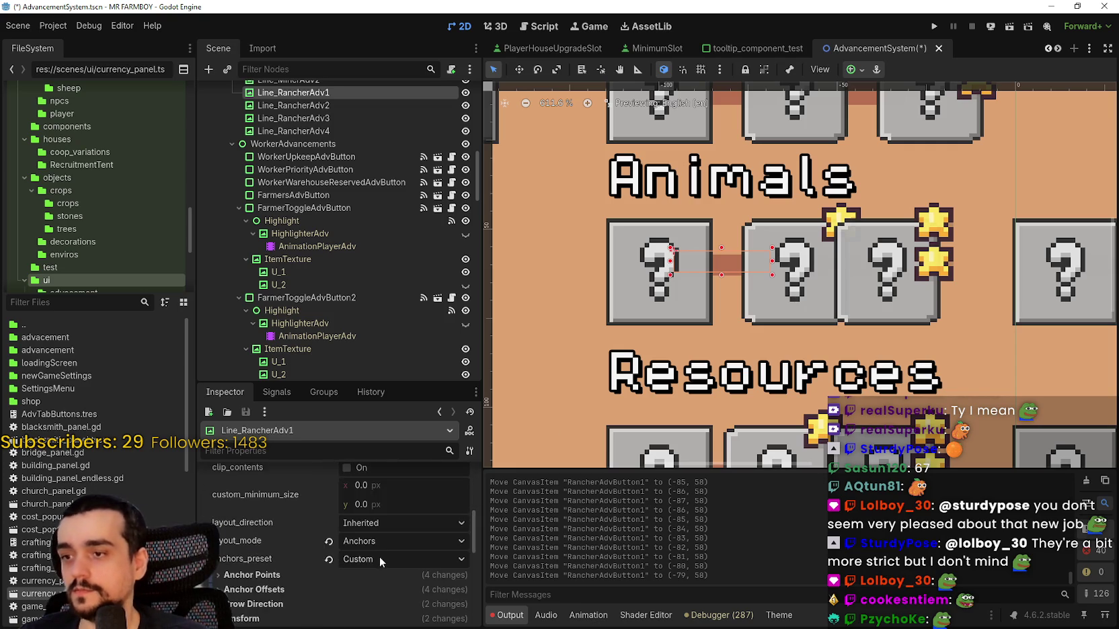
click(262, 521)
click(262, 520)
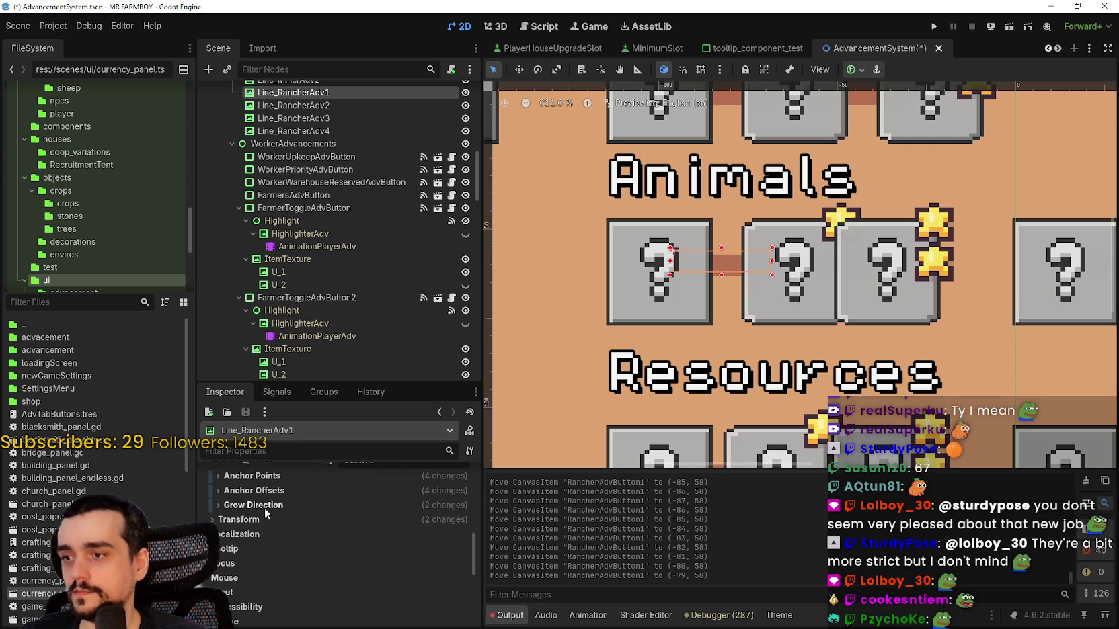
click(264, 507)
click(270, 506)
click(269, 527)
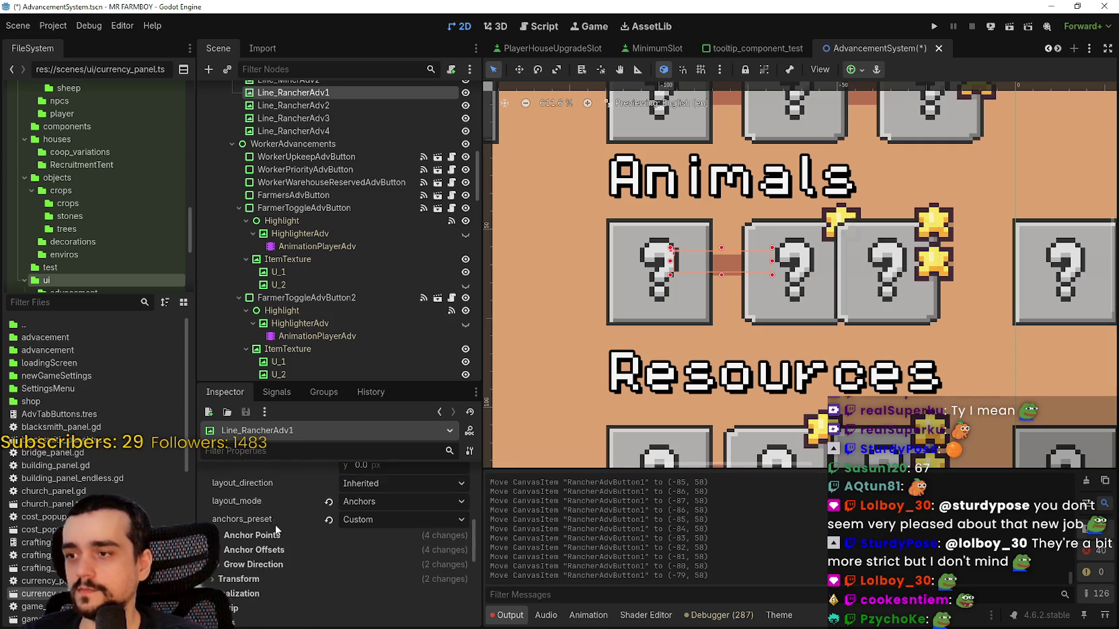
click(276, 524)
click(277, 503)
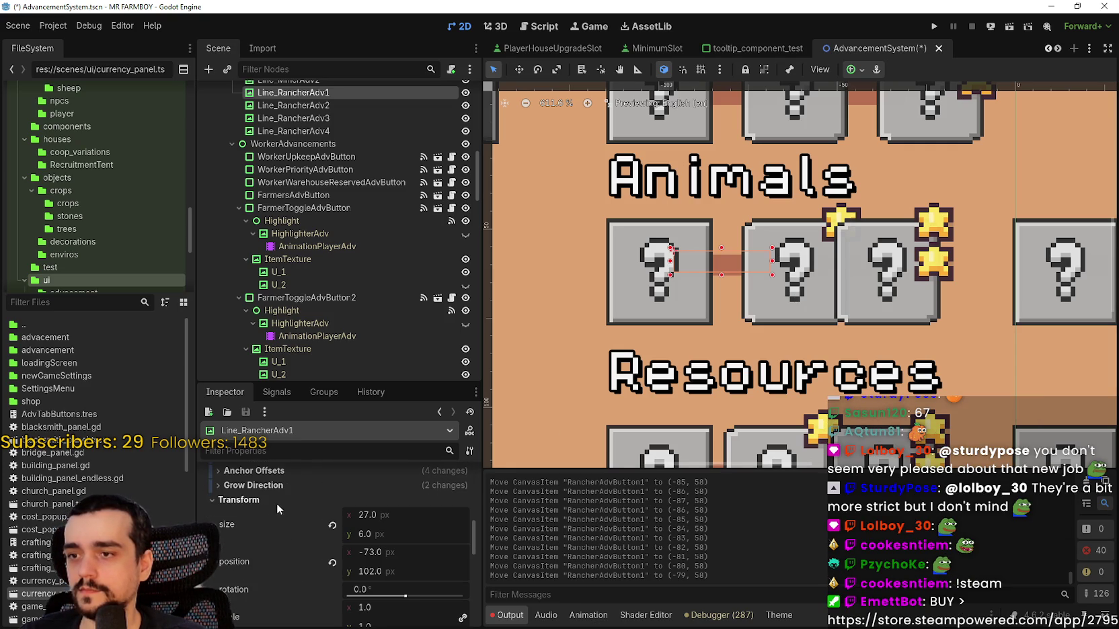
click(386, 531)
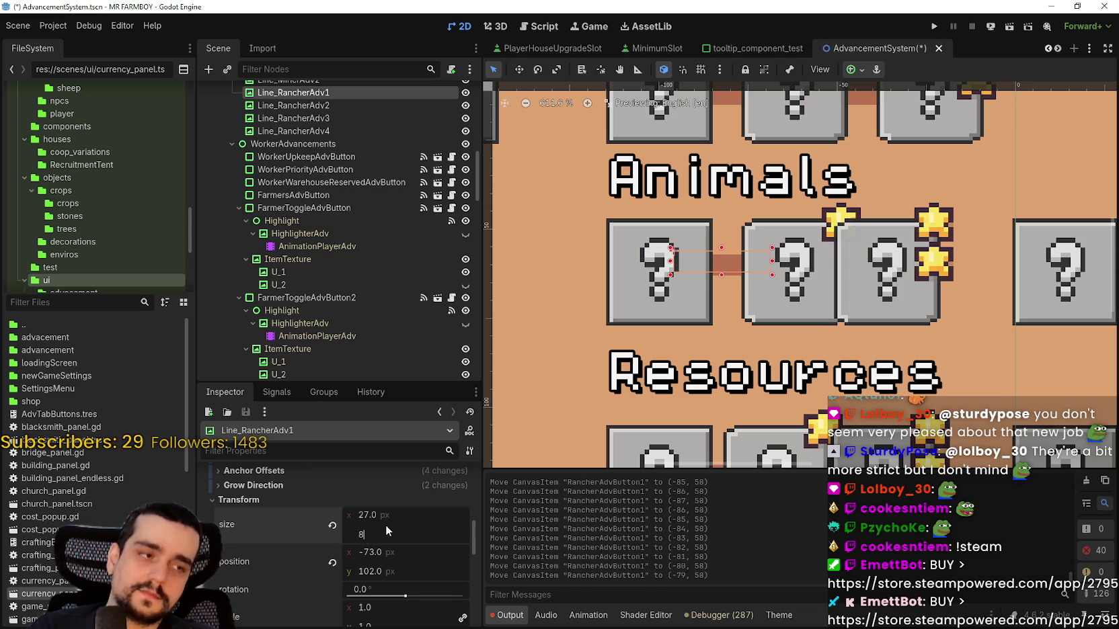
text(8)
key(Return)
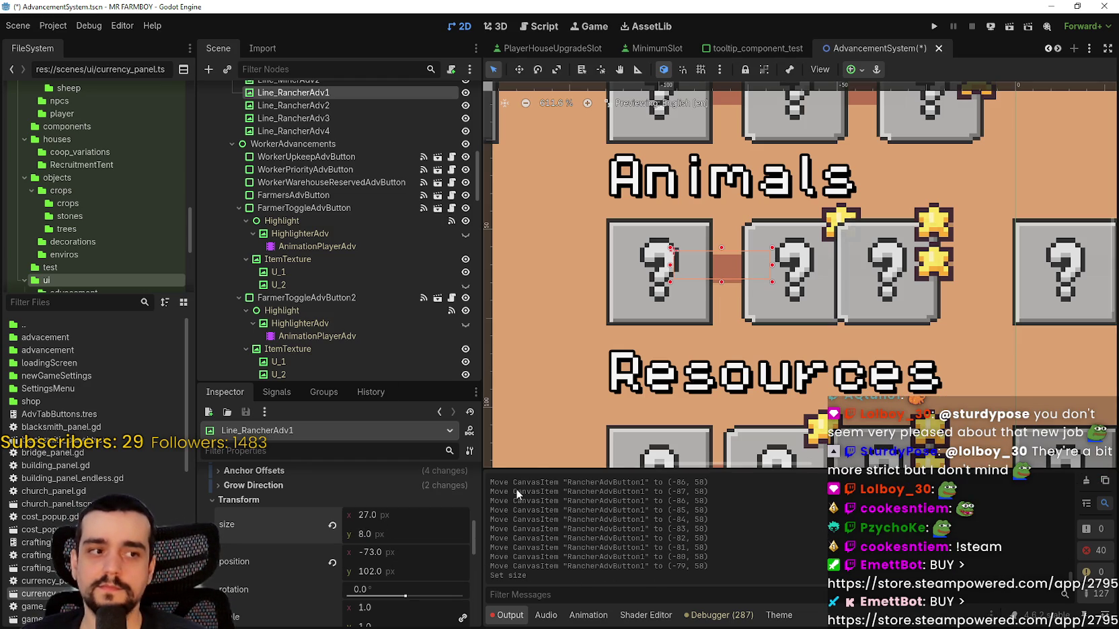
- Pan to show more of the Animals row and select the third Animals box's image
scroll(841, 310, down, 2)
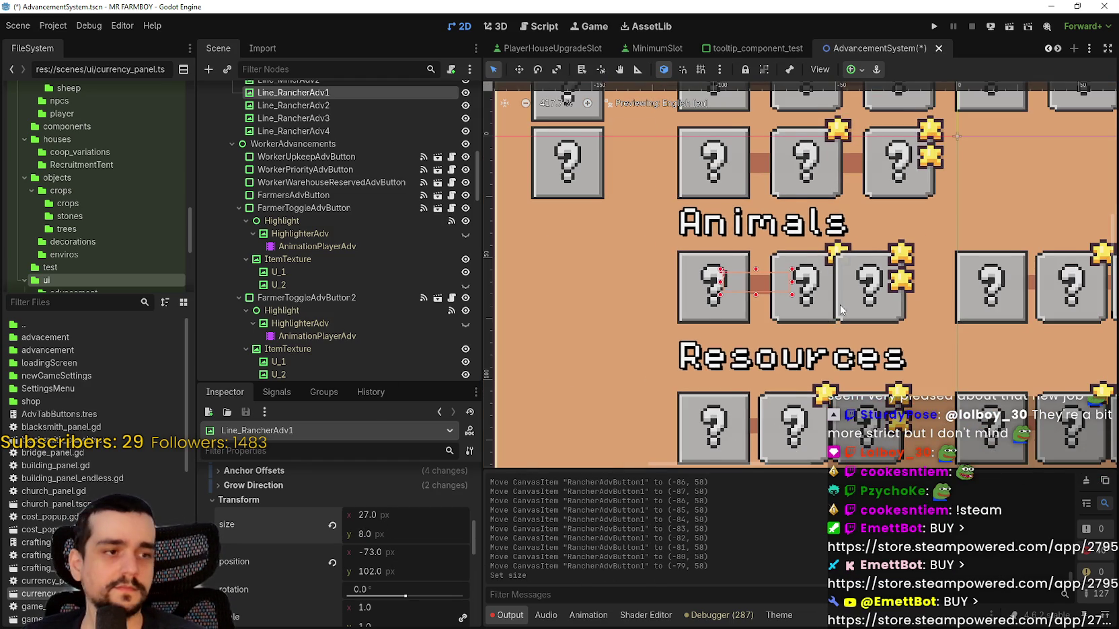
drag(841, 310, 748, 292)
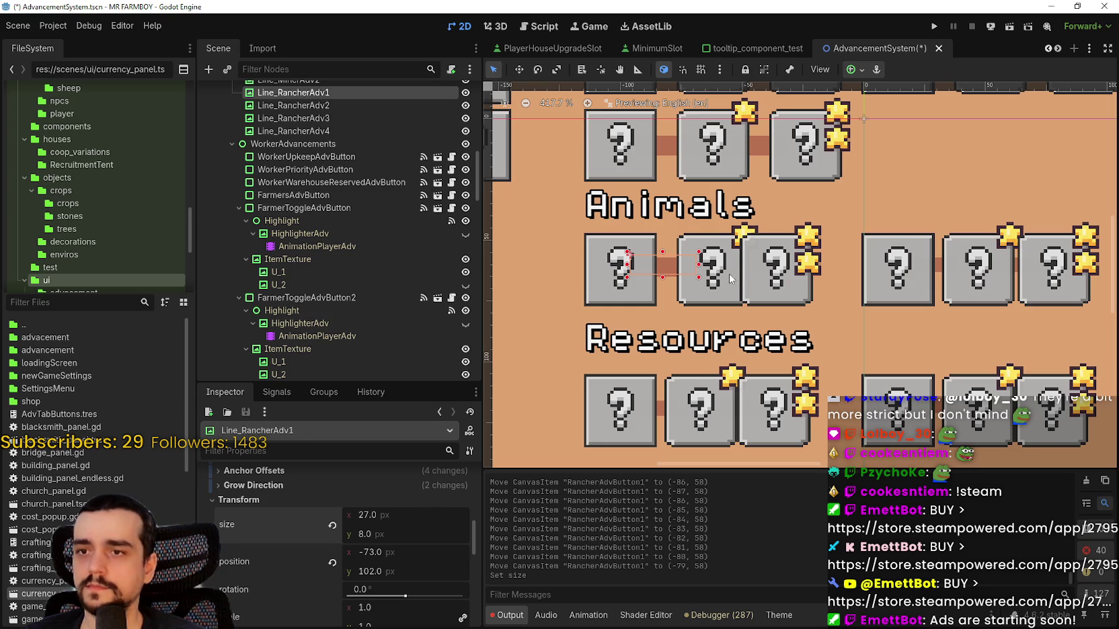
click(747, 274)
scroll(783, 304, up, 1)
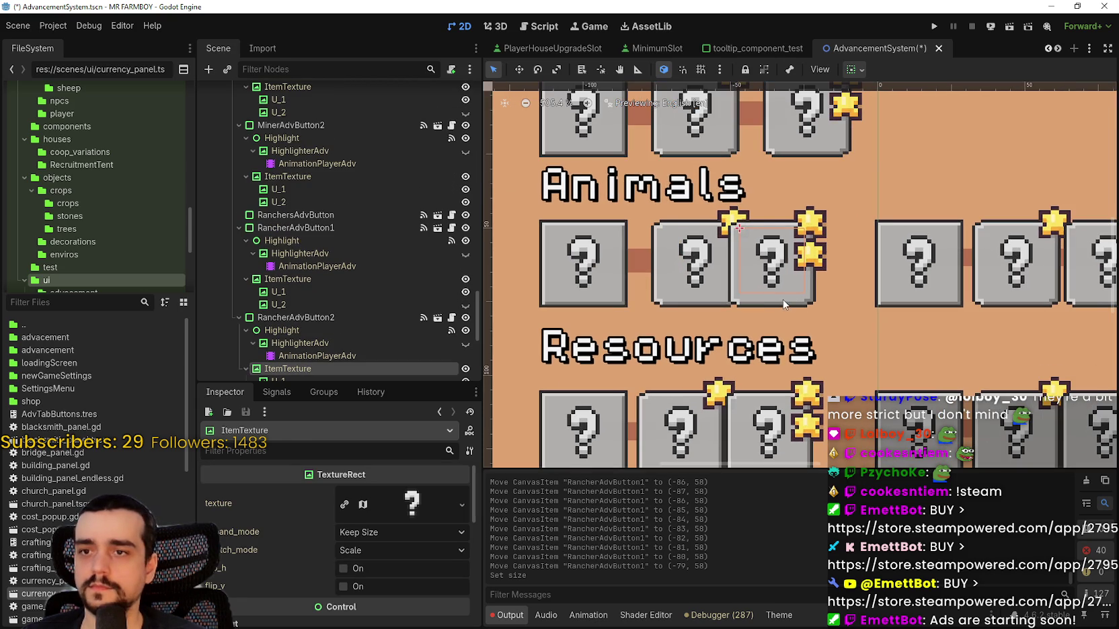
- Nudge RancherAdvButton2, the third Animals box, right from x = -52 to x = -41
click(784, 304)
scroll(807, 285, up, 2)
key(Right)
key(Right)
key(Right)
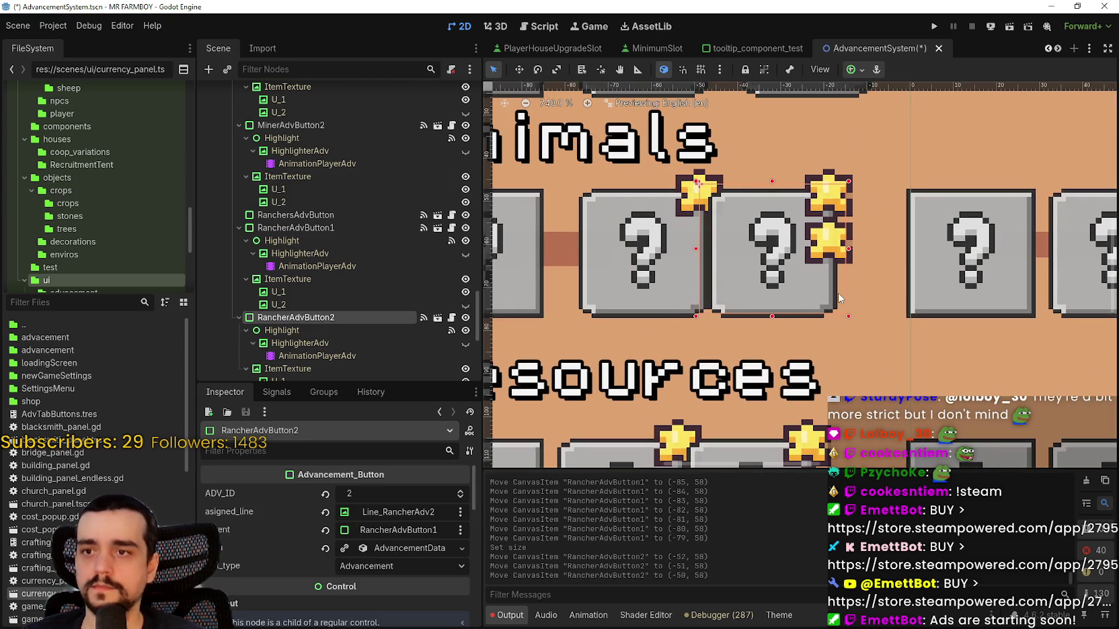
key(Right)
key(Right)
key(Left)
key(Right)
key(Right)
key(Right)
key(Right)
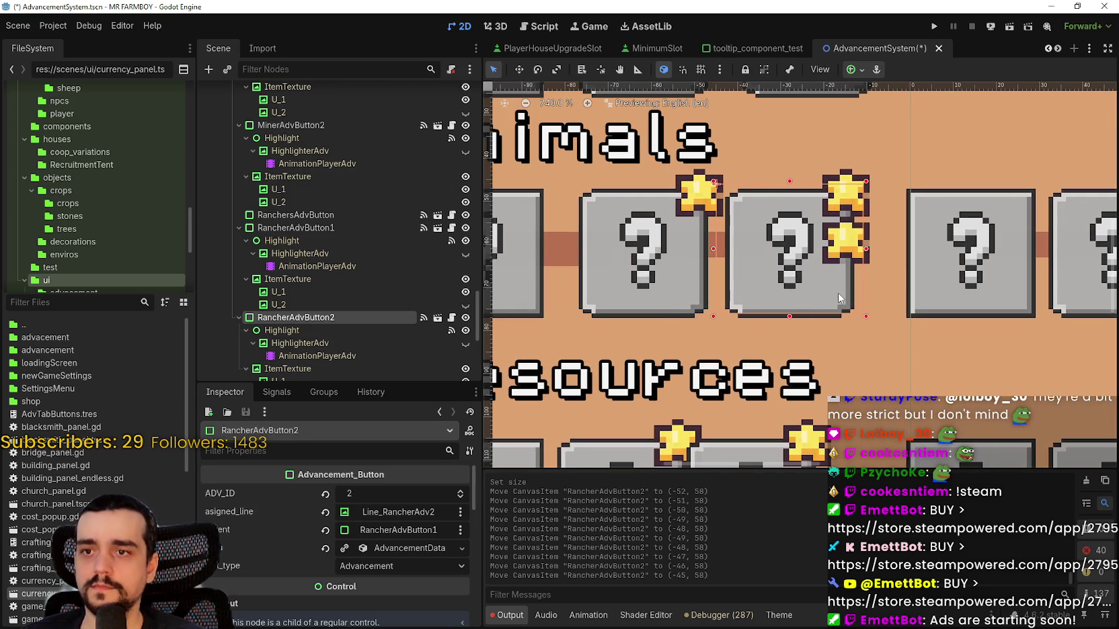
key(Right)
key(Right)
key(Right)
key(Right)
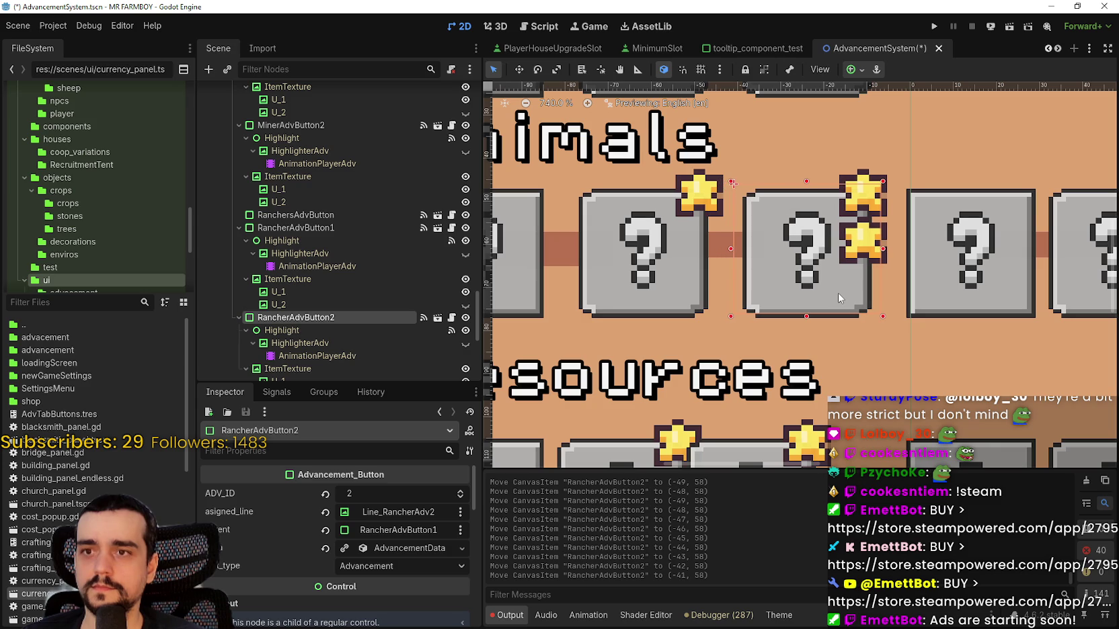
- Select the Line_RancherAdv2 connector in the Animals row
scroll(835, 298, down, 5)
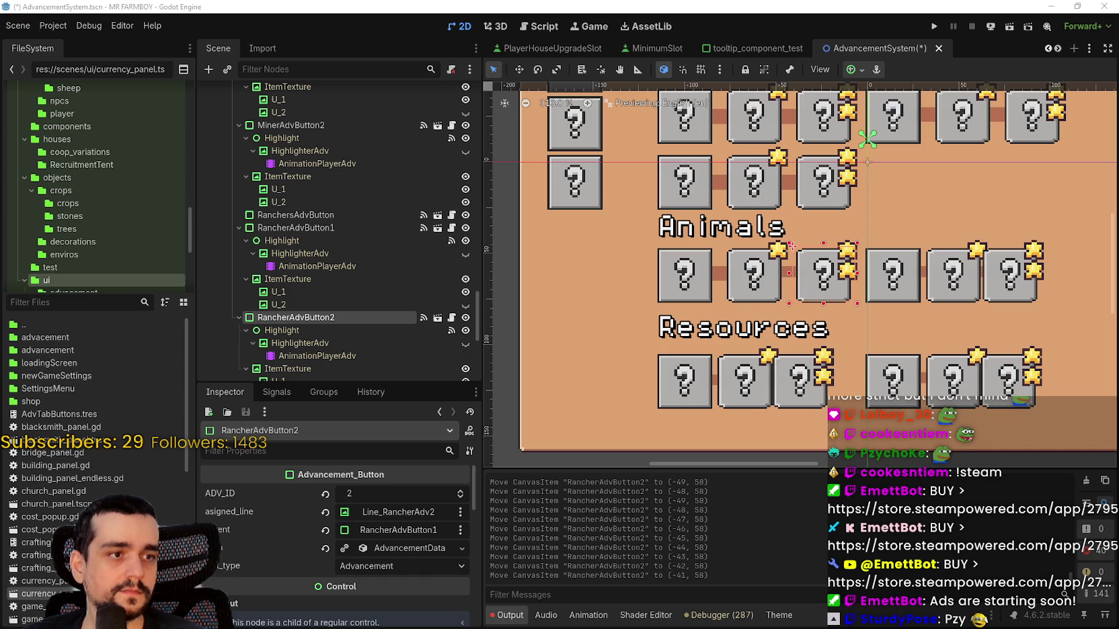
scroll(888, 309, down, 3)
scroll(807, 296, up, 4)
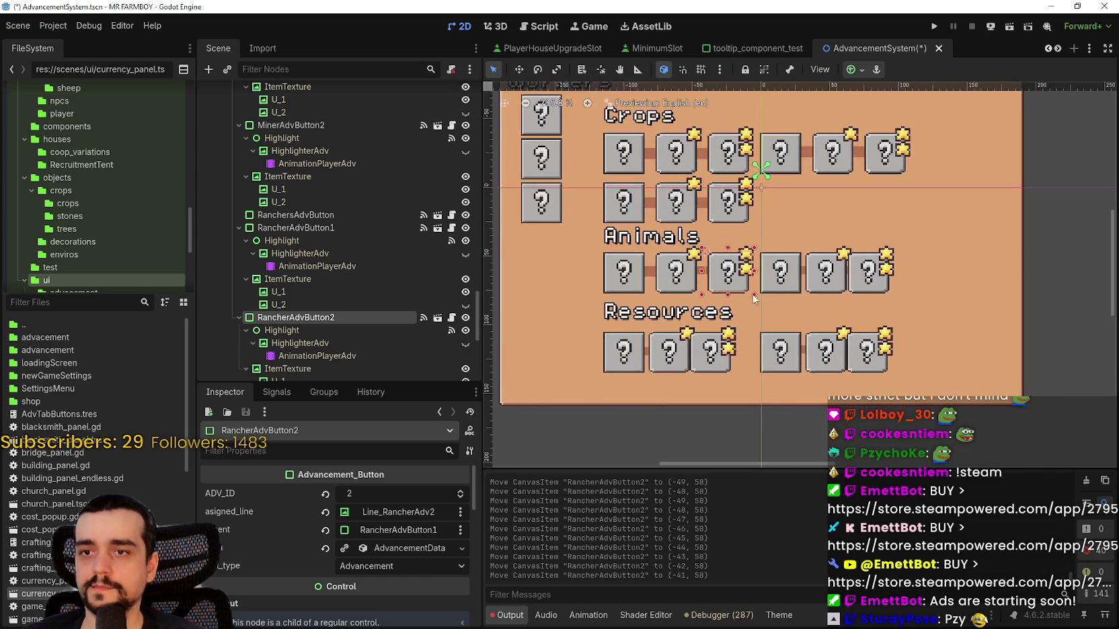
scroll(727, 269, up, 2)
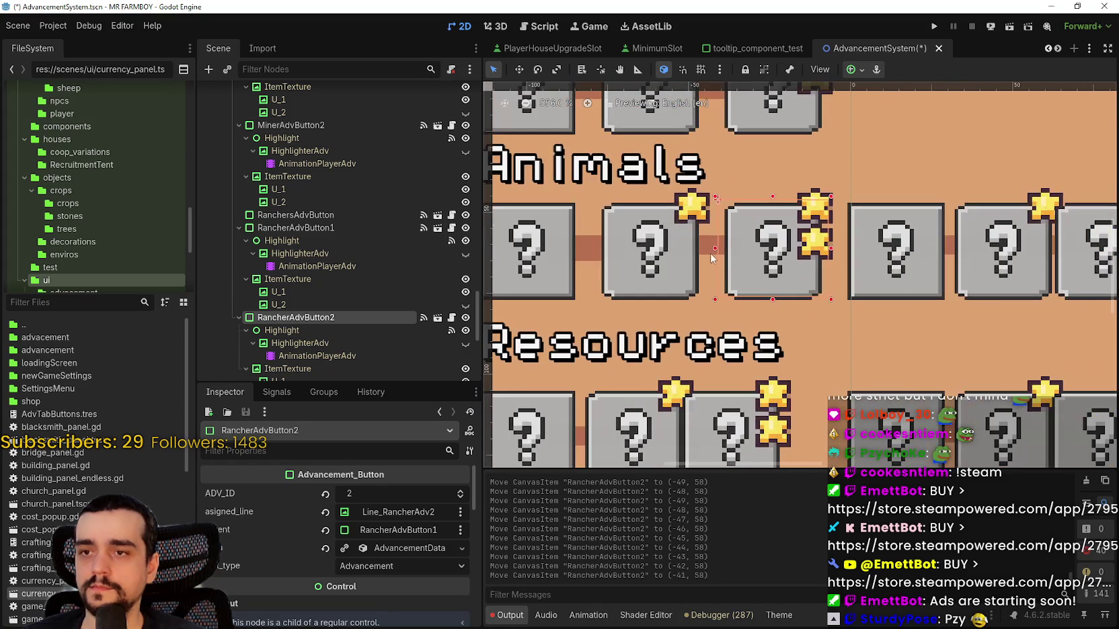
click(711, 254)
click(711, 254)
- Set Line_RancherAdv2's Size y to 8, making it 27 × 8 px
scroll(712, 254, down, 2)
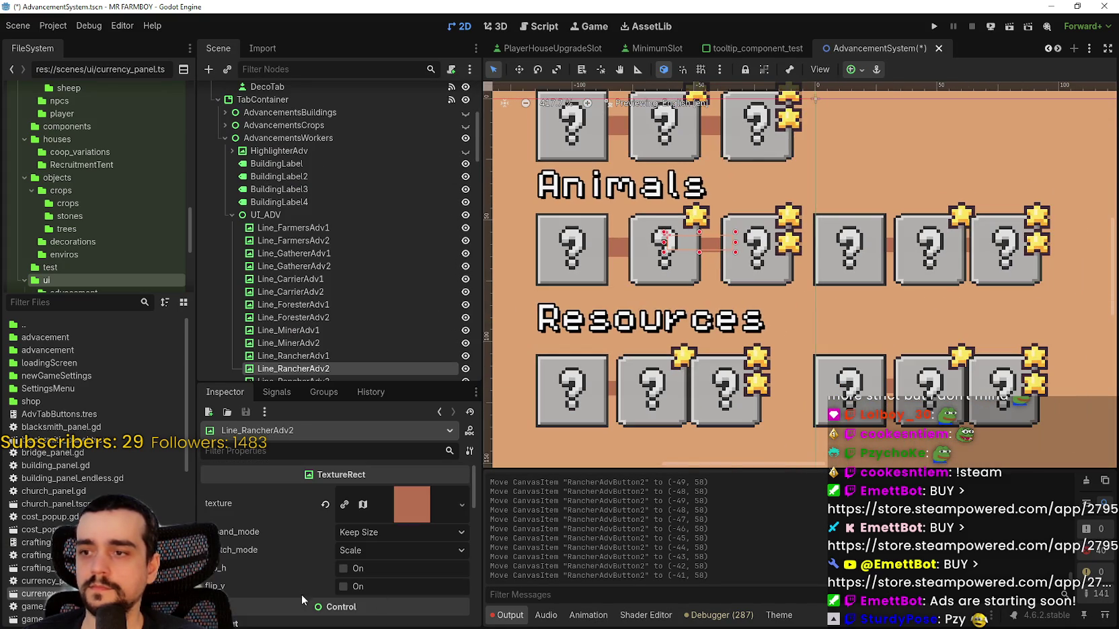
scroll(306, 589, down, 3)
scroll(311, 585, down, 1)
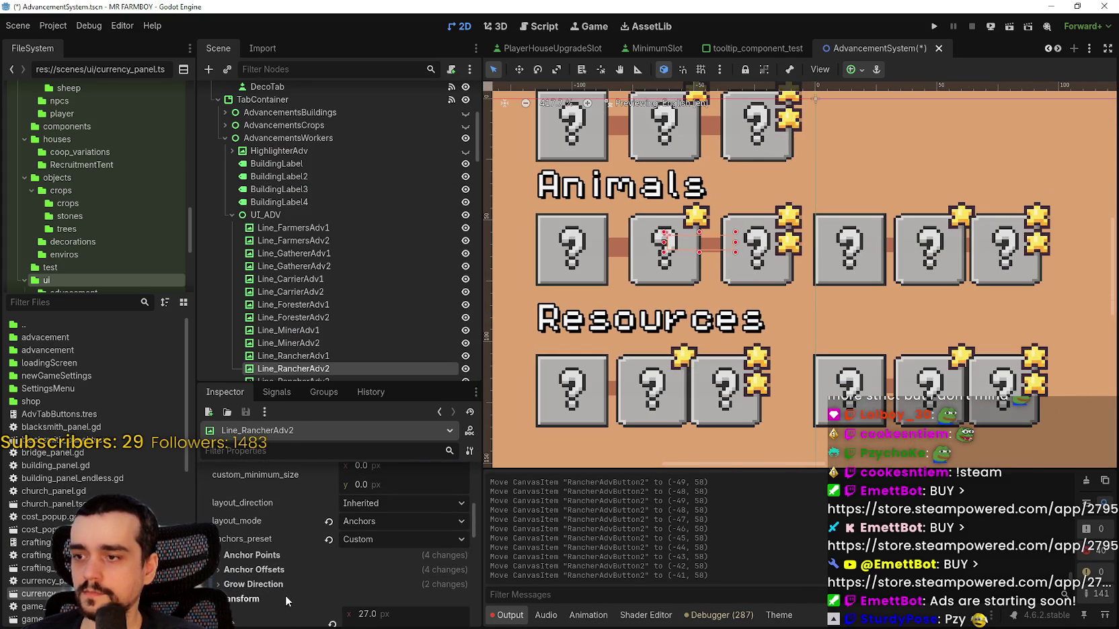
scroll(316, 585, down, 1)
click(378, 573)
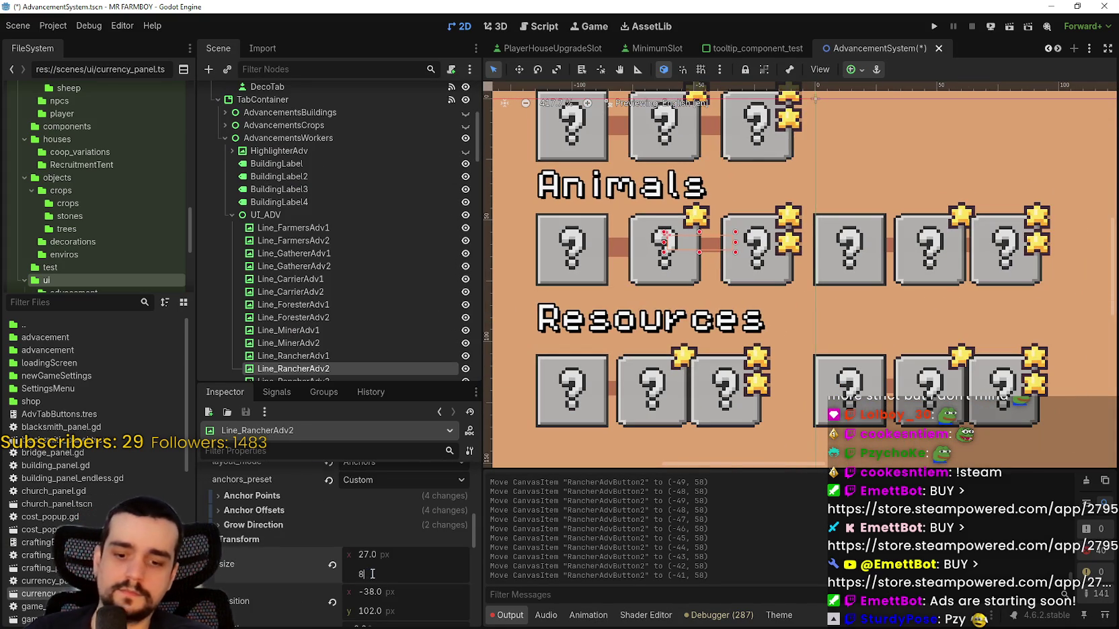
text(8)
key(Return)
- Review the Inspector values and select the rancher box in the Animals row
scroll(700, 272, up, 1)
scroll(700, 271, down, 2)
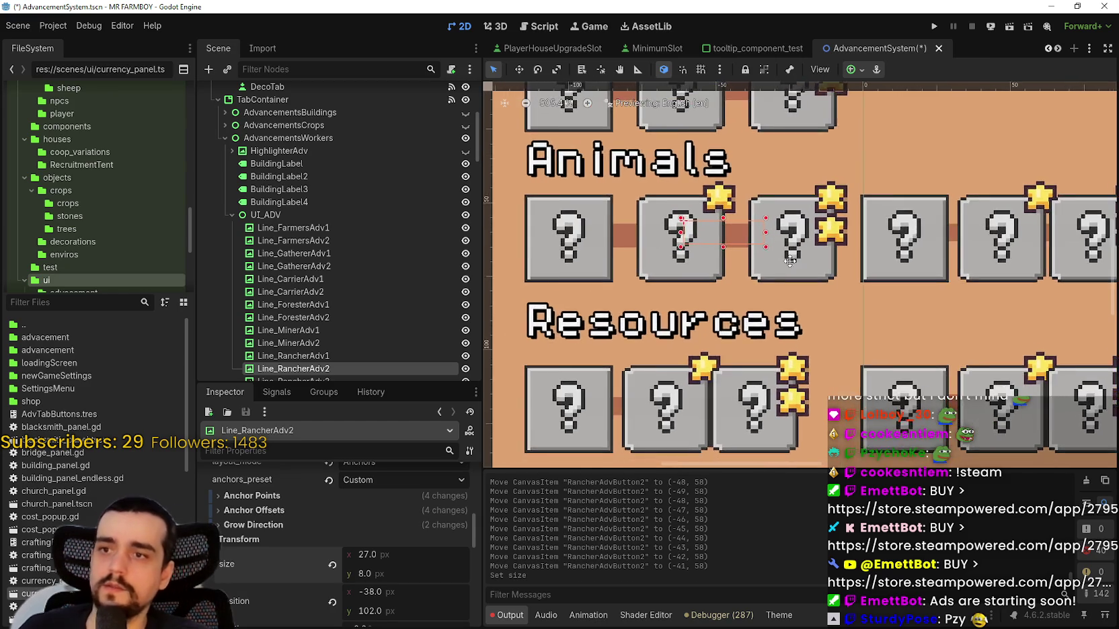
scroll(809, 264, up, 1)
scroll(809, 264, up, 2)
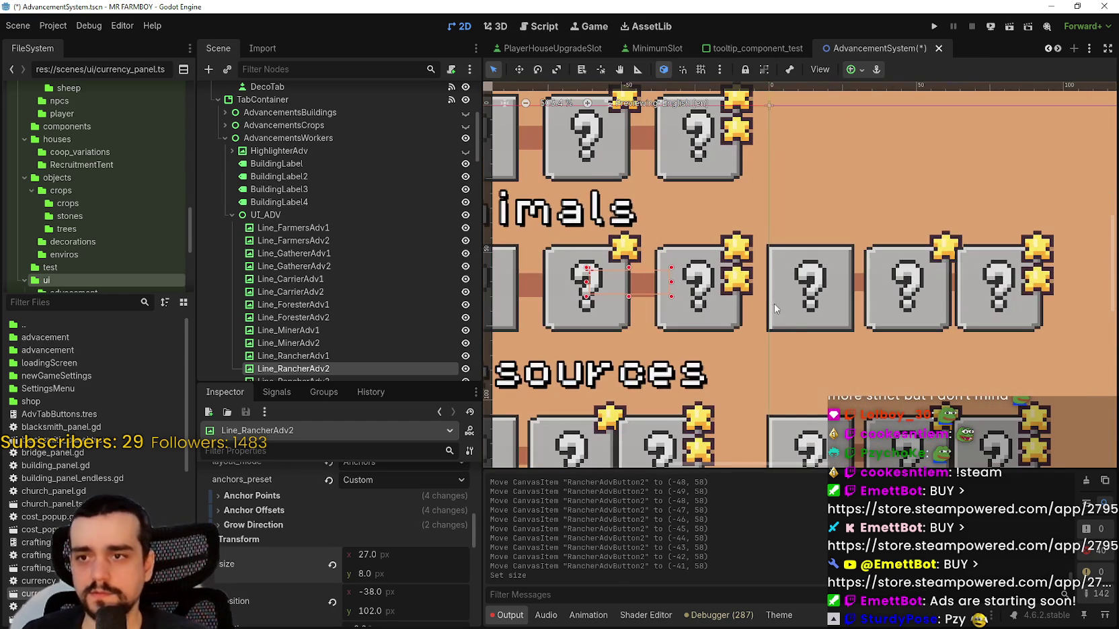
scroll(863, 283, down, 1)
scroll(863, 282, down, 1)
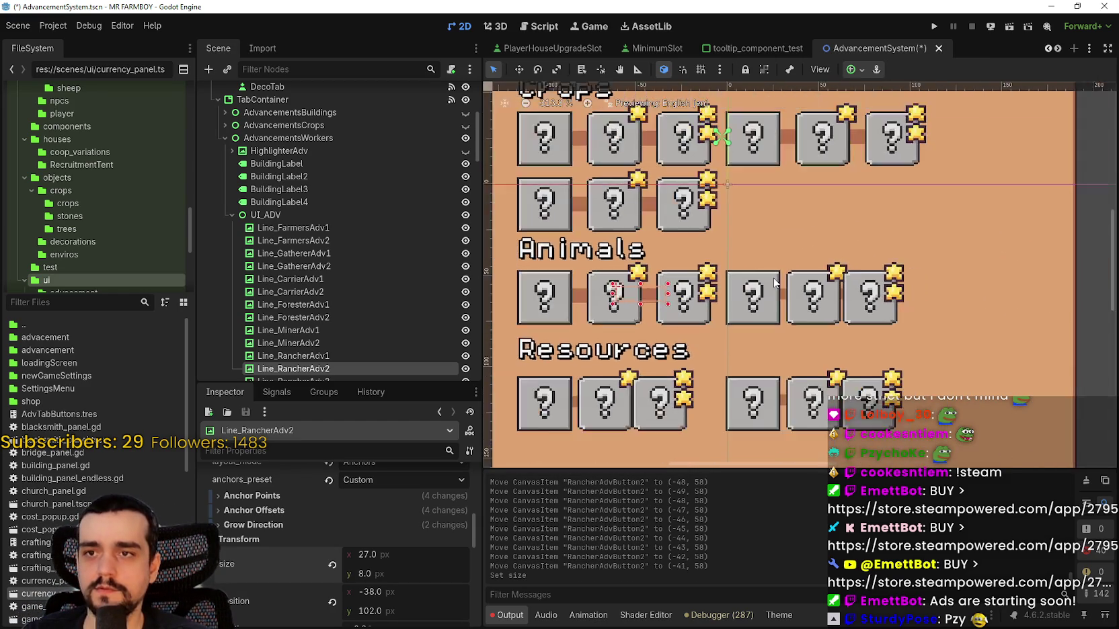
scroll(817, 301, up, 4)
scroll(817, 301, up, 1)
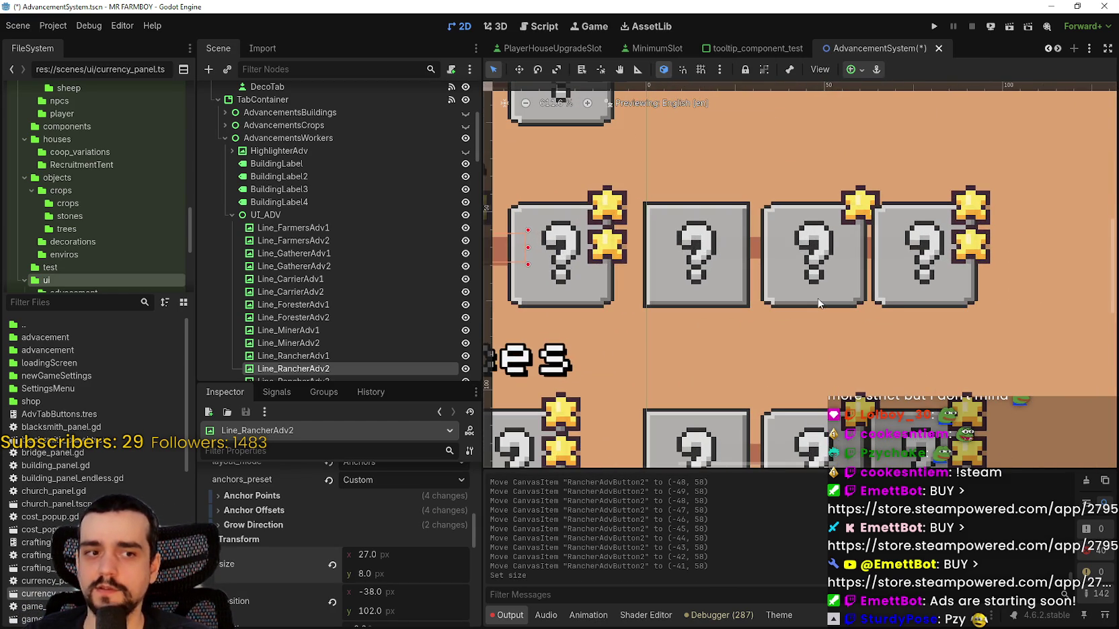
click(839, 301)
- Nudge RancherAdvButton3 and another box together one step to the right
scroll(839, 302, down, 3)
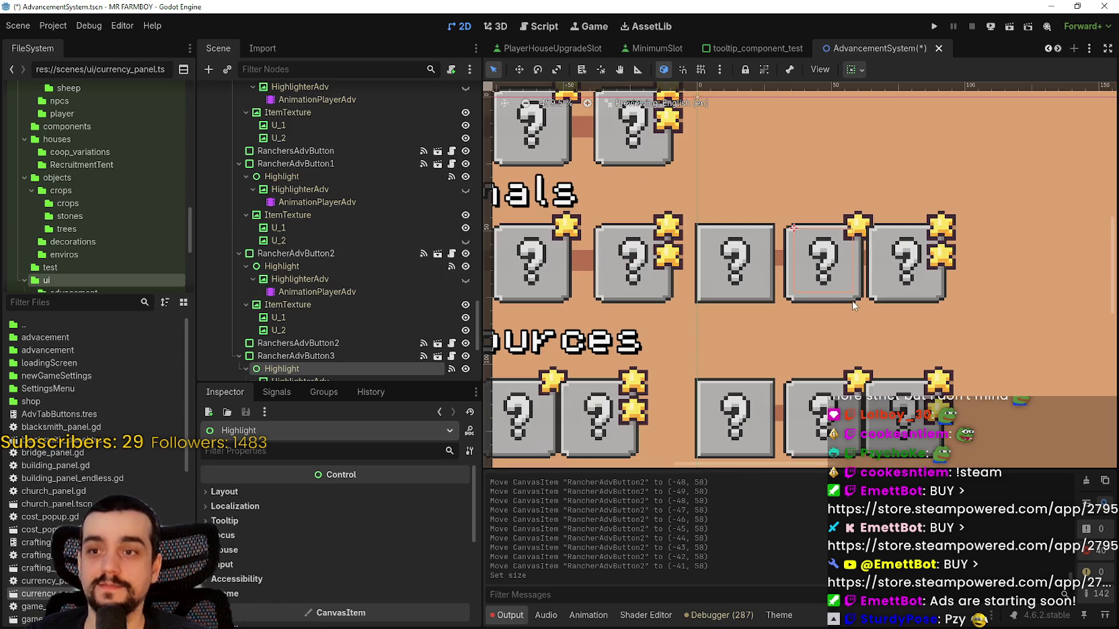
click(840, 301)
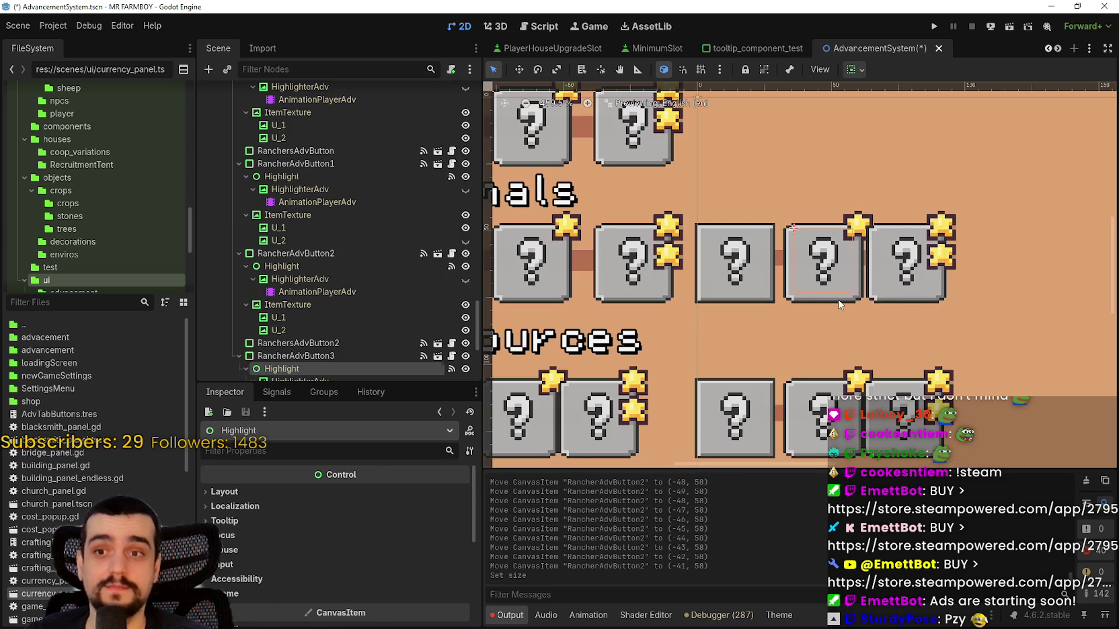
shift+click(913, 302)
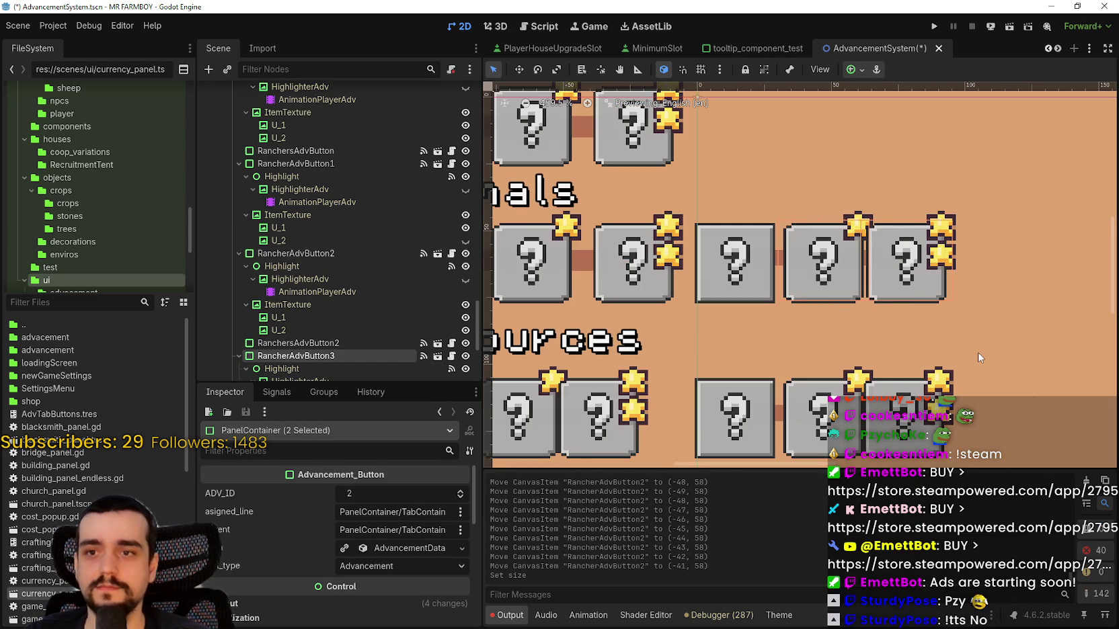
key(Left)
key(Left)
key(Left)
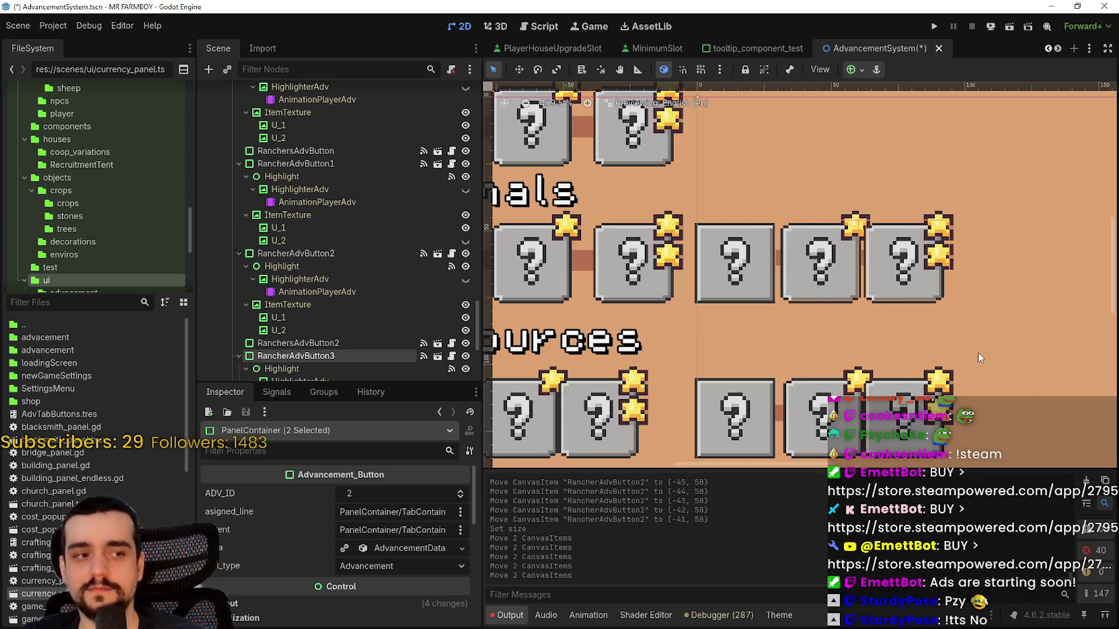
key(Right)
key(Right)
key(Right)
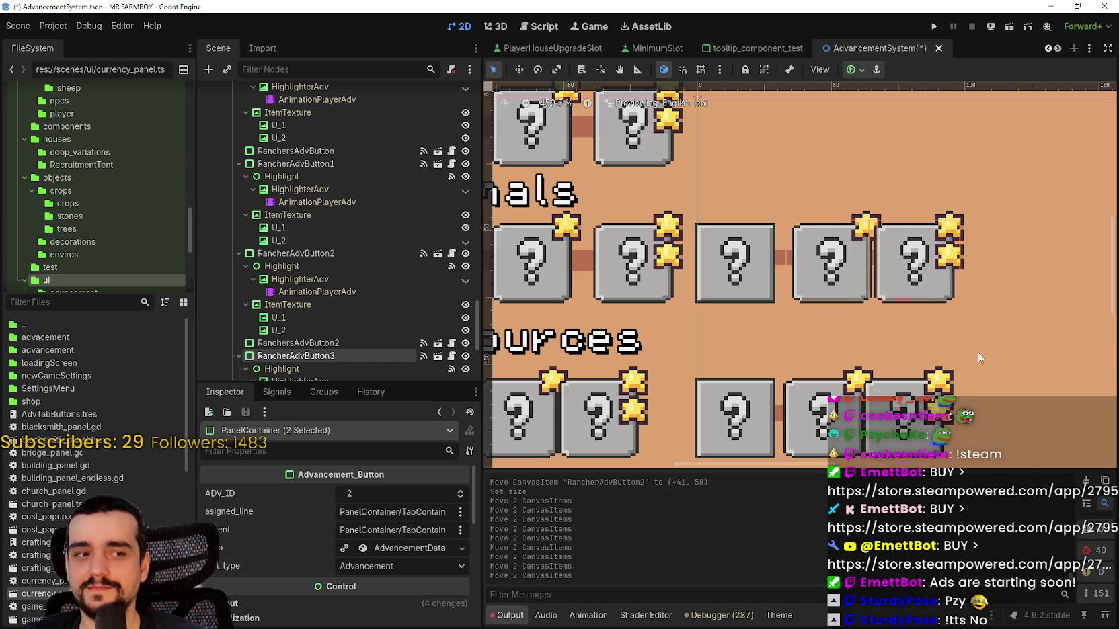
key(Right)
key(Right)
scroll(965, 315, down, 3)
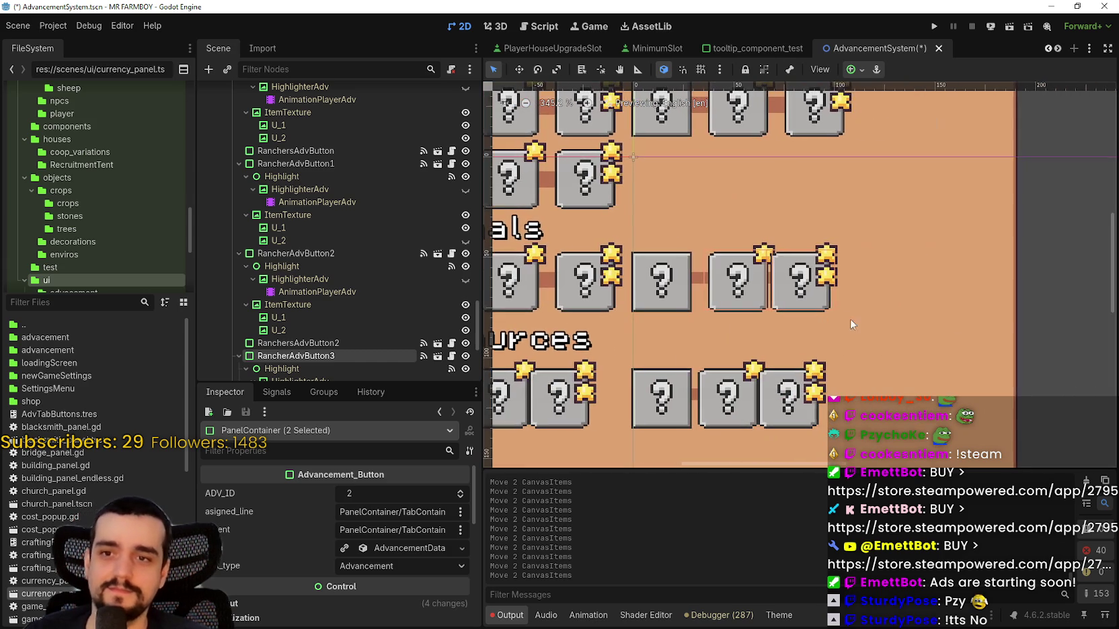
- Move RancherAdvButton4, the last Animals box, right to (73, 58)
click(827, 310)
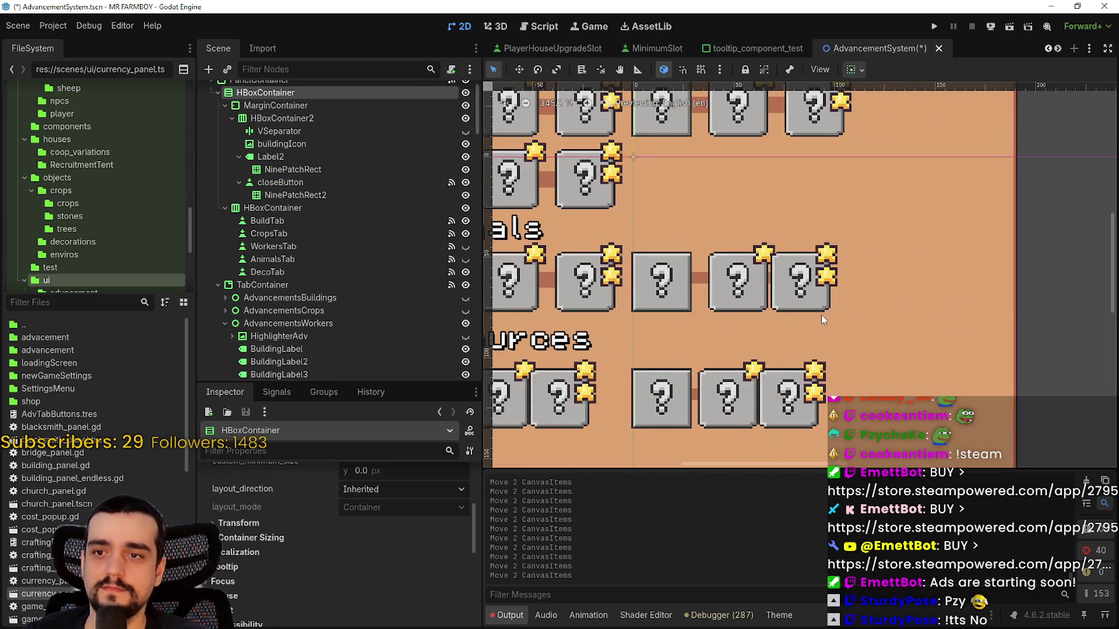
click(821, 314)
scroll(823, 295, up, 5)
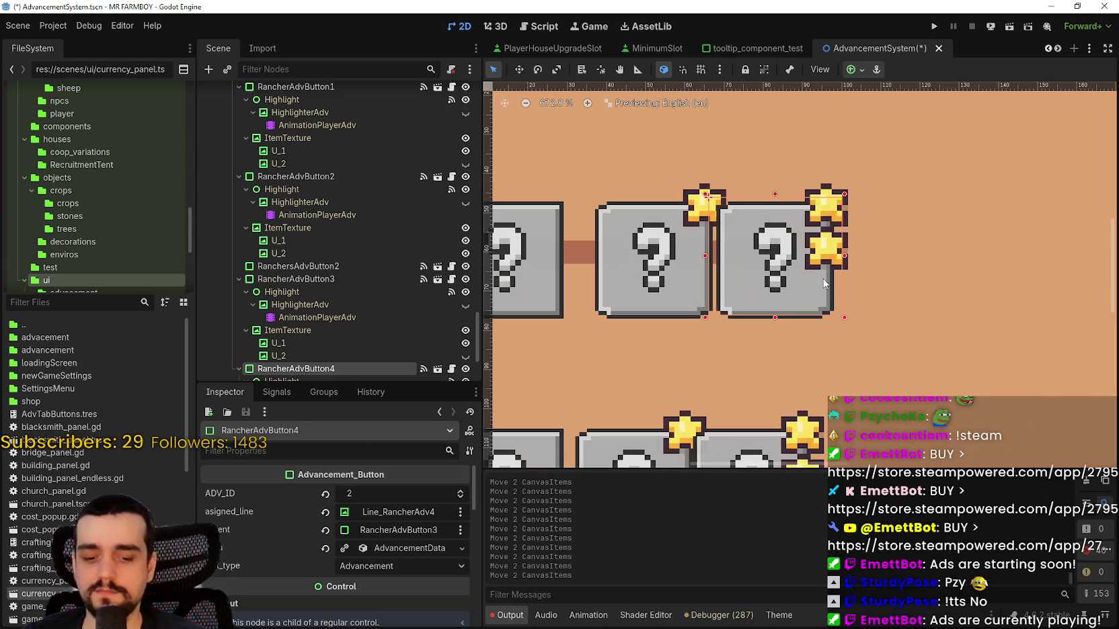
key(Right)
key(Right)
key(Right)
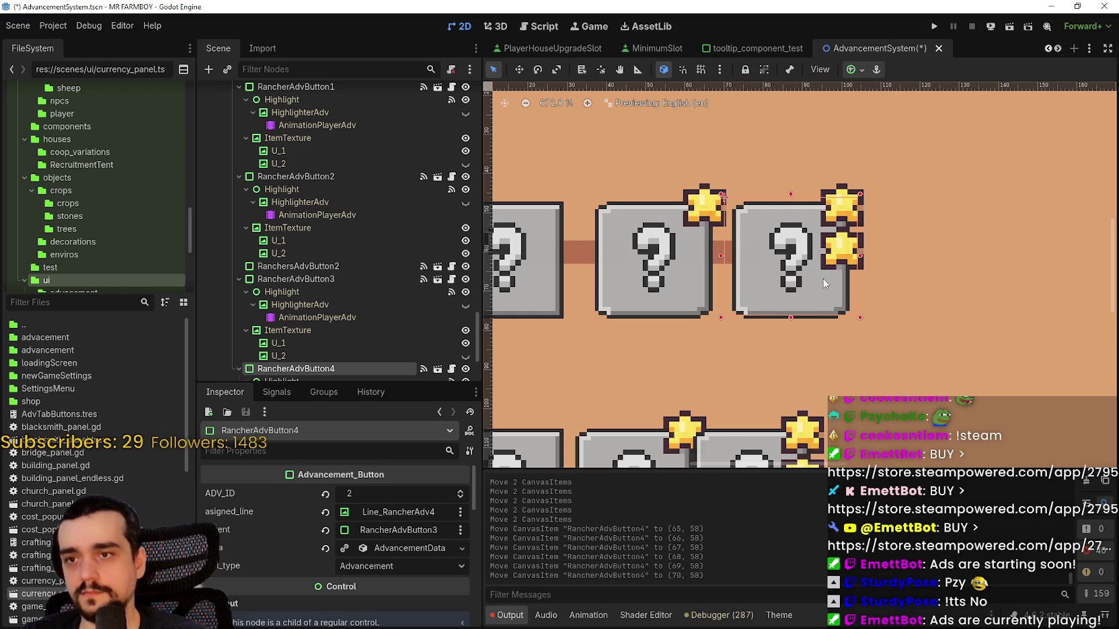
key(Right)
key(Right)
key(Right)
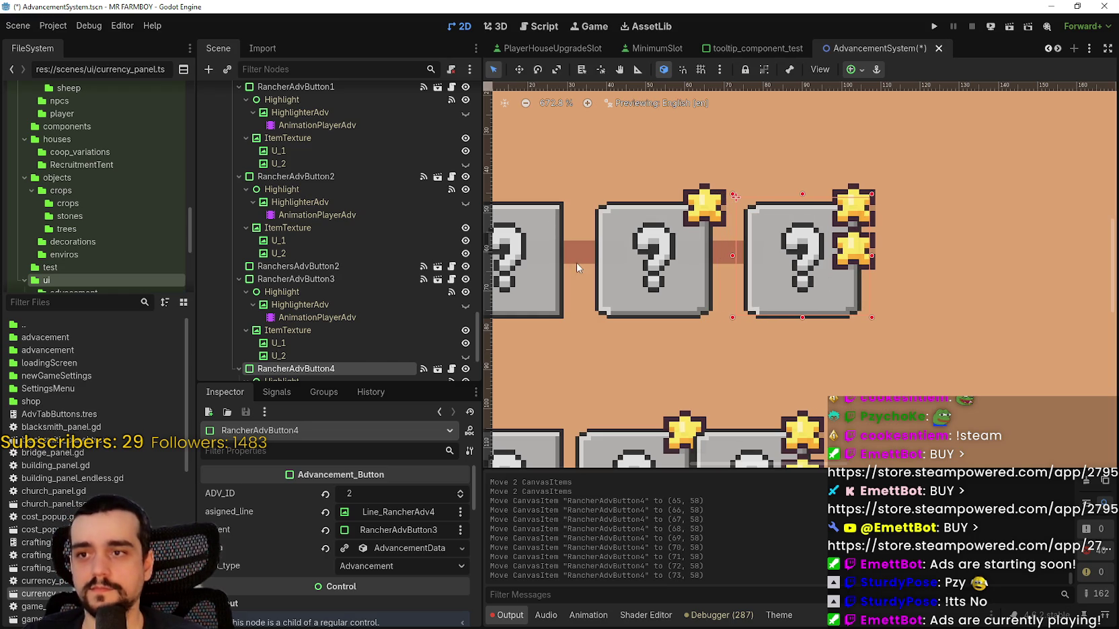
- Select RancherAdvButton3 and then the Line_RancherAdv3 connector
click(601, 261)
click(594, 256)
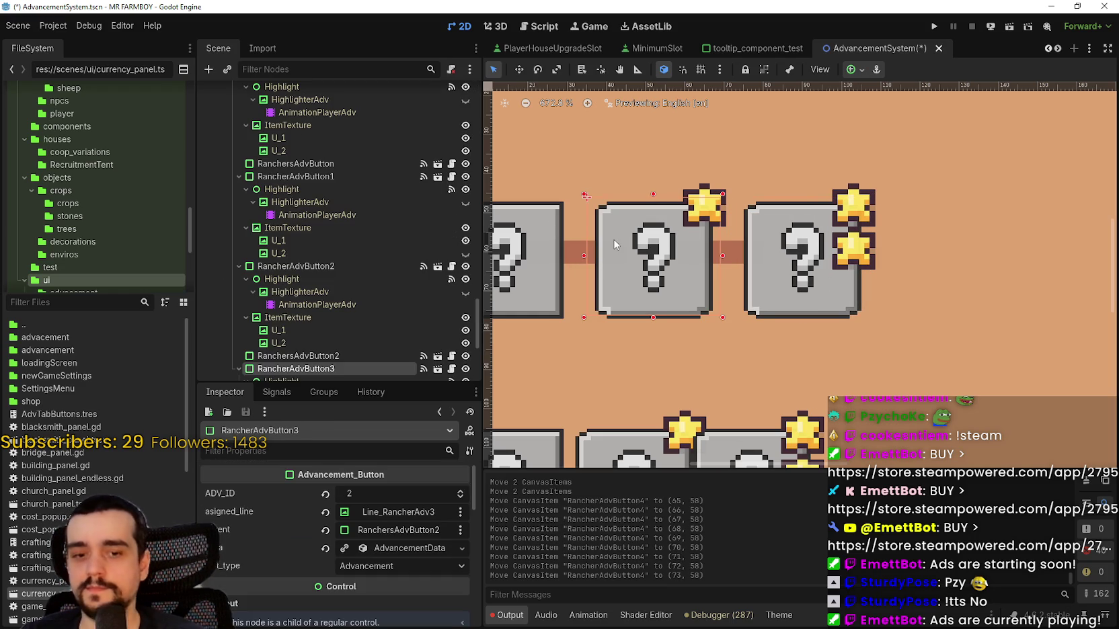
click(575, 254)
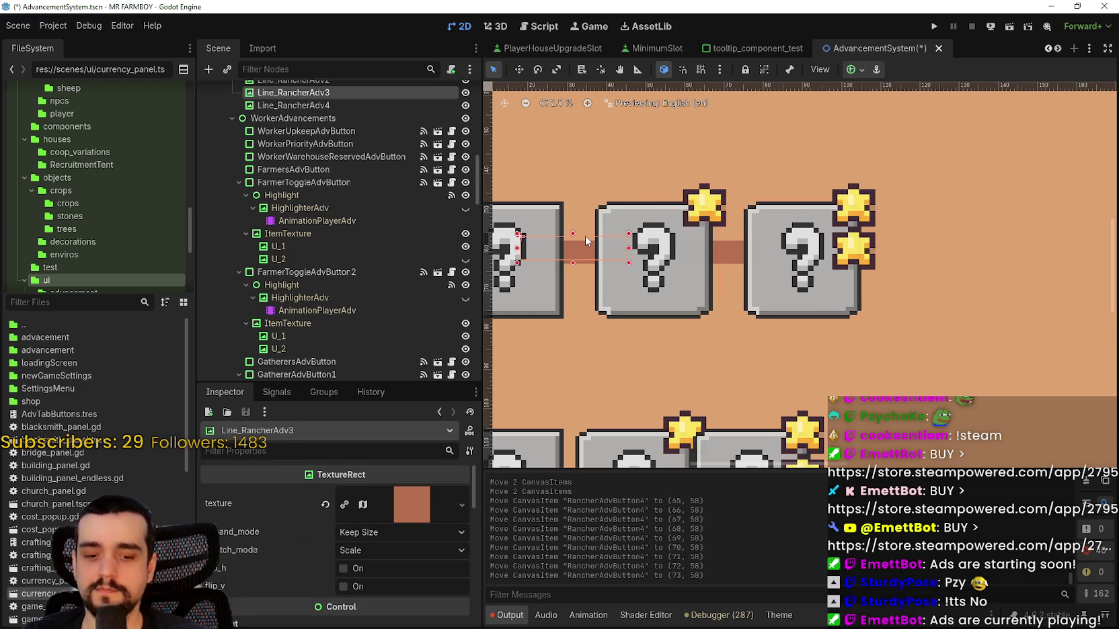
- Set Line_RancherAdv3's Transform size y to 8 px
scroll(376, 544, down, 5)
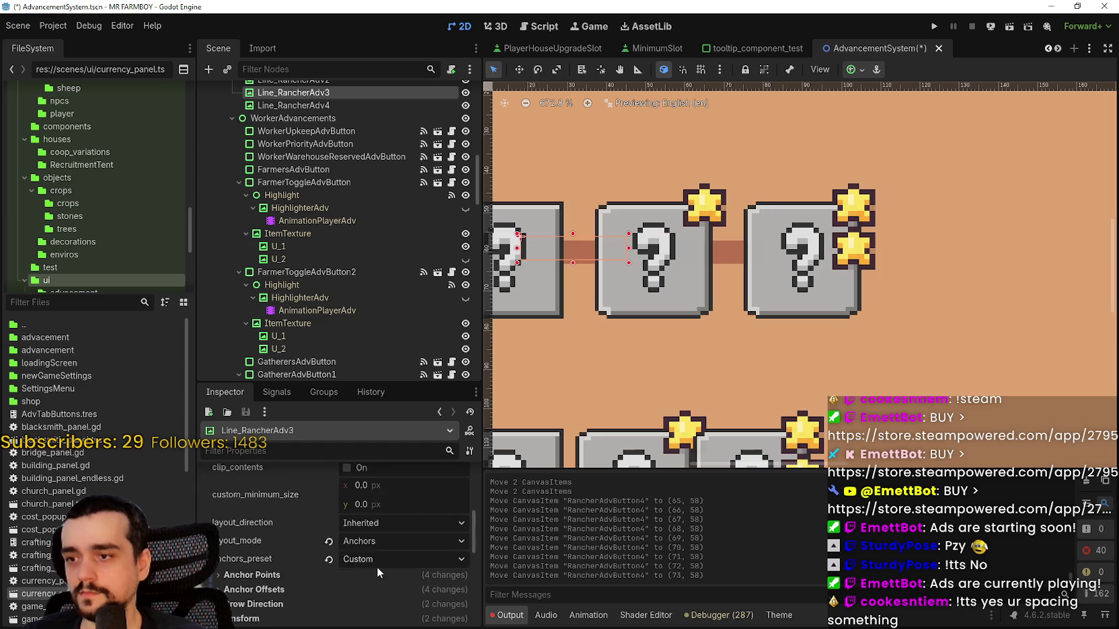
click(286, 523)
click(396, 556)
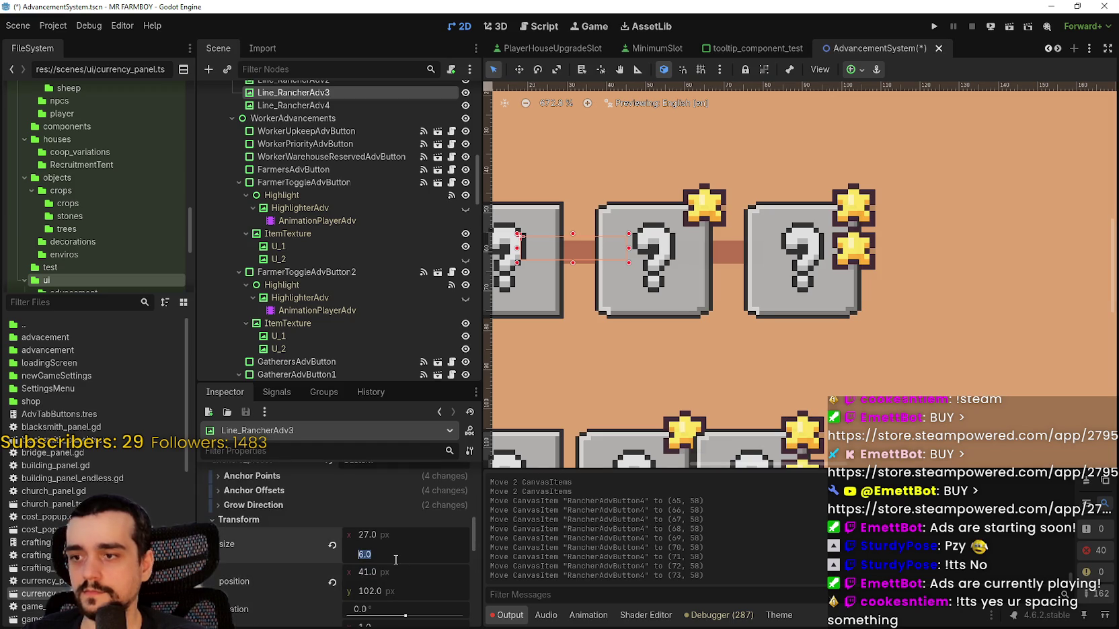
text(8)
key(Return)
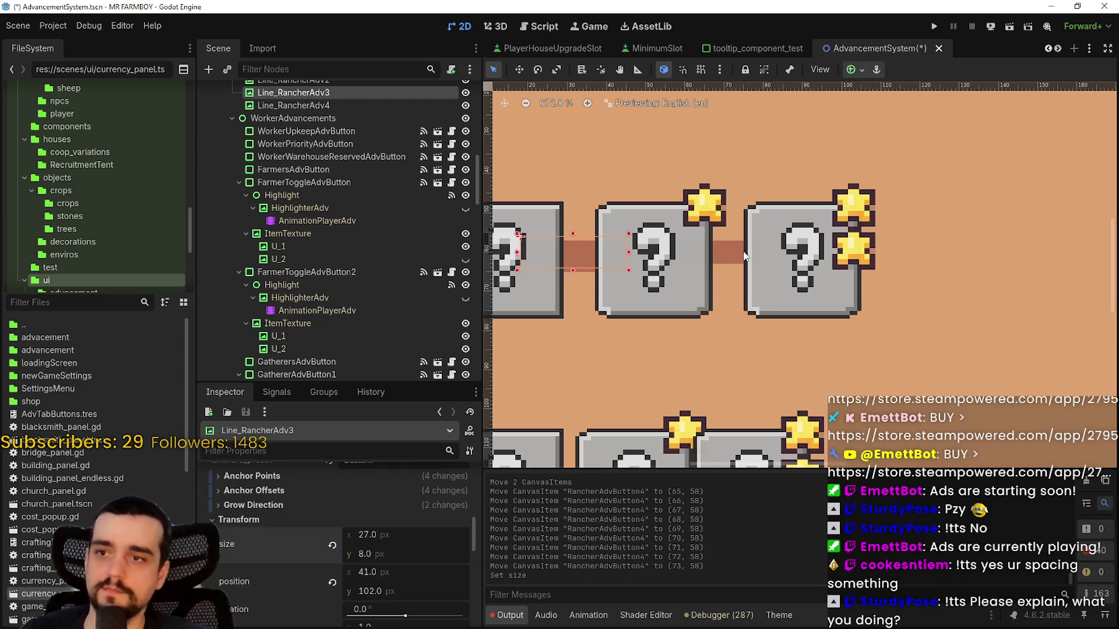
- Make Line_RancherAdv4 8 px tall so it measures 27 × 8
click(732, 256)
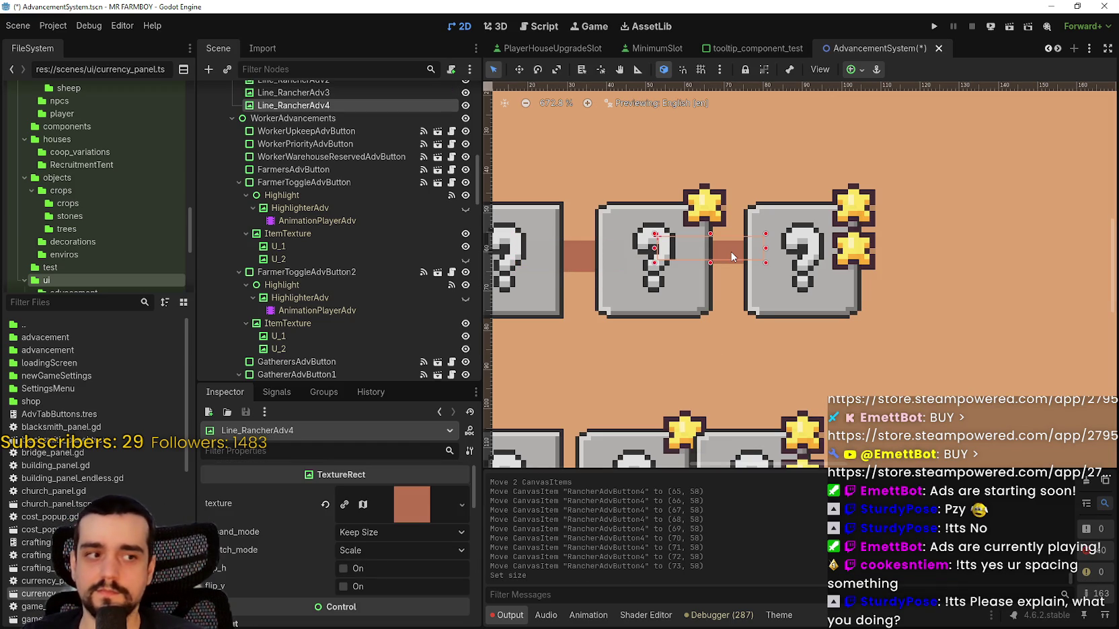
scroll(297, 531, down, 2)
click(294, 522)
scroll(319, 523, down, 3)
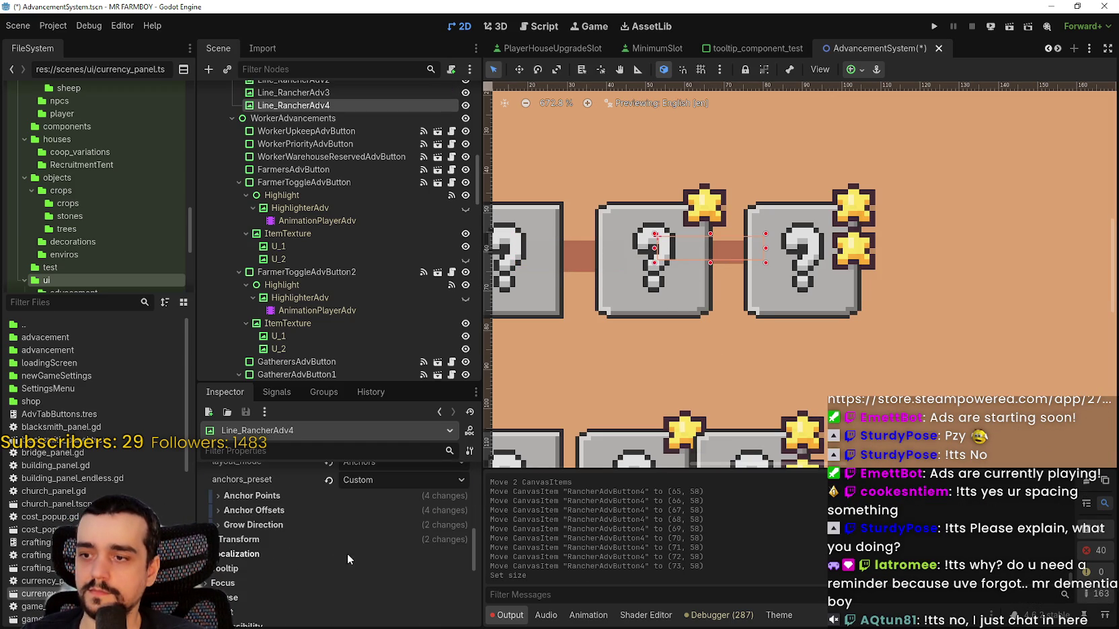
click(297, 538)
click(400, 576)
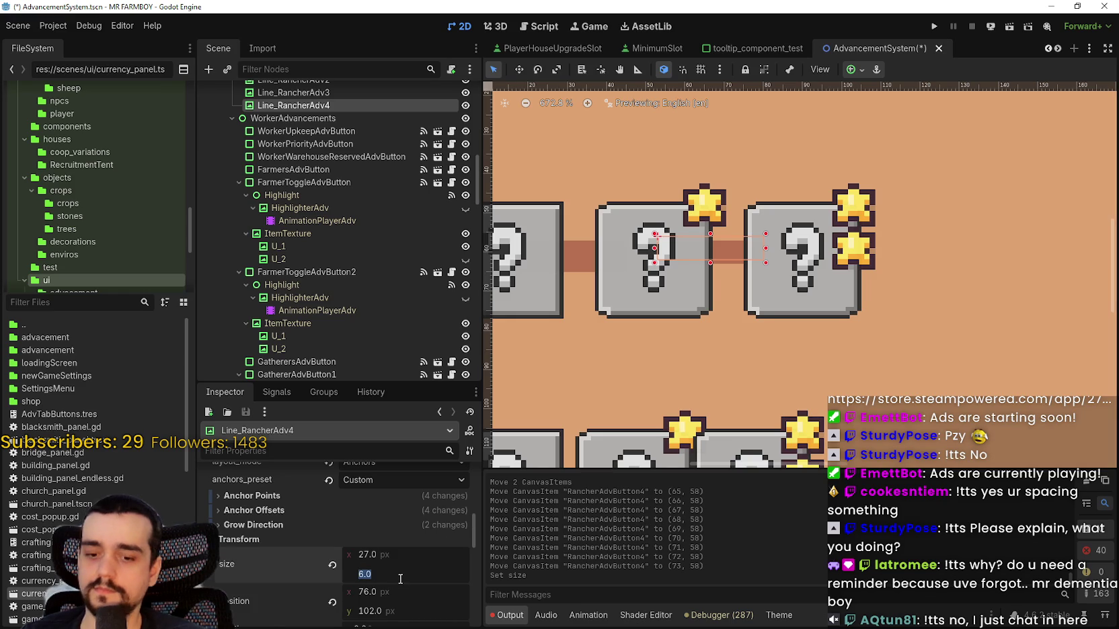
text(8)
key(Return)
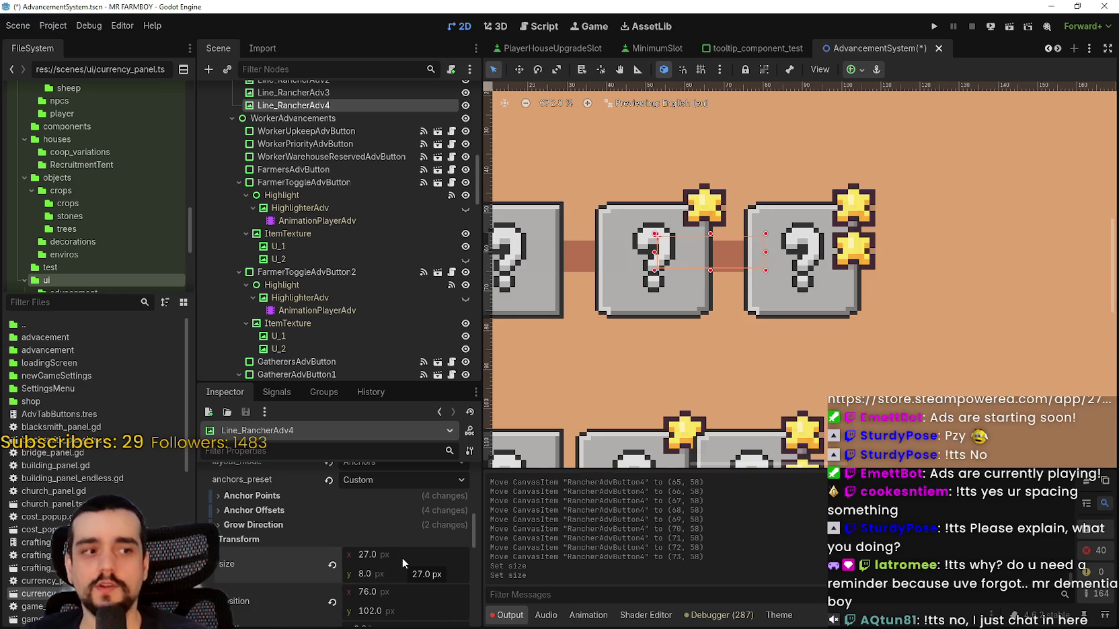
- Save the AdvancementSystem scene with Ctrl+S
scroll(395, 540, down, 2)
scroll(651, 378, down, 3)
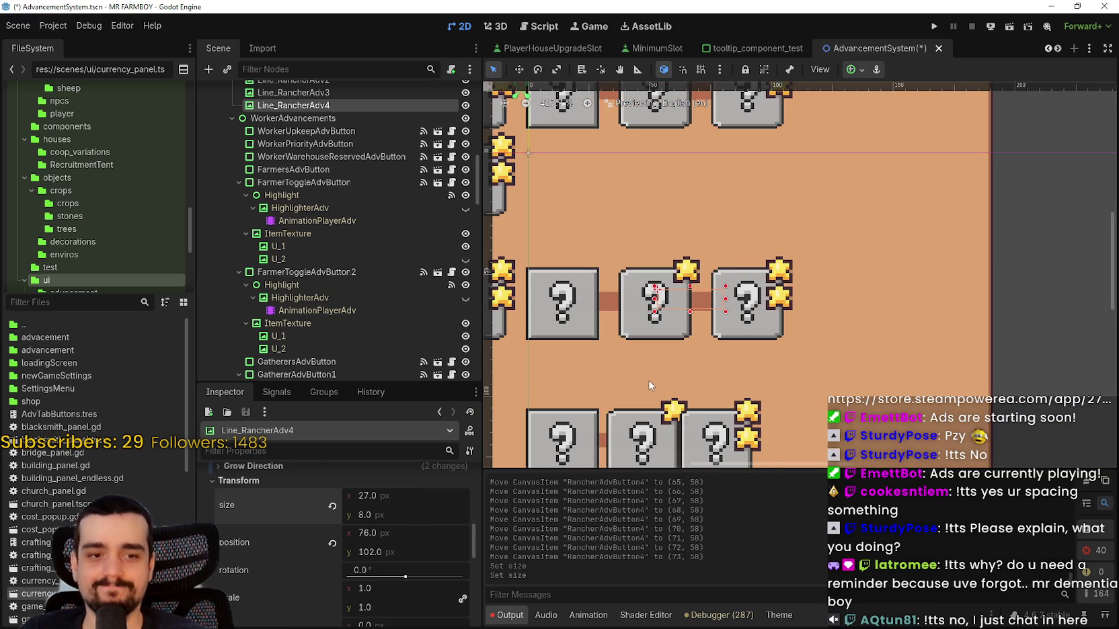
scroll(638, 388, down, 2)
scroll(793, 357, up, 3)
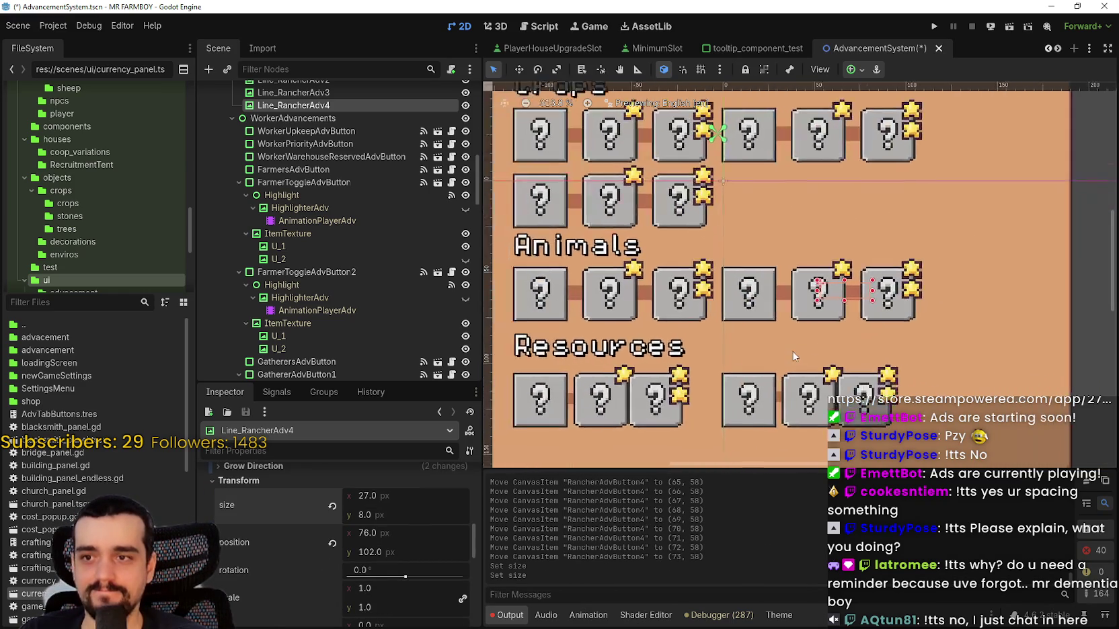
key(ctrl+s)
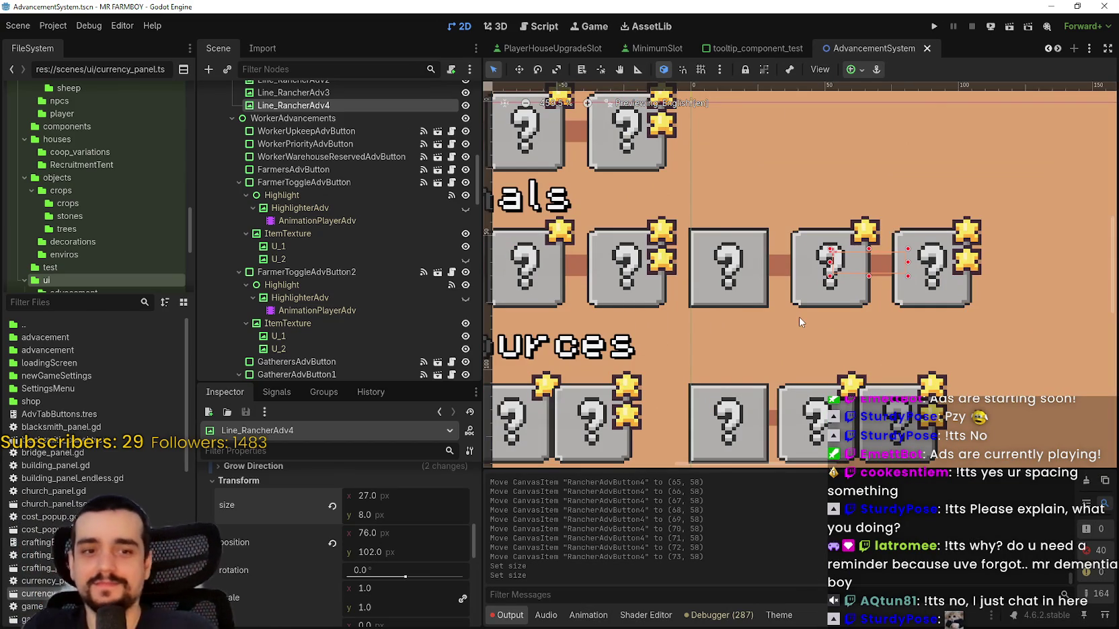
scroll(799, 316, down, 6)
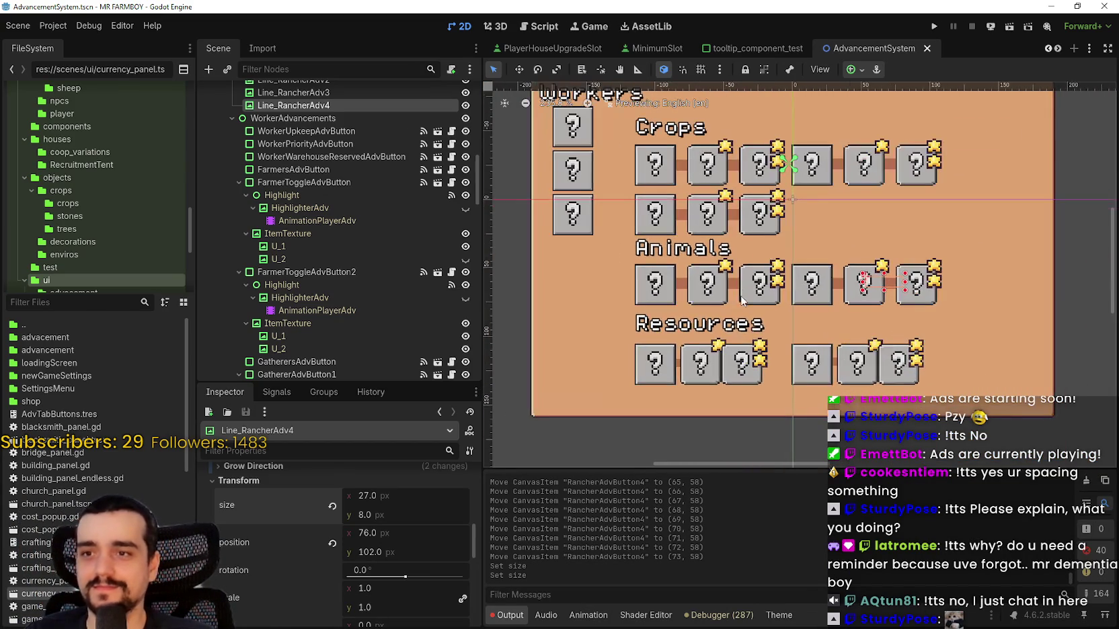
scroll(692, 309, up, 4)
- Nudge ForesterAdvButton1 left and back right to check its position
click(691, 307)
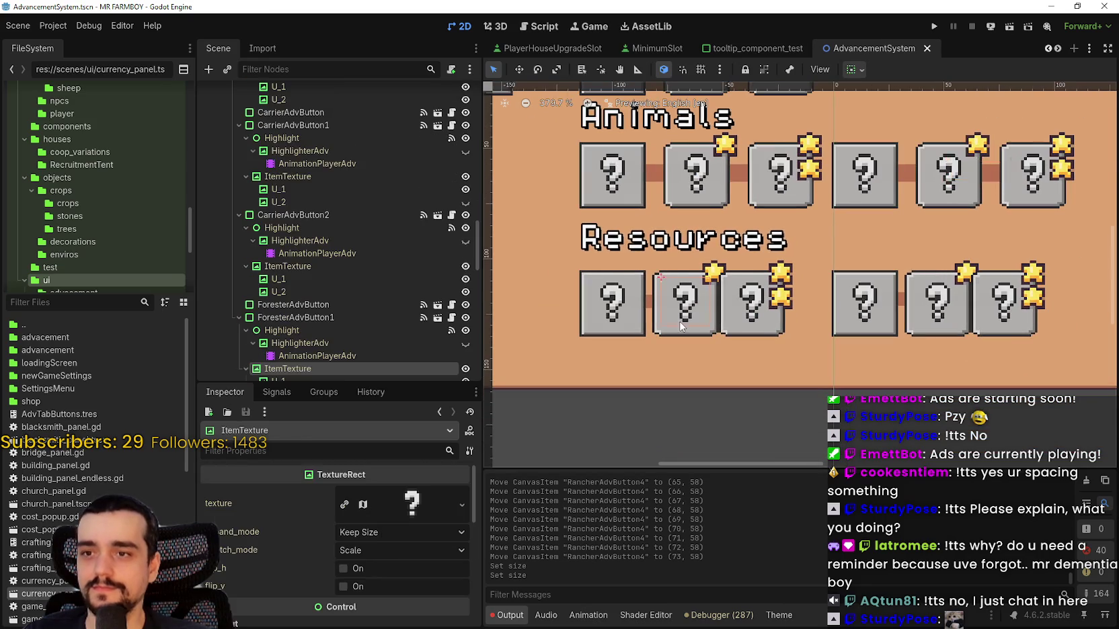
scroll(692, 307, up, 5)
key(Left)
key(Left)
key(Left)
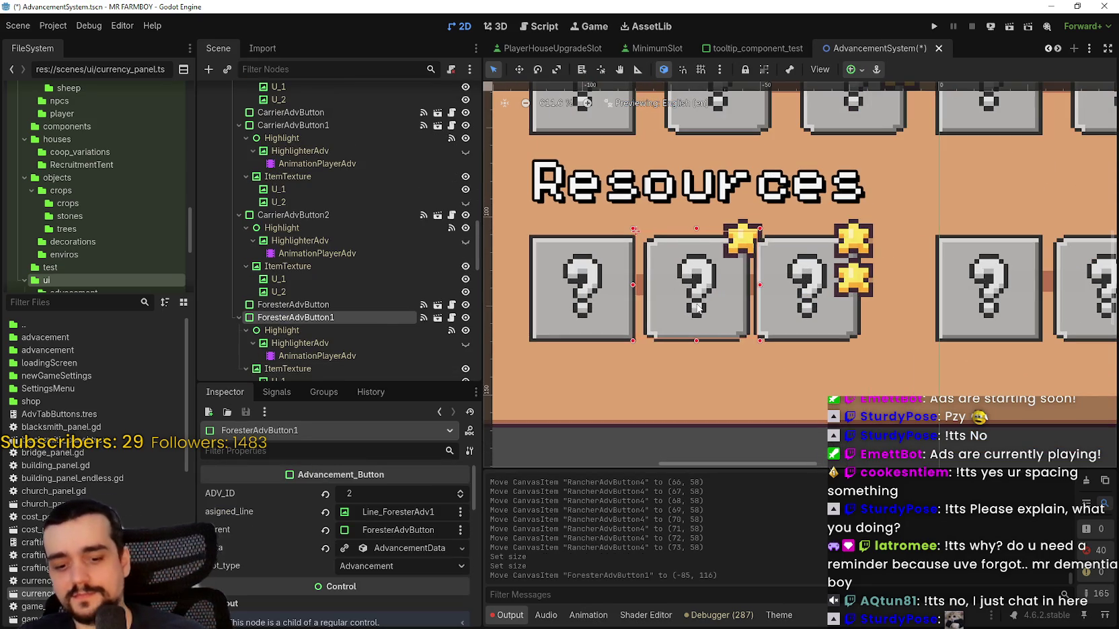
key(Right)
key(Right)
key(Right)
key(Right)
key(Right)
key(Right)
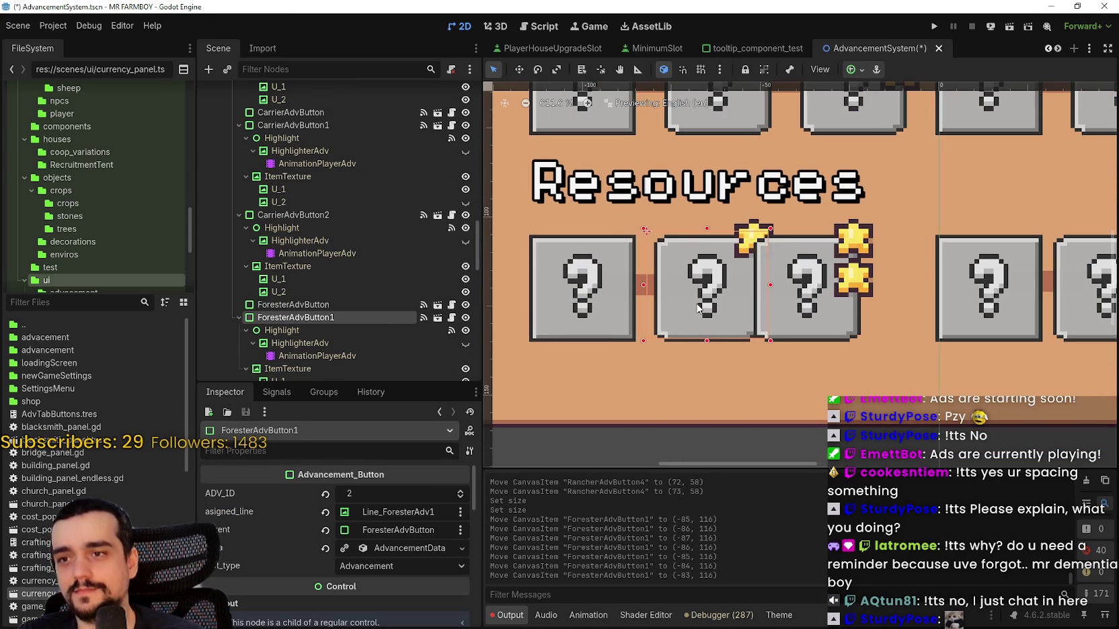
scroll(699, 310, down, 3)
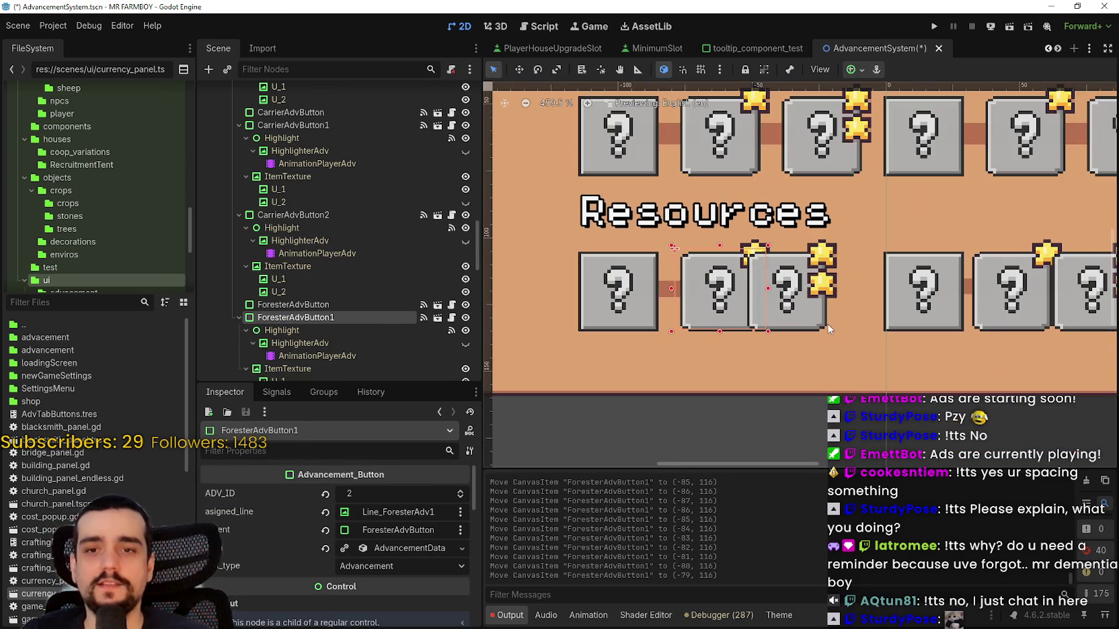
scroll(807, 326, up, 2)
- Nudge ForesterAdvButton2 right to about (-41, 116) in the Resources row
click(796, 322)
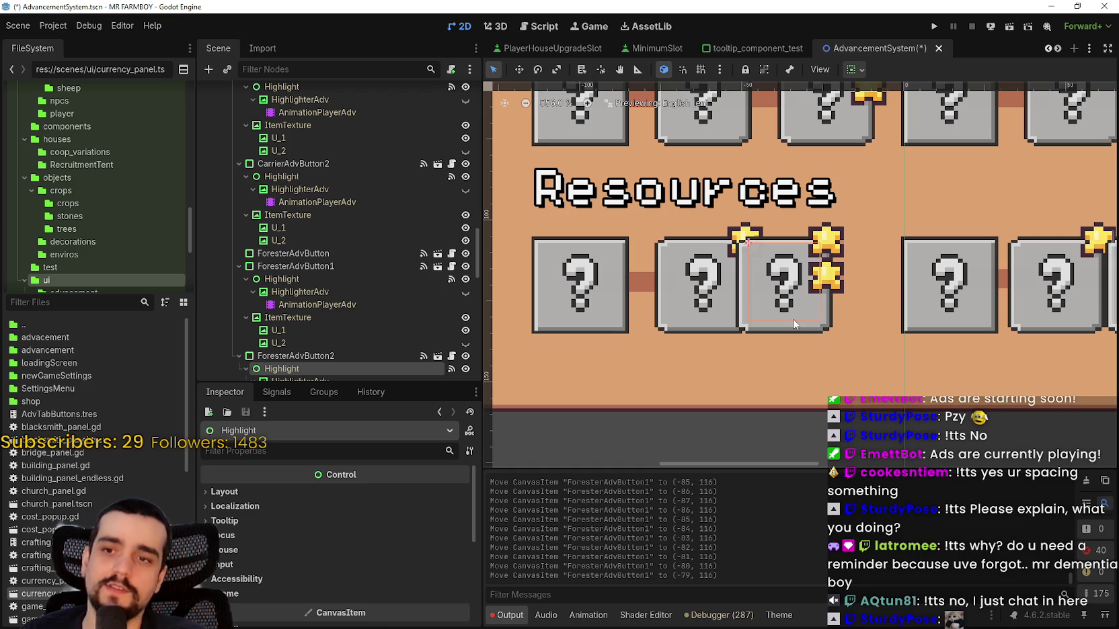
click(791, 329)
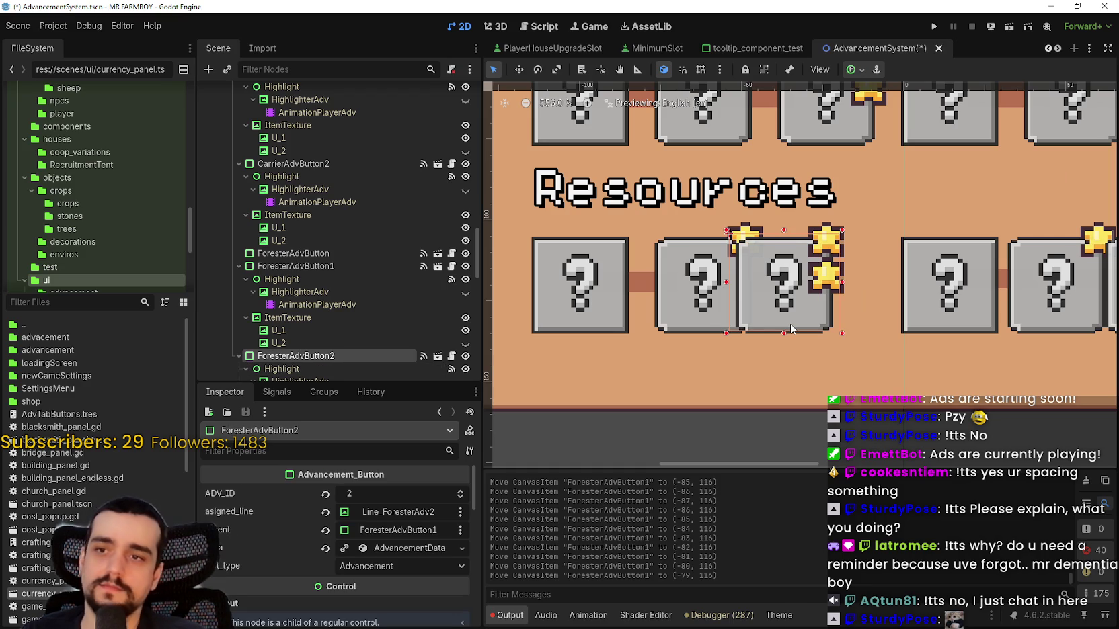
key(Right)
key(Right)
key(Right)
key(Left)
key(Right)
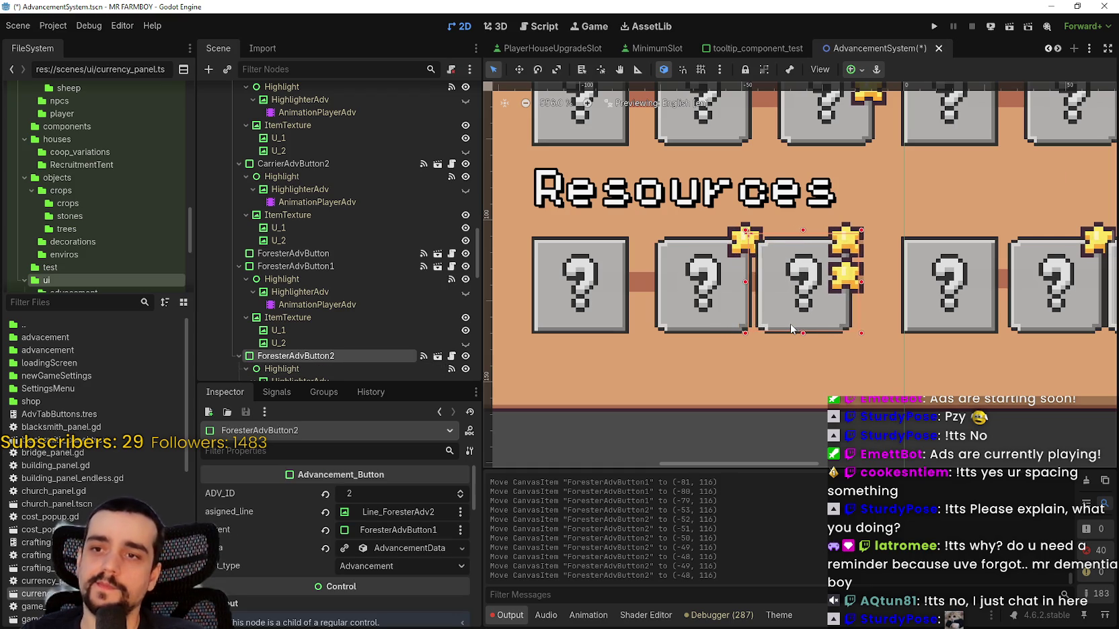
key(Right)
key(Right)
key(Right)
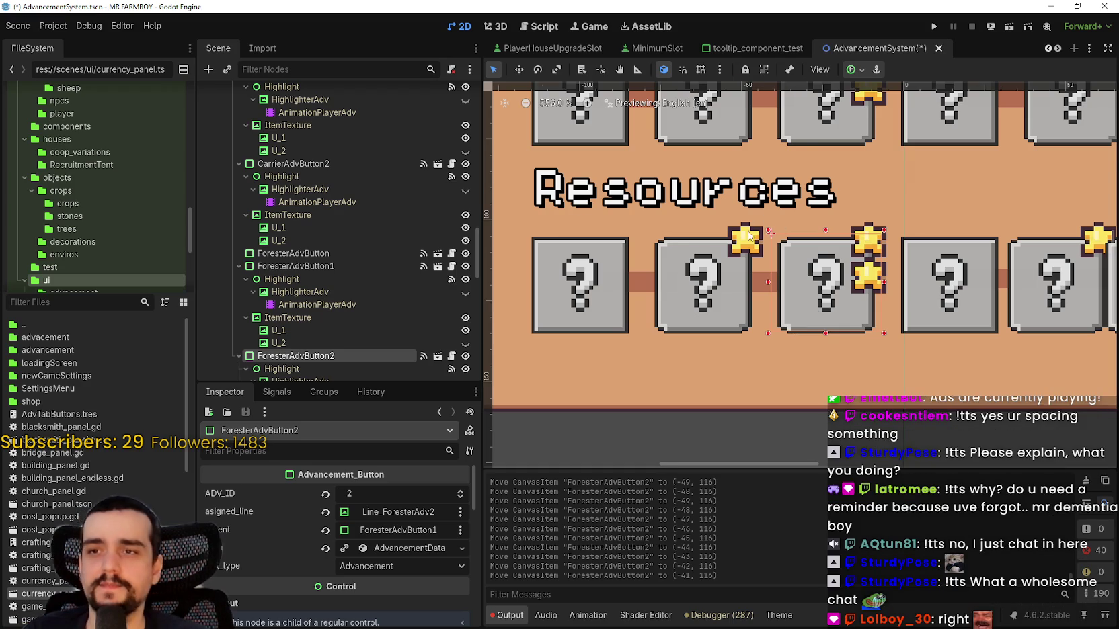
scroll(749, 234, down, 5)
scroll(704, 286, up, 2)
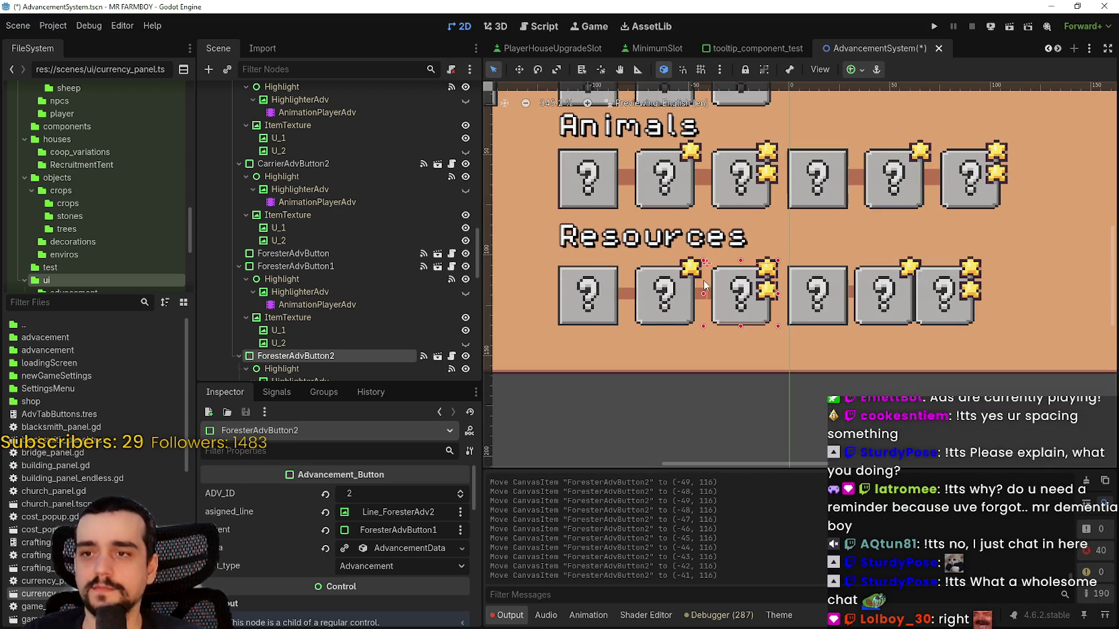
scroll(705, 286, up, 4)
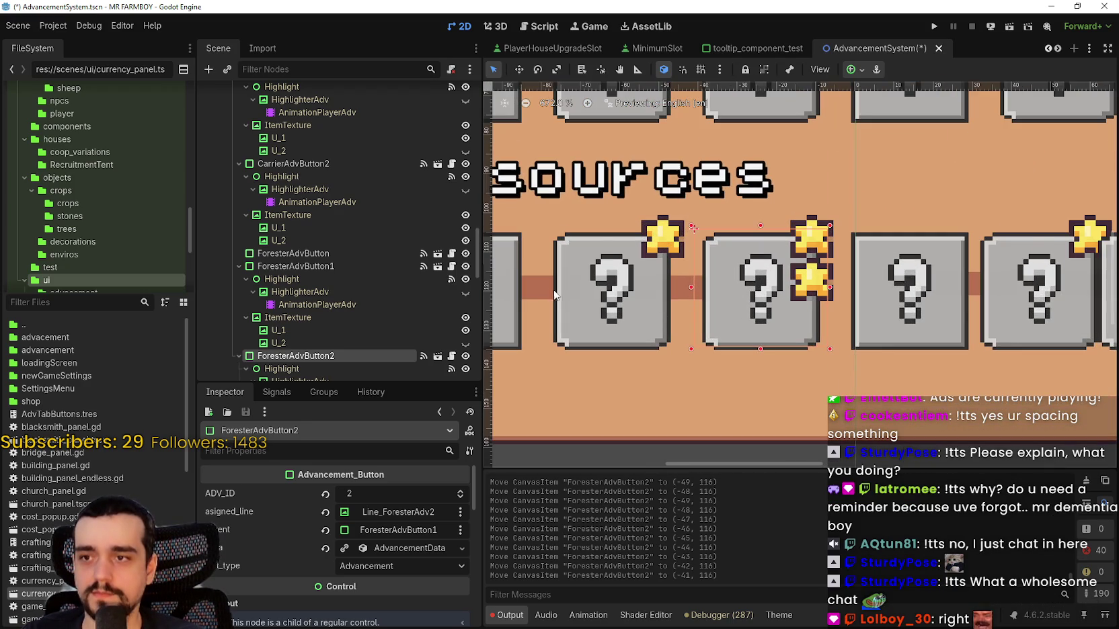
click(542, 296)
scroll(563, 306, down, 1)
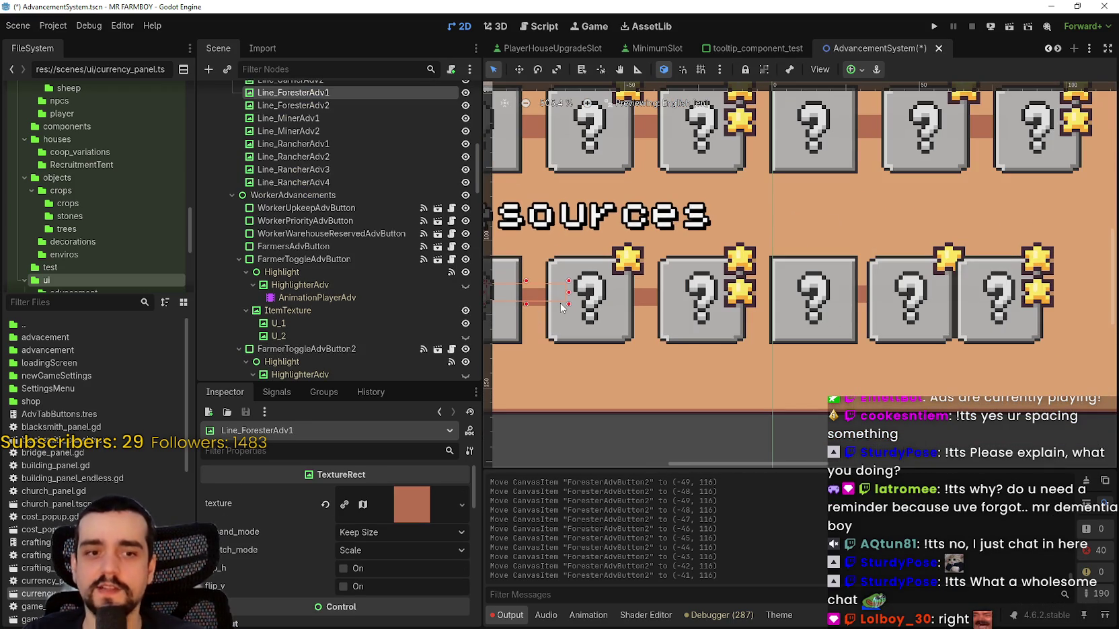
- Set Line_ForesterAdv1's height to 8 px
scroll(417, 556, down, 5)
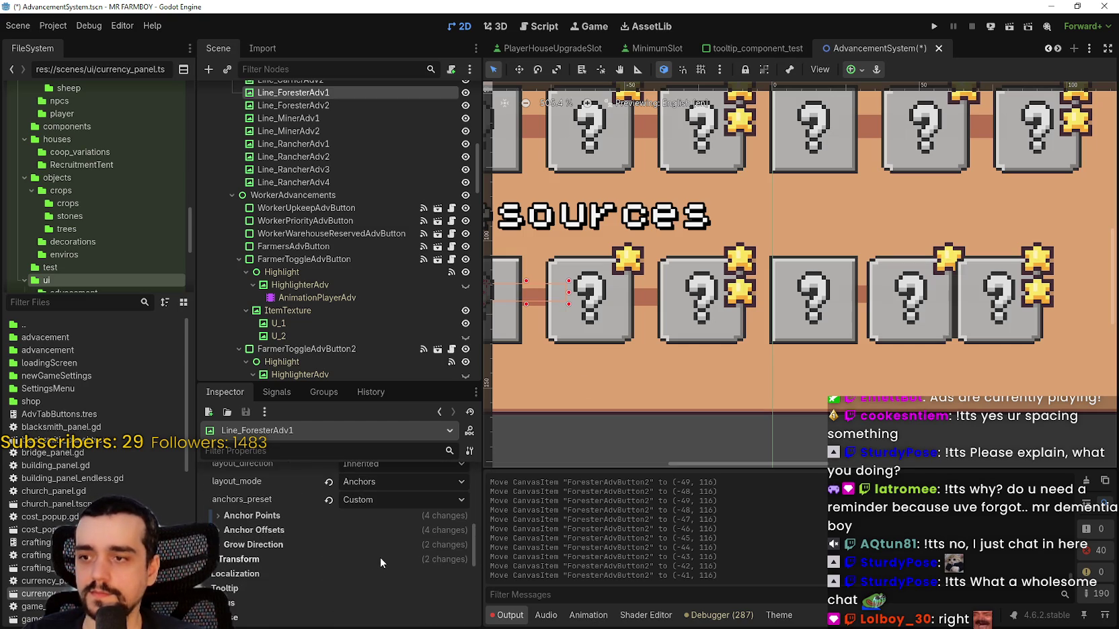
click(370, 559)
scroll(410, 597, down, 1)
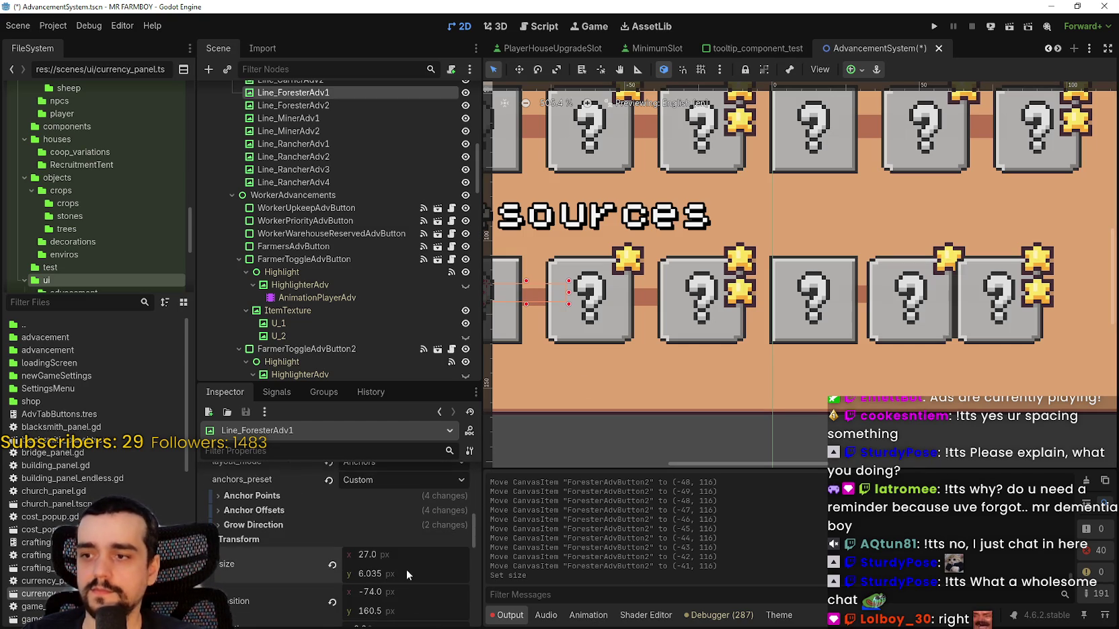
drag(406, 570, 401, 599)
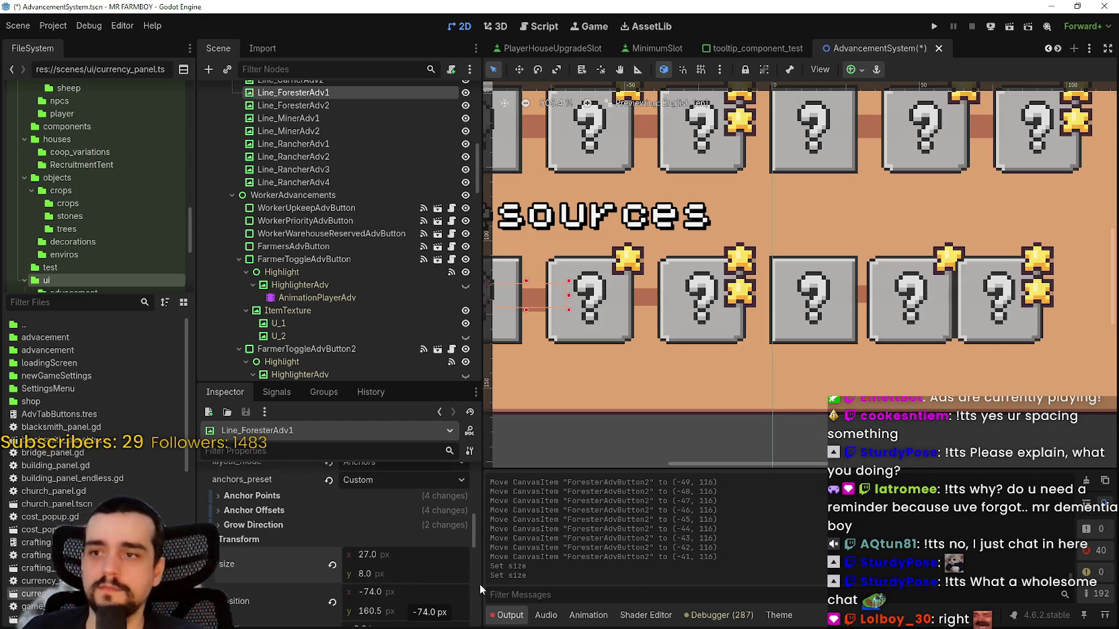
- Make Line_ForesterAdv2 8 px tall as well, giving 27 × 8
click(649, 302)
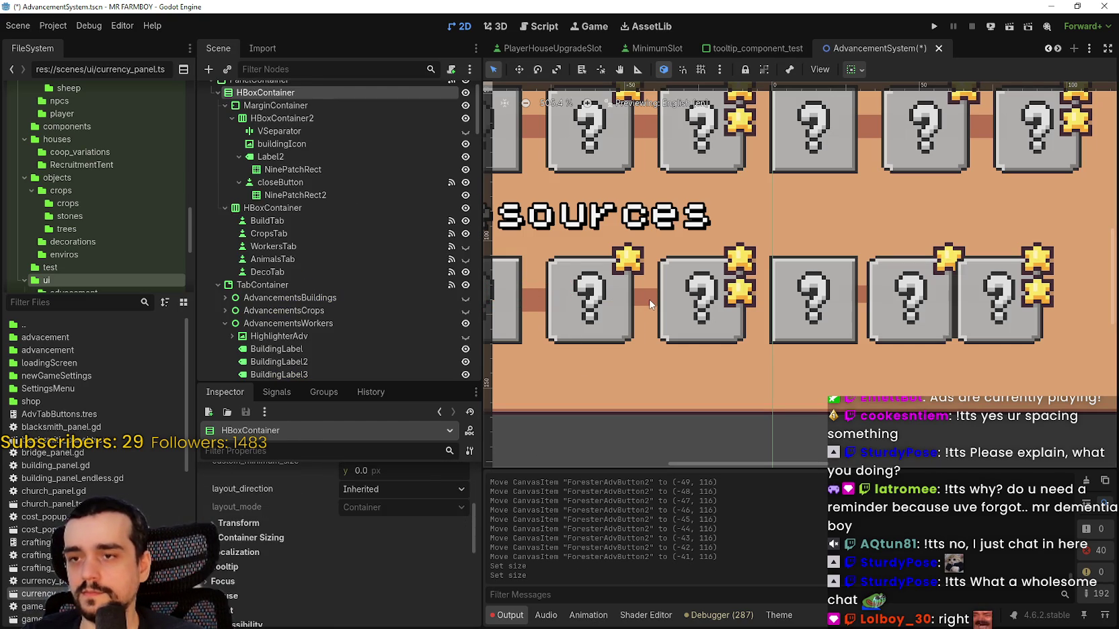
click(650, 304)
scroll(378, 548, down, 5)
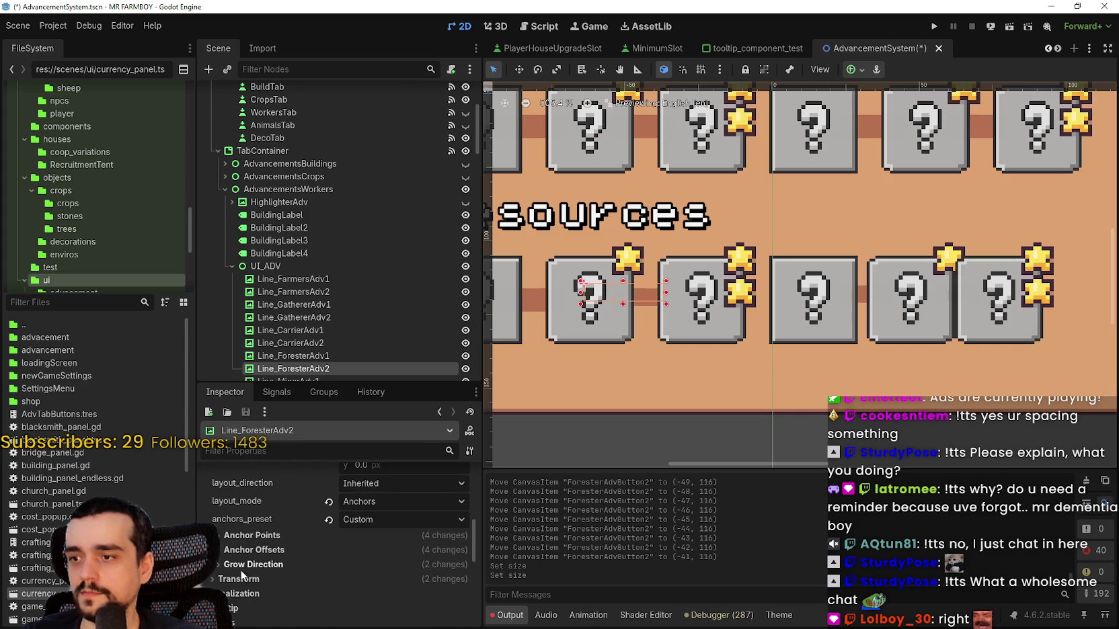
click(240, 578)
scroll(404, 564, down, 4)
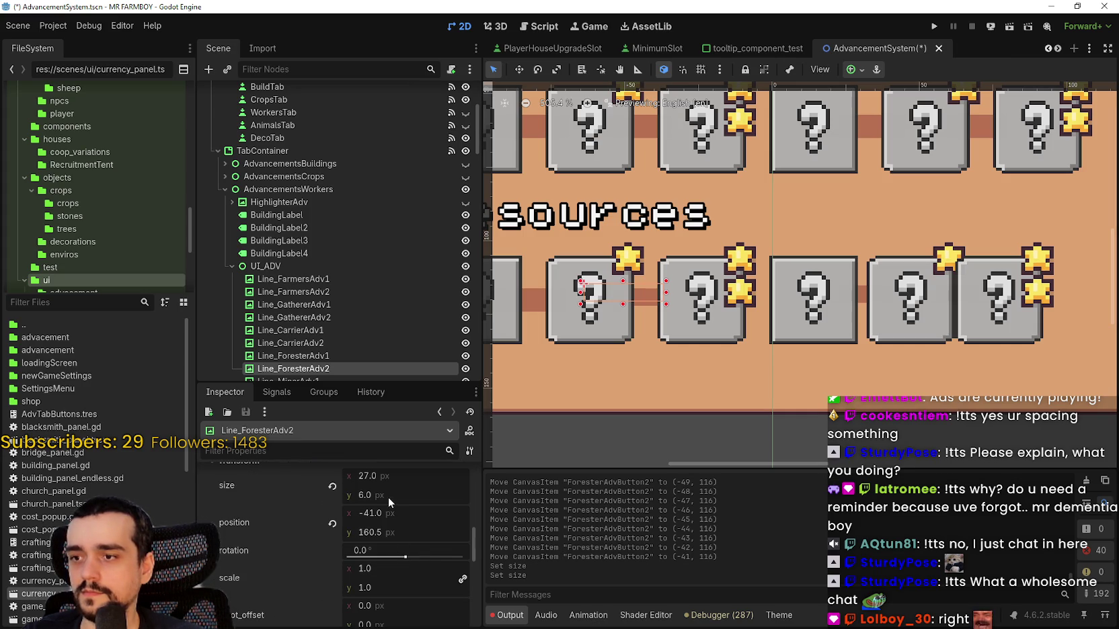
drag(388, 496, 459, 556)
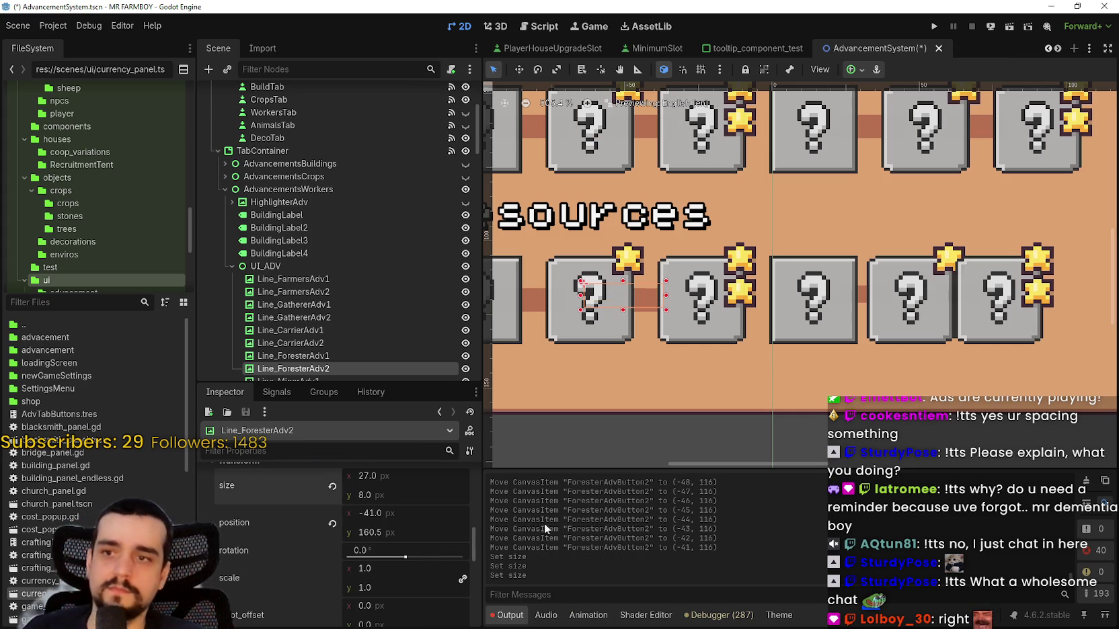
drag(861, 212, 688, 299)
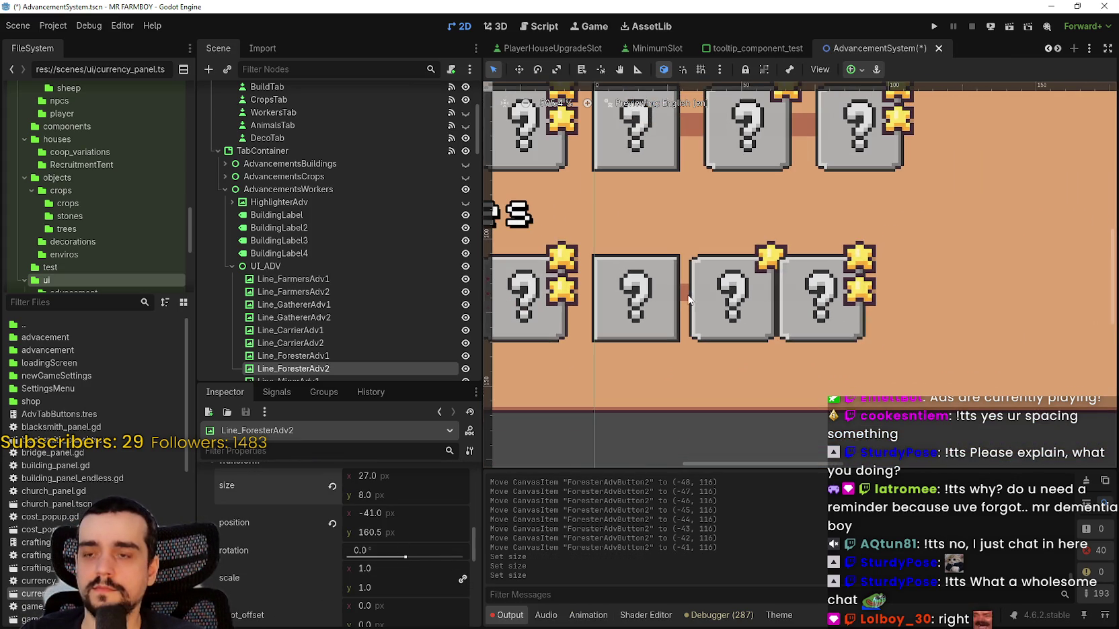
click(713, 312)
click(703, 339)
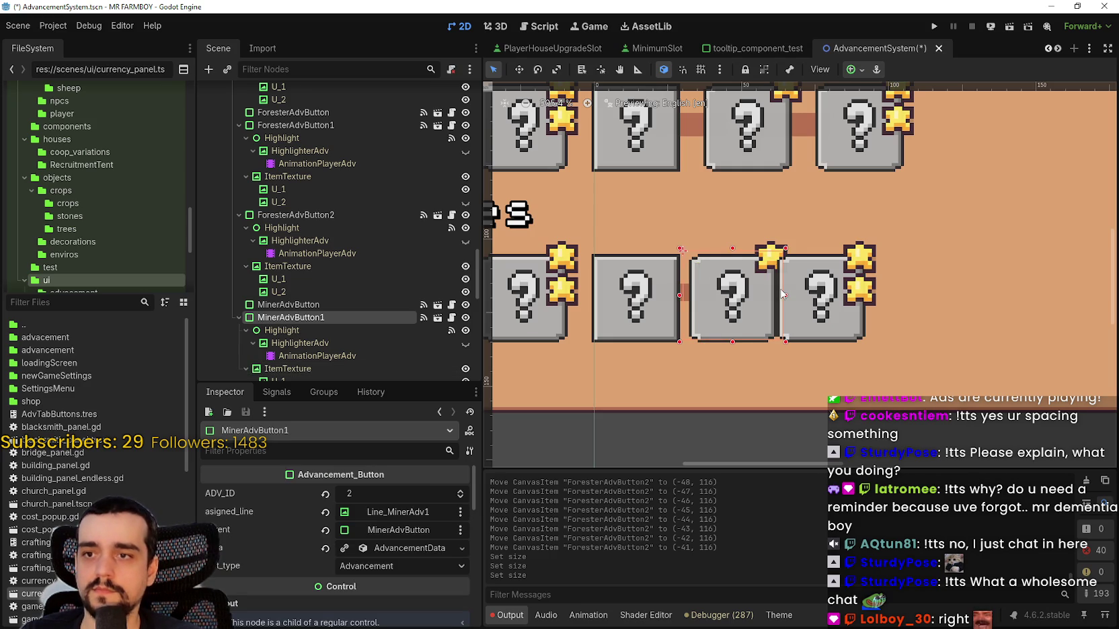
- Nudge MinerAdvButton1 and MinerAdvButton2 right to even out their spacing
key(Left)
key(Left)
key(Left)
key(Right)
key(Right)
key(Right)
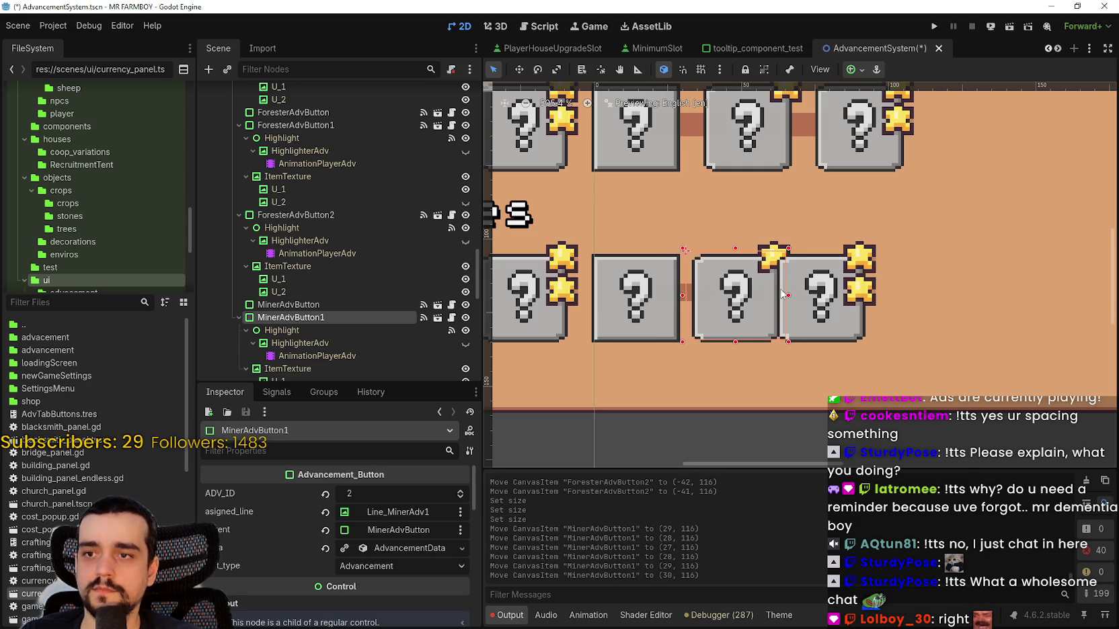
key(Right)
key(Right)
key(Right)
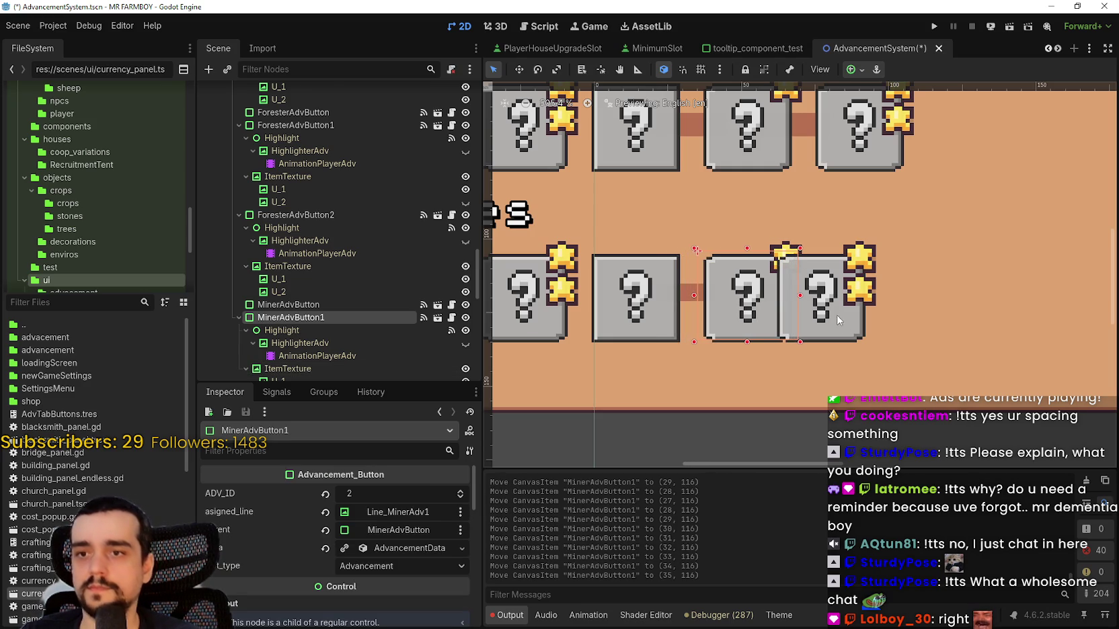
click(848, 341)
key(Right)
key(Right)
key(Right)
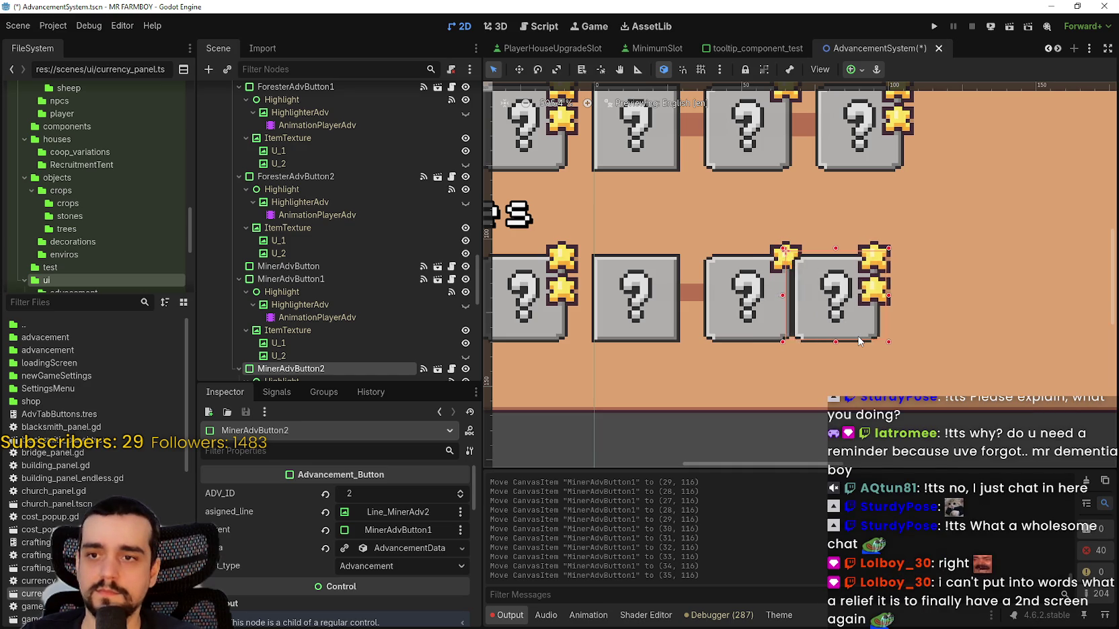
key(Right)
key(Right)
key(Right)
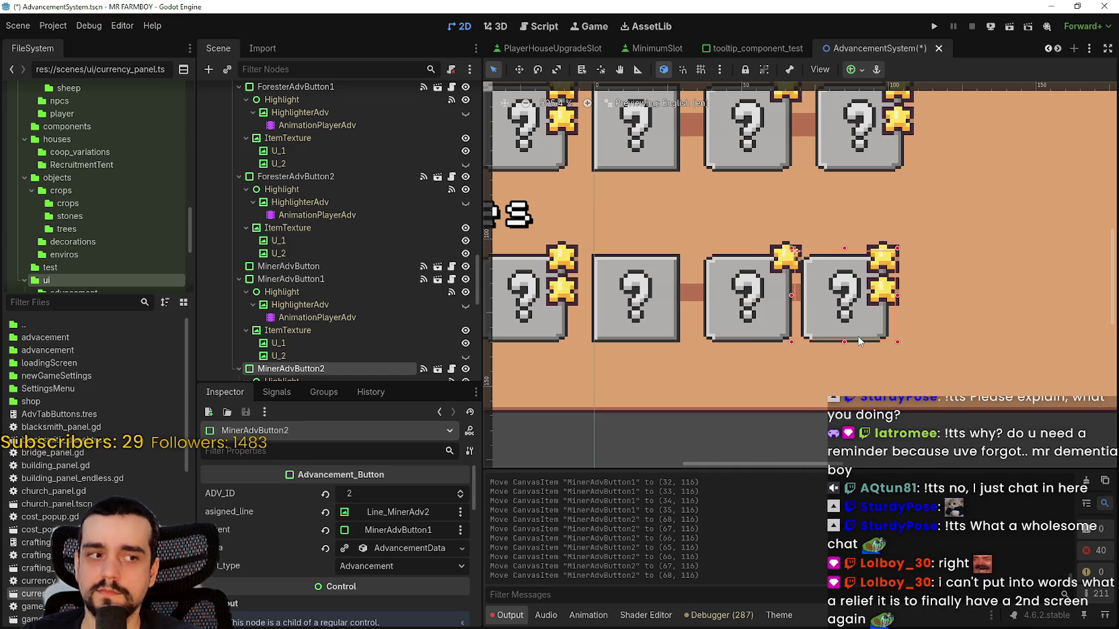
key(Right)
key(Right)
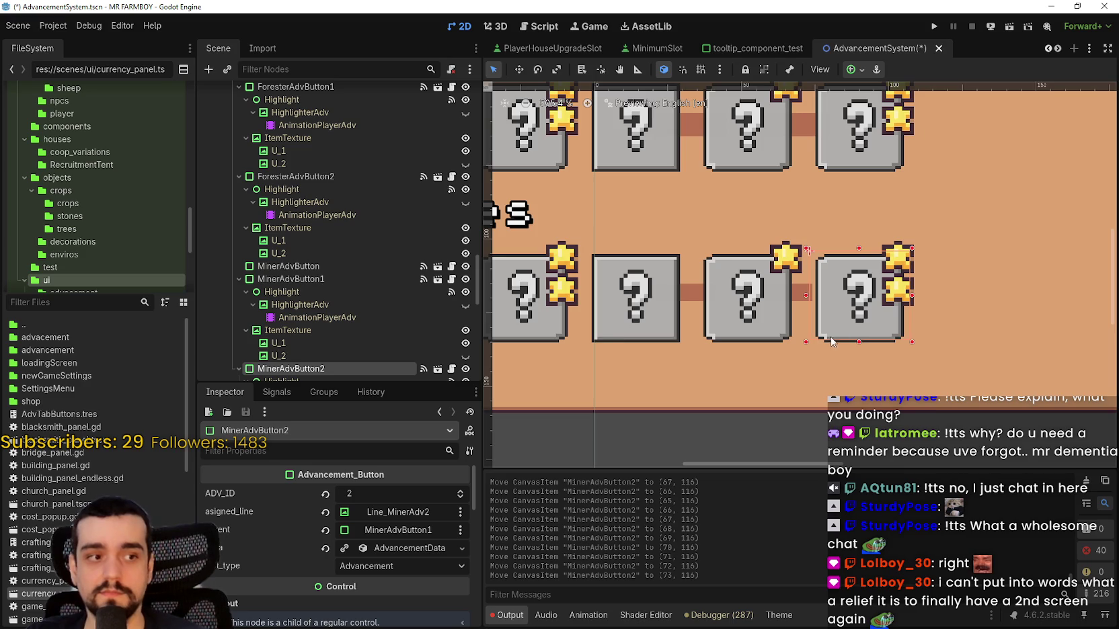
- Shift the Line_MinerAdv2 connector two pixels right
scroll(841, 319, down, 3)
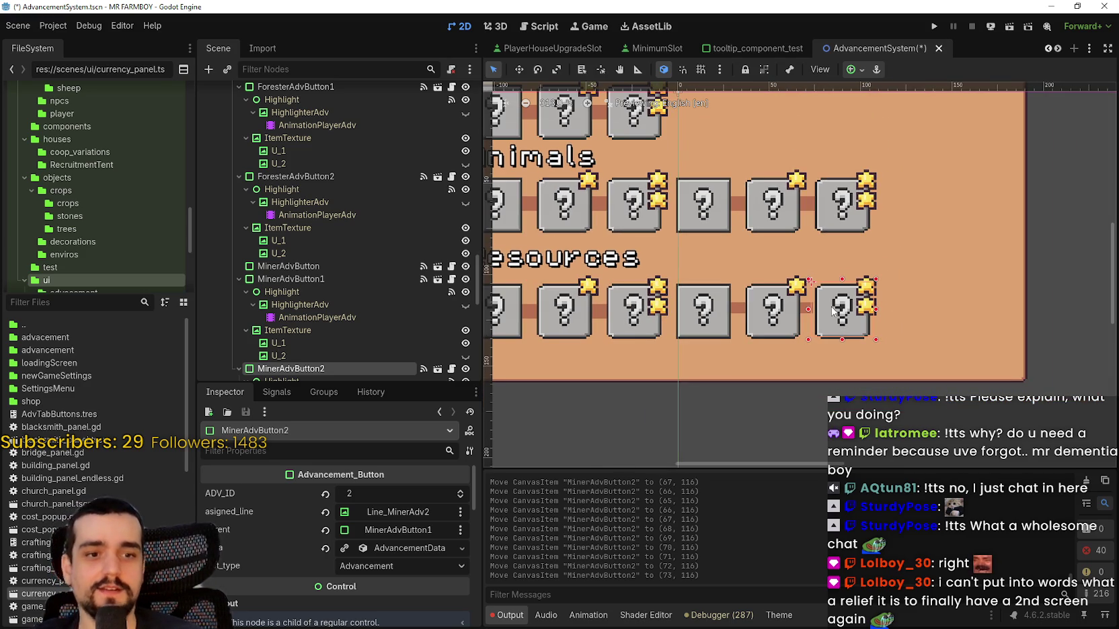
scroll(763, 346, up, 3)
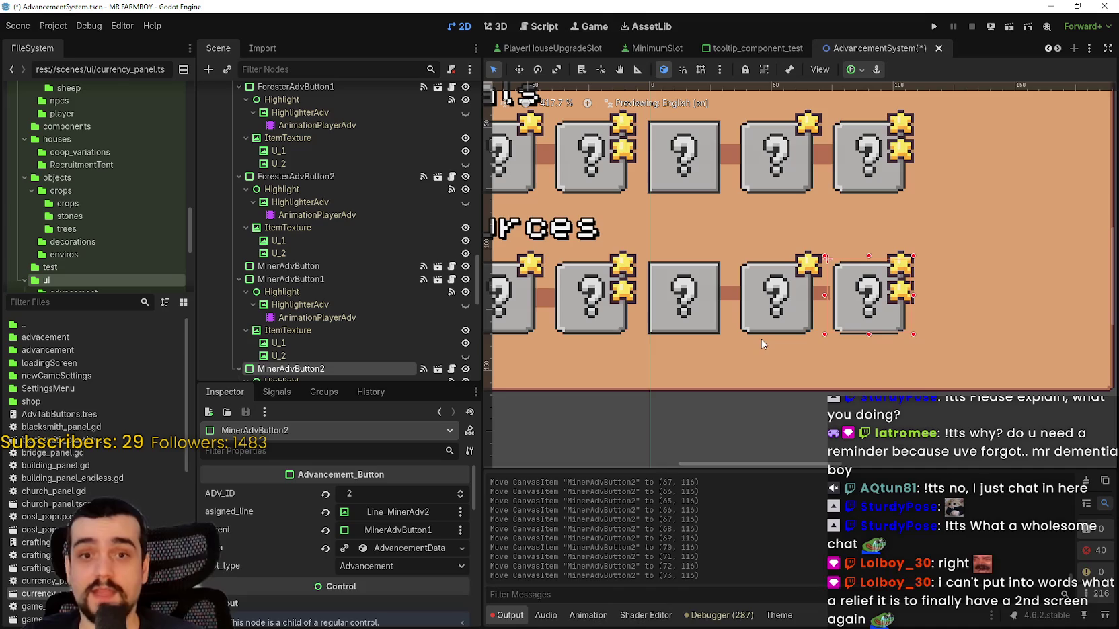
scroll(784, 320, up, 4)
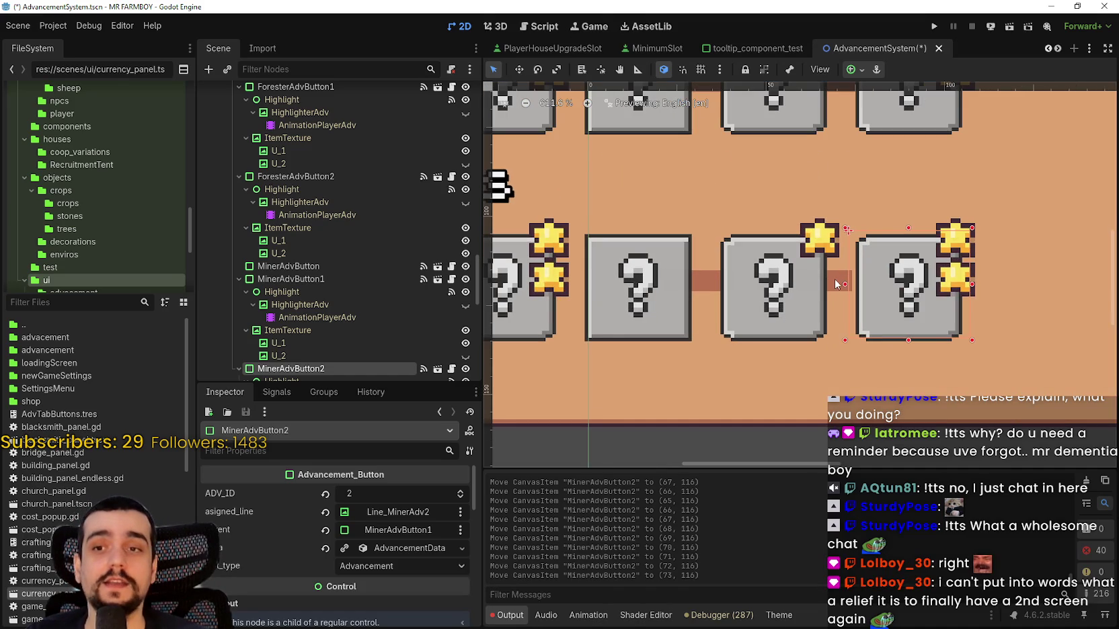
scroll(836, 284, down, 2)
click(836, 284)
scroll(838, 287, up, 2)
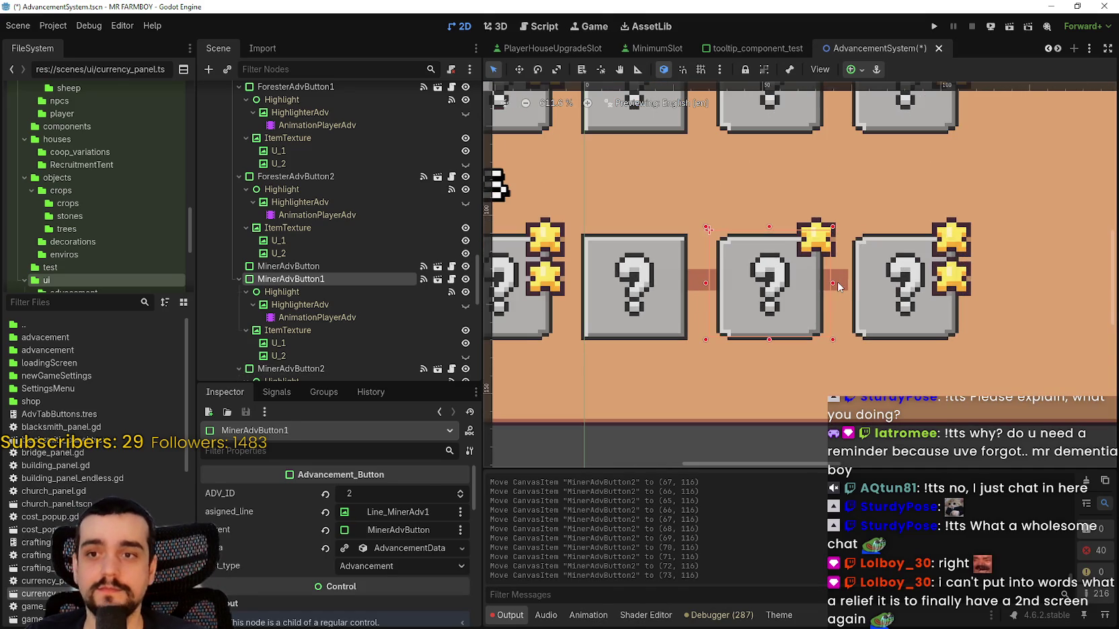
click(838, 285)
scroll(840, 288, up, 2)
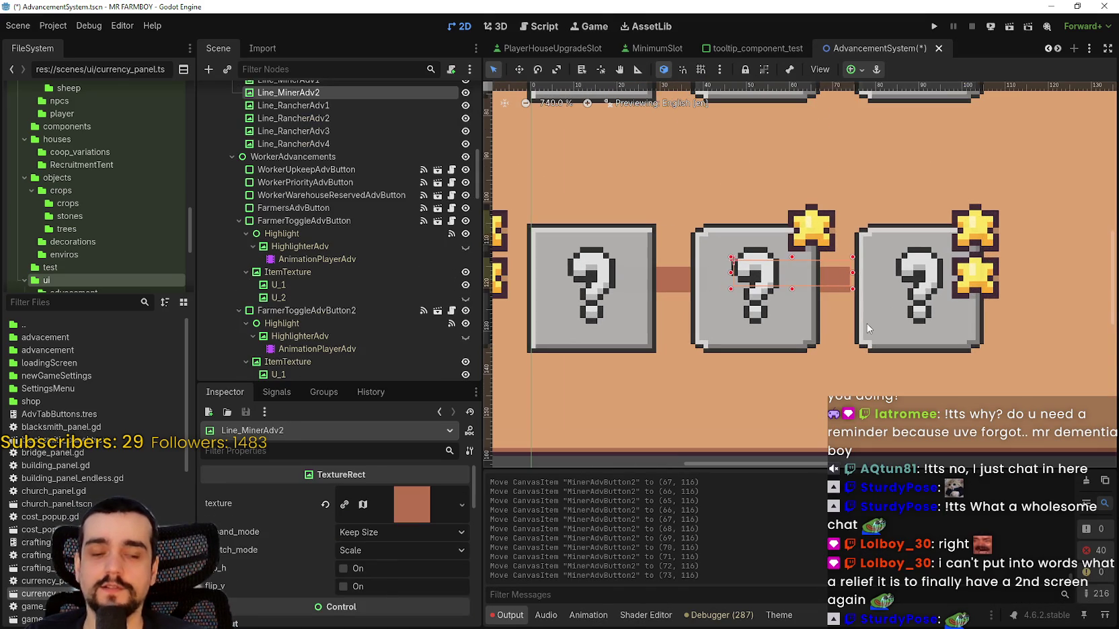
key(Right)
key(Right)
key(Right)
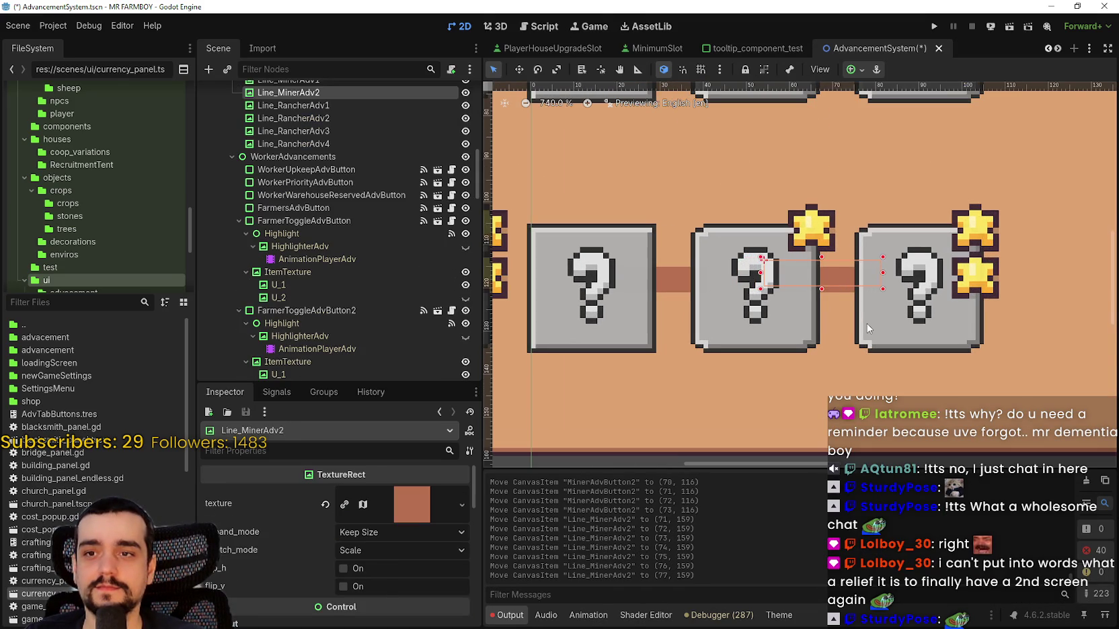
key(Right)
- Make Line_MinerAdv2 8 px tall and nudge it down one pixel
scroll(367, 552, down, 6)
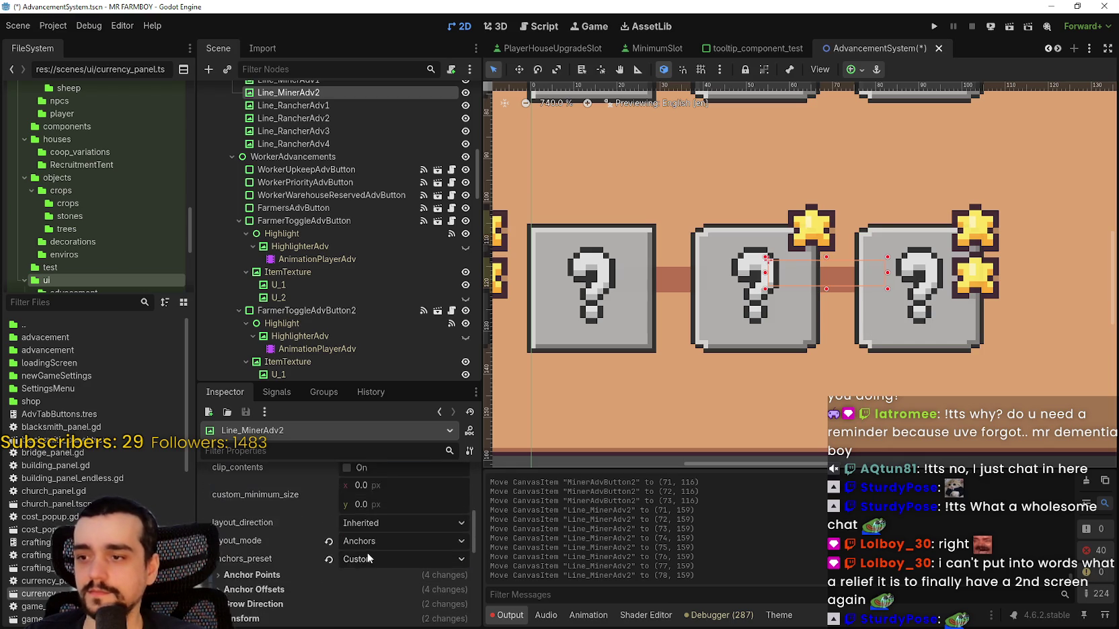
click(366, 579)
scroll(380, 576, down, 3)
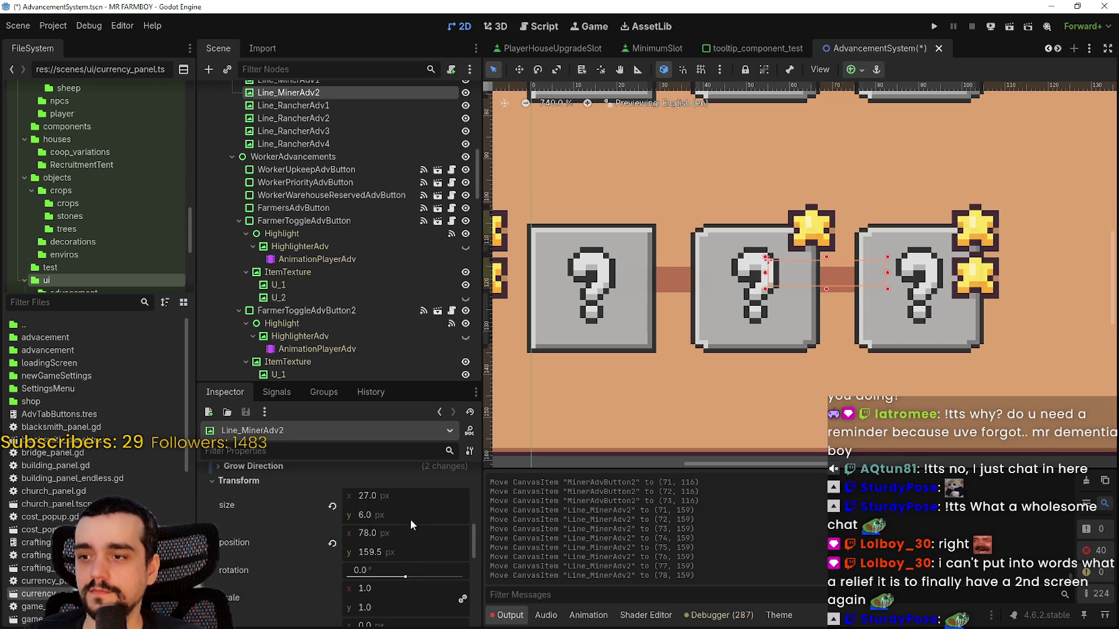
click(411, 519)
text(8)
key(Return)
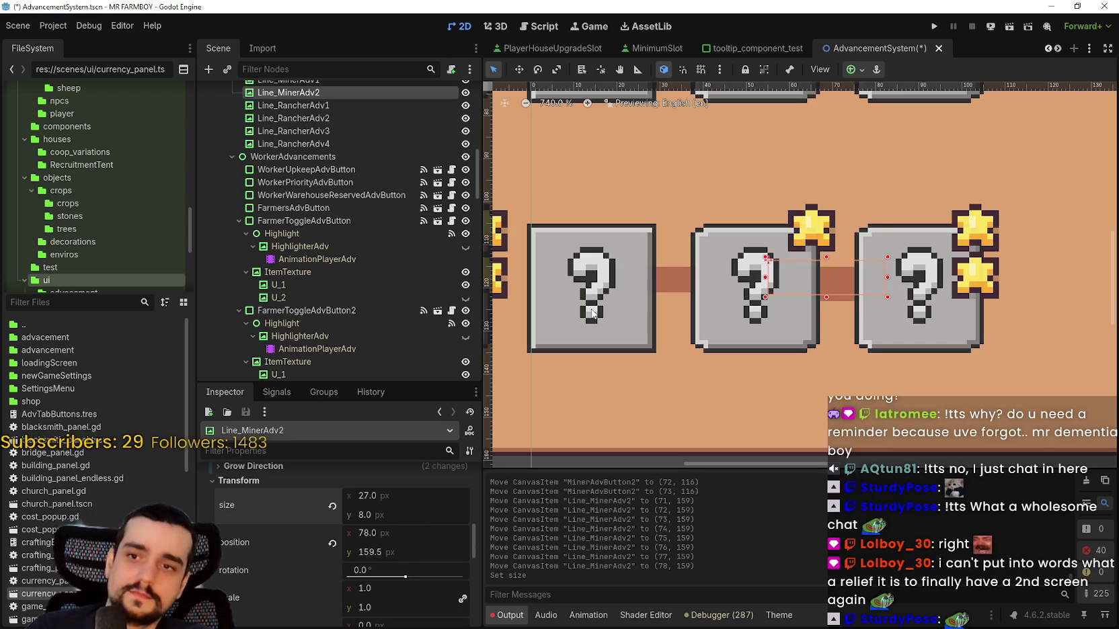
scroll(825, 299, down, 2)
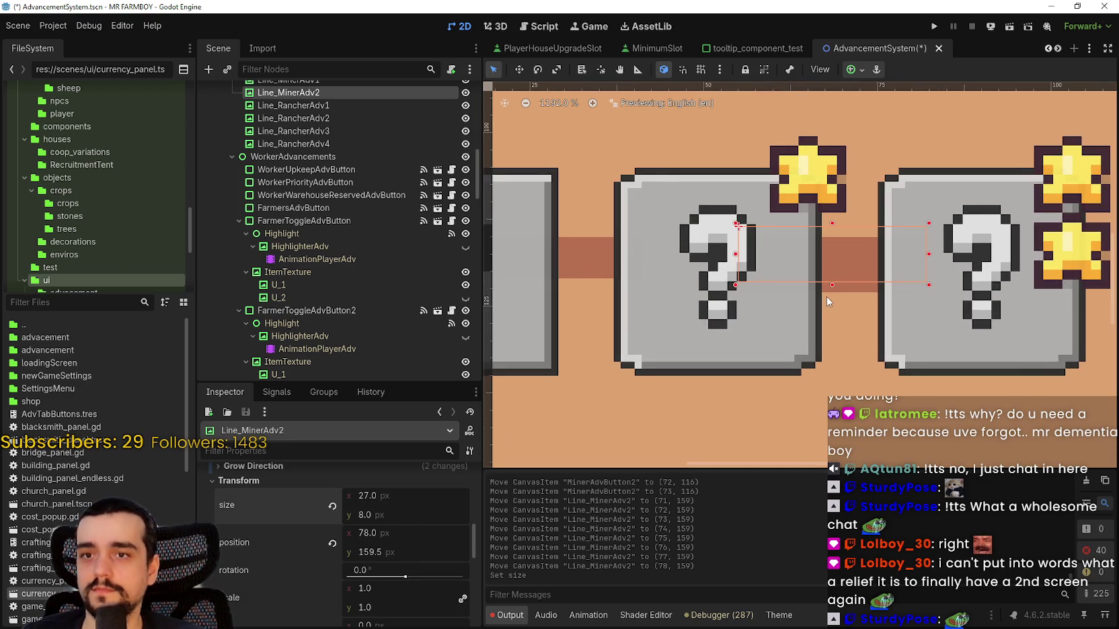
key(Down)
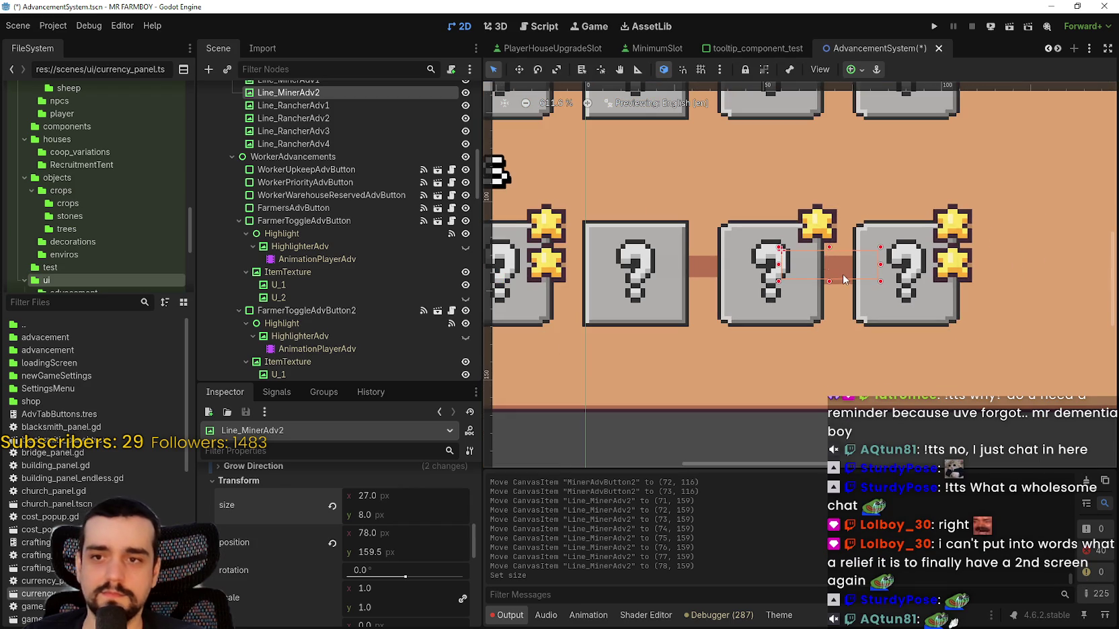
- Make Line_MinerAdv1 8 px tall, nudge it one pixel down and right, and save
click(701, 260)
scroll(353, 505, down, 5)
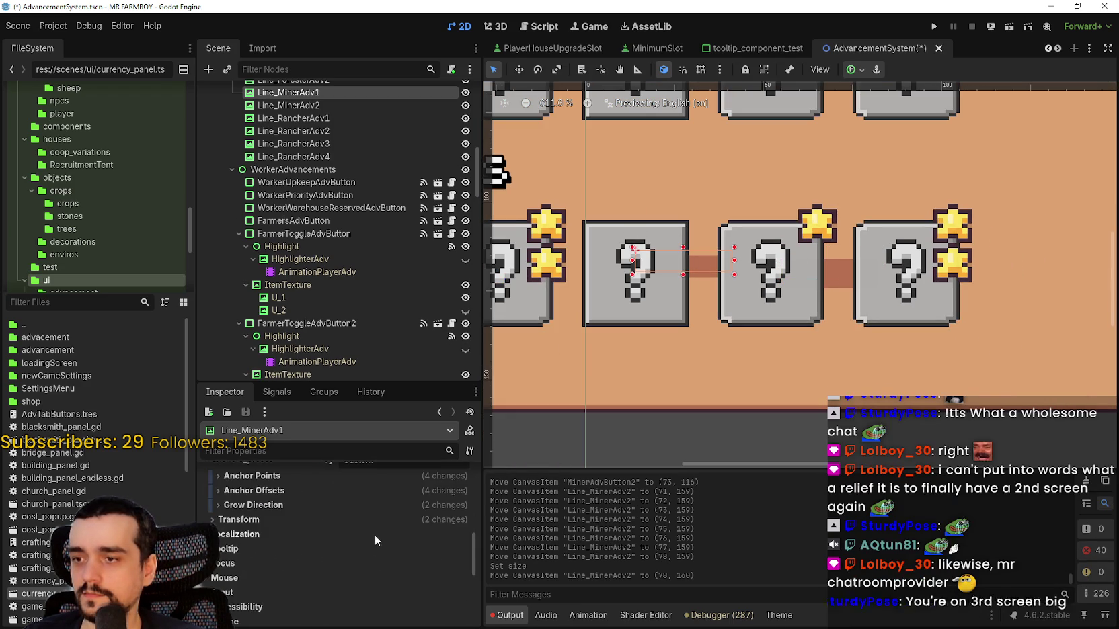
click(408, 558)
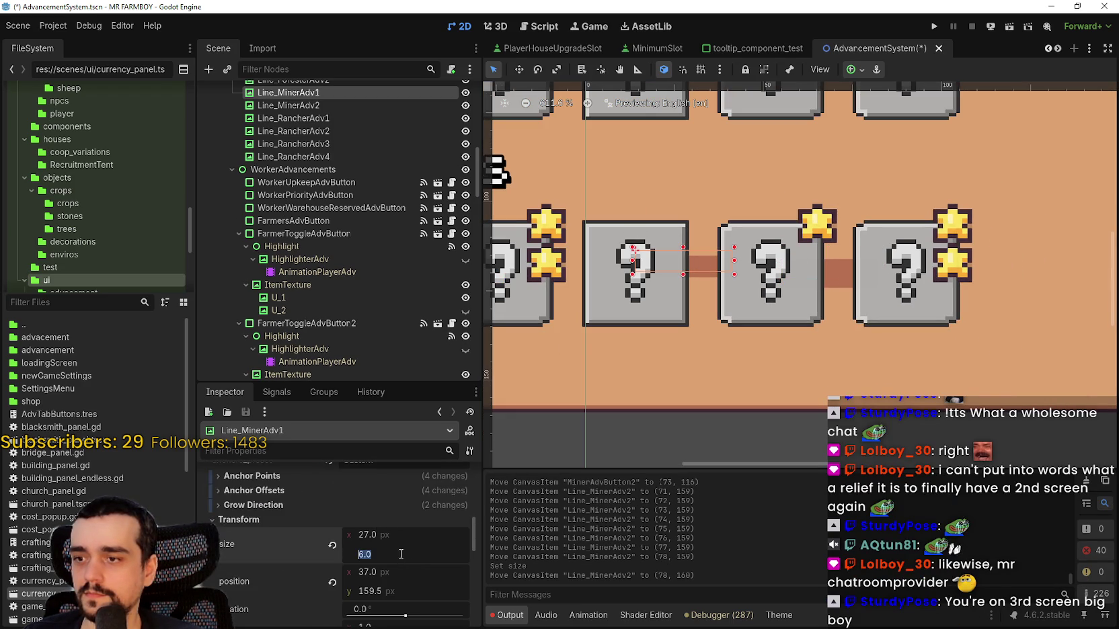
text(8)
key(Return)
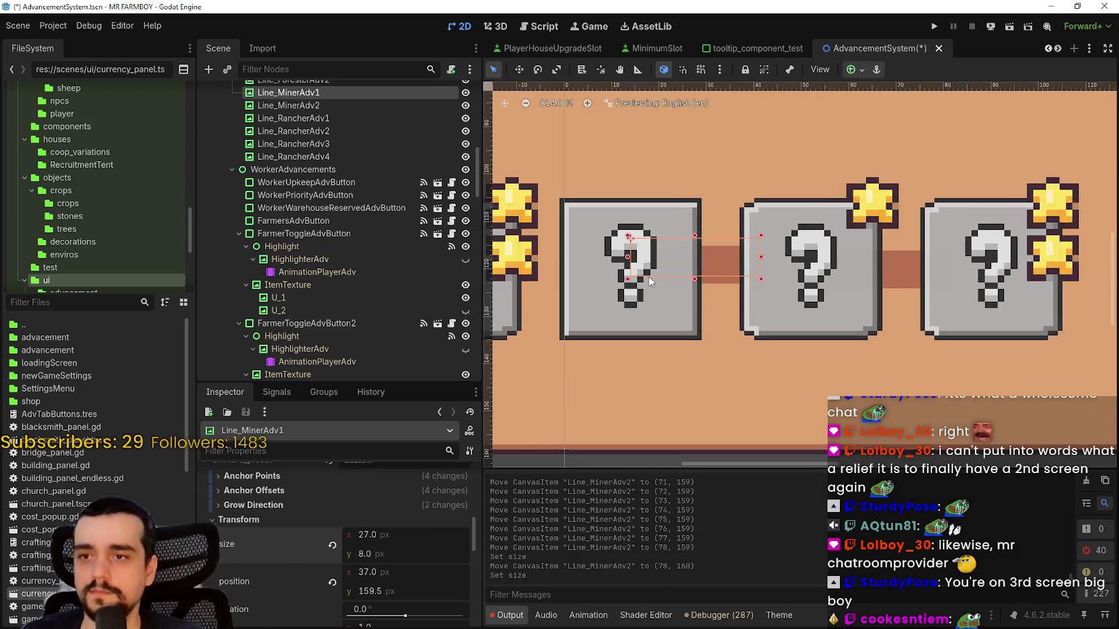
scroll(764, 271, up, 3)
key(Down)
key(Right)
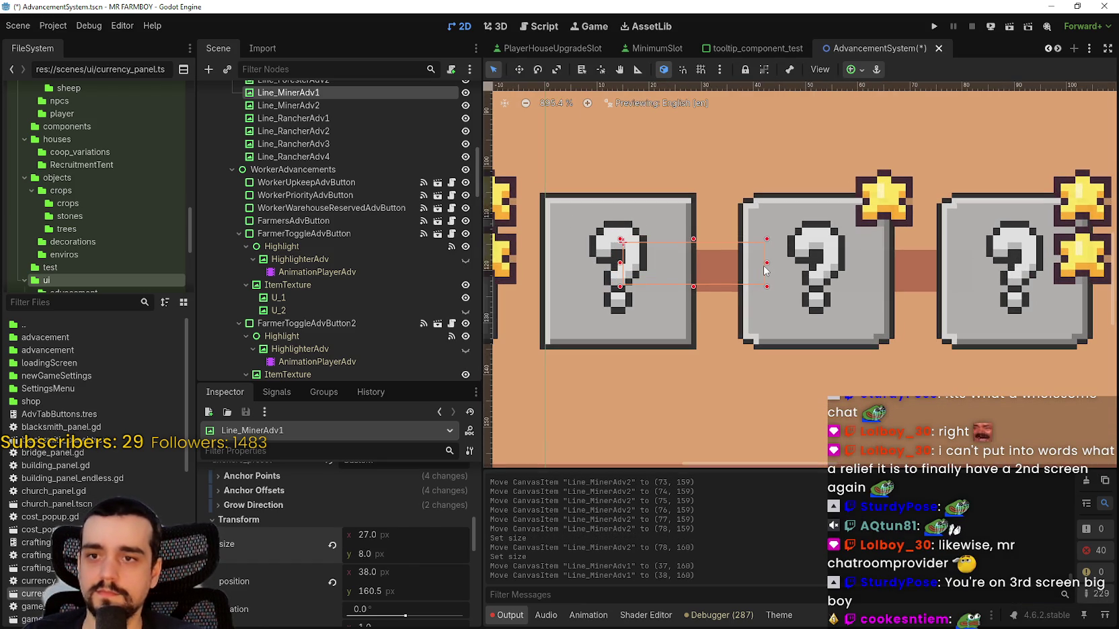
key(ctrl+s)
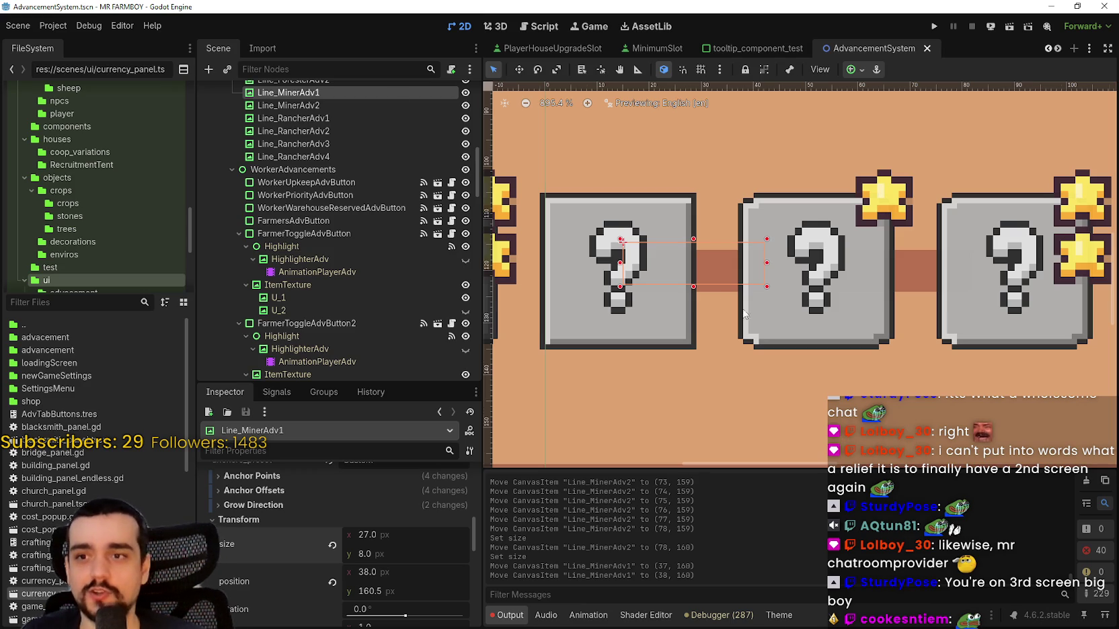
scroll(725, 305, down, 5)
scroll(608, 325, down, 1)
scroll(716, 318, left, 2)
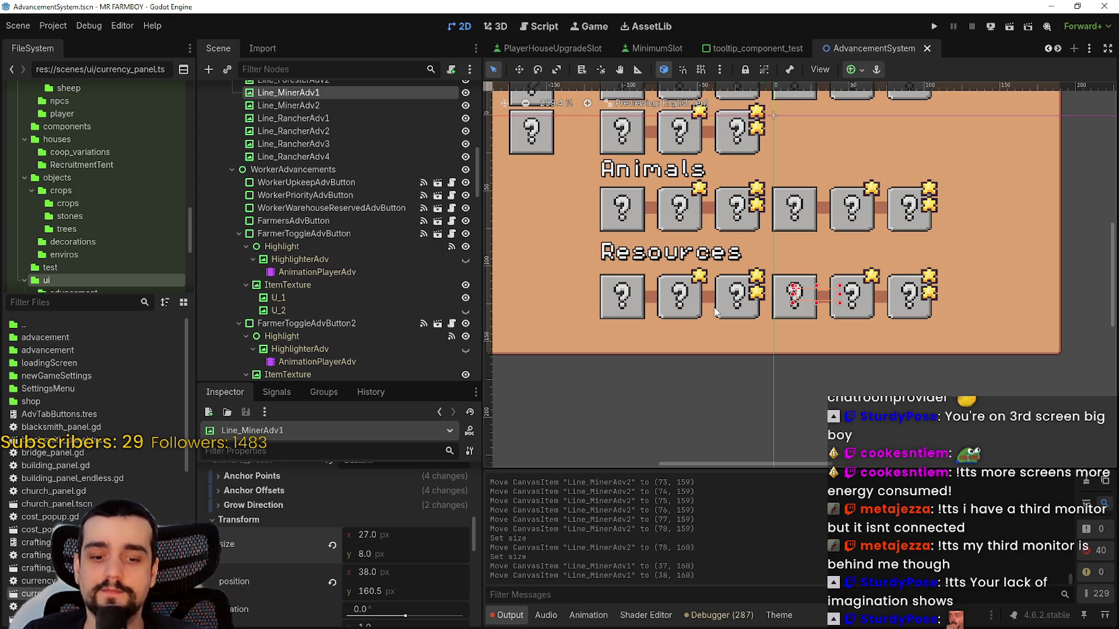
scroll(715, 311, up, 3)
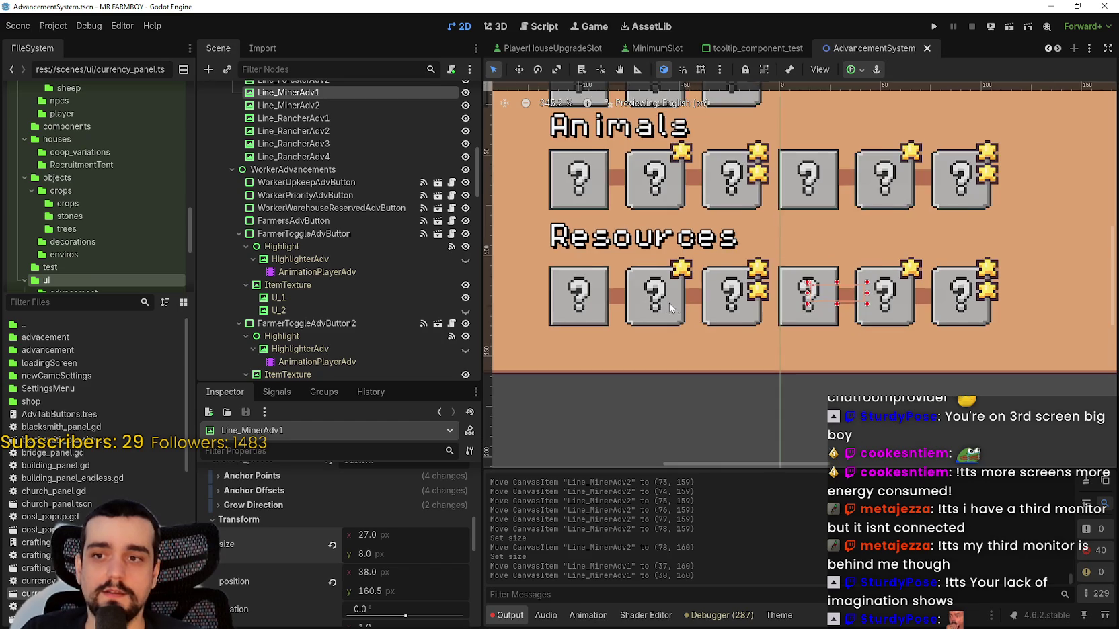
scroll(758, 306, up, 2)
scroll(791, 288, down, 2)
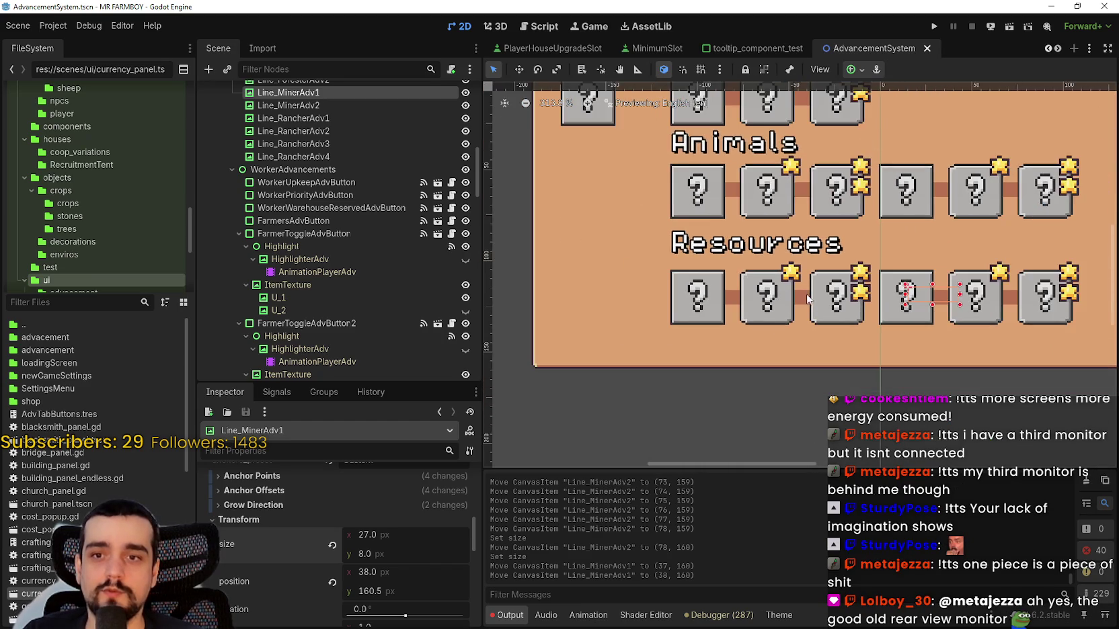
scroll(804, 293, up, 2)
click(804, 296)
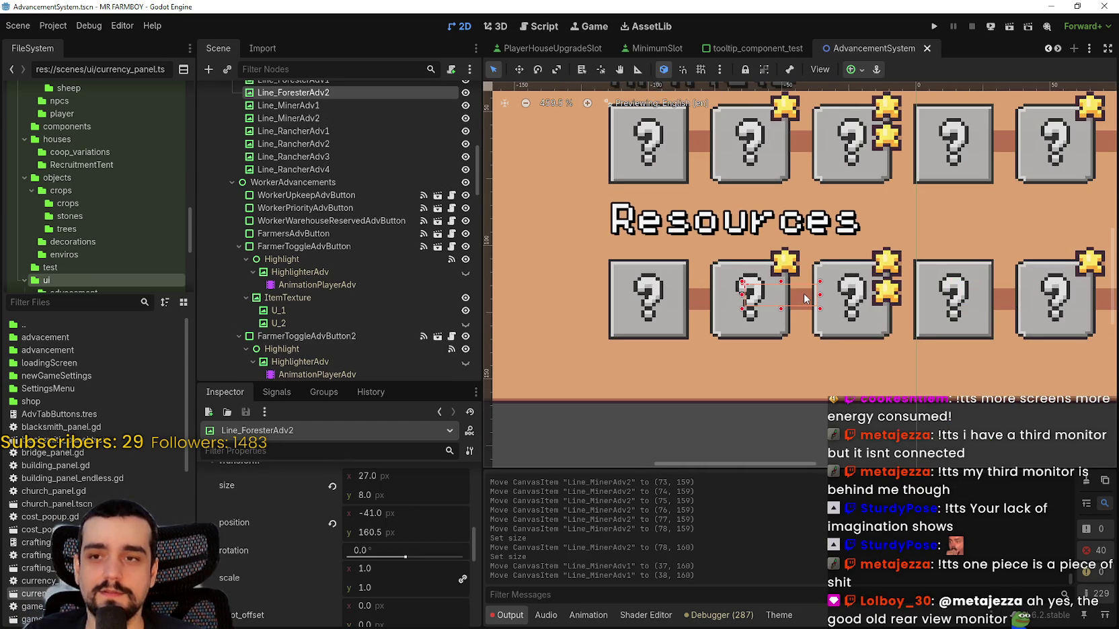
scroll(805, 298, down, 1)
click(855, 285)
scroll(850, 296, down, 4)
scroll(845, 314, up, 1)
key(ctrl+s)
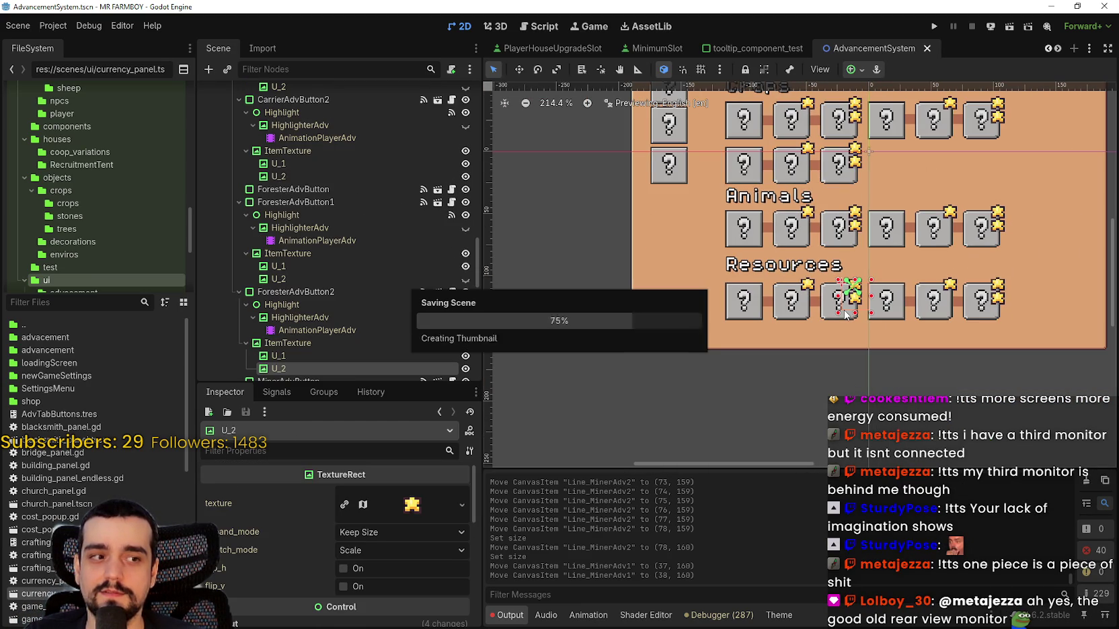
scroll(894, 304, down, 3)
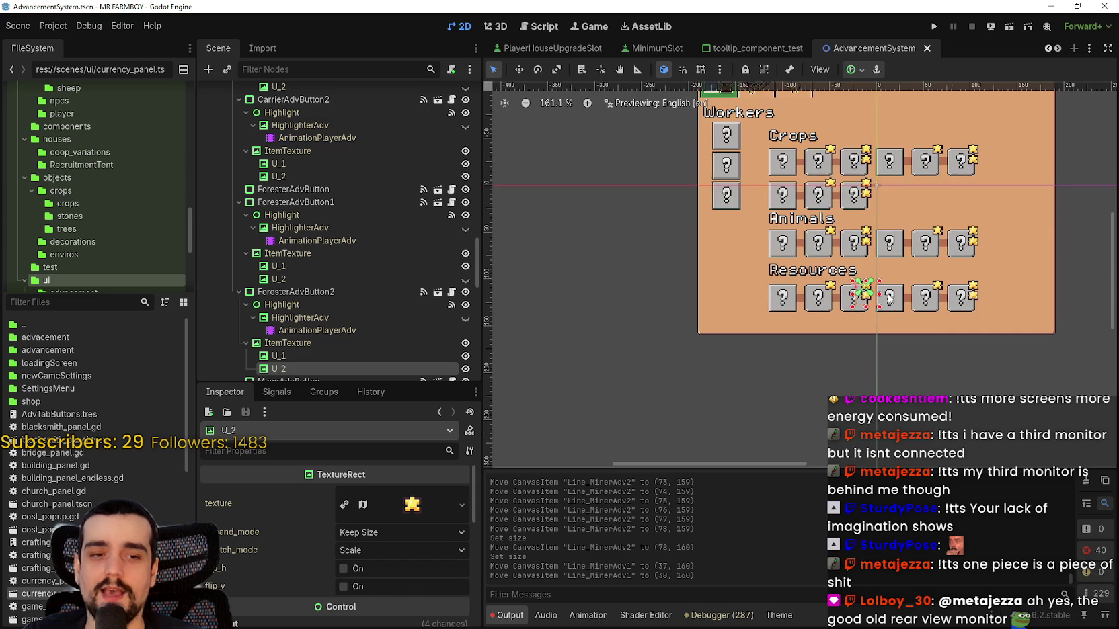
scroll(896, 308, up, 3)
scroll(895, 308, up, 2)
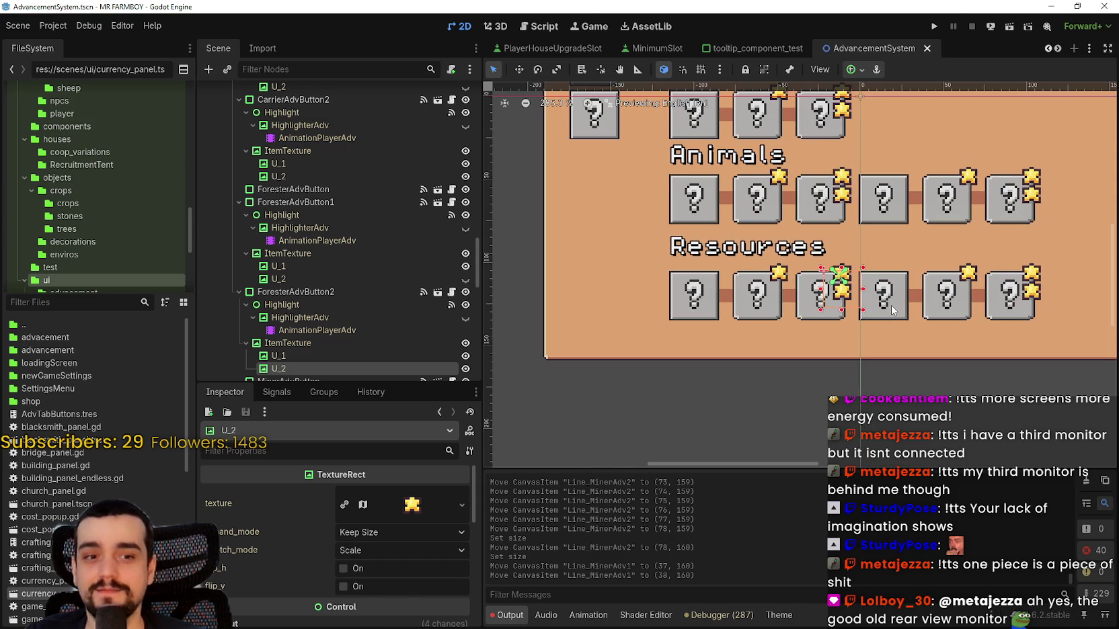
click(893, 308)
key(ctrl+s)
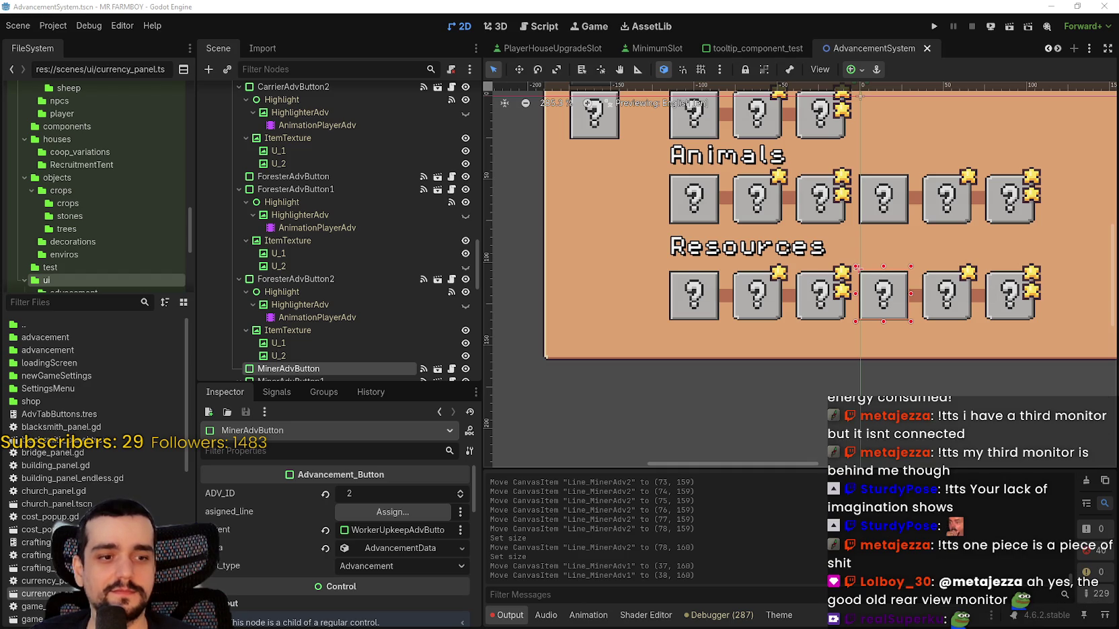
- Look through the Editor, Help, Debug, Project and Scene menus
click(122, 24)
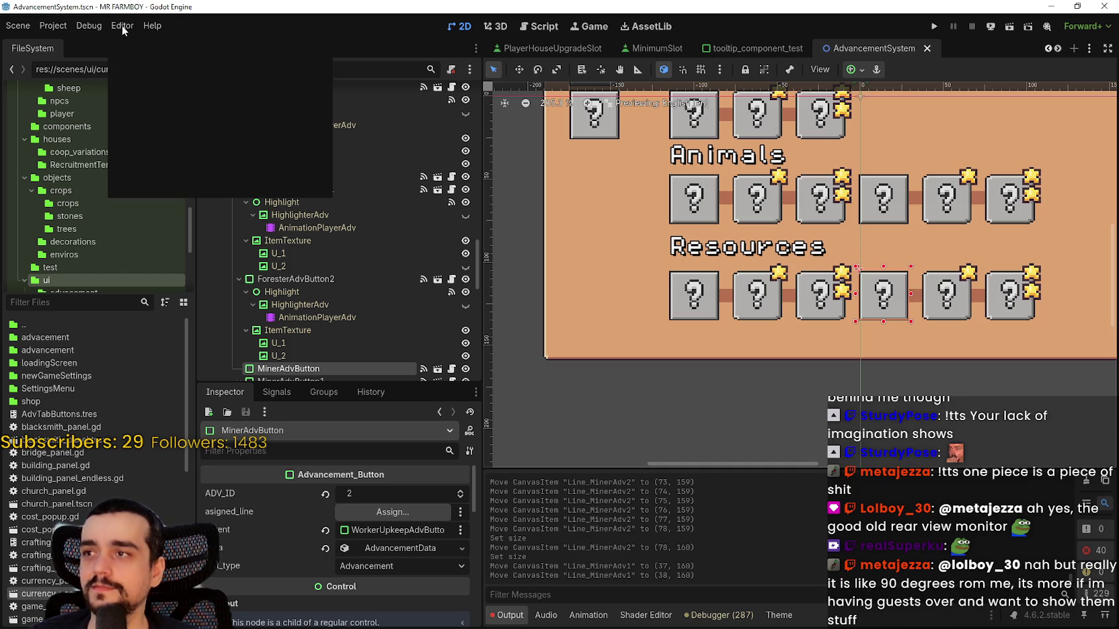
click(92, 26)
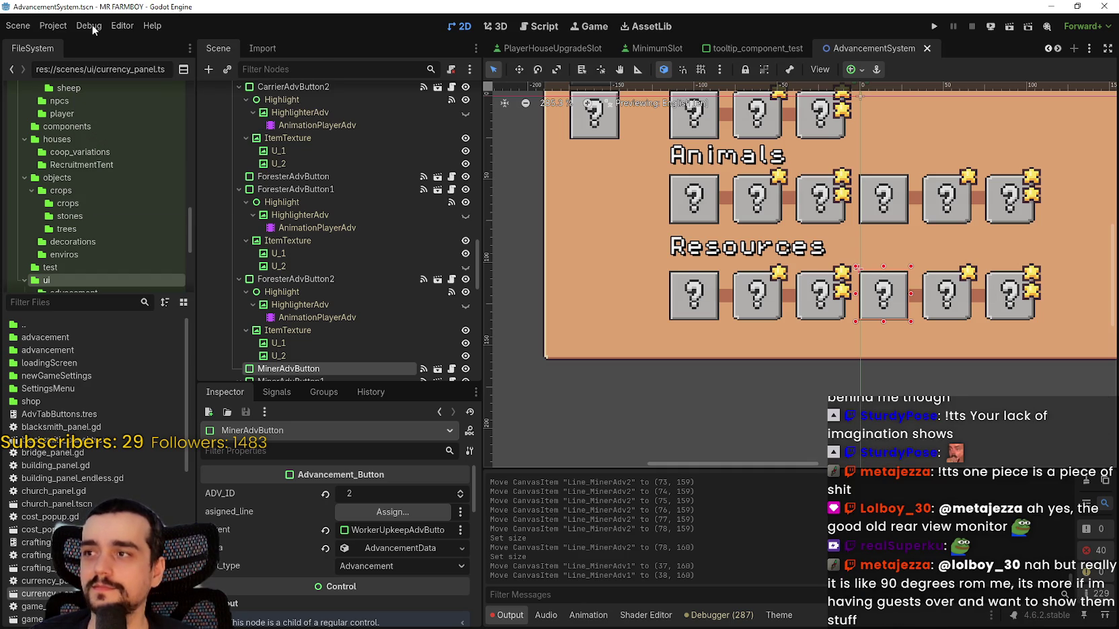
click(153, 27)
click(798, 318)
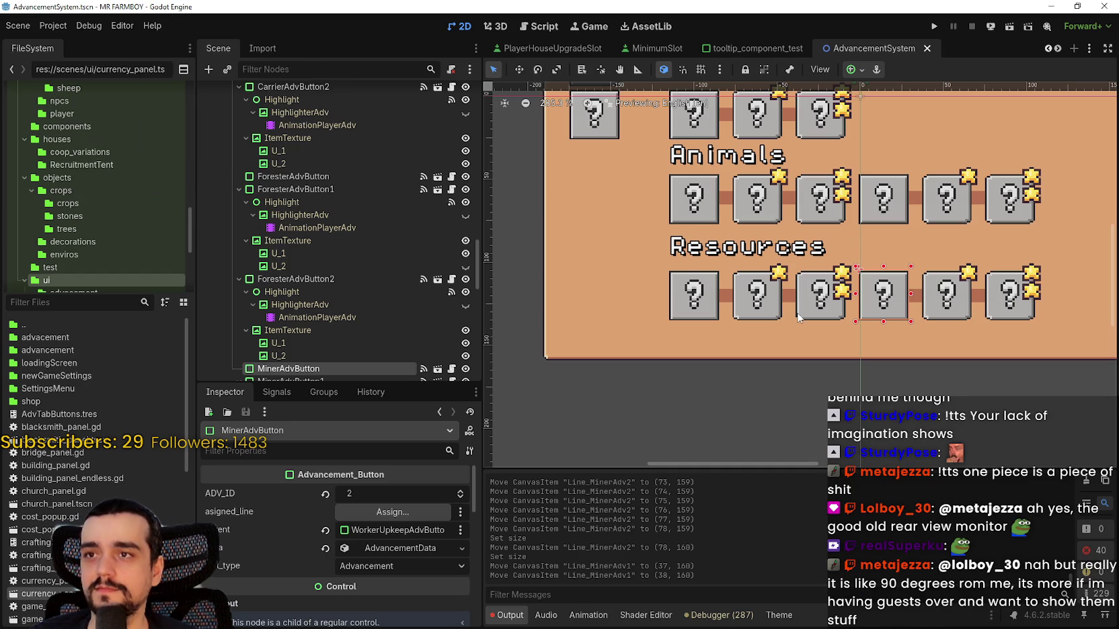
click(89, 25)
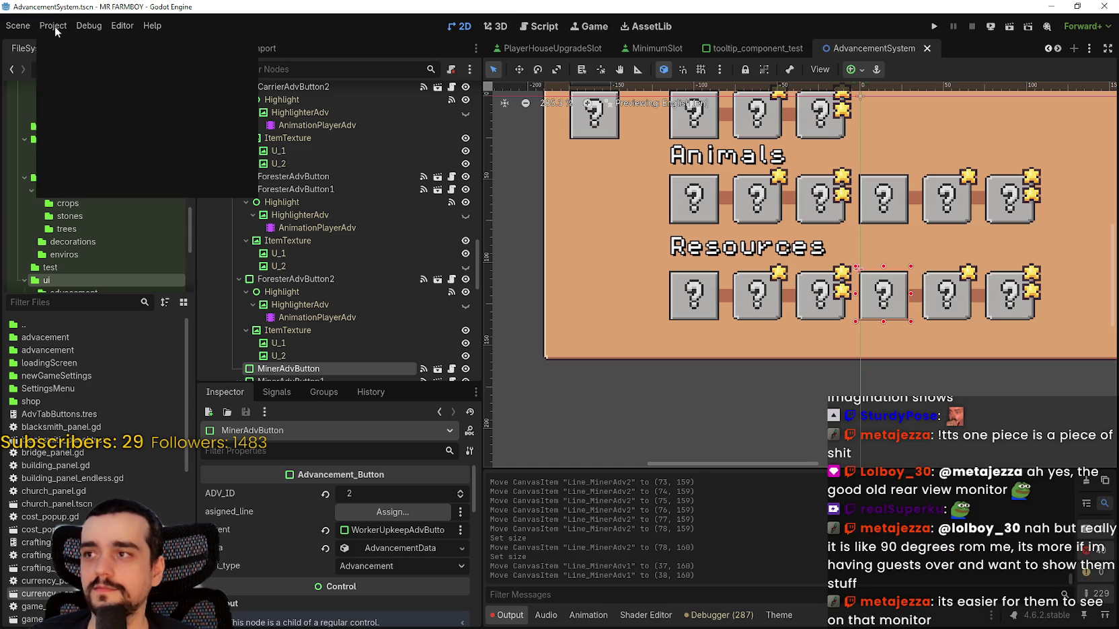
click(53, 25)
click(18, 26)
click(88, 26)
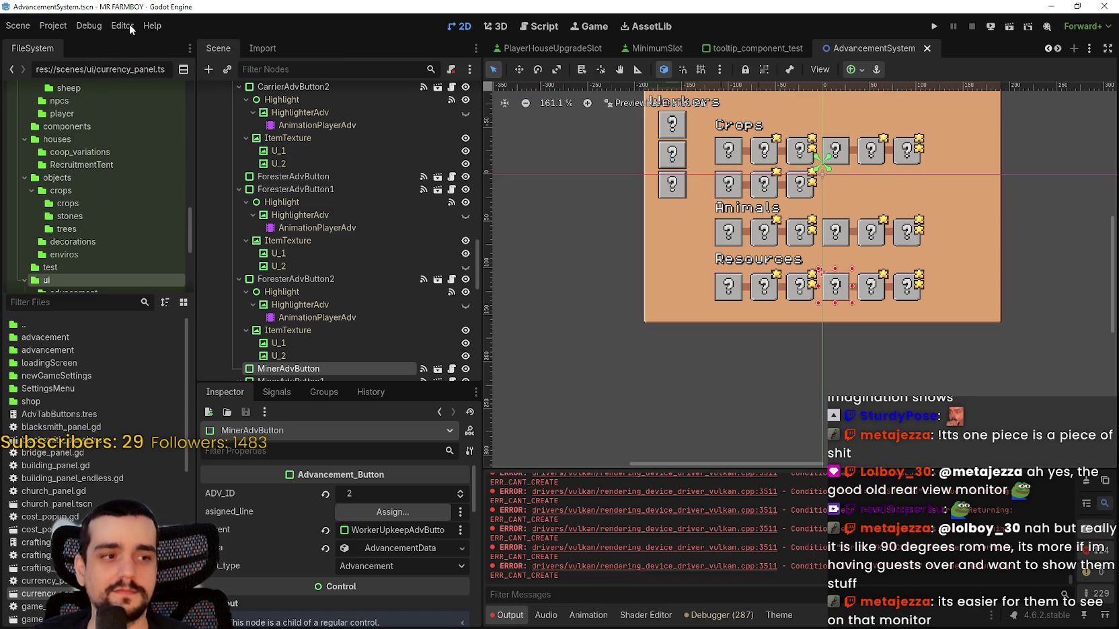
scroll(785, 308, down, 7)
scroll(783, 308, up, 8)
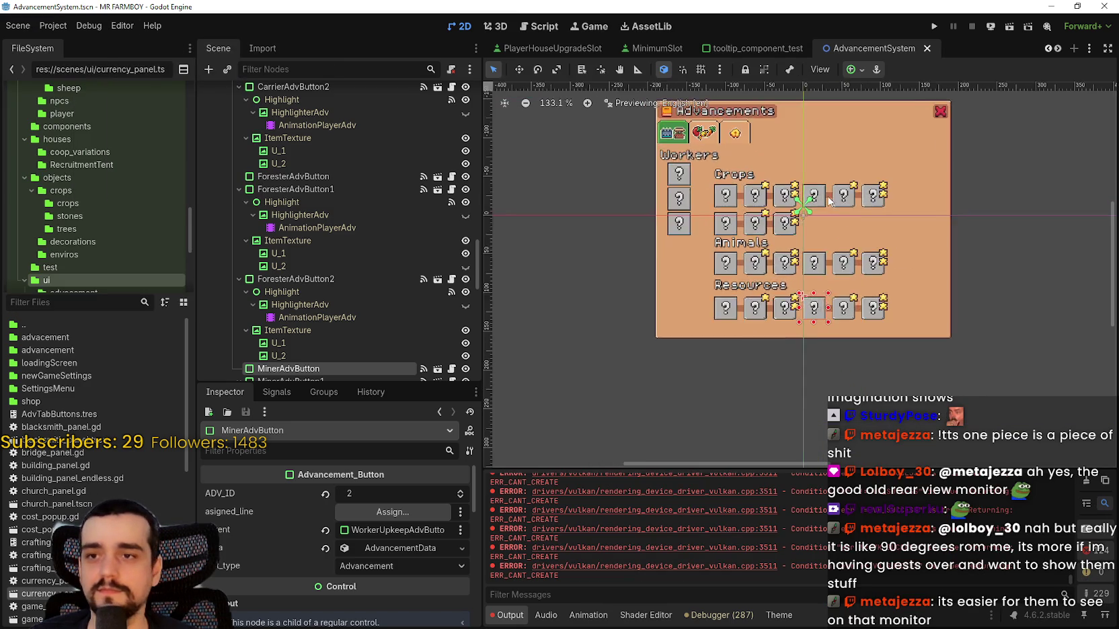
scroll(340, 303, up, 10)
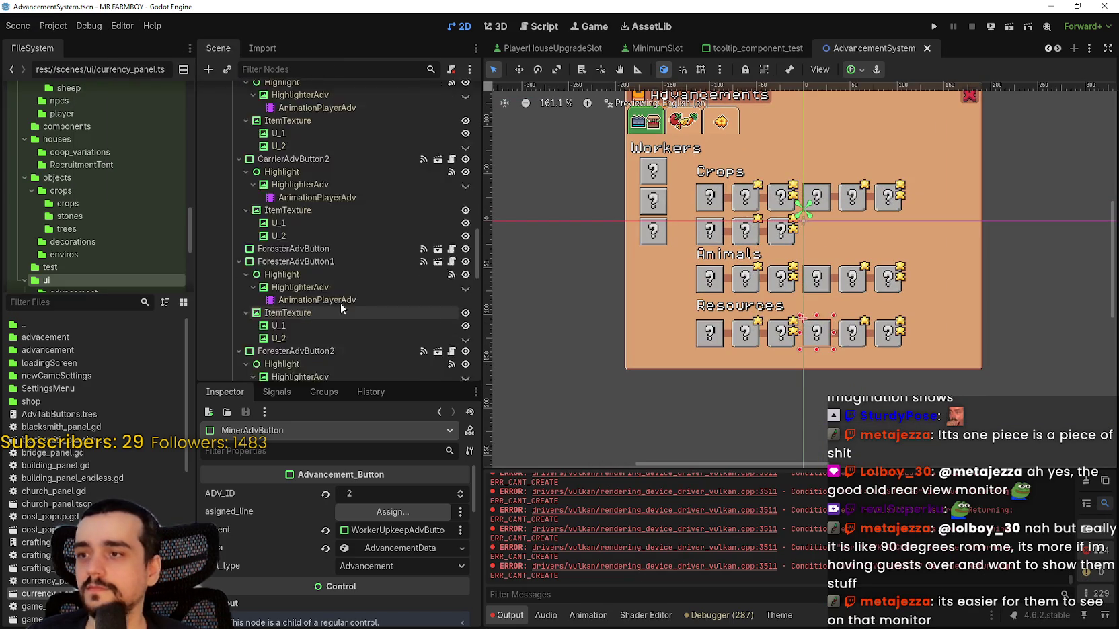
scroll(321, 251, up, 5)
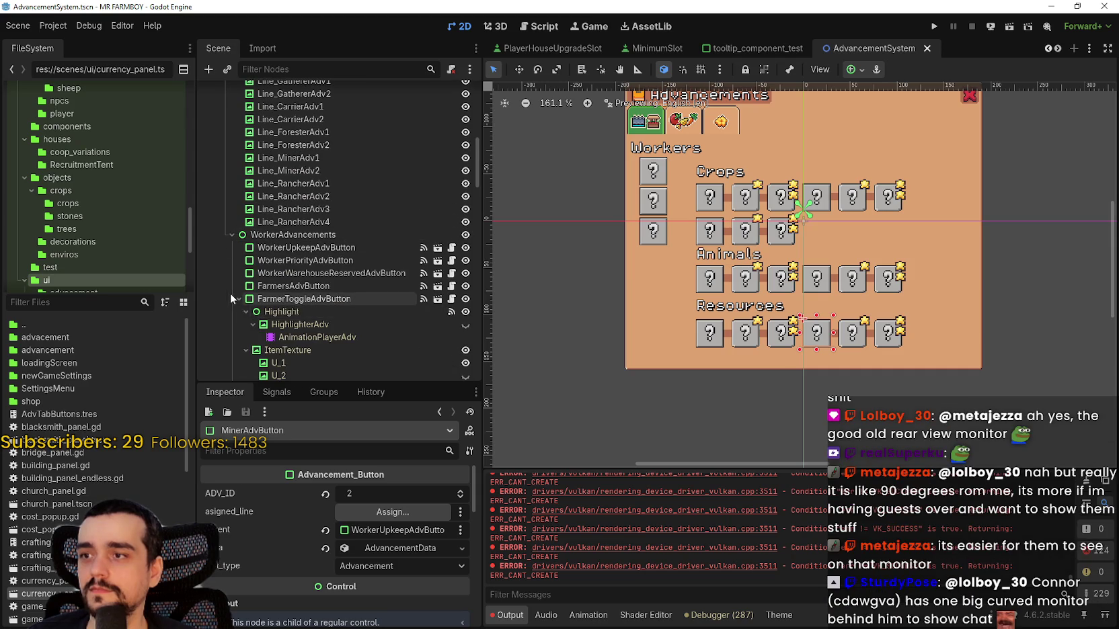
- Collapse FarmerToggleAdvButton2, both Gatherer, CarrierAdvButton1, both Forester and MinerAdvButton1 nodes
click(238, 312)
click(238, 337)
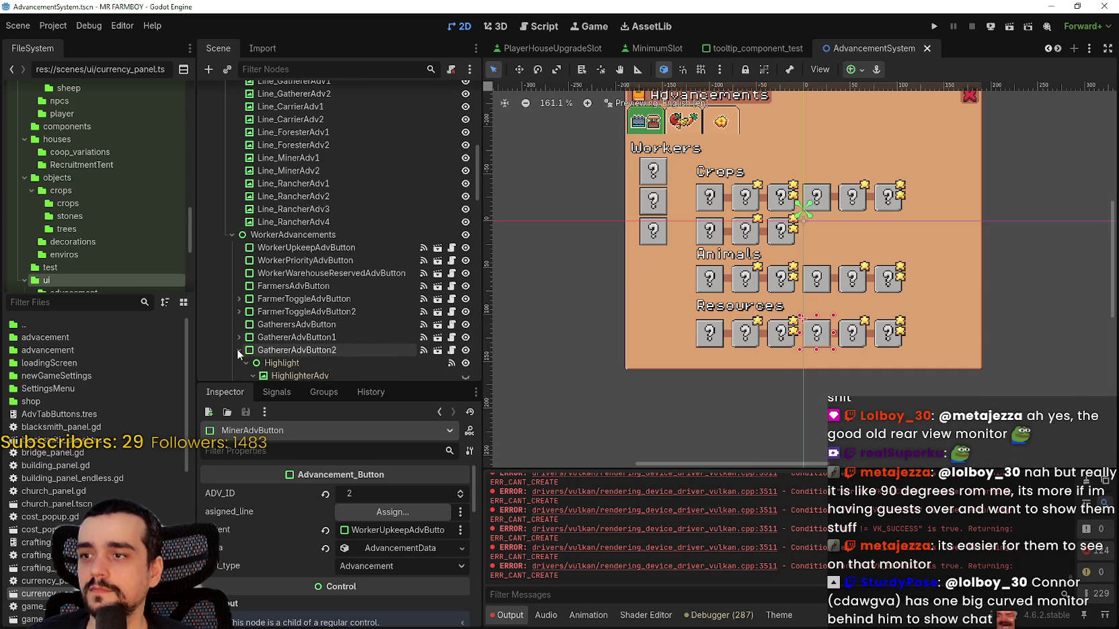
click(238, 349)
scroll(238, 363, down, 4)
click(238, 226)
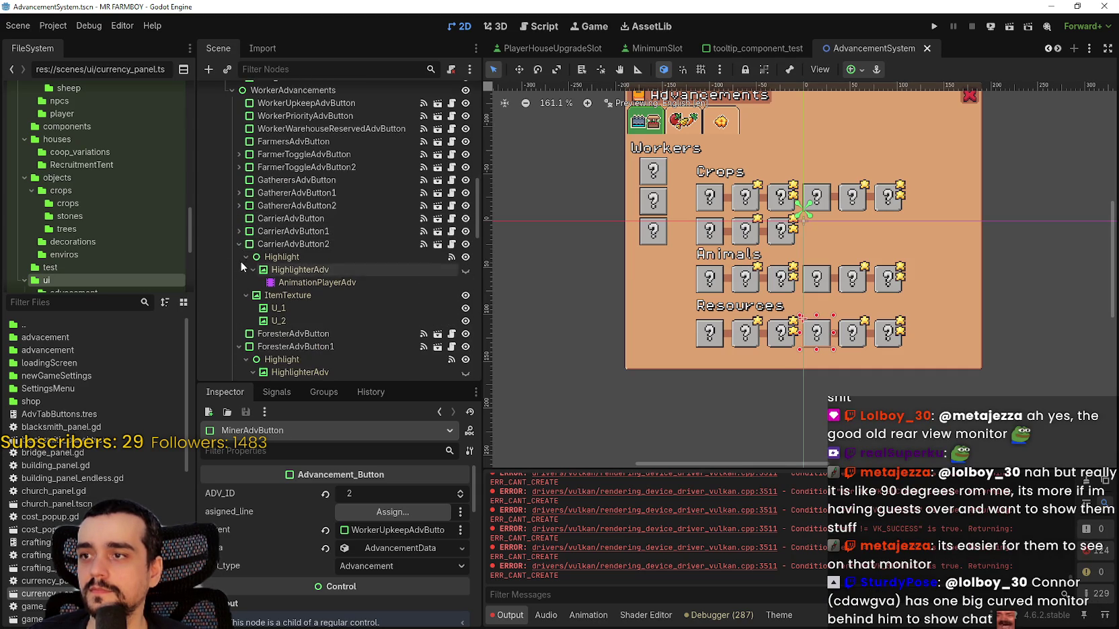
click(239, 270)
click(238, 283)
click(239, 308)
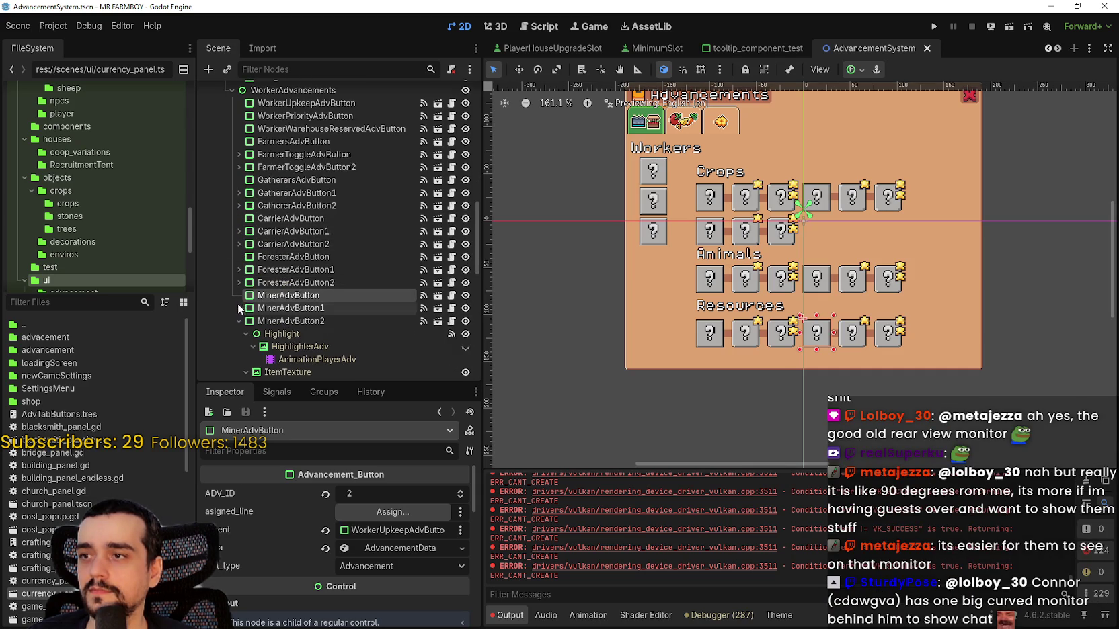
- Collapse the Miner and Rancher button nodes, then the AdvancementsWorkers group
scroll(236, 326, down, 1)
click(239, 273)
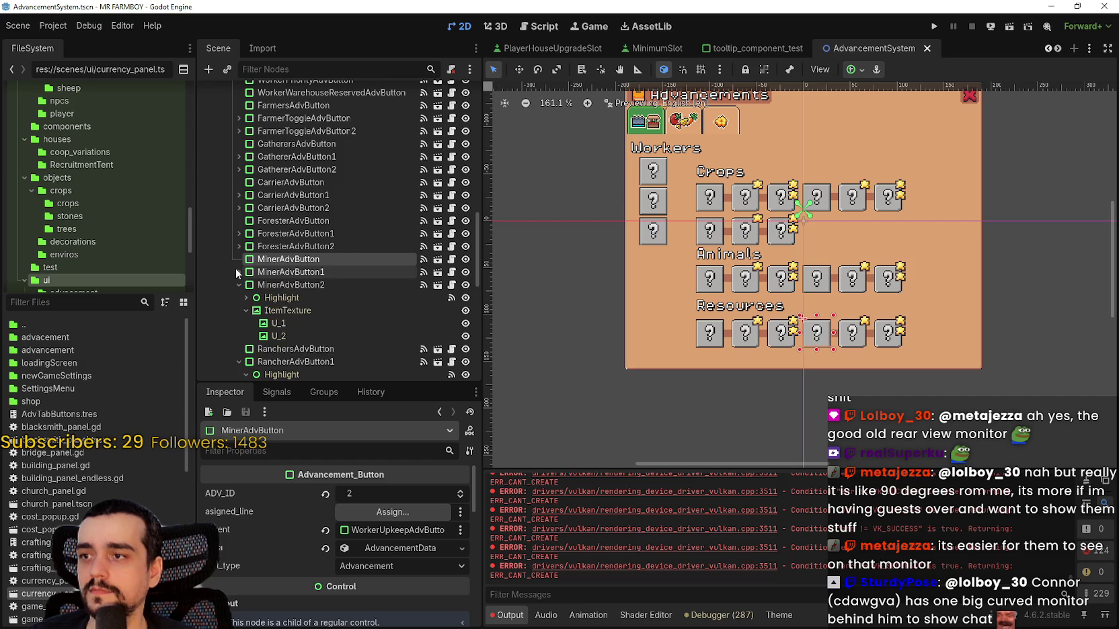
click(239, 272)
click(239, 285)
click(238, 310)
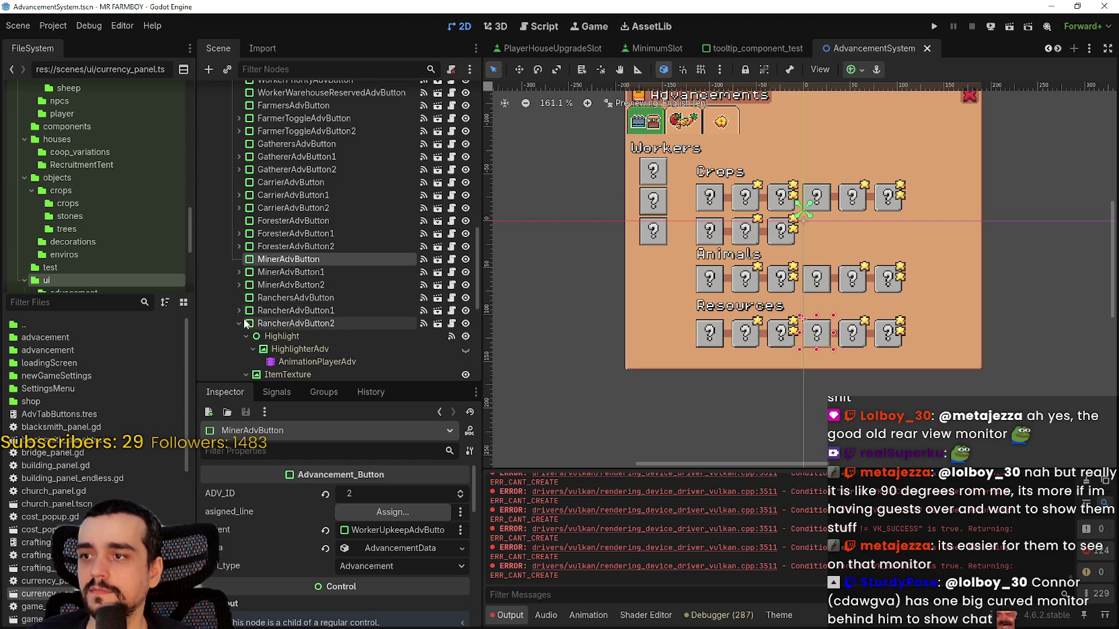
click(239, 323)
scroll(235, 282, down, 1)
scroll(238, 278, down, 1)
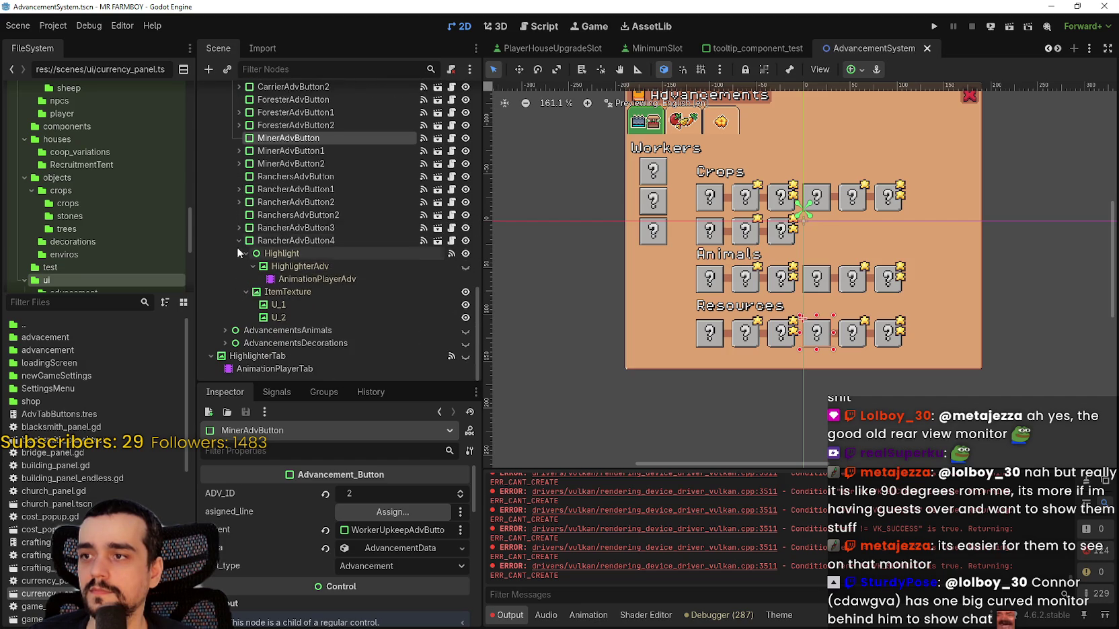
click(237, 247)
scroll(249, 275, up, 5)
scroll(291, 246, up, 6)
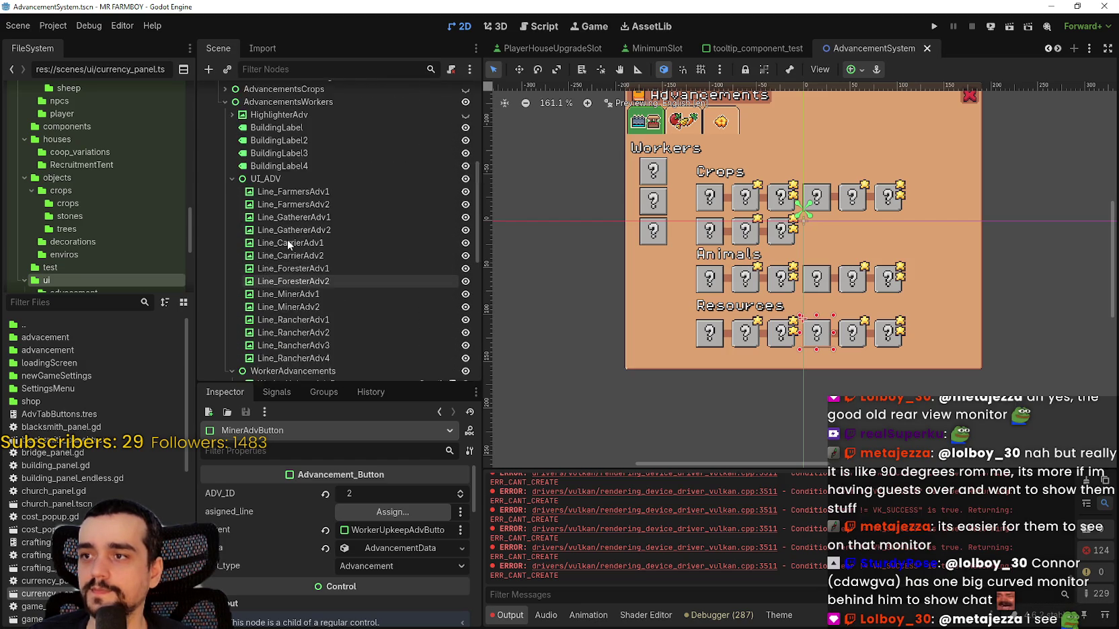
click(224, 175)
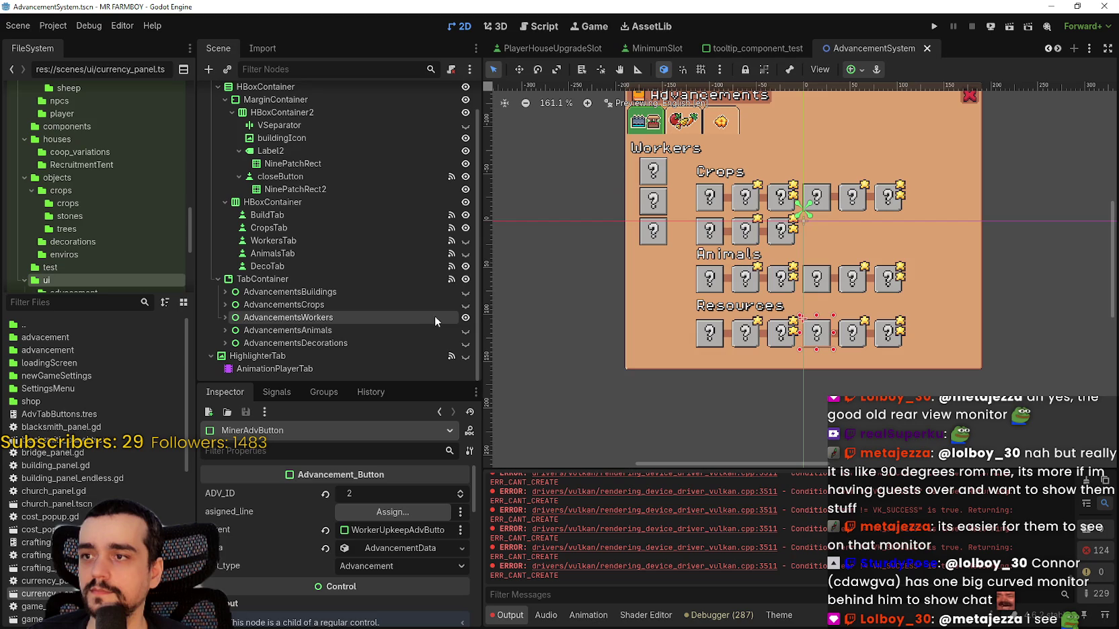
- Toggle visibility through Animals and Decorations, ending with the AdvancementsCrops page shown
click(465, 330)
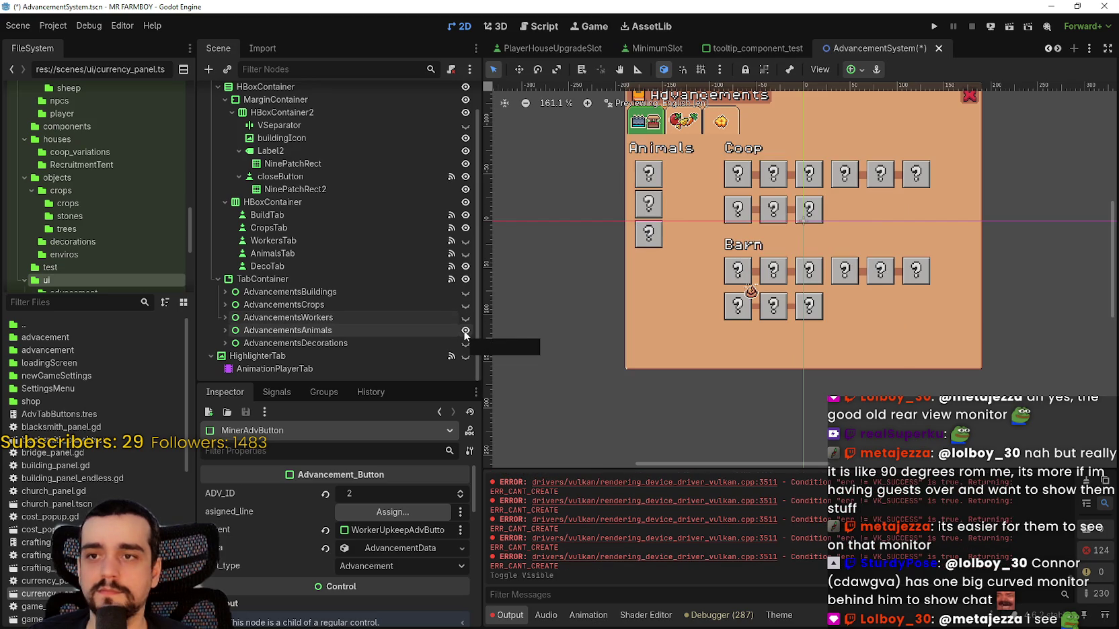
click(465, 345)
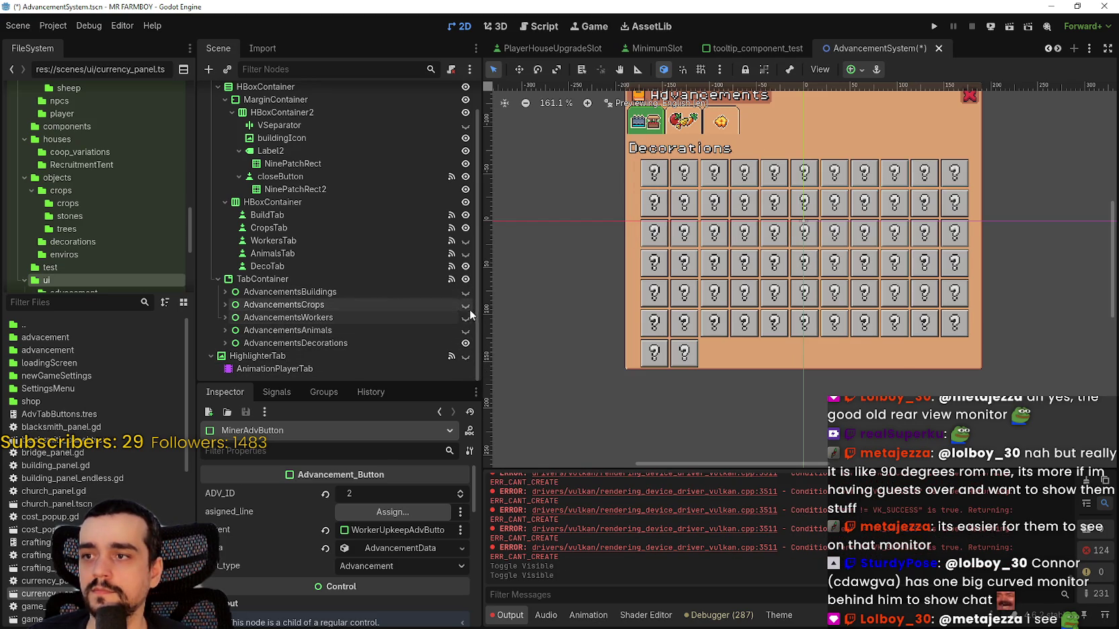
click(465, 305)
scroll(723, 165, up, 4)
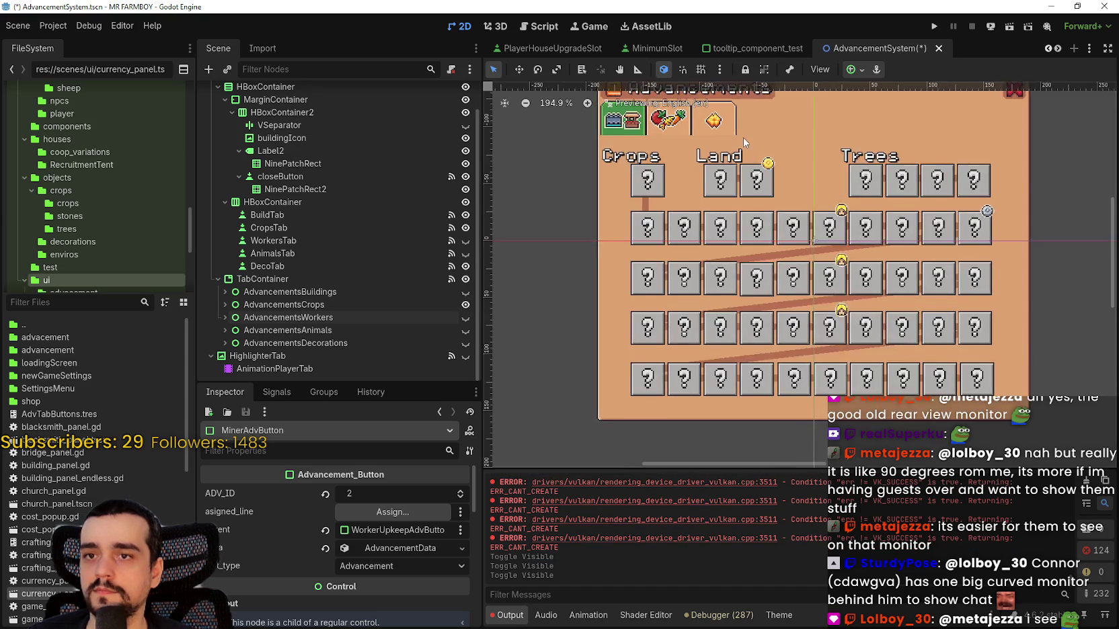
scroll(672, 185, down, 4)
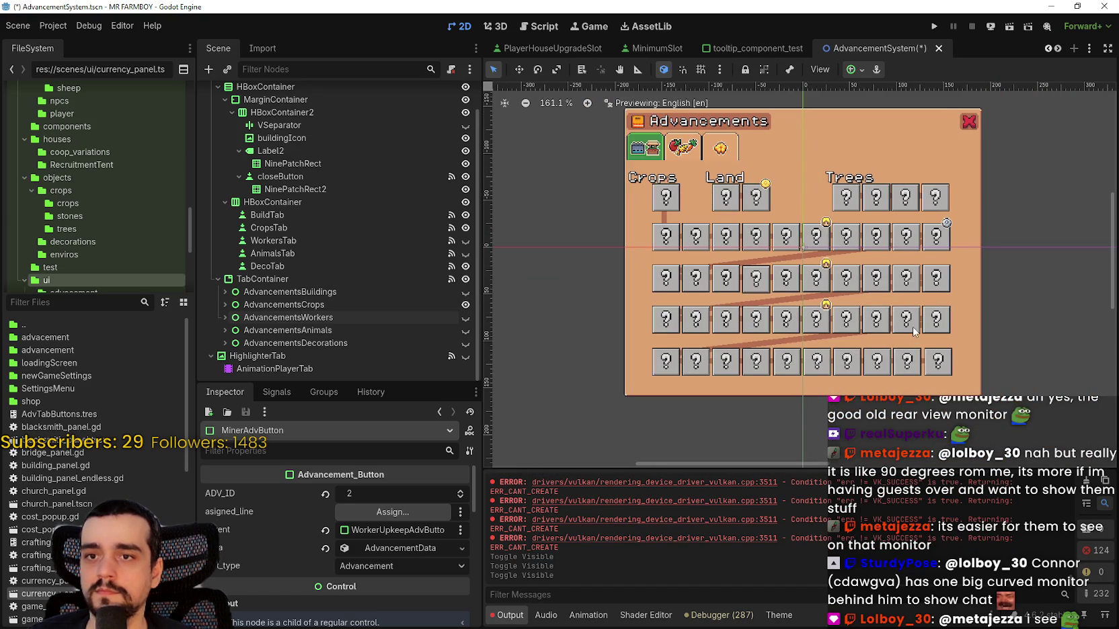
scroll(884, 316, up, 10)
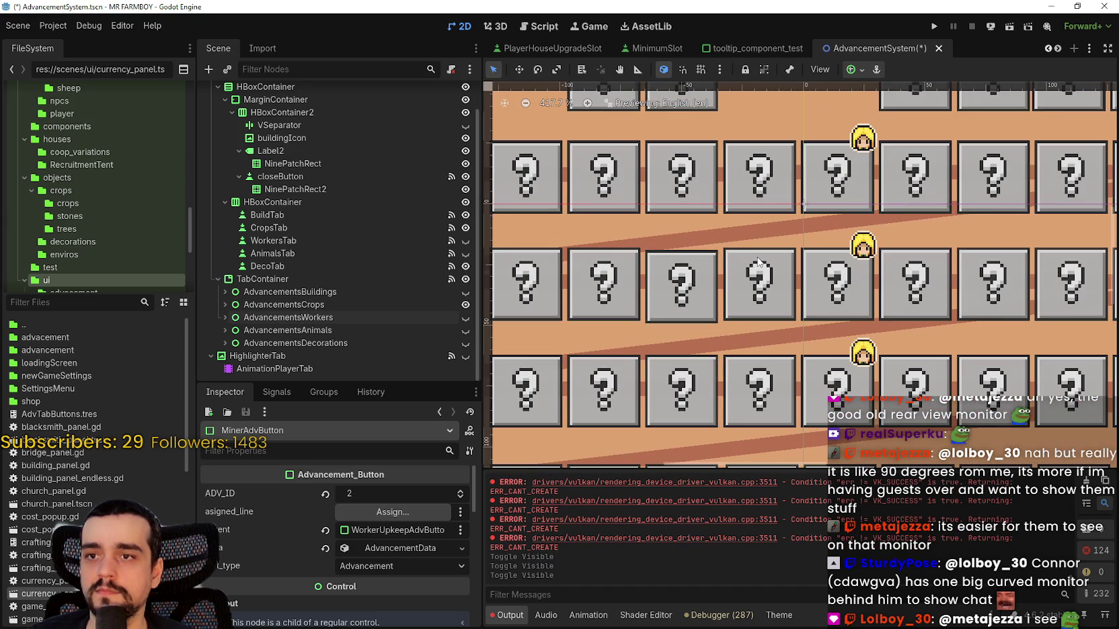
scroll(757, 262, down, 9)
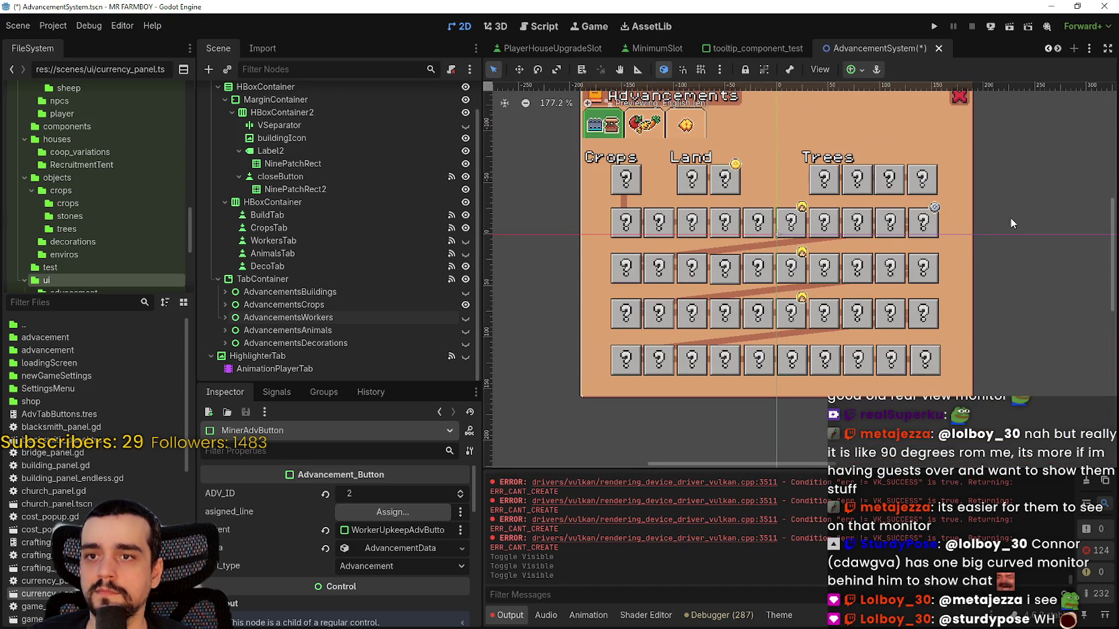
scroll(976, 203, up, 2)
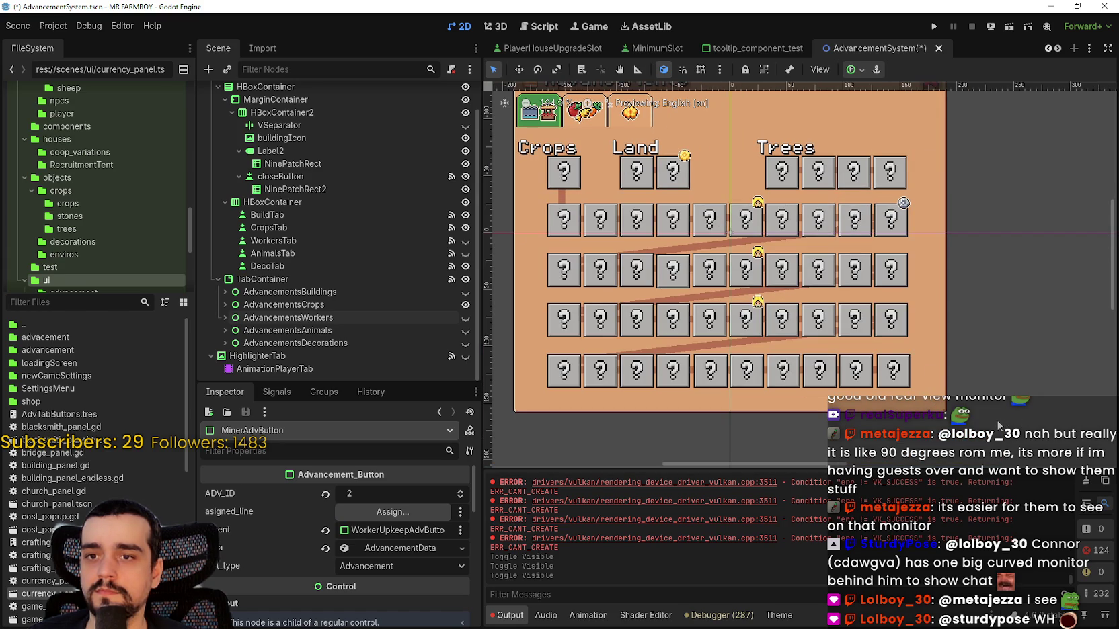
- Box-select all the advancement buttons in the Crops grid
drag(1008, 424, 507, 147)
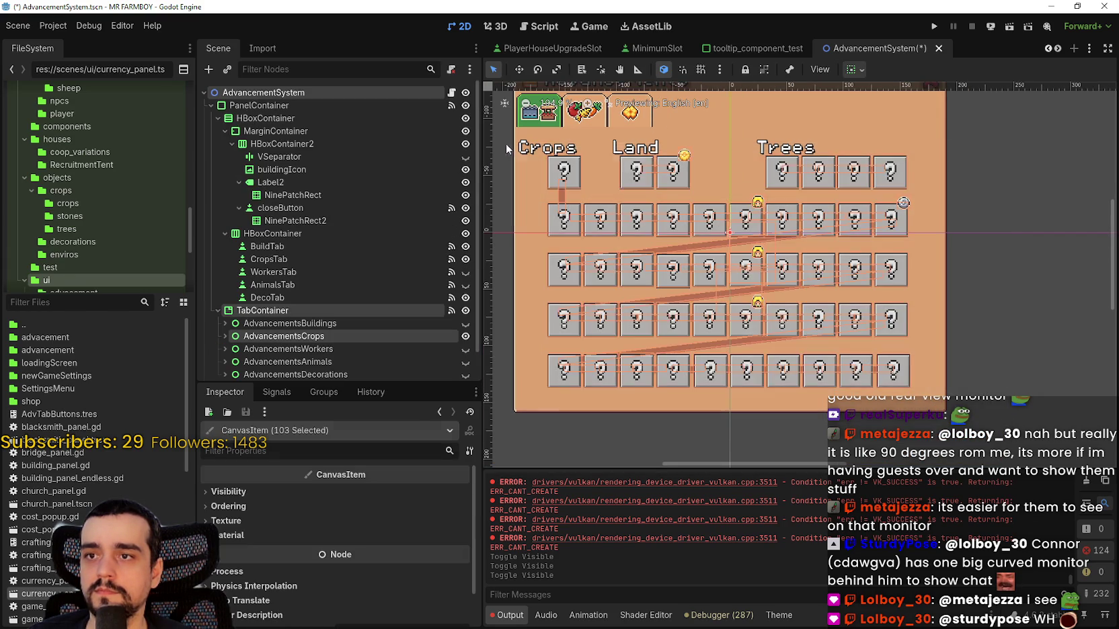
scroll(645, 158, up, 4)
scroll(692, 180, down, 2)
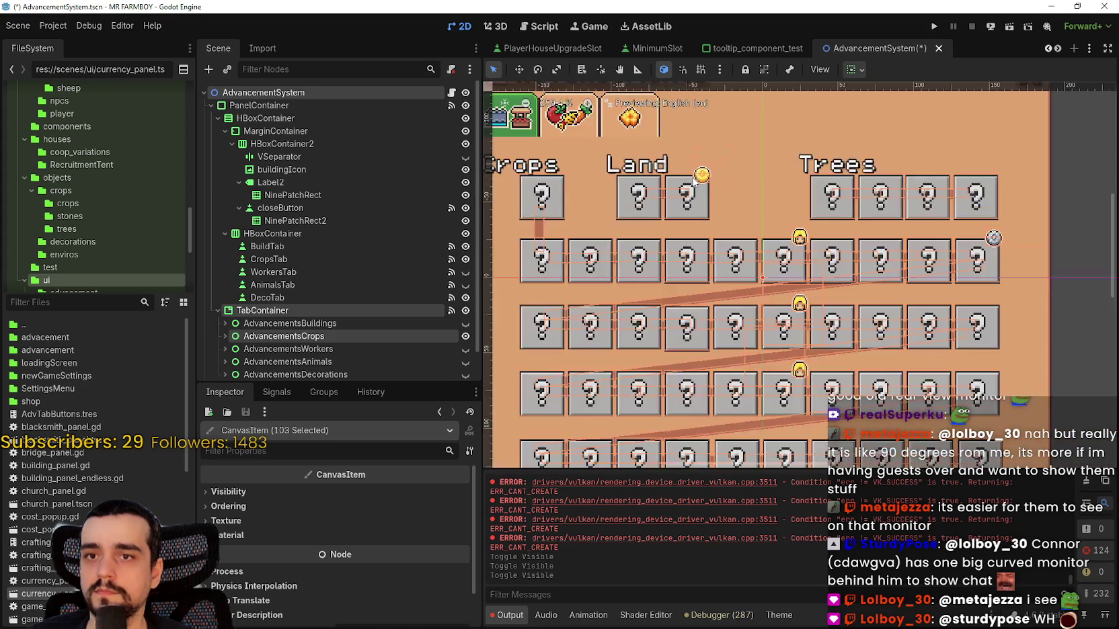
scroll(694, 182, down, 2)
- Expand AdvancementsCrops and keep only its items selected, excluding UI_ADV and CropsAdvancements
scroll(304, 307, down, 1)
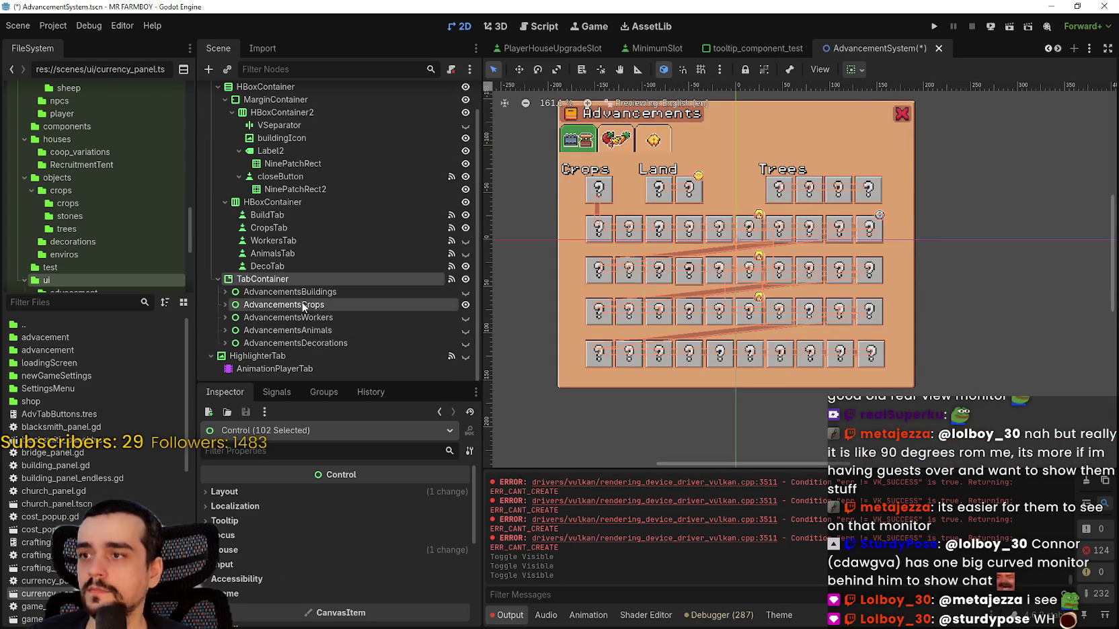
click(225, 304)
scroll(228, 306, down, 3)
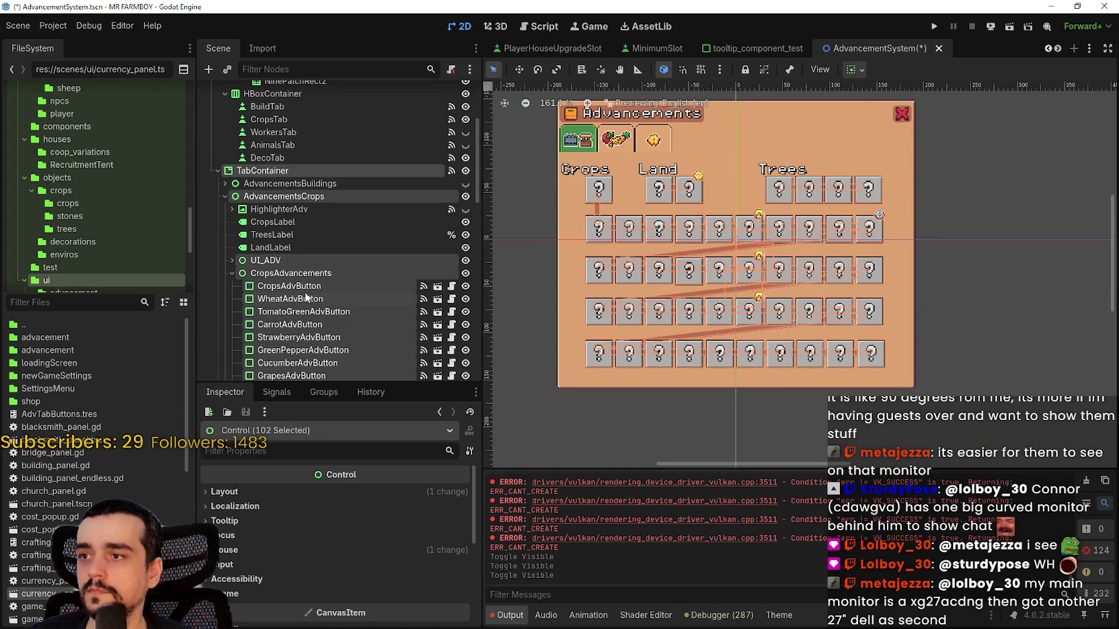
ctrl+click(322, 196)
scroll(347, 265, down, 4)
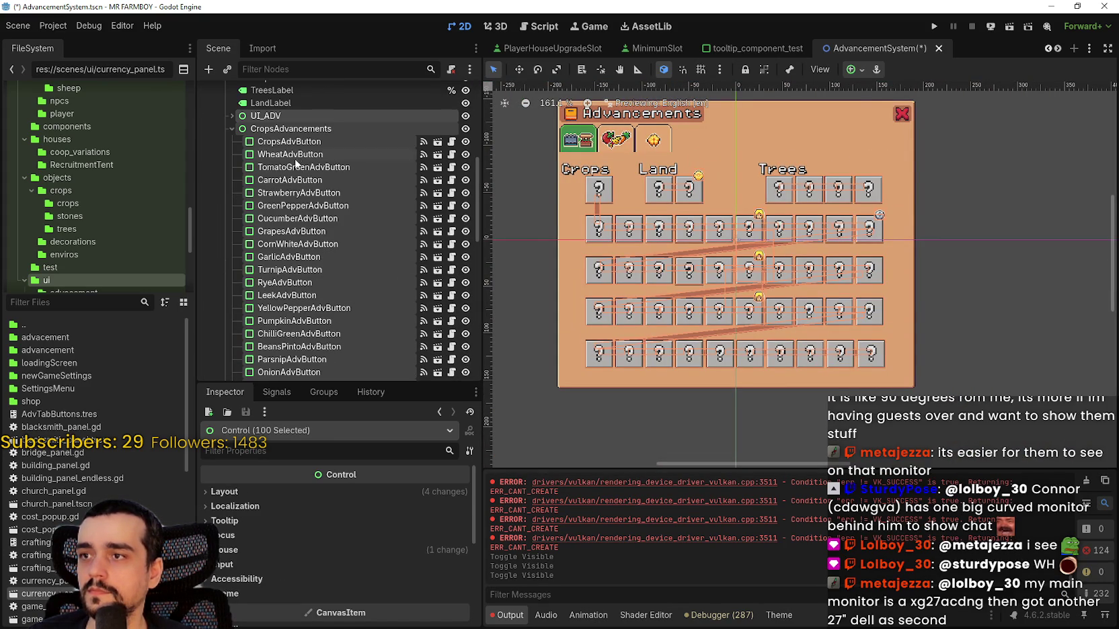
click(232, 116)
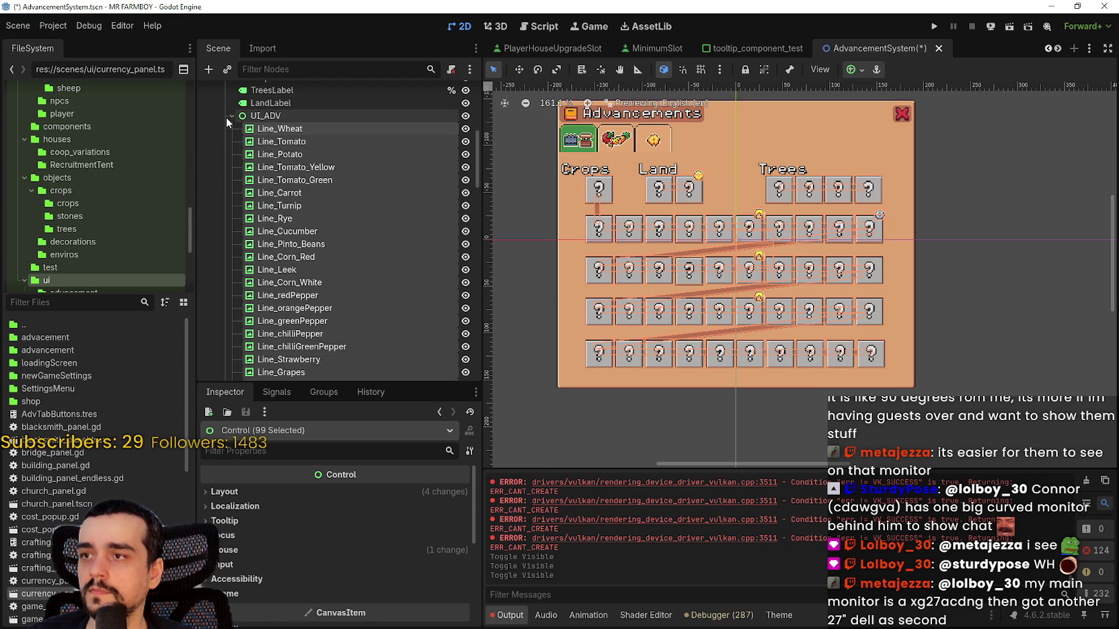
scroll(324, 232, down, 10)
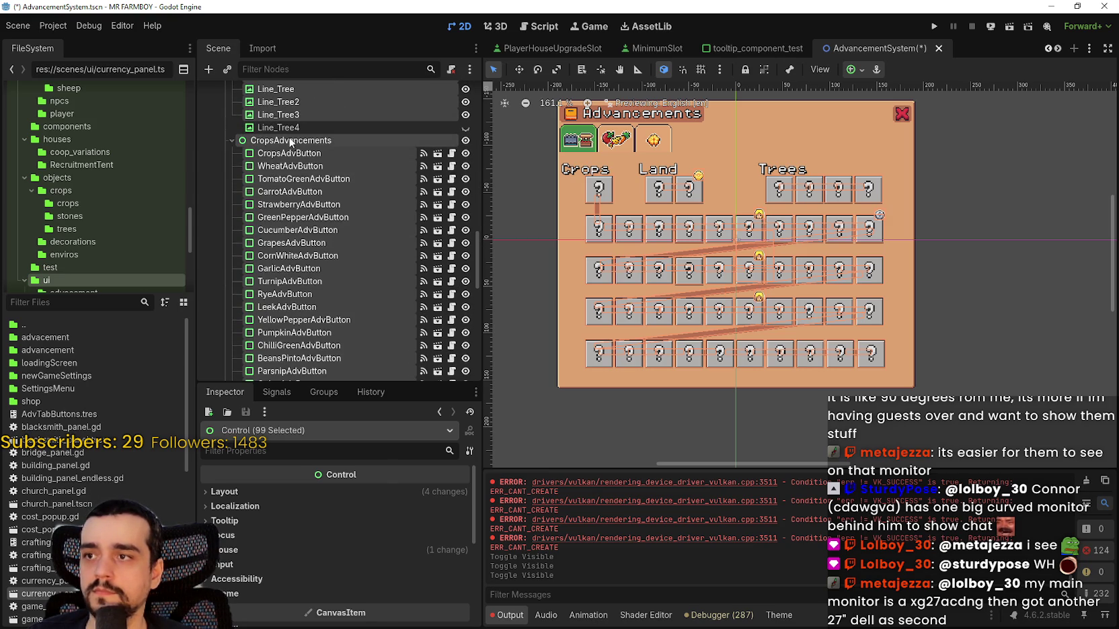
ctrl+click(291, 140)
scroll(332, 225, down, 10)
scroll(340, 239, down, 5)
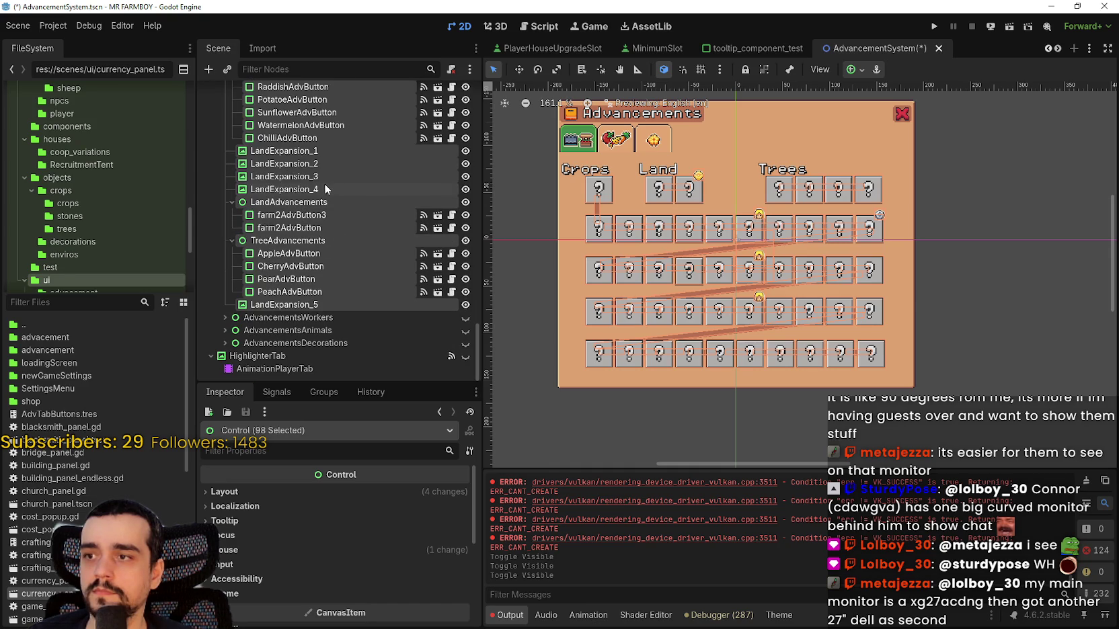
scroll(757, 256, up, 4)
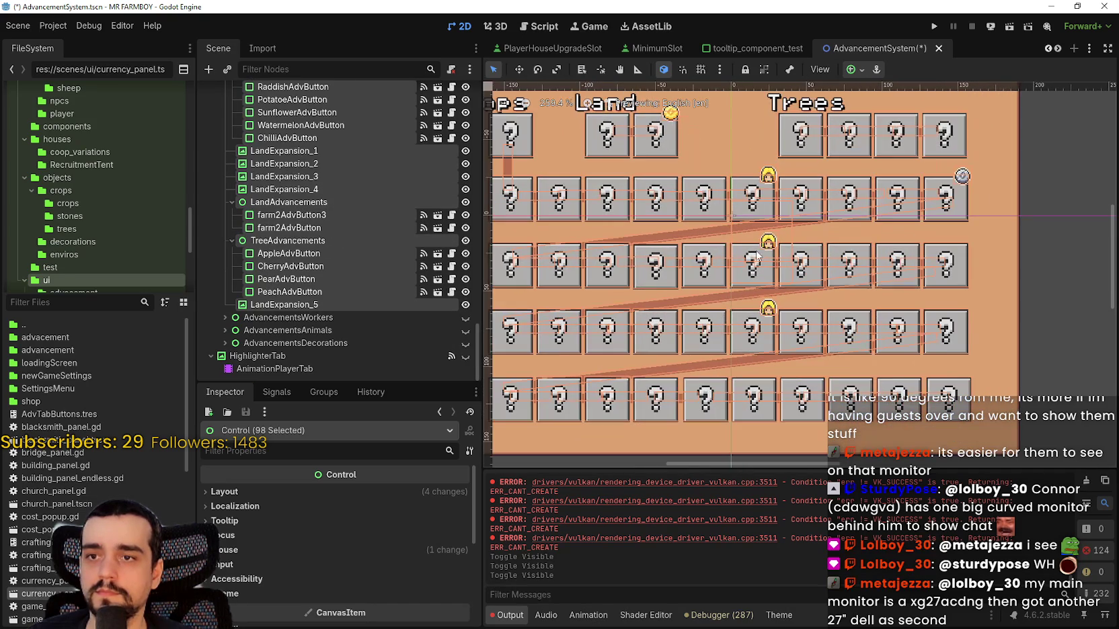
- Nudge the selected Crops advancement buttons down two pixels with the Move tool, then return to Select
click(518, 70)
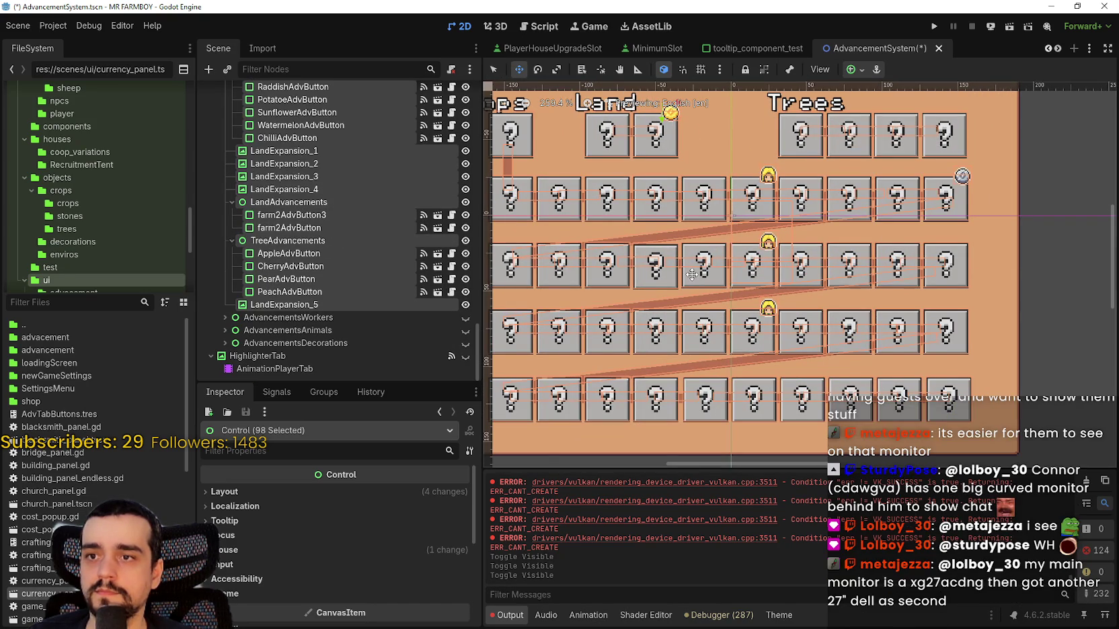
scroll(692, 274, down, 3)
scroll(739, 263, up, 2)
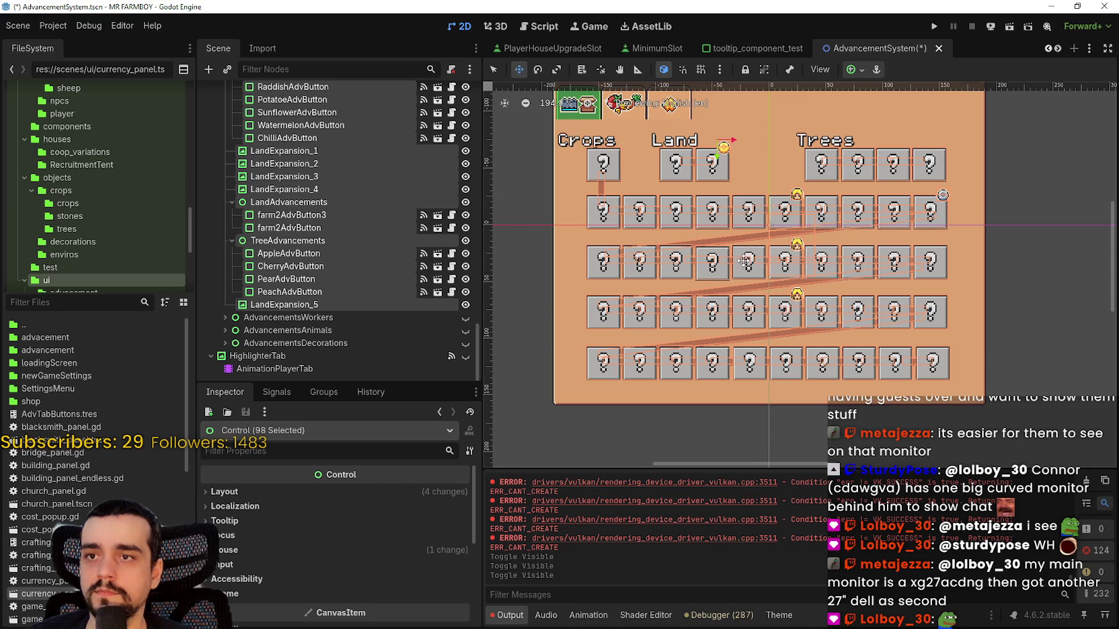
key(Down)
key(Down)
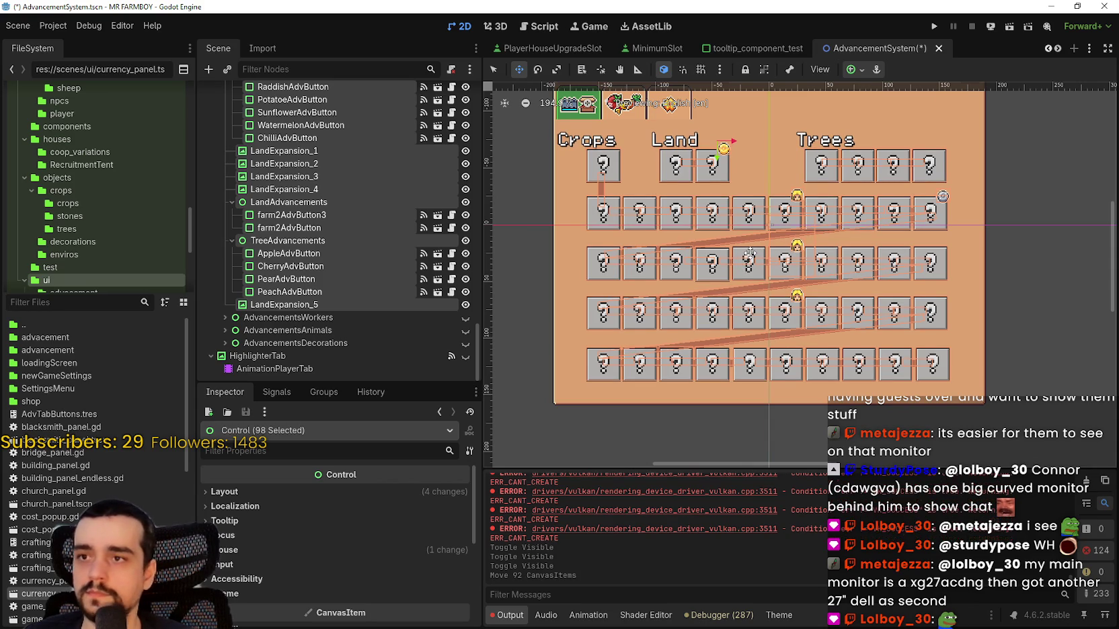
key(Down)
key(Down)
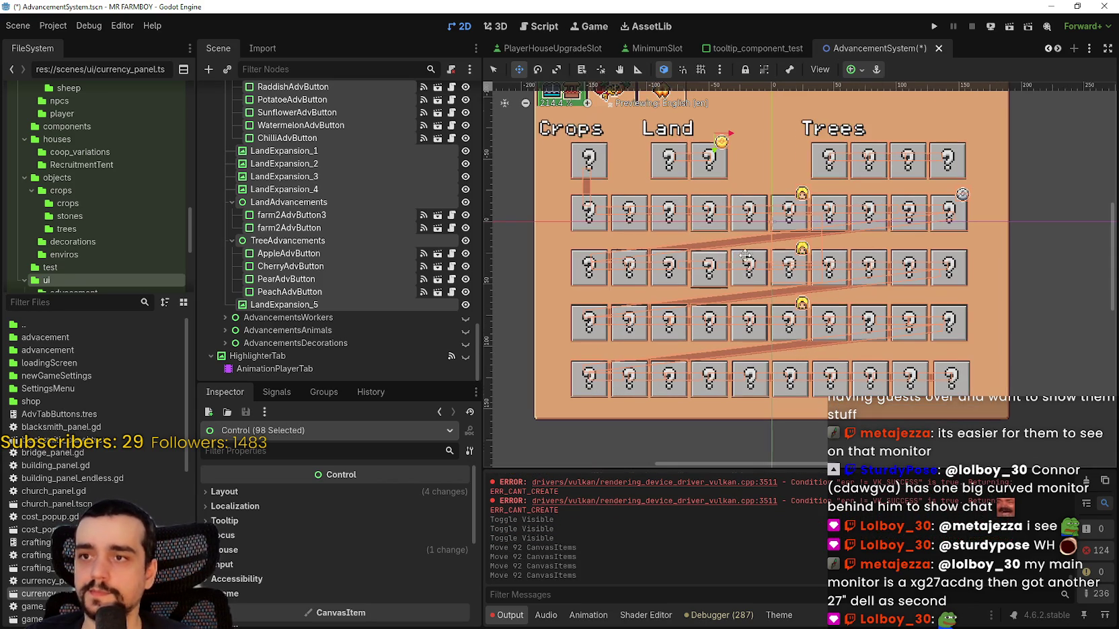
scroll(574, 171, down, 1)
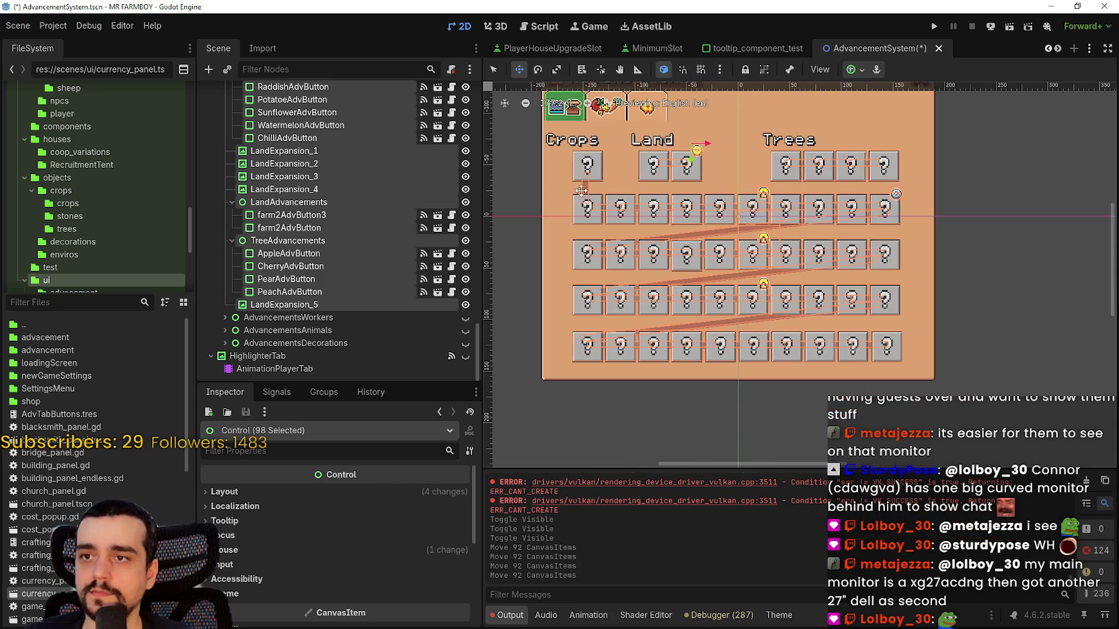
click(494, 69)
scroll(698, 158, up, 2)
- Shift farm2AdvButton slightly within the Land row
click(768, 170)
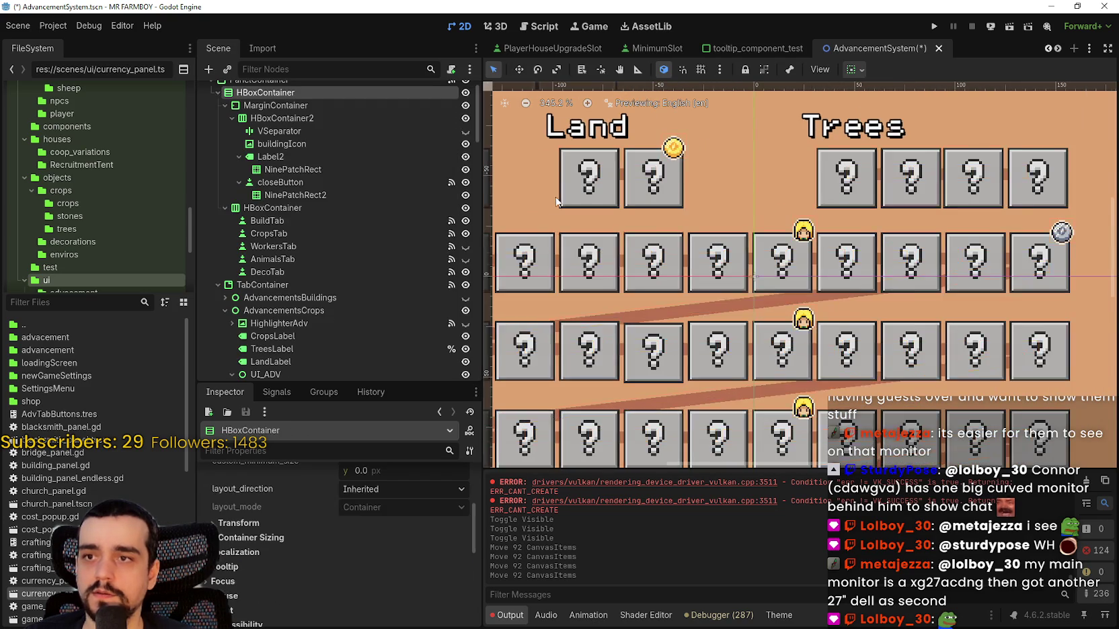
scroll(679, 189, up, 1)
click(678, 188)
scroll(679, 200, up, 2)
scroll(823, 288, down, 3)
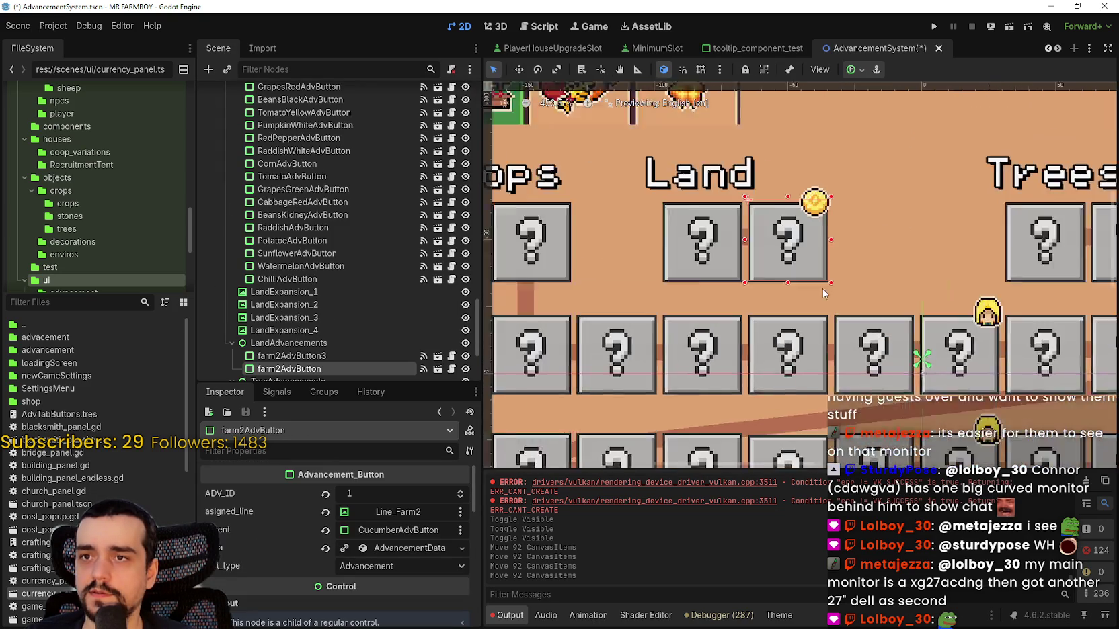
scroll(826, 282, up, 2)
drag(826, 282, 827, 286)
click(827, 286)
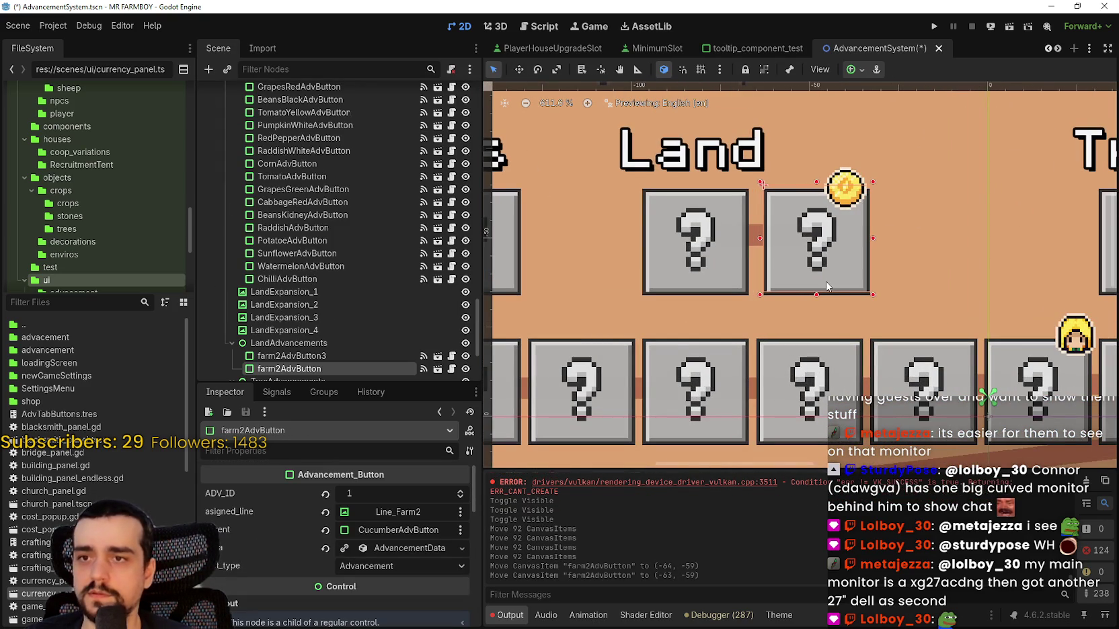
- Make Line_Farm2 8 px tall and nudge it down one pixel to centre it
click(758, 240)
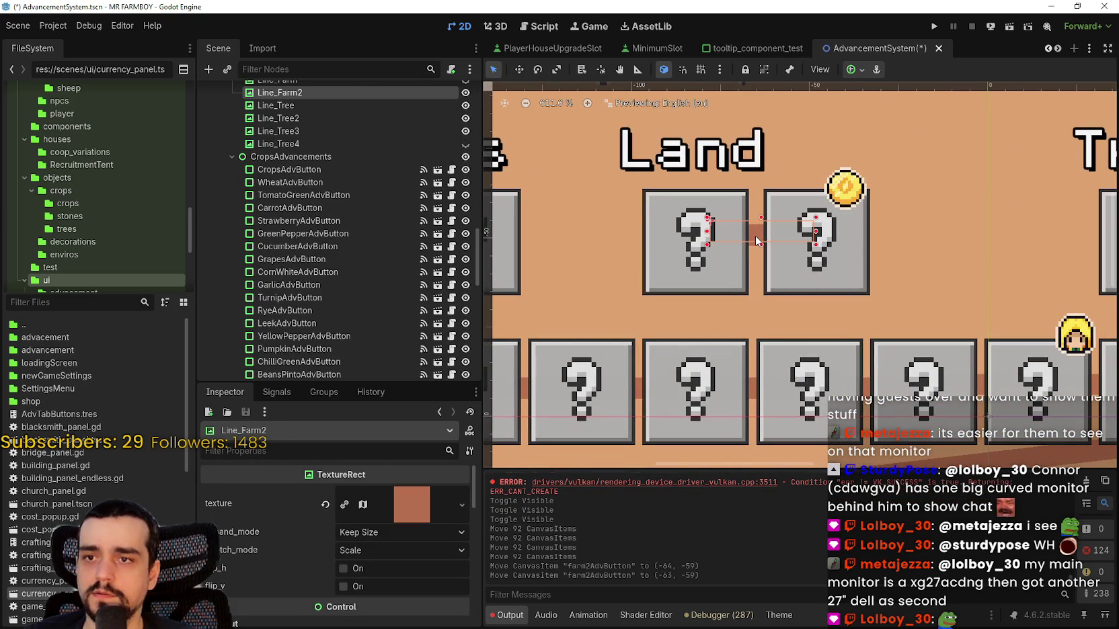
scroll(323, 590, down, 5)
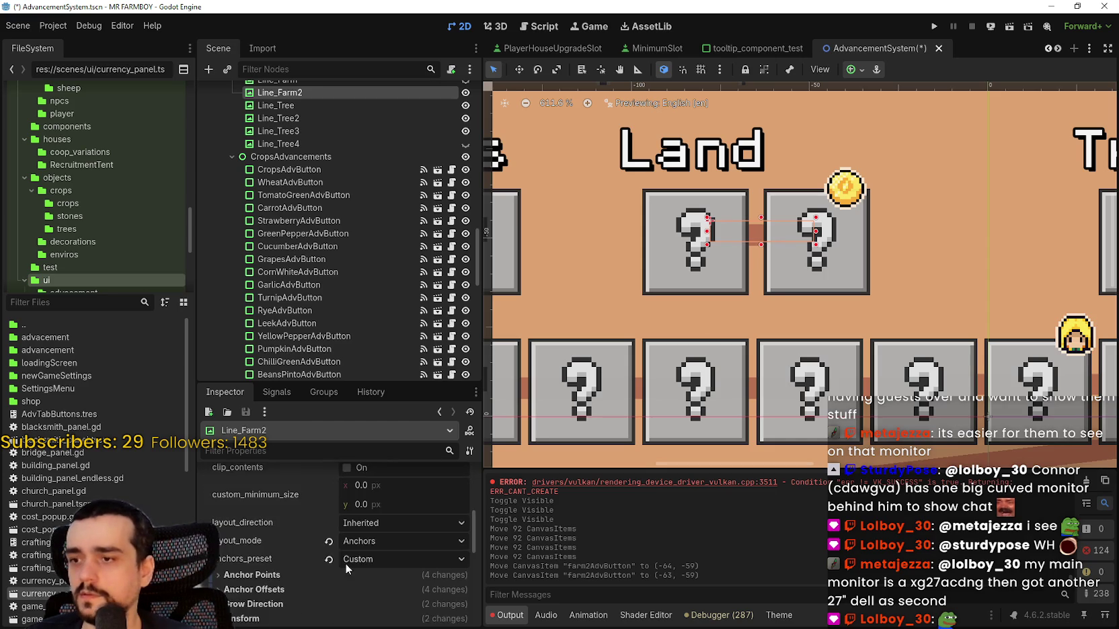
click(367, 595)
scroll(374, 578, down, 2)
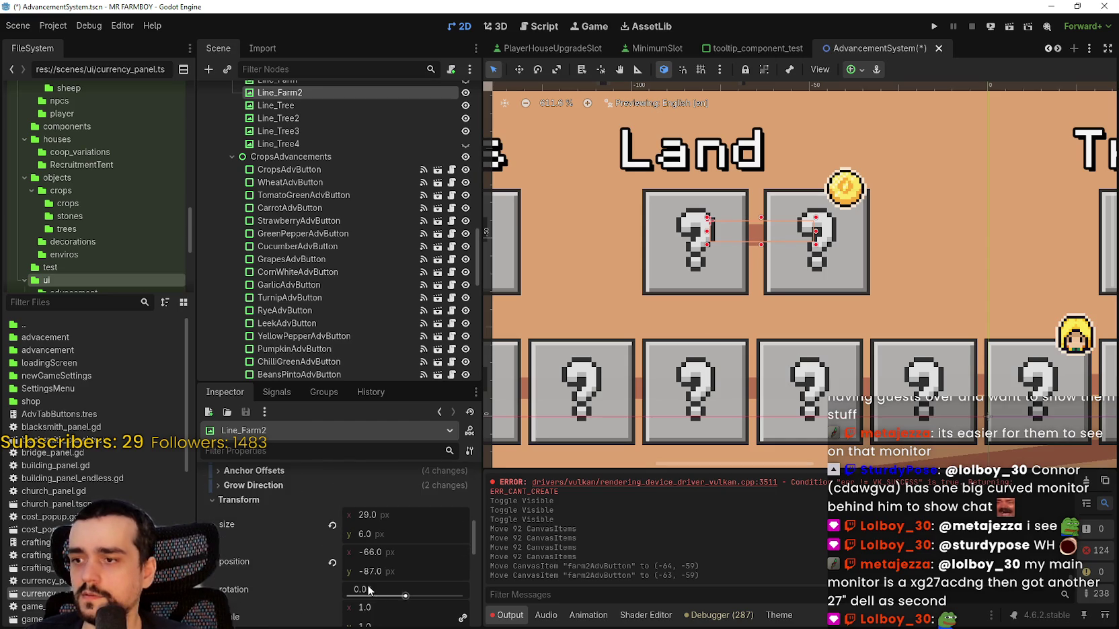
click(385, 541)
text(8)
key(Return)
scroll(780, 239, down, 3)
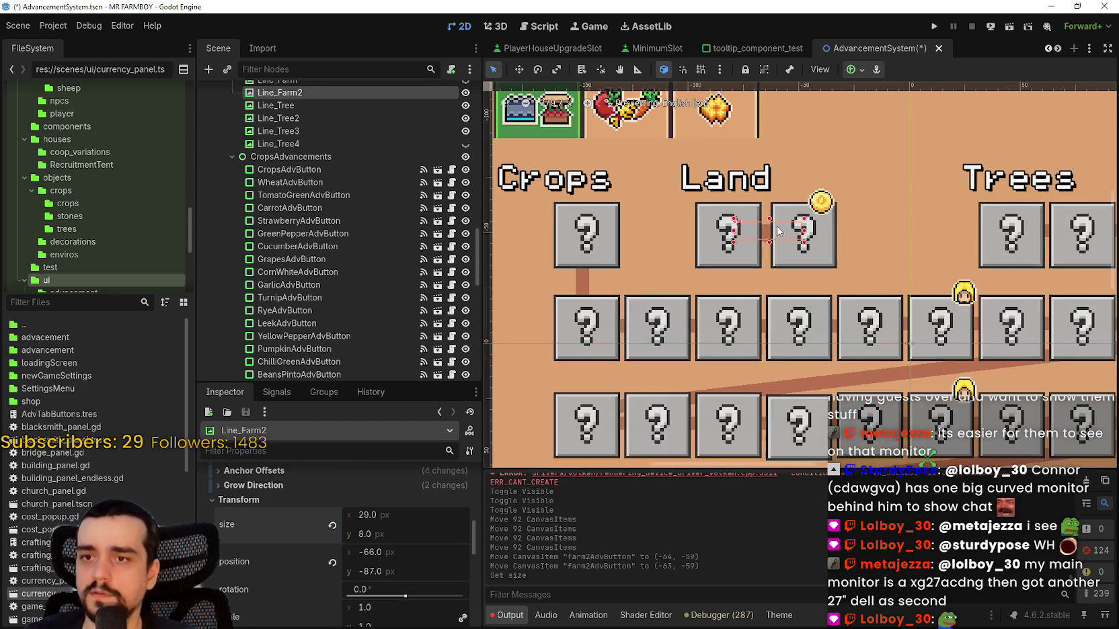
scroll(785, 256, up, 2)
key(Down)
key(Down)
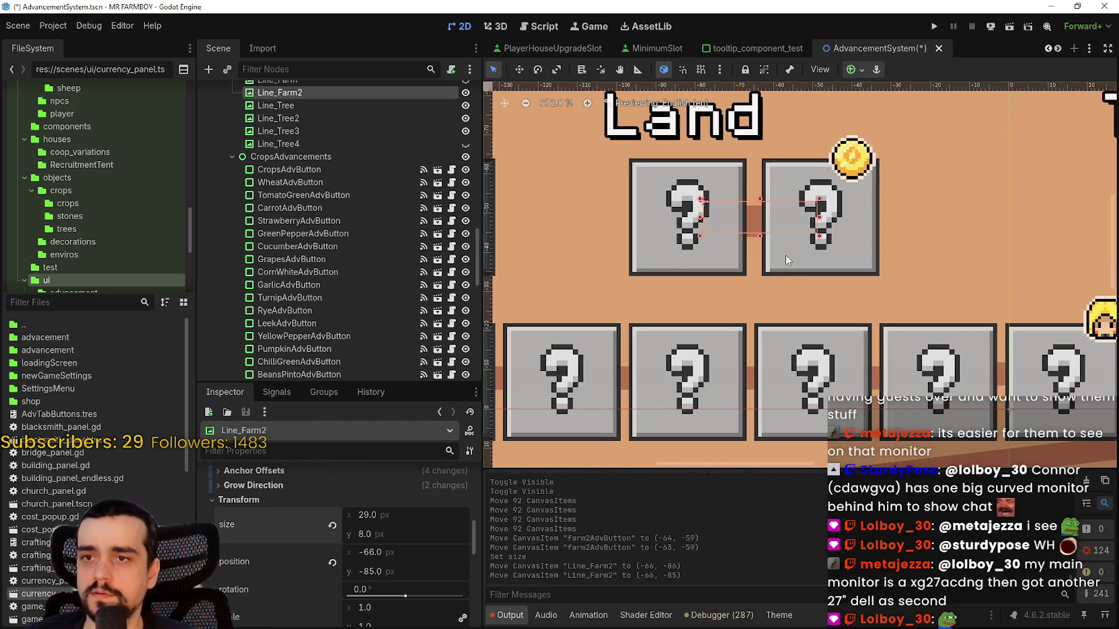
scroll(873, 254, down, 1)
scroll(872, 254, down, 3)
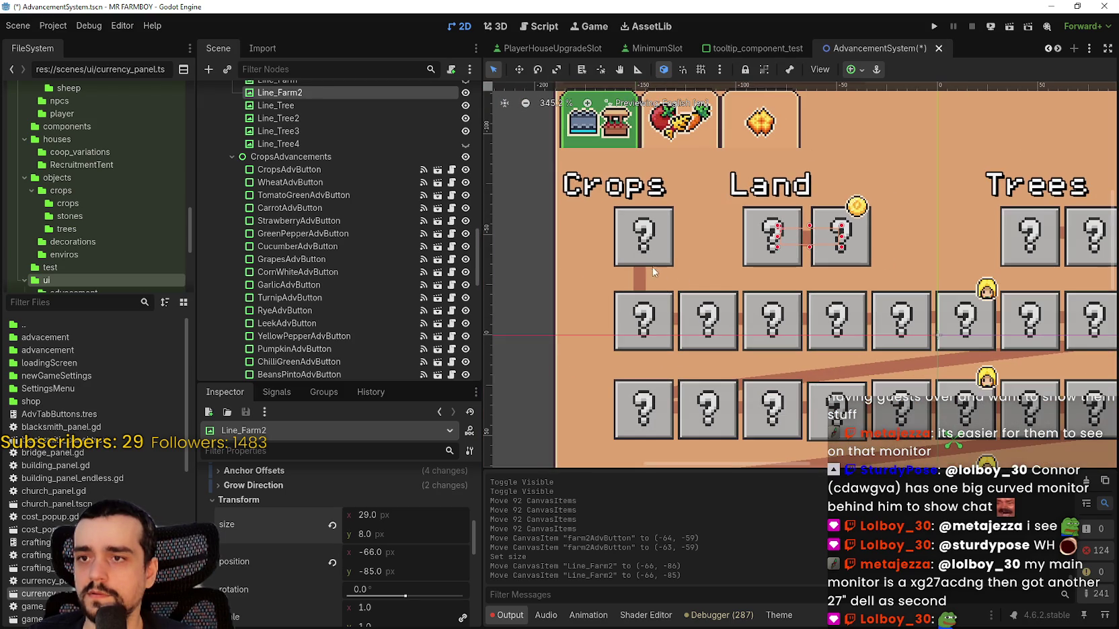
- Set Line_Wheat's height to 8 px and nudge it one pixel right
click(643, 273)
scroll(346, 564, down, 3)
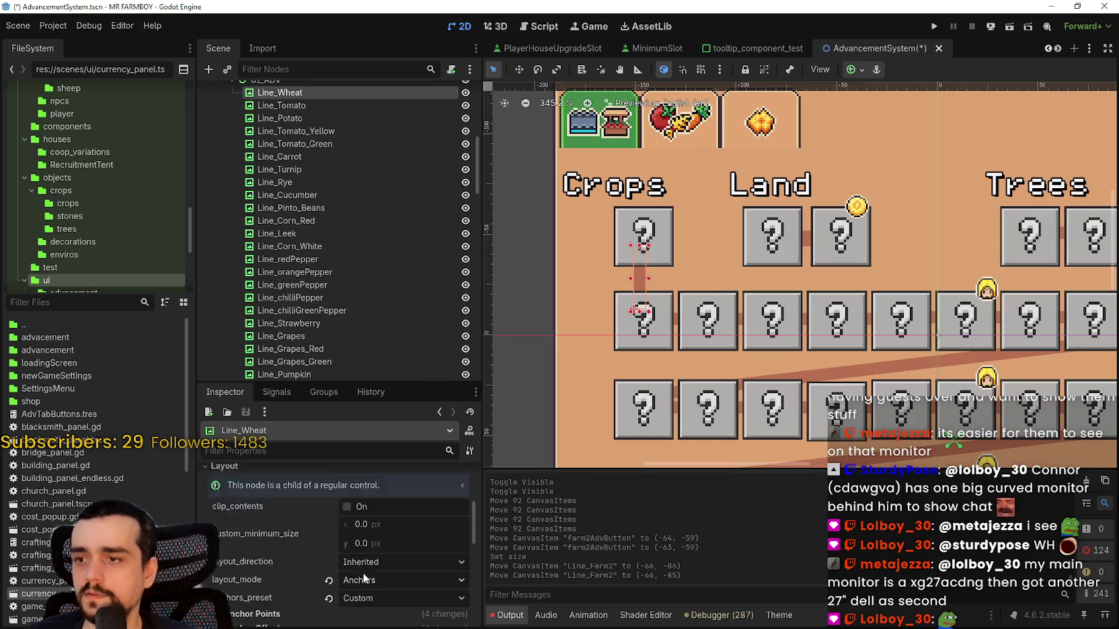
click(242, 618)
scroll(302, 579, down, 3)
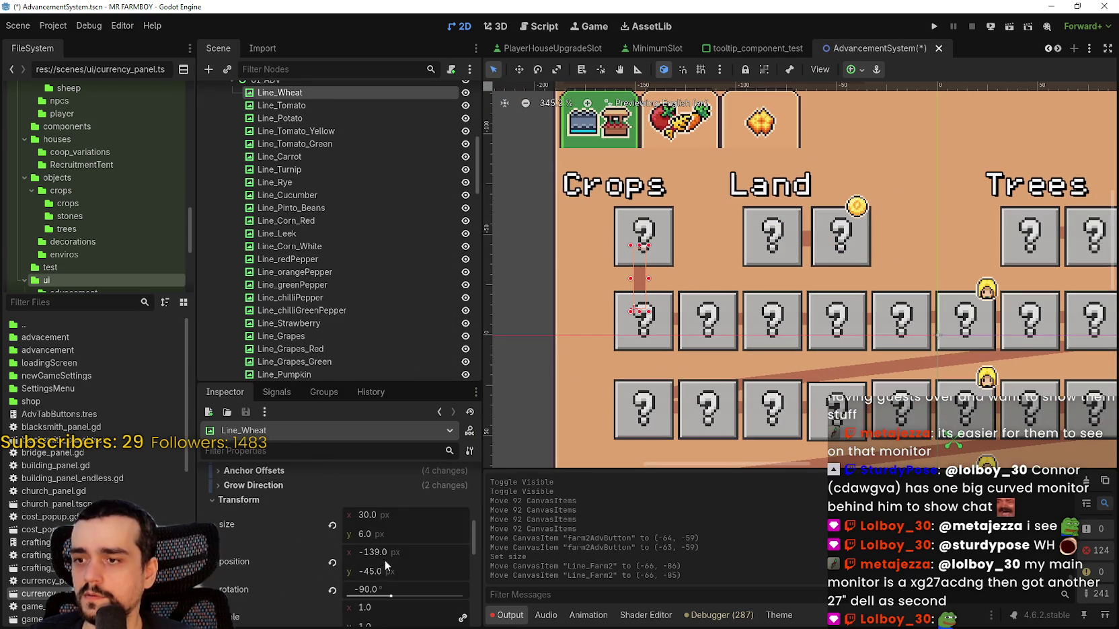
click(387, 530)
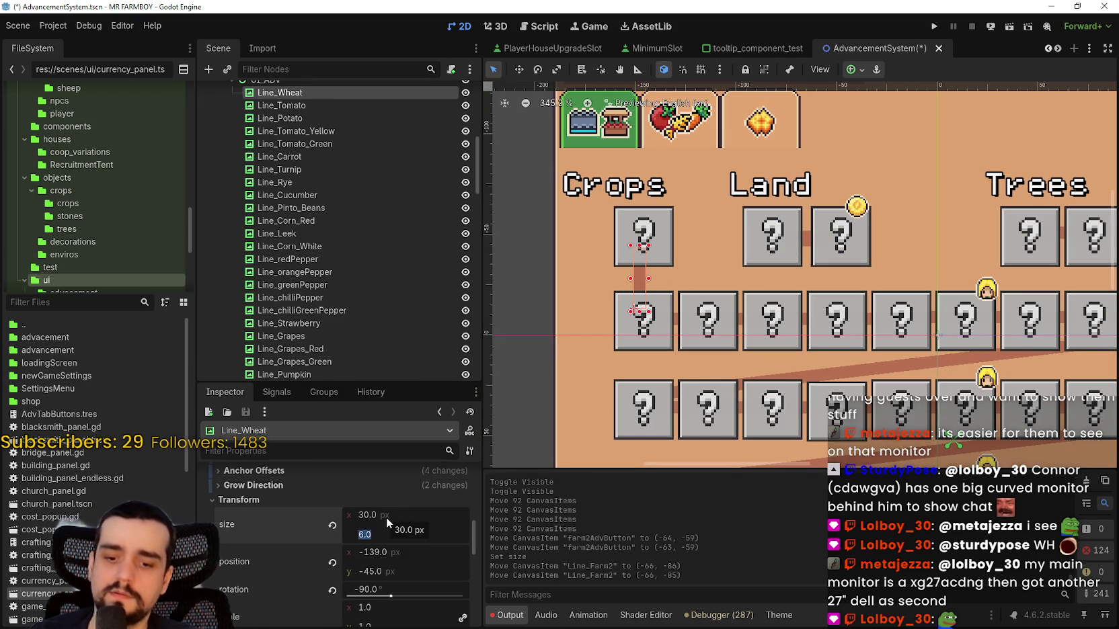
text(8)
key(Return)
scroll(673, 213, up, 2)
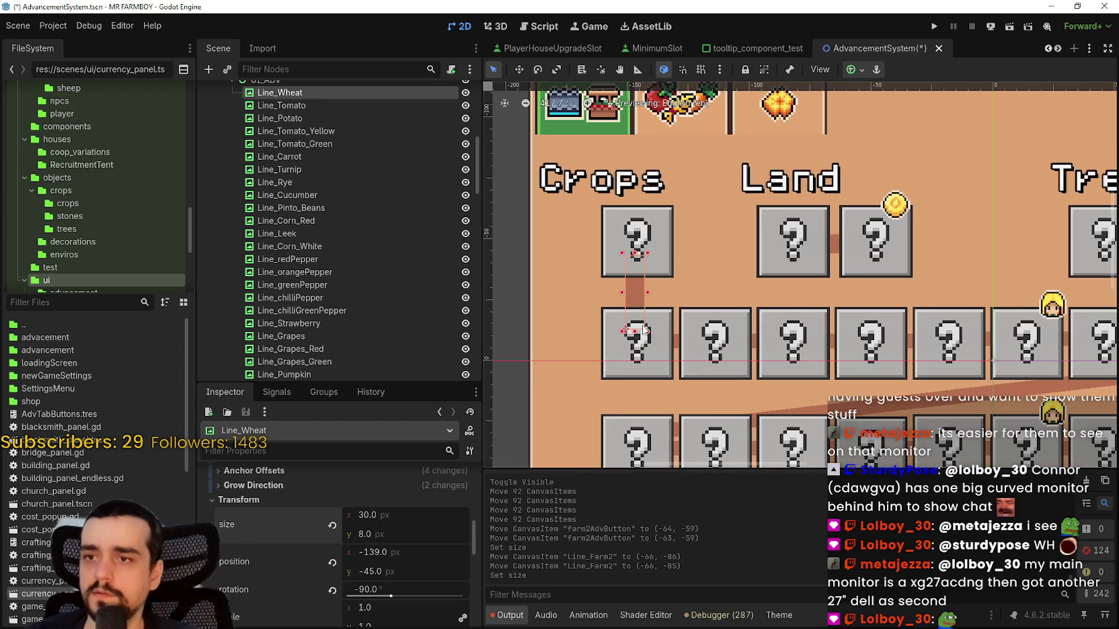
scroll(644, 330, up, 4)
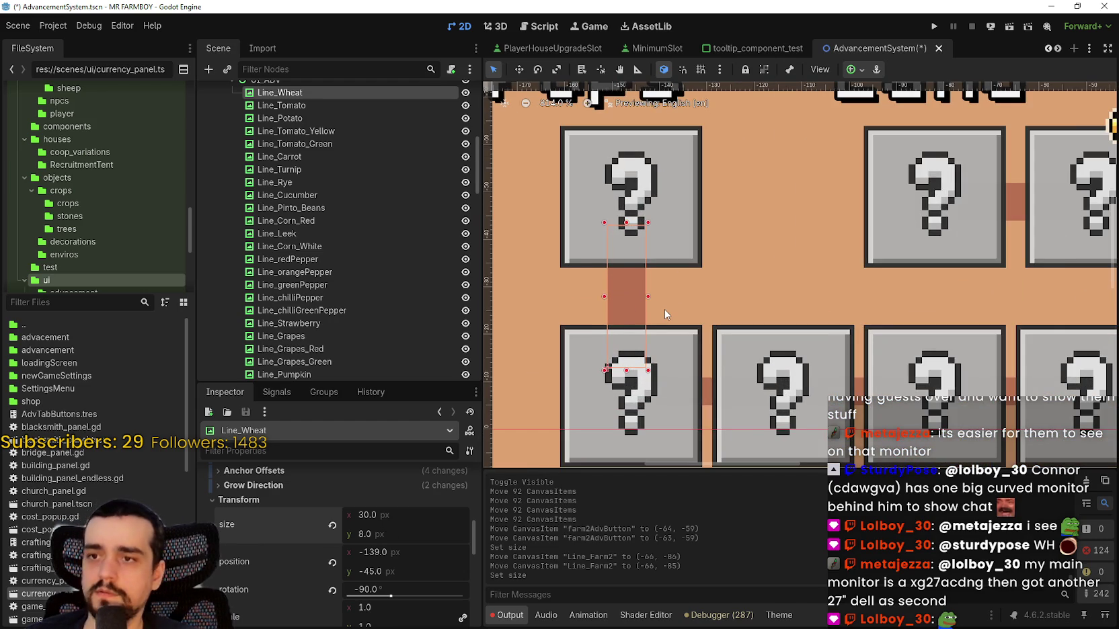
key(Right)
scroll(669, 309, down, 9)
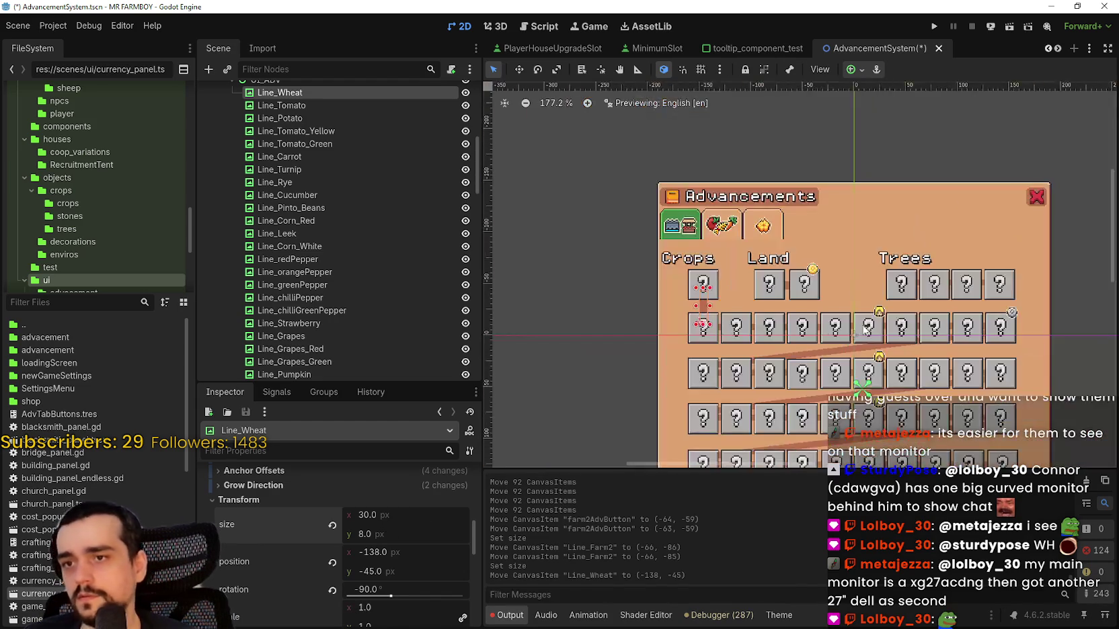
scroll(696, 276, up, 4)
- Spread the Trees buttons apart by nudging the right-hand buttons further right
click(696, 275)
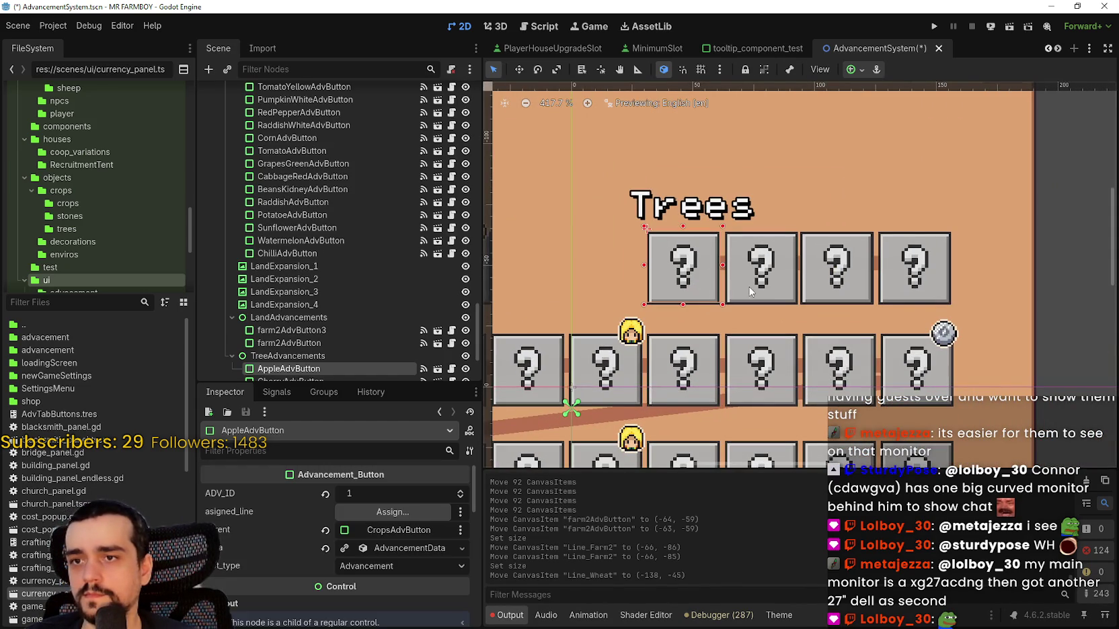
click(754, 296)
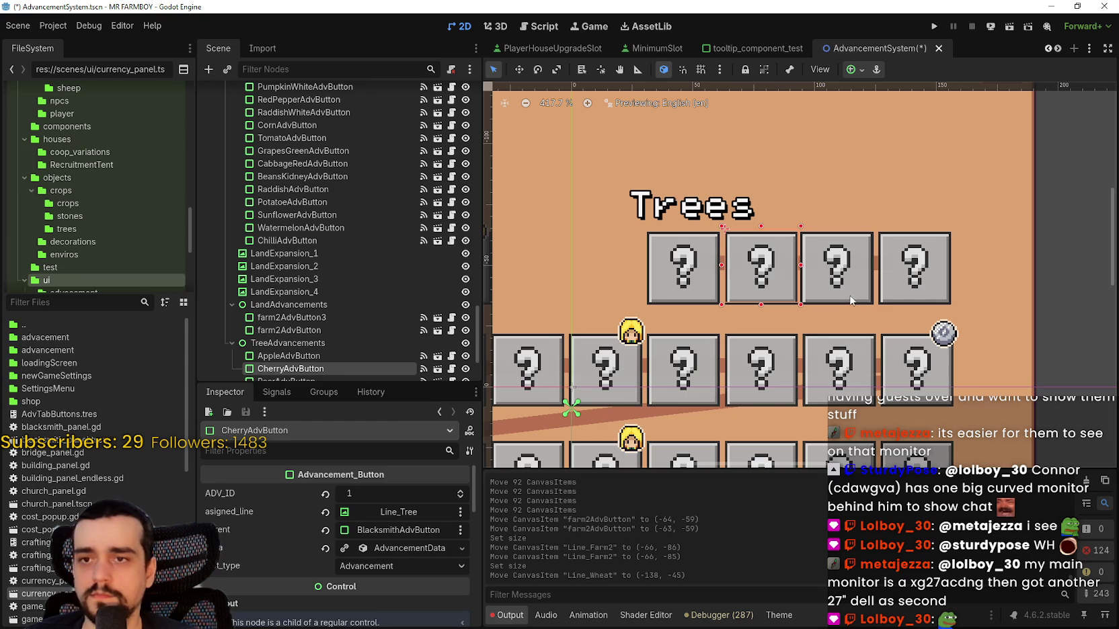
shift+click(850, 301)
shift+click(937, 301)
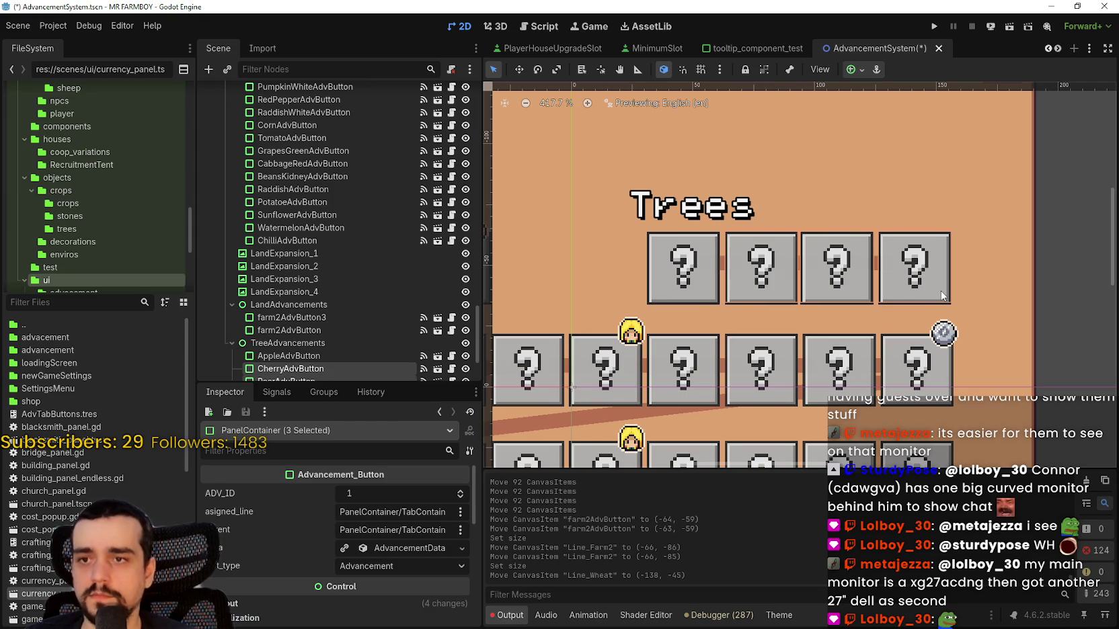
key(Right)
key(Right)
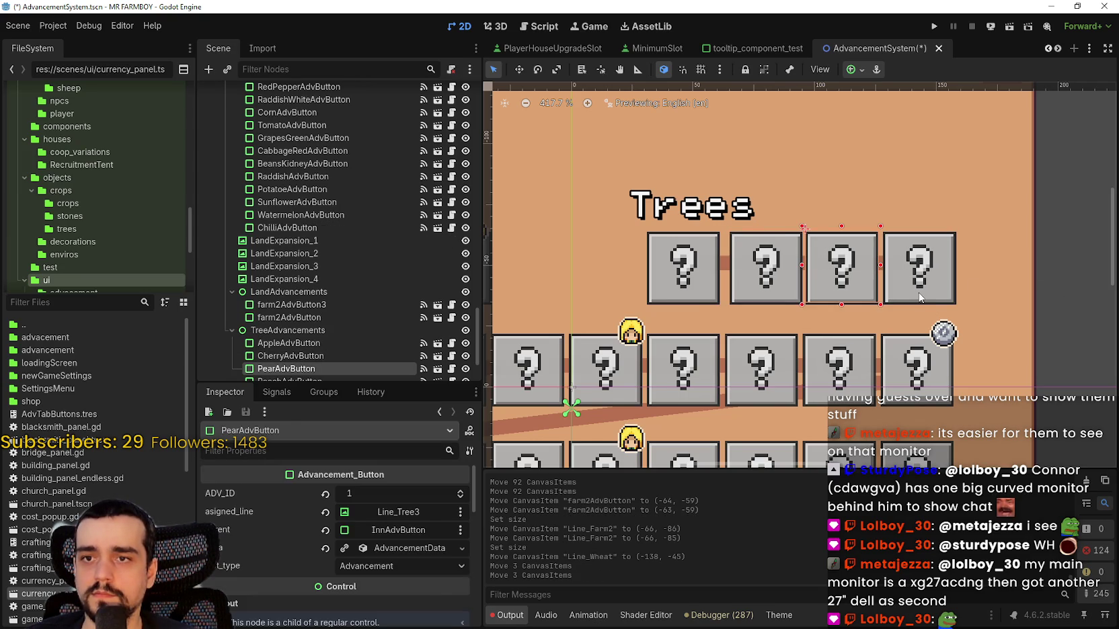
shift+click(937, 306)
key(Right)
key(Right)
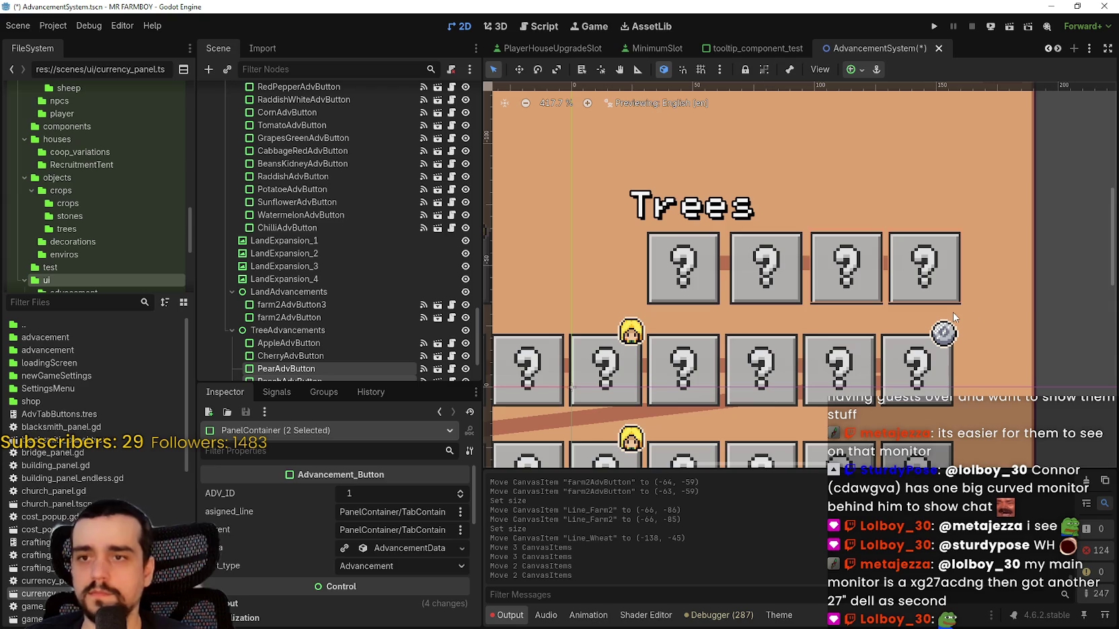
click(1076, 285)
click(934, 290)
key(Right)
key(Right)
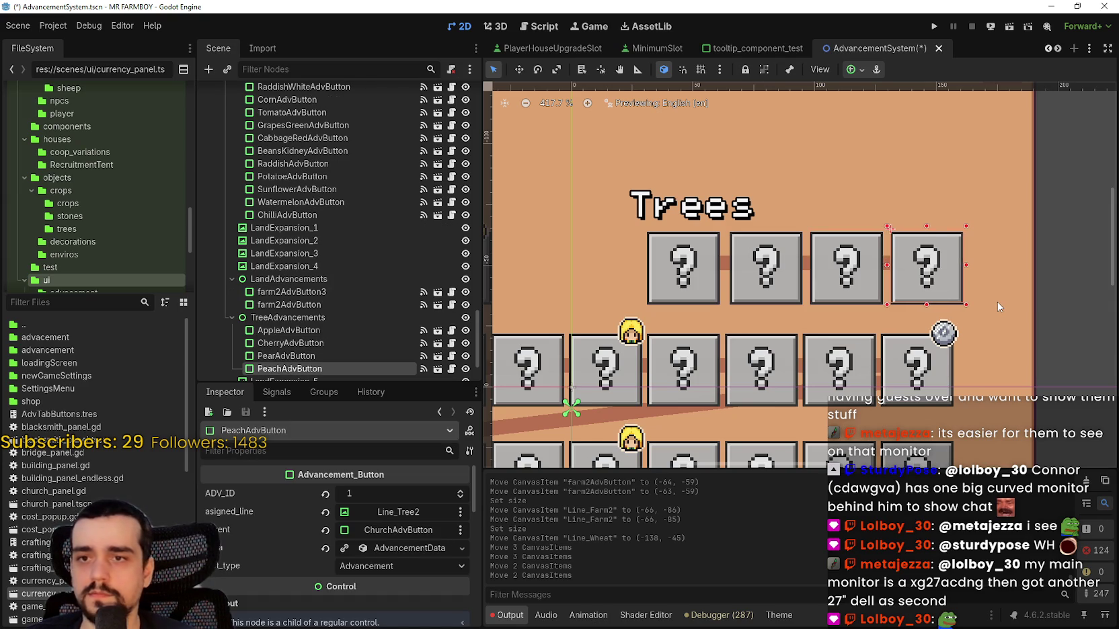
- Shift all four Trees buttons left two pixels, then back right one pixel
click(666, 300)
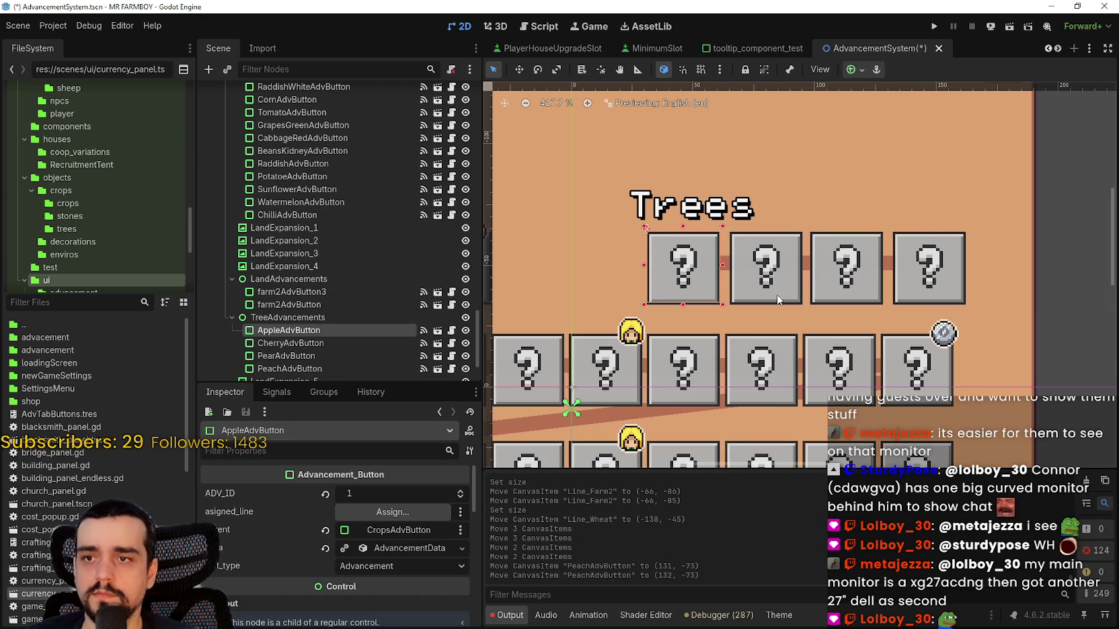
shift+click(782, 299)
shift+click(838, 291)
shift+click(913, 296)
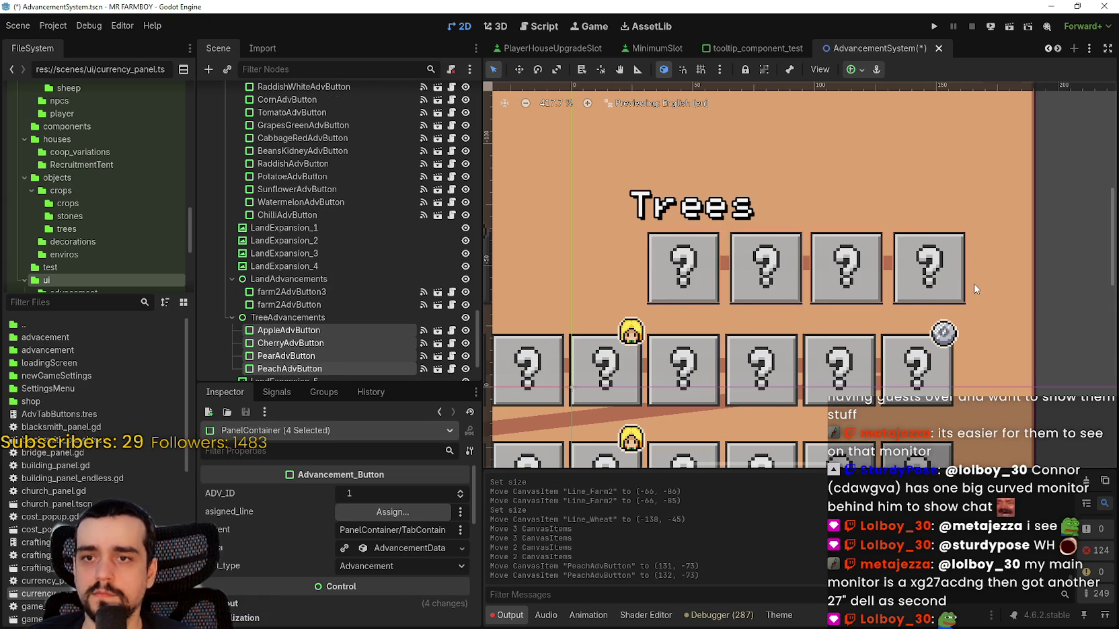
key(Left)
key(Left)
key(Left)
key(Left)
key(Left)
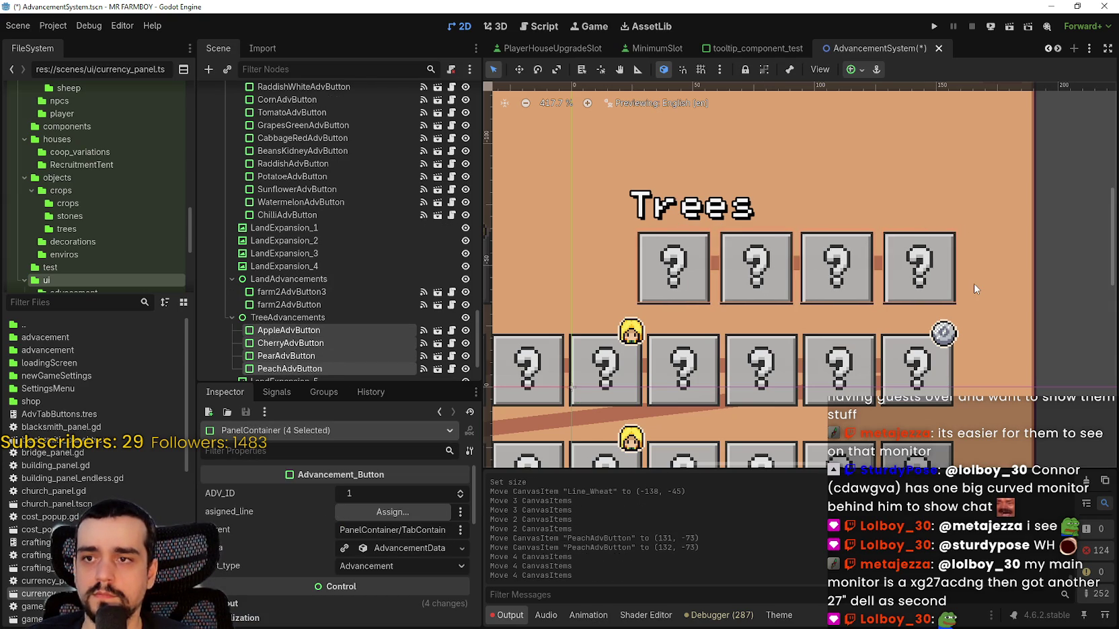
key(Left)
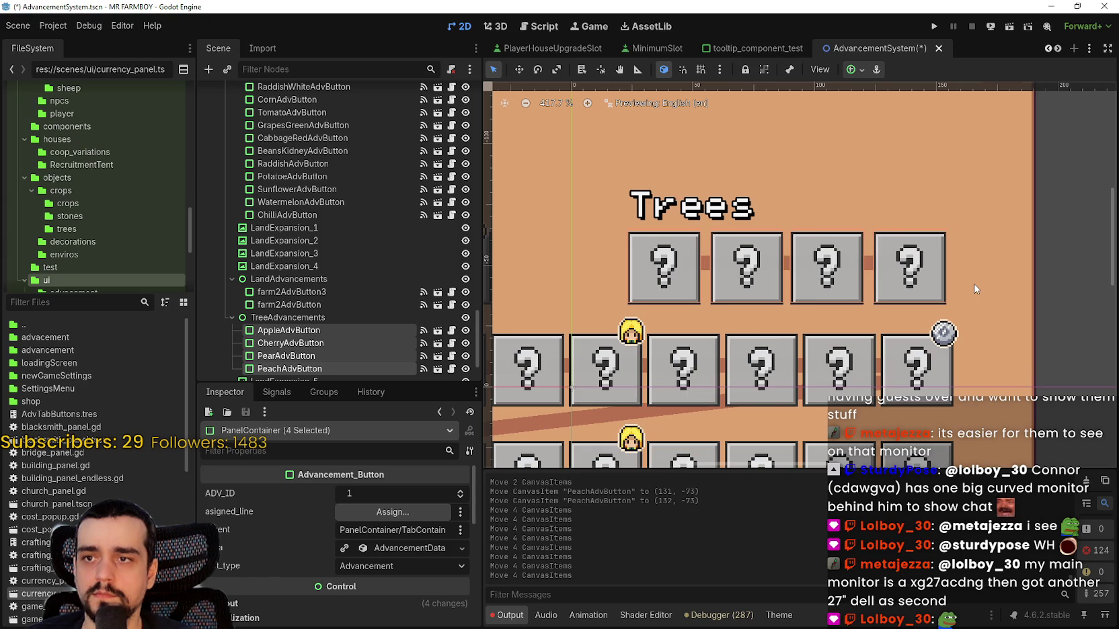
scroll(974, 289, down, 2)
scroll(760, 202, up, 5)
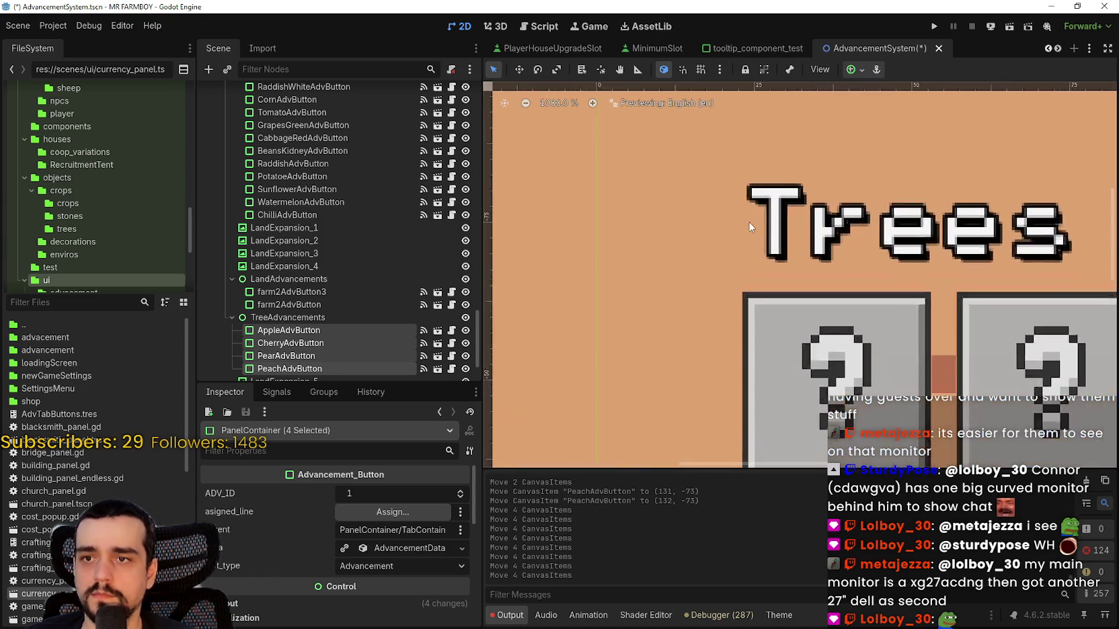
key(Right)
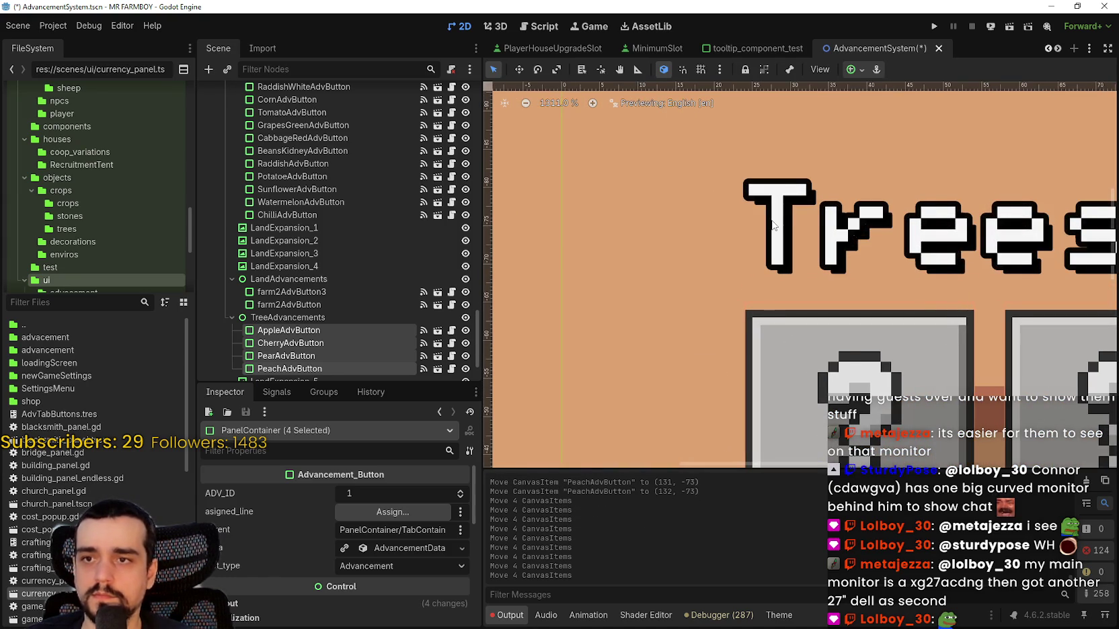
scroll(773, 225, down, 5)
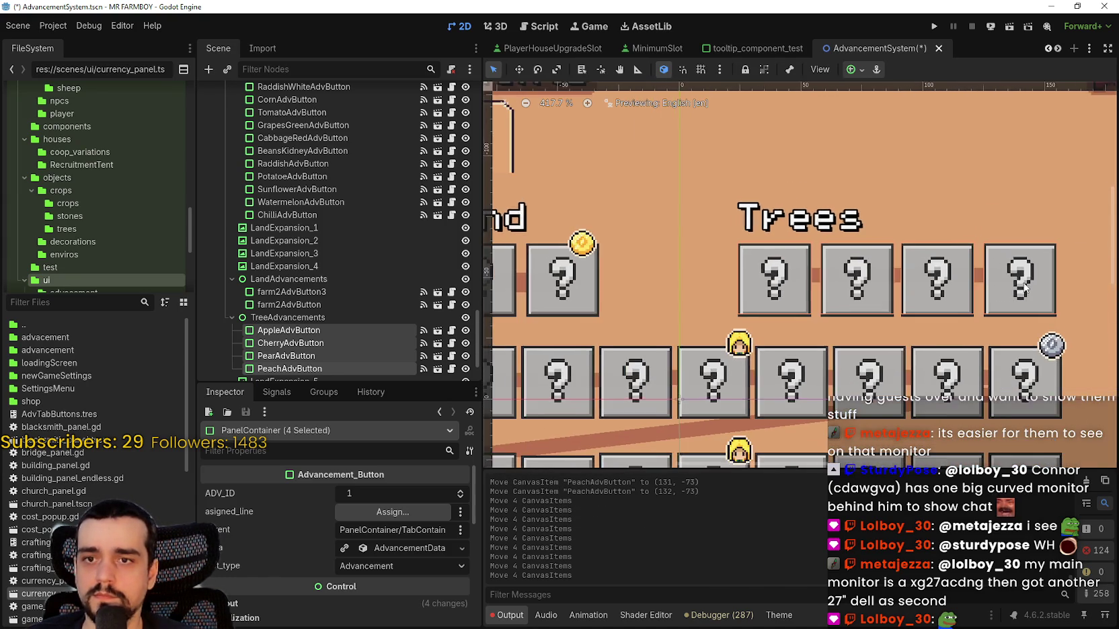
scroll(1047, 295, right, 3)
click(649, 273)
scroll(650, 273, up, 2)
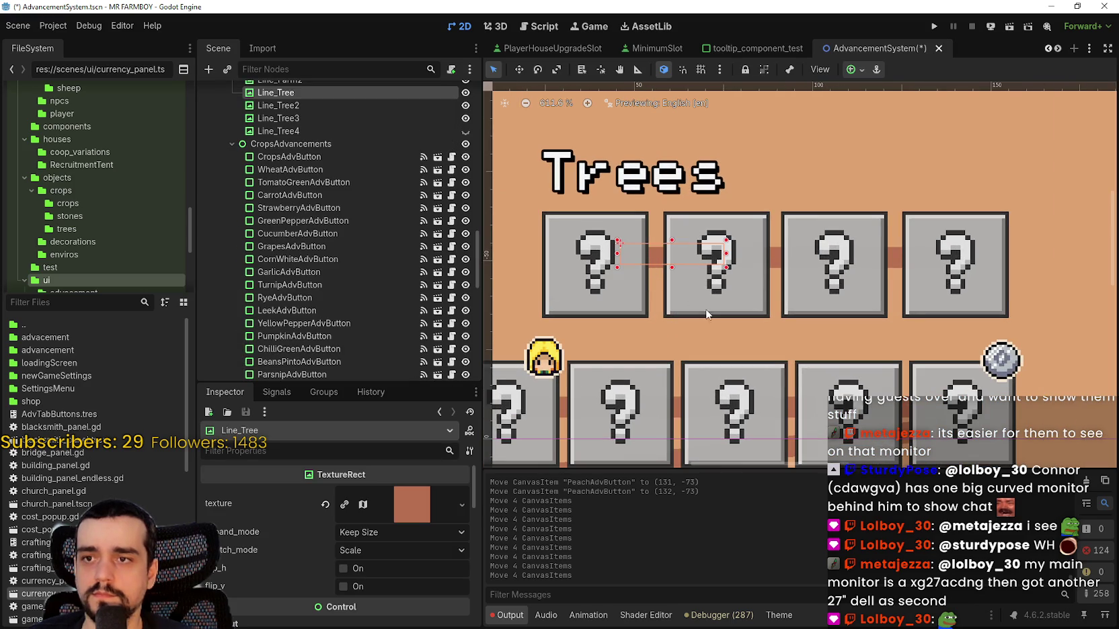
shift+click(676, 269)
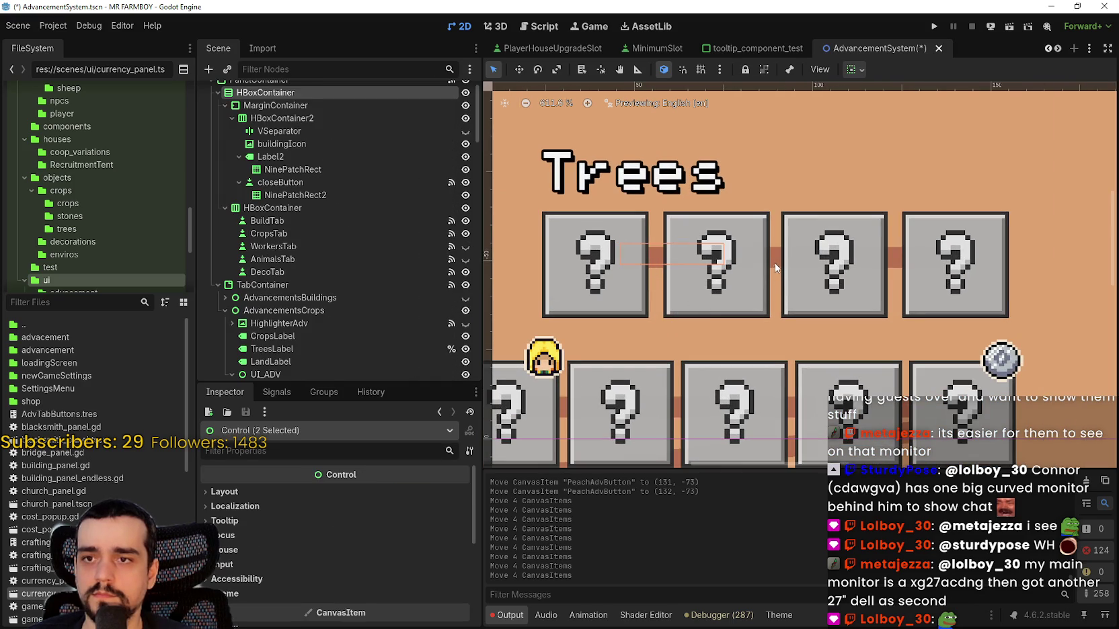
- Select Line_Tree, Line_Tree2 and Line_Tree3 and set their height to 8 px
click(865, 305)
click(657, 265)
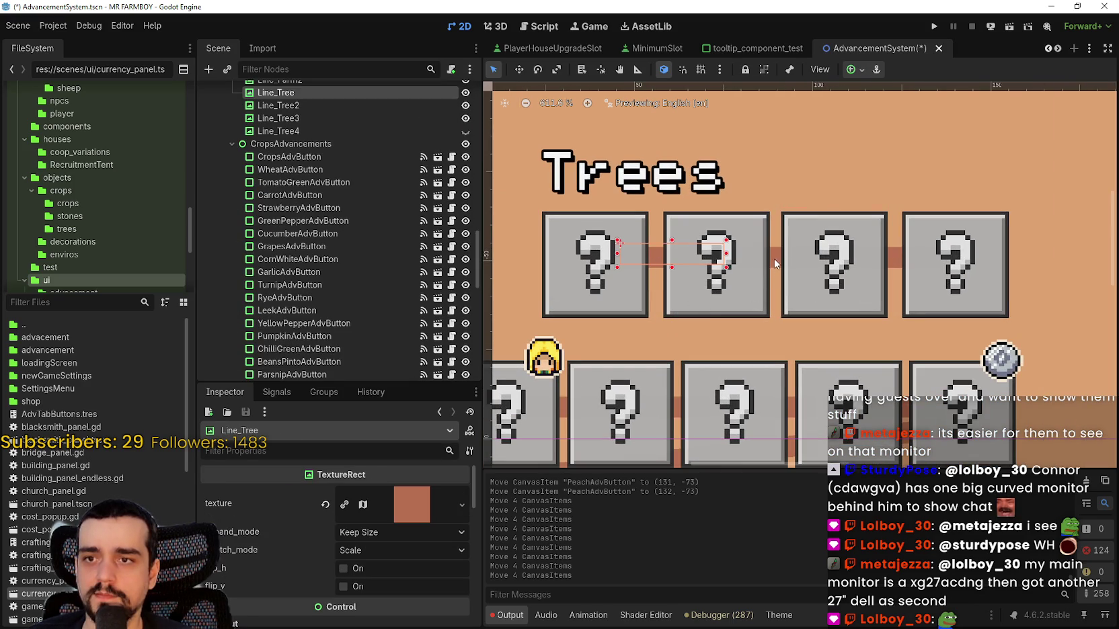
shift+click(778, 263)
shift+click(897, 250)
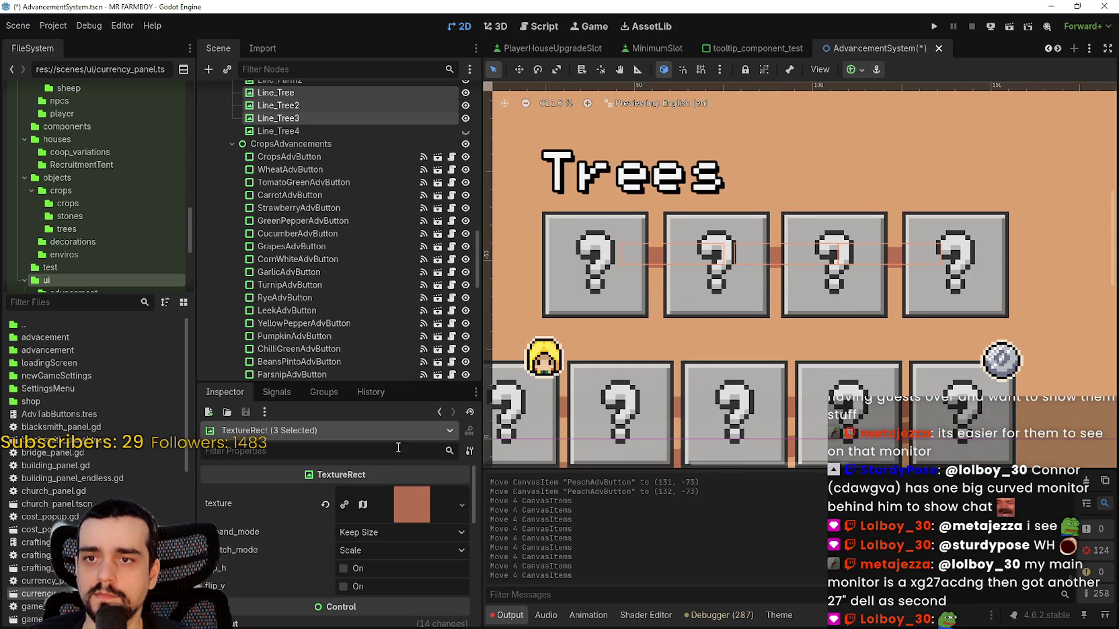
scroll(336, 537, down, 3)
click(264, 524)
scroll(265, 531, down, 2)
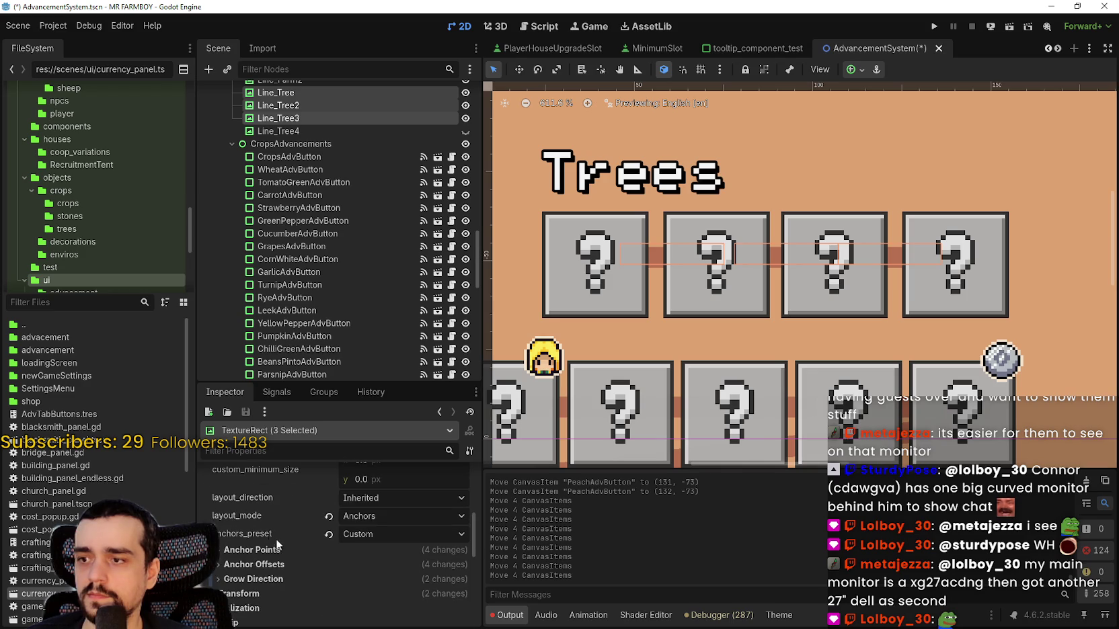
scroll(263, 596, down, 1)
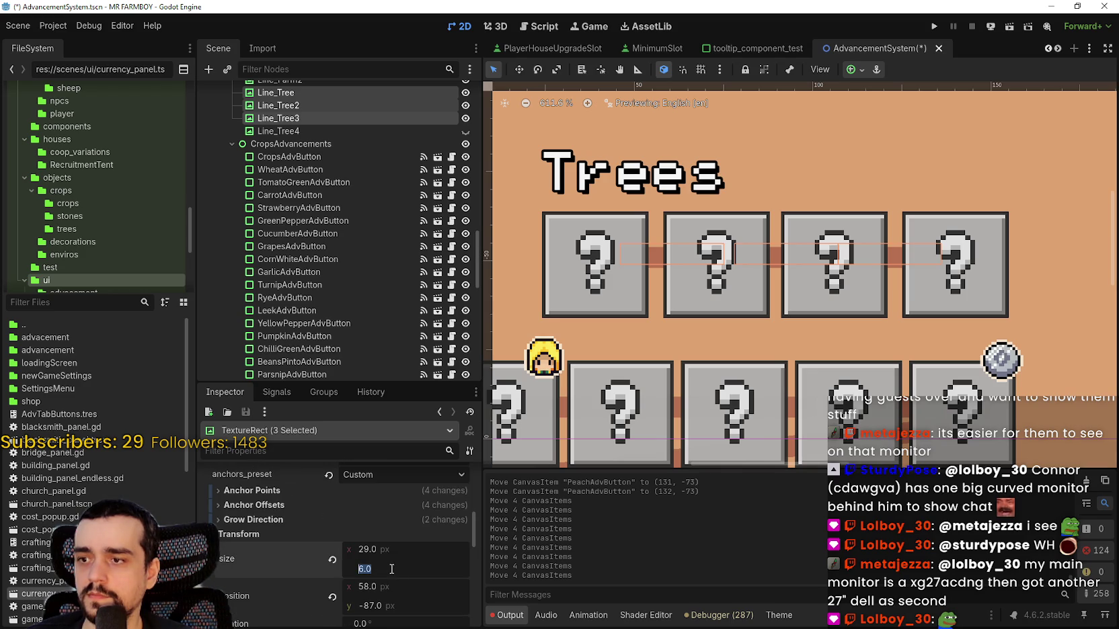
text(8)
drag(389, 568, 396, 568)
scroll(656, 171, down, 4)
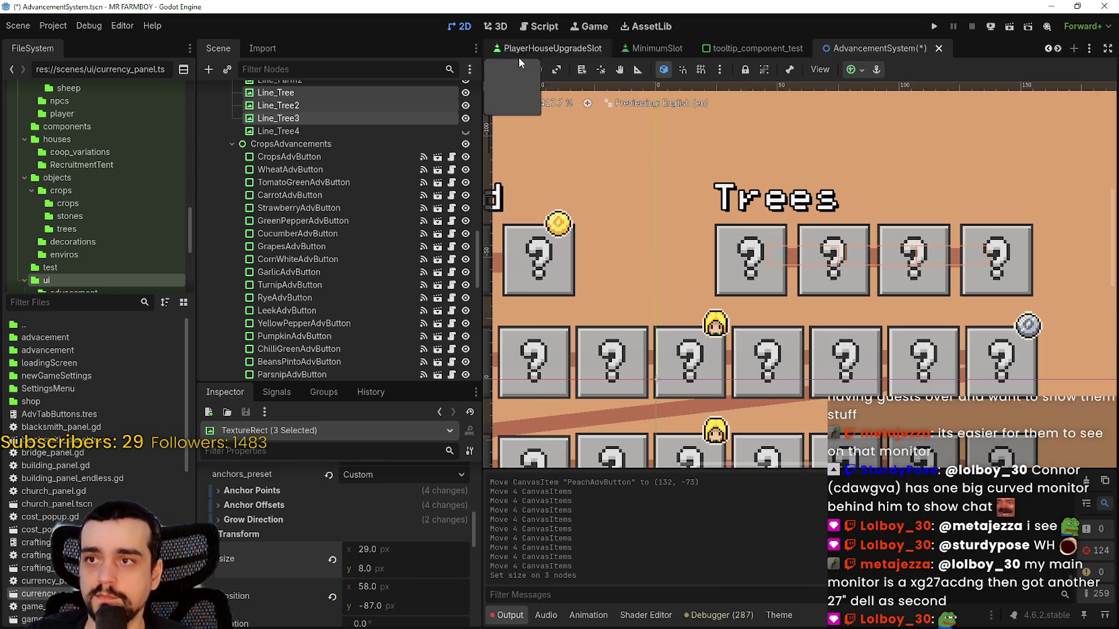
- Lower the three Trees lines by 2 px with the Move tool
click(518, 69)
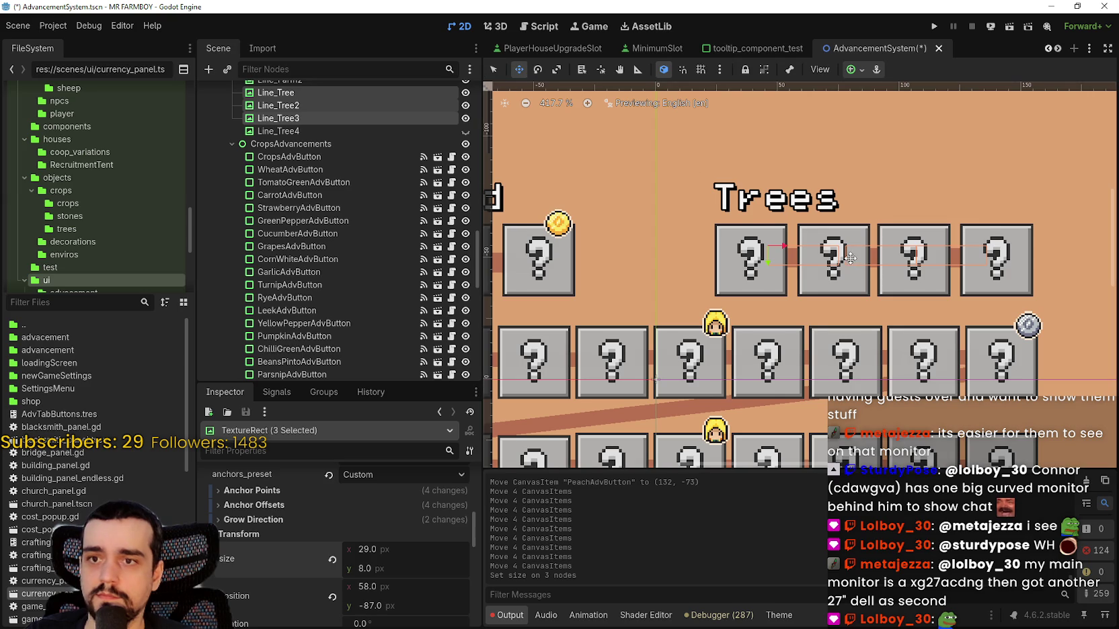
scroll(859, 253, up, 1)
drag(865, 240, 865, 243)
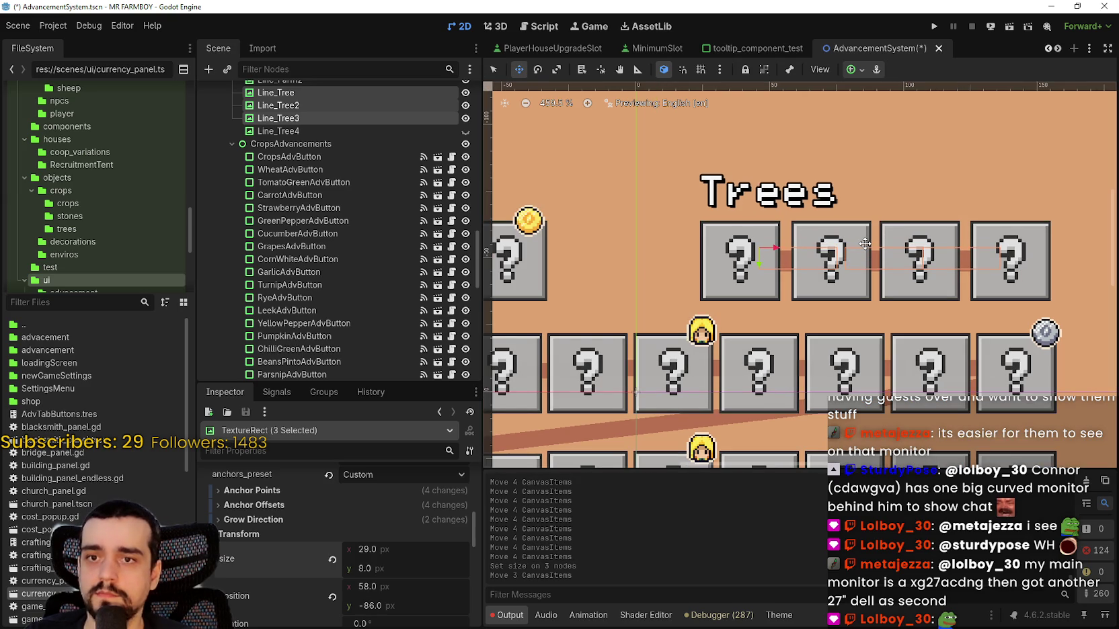
key(Down)
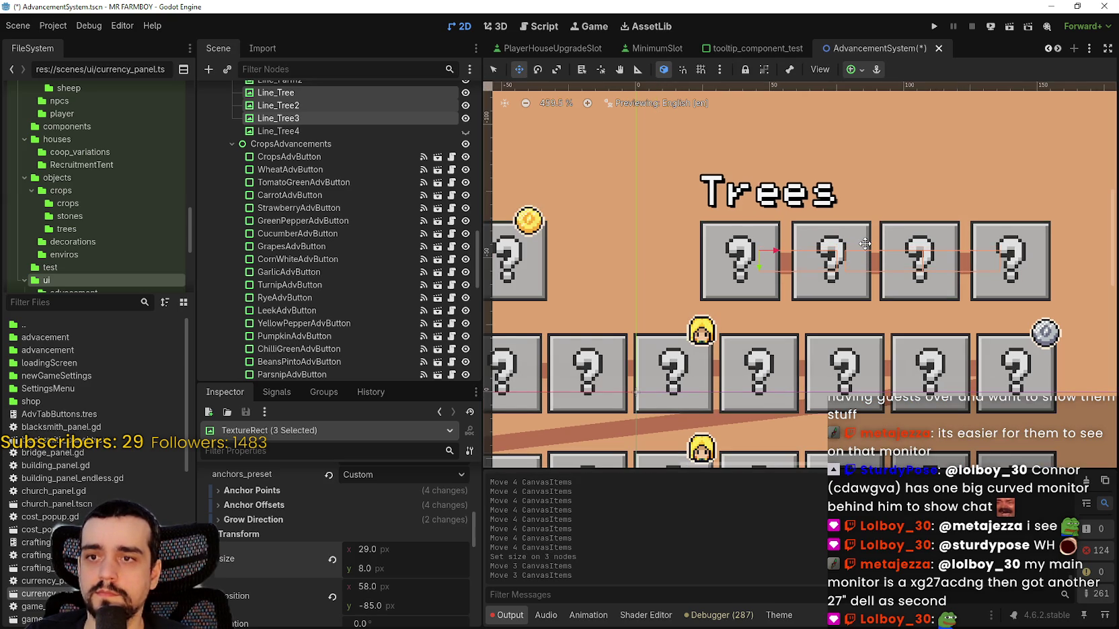
- Save the AdvancementSystem scene with Ctrl+S
key(ctrl+s)
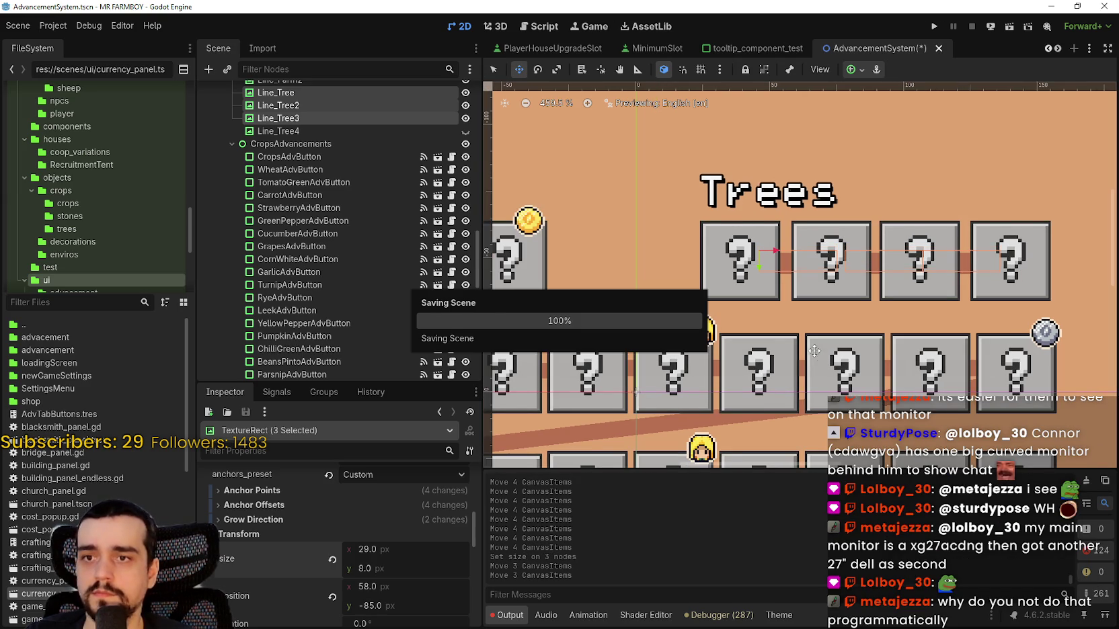
scroll(779, 323, down, 2)
scroll(755, 302, down, 3)
scroll(680, 285, up, 1)
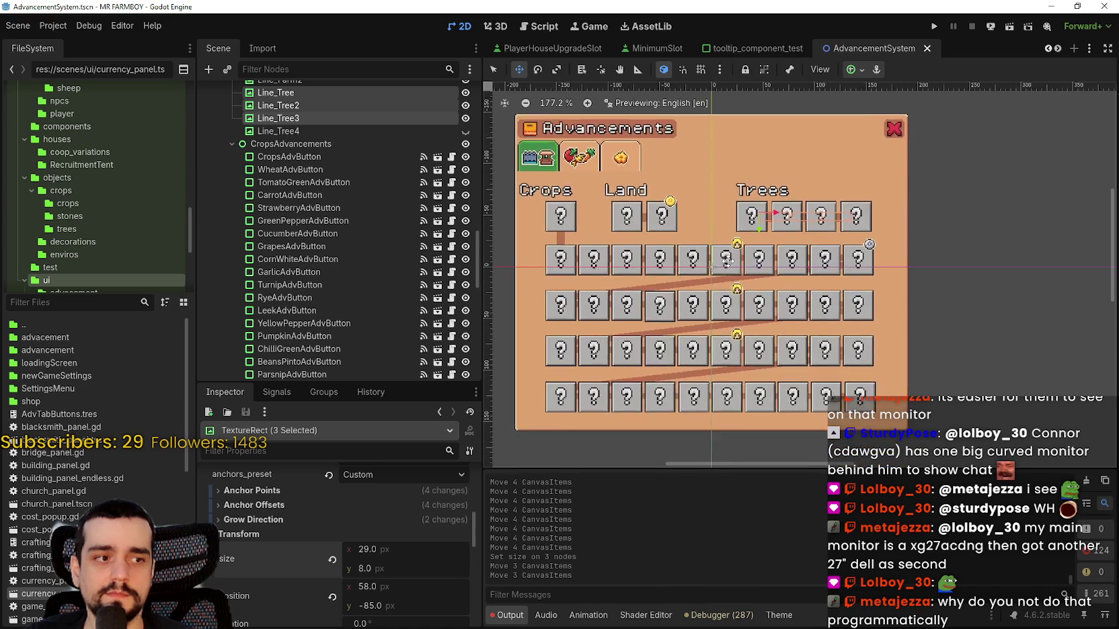
scroll(632, 268, up, 2)
- Return to the Select tool with Q and review the respaced Trees row and its connectors
key(q)
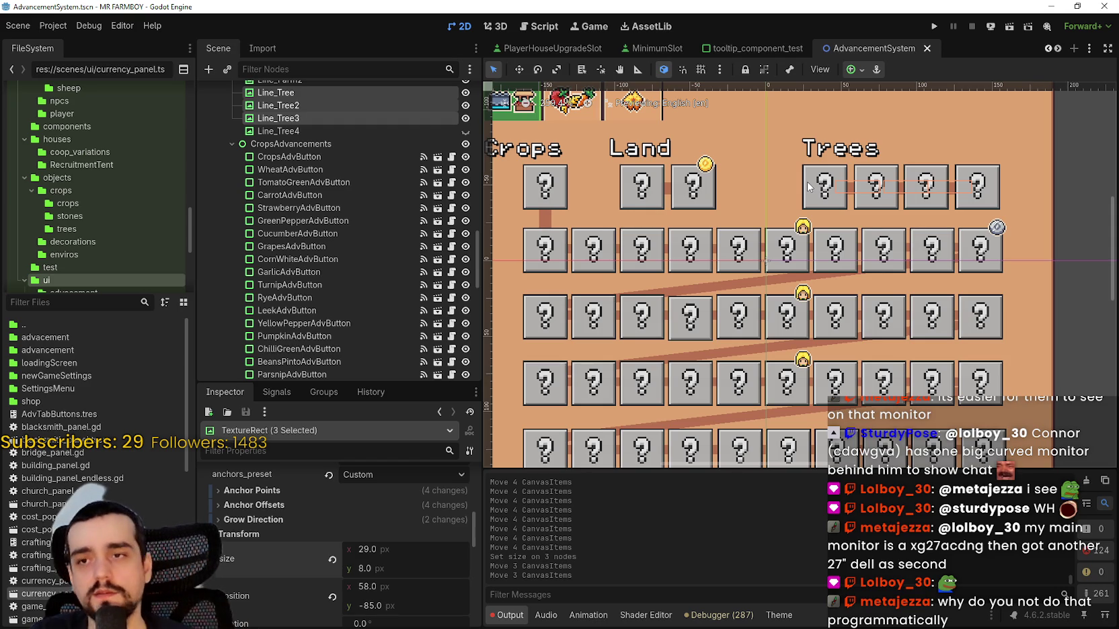
scroll(672, 303, down, 2)
scroll(610, 372, up, 2)
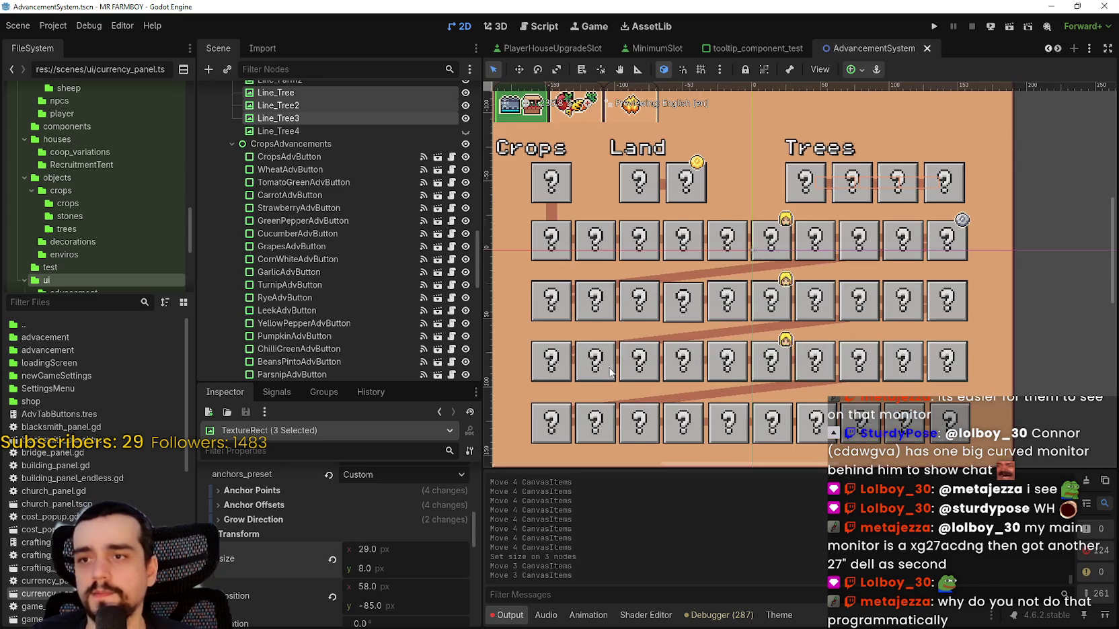
scroll(706, 124, up, 3)
- Set the gold coin marker LandExpansion_5's custom minimum size to 16×16
click(708, 191)
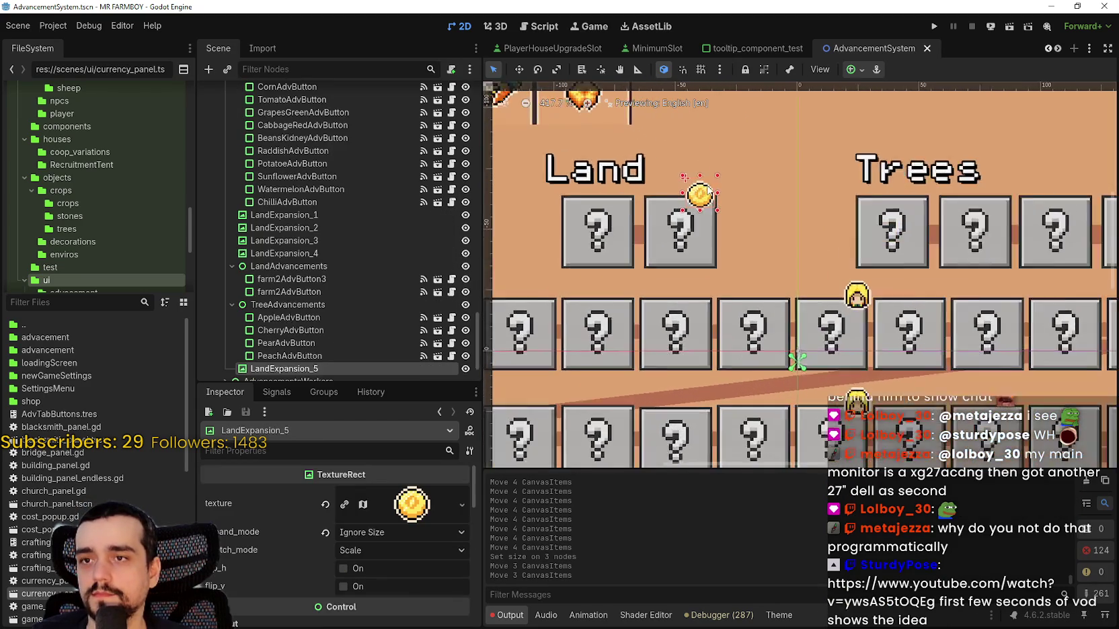
scroll(726, 175, up, 5)
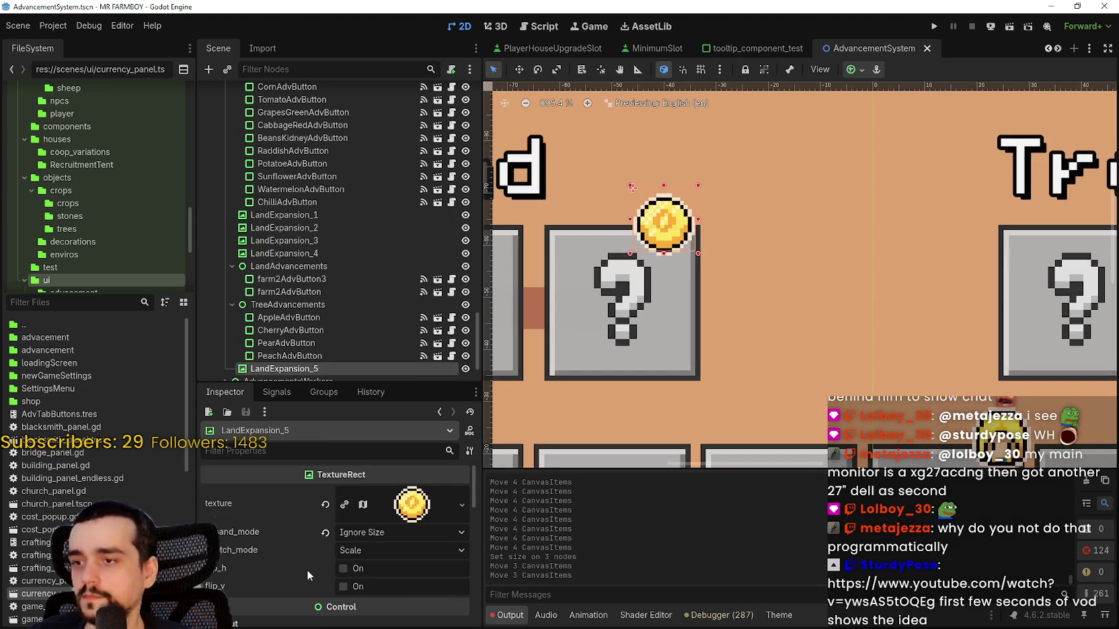
scroll(307, 571, down, 5)
click(376, 524)
text(16)
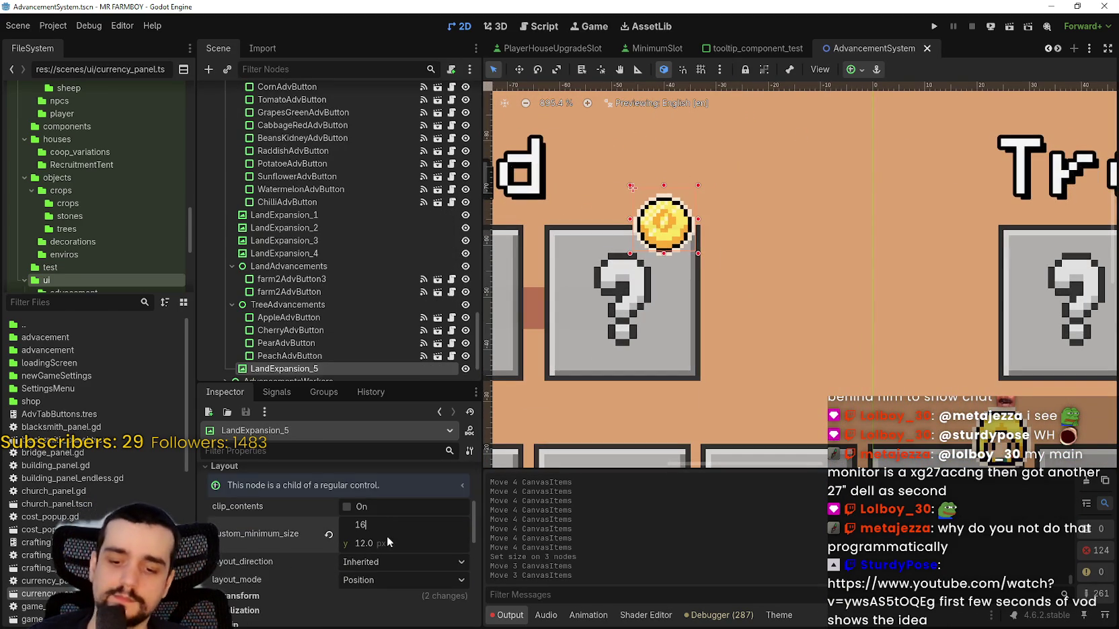
click(382, 539)
text(16)
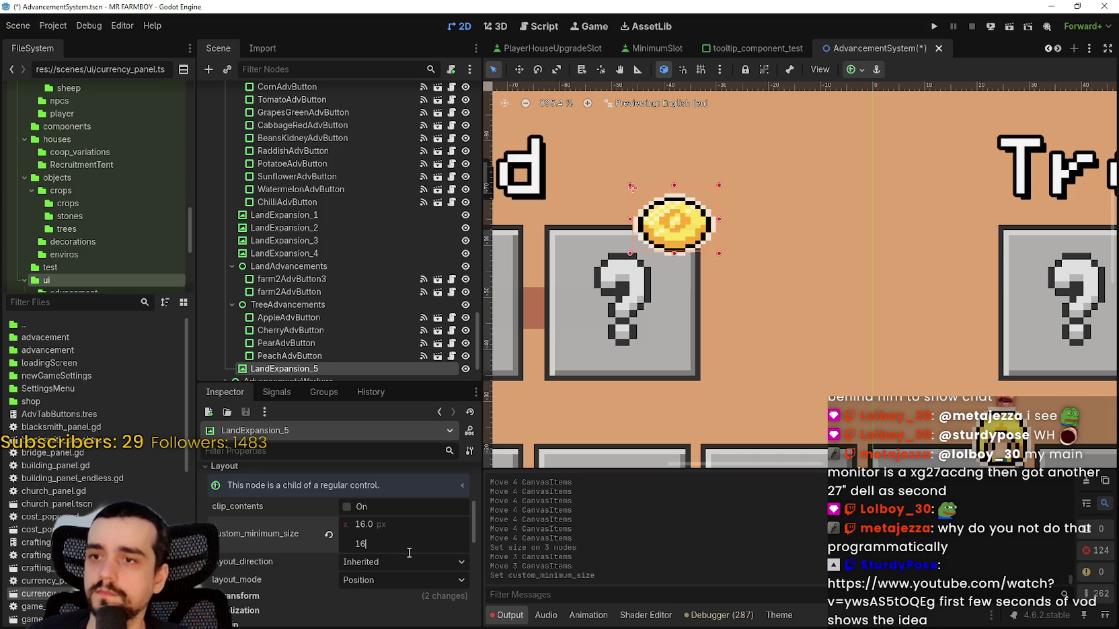
key(Return)
scroll(728, 283, down, 3)
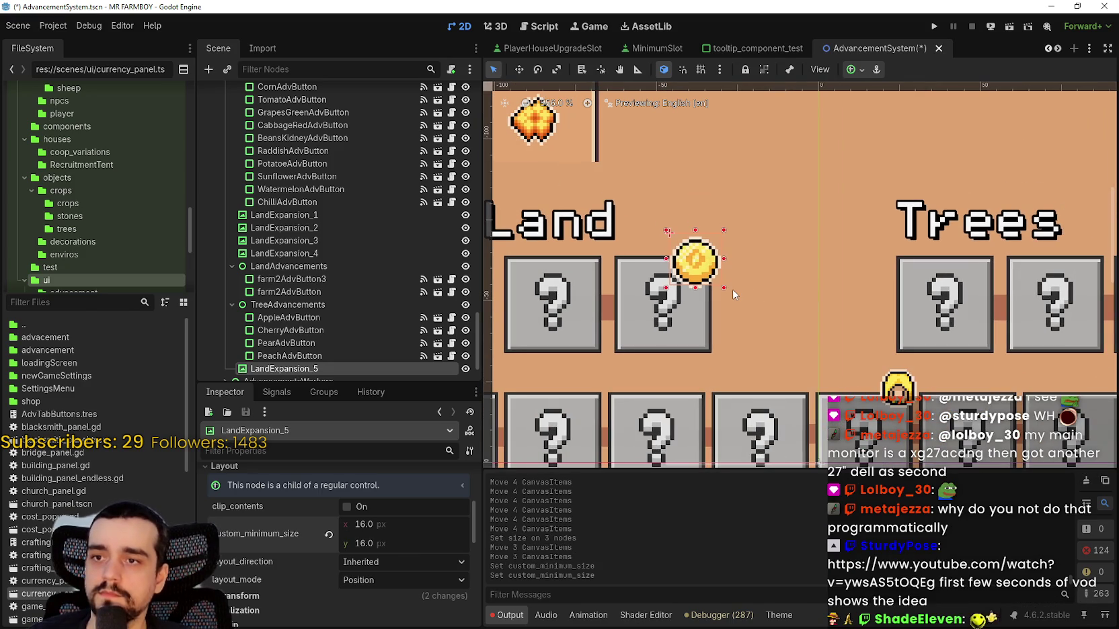
- Nudge the gold coin marker slightly right and up beside its Land button
key(Right)
key(Right)
key(Right)
scroll(720, 294, up, 5)
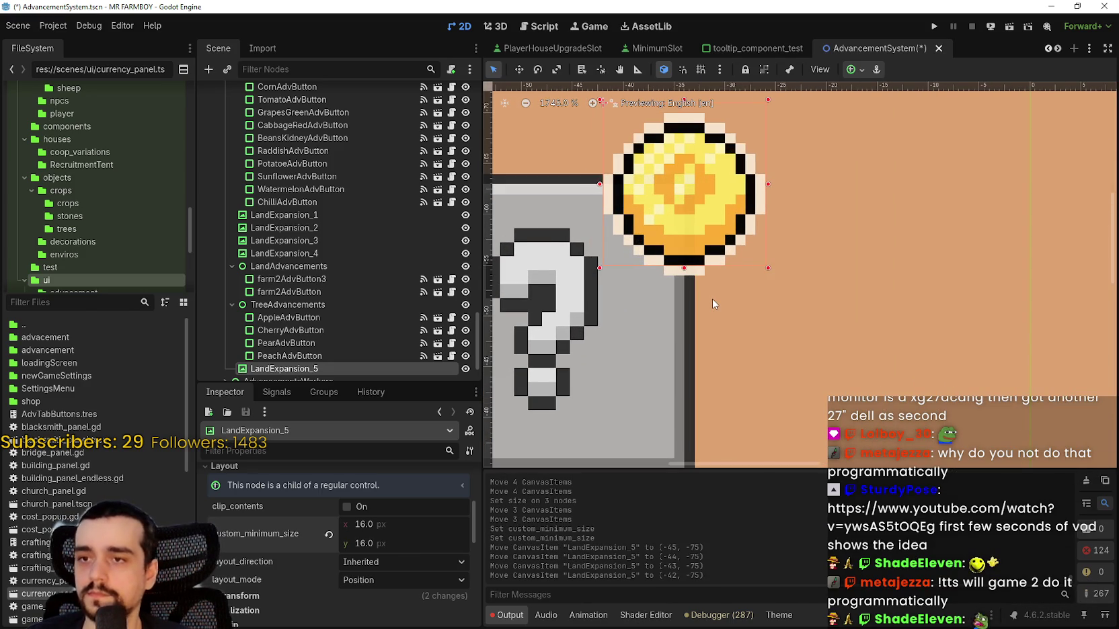
key(Up)
key(Up)
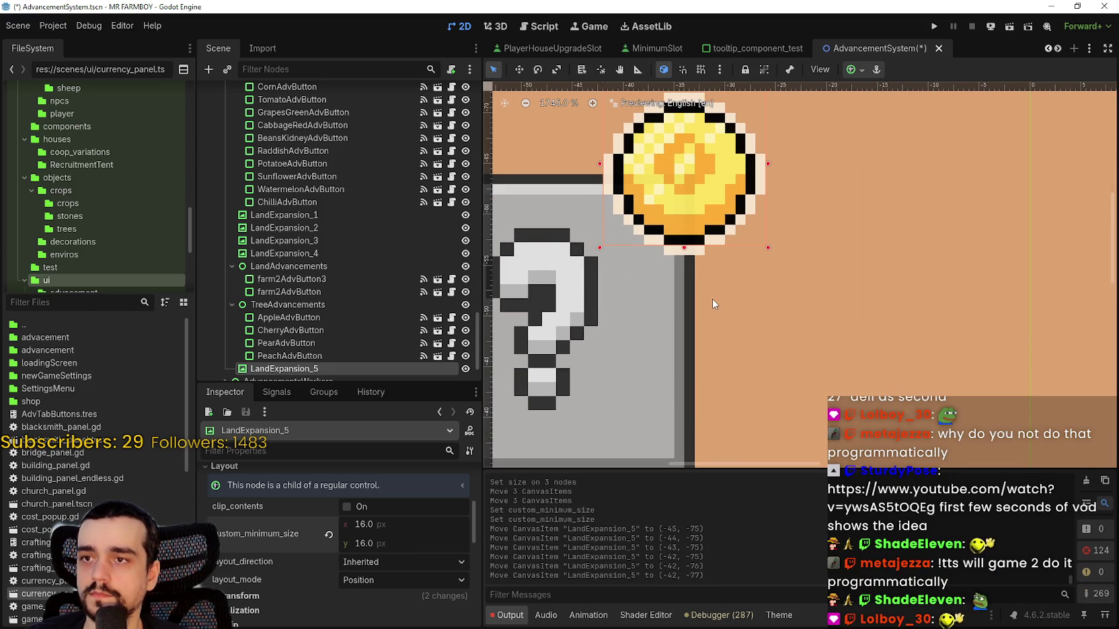
scroll(713, 299, down, 7)
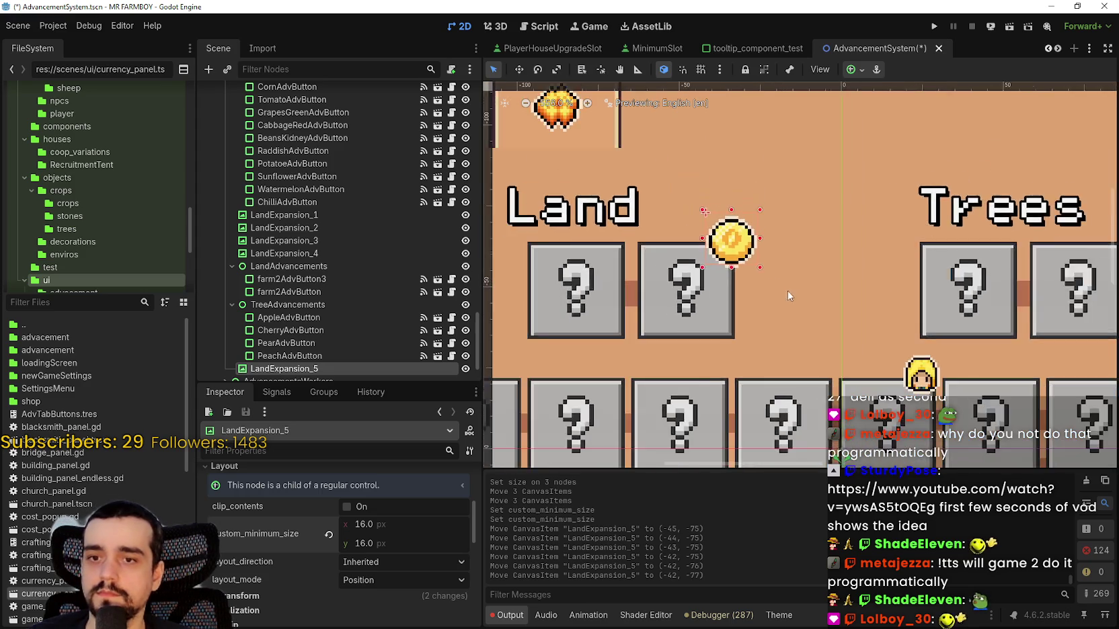
scroll(811, 303, down, 4)
scroll(822, 317, up, 1)
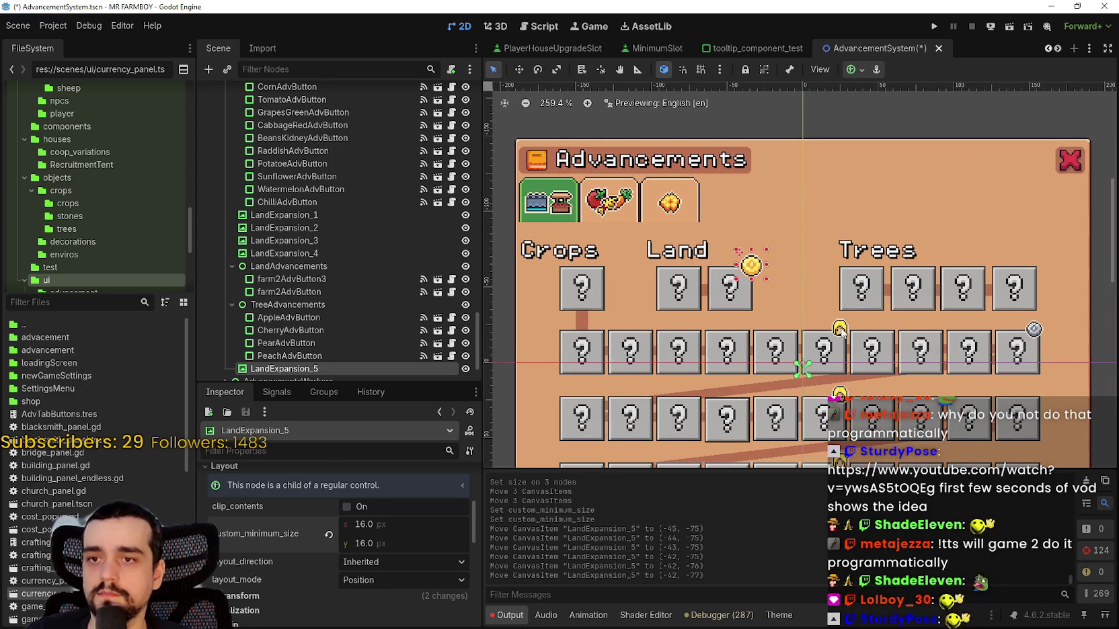
- Set the character head marker LandExpansion_1's custom minimum size to 16×16
click(841, 327)
scroll(886, 358, up, 6)
click(253, 601)
scroll(400, 542, down, 3)
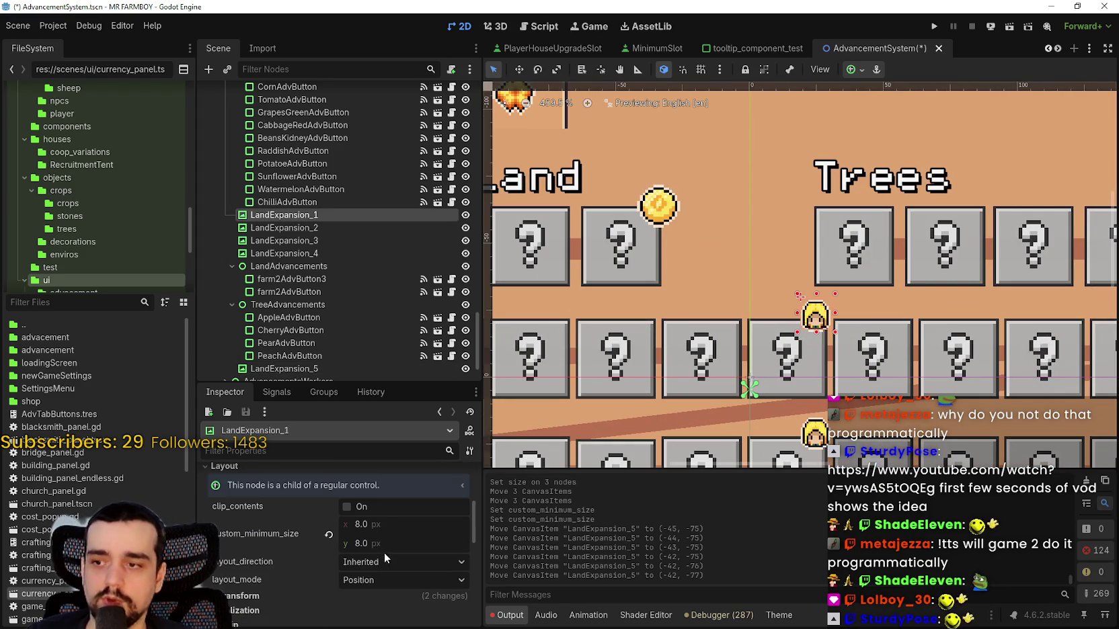
click(391, 524)
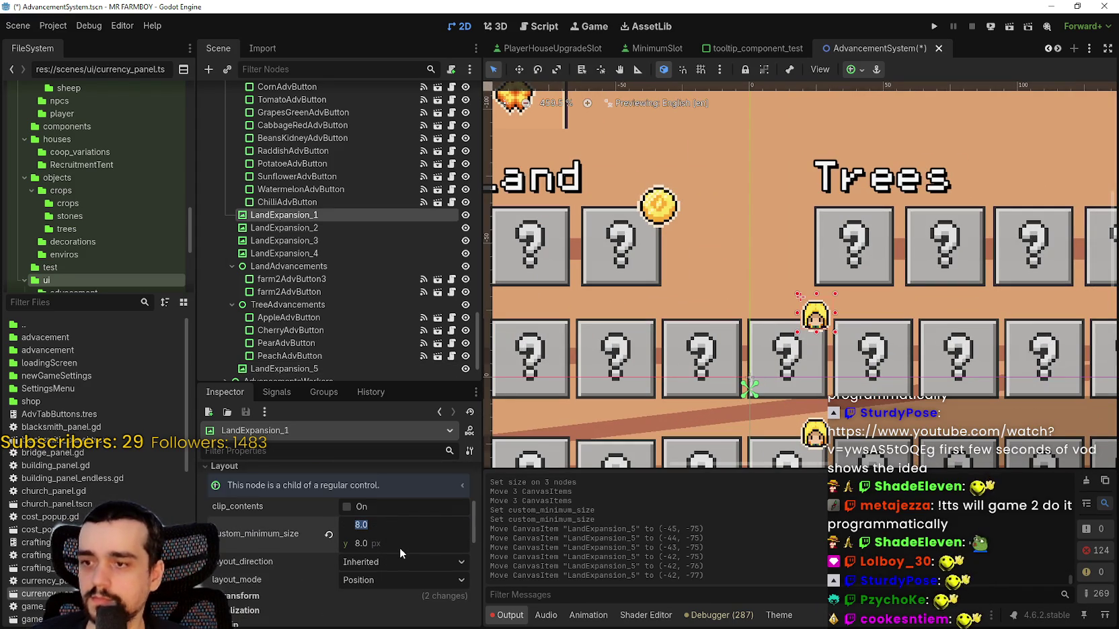
text(16)
key(Return)
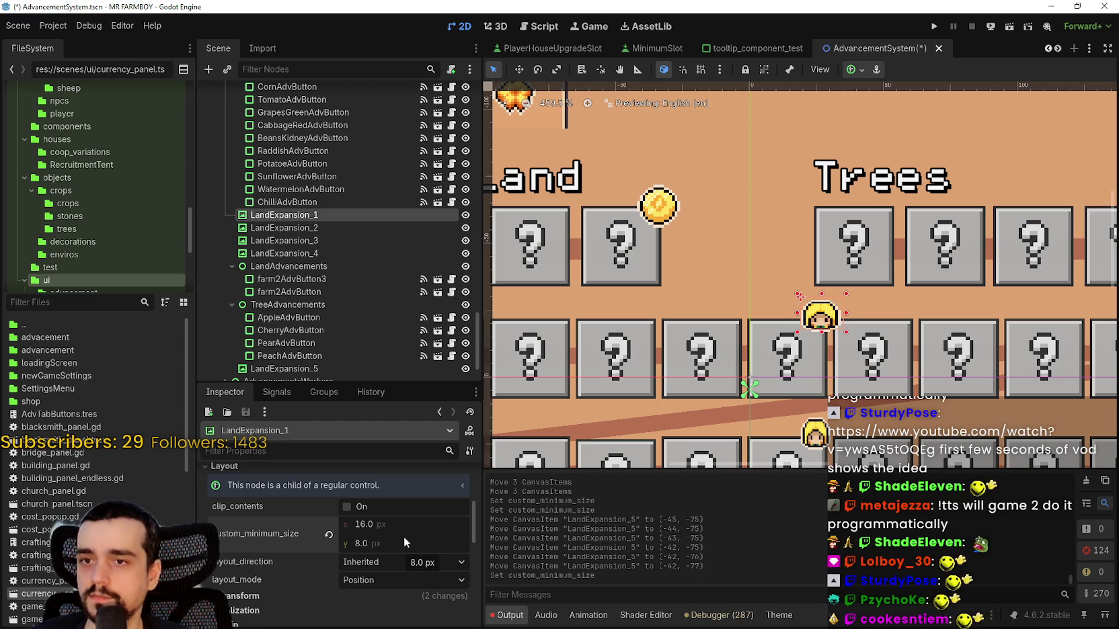
text(16)
key(Return)
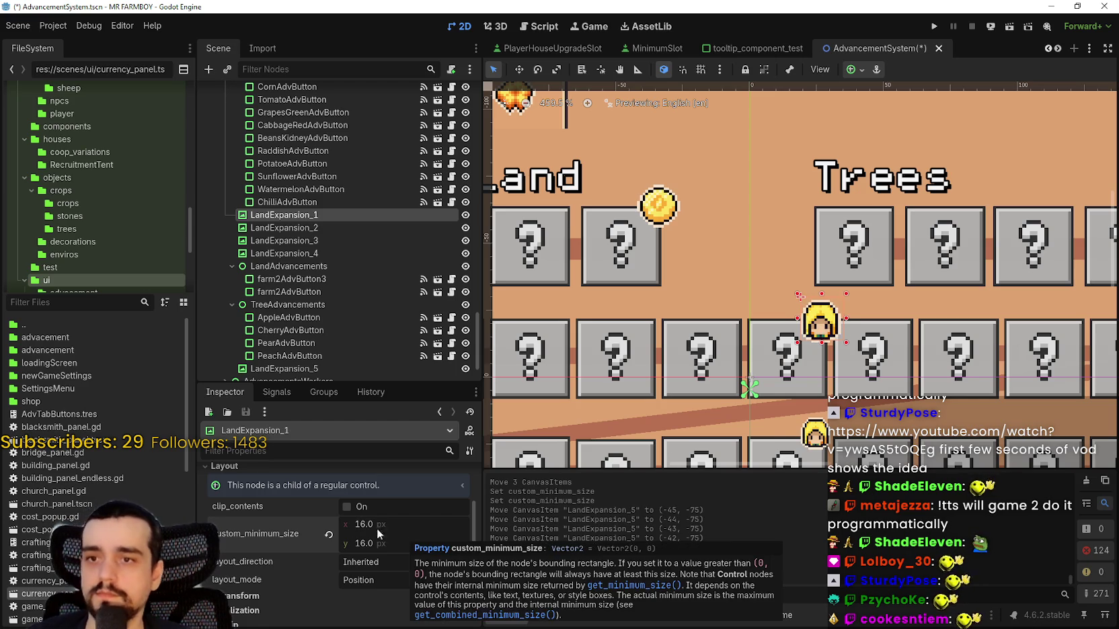
scroll(768, 286, down, 1)
scroll(766, 286, down, 3)
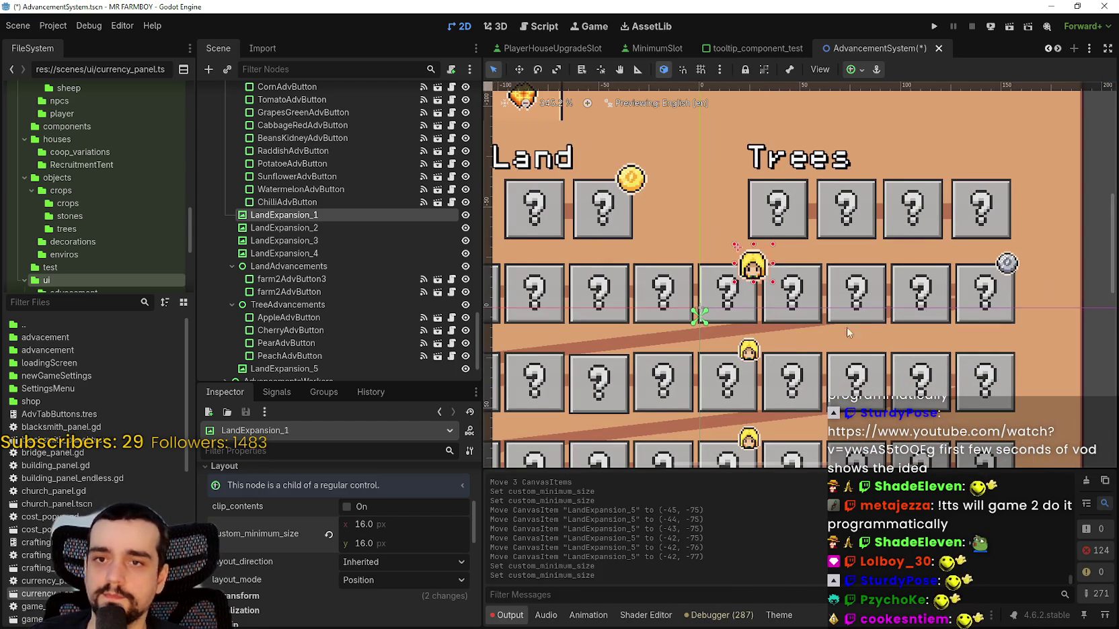
- Set the silver coin marker LandExpansion_4's custom minimum size to 16×16
click(1007, 265)
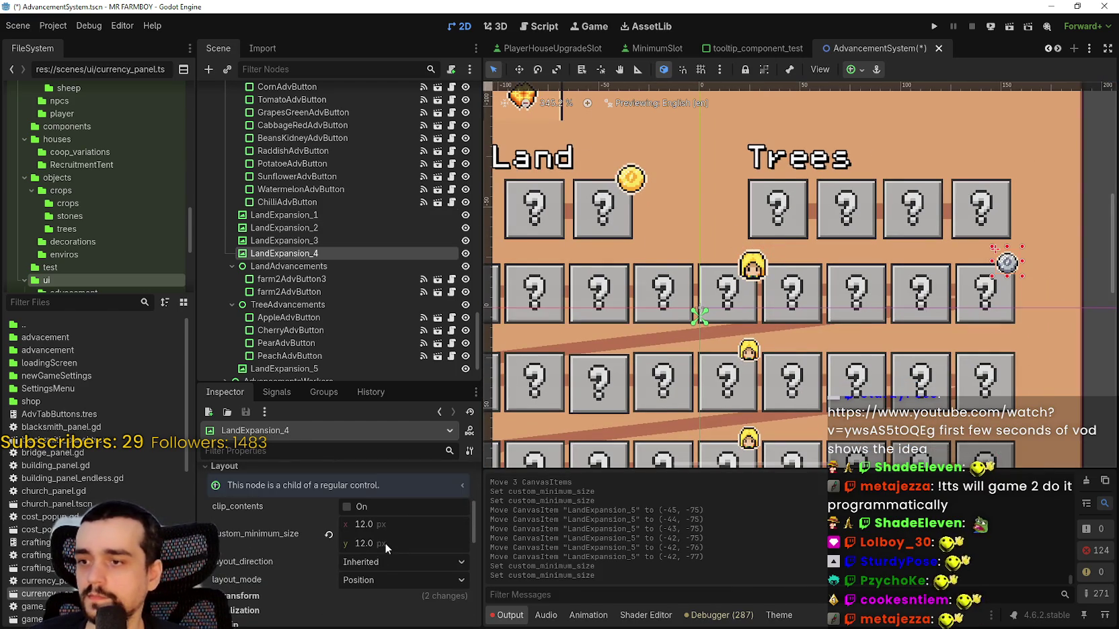
click(392, 522)
text(16)
key(Return)
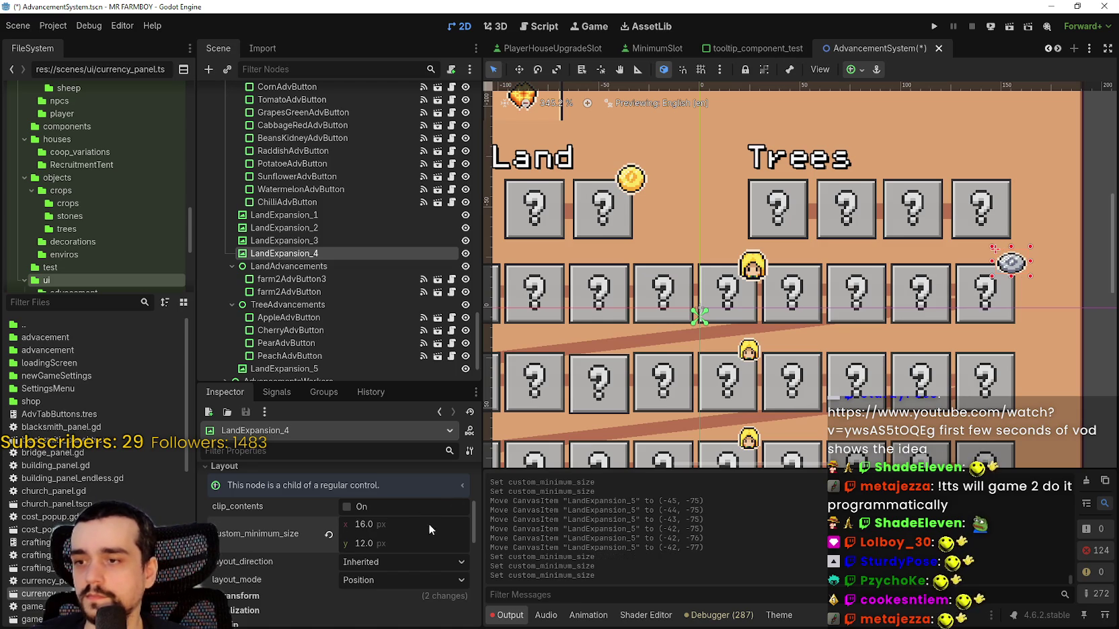
click(409, 544)
text(16)
key(Return)
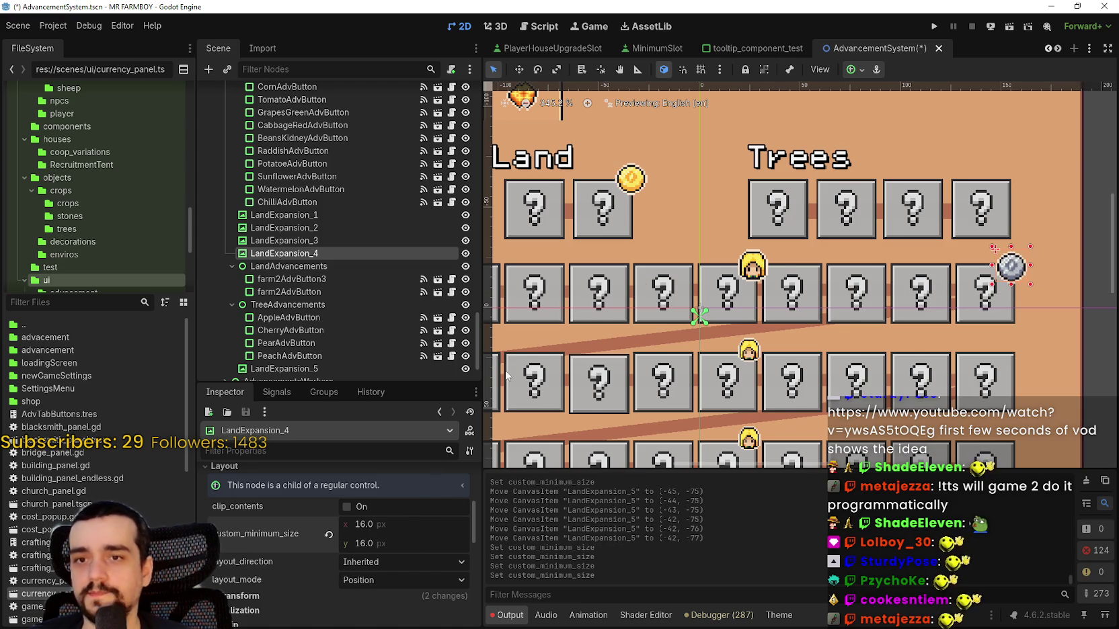
scroll(897, 249, up, 3)
scroll(597, 304, up, 1)
- Nudge the character head and silver coin into place, leaving LandExpansion_4 at (148, -34)
click(672, 258)
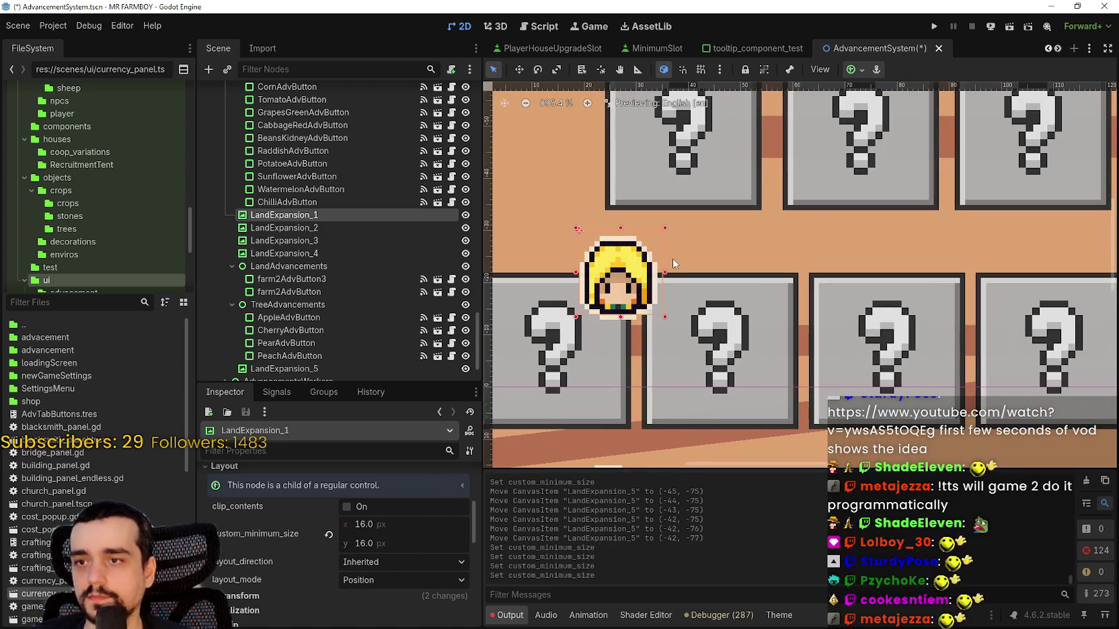
key(Right)
key(Right)
key(Up)
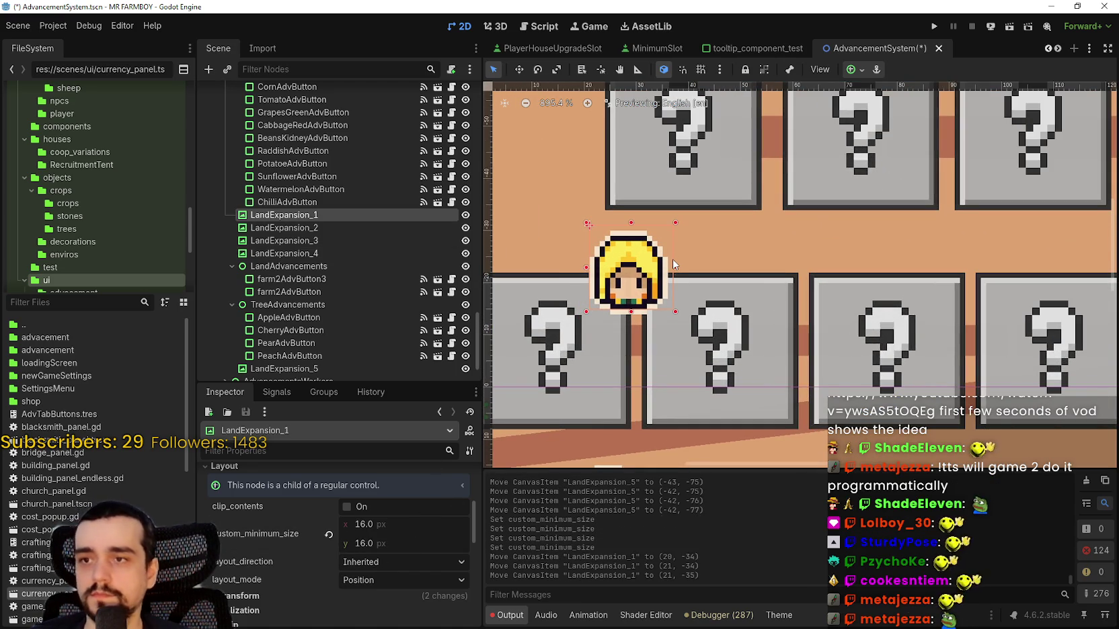
scroll(672, 259, down, 3)
scroll(751, 249, up, 4)
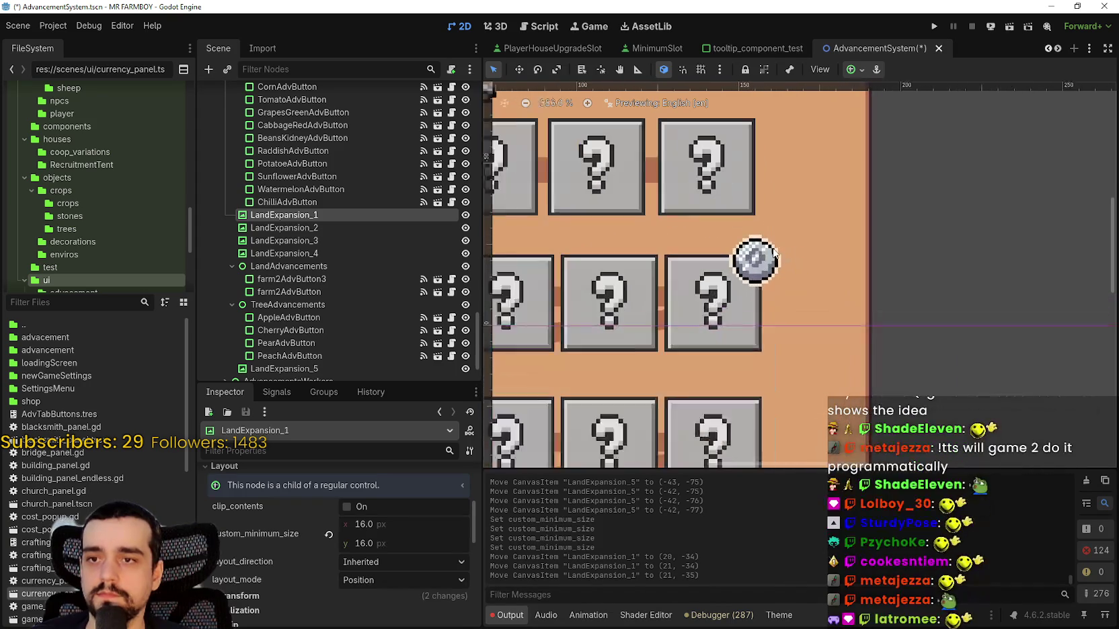
click(752, 264)
key(Right)
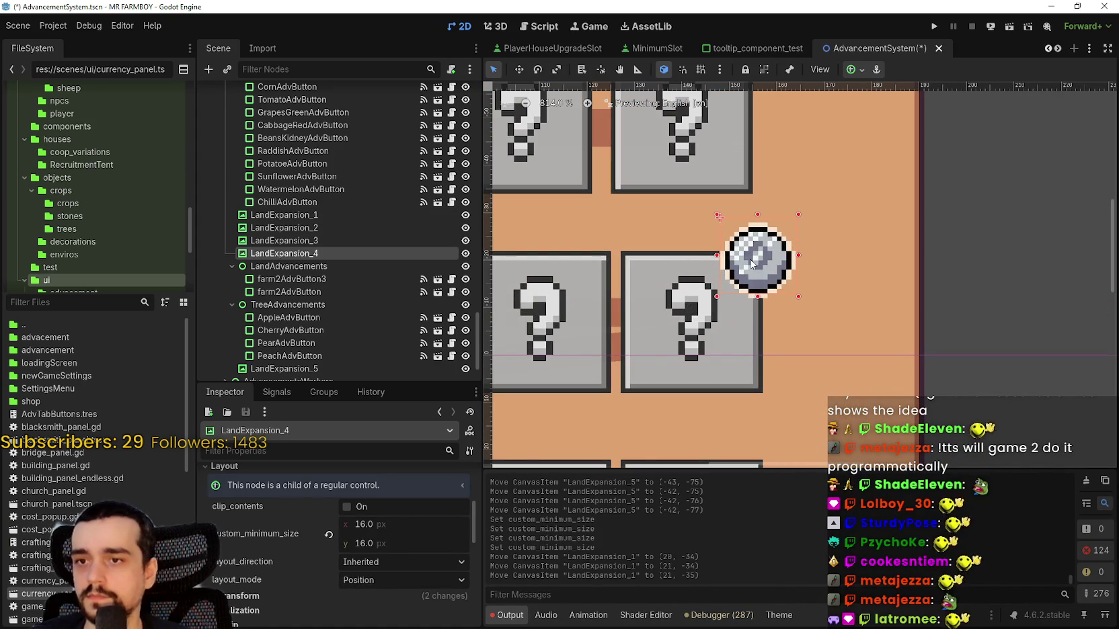
key(Up)
key(Up)
key(Down)
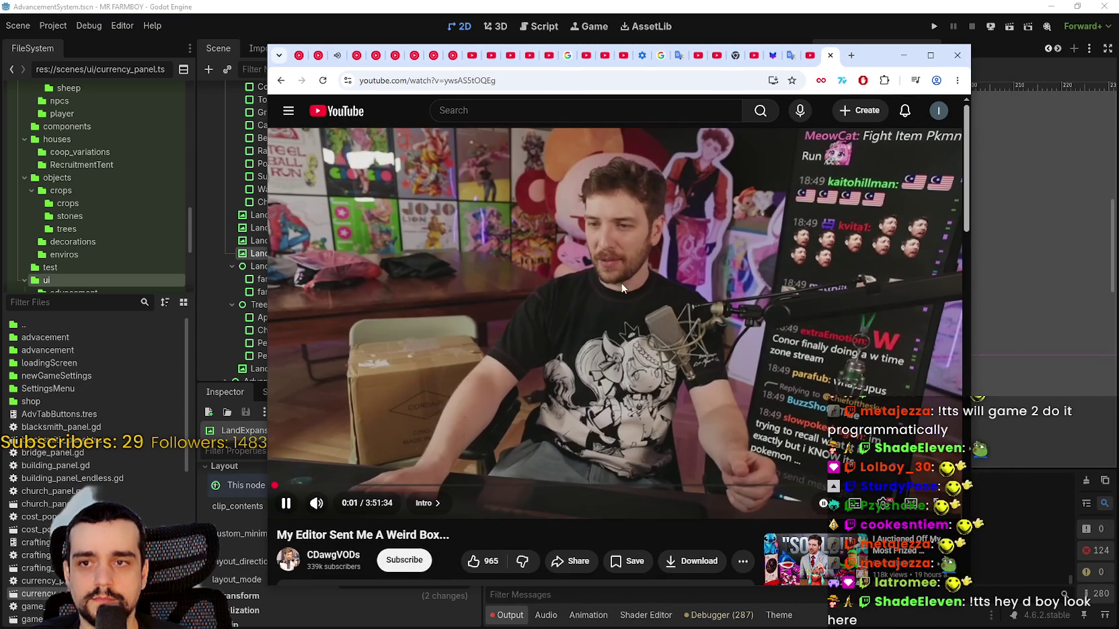
- Pause, then resume the 'My Editor Sent Me A Weird Box...' video playing from 0:02
click(656, 288)
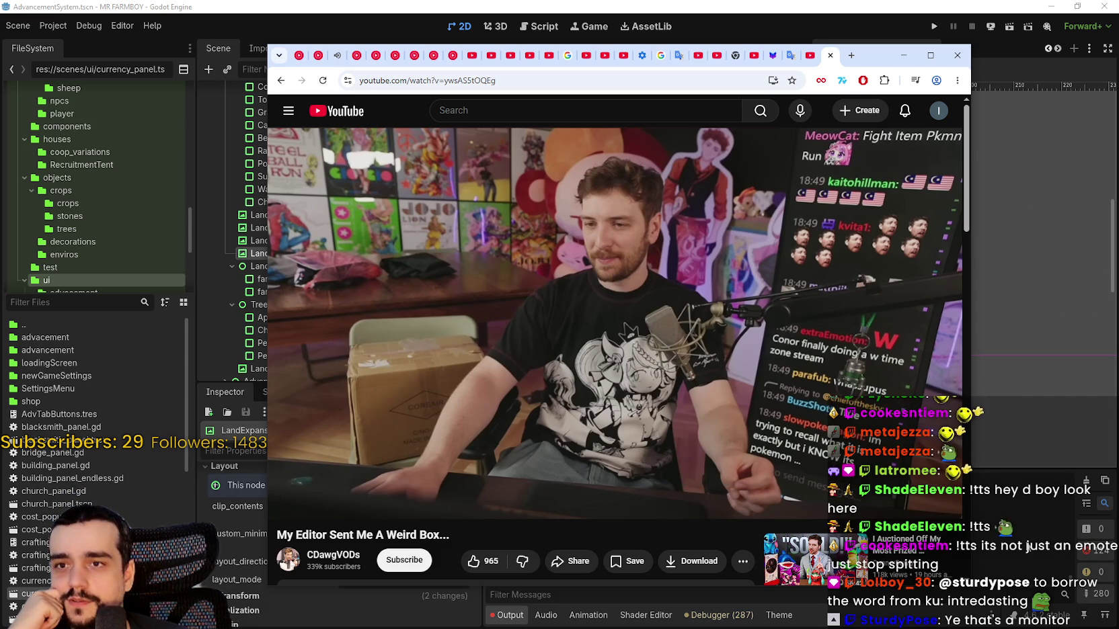
click(835, 382)
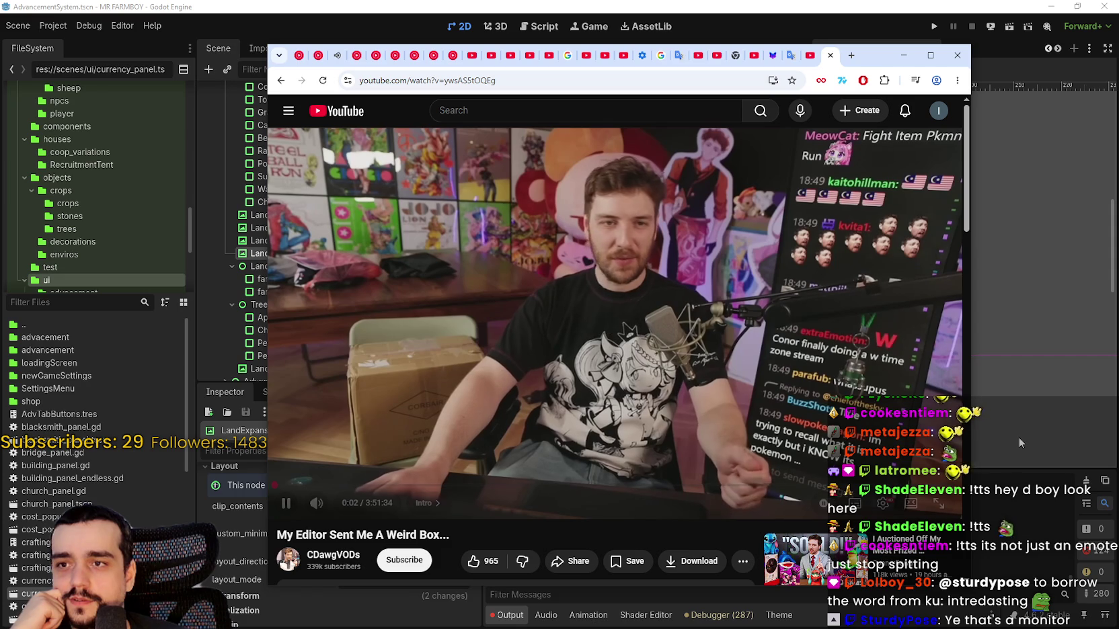
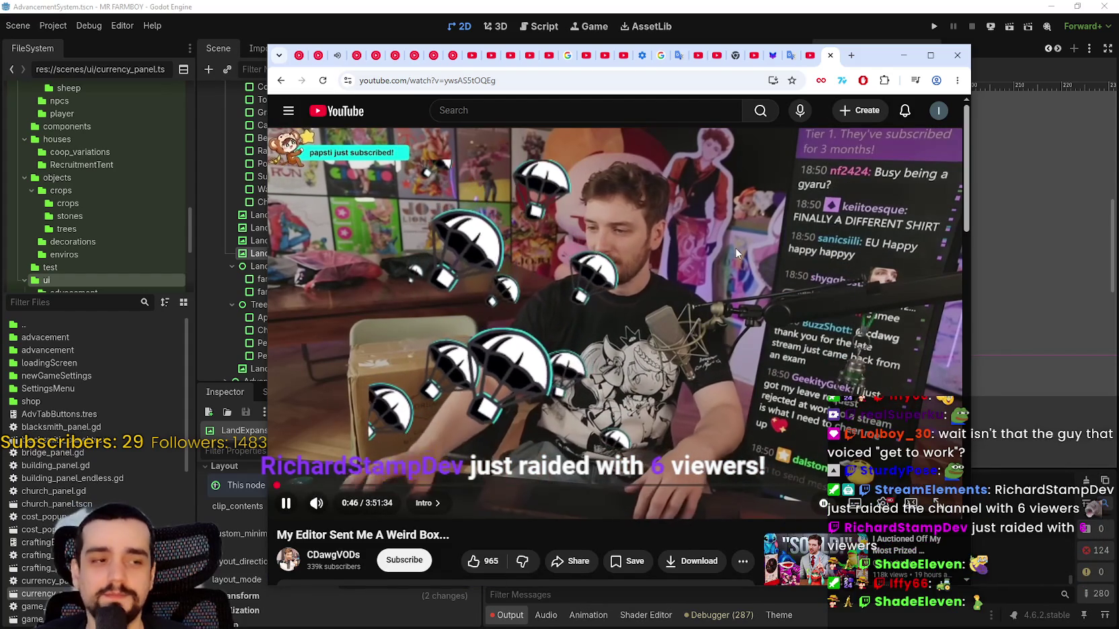
- Pause the streamer's YouTube video and minimize Chrome to bring back the Godot editor
click(736, 214)
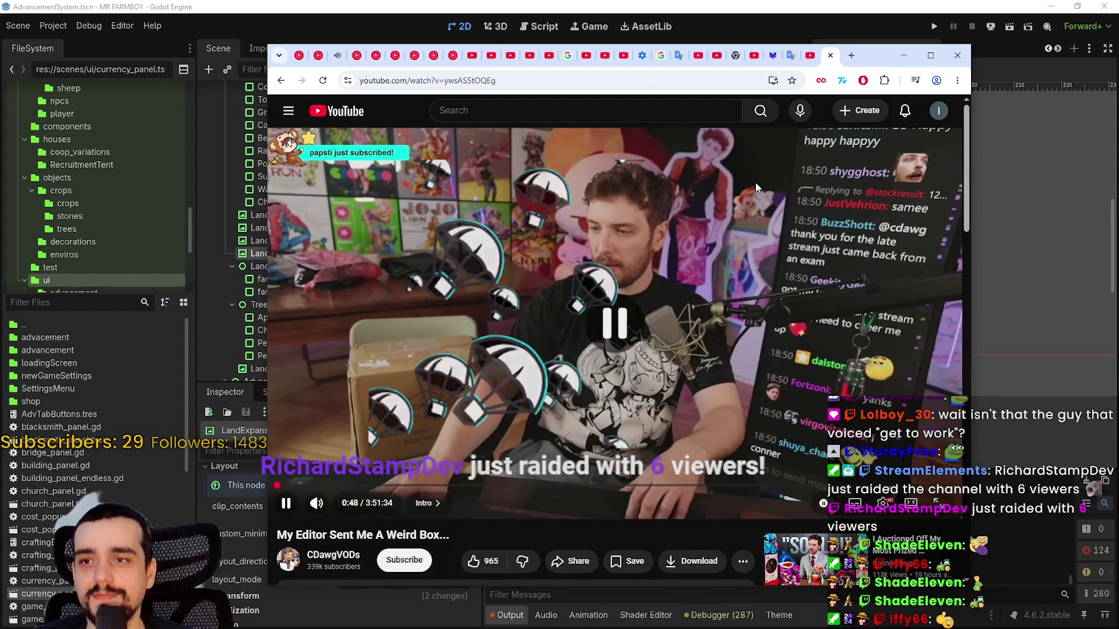
key(super+Down)
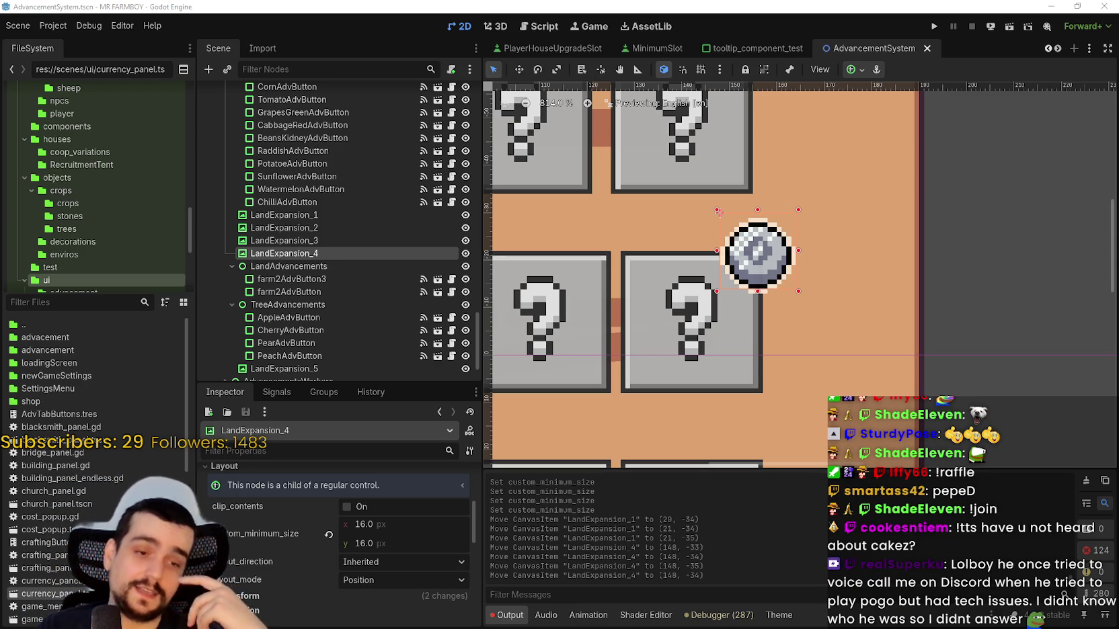
- Click through the TreeAdvancements nodes and select the LandExpansion_3 connector icon
scroll(766, 248, down, 5)
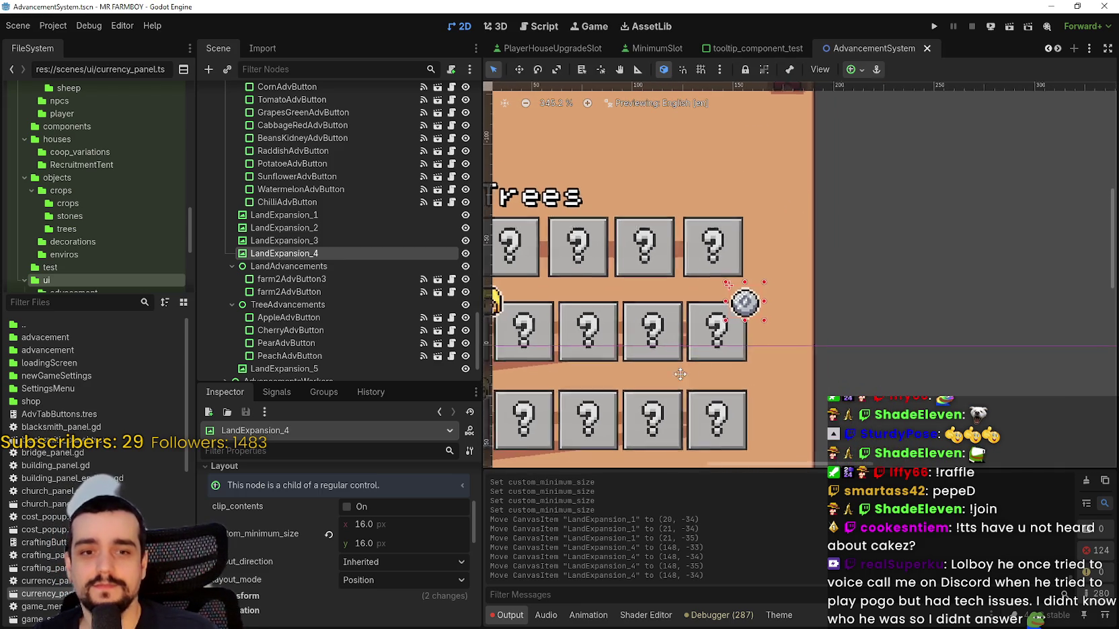
scroll(692, 350, down, 2)
scroll(602, 333, up, 5)
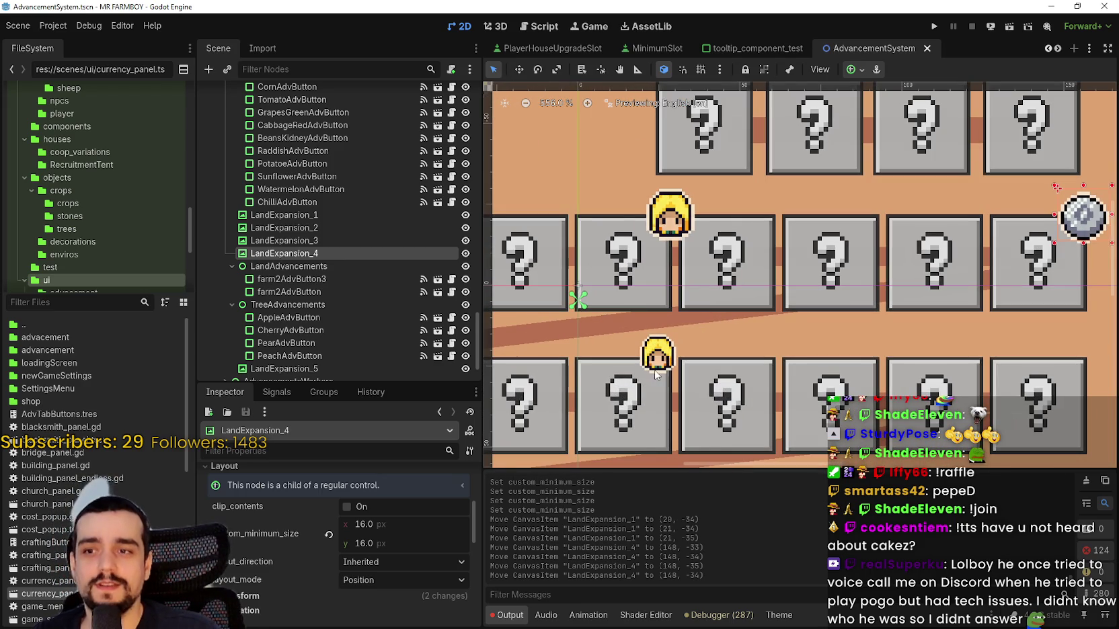
click(659, 370)
click(662, 361)
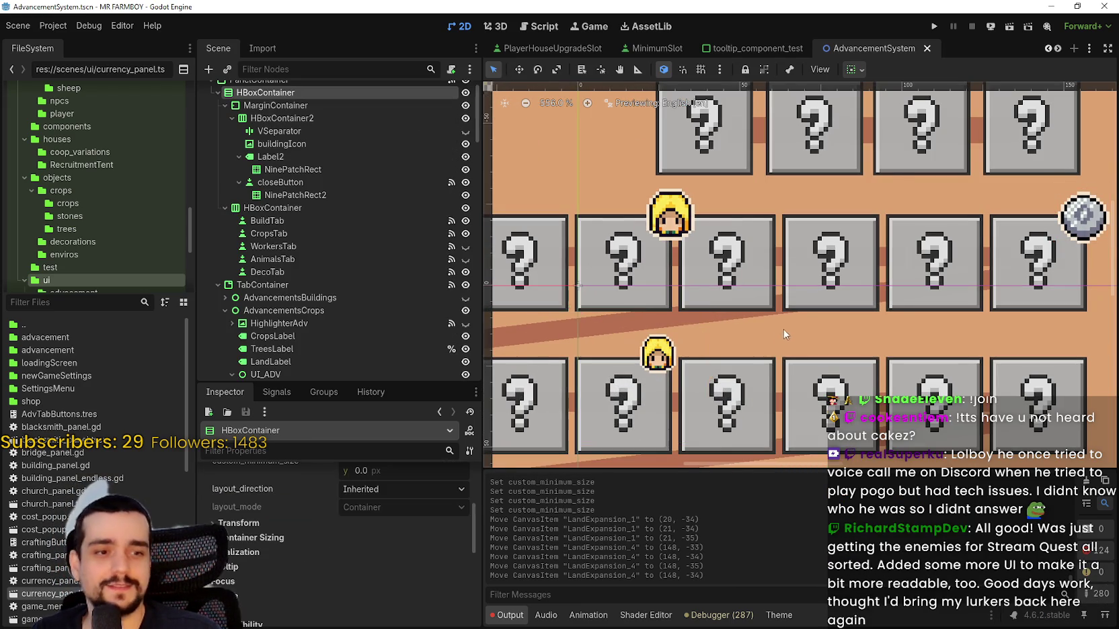
scroll(692, 342, down, 2)
click(690, 341)
scroll(769, 372, up, 2)
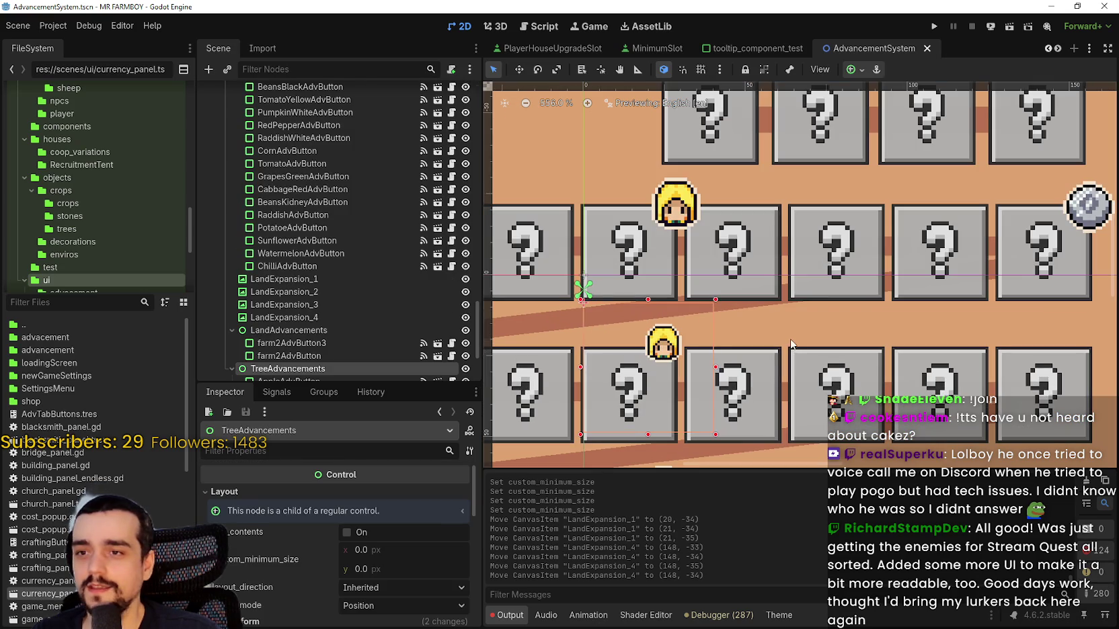
click(792, 344)
click(790, 339)
scroll(785, 330, down, 7)
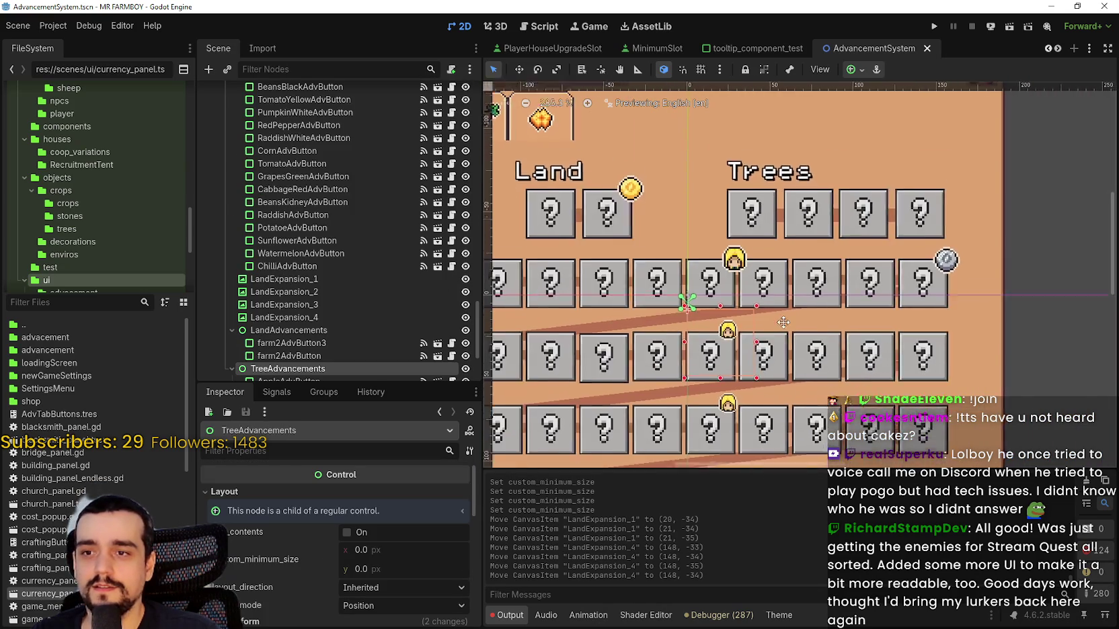
scroll(783, 322, down, 1)
scroll(715, 375, up, 3)
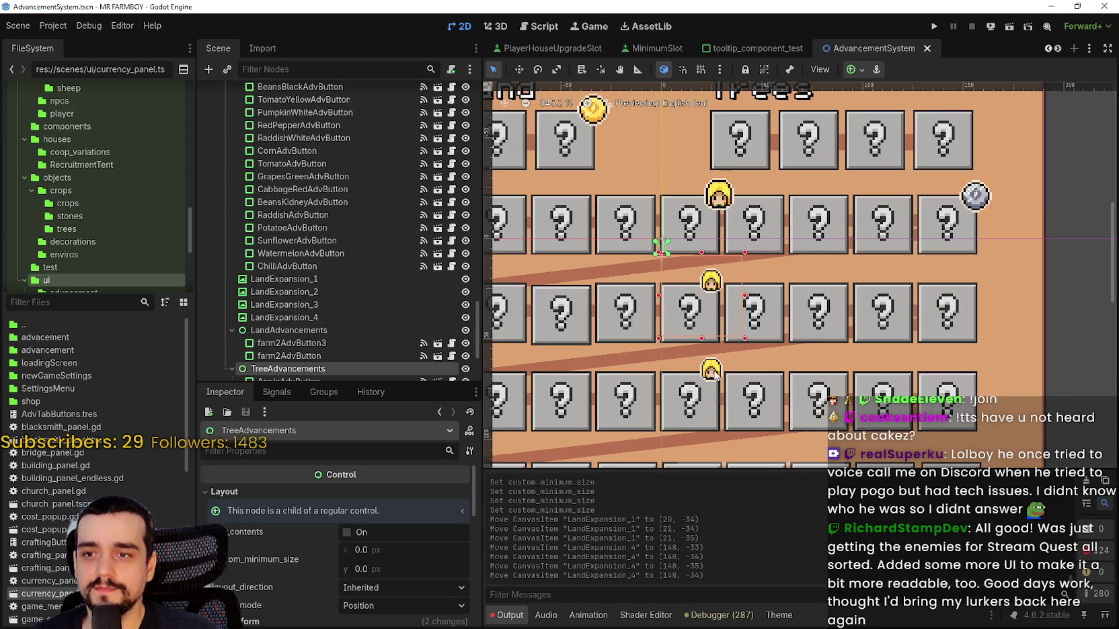
click(713, 371)
- Set LandExpansion_3's custom minimum size to 16 × 16
scroll(430, 524, down, 5)
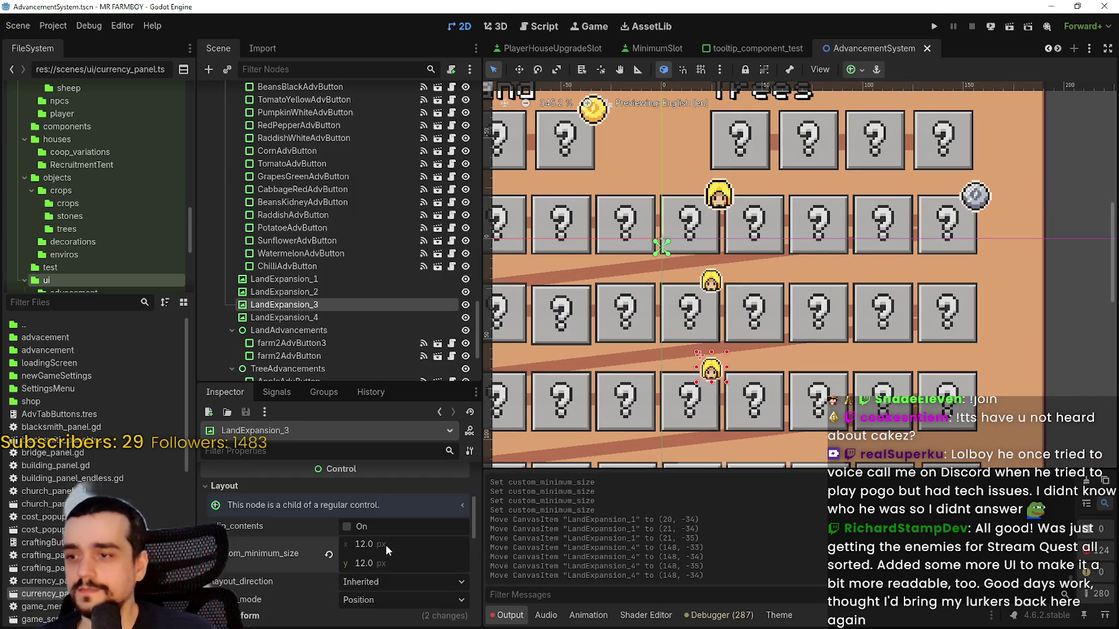
drag(385, 545, 416, 545)
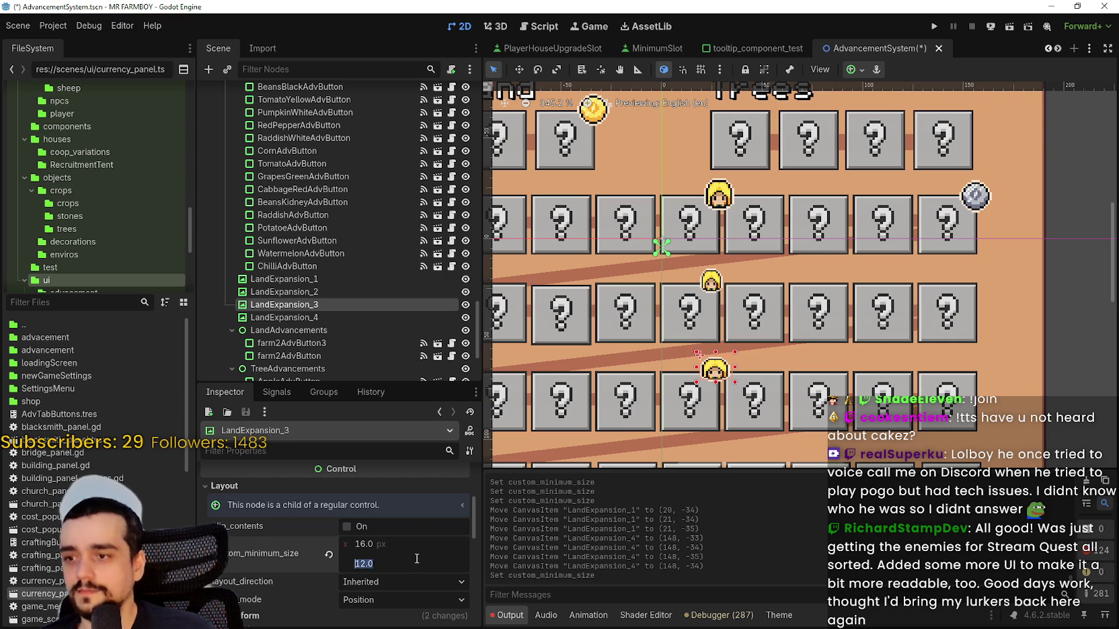
text(16)
key(Return)
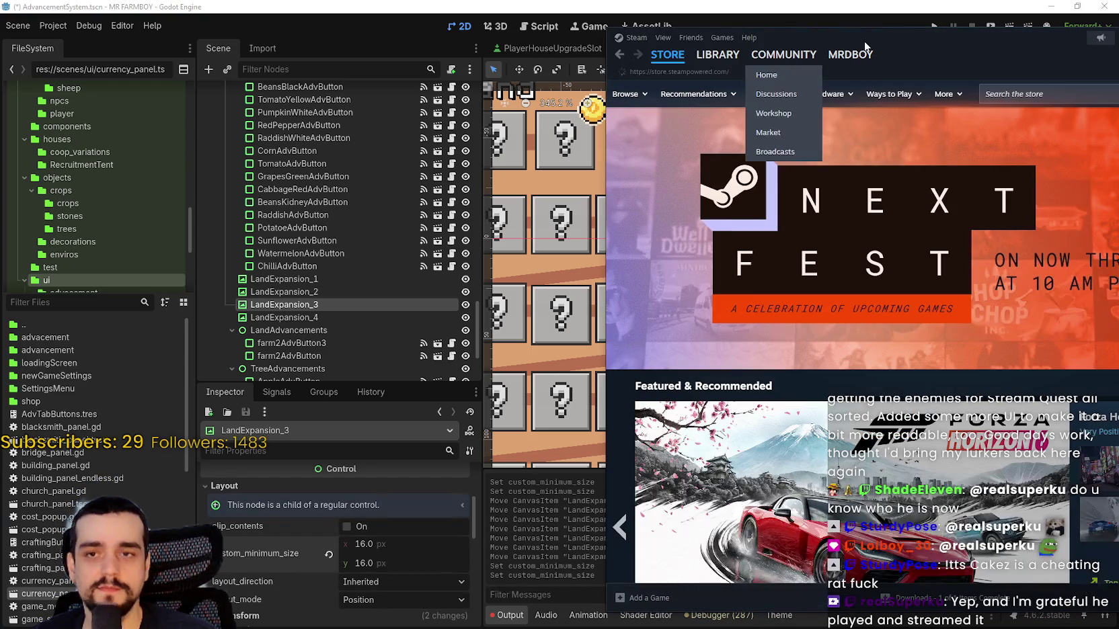
- Search the Steam store for 'MR FARMBOY' and open its store page
drag(913, 37, 657, 38)
click(807, 86)
text(MR FARMBO)
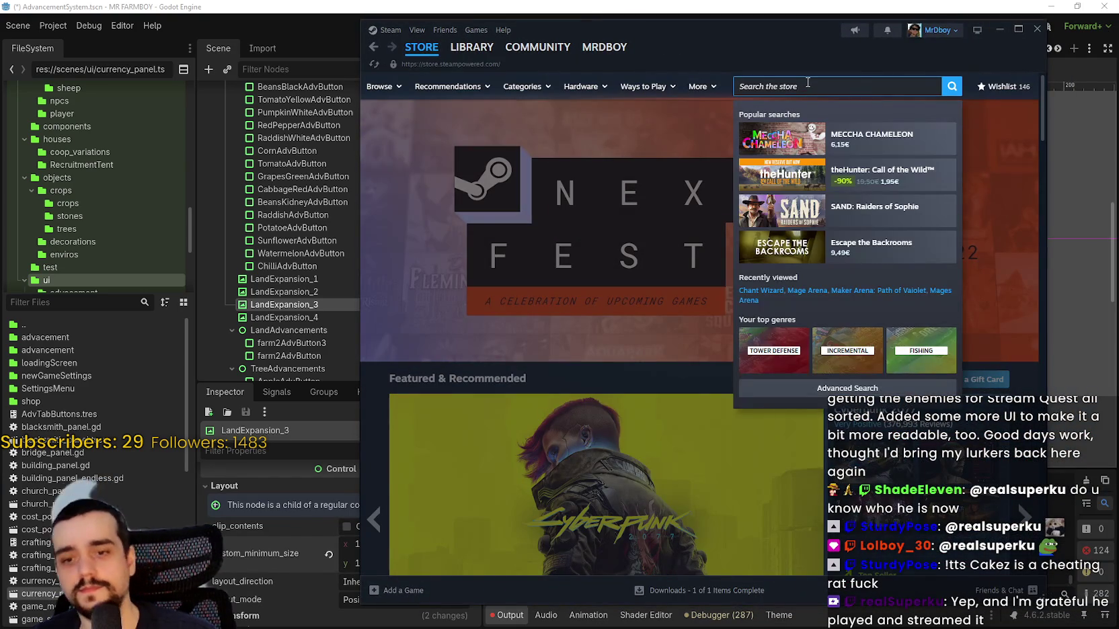
text(Y)
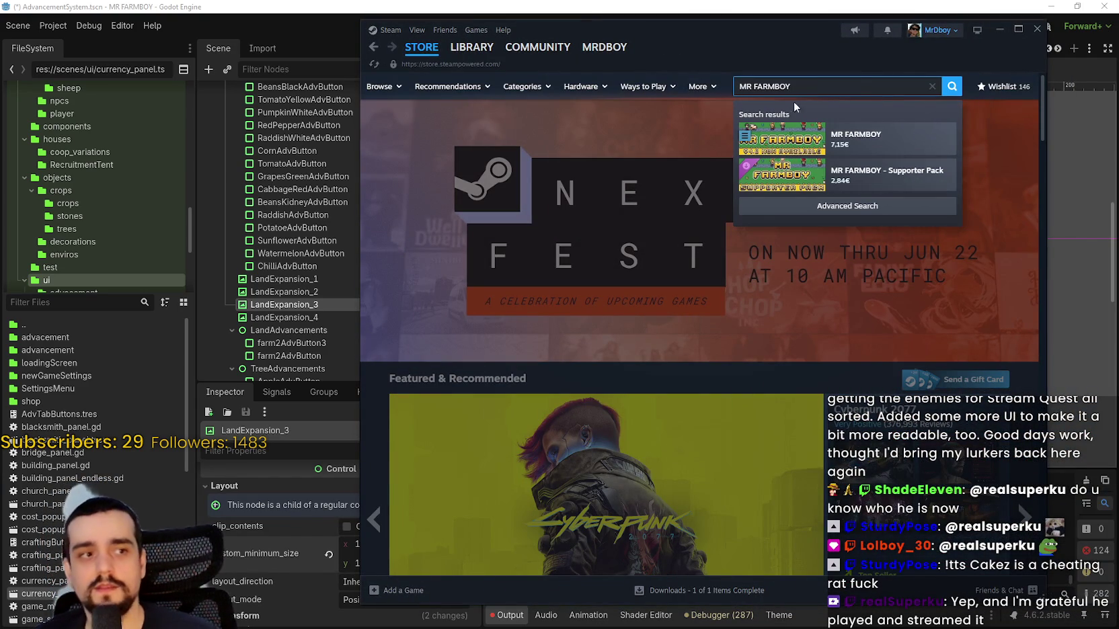
click(868, 139)
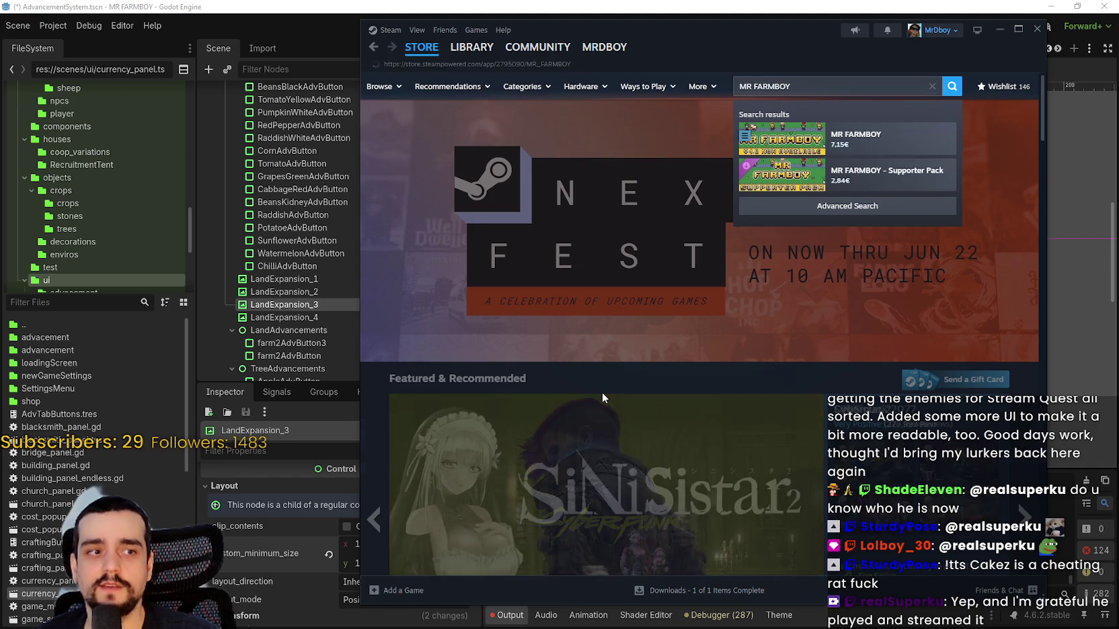
- Scroll down the MR FARMBOY page and open the Tangy TD meets MR FARMBOY bundle
scroll(538, 493, down, 1)
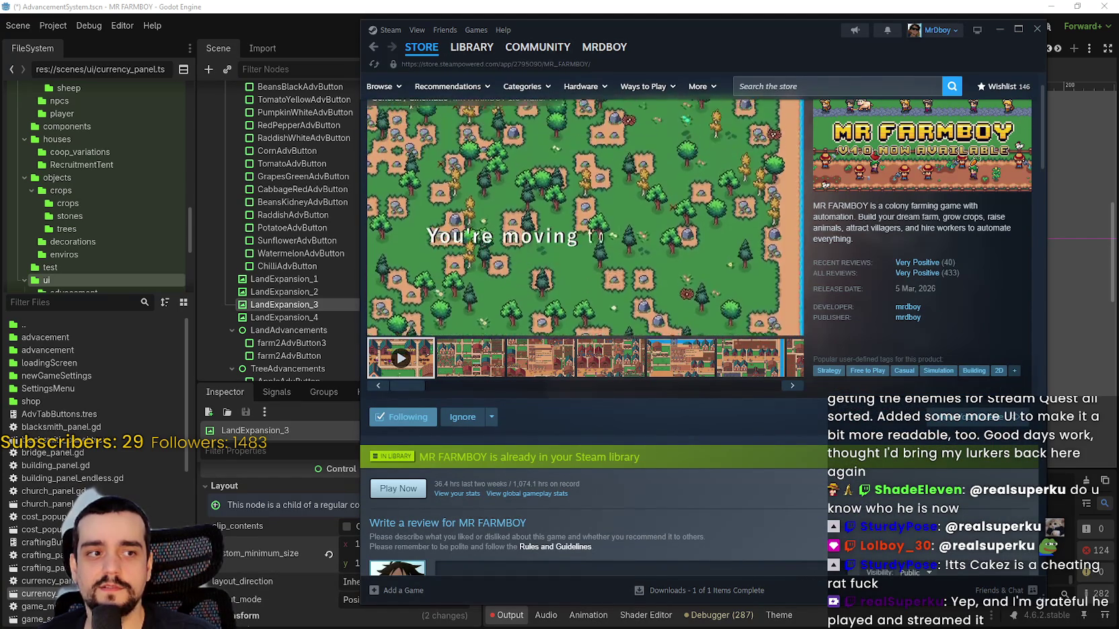
scroll(637, 420, down, 1)
scroll(643, 417, down, 10)
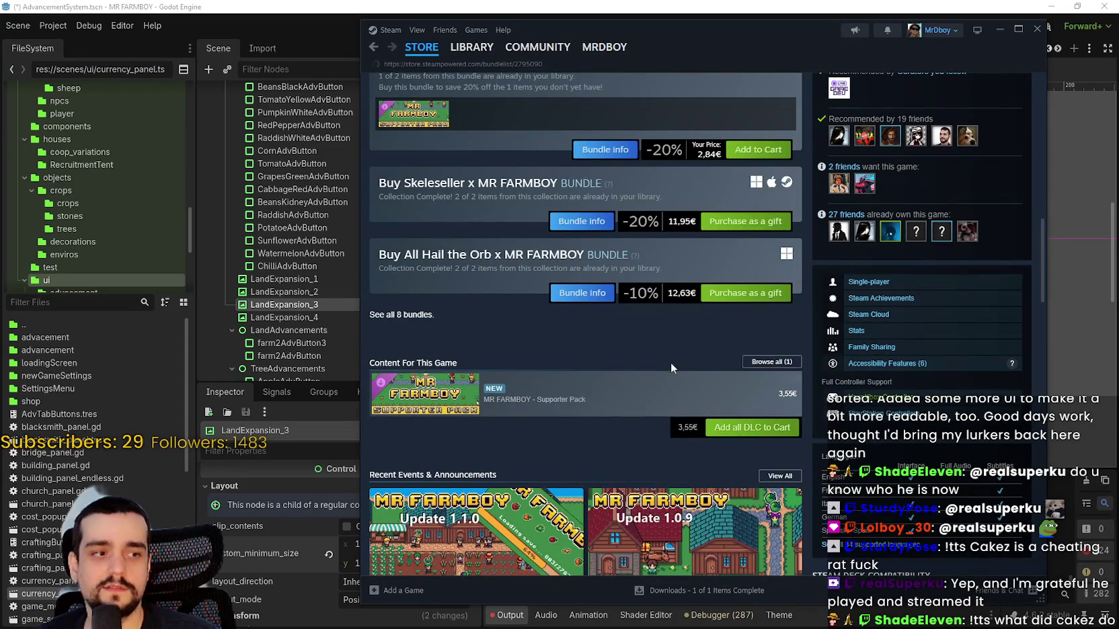
scroll(737, 395, down, 5)
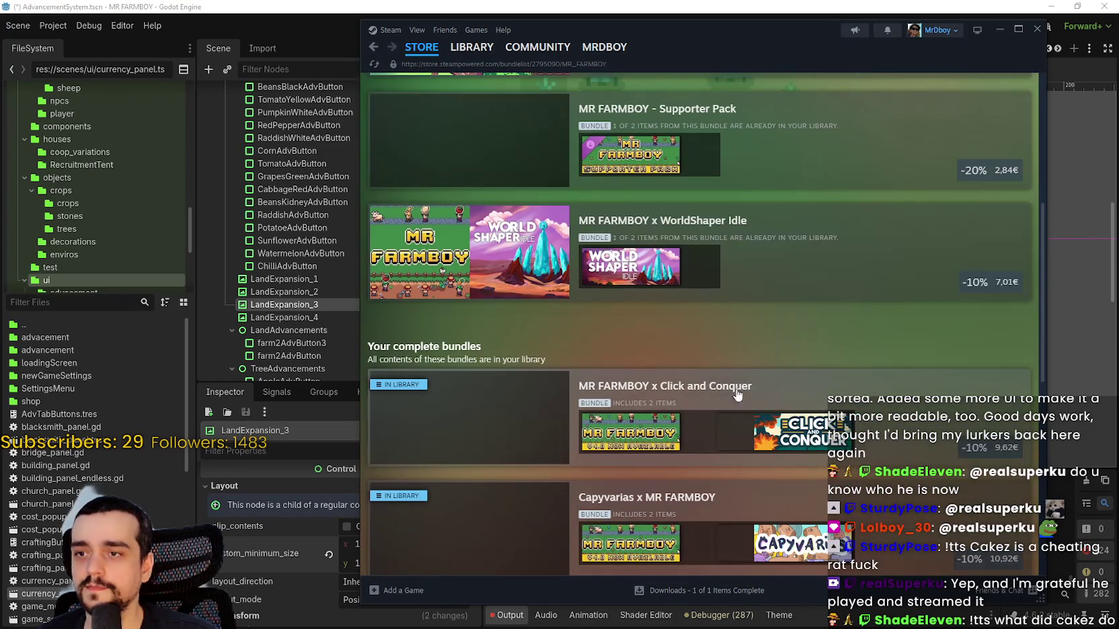
scroll(719, 362, down, 8)
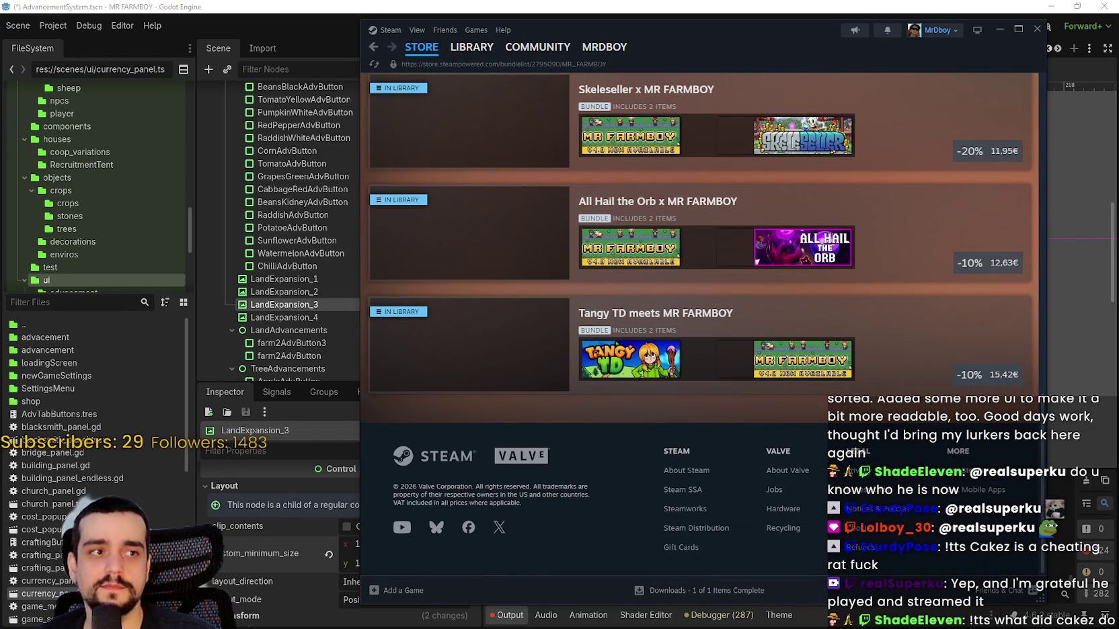
click(519, 342)
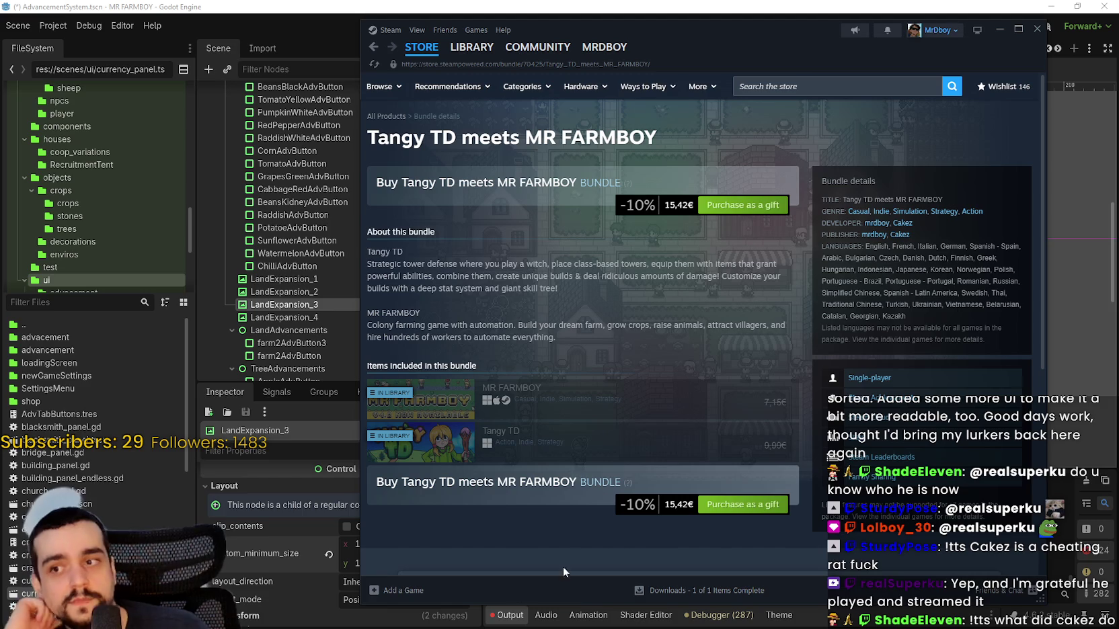
- Open the Tangy TD store page from the bundle and scroll through it
click(572, 454)
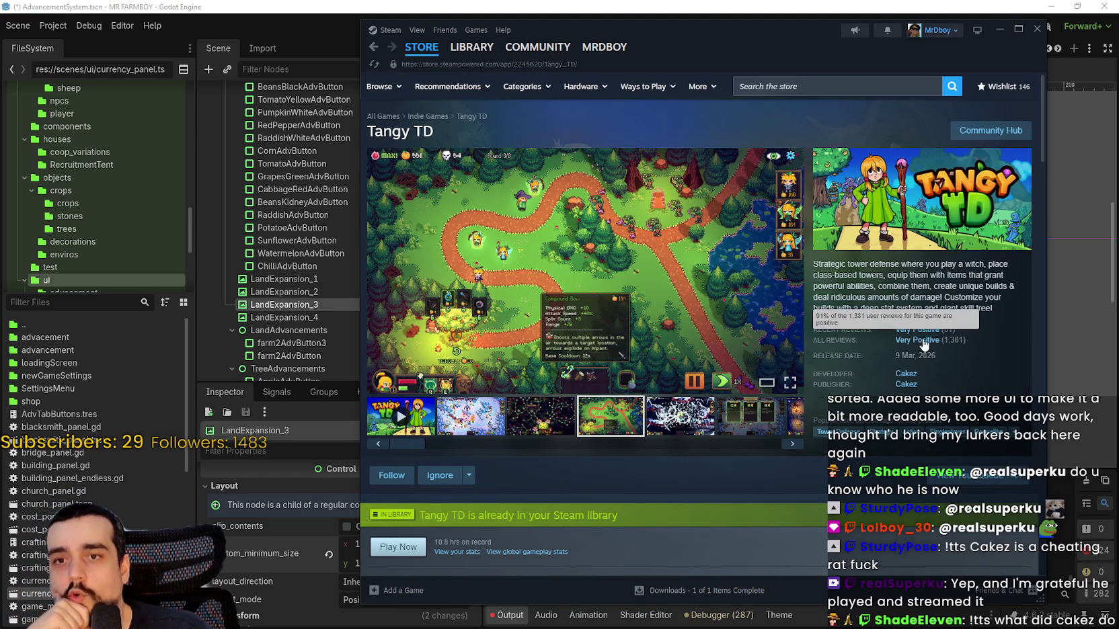
scroll(998, 350, down, 15)
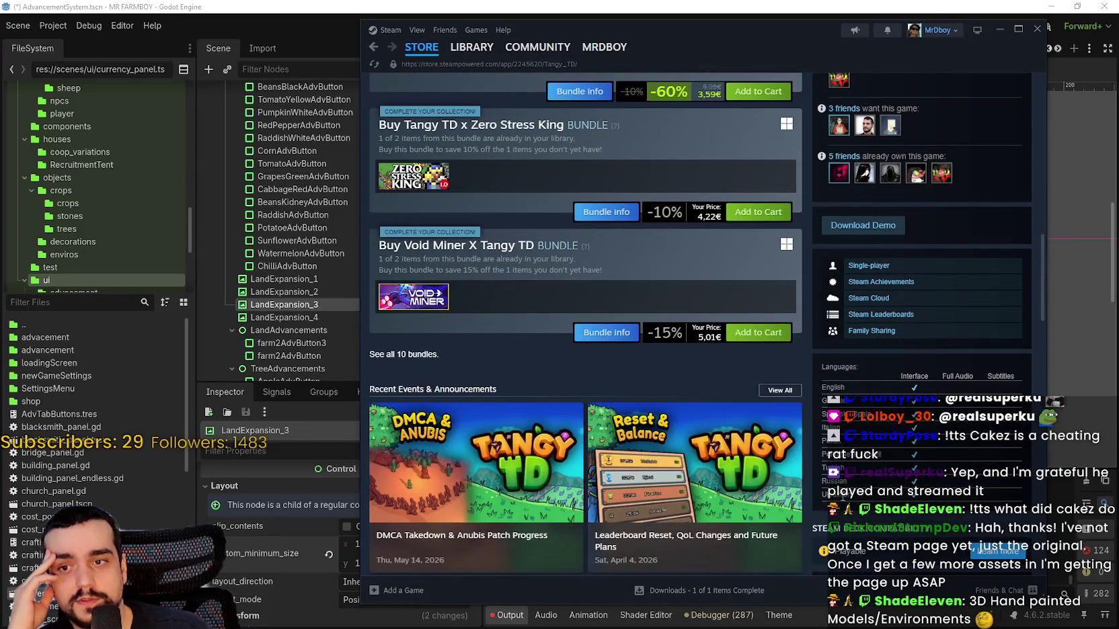
scroll(817, 499, down, 3)
scroll(817, 494, up, 15)
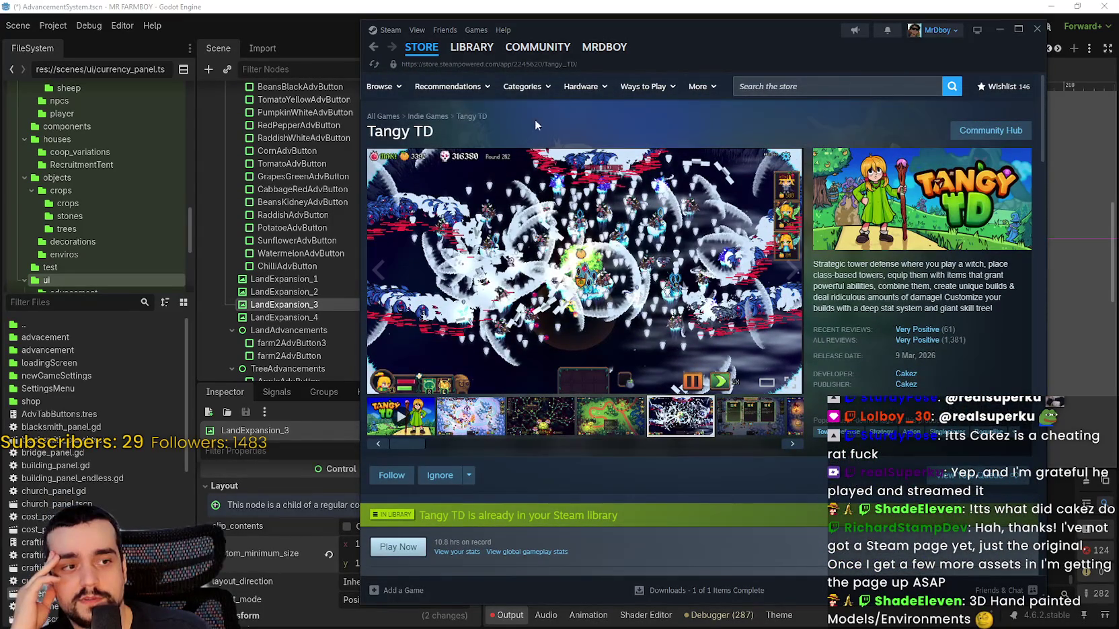
mouse_move(437, 54)
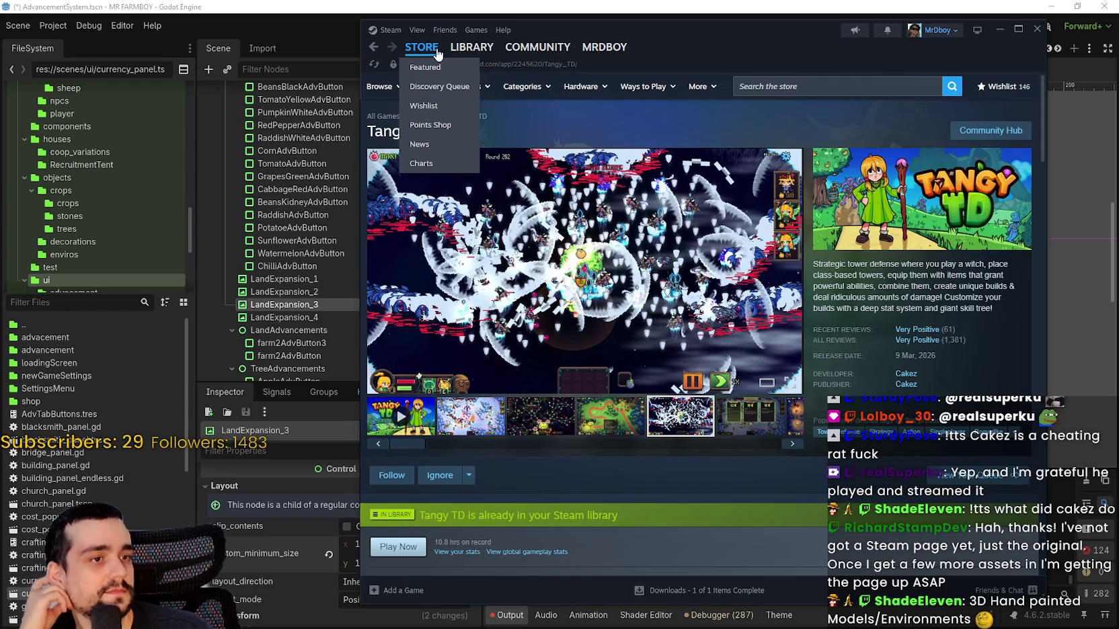
- View the Tangy TD community hub discussions, then return to its store page
click(995, 132)
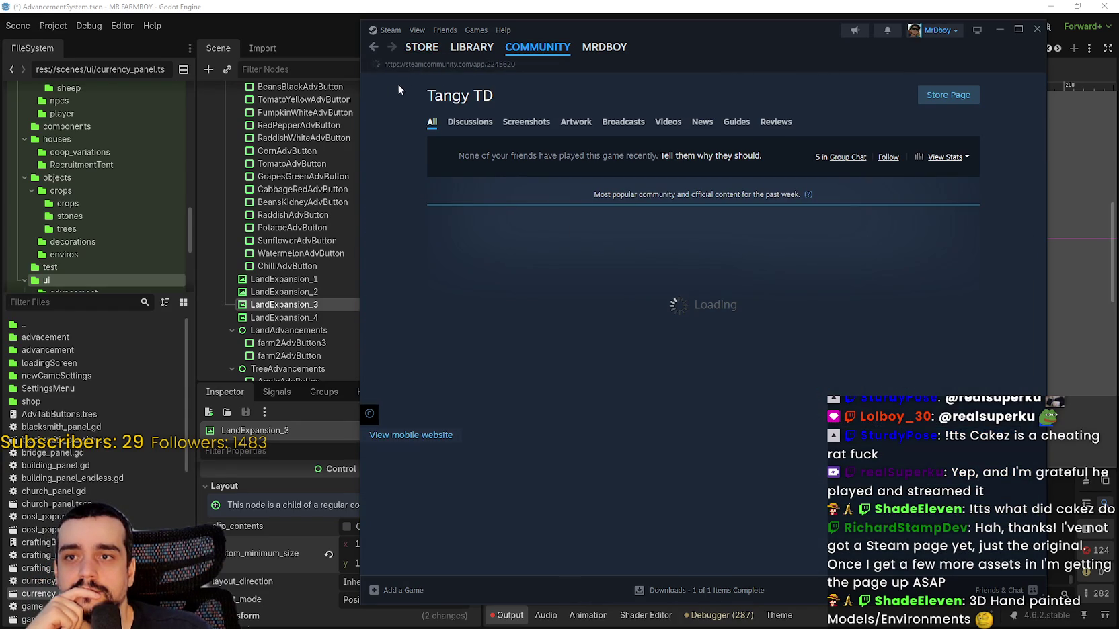
click(474, 122)
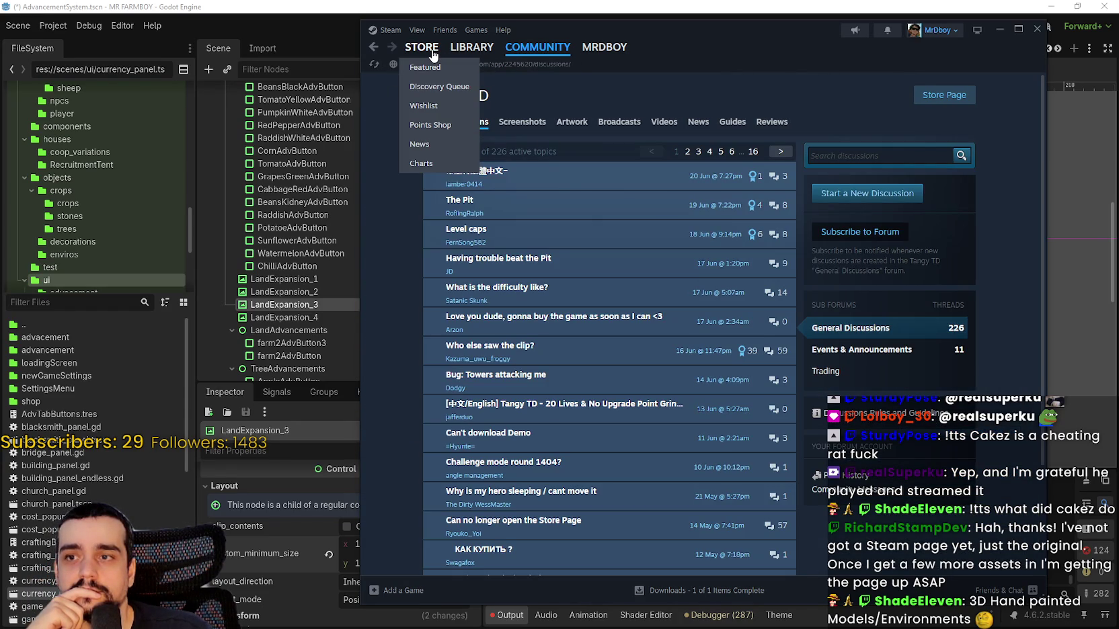
click(434, 49)
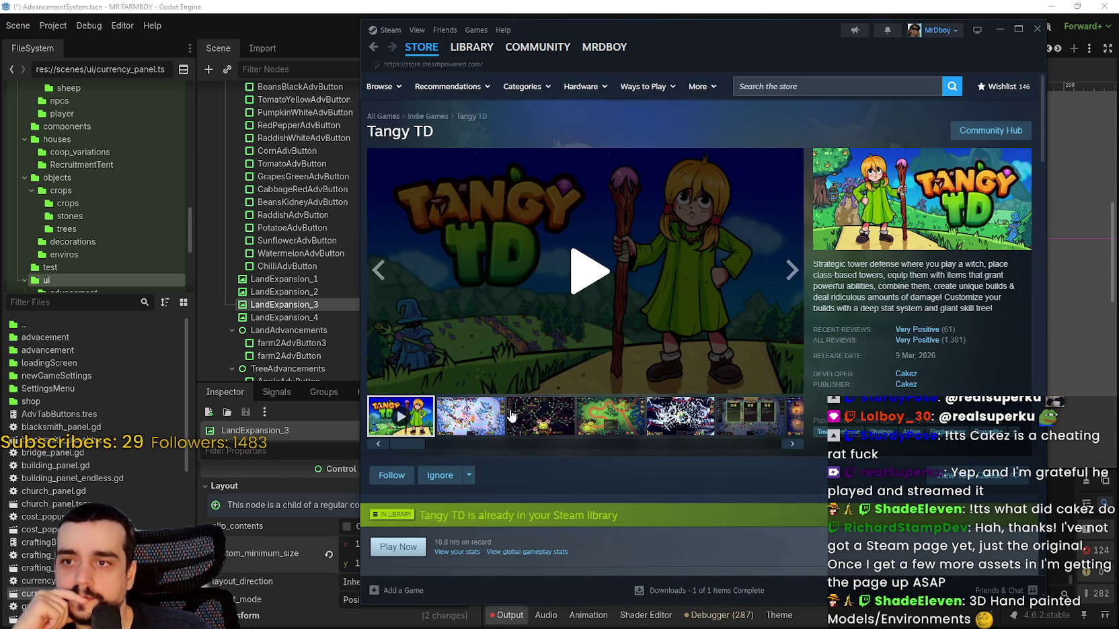
- Advance the featured games carousel five times
scroll(510, 409, down, 5)
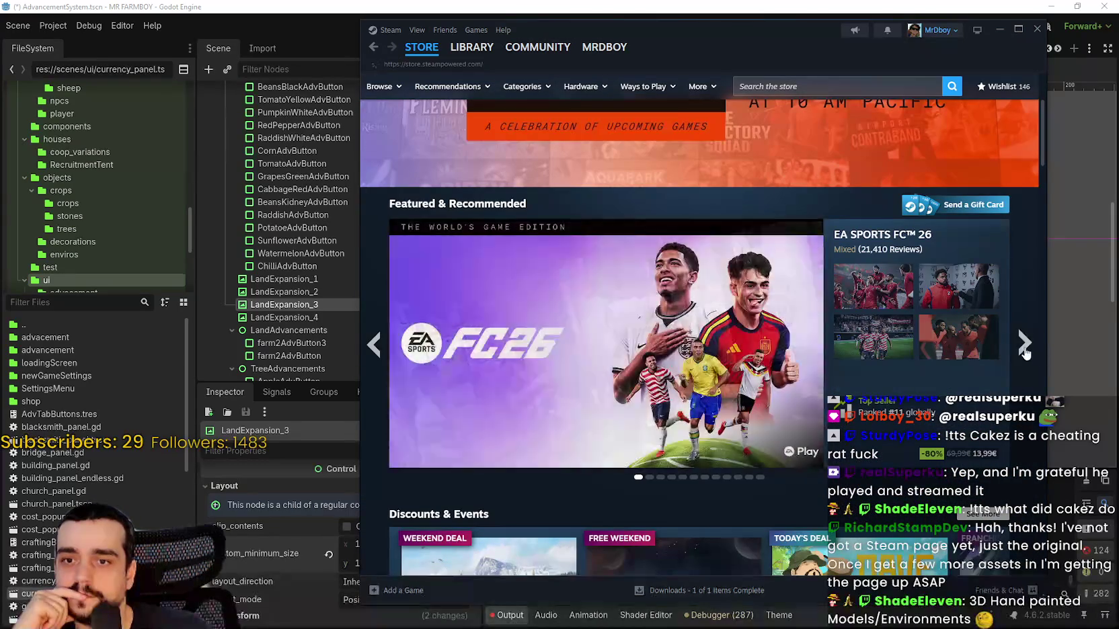
click(1024, 344)
click(1024, 344)
click(1022, 344)
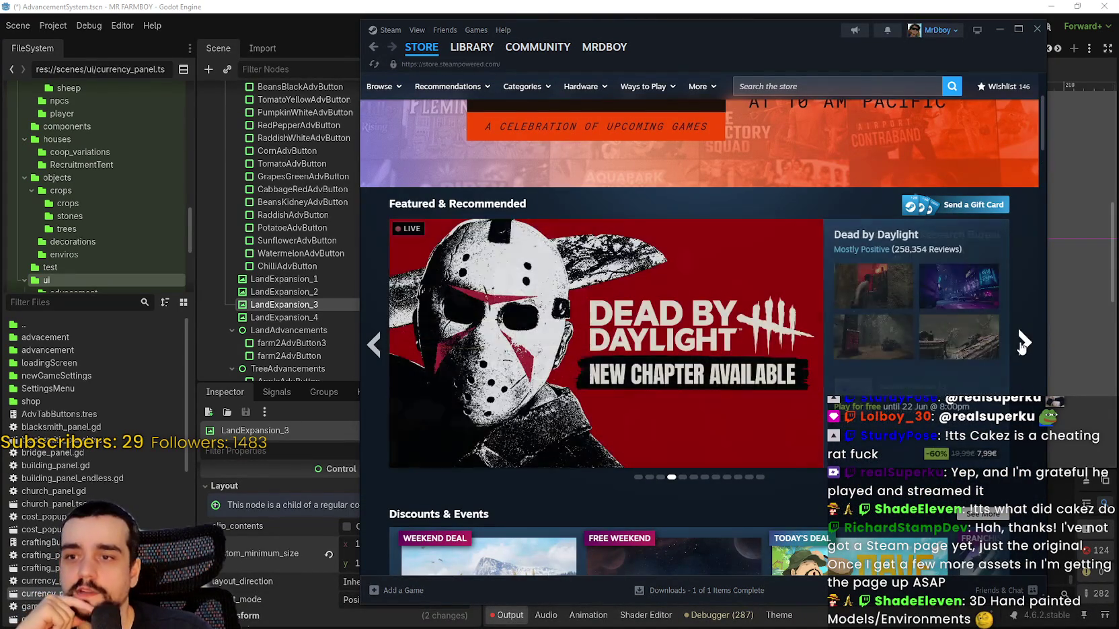
click(1022, 344)
click(1022, 345)
- Close the Steam window to return to the Godot editor
mouse_move(471, 49)
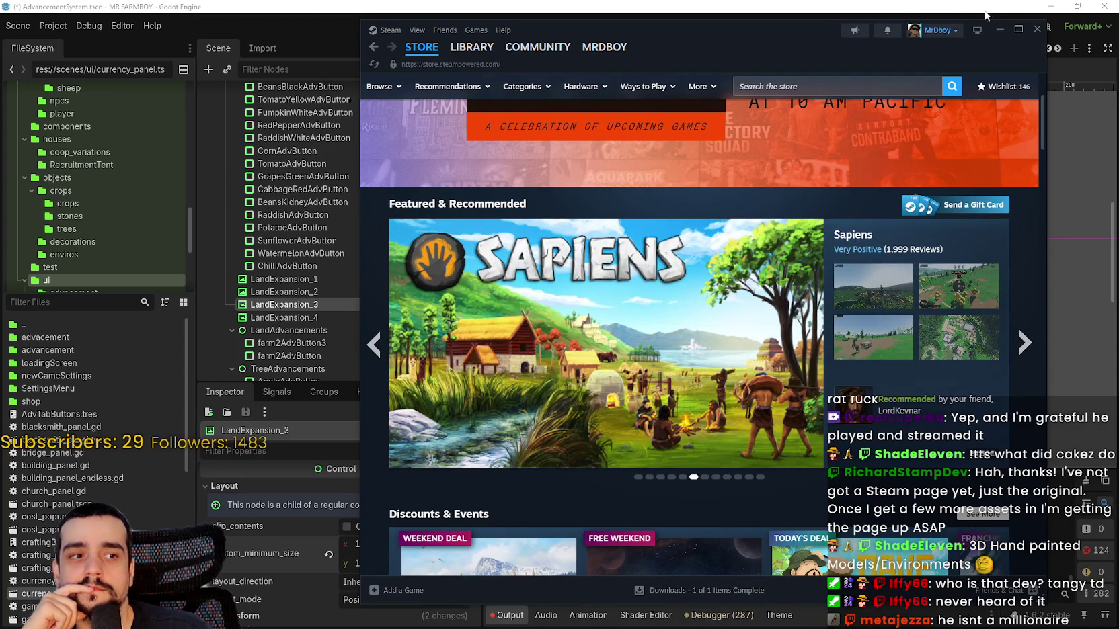
mouse_move(428, 50)
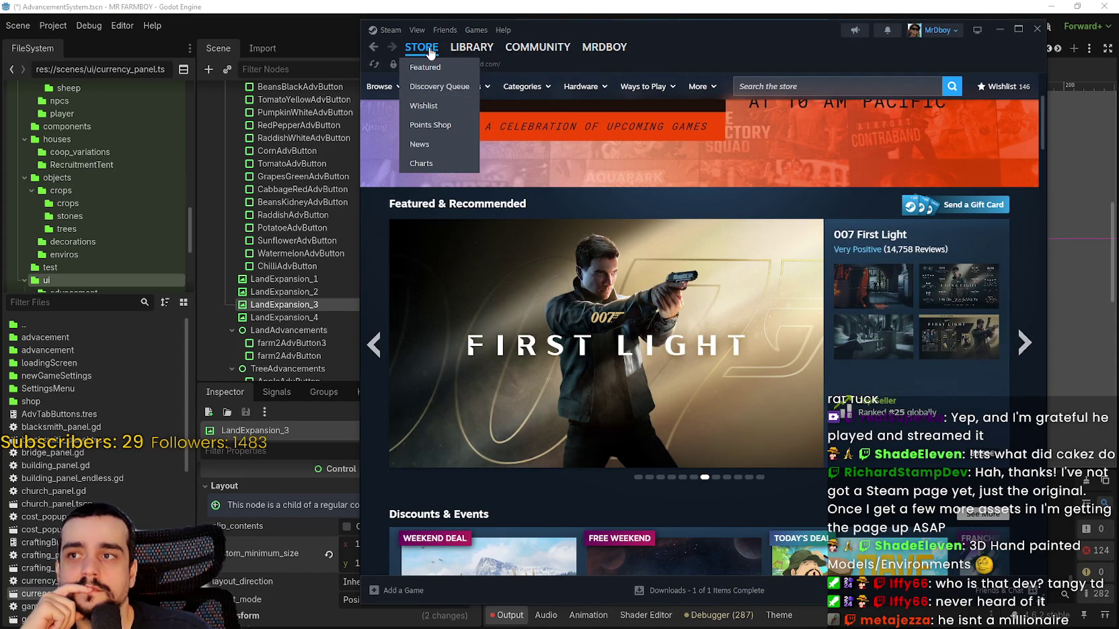
click(1036, 29)
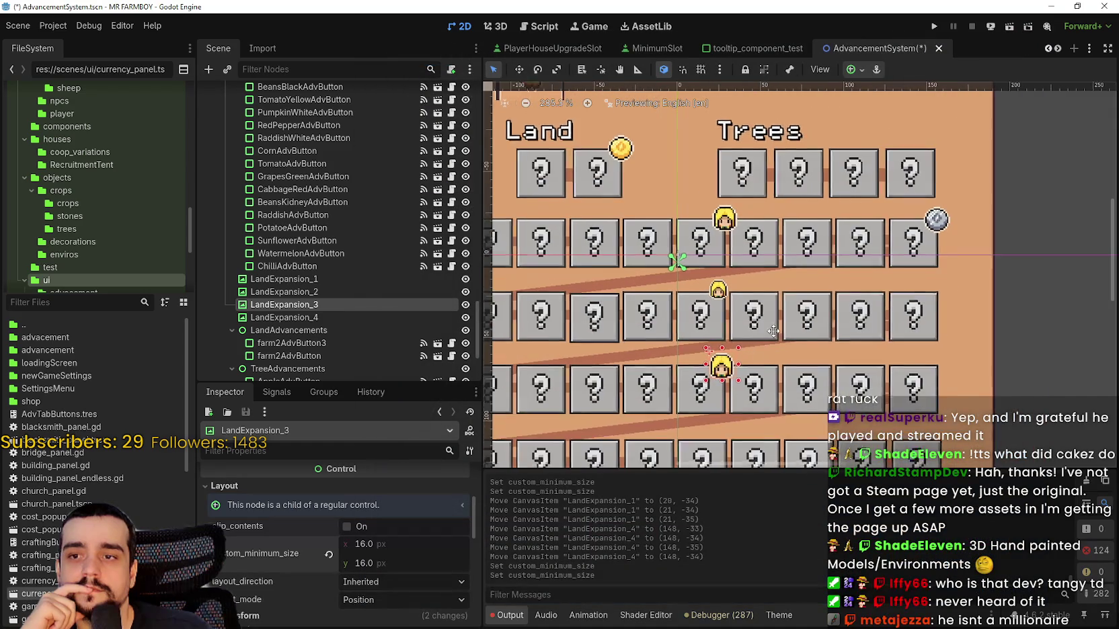
- Select the TreeAdvancements group on the canvas and zoom around the Land grid
scroll(773, 331, up, 3)
click(757, 267)
scroll(756, 267, down, 2)
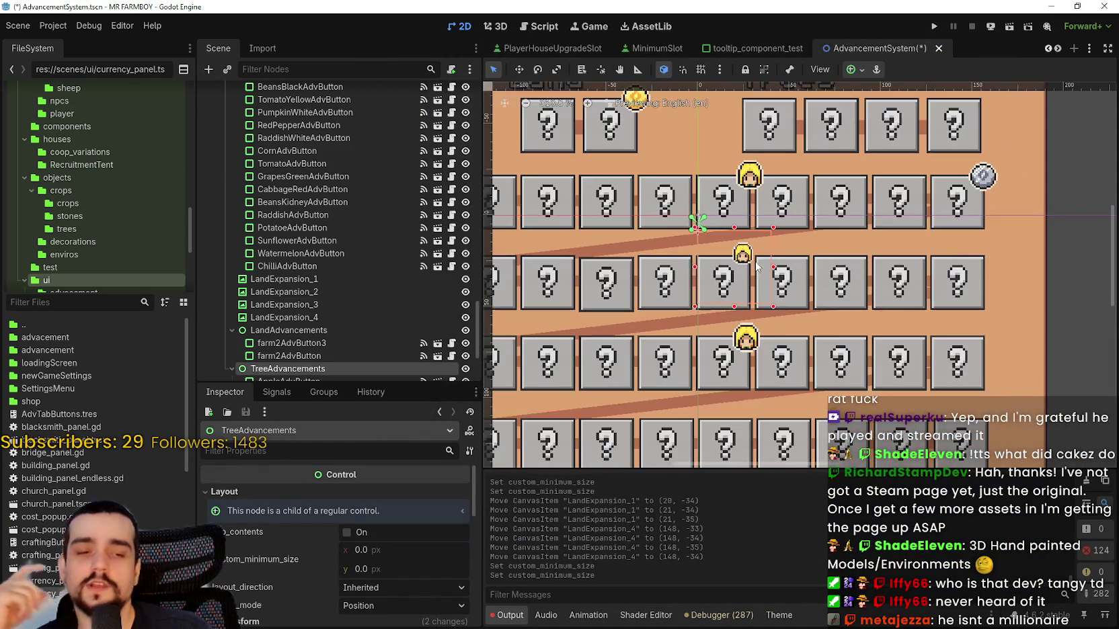
scroll(756, 267, down, 1)
scroll(763, 201, up, 3)
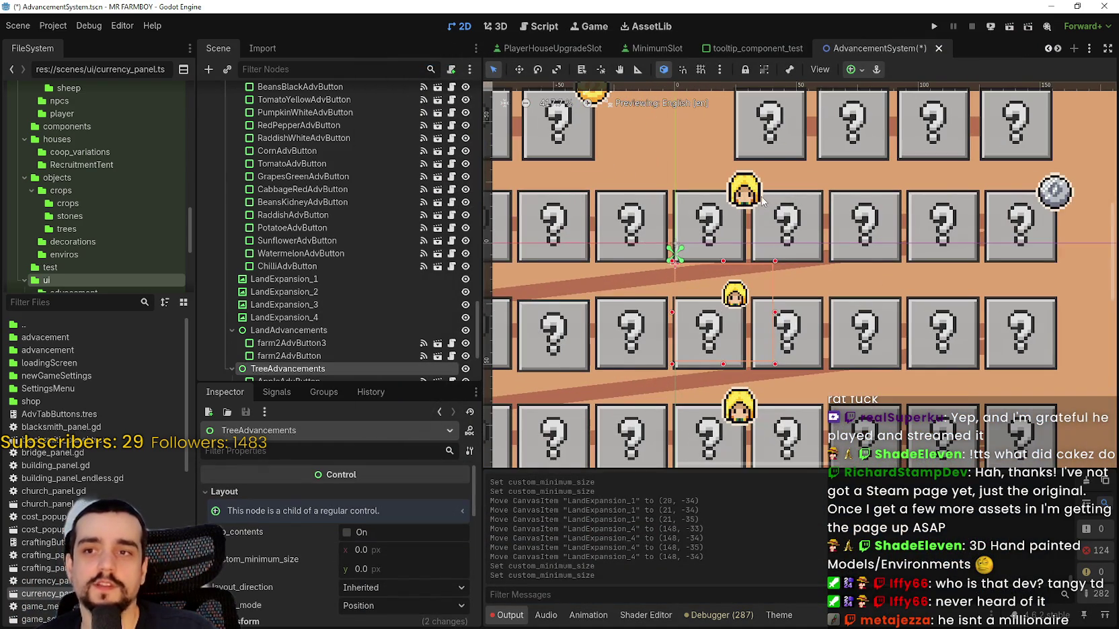
scroll(763, 200, down, 3)
scroll(773, 269, up, 3)
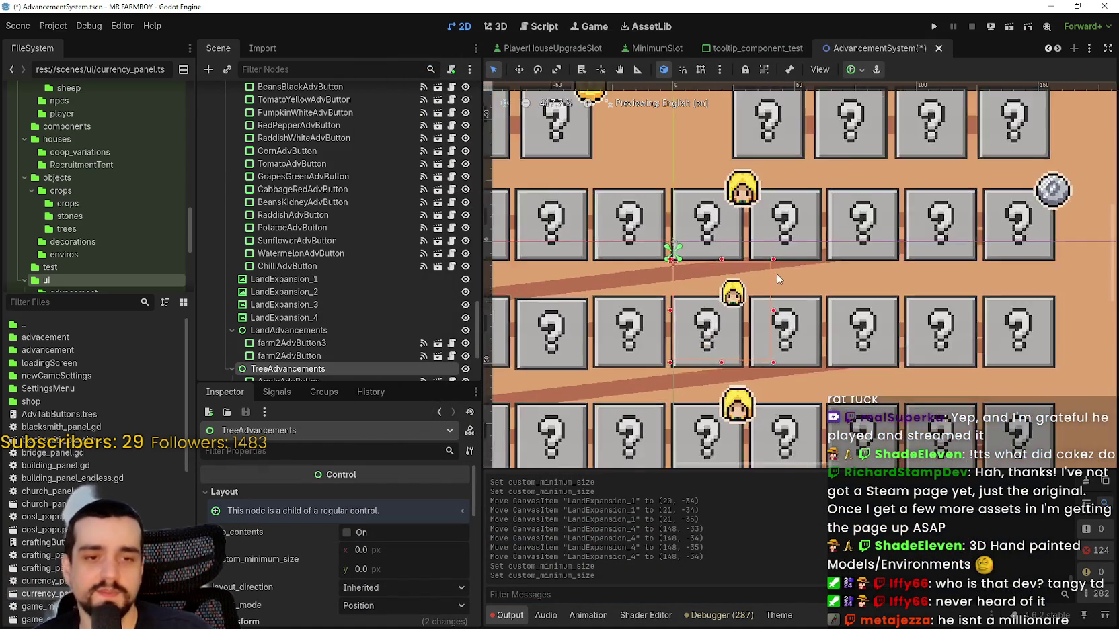
scroll(778, 278, down, 4)
scroll(786, 387, up, 1)
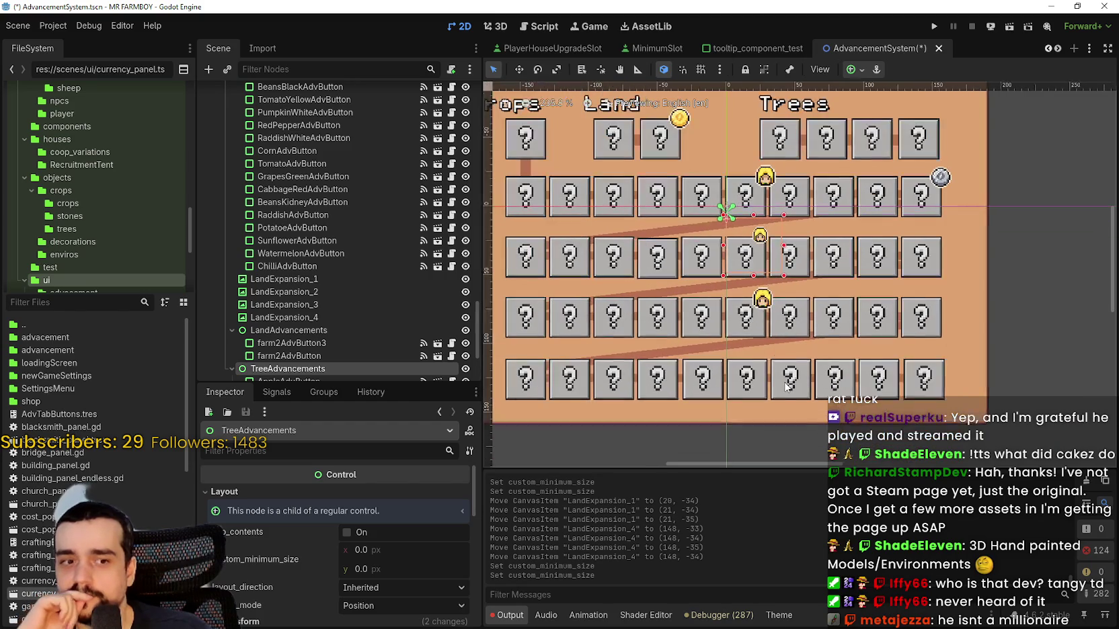
scroll(780, 336, up, 2)
scroll(766, 278, down, 2)
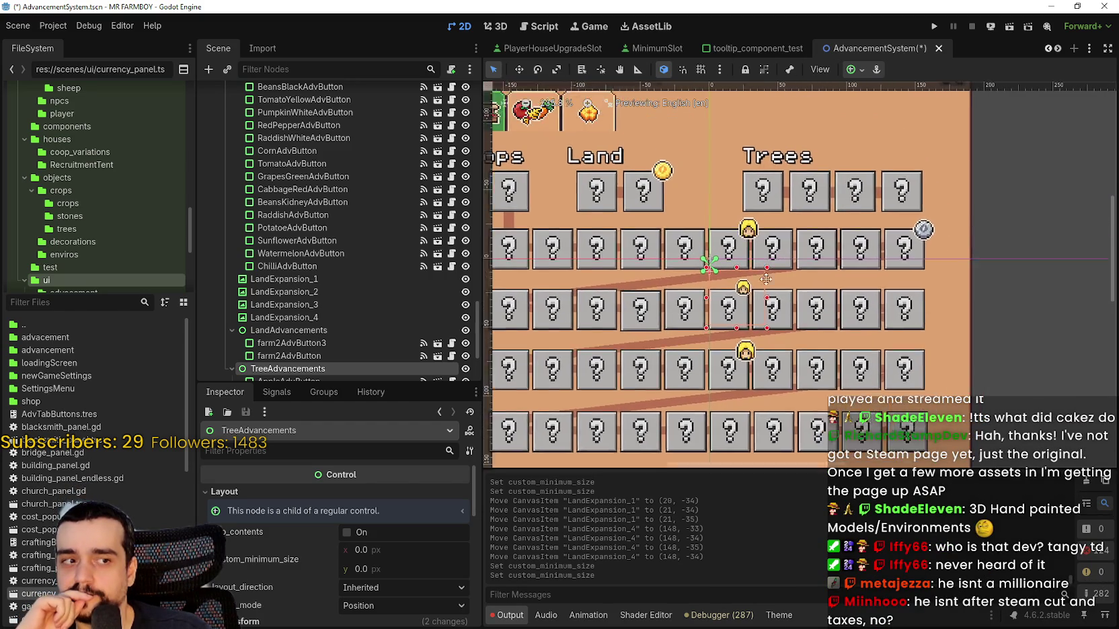
scroll(766, 278, up, 3)
- Select LandExpansion_1, then the LandExpansion_2 character head
click(770, 282)
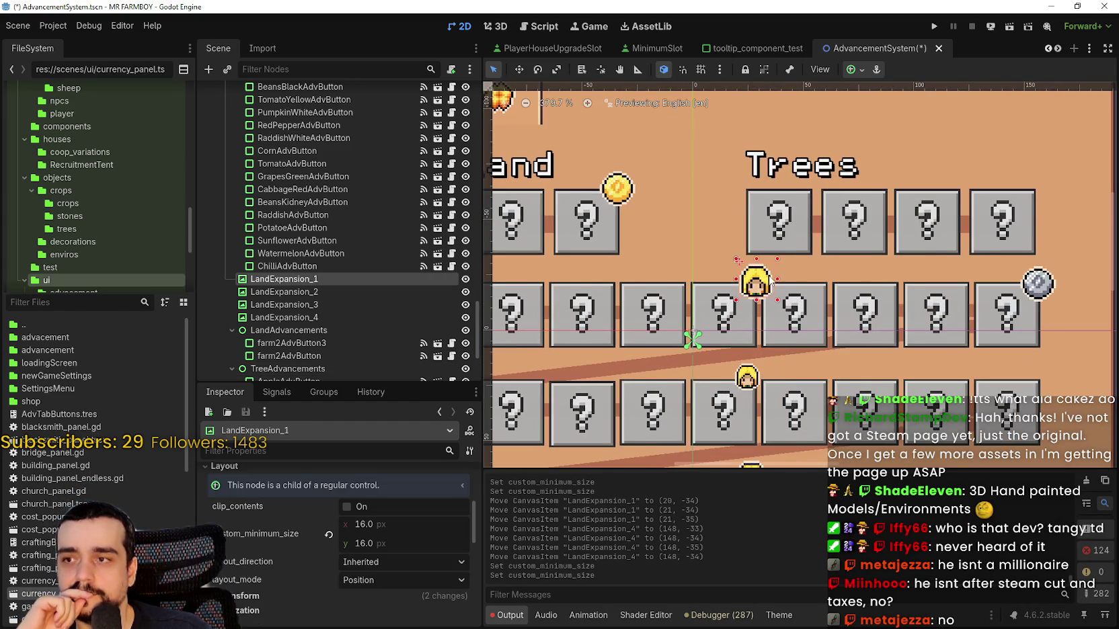
scroll(770, 283, up, 2)
scroll(769, 283, down, 3)
scroll(770, 284, up, 1)
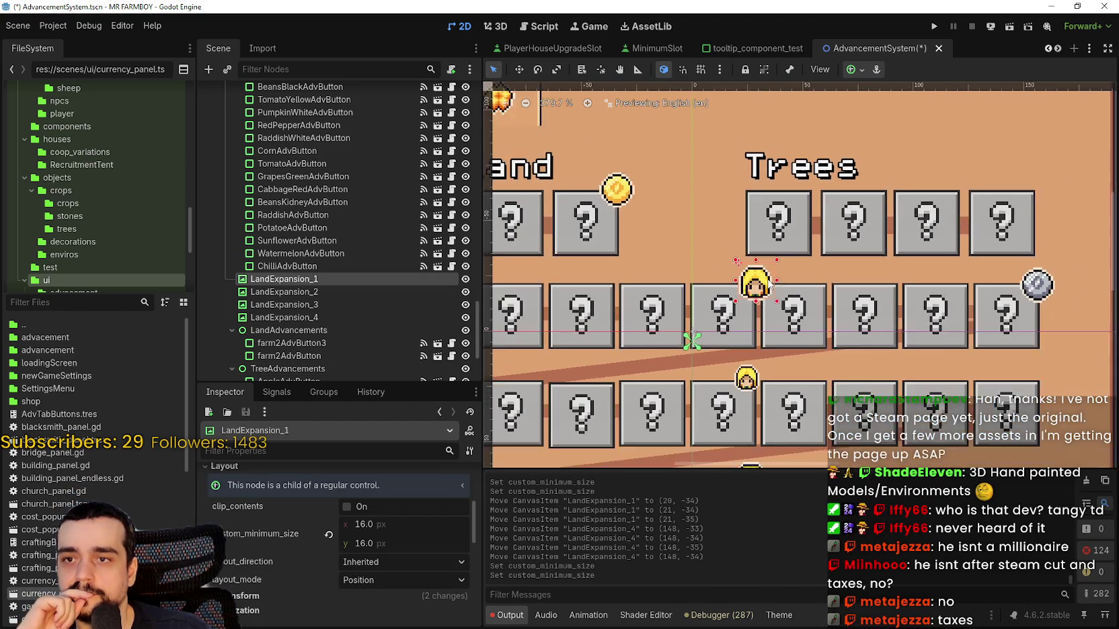
scroll(770, 284, up, 2)
click(368, 293)
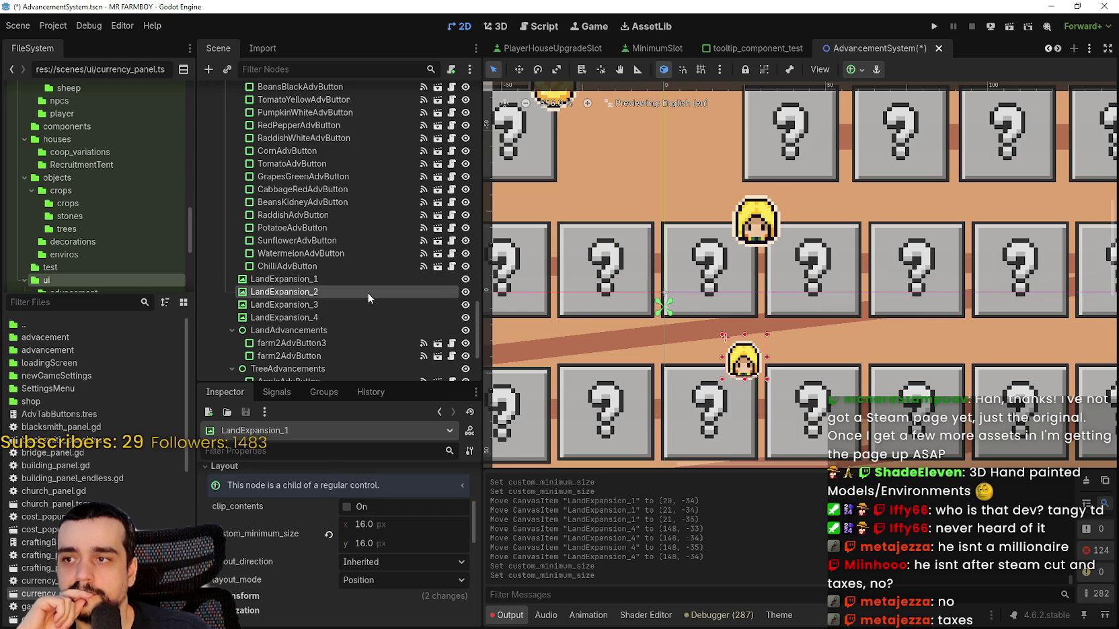
- Set LandExpansion_2's custom minimum size to 16 × 16
scroll(390, 571, down, 3)
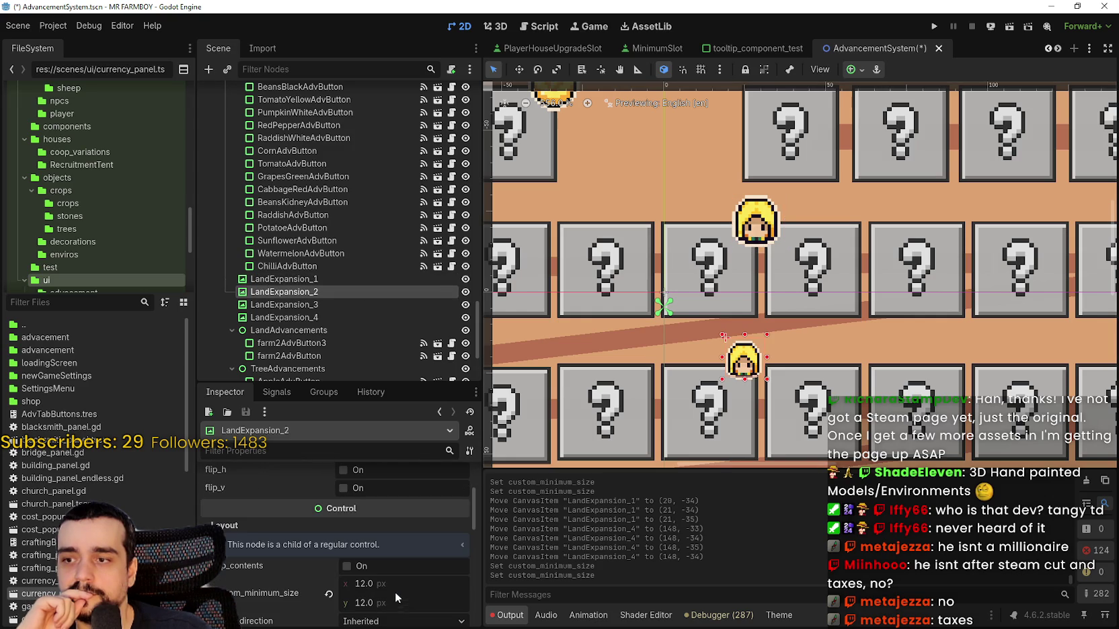
click(395, 584)
text(16)
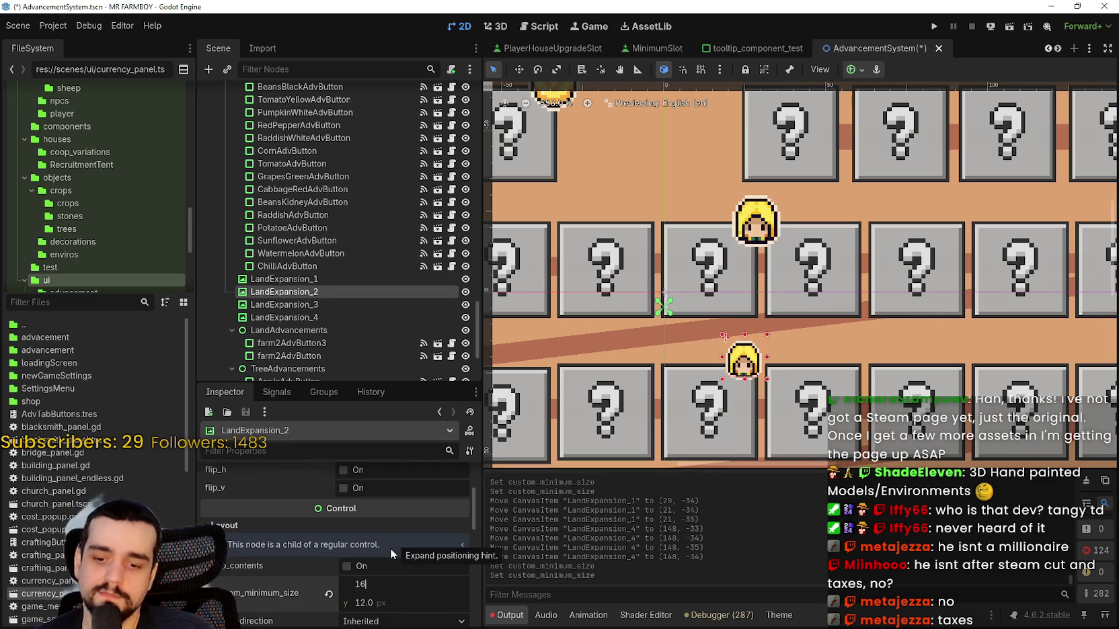
key(Tab)
text(16)
key(Return)
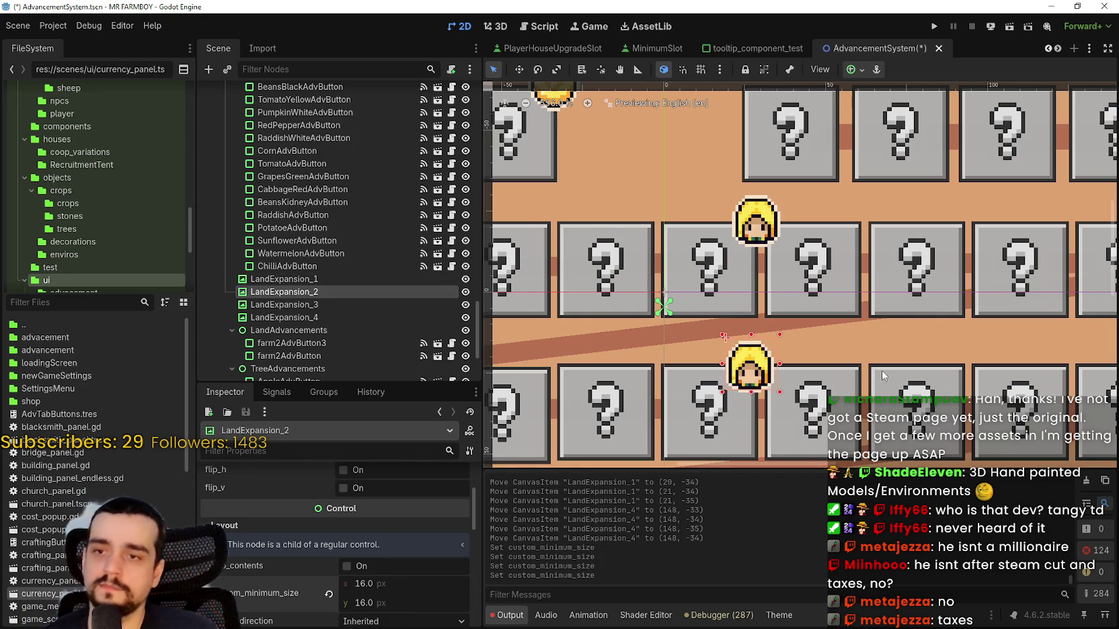
- Nudge LandExpansion_2 up and right onto its connector line and save
scroll(753, 370, up, 4)
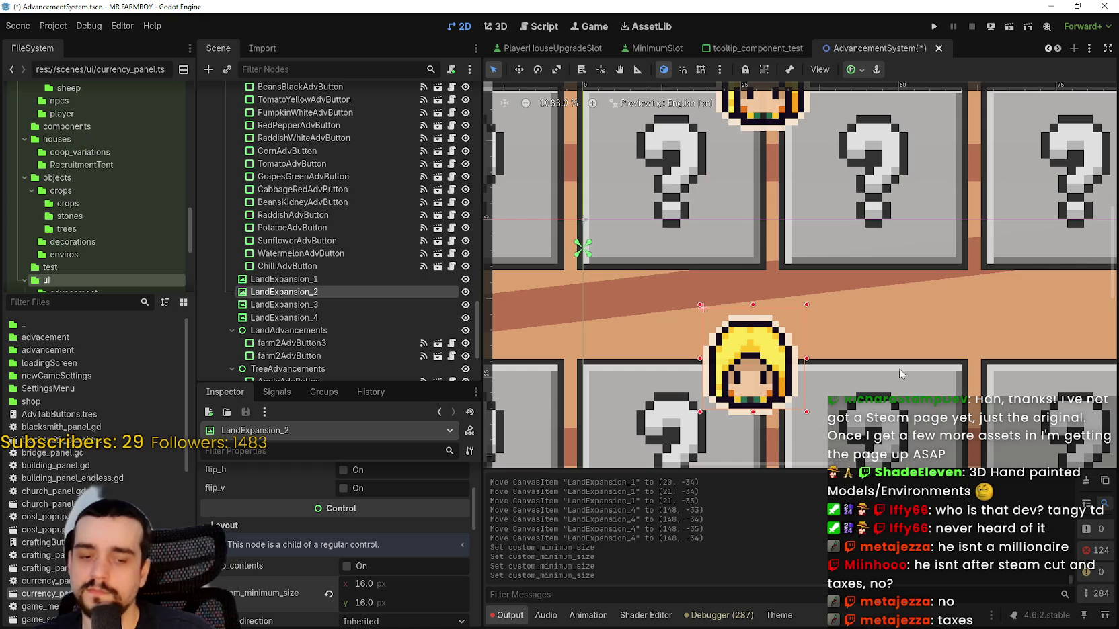
key(Up)
key(Up)
key(Right)
key(Right)
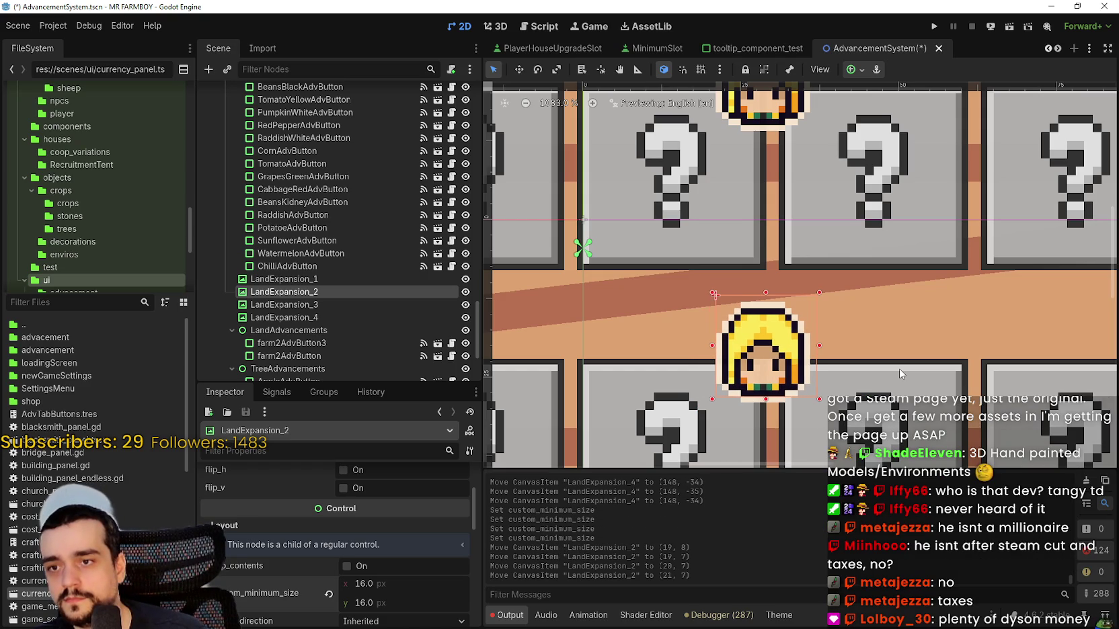
key(ctrl+s)
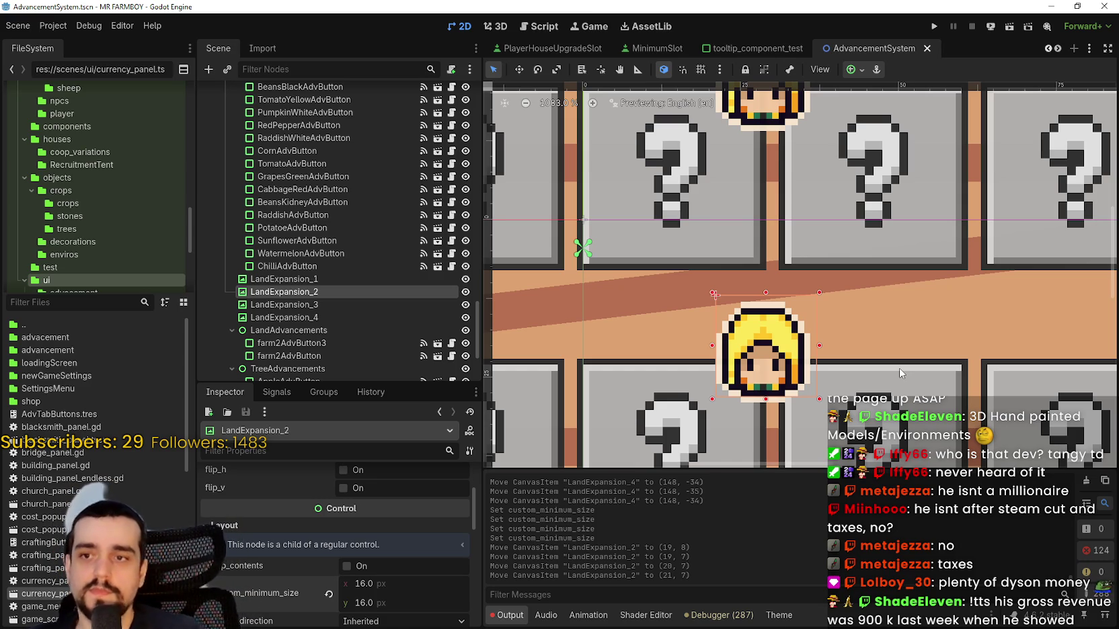
- Nudge LandExpansion_2 down one pixel to (21, 8) and save the scene again
scroll(840, 295, down, 6)
scroll(753, 369, up, 7)
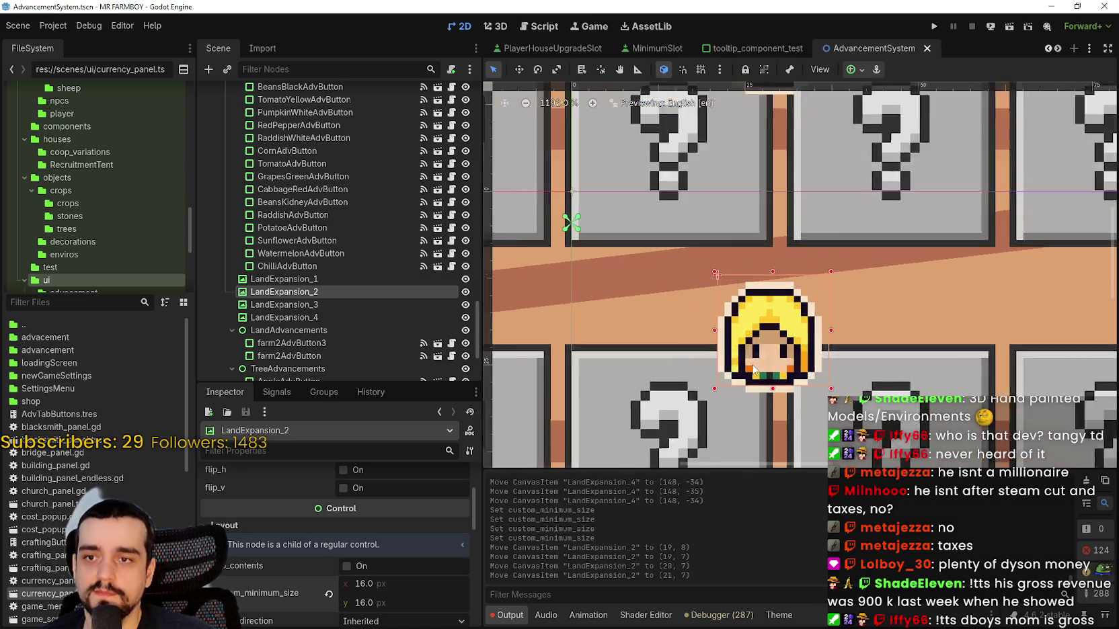
scroll(753, 369, up, 2)
scroll(786, 329, down, 4)
scroll(788, 296, up, 2)
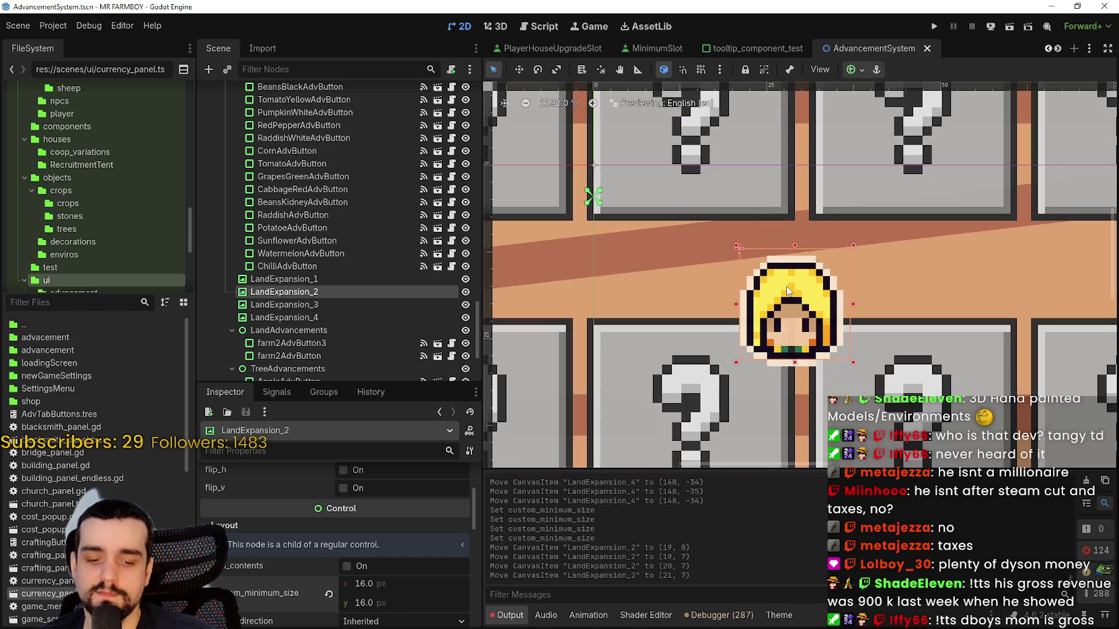
key(Down)
scroll(719, 252, down, 5)
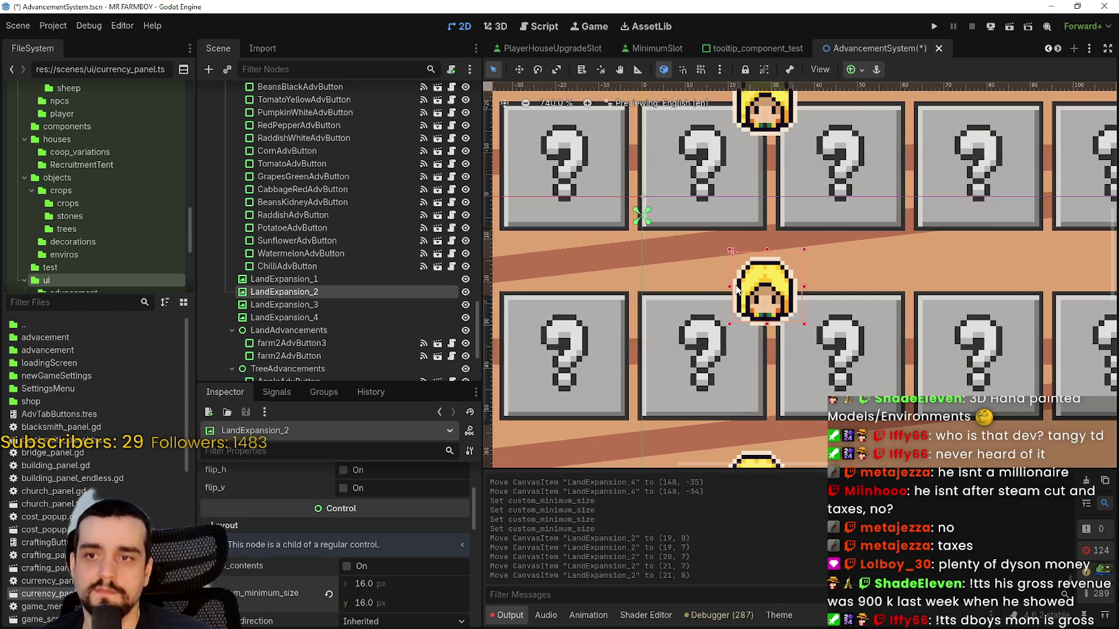
key(ctrl+s)
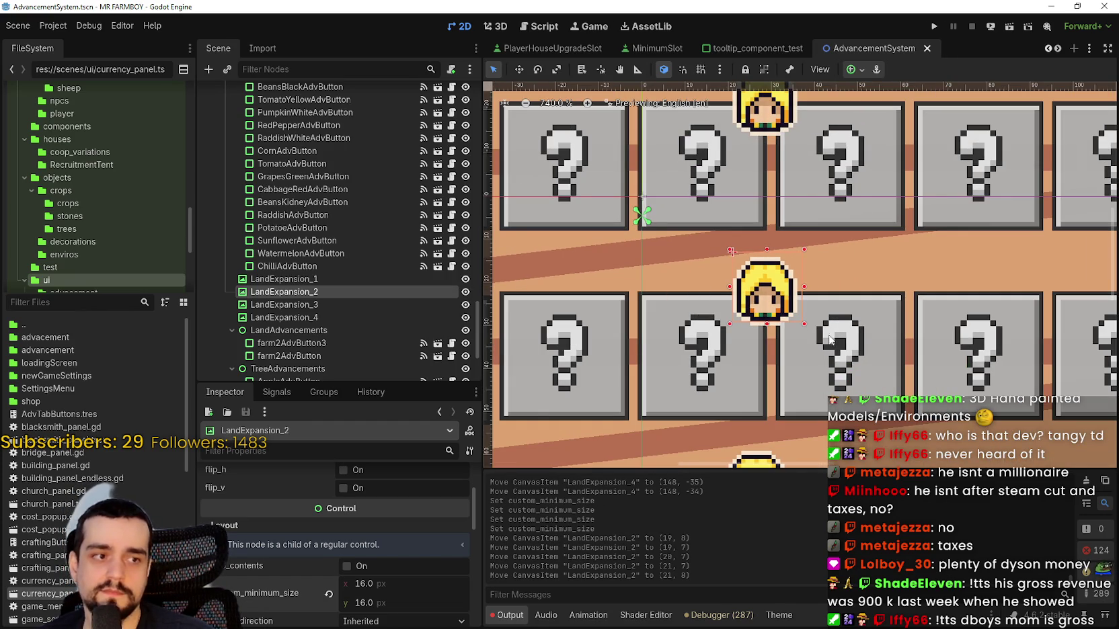
scroll(831, 340, down, 5)
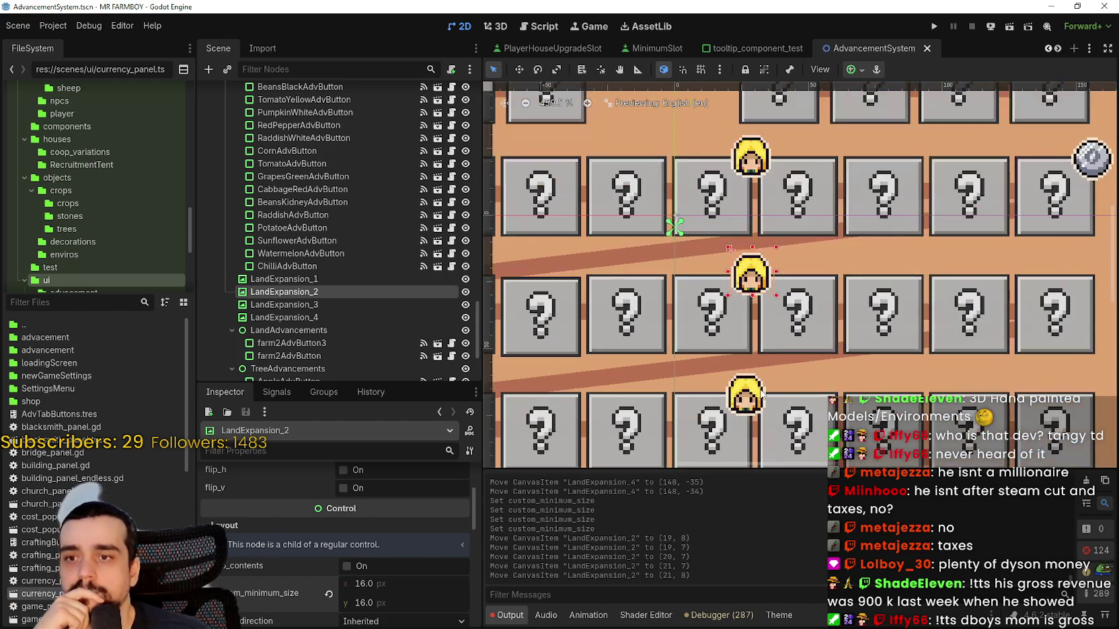
click(762, 398)
- Nudge LandExpansion_3 two pixels right and one up to (21, 52), then save
scroll(763, 397, up, 3)
scroll(754, 245, up, 1)
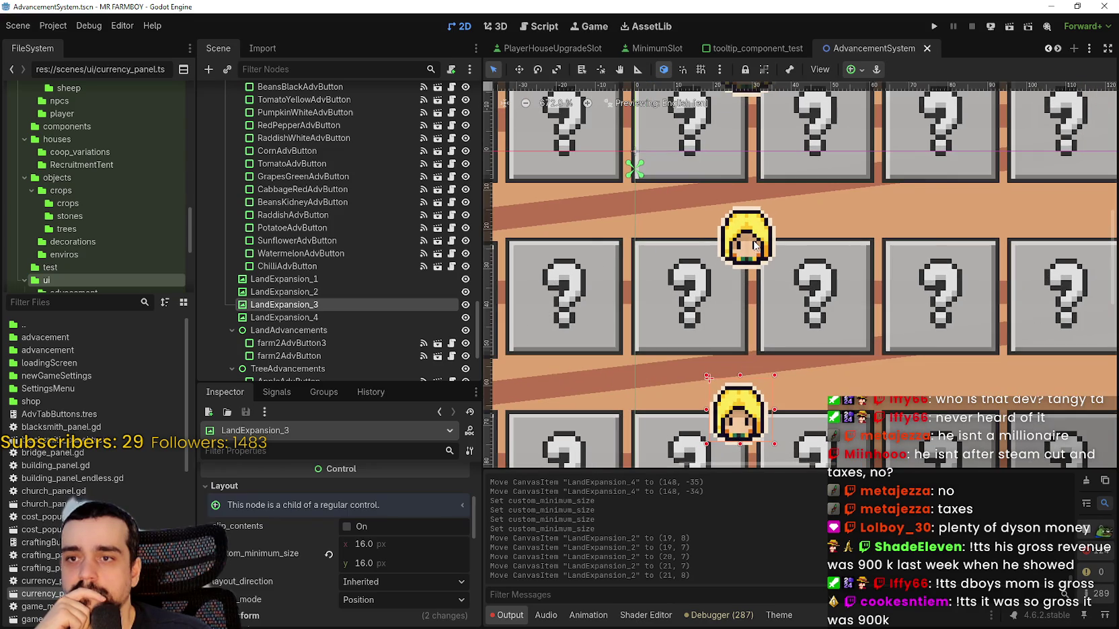
scroll(786, 313, up, 1)
scroll(782, 316, down, 1)
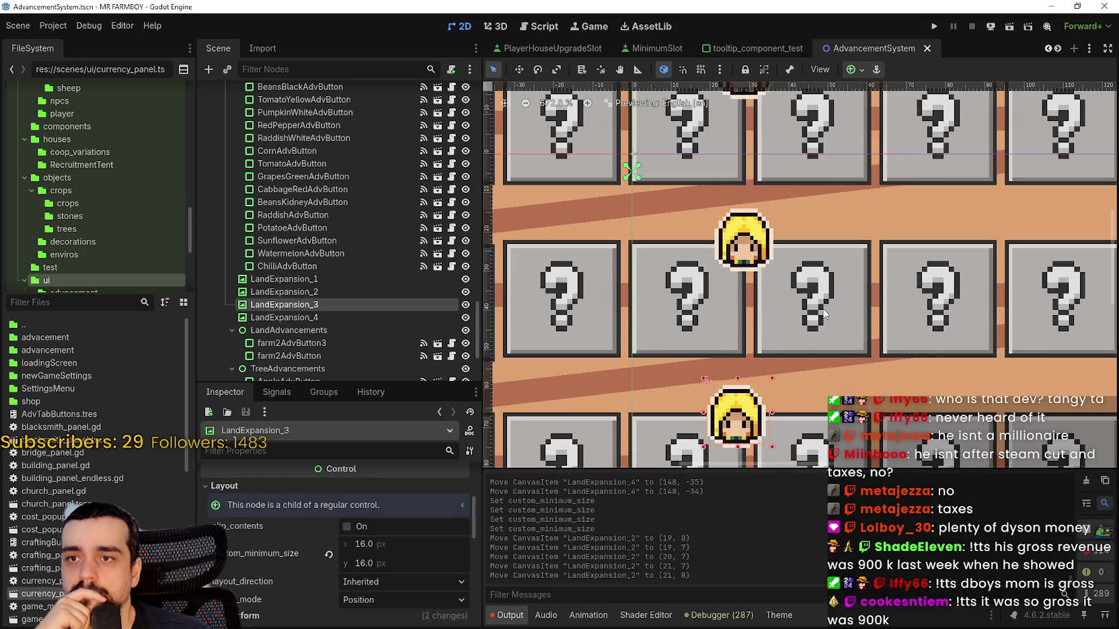
key(Right)
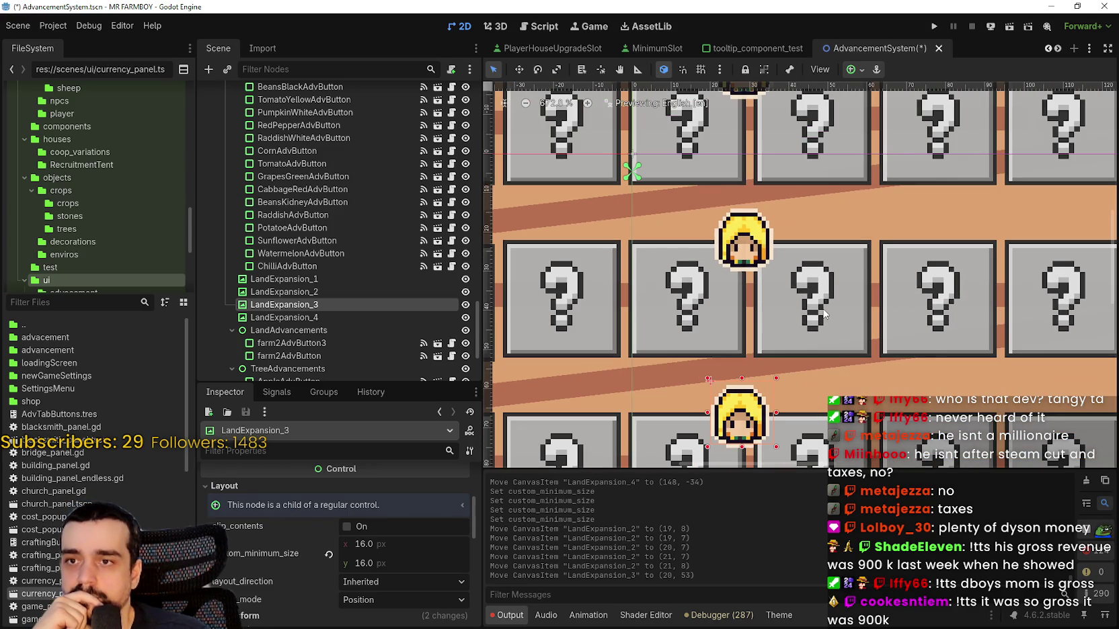
key(Right)
key(Up)
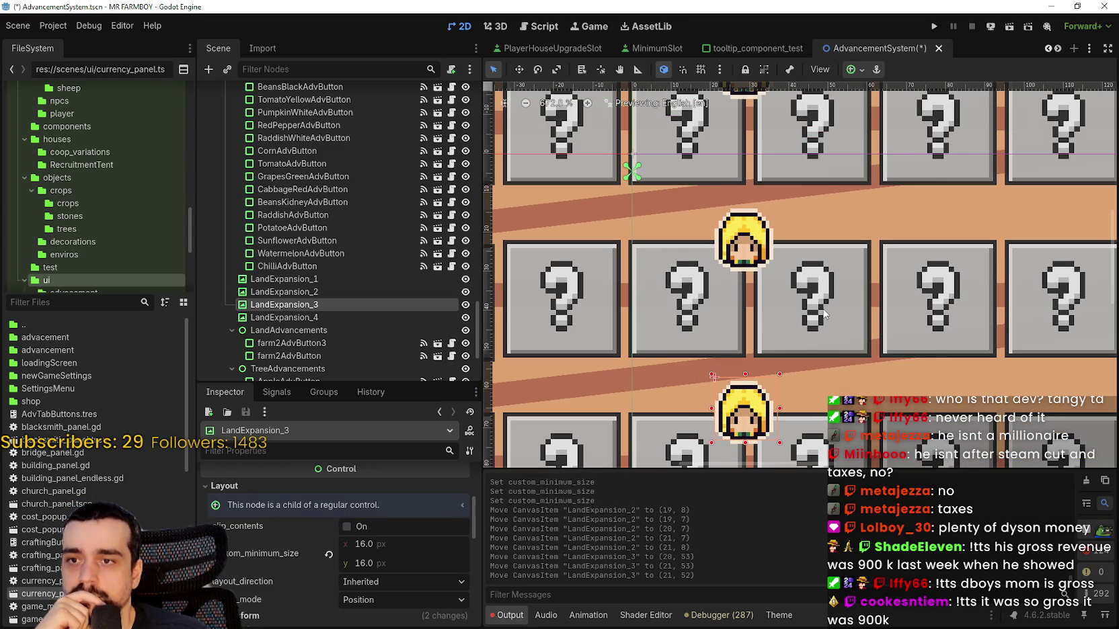
scroll(833, 309, down, 1)
key(ctrl+s)
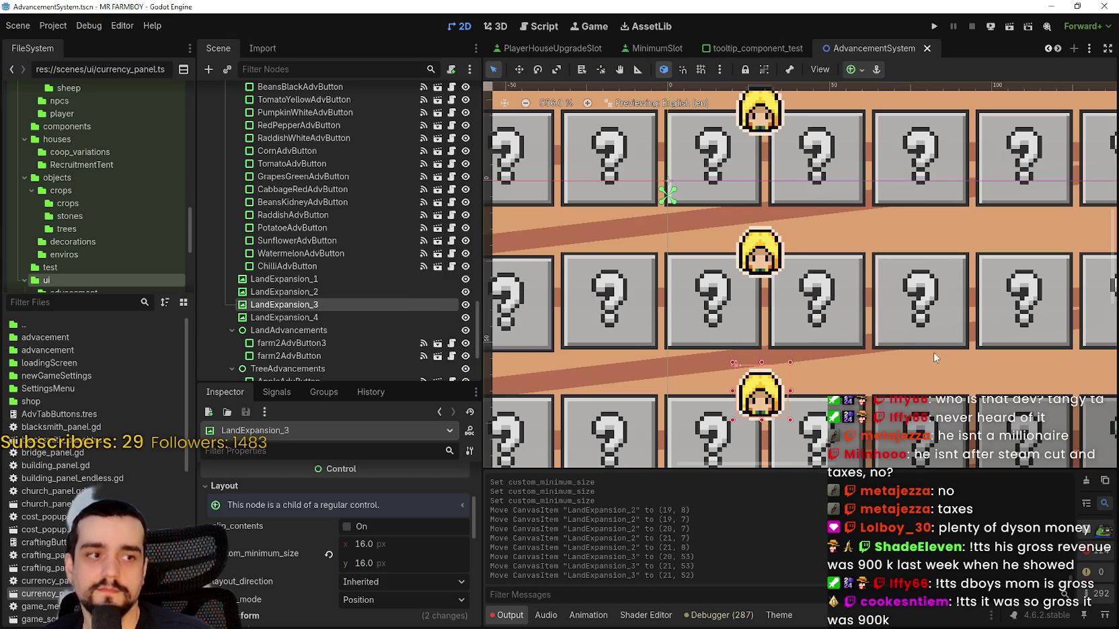
- Zoom around the canvas and select the PotatoAdvButton crop tile
scroll(921, 336, down, 2)
scroll(867, 242, up, 2)
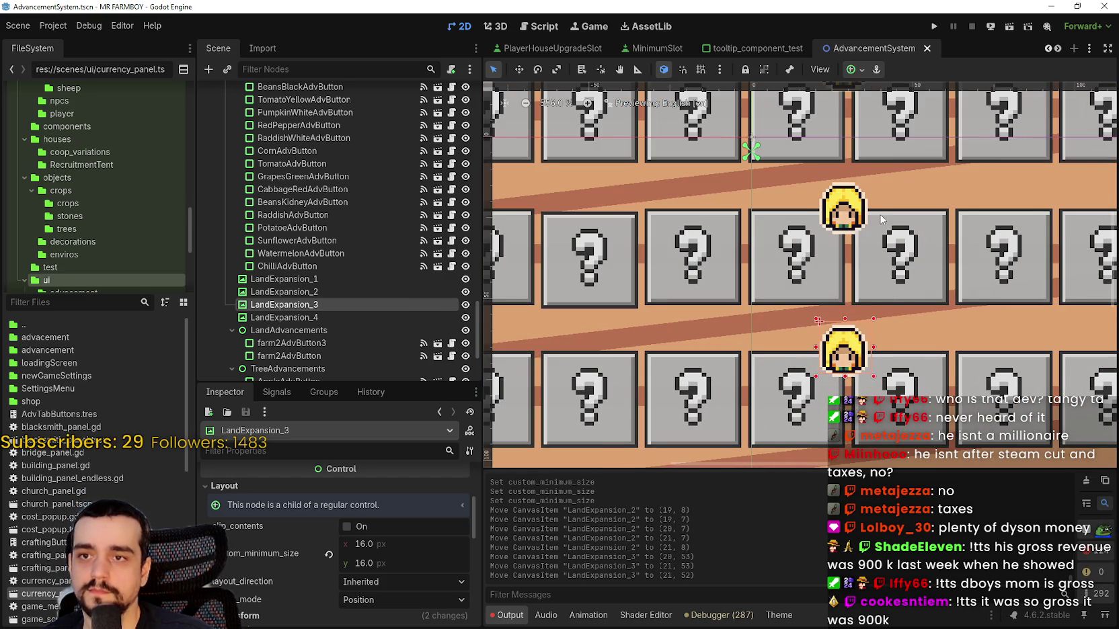
scroll(881, 220, down, 3)
scroll(810, 179, down, 3)
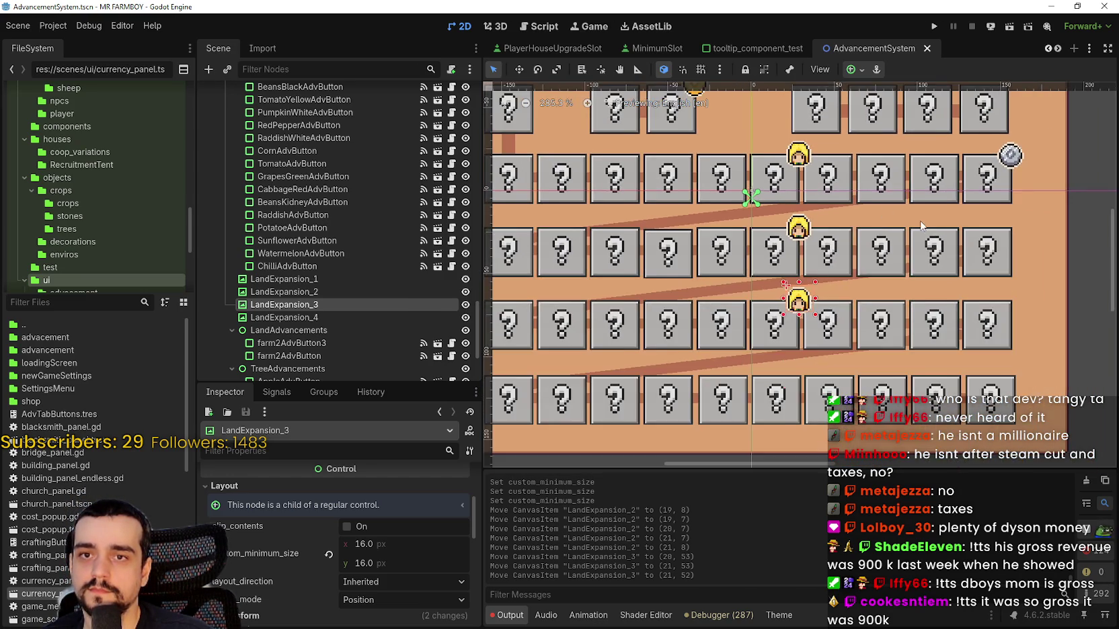
scroll(921, 225, down, 1)
scroll(867, 232, up, 2)
scroll(814, 241, down, 2)
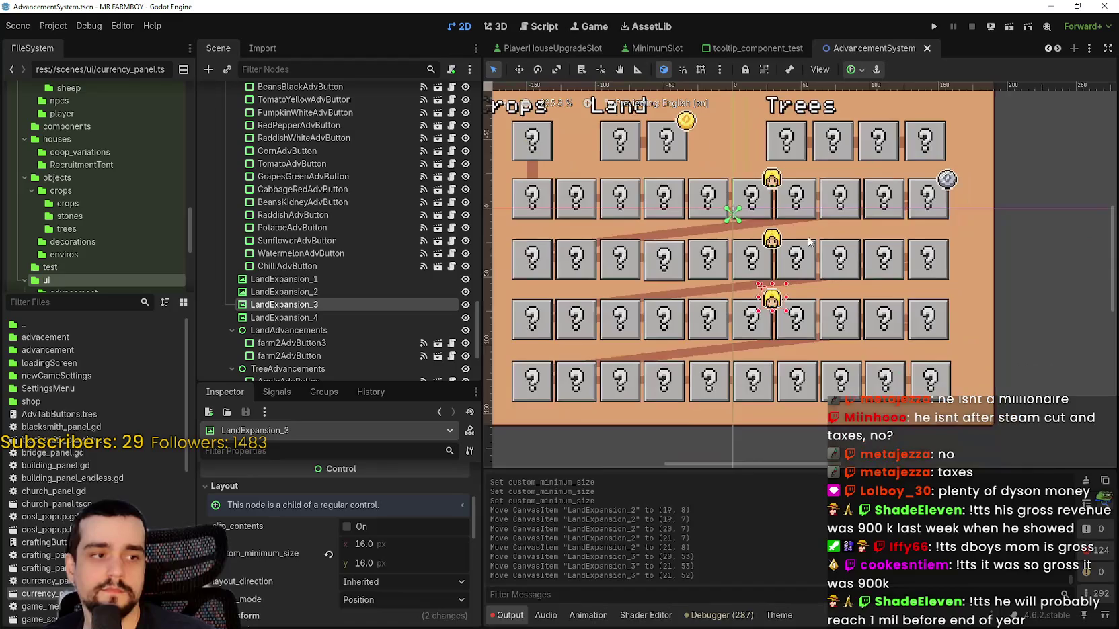
scroll(810, 241, up, 1)
scroll(809, 241, down, 1)
scroll(807, 323, up, 2)
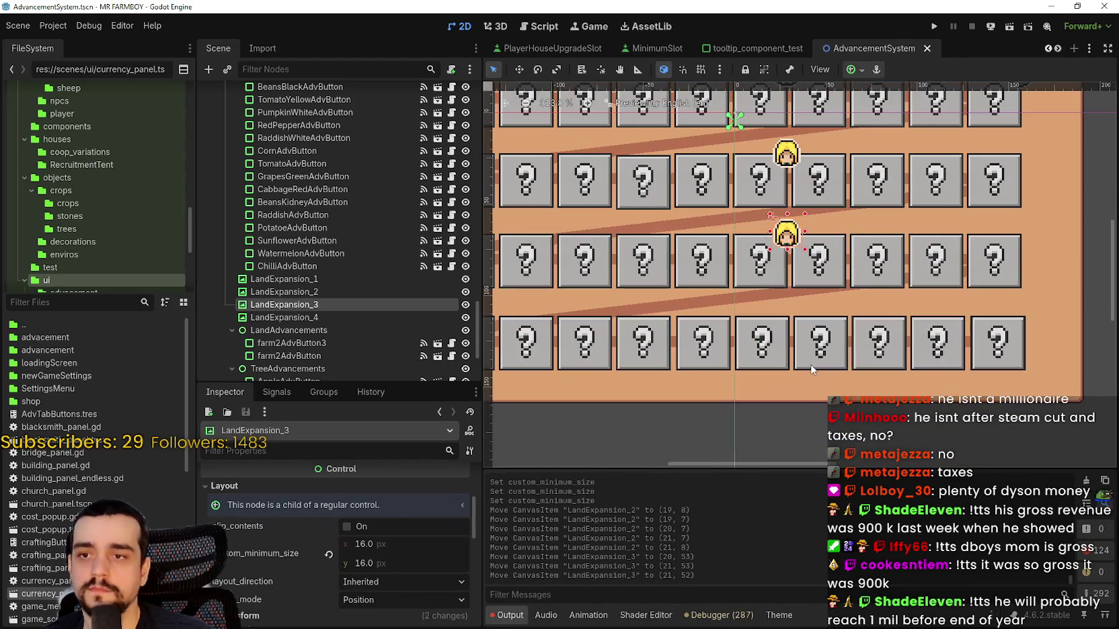
click(812, 369)
scroll(867, 326, down, 2)
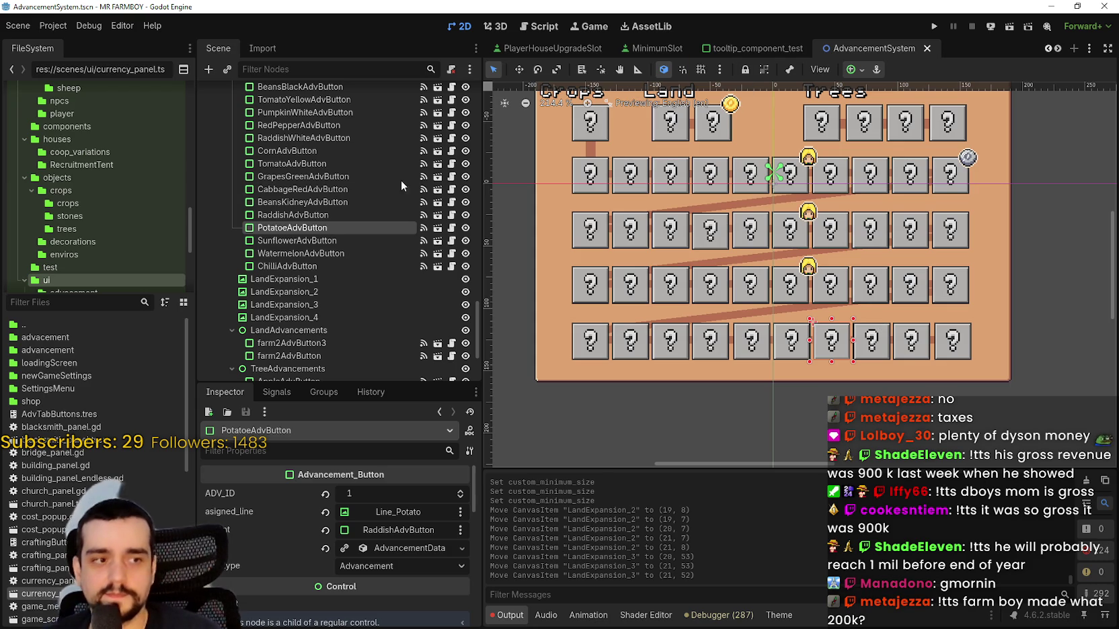
- Save the AdvancementSystem scene with Ctrl+S, then browse the editor's main menus
scroll(876, 162, up, 2)
scroll(871, 173, down, 2)
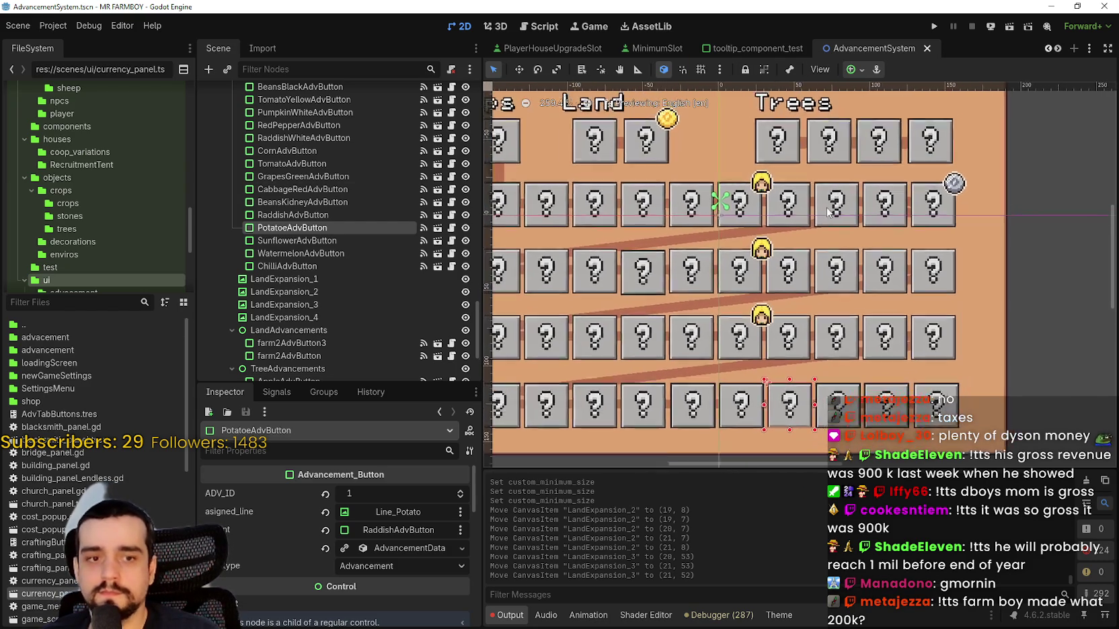
key(ctrl+s)
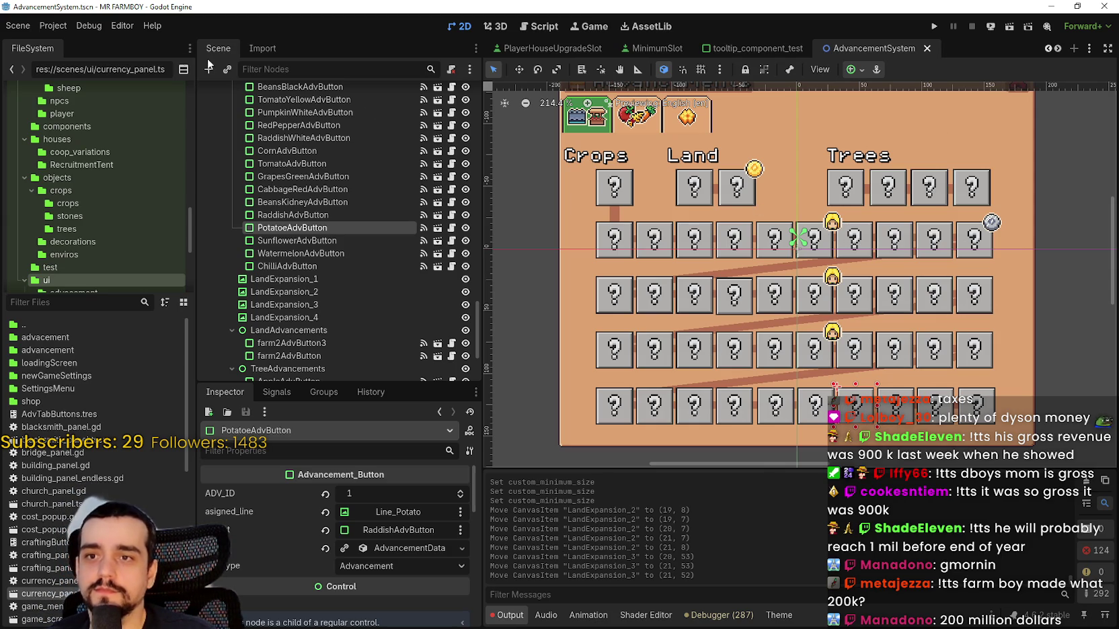
click(60, 25)
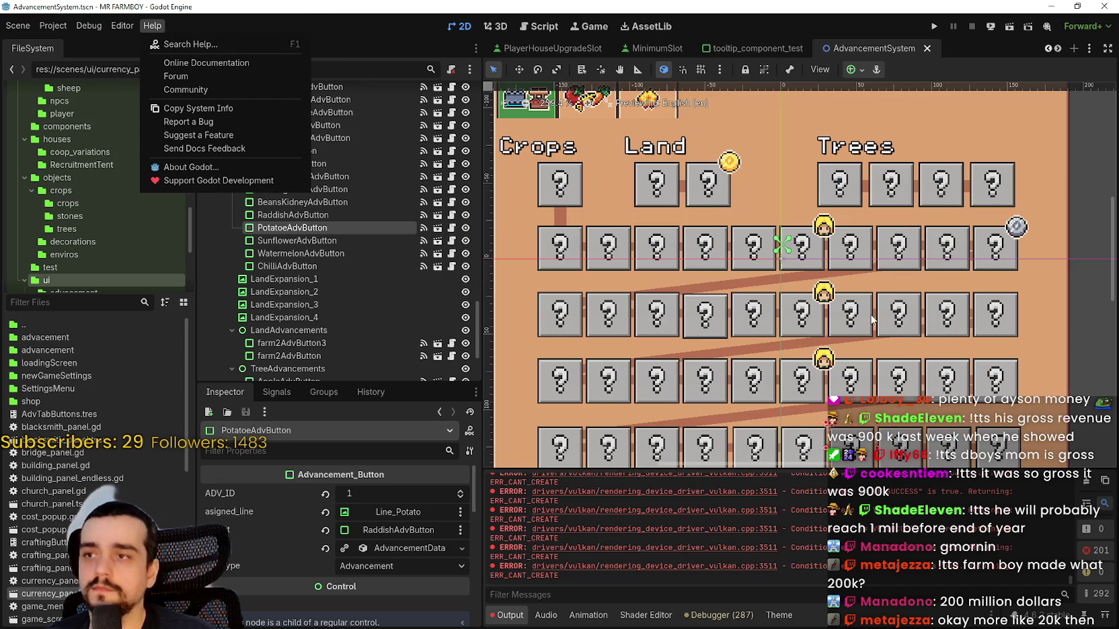
- Close the Help menu by clicking on the 2D canvas
click(767, 232)
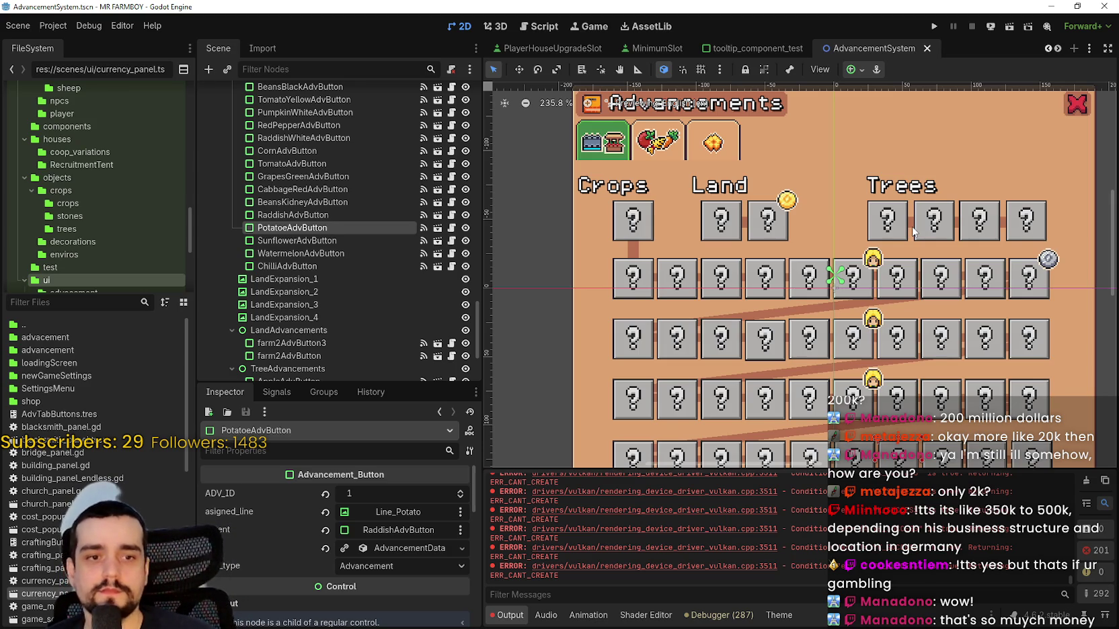
scroll(901, 269, up, 2)
click(922, 277)
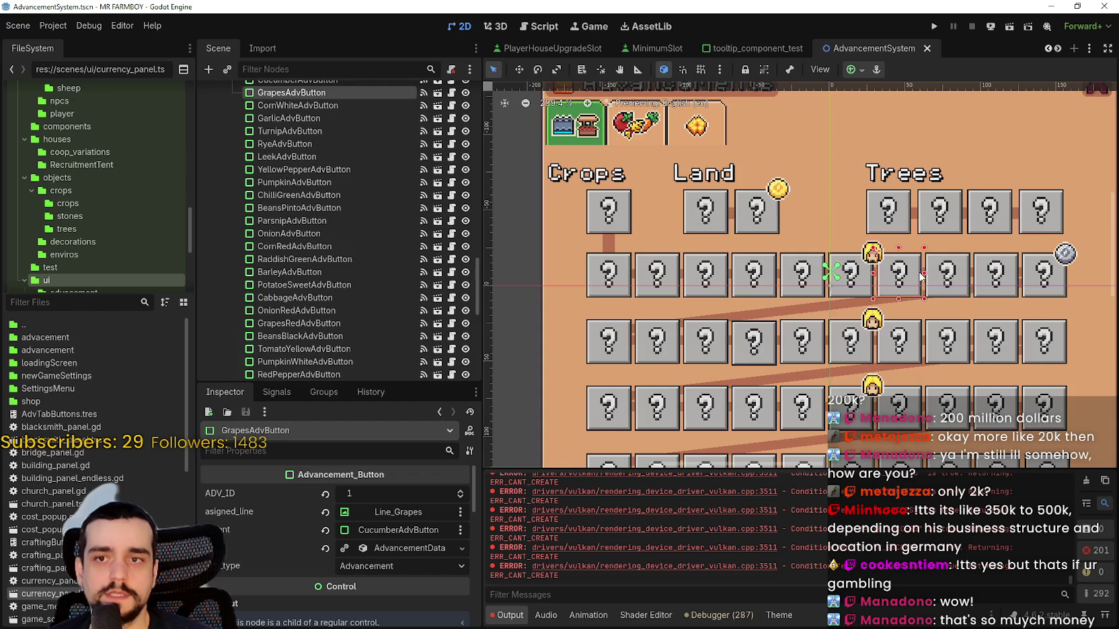
scroll(921, 277, down, 4)
scroll(944, 276, up, 6)
click(945, 276)
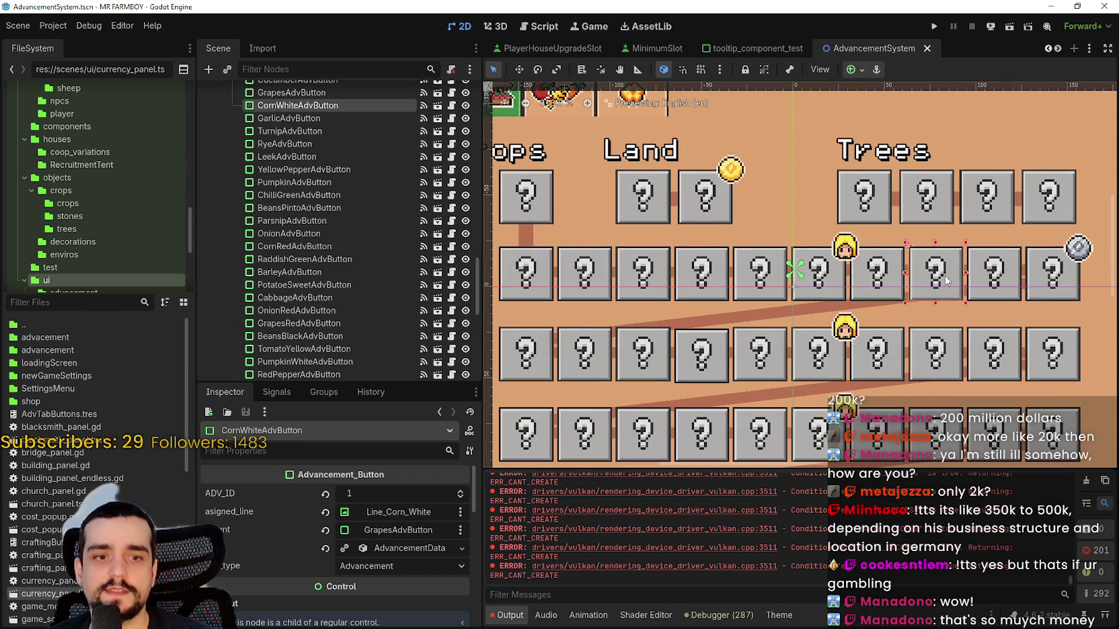
scroll(975, 279, down, 8)
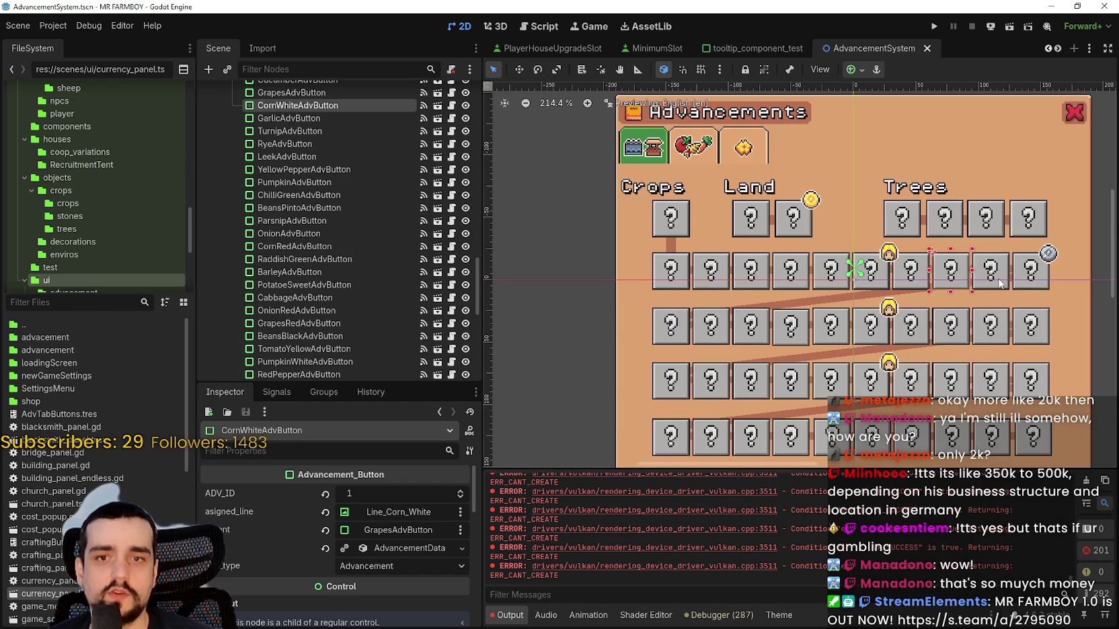
scroll(1002, 281, down, 5)
scroll(1005, 275, up, 4)
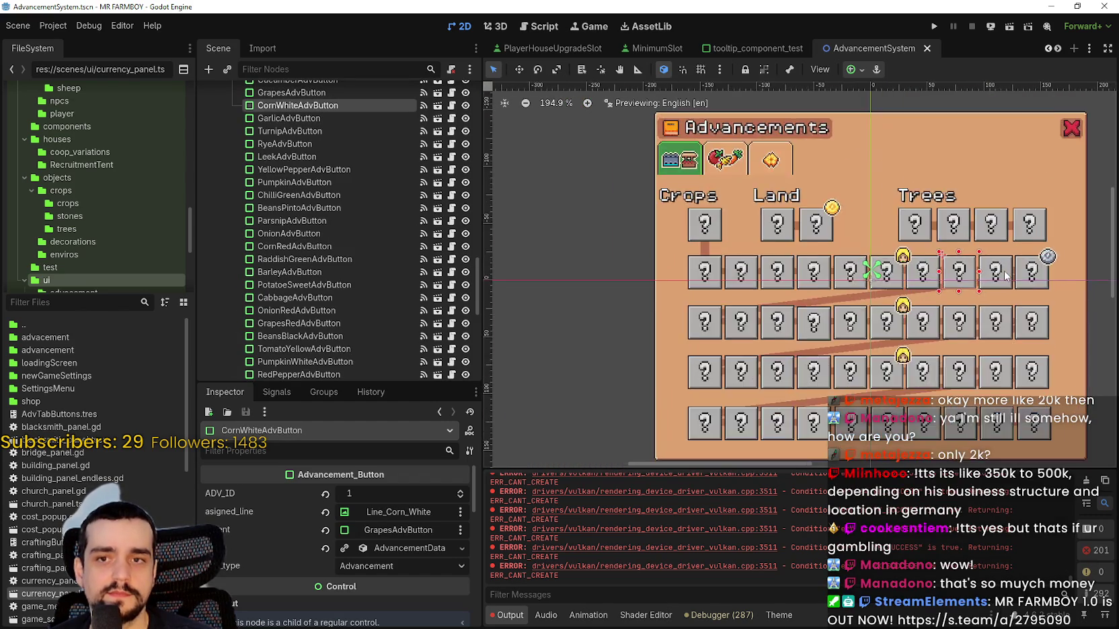
scroll(1006, 275, up, 2)
click(984, 285)
scroll(984, 286, up, 4)
click(1039, 289)
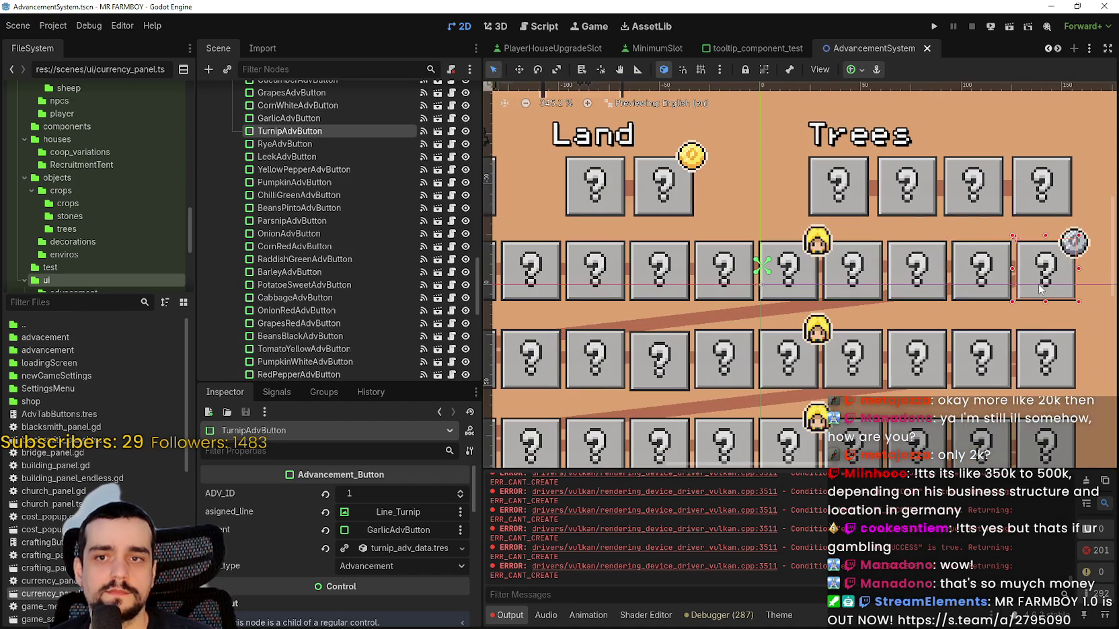
scroll(1040, 289, down, 5)
scroll(941, 229, up, 3)
click(923, 211)
scroll(925, 219, down, 2)
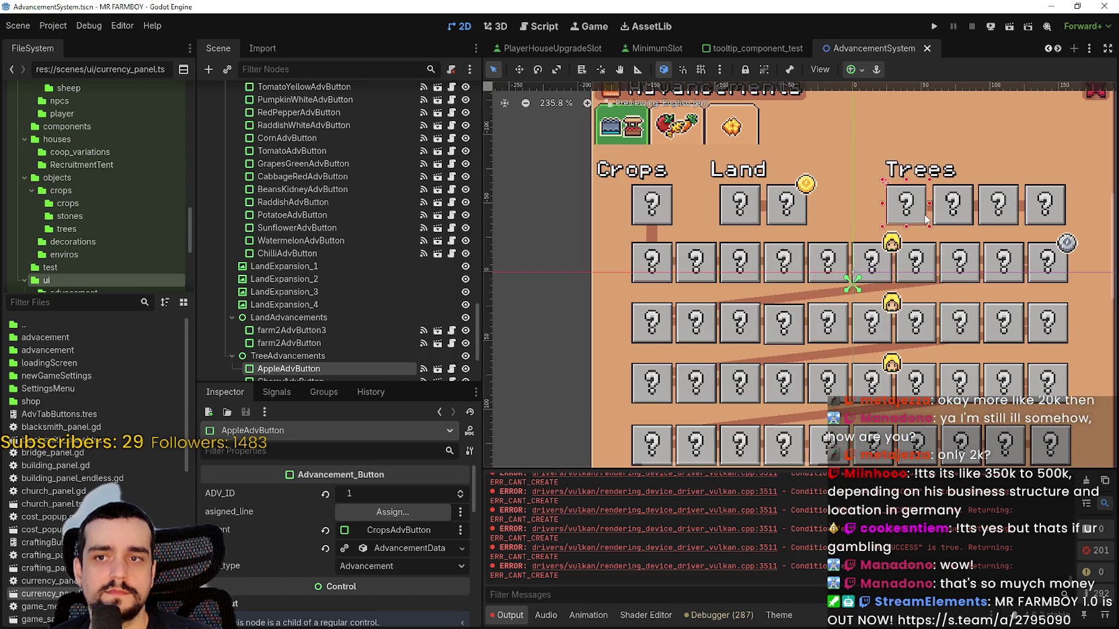
scroll(968, 219, up, 1)
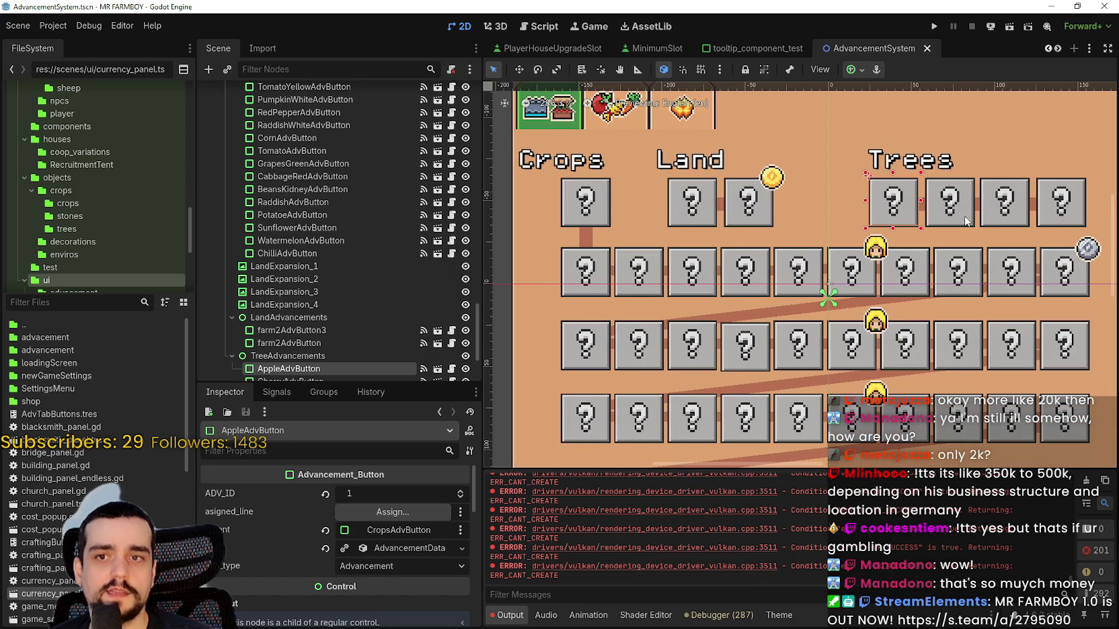
scroll(967, 220, down, 1)
scroll(967, 220, down, 1)
click(961, 214)
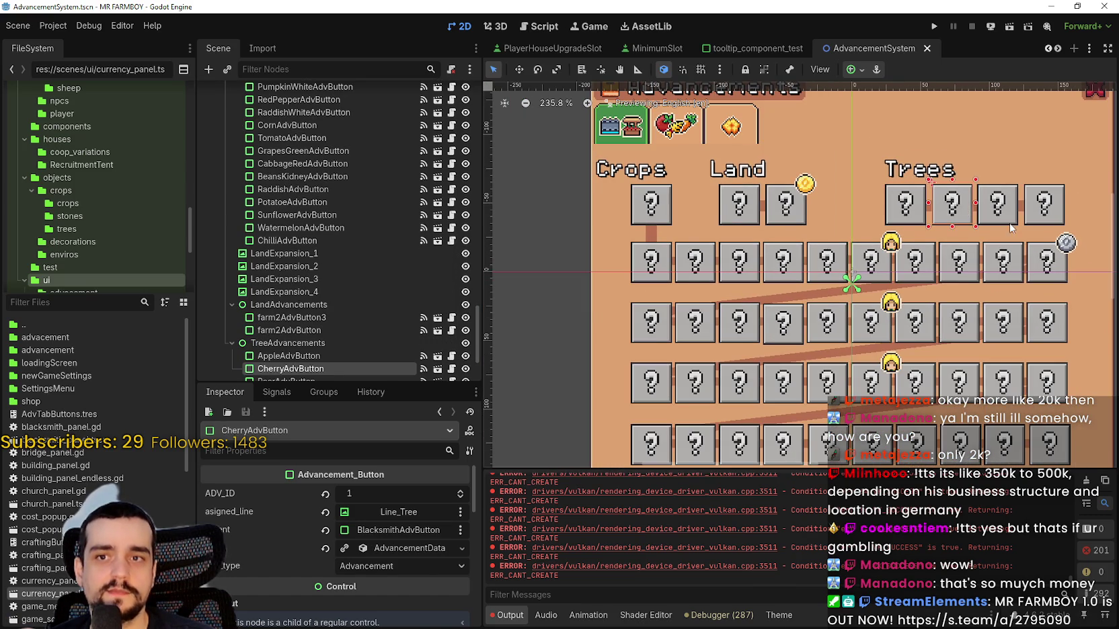
scroll(1012, 228, up, 2)
click(1012, 207)
click(1059, 221)
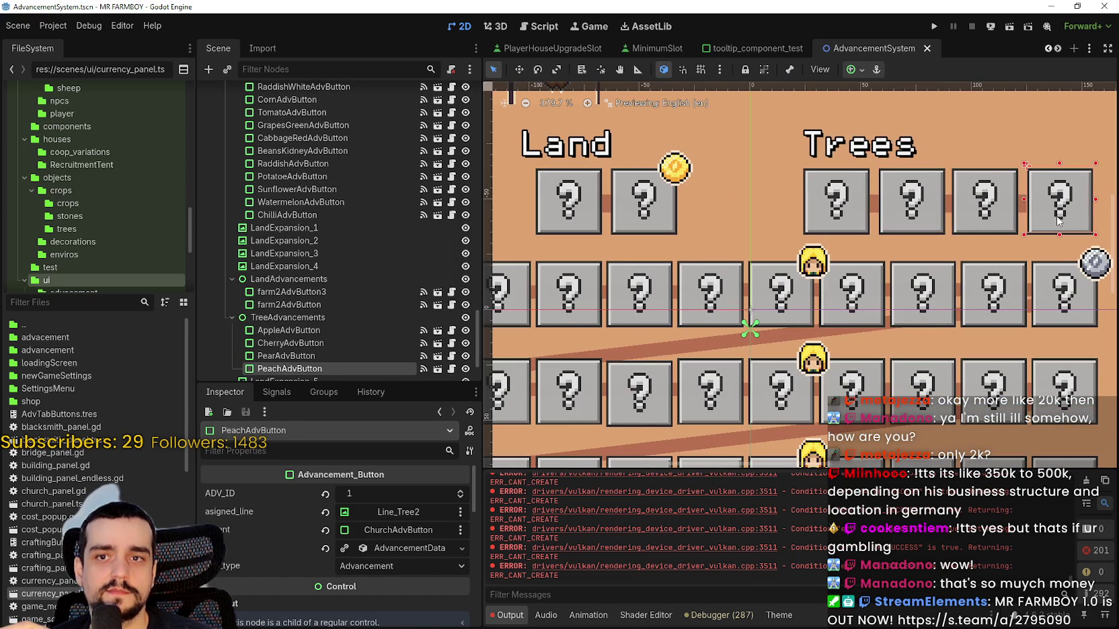
scroll(1059, 221, down, 1)
scroll(1059, 220, down, 1)
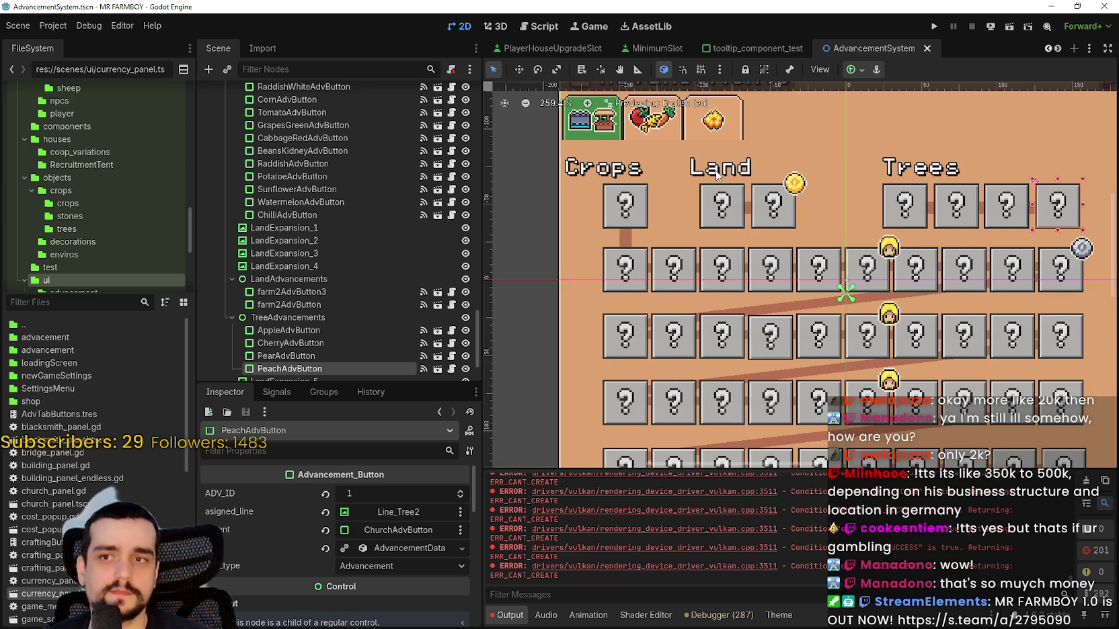
scroll(981, 267, down, 2)
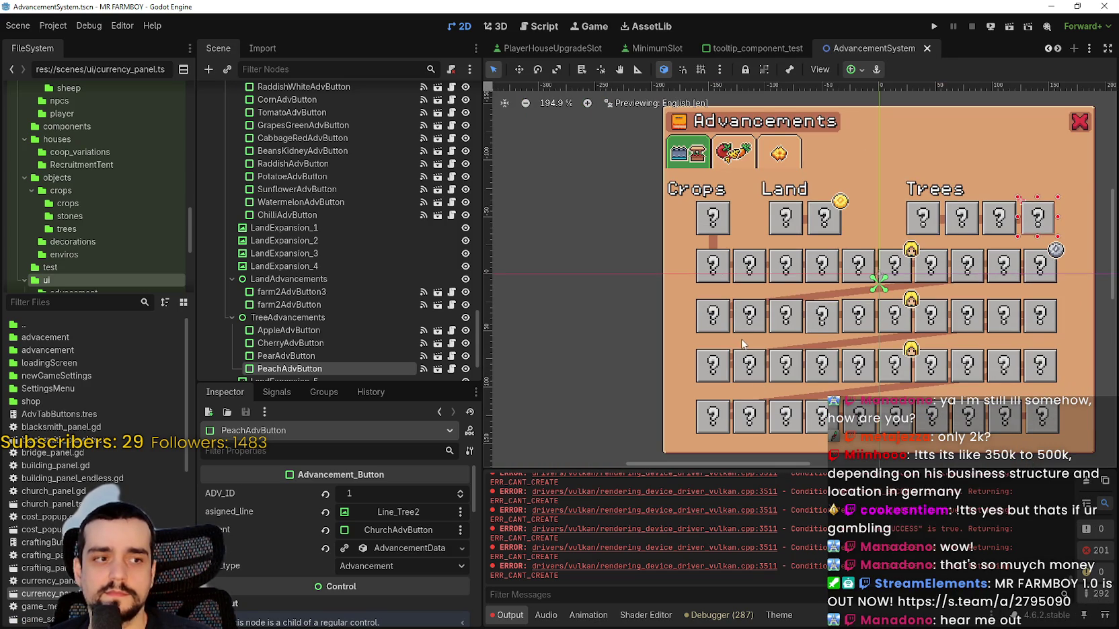
scroll(791, 338, down, 1)
scroll(682, 281, up, 2)
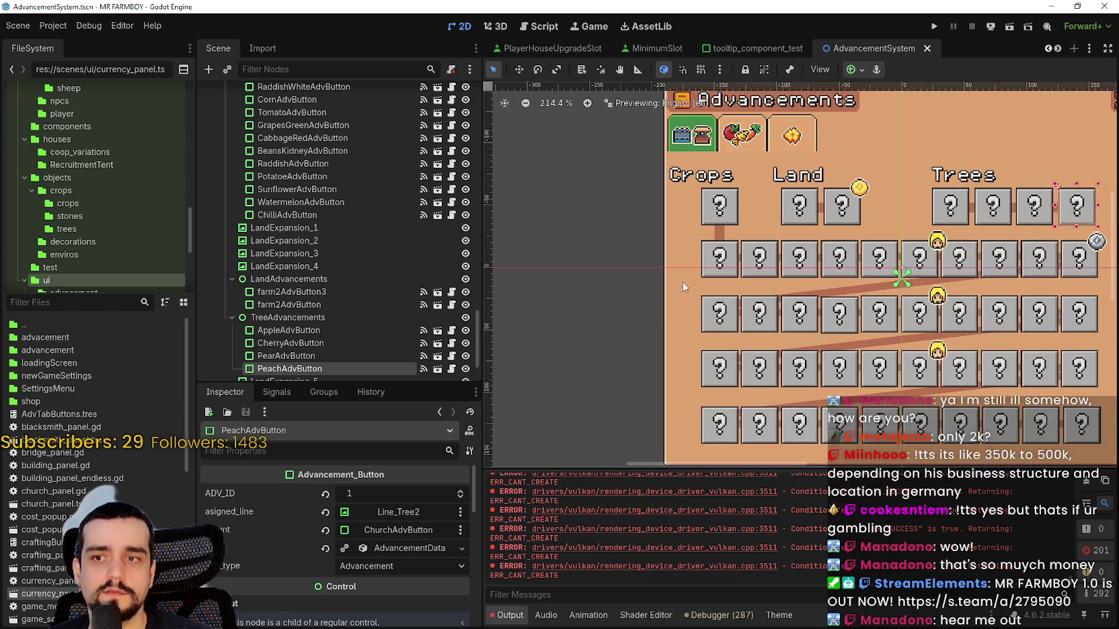
scroll(683, 282, up, 1)
scroll(706, 269, down, 1)
click(729, 257)
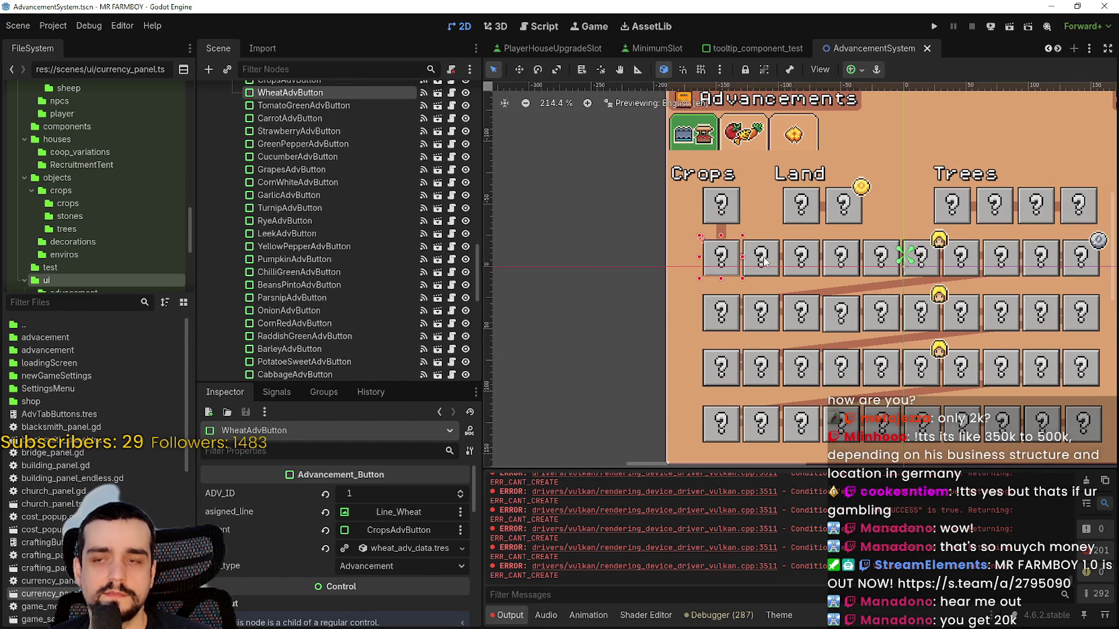
click(765, 260)
scroll(826, 279, up, 4)
click(810, 269)
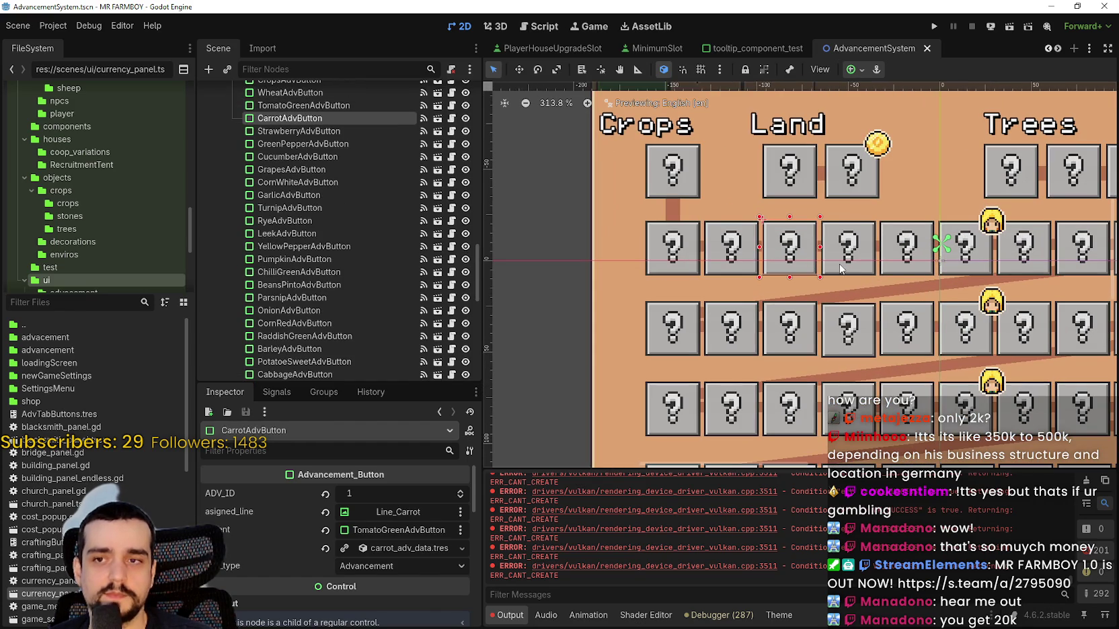
scroll(841, 268, up, 3)
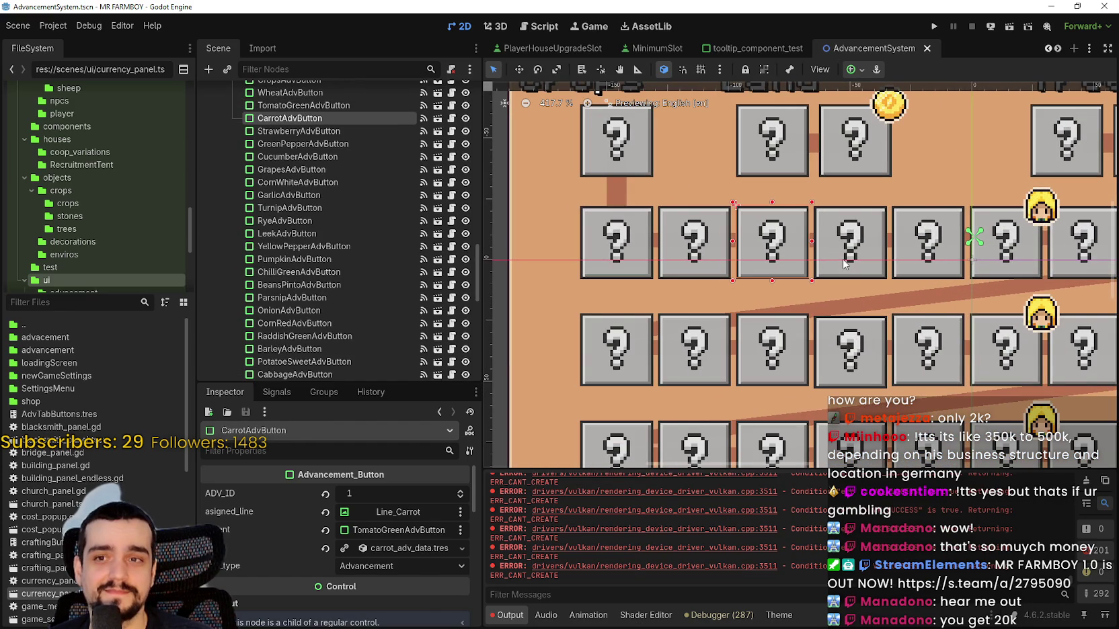
click(842, 258)
scroll(910, 275, down, 4)
click(954, 269)
drag(1041, 309, 919, 301)
scroll(893, 264, up, 1)
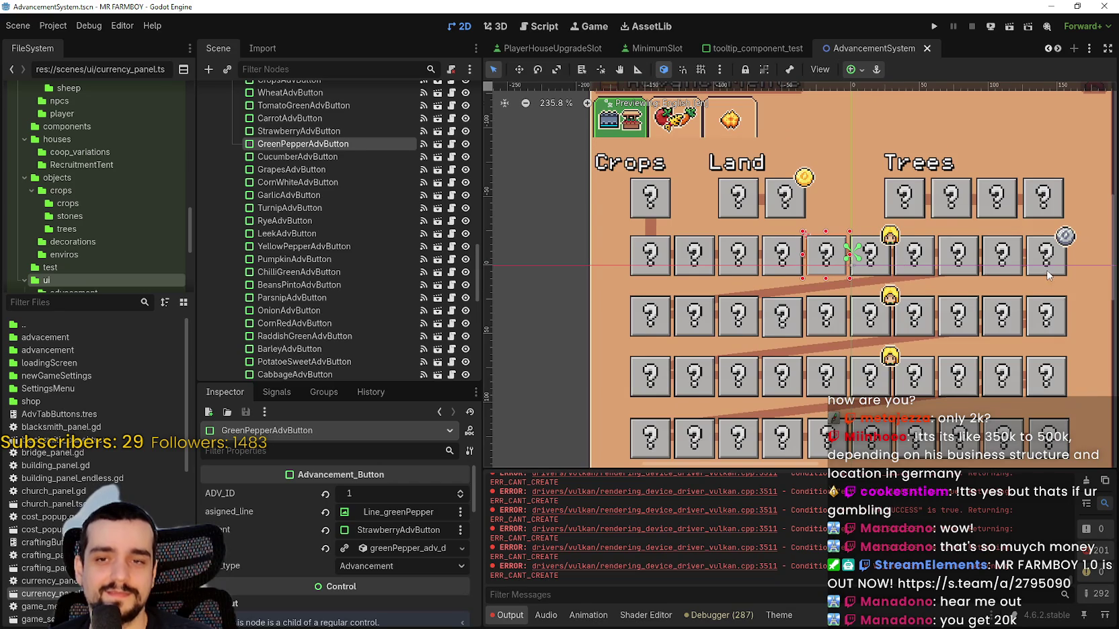
scroll(995, 377, up, 1)
scroll(1003, 250, down, 3)
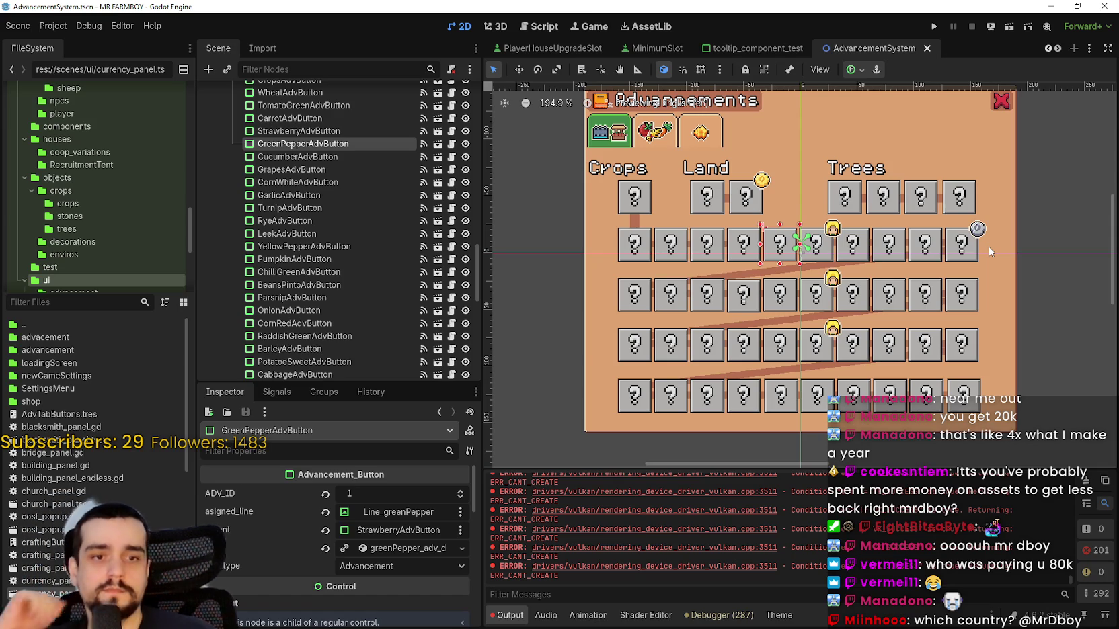
scroll(871, 262, down, 2)
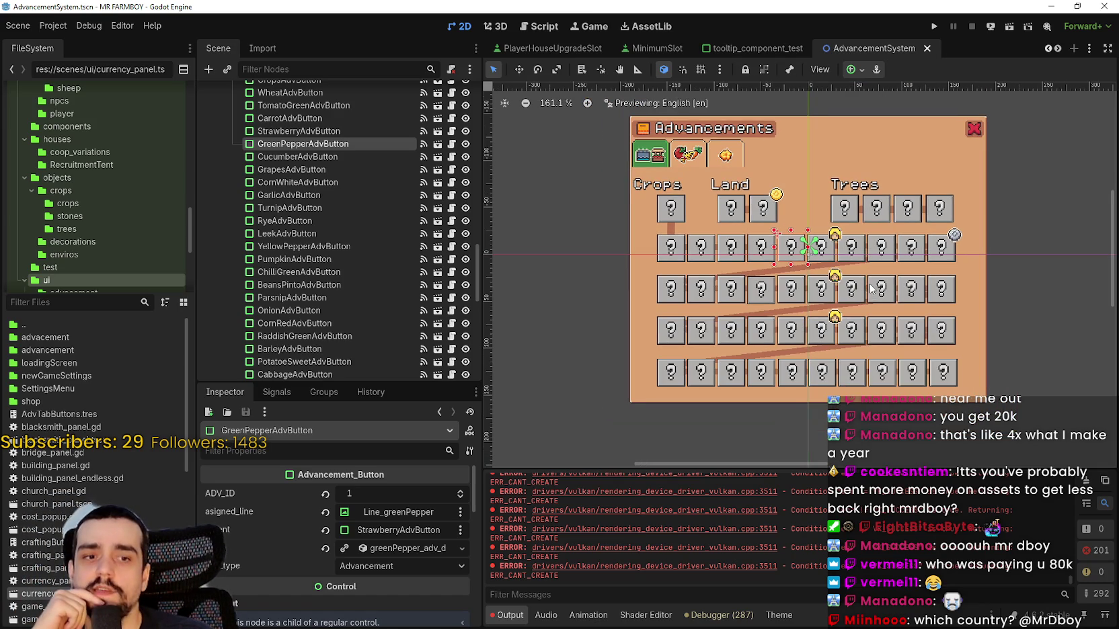
scroll(871, 289, up, 5)
scroll(839, 262, down, 5)
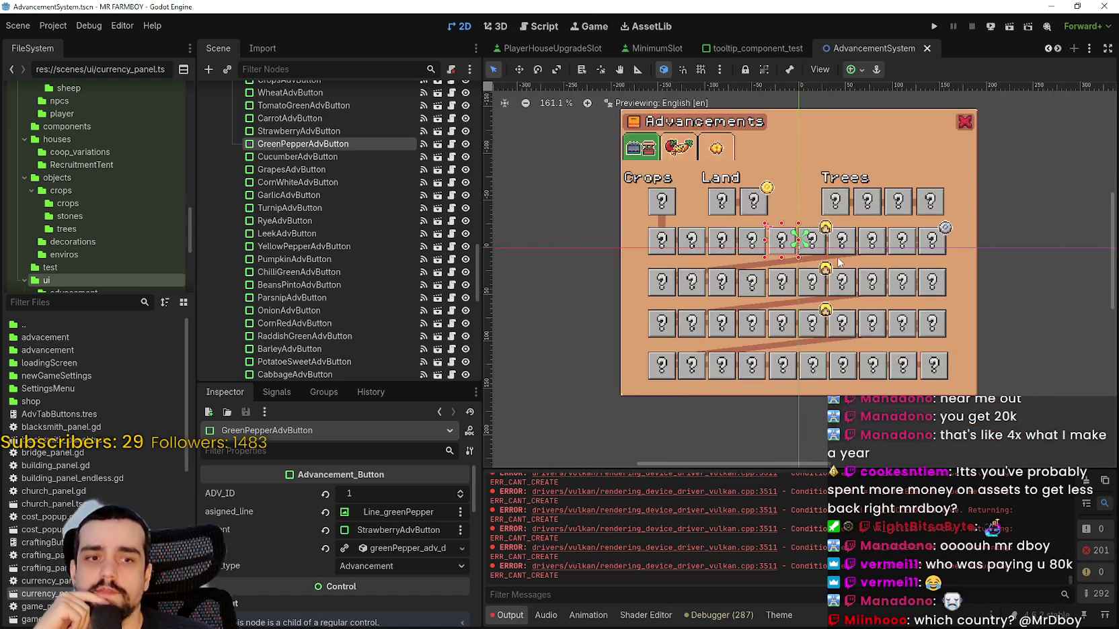
scroll(838, 261, up, 5)
scroll(835, 261, down, 2)
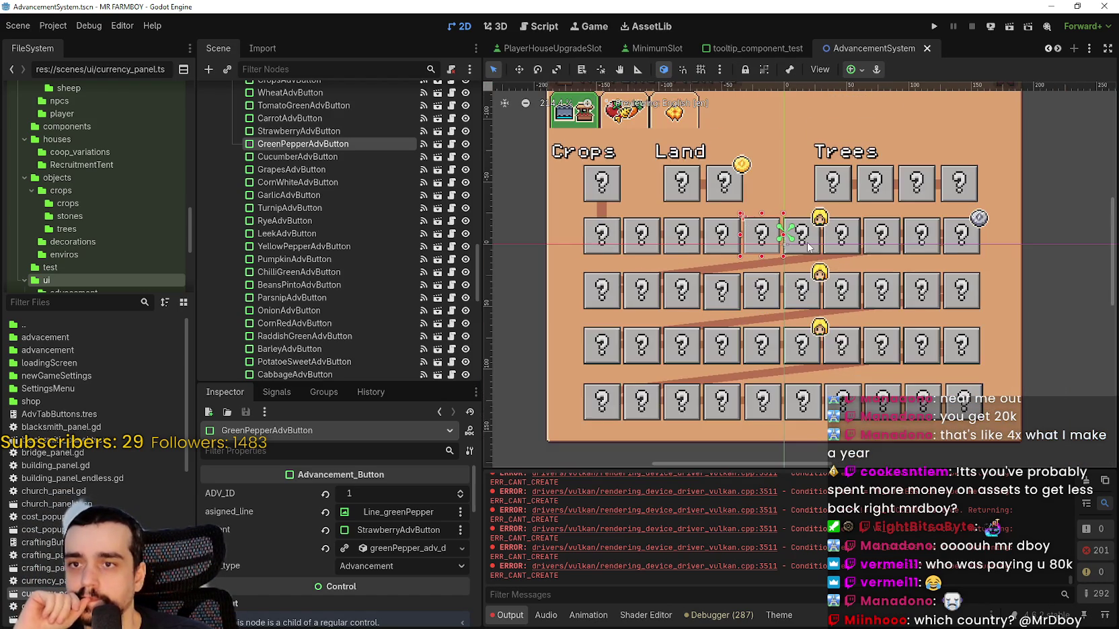
scroll(809, 247, up, 2)
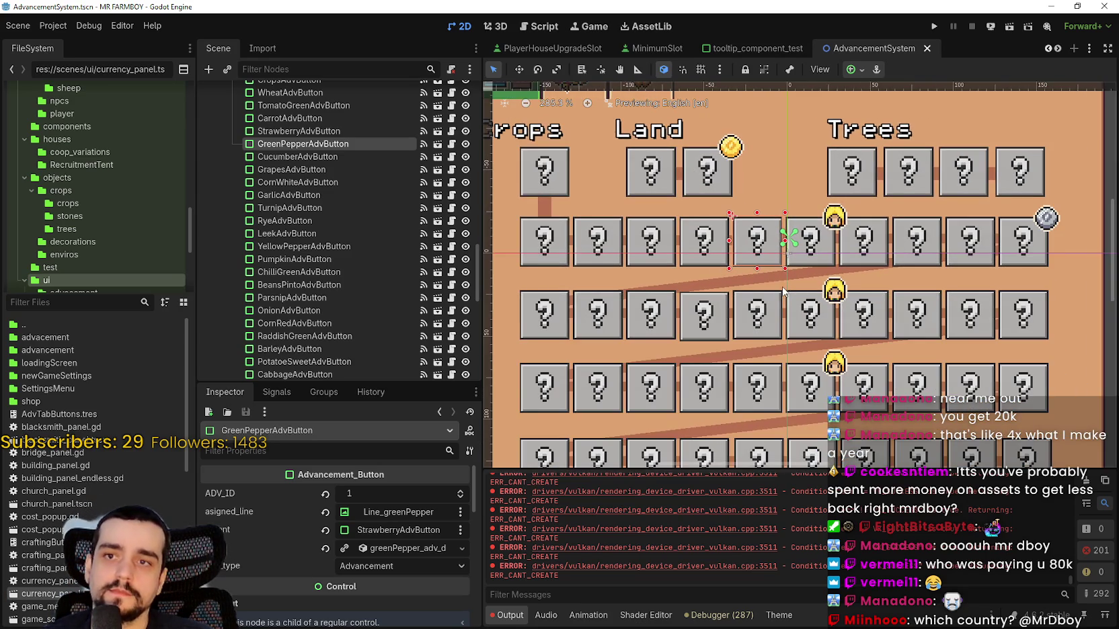
scroll(783, 291, down, 2)
click(597, 258)
scroll(598, 259, up, 3)
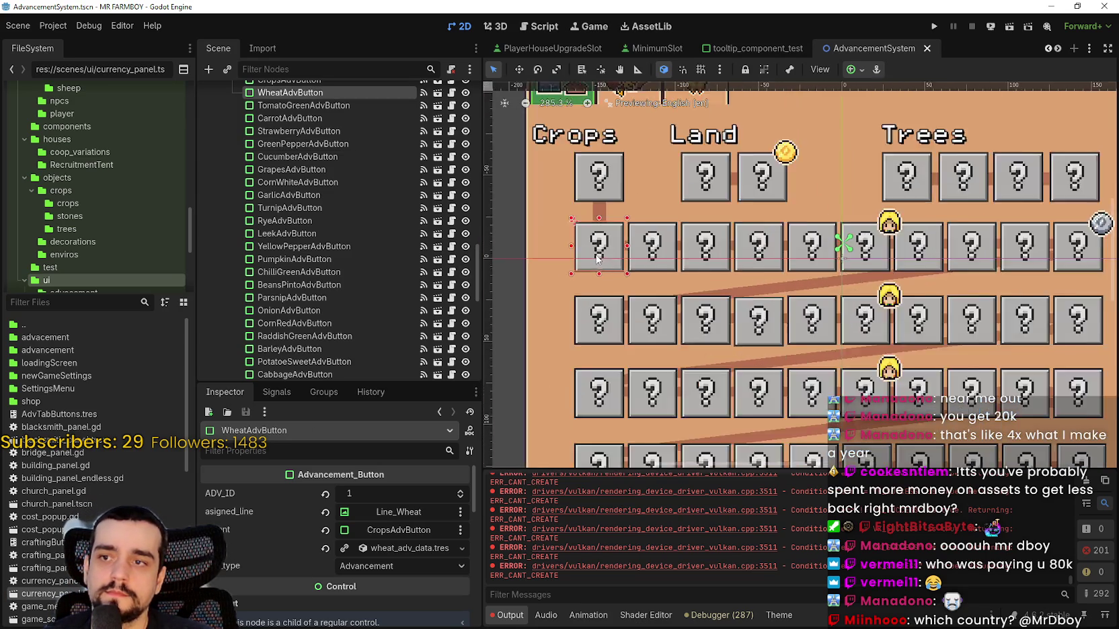
scroll(645, 272, up, 3)
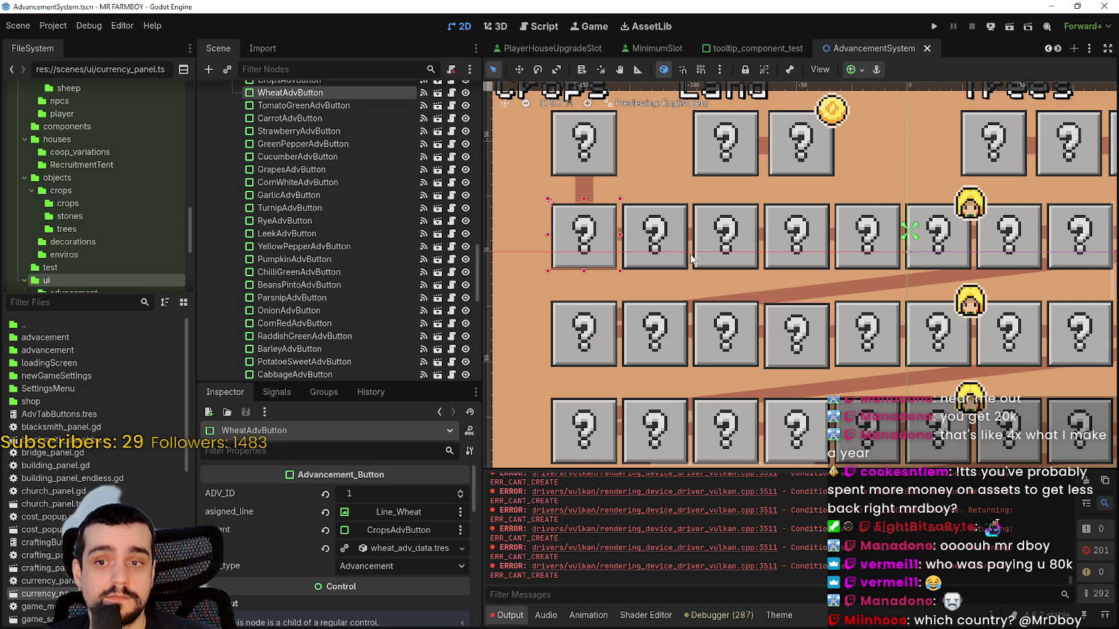
scroll(699, 257, down, 3)
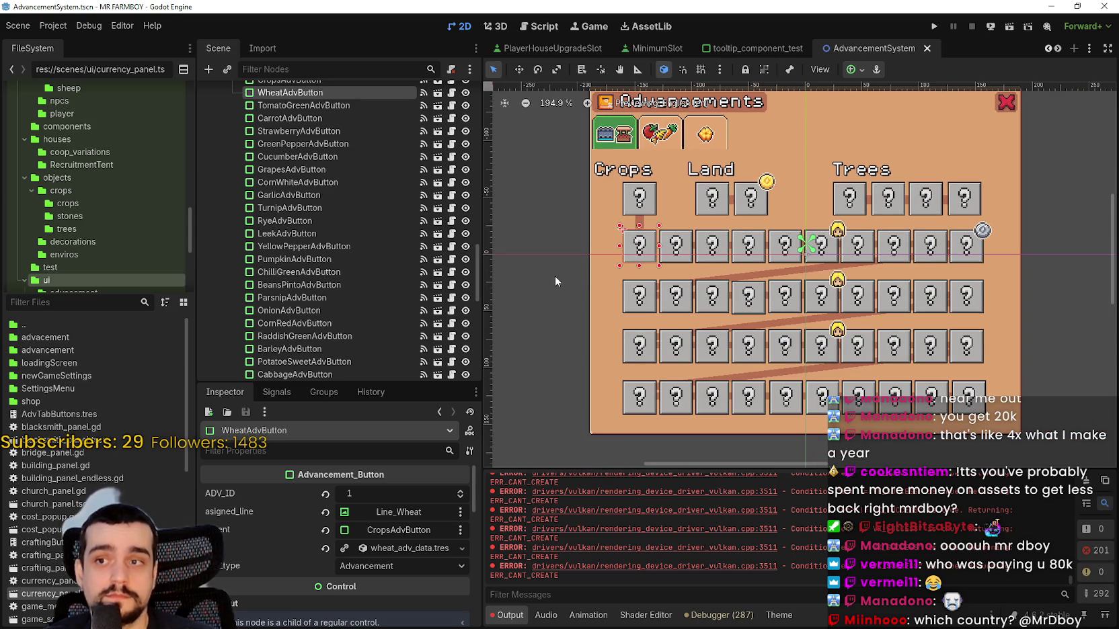
mouse_move(555, 276)
mouse_down()
mouse_move(901, 257)
mouse_move(1048, 230)
mouse_move(1046, 215)
mouse_up()
scroll(628, 215, up, 3)
mouse_move(528, 291)
mouse_down()
mouse_move(1087, 216)
mouse_move(1106, 221)
mouse_move(1079, 289)
mouse_up()
scroll(1077, 290, down, 2)
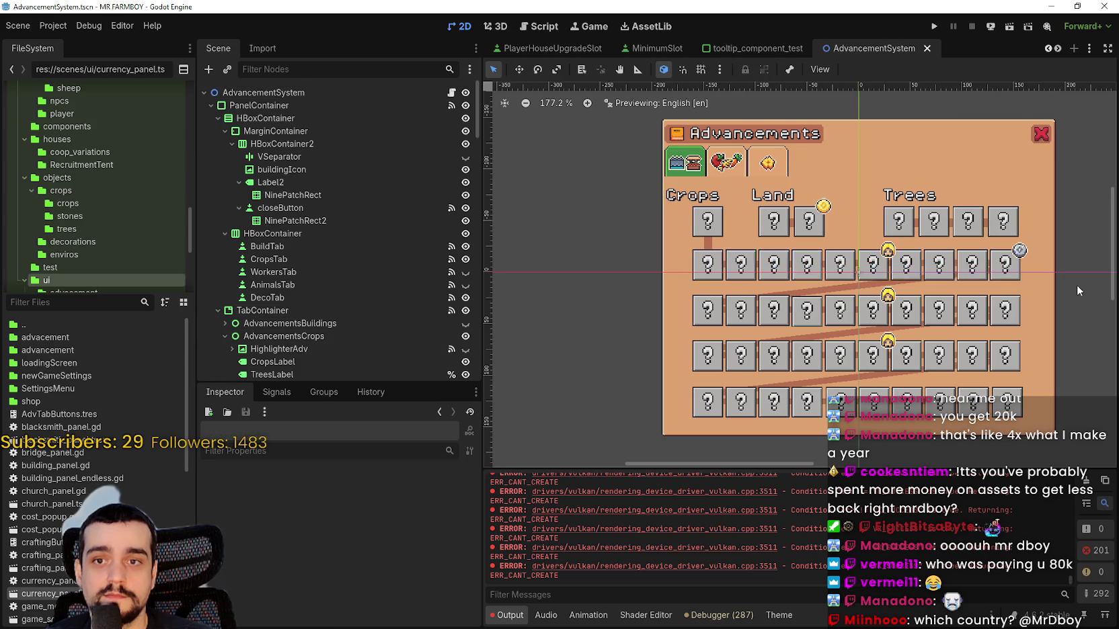
scroll(1078, 290, up, 10)
- Nudge TurnipAdvButton right, then Garlic and Turnip together one more step
click(998, 273)
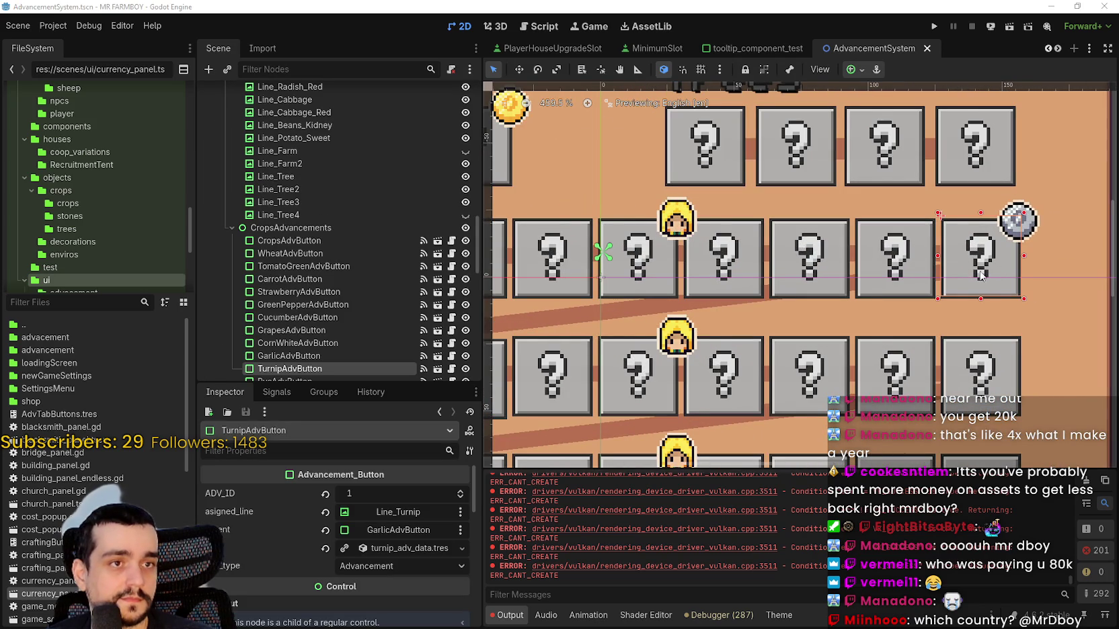
scroll(927, 254, down, 4)
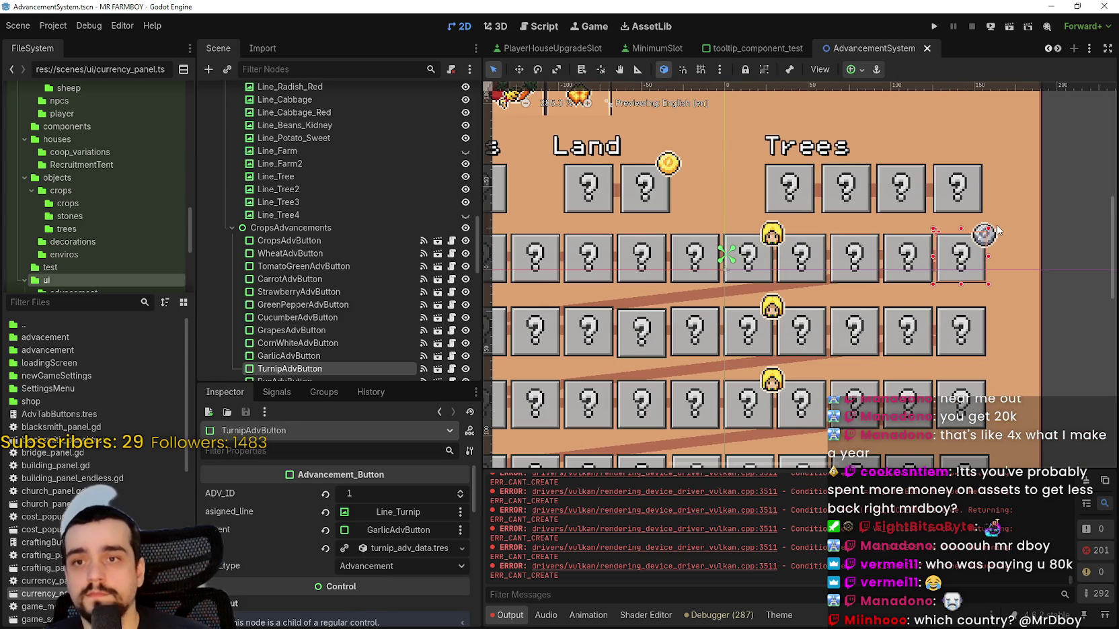
key(Right)
key(Right)
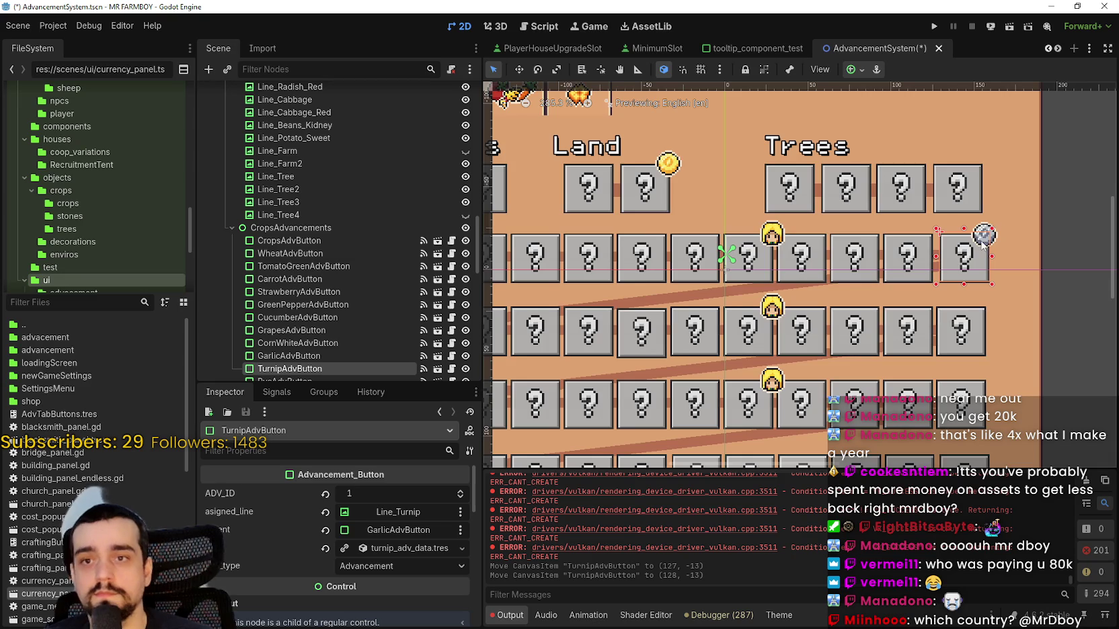
scroll(964, 259, up, 2)
click(904, 277)
shift+click(962, 285)
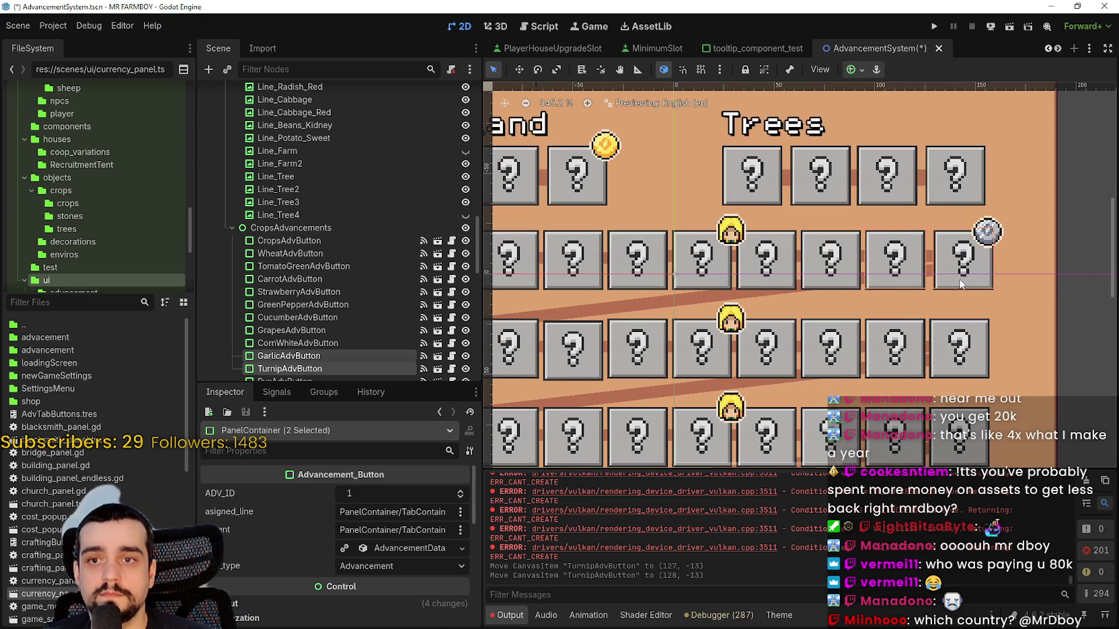
key(Right)
key(Right)
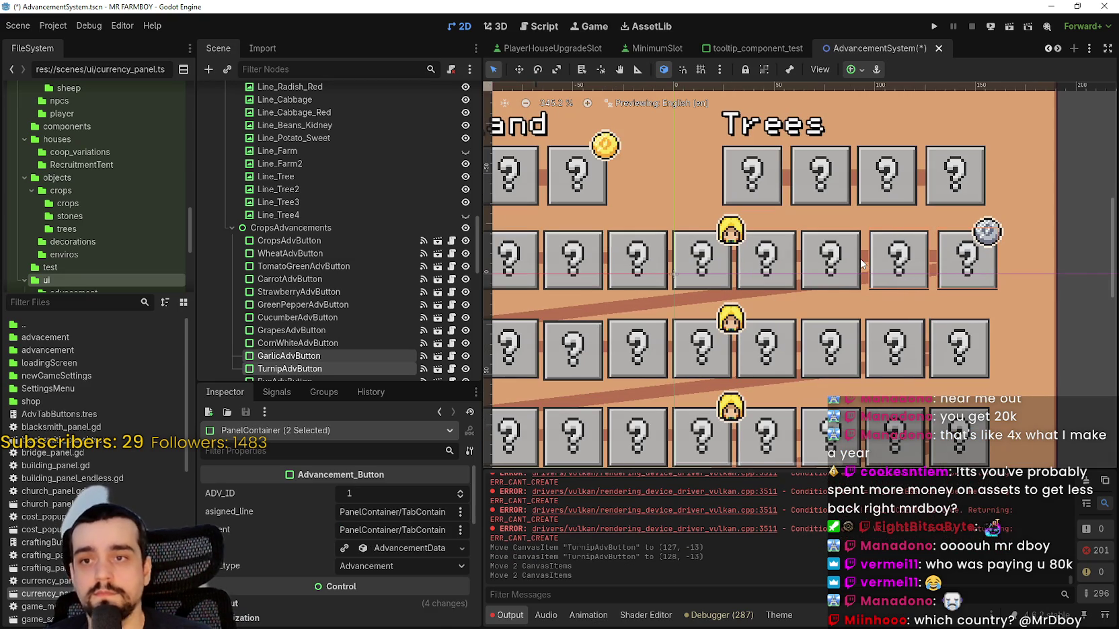
- Nudge Corn White–Turnip right, then Grapes through Turnip, leaving Turnip at (128, -13)
click(842, 277)
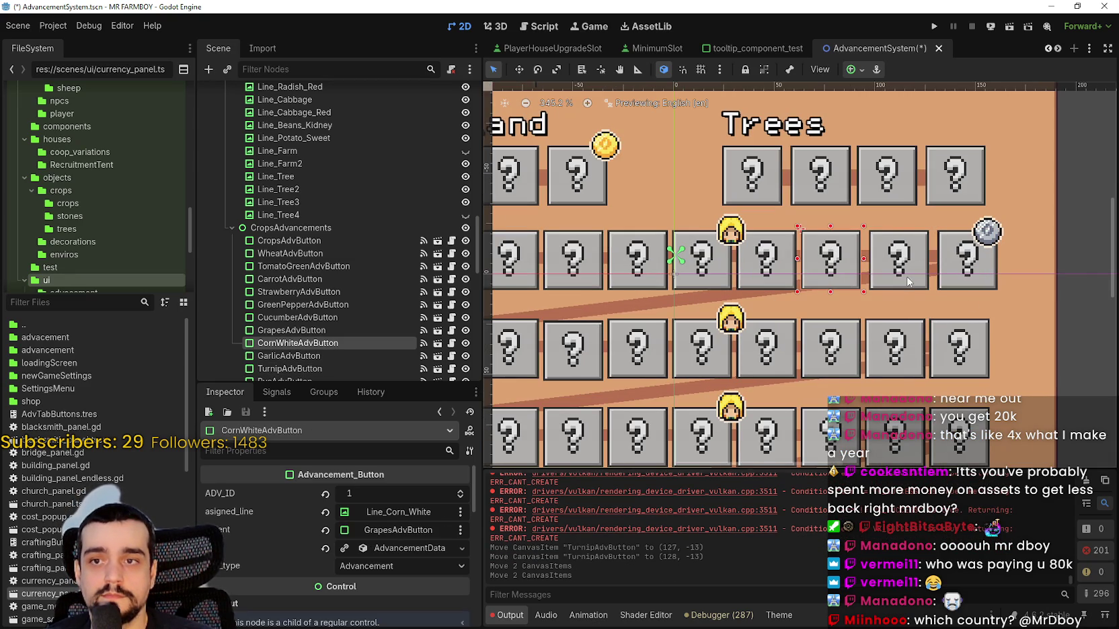
shift+click(963, 280)
shift+click(975, 360)
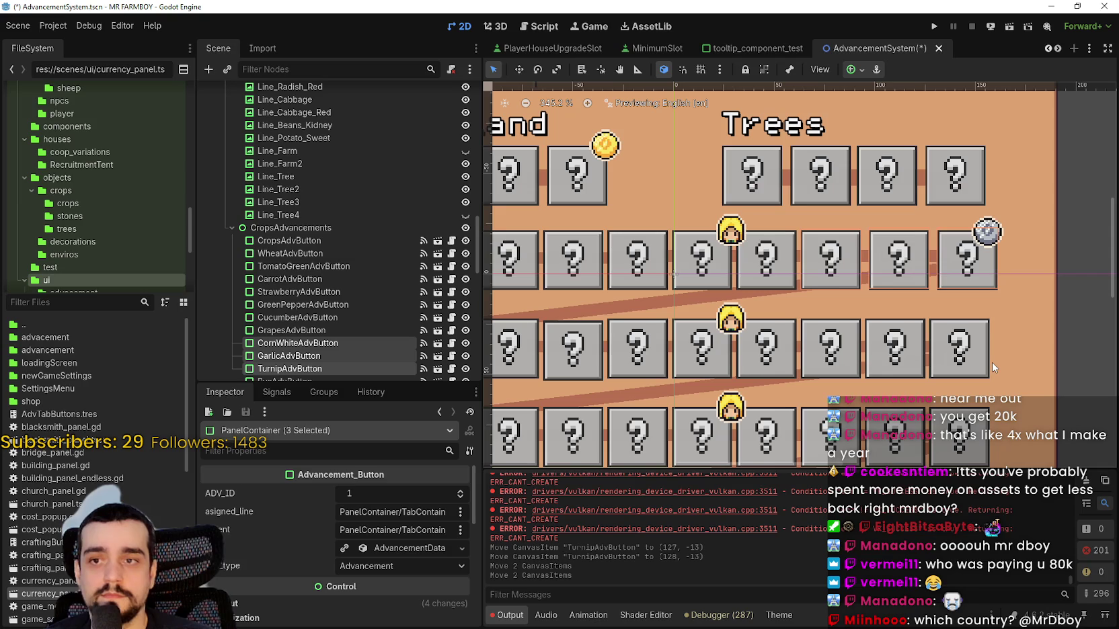
key(Right)
key(Right)
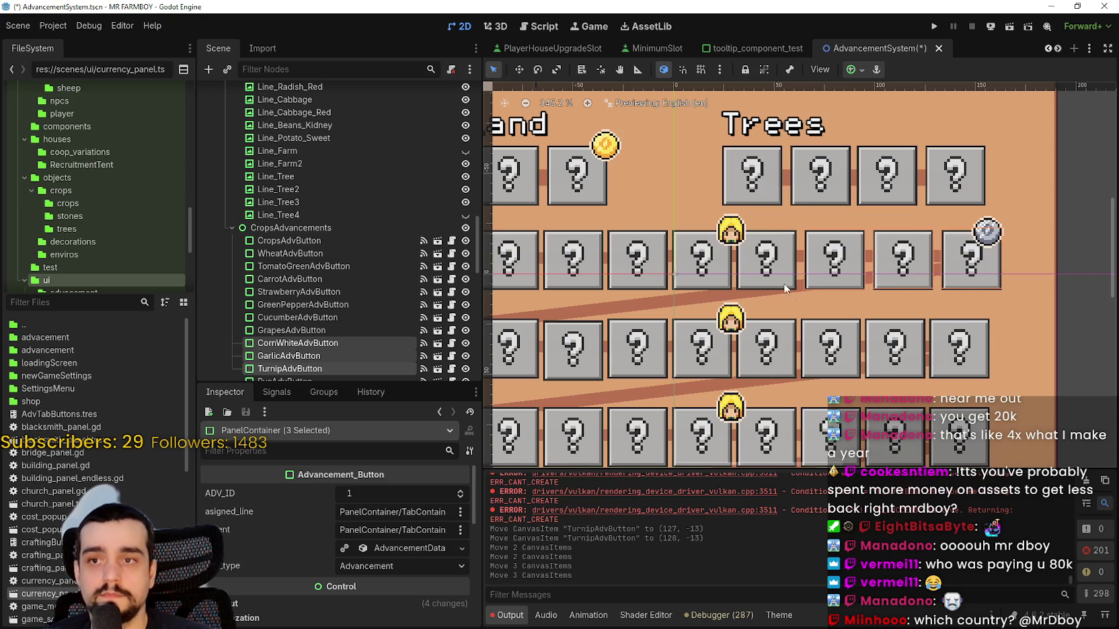
click(782, 282)
shift+click(847, 286)
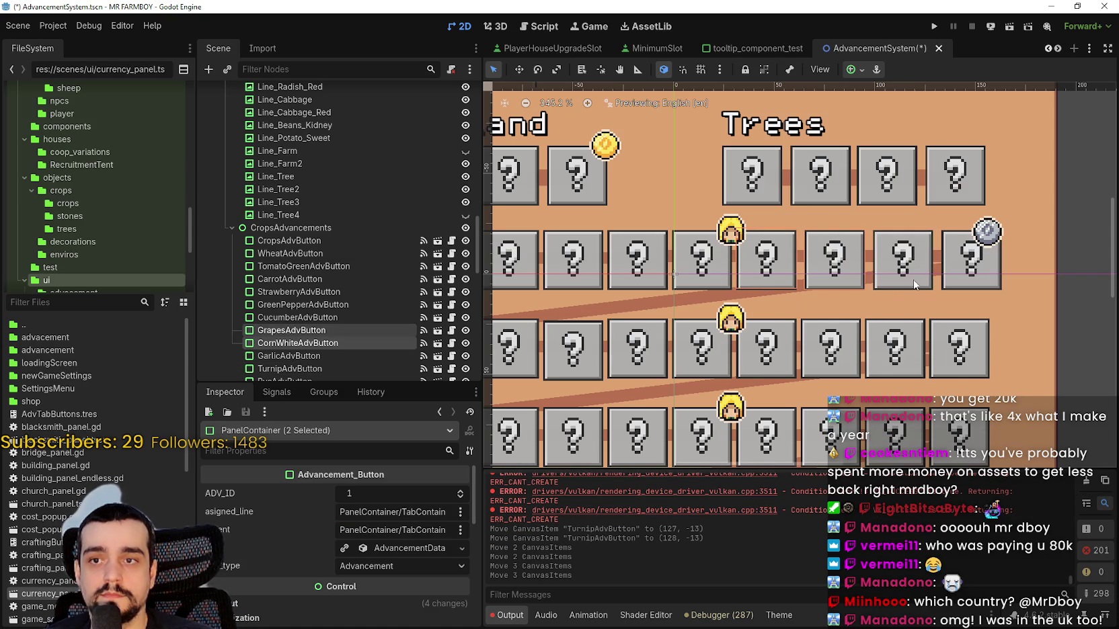
shift+click(914, 284)
shift+click(961, 288)
key(Right)
key(Right)
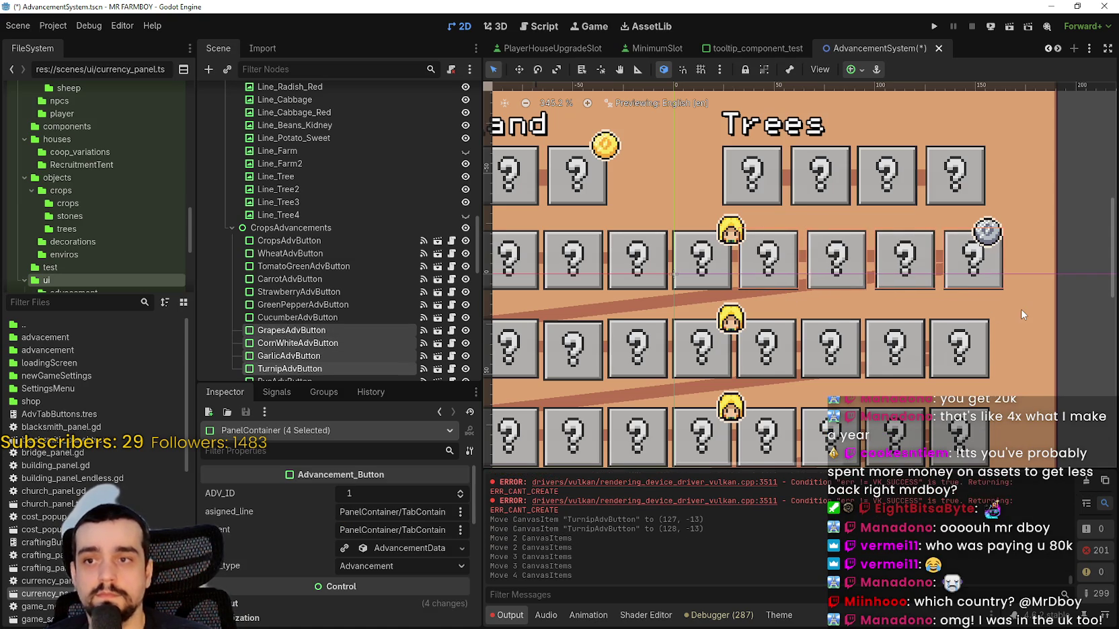
scroll(1023, 314, left, 2)
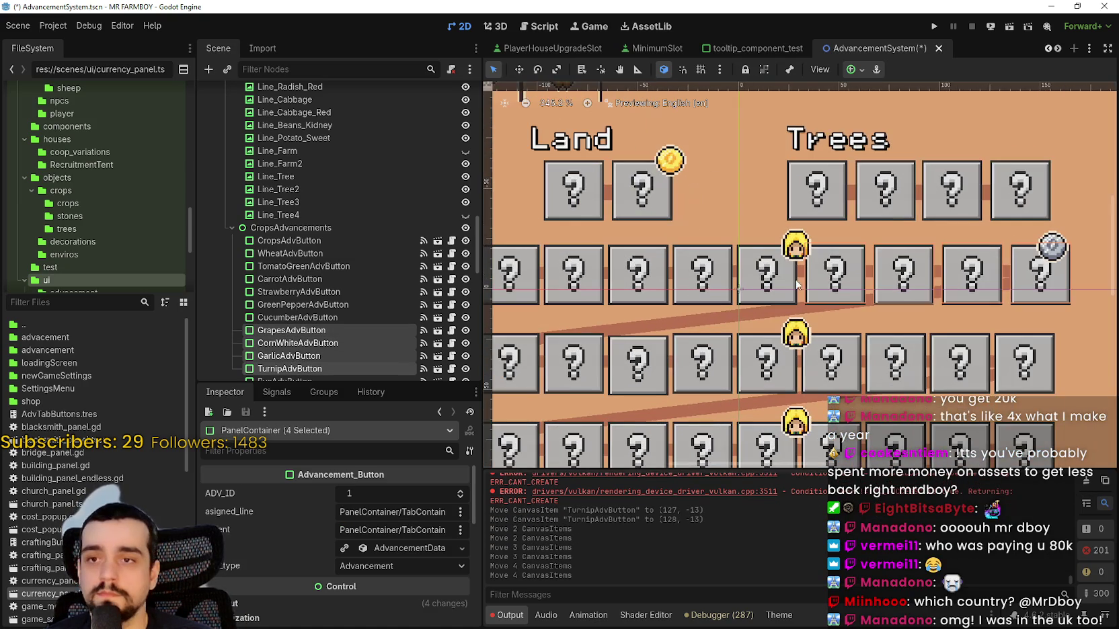
- Select Cucumber, Grapes, Corn White, Garlic and Turnip, adding Green Pepper and Strawberry, nudging right each time
click(794, 291)
click(770, 259)
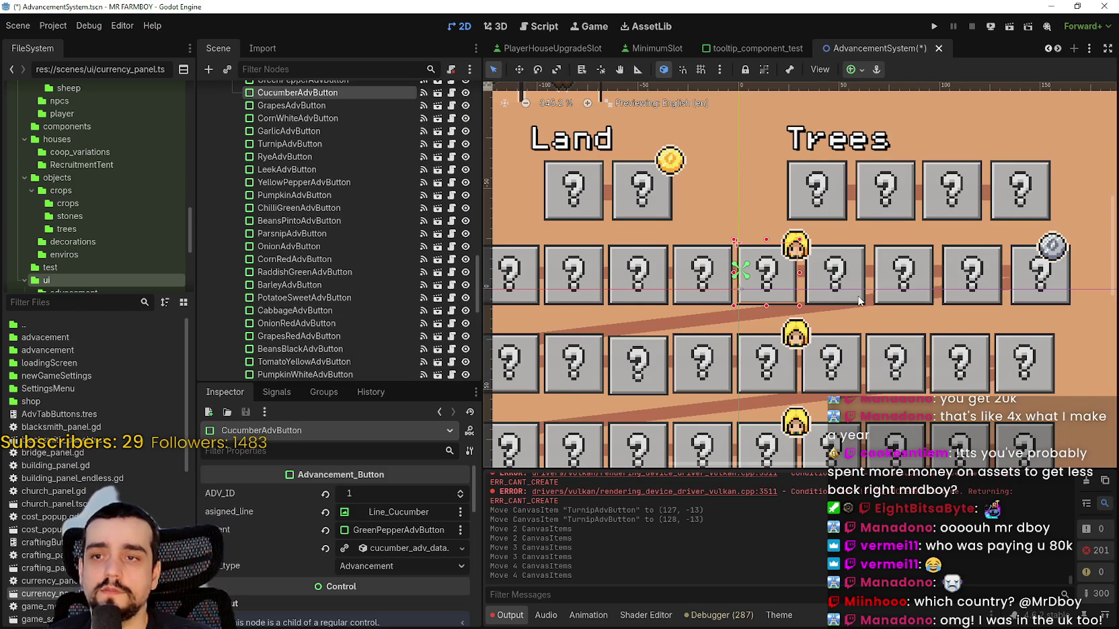
shift+click(855, 298)
shift+click(914, 300)
shift+click(982, 302)
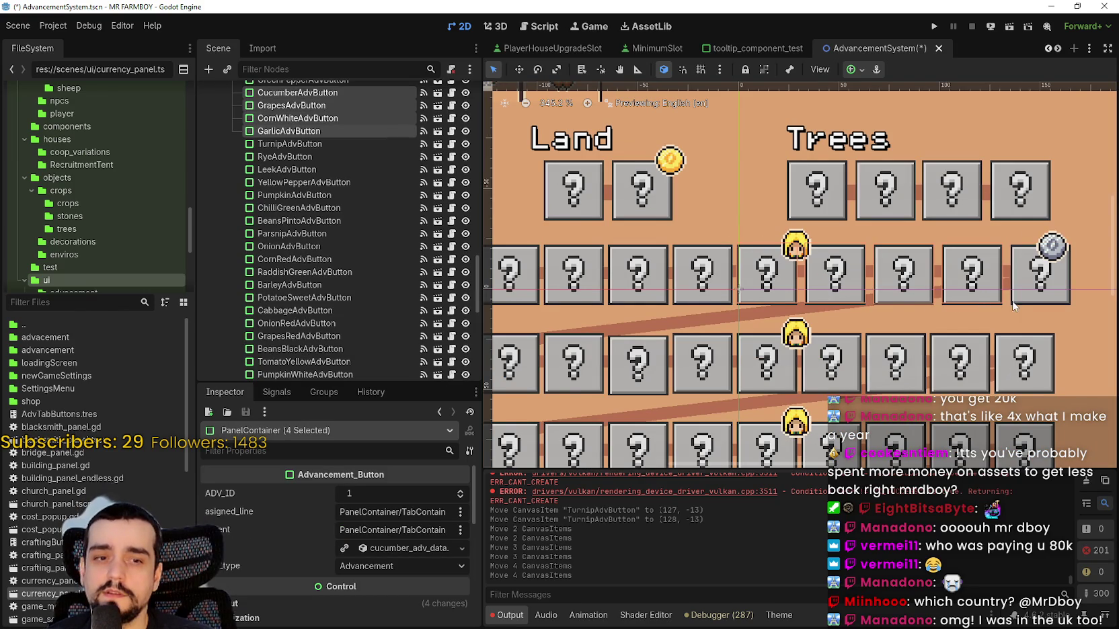
shift+click(1021, 302)
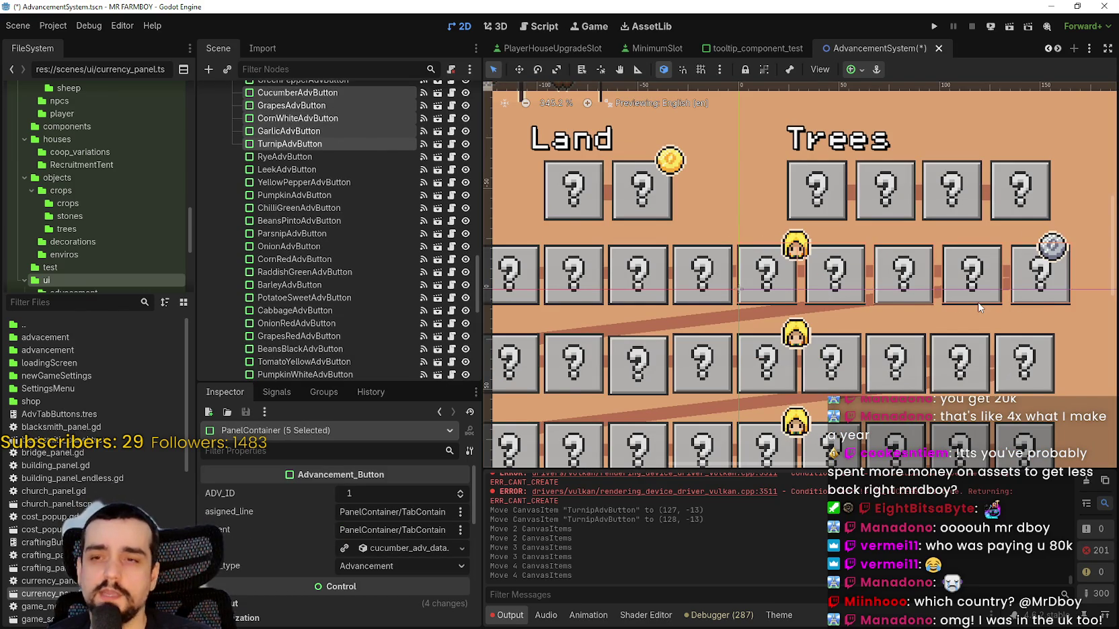
key(Right)
key(Right)
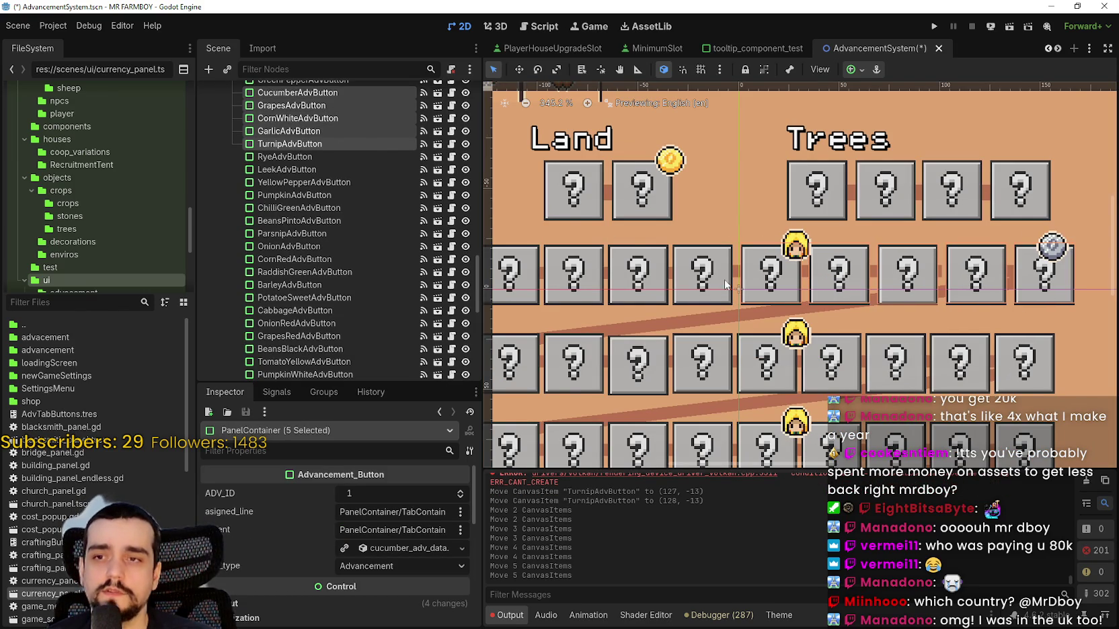
shift+click(637, 294)
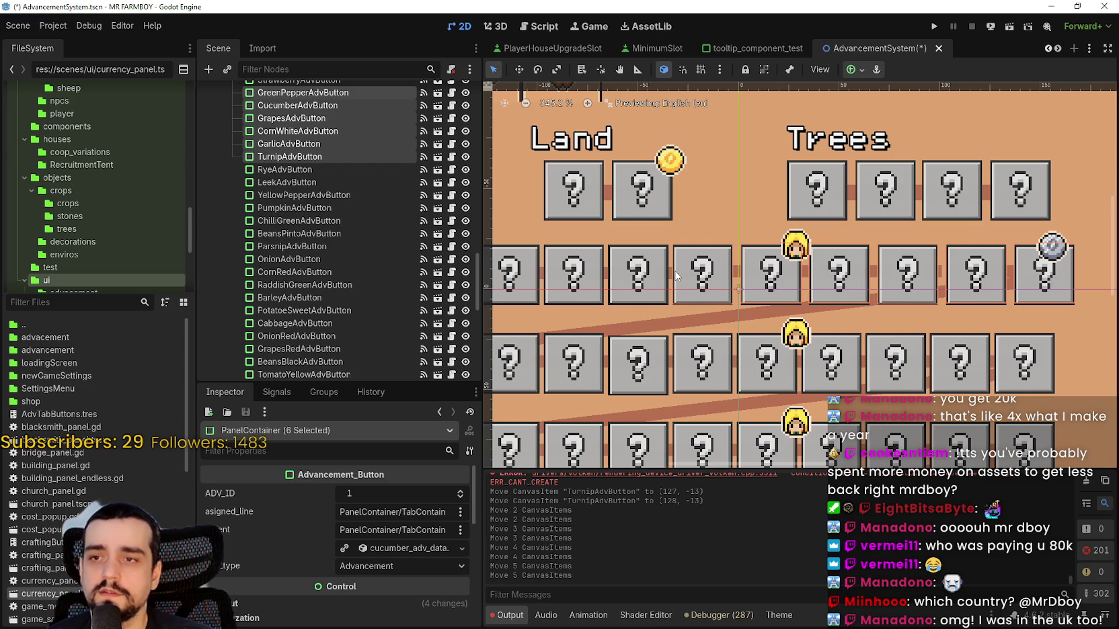
key(Right)
key(Right)
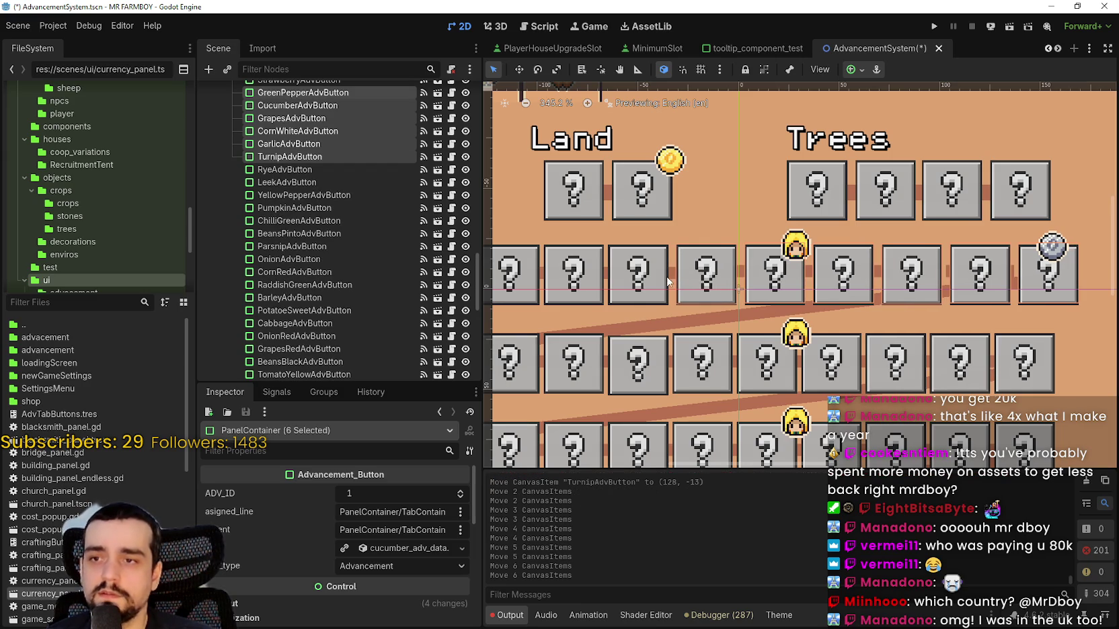
shift+click(677, 293)
key(Right)
key(Right)
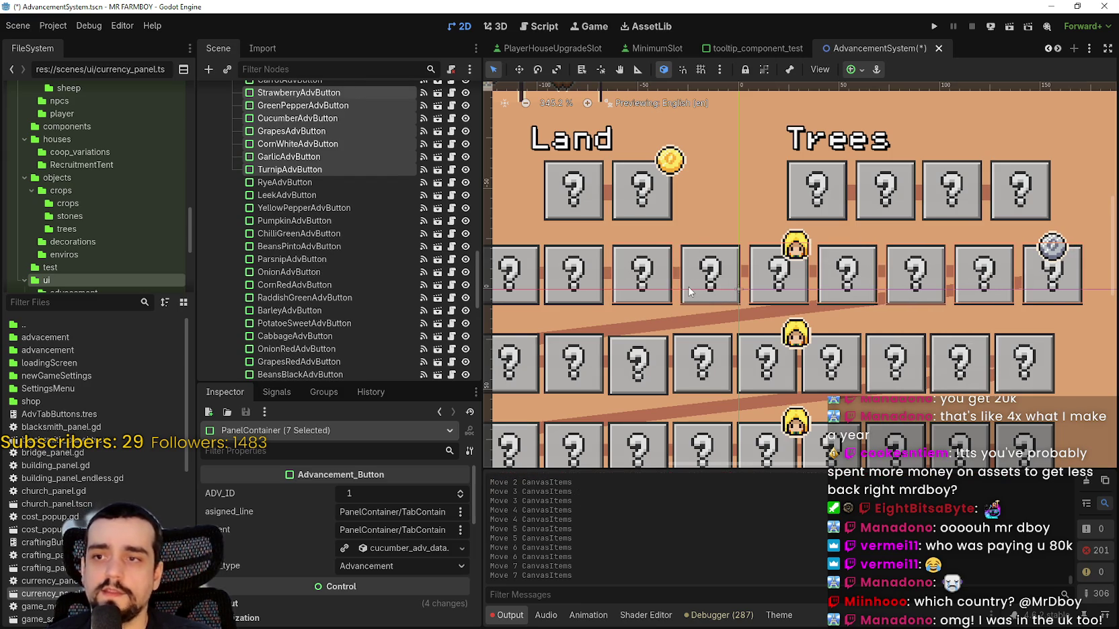
- Put Strawberry back in the selection, add Carrot and Tomato Green, and nudge the nine buttons right
scroll(688, 291, down, 2)
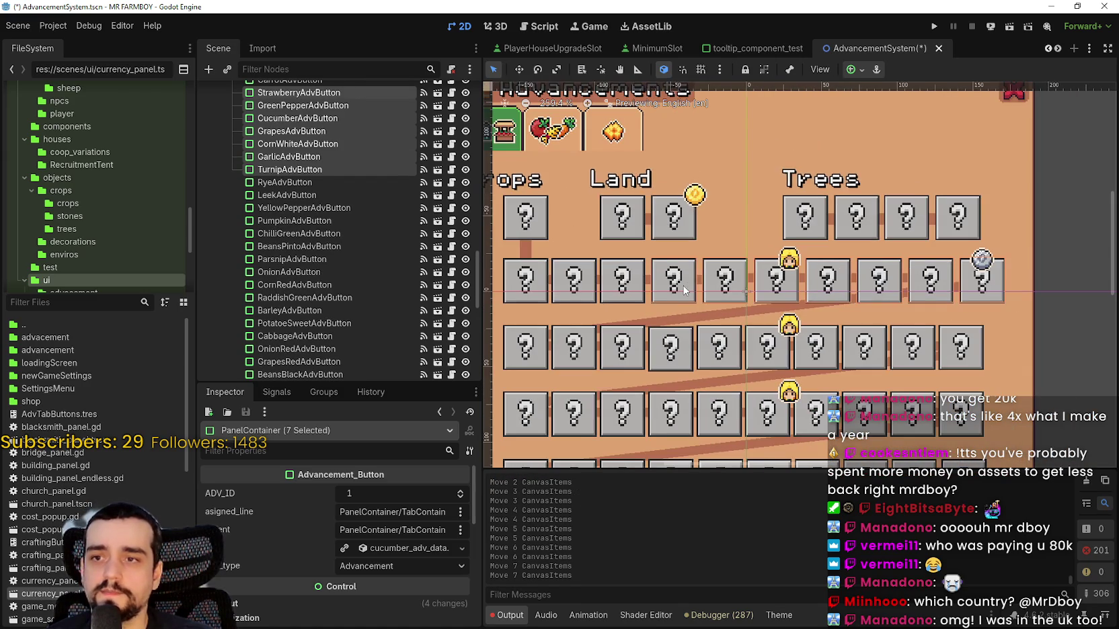
shift+click(689, 291)
shift+click(681, 286)
scroll(651, 289, up, 2)
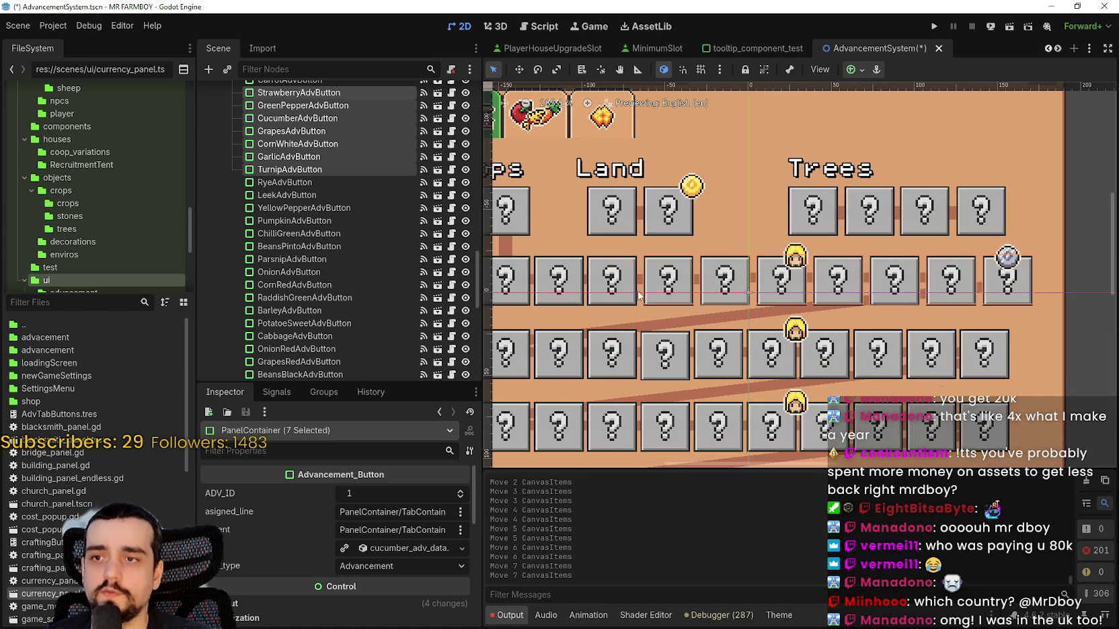
scroll(672, 303, down, 2)
shift+click(770, 348)
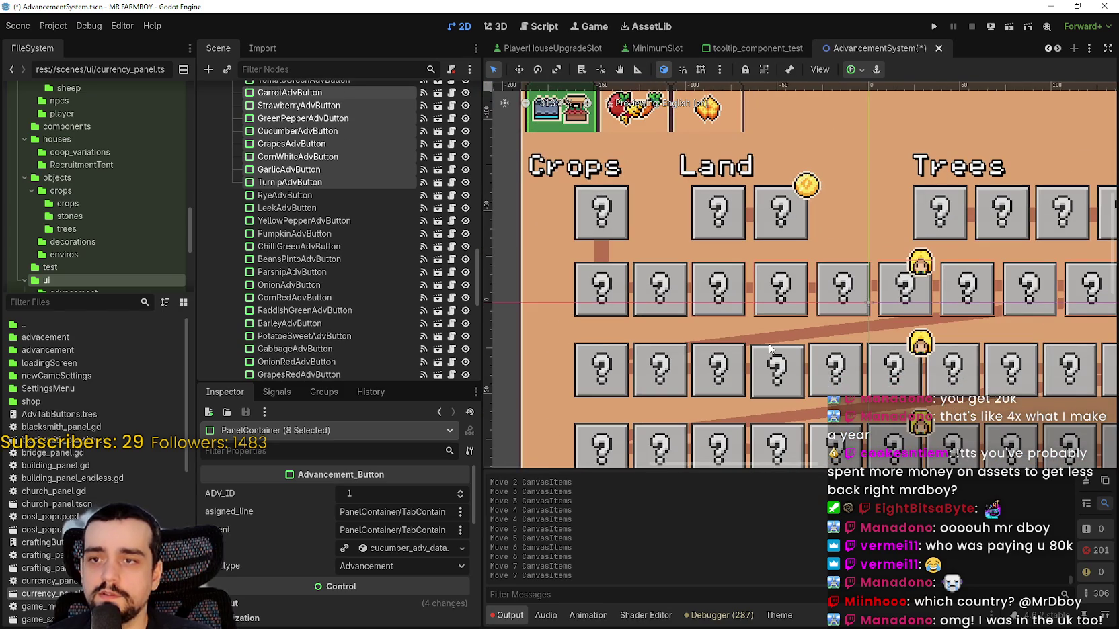
scroll(697, 312, down, 1)
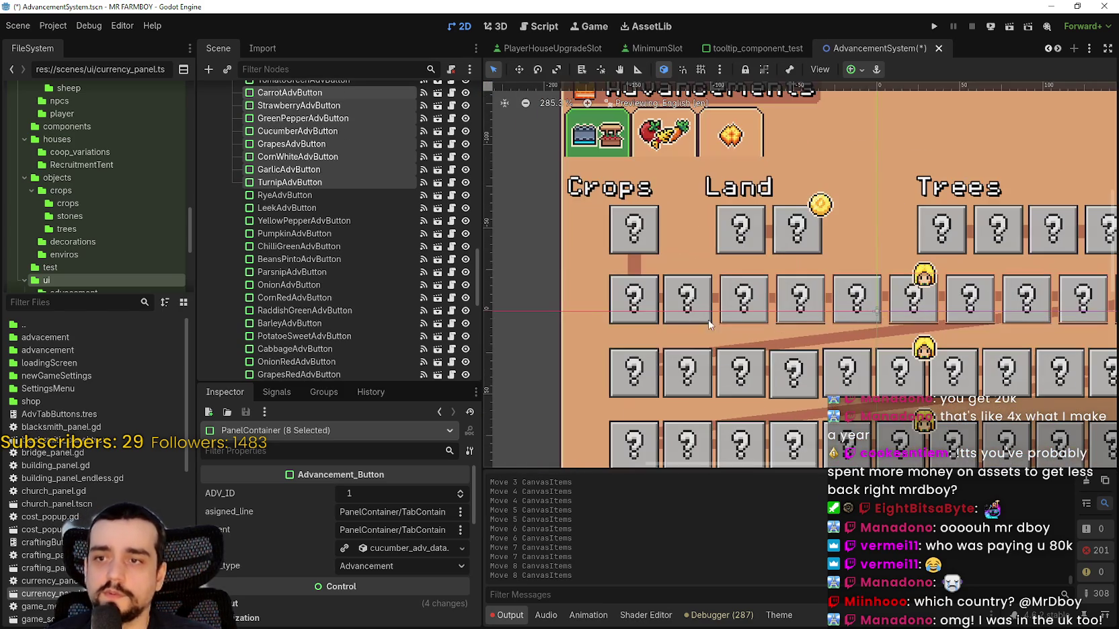
shift+click(722, 306)
key(Right)
key(Right)
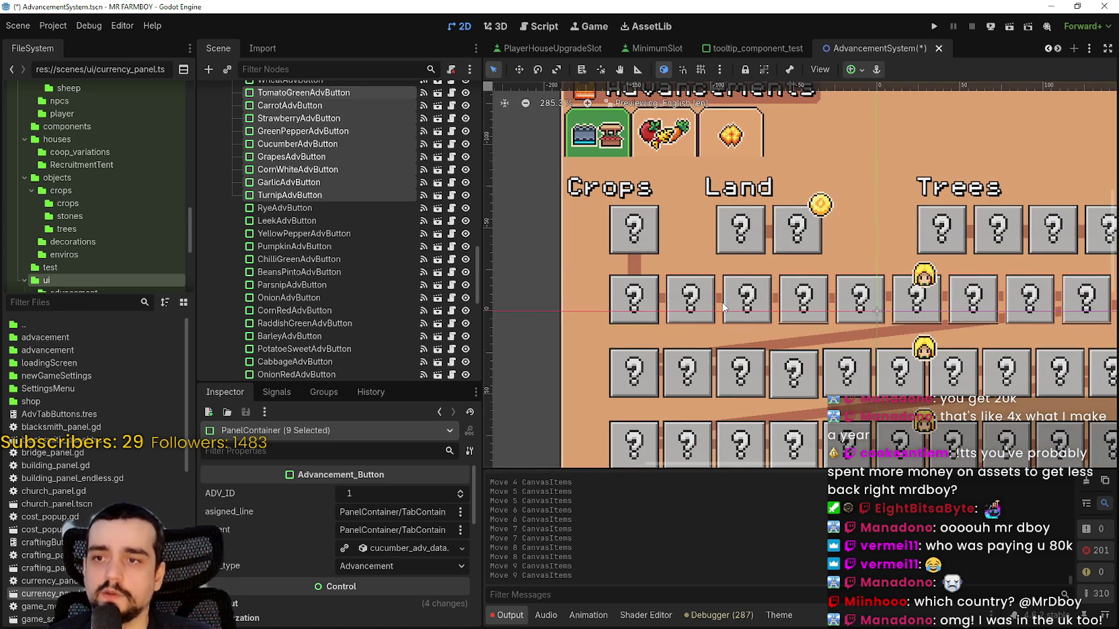
- Add Wheat to complete the ten-button row, then shift the whole row left twice
scroll(746, 304, down, 4)
scroll(713, 296, up, 3)
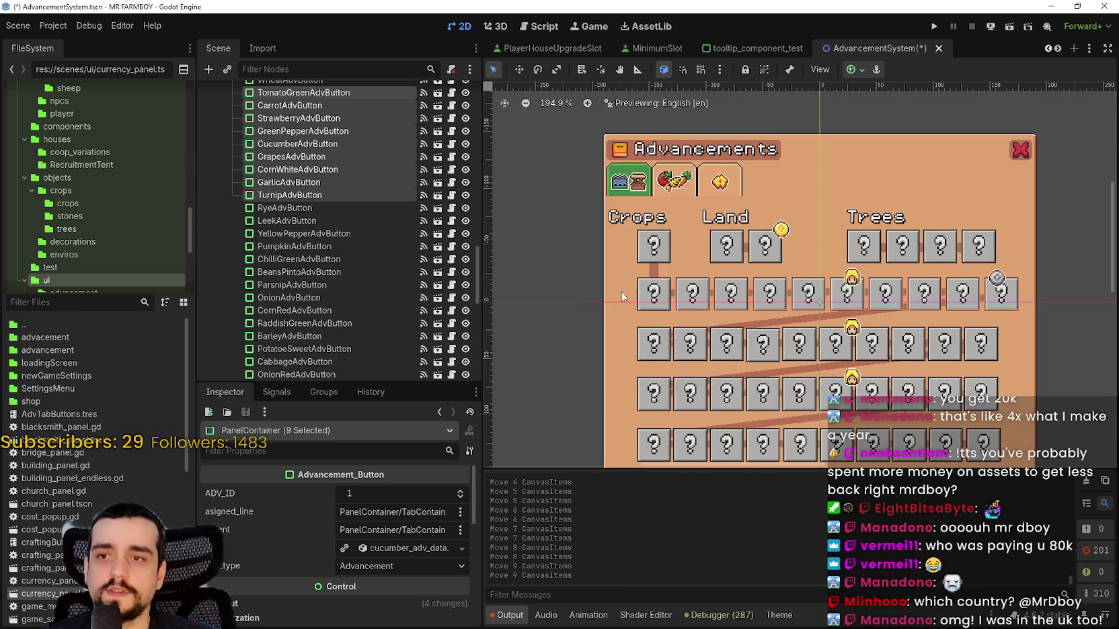
scroll(694, 290, up, 1)
scroll(694, 291, up, 6)
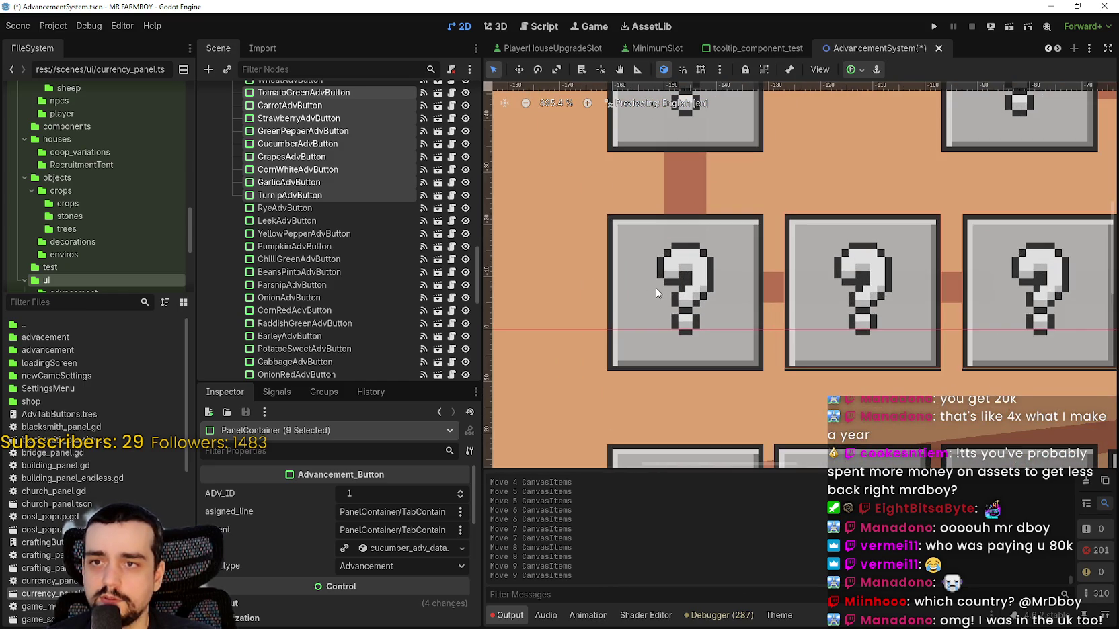
shift+click(657, 289)
scroll(656, 289, down, 7)
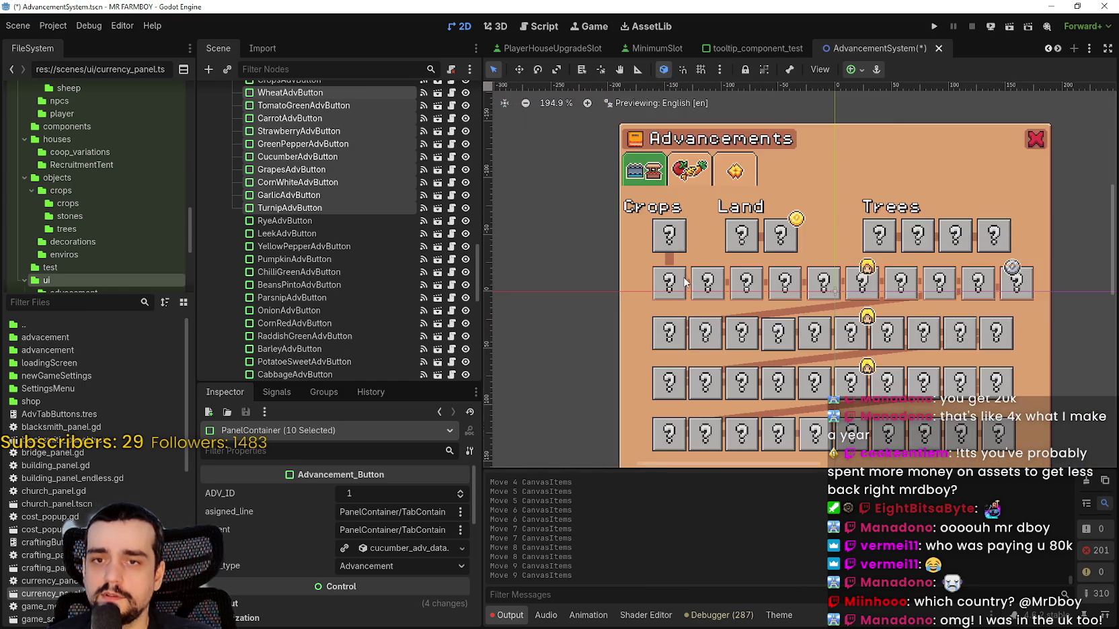
scroll(712, 296, up, 2)
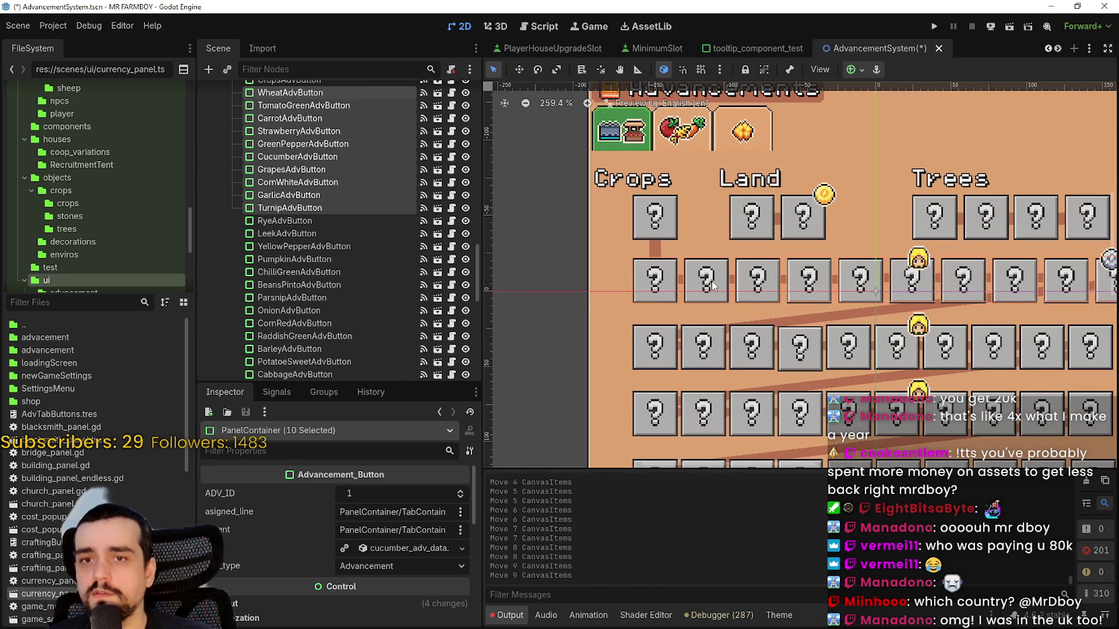
key(Left)
key(Left)
key(Left)
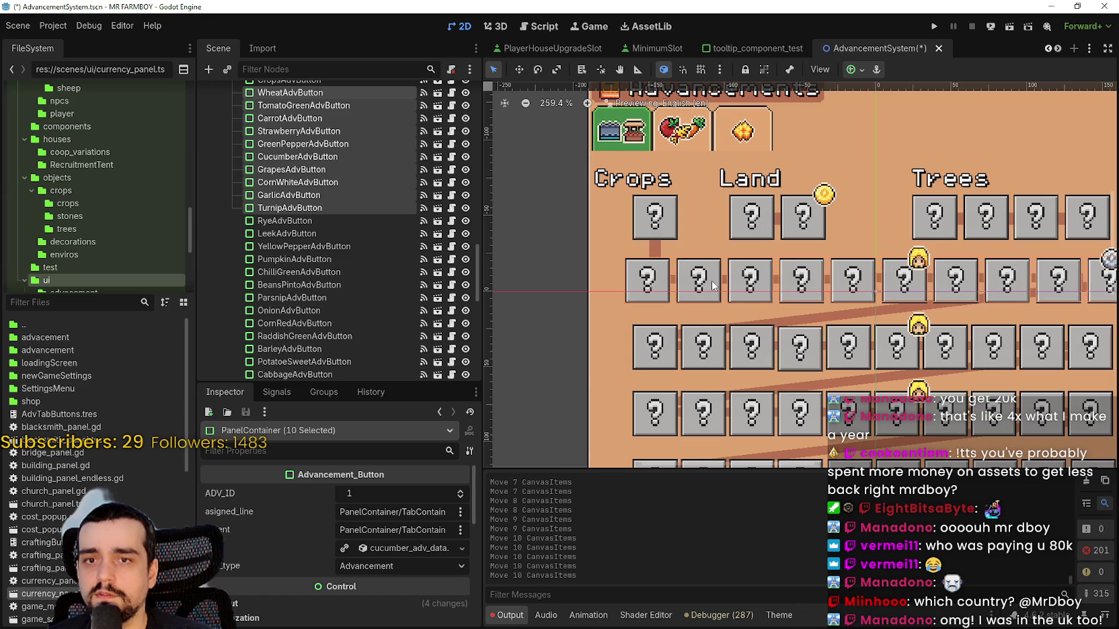
scroll(718, 289, down, 2)
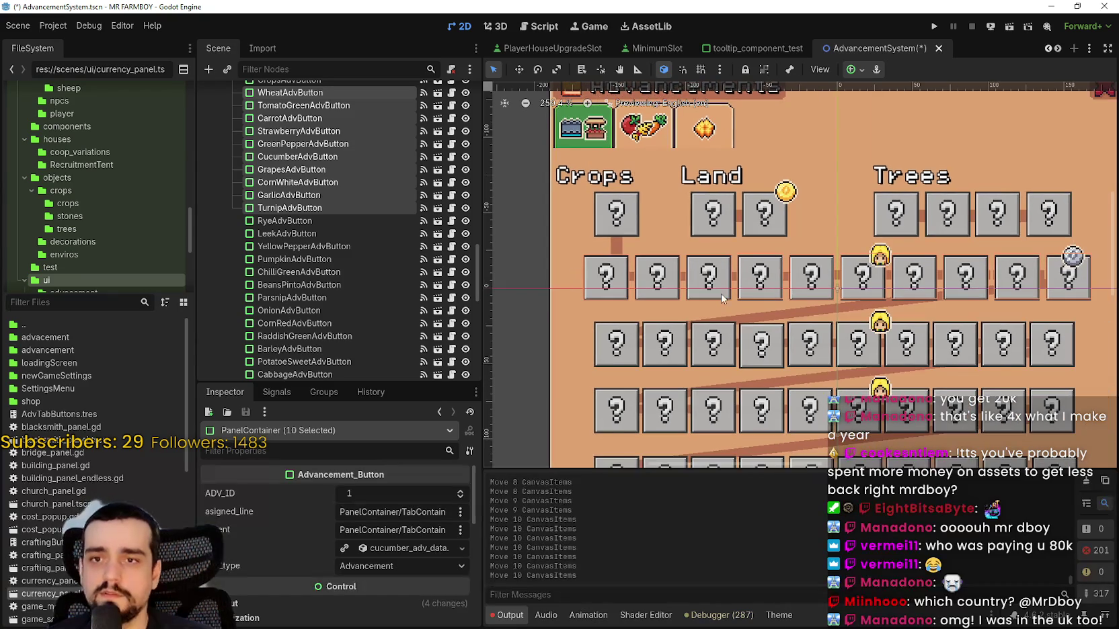
scroll(716, 295, up, 1)
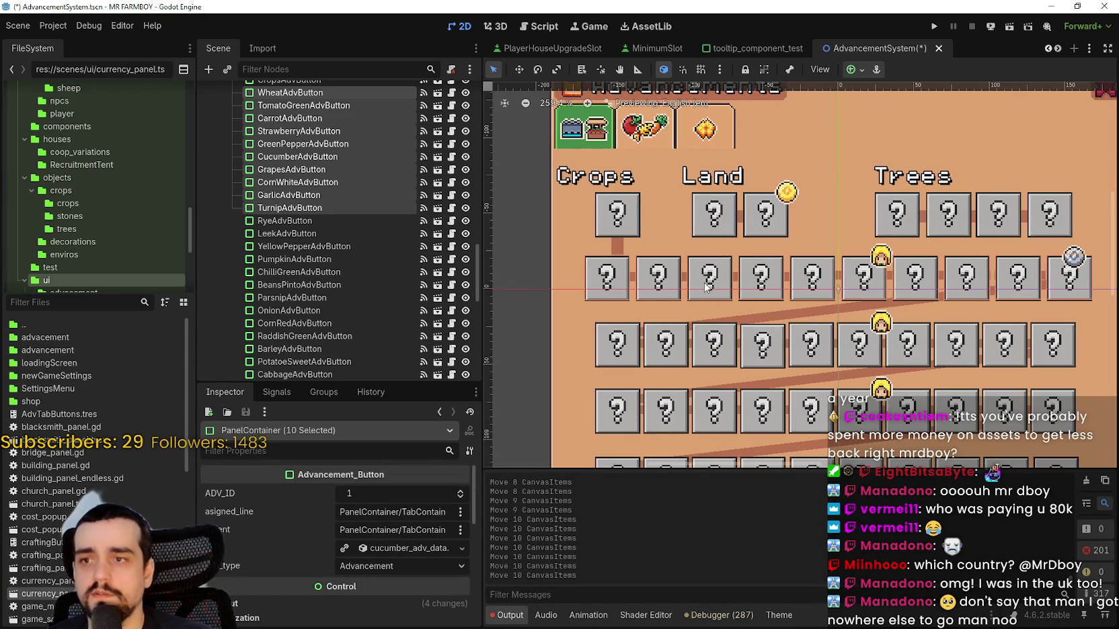
key(Left)
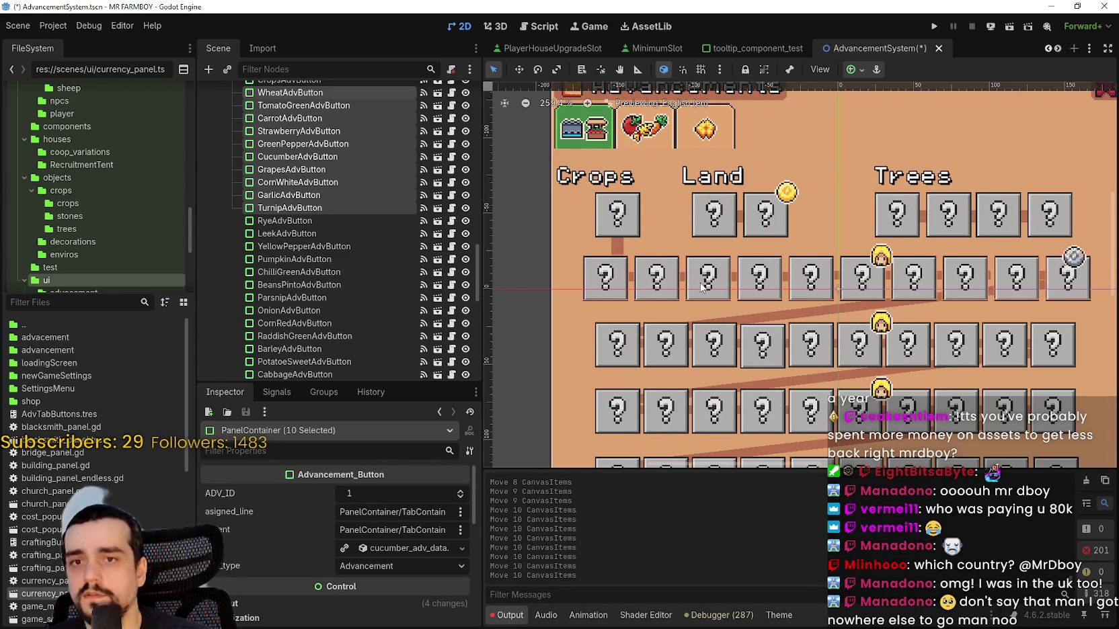
scroll(701, 288, down, 2)
scroll(734, 290, up, 1)
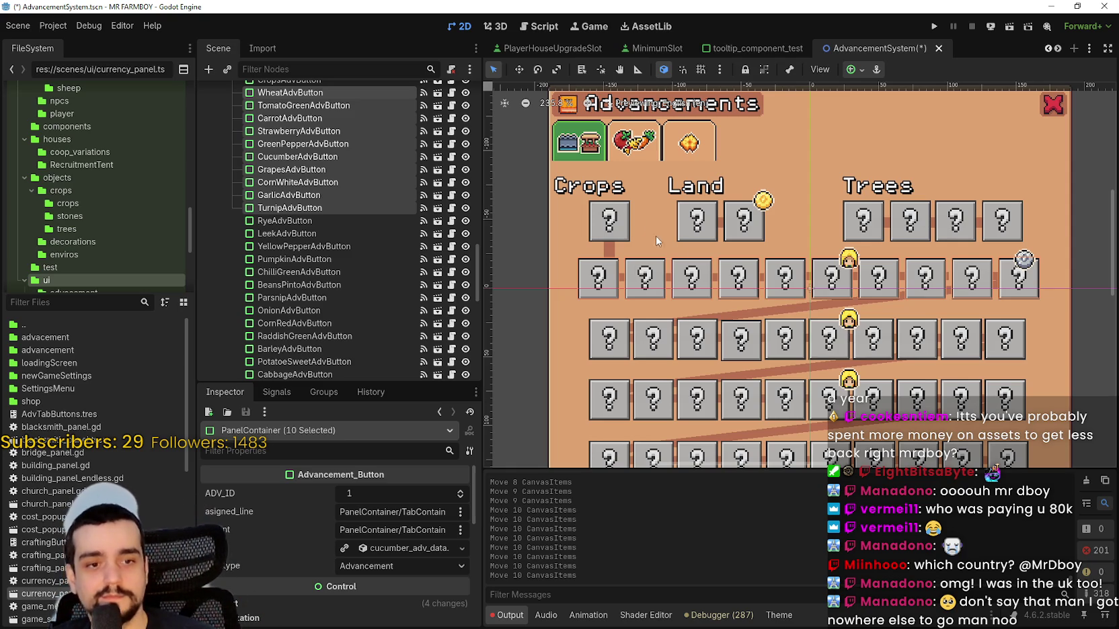
- Nudge the LandExpansion_1 head marker slightly right, keeping its height unchanged
click(849, 258)
scroll(848, 259, up, 5)
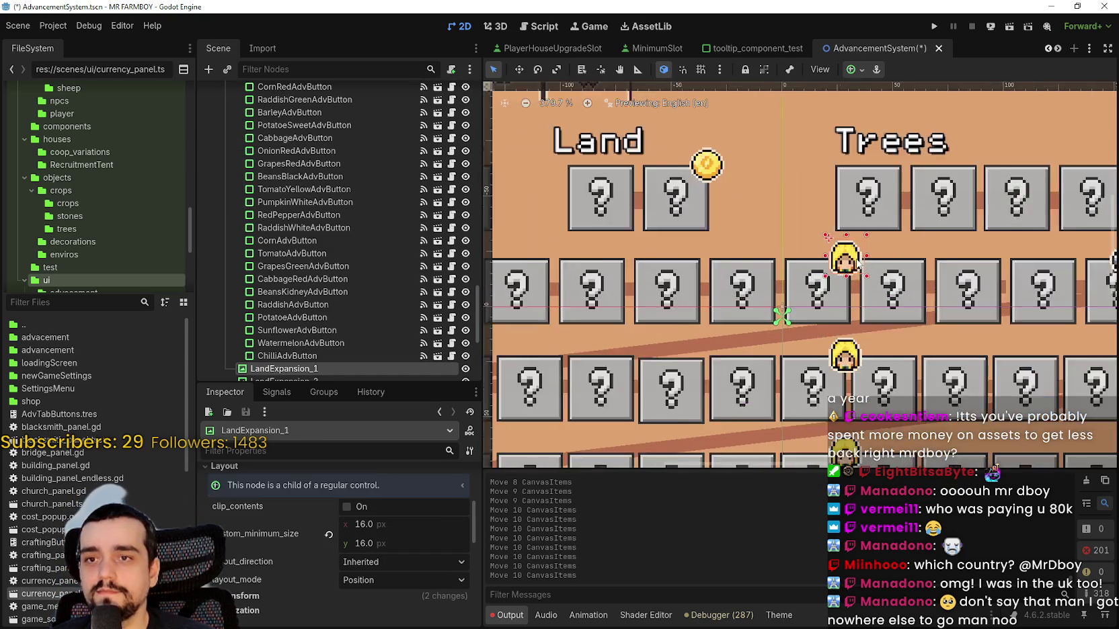
key(Right)
key(Right)
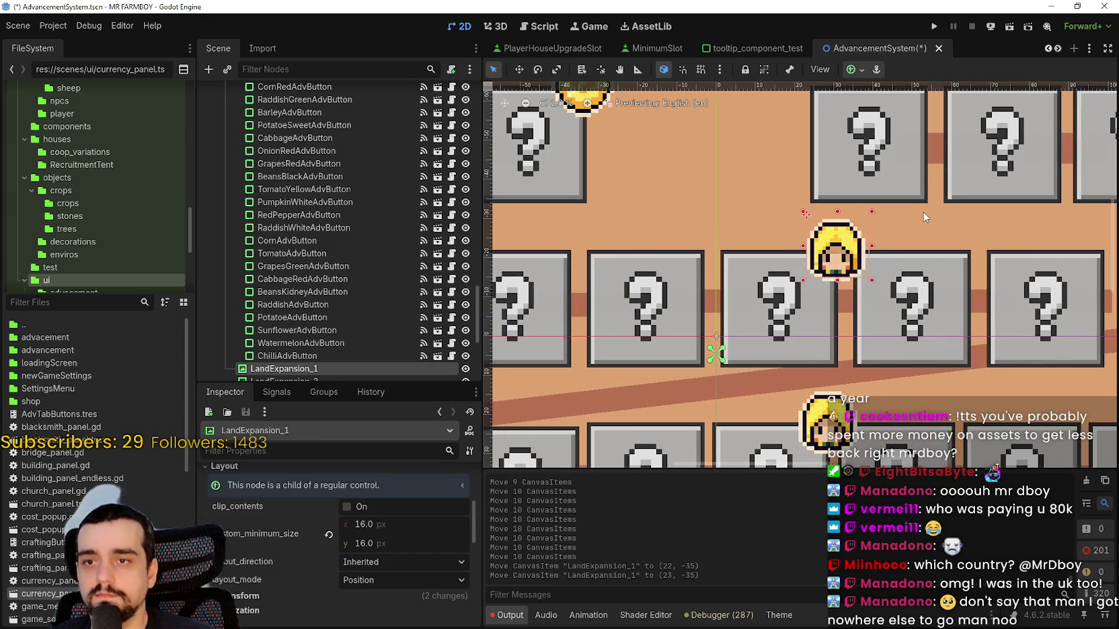
key(Up)
key(Up)
key(Down)
key(Down)
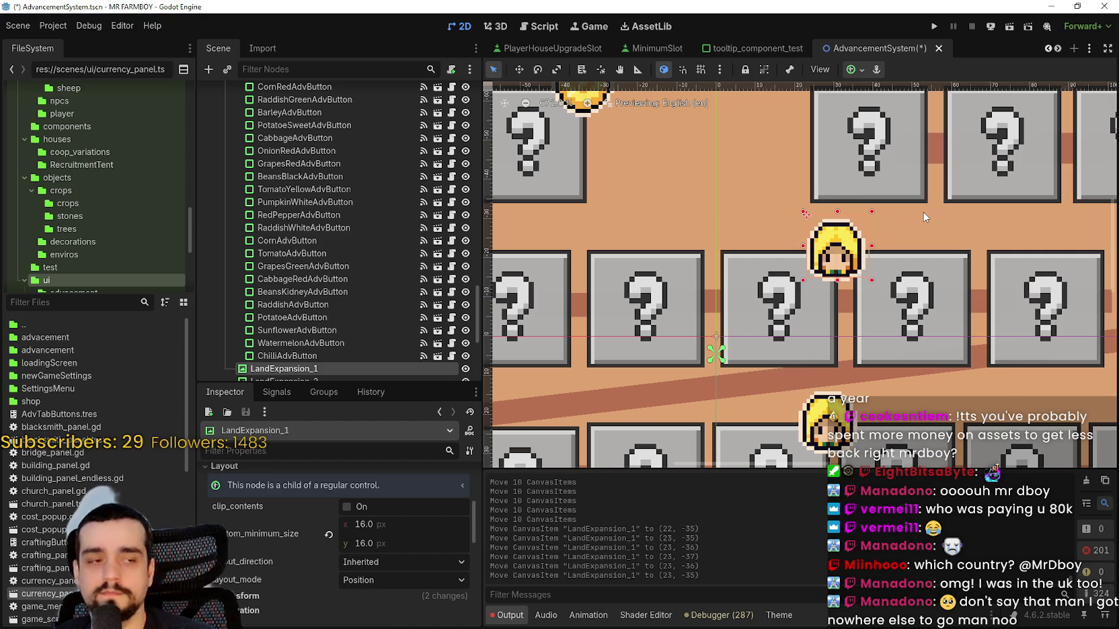
scroll(870, 203, down, 4)
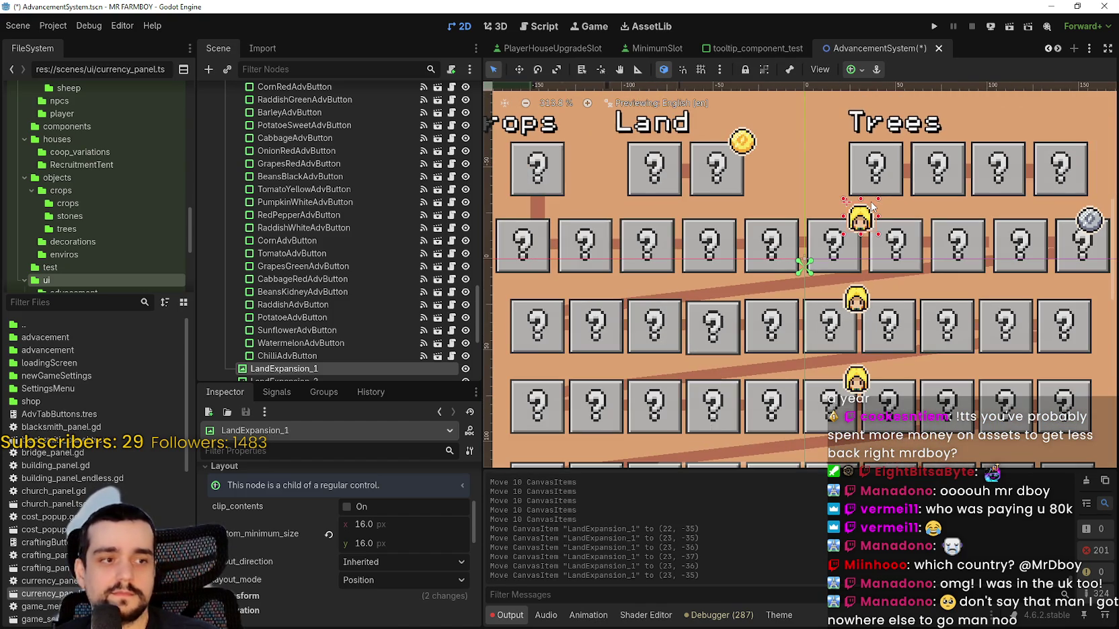
scroll(820, 190, right, 3)
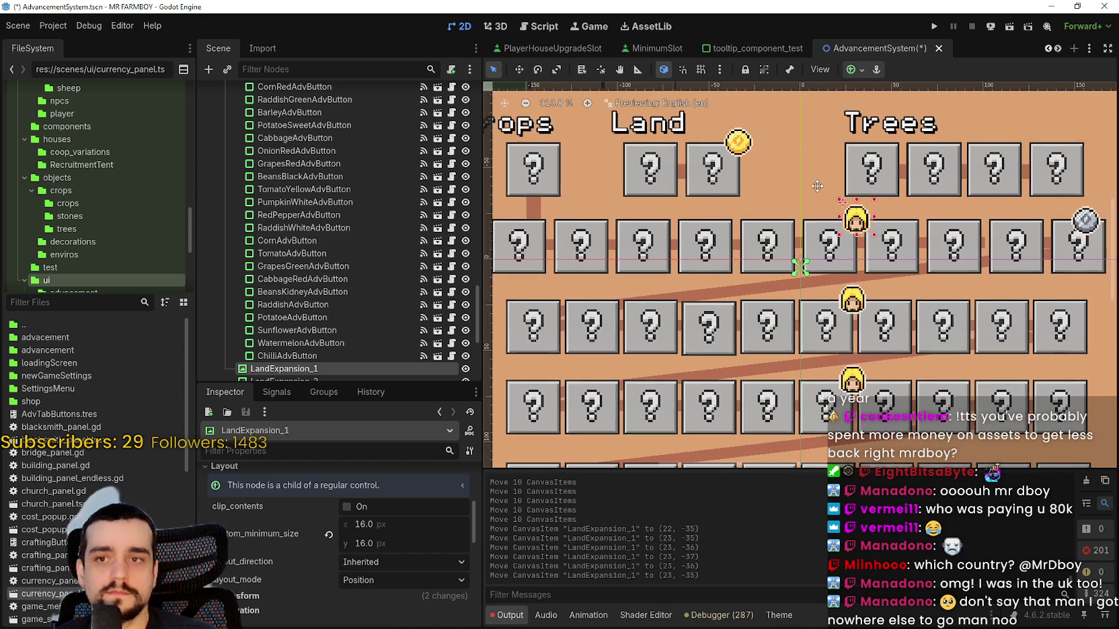
- Move the LandExpansion_4 grey coin marker slightly right and save the AdvancementSystem scene
click(1042, 229)
scroll(1039, 229, up, 2)
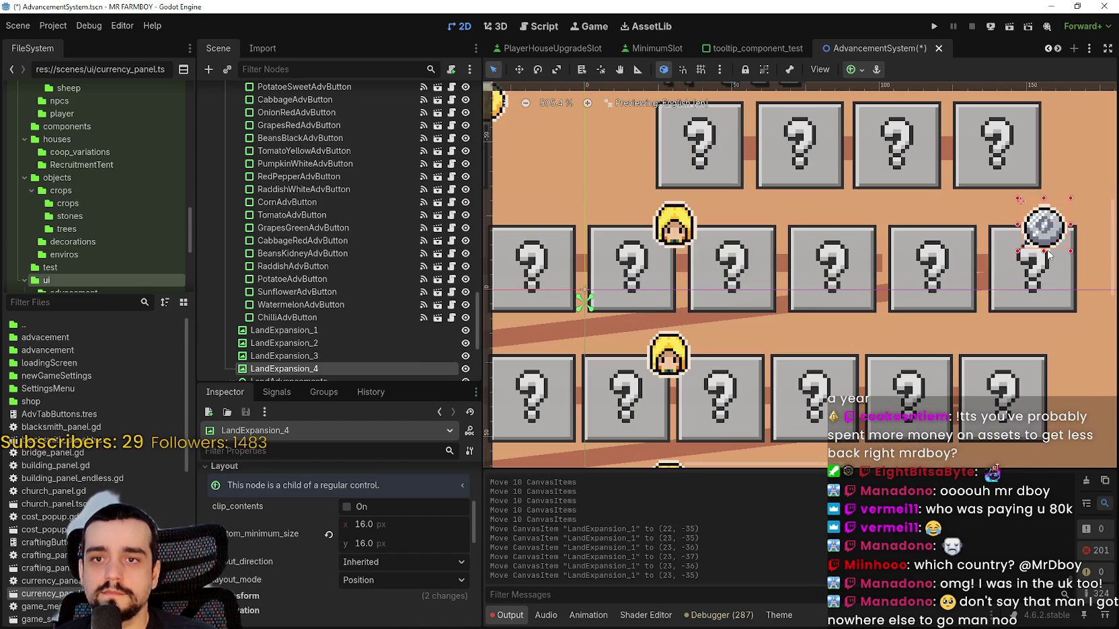
key(Right)
key(Right)
key(Right)
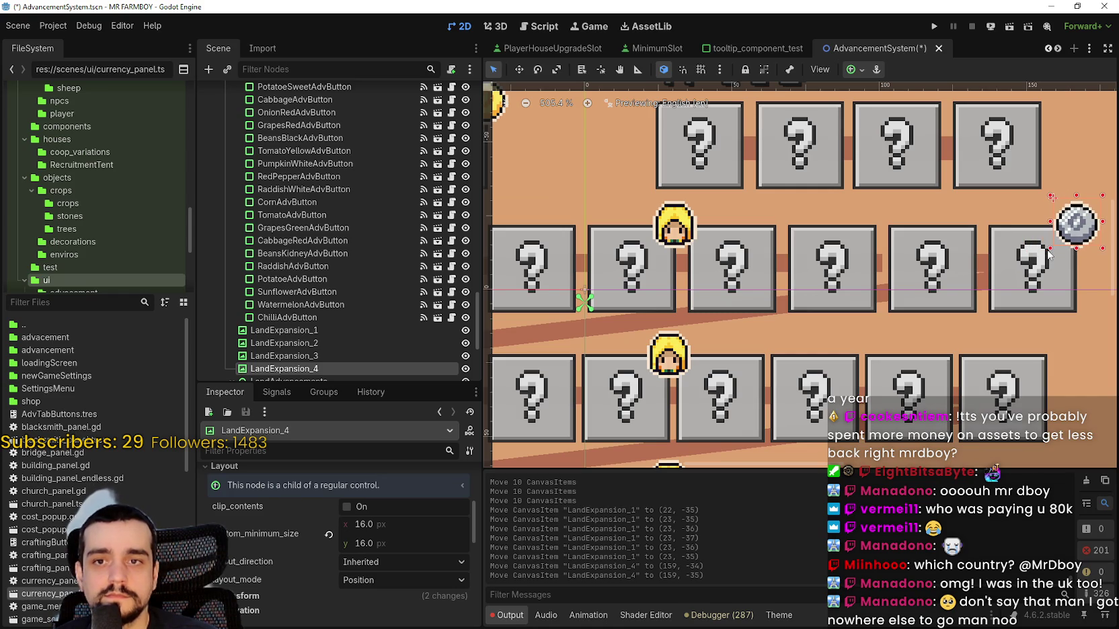
key(Down)
key(Up)
key(ctrl+s)
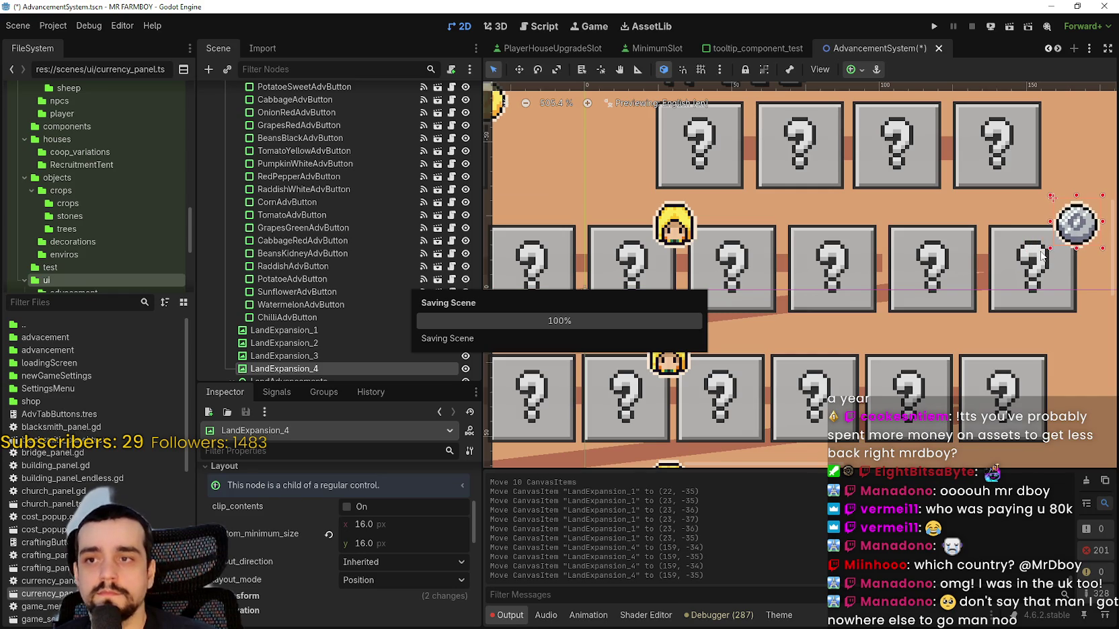
- Clear the selection and inspect the TreeAdvancements container and the LandExpansion_1, _5 and _3 markers
scroll(1022, 242, down, 2)
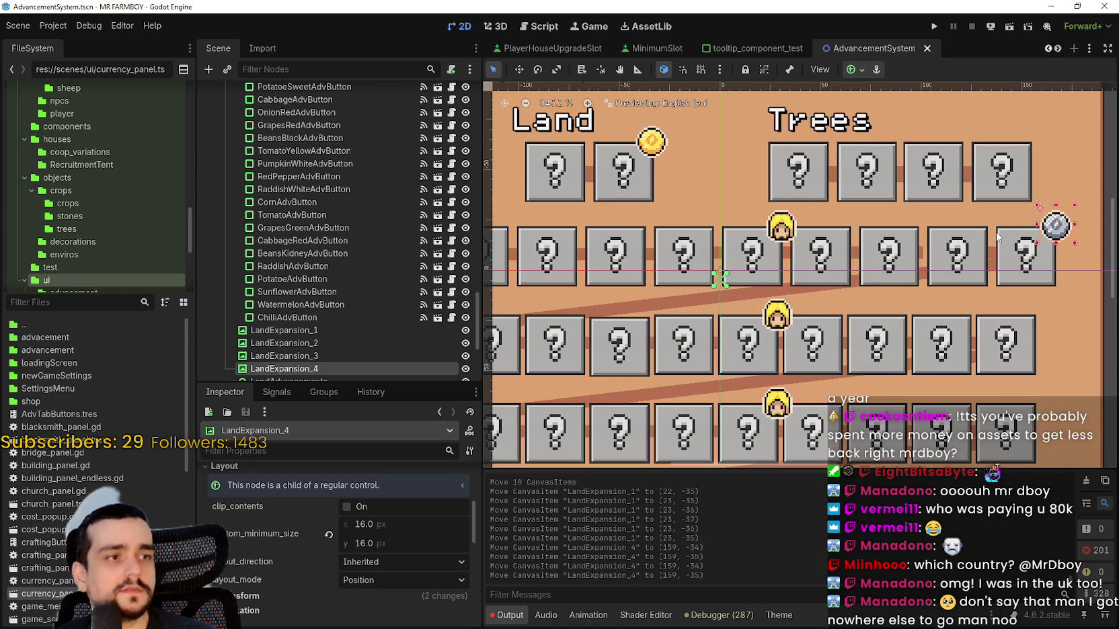
scroll(994, 235, down, 1)
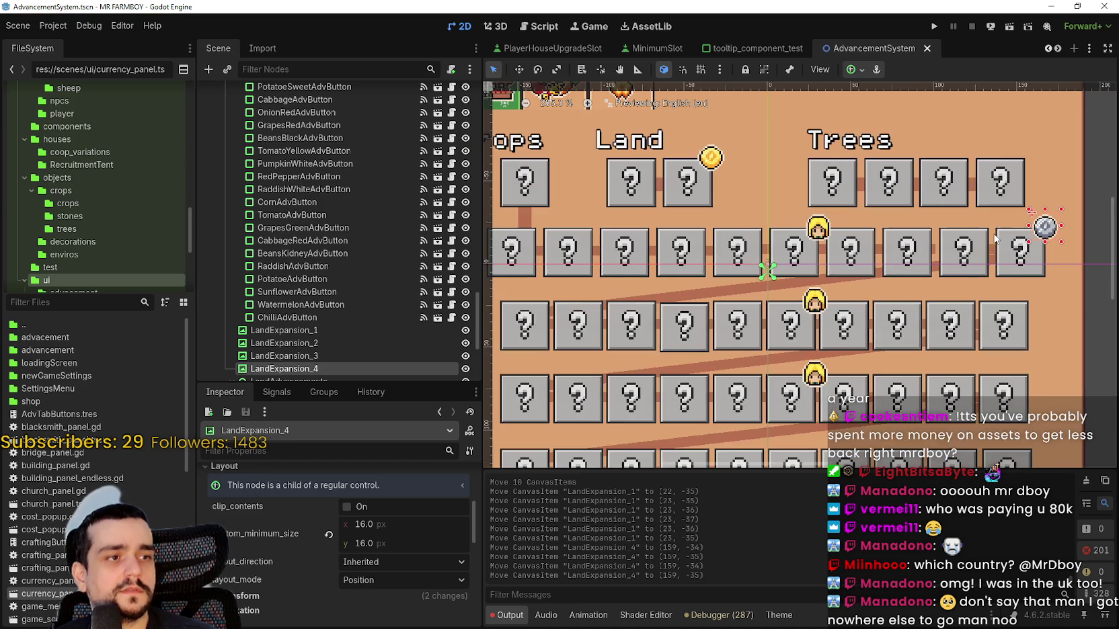
scroll(987, 222, up, 1)
scroll(982, 208, down, 1)
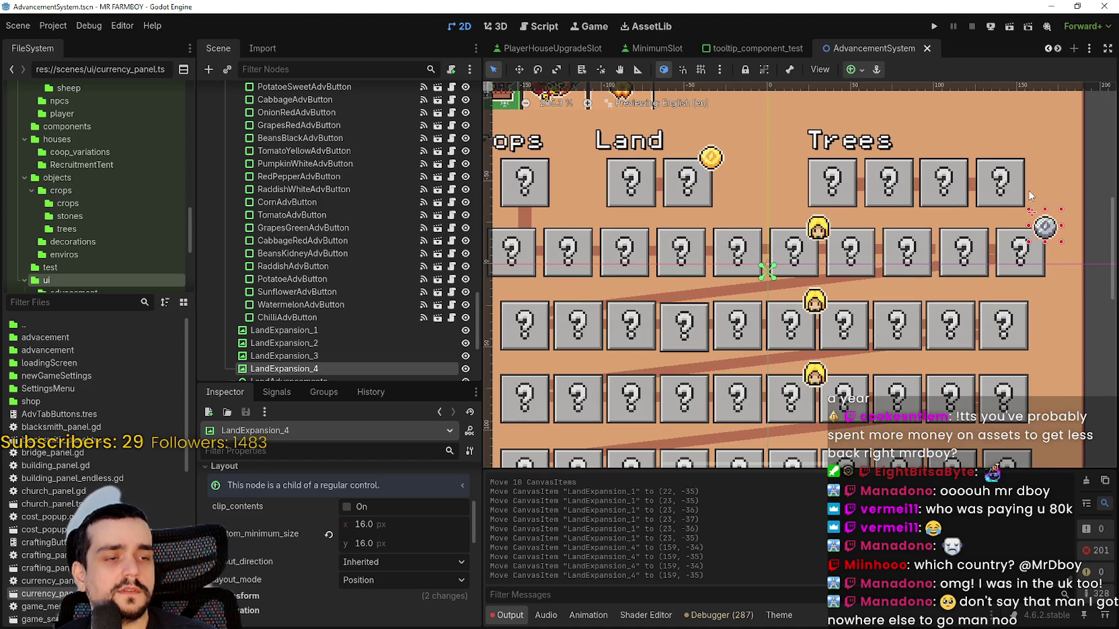
scroll(969, 215, down, 3)
scroll(926, 259, up, 3)
scroll(933, 254, down, 1)
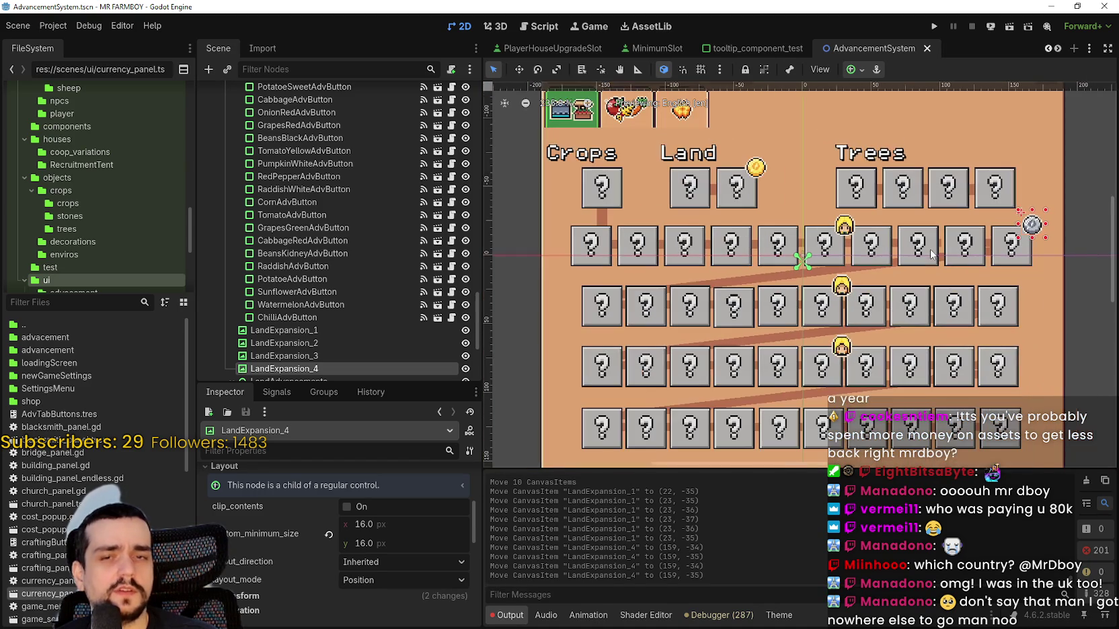
scroll(1046, 260, down, 1)
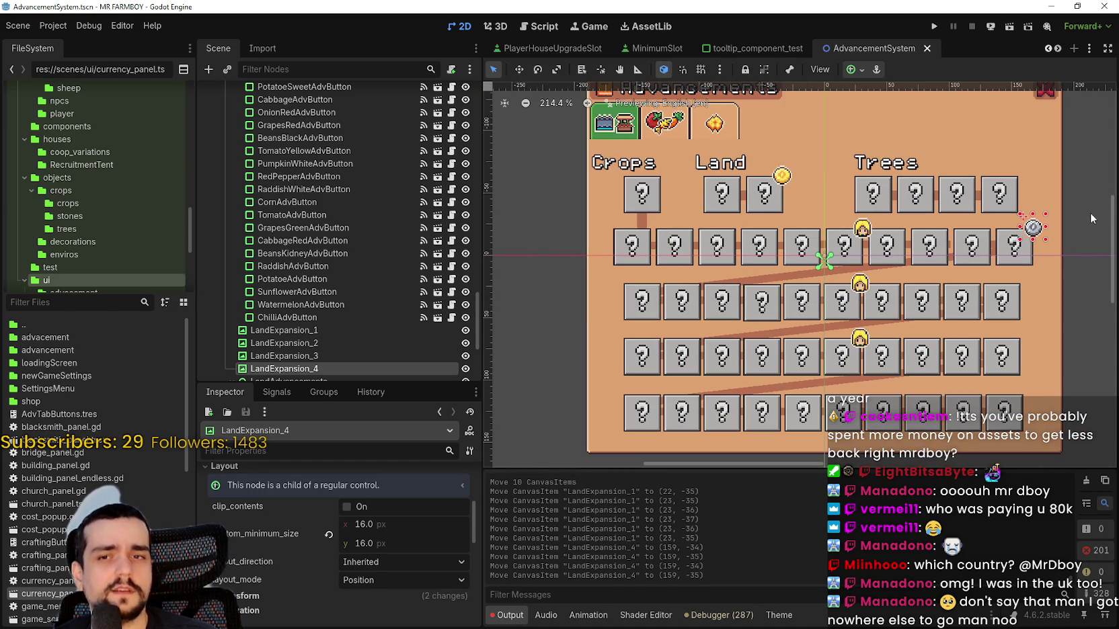
mouse_move(1087, 195)
mouse_down()
mouse_move(616, 237)
mouse_move(590, 214)
mouse_move(571, 220)
mouse_up()
scroll(605, 229, up, 2)
scroll(589, 219, down, 2)
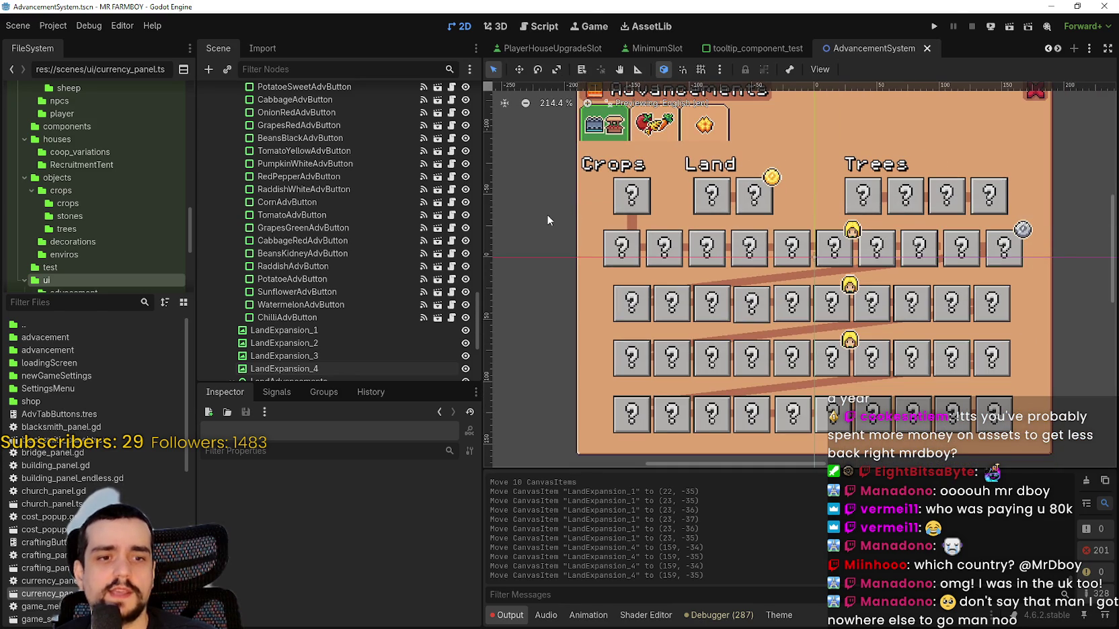
scroll(985, 255, up, 4)
click(719, 311)
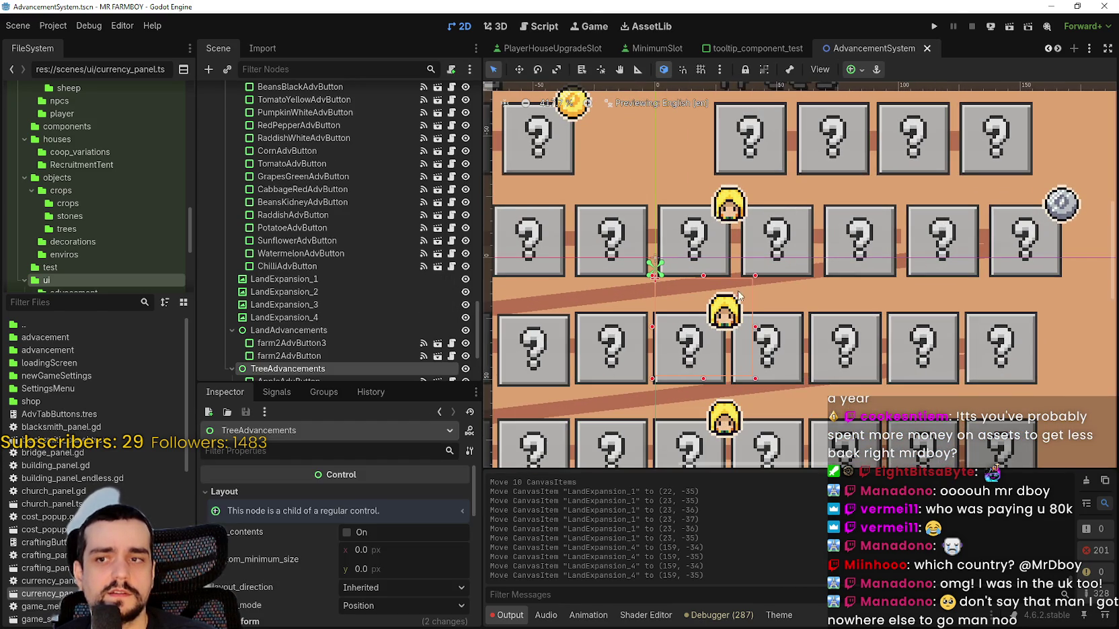
click(728, 207)
scroll(729, 208, down, 3)
scroll(617, 157, up, 3)
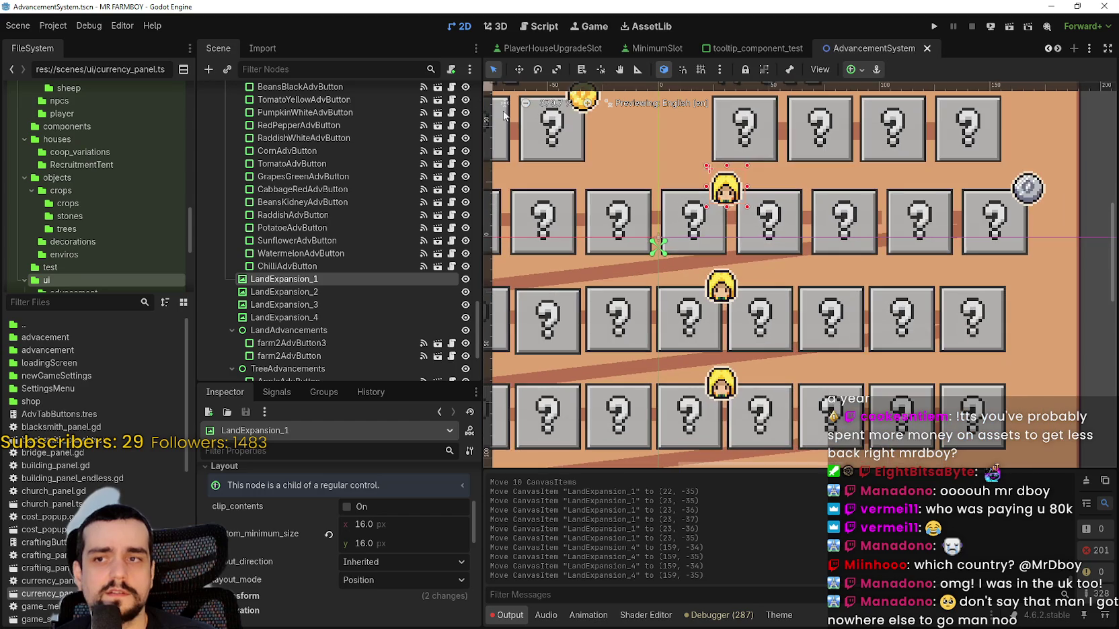
scroll(711, 230, up, 2)
click(711, 230)
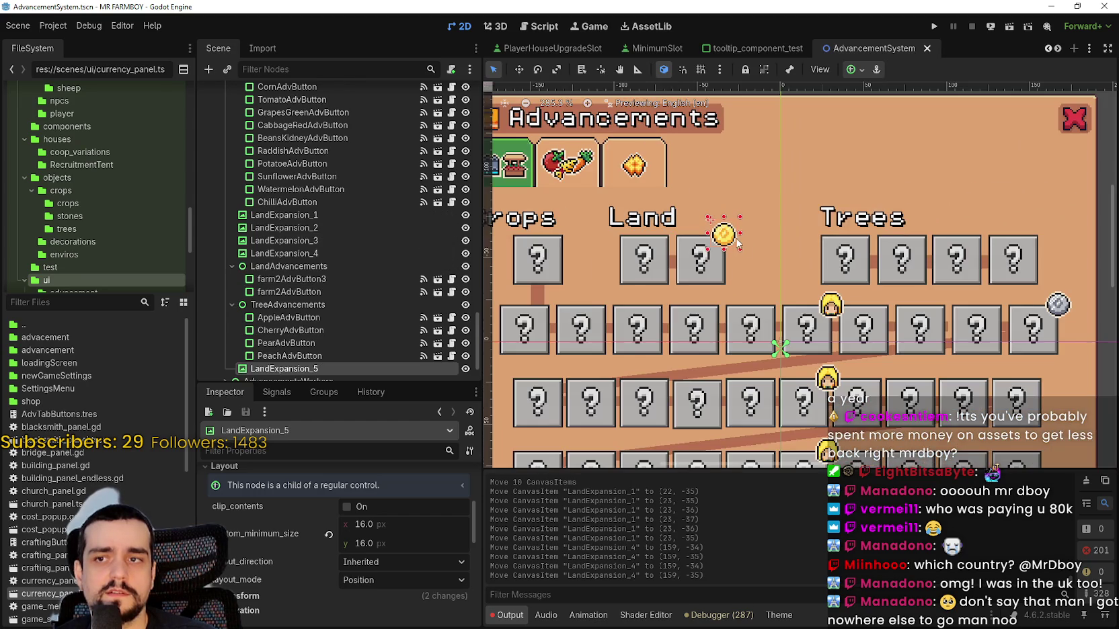
scroll(859, 360, down, 3)
scroll(806, 338, up, 3)
click(805, 338)
scroll(805, 338, up, 2)
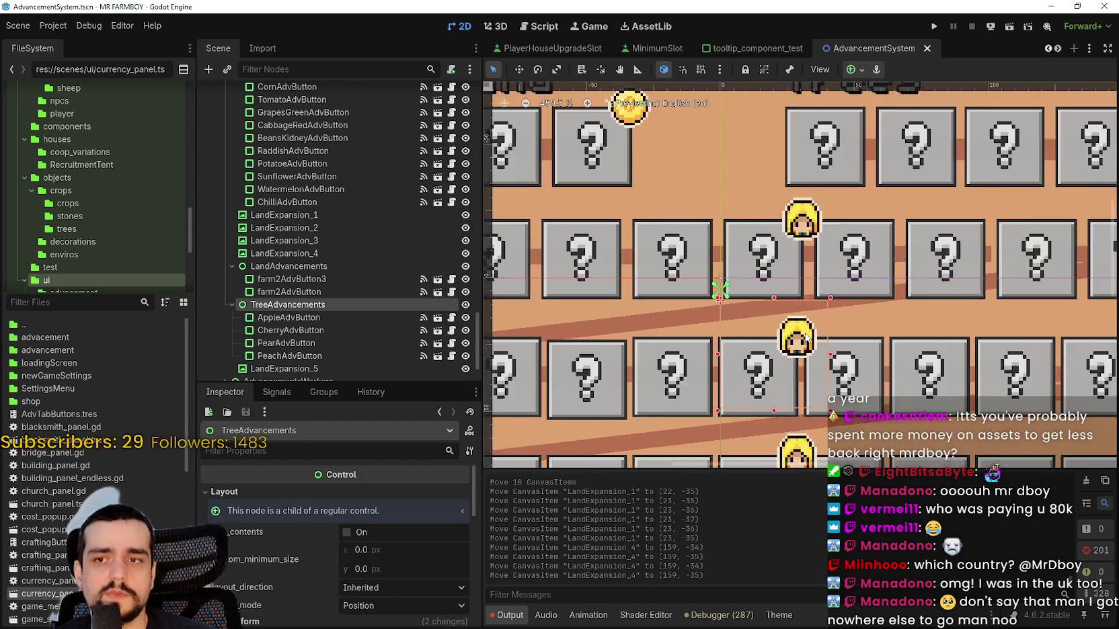
scroll(805, 339, down, 3)
click(801, 414)
scroll(802, 413, down, 1)
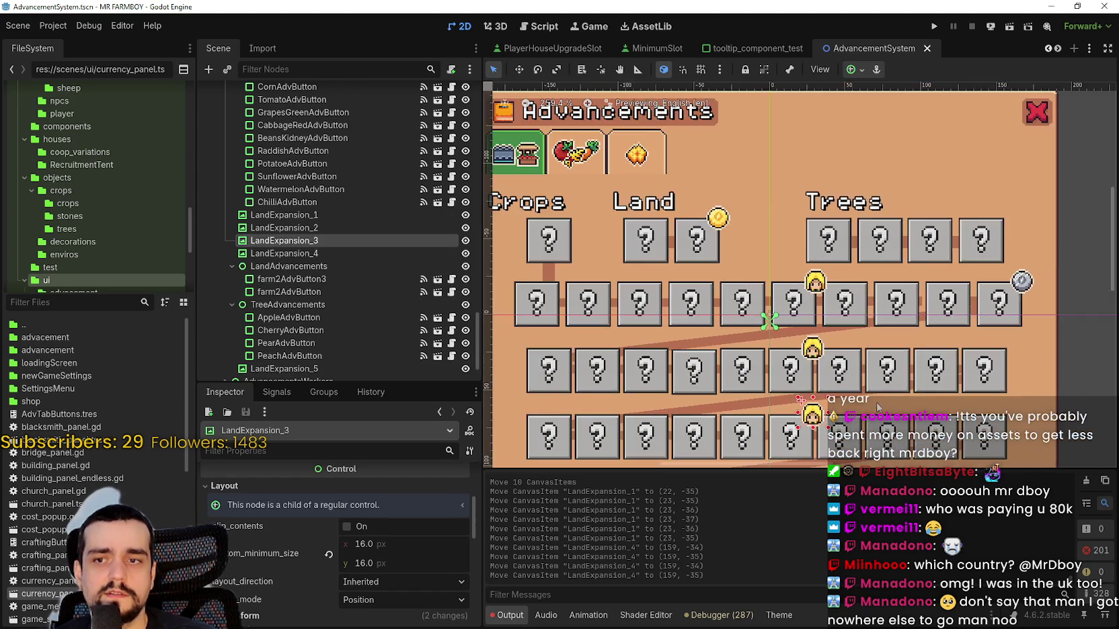
scroll(853, 417, up, 1)
scroll(853, 417, up, 1)
scroll(647, 276, down, 3)
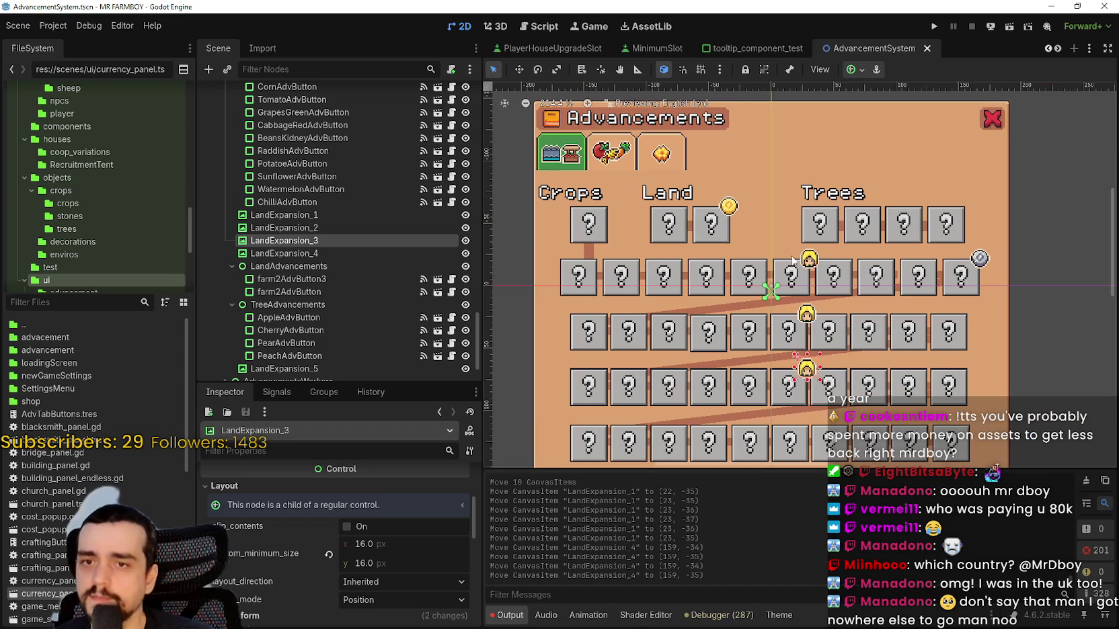
scroll(840, 269, up, 3)
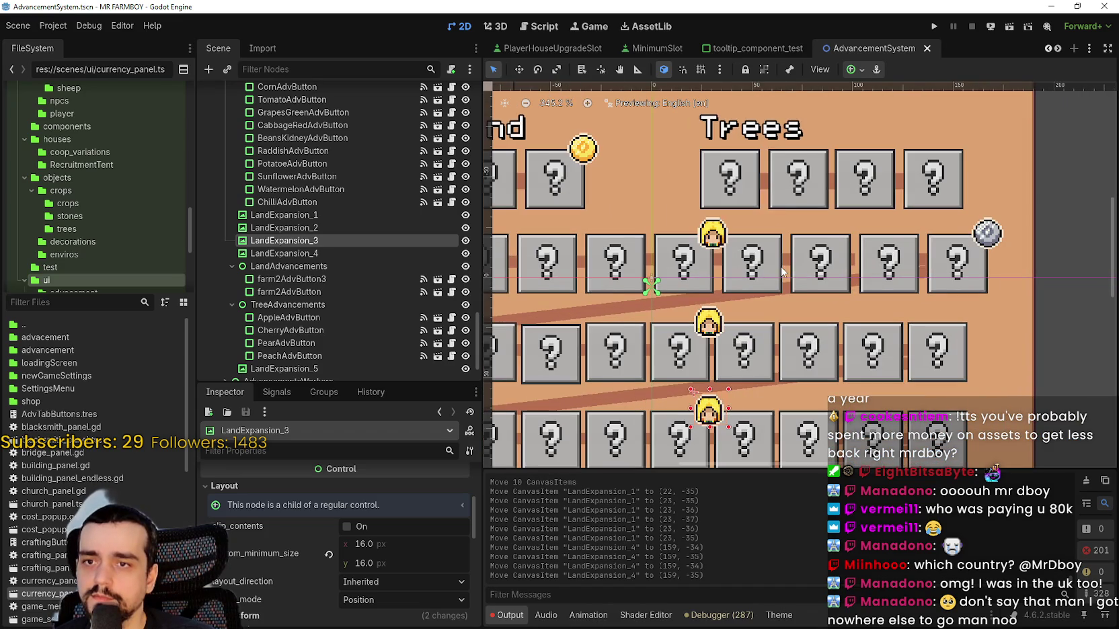
scroll(792, 258, up, 1)
scroll(664, 303, down, 1)
scroll(683, 307, down, 1)
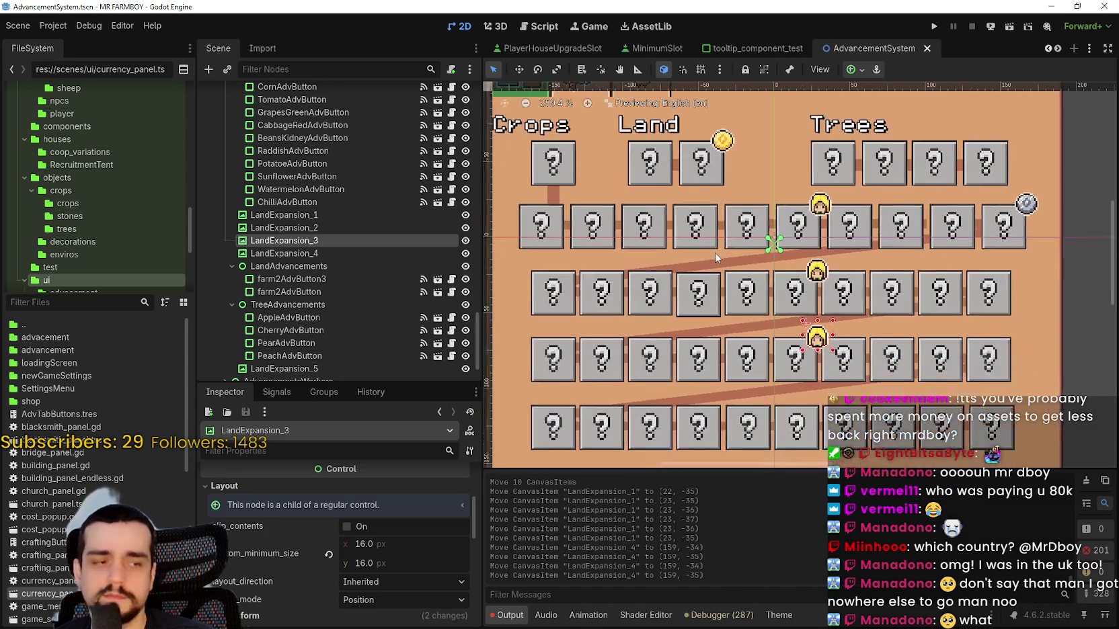
scroll(760, 308, down, 1)
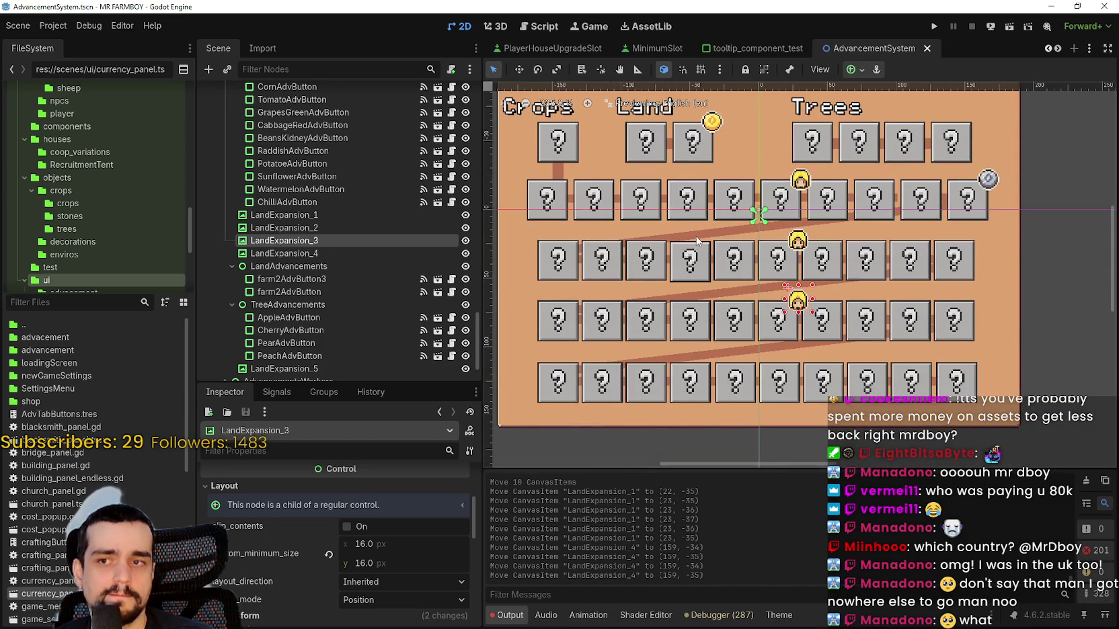
scroll(691, 300, up, 1)
scroll(691, 300, down, 1)
scroll(658, 299, up, 2)
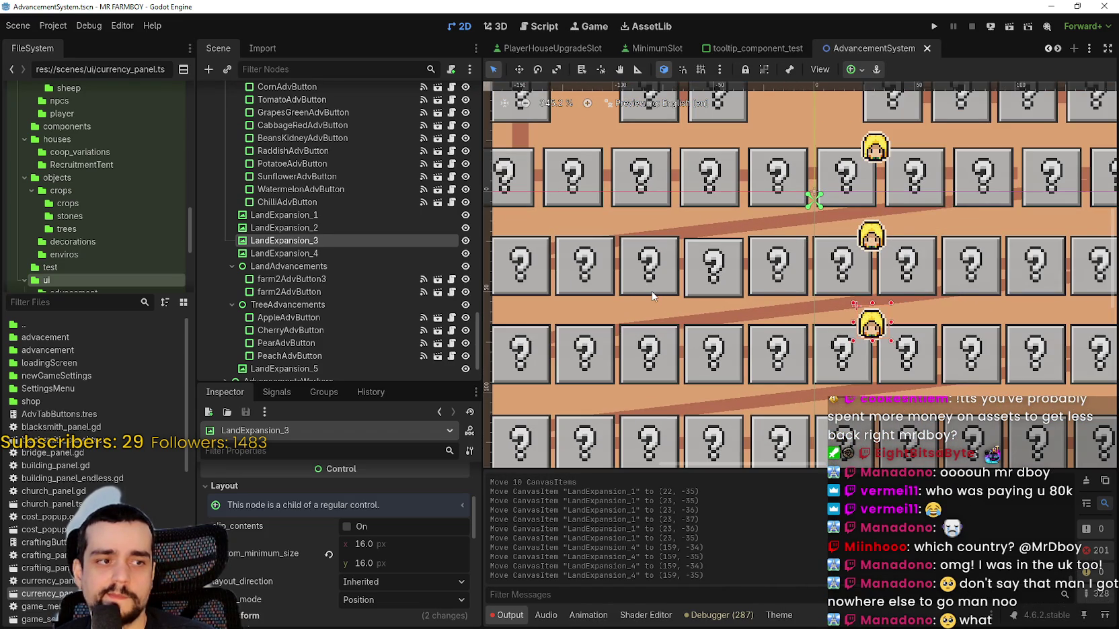
scroll(652, 293, down, 2)
scroll(659, 276, up, 1)
- Select RaddishGreen, then add CornRed, Onion and Parsnip, nudging the group right each time
click(662, 268)
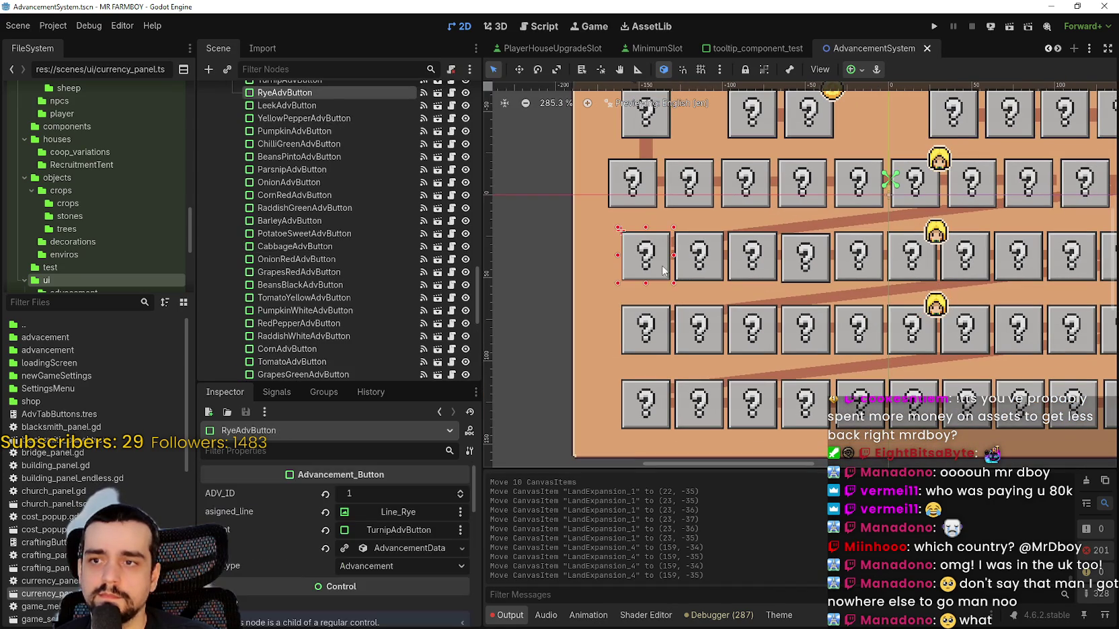
scroll(680, 295, down, 1)
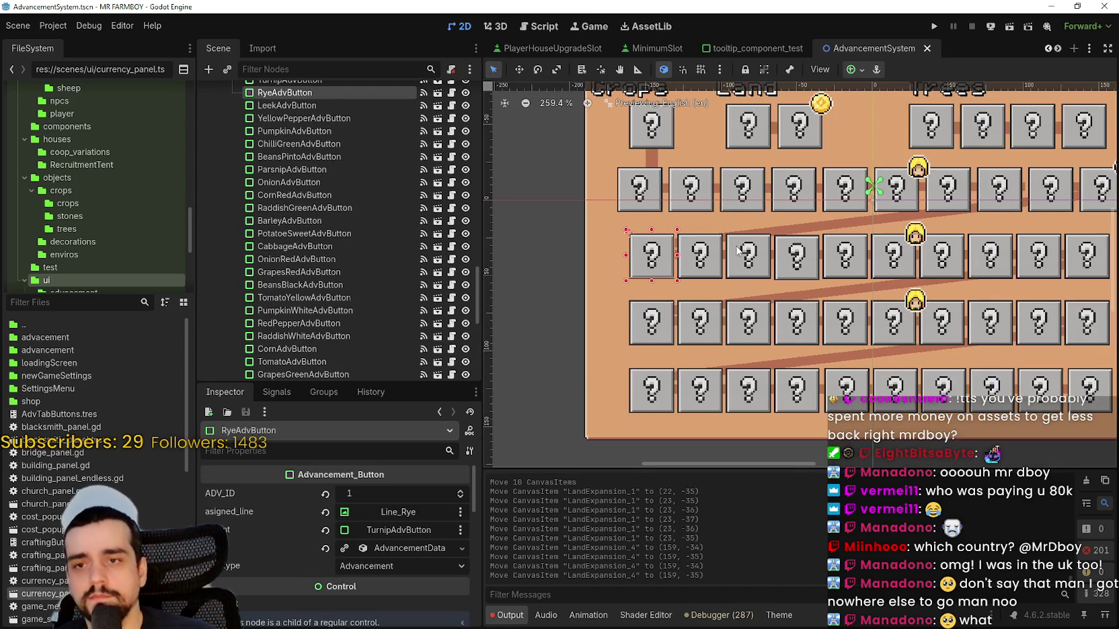
scroll(1060, 299, up, 2)
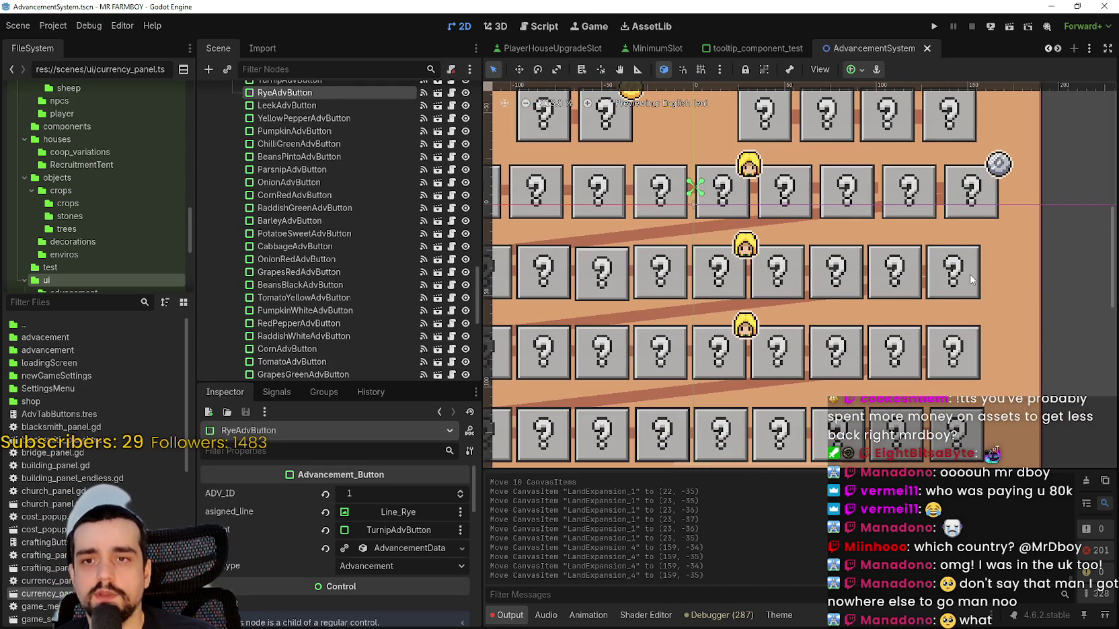
click(969, 274)
key(Right)
key(Right)
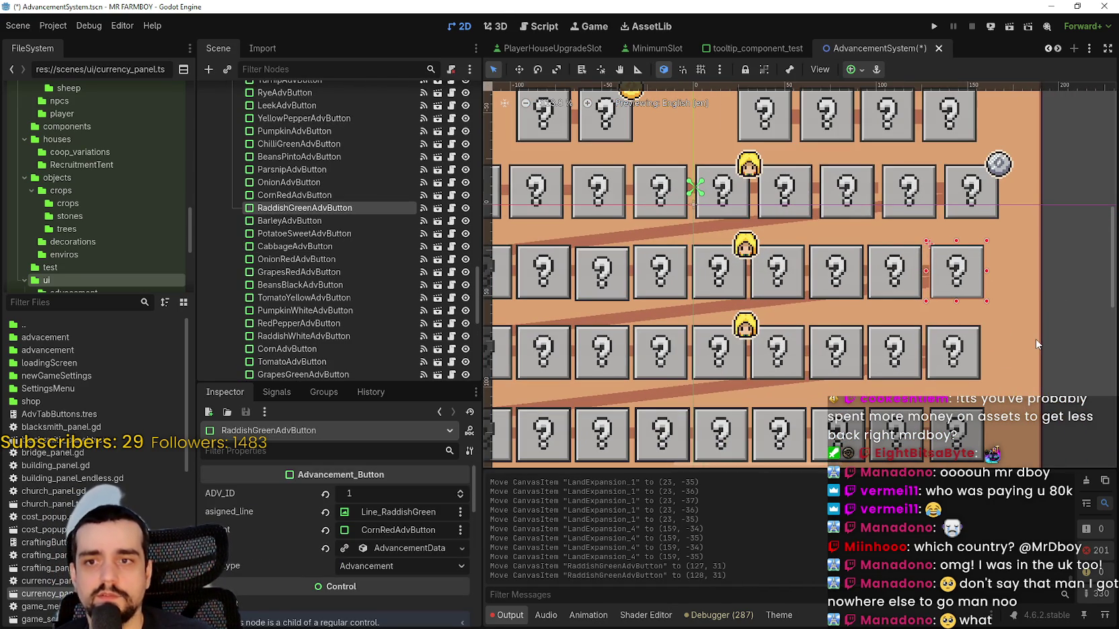
shift+click(888, 281)
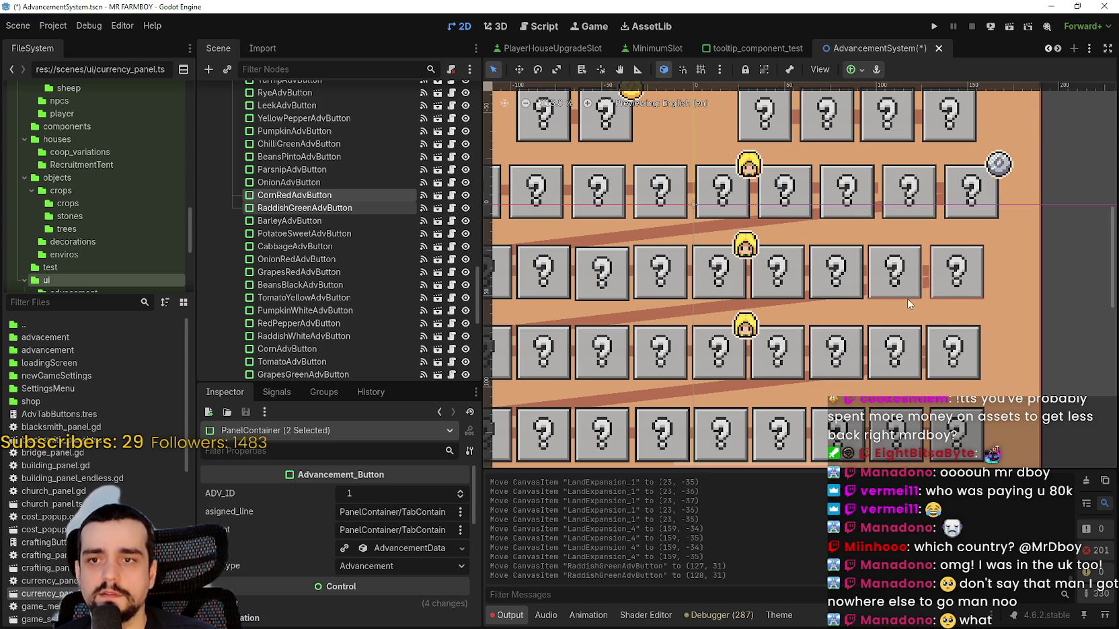
key(Right)
key(Right)
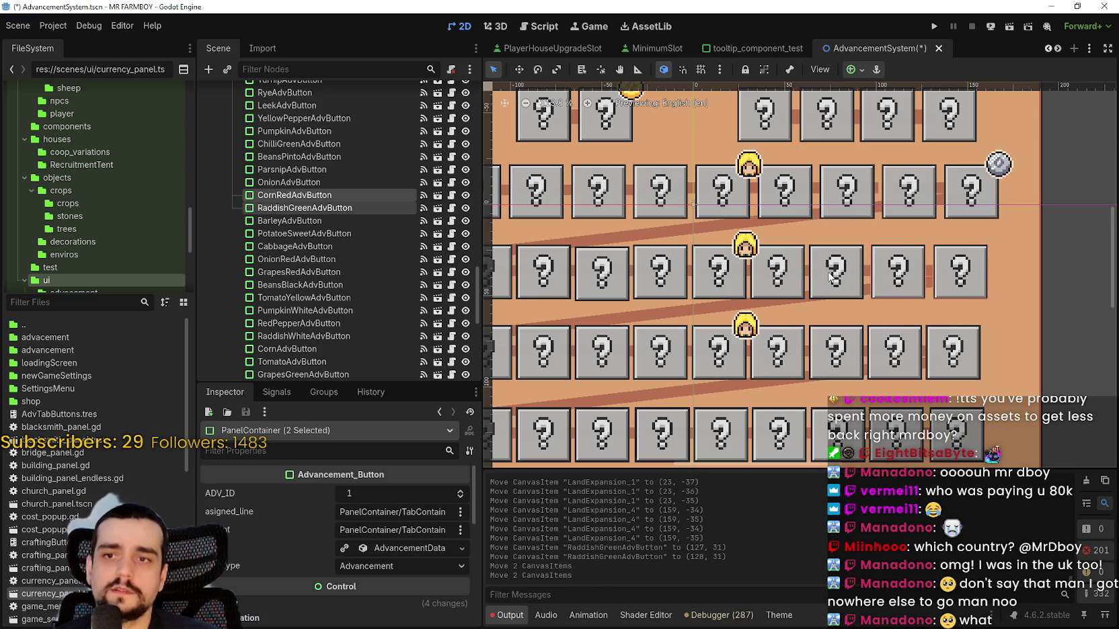
shift+click(832, 276)
key(Right)
key(Right)
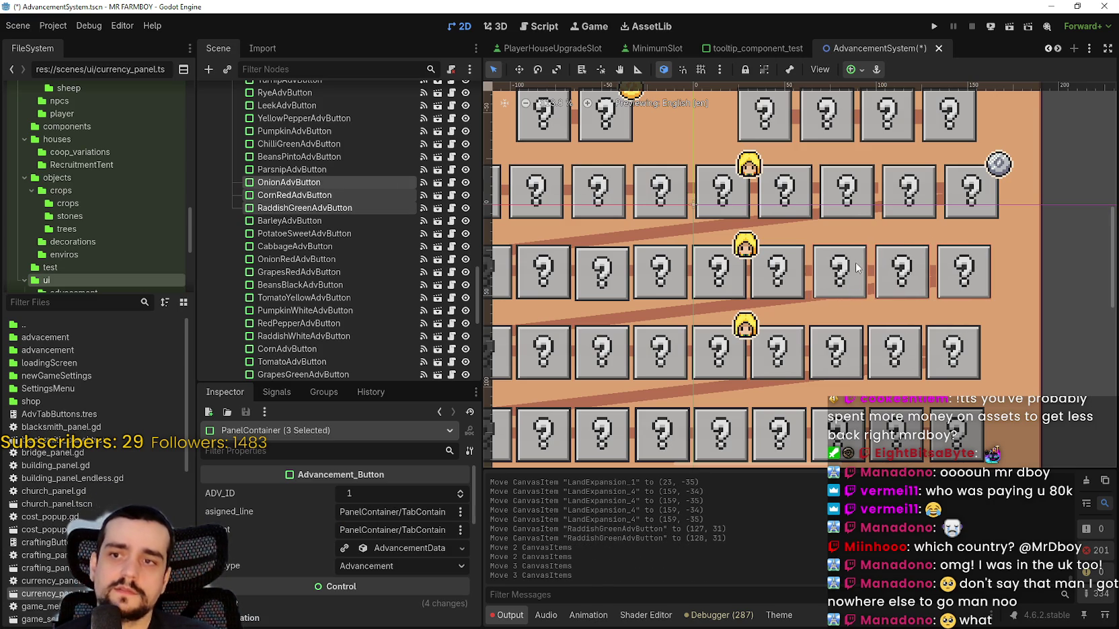
shift+click(787, 280)
key(Right)
key(Right)
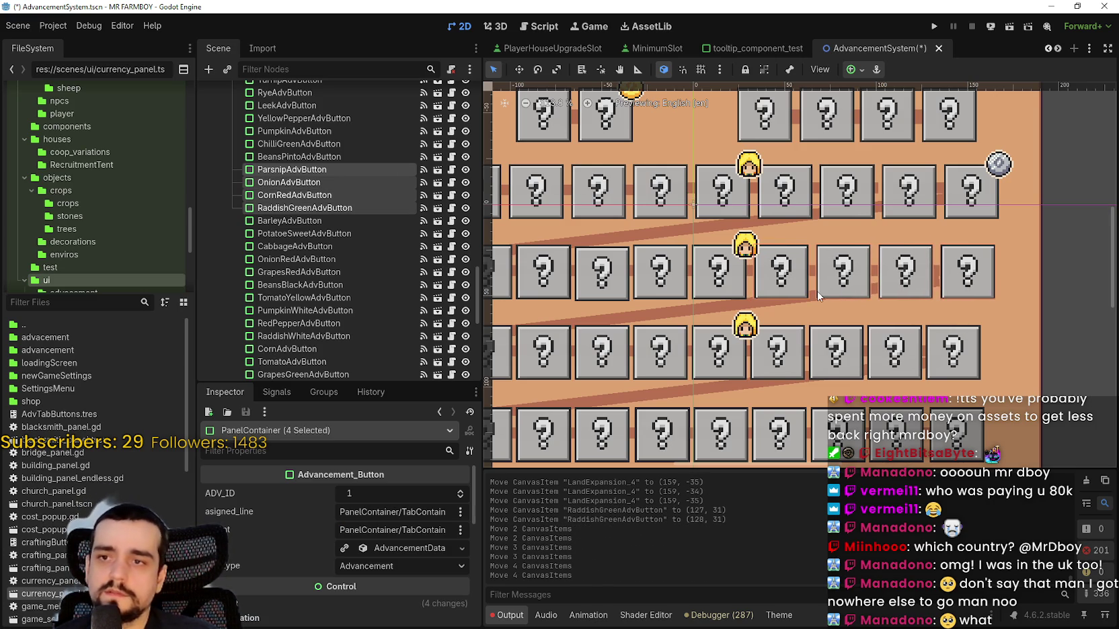
scroll(711, 286, up, 10)
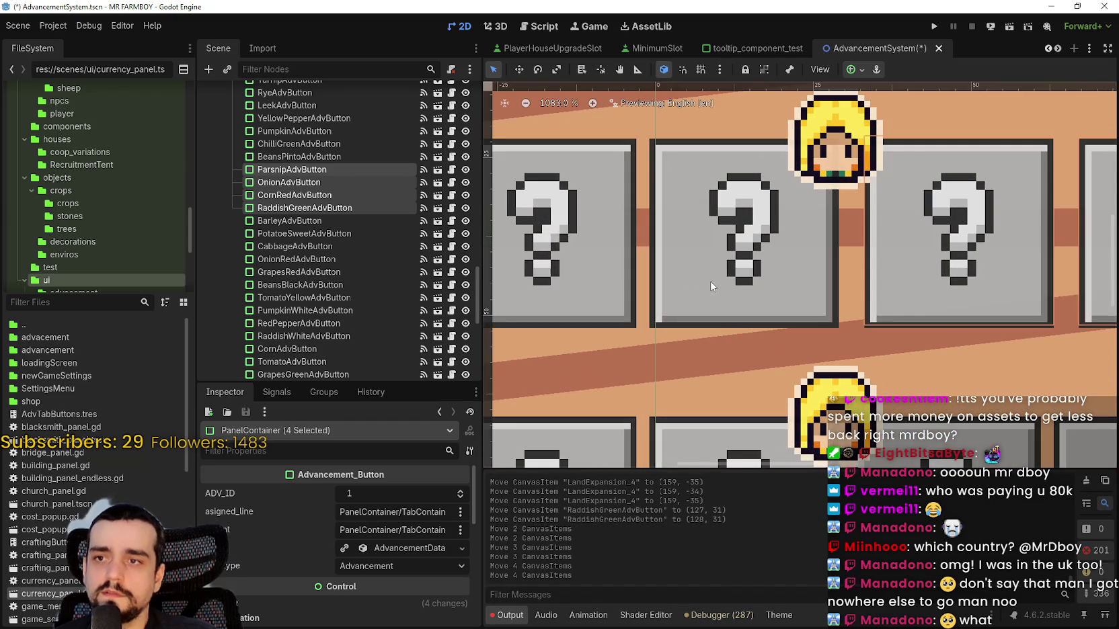
scroll(712, 287, down, 3)
- Replace a wrongly added node with BeansPinto, then add ChilliGreen to the middle-row selection
shift+click(785, 284)
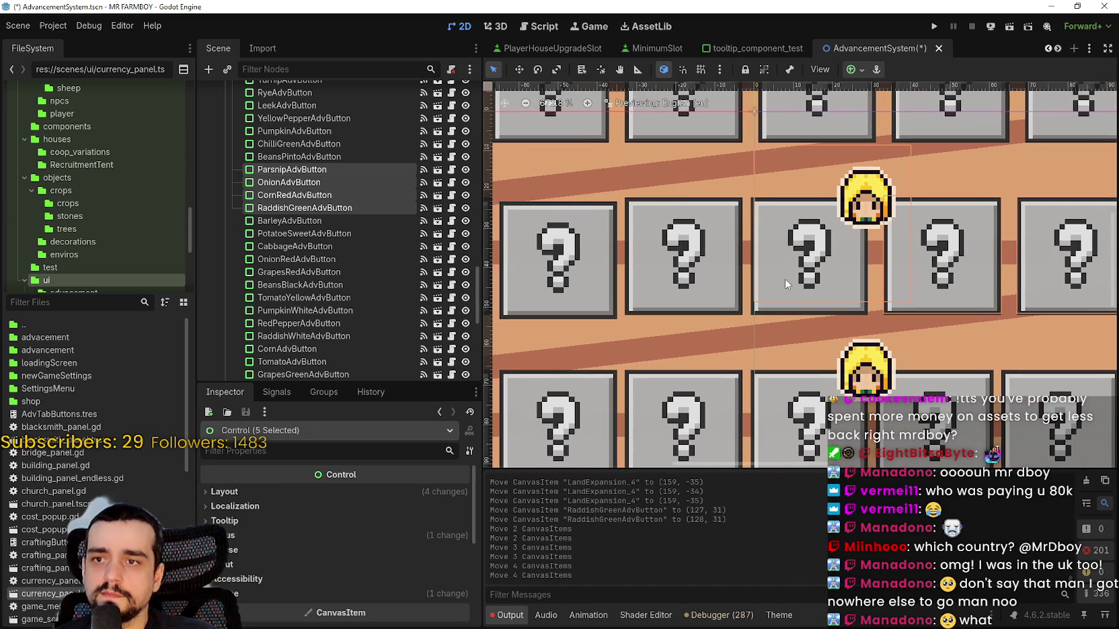
shift+click(809, 296)
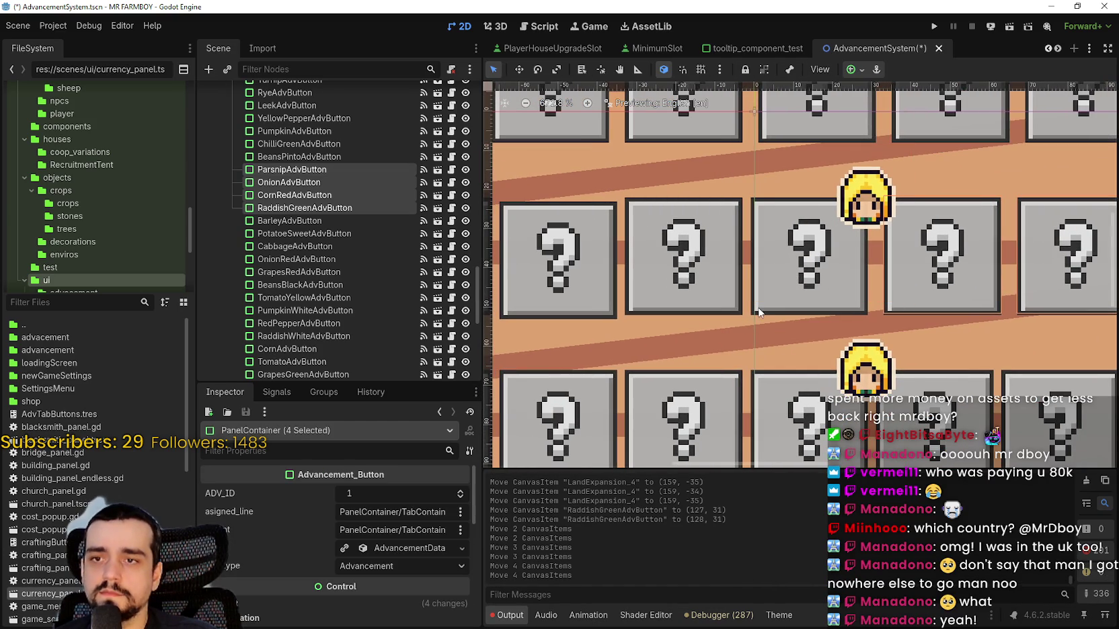
shift+click(808, 336)
scroll(808, 333, down, 2)
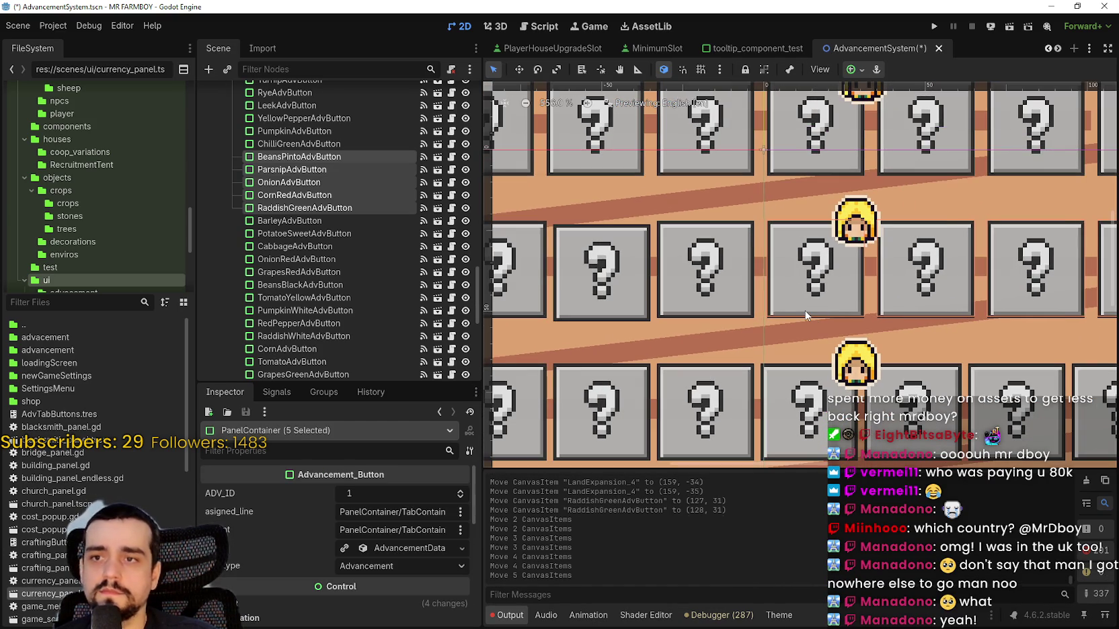
click(806, 315)
scroll(781, 316, down, 2)
shift+click(730, 301)
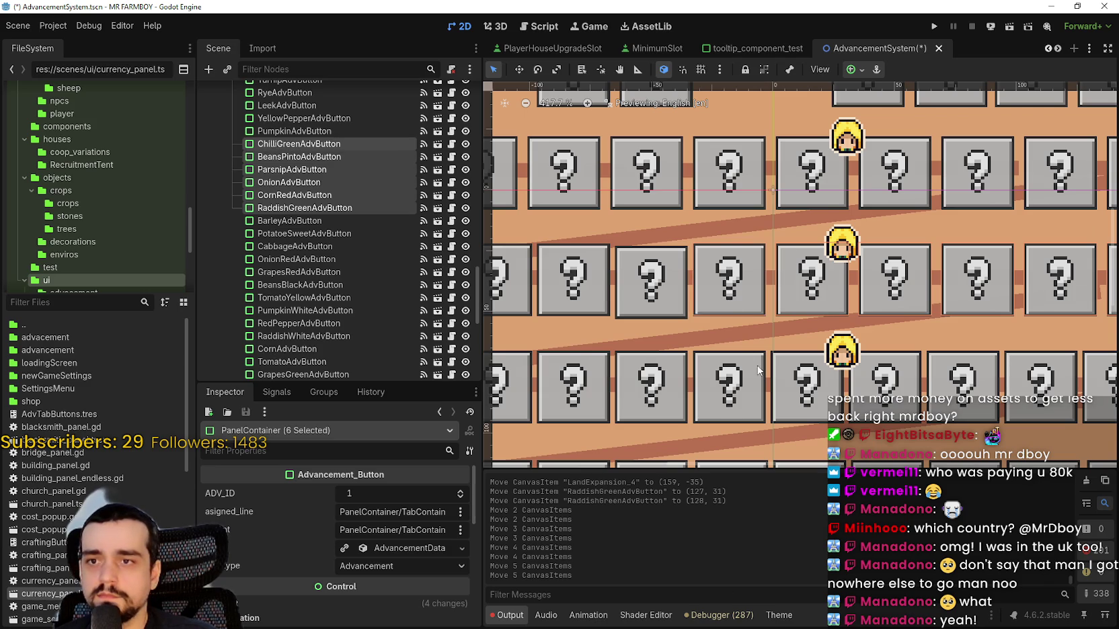
scroll(729, 332, up, 2)
click(728, 332)
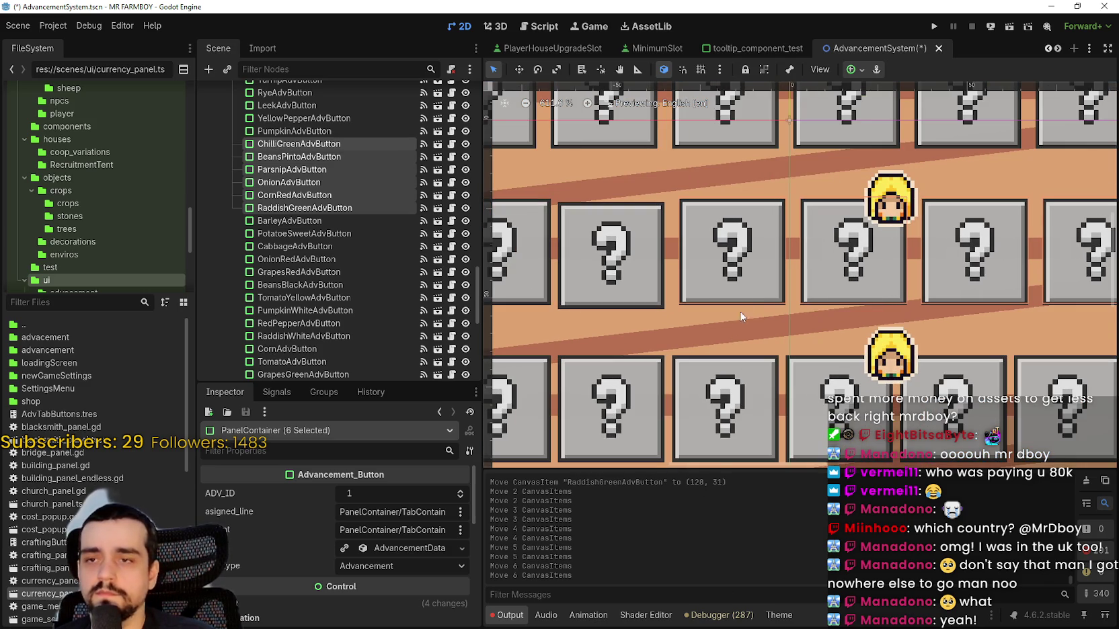
scroll(733, 328, down, 3)
scroll(760, 320, up, 3)
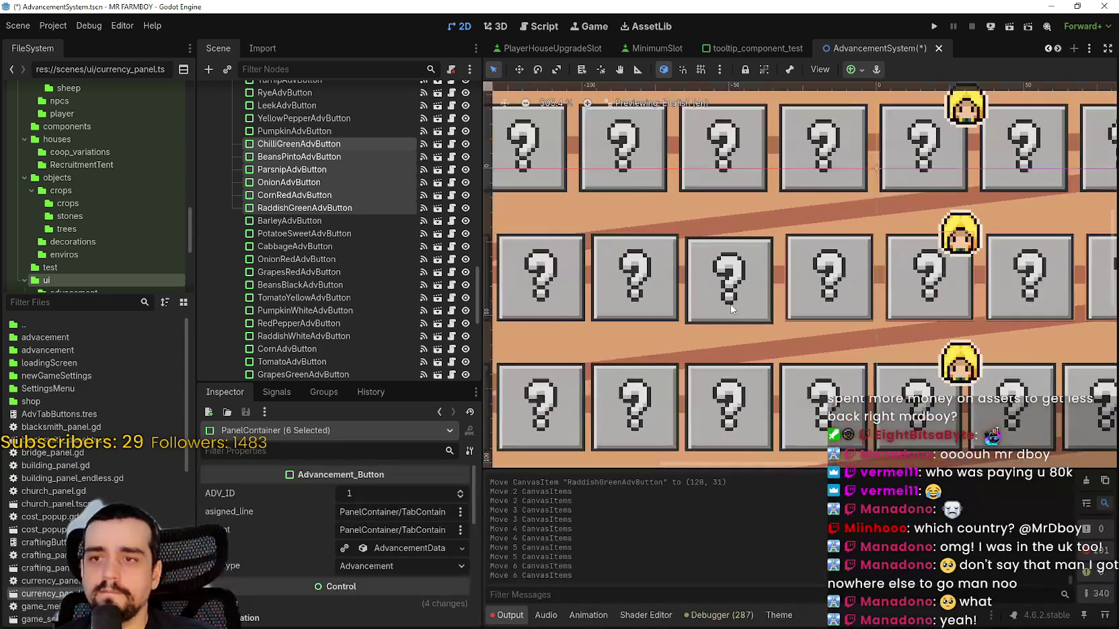
scroll(773, 275, down, 2)
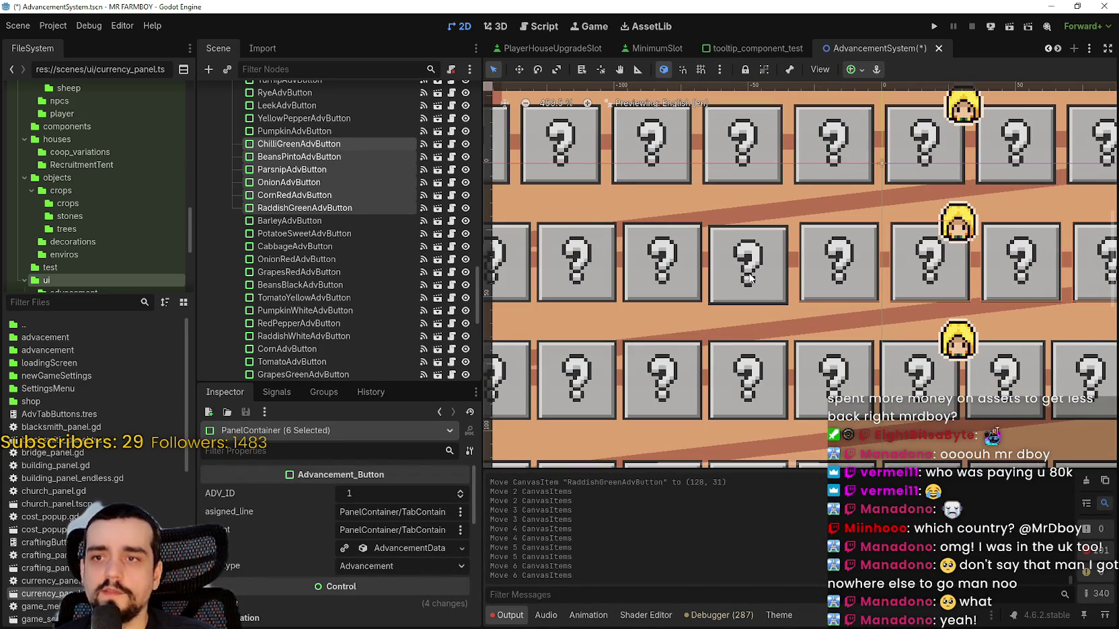
- Add Pumpkin, Yellow Pepper, Leek and Rye, nudging right, then shift the row about 12 px left
shift+click(751, 279)
scroll(798, 296, down, 2)
key(Right)
key(Right)
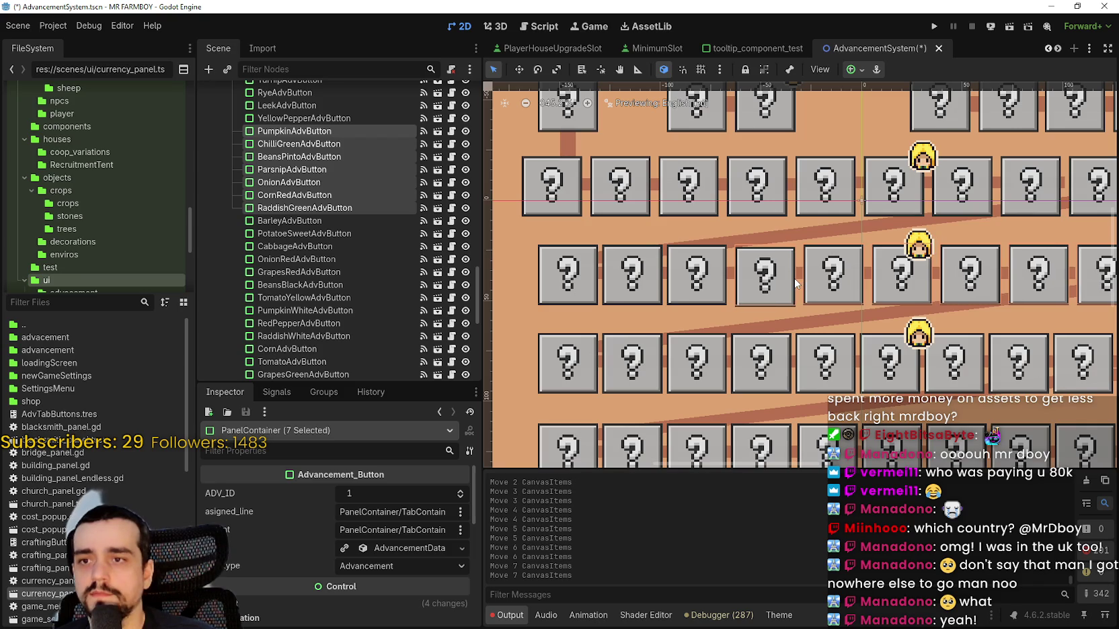
shift+click(708, 288)
key(Right)
key(Right)
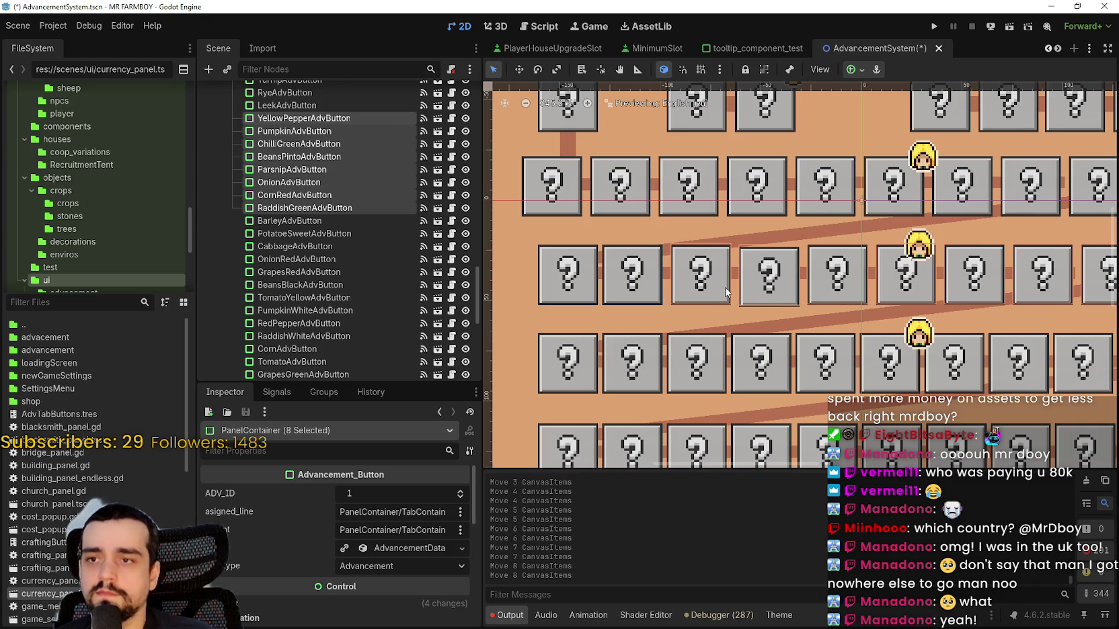
shift+click(630, 285)
key(Right)
key(Right)
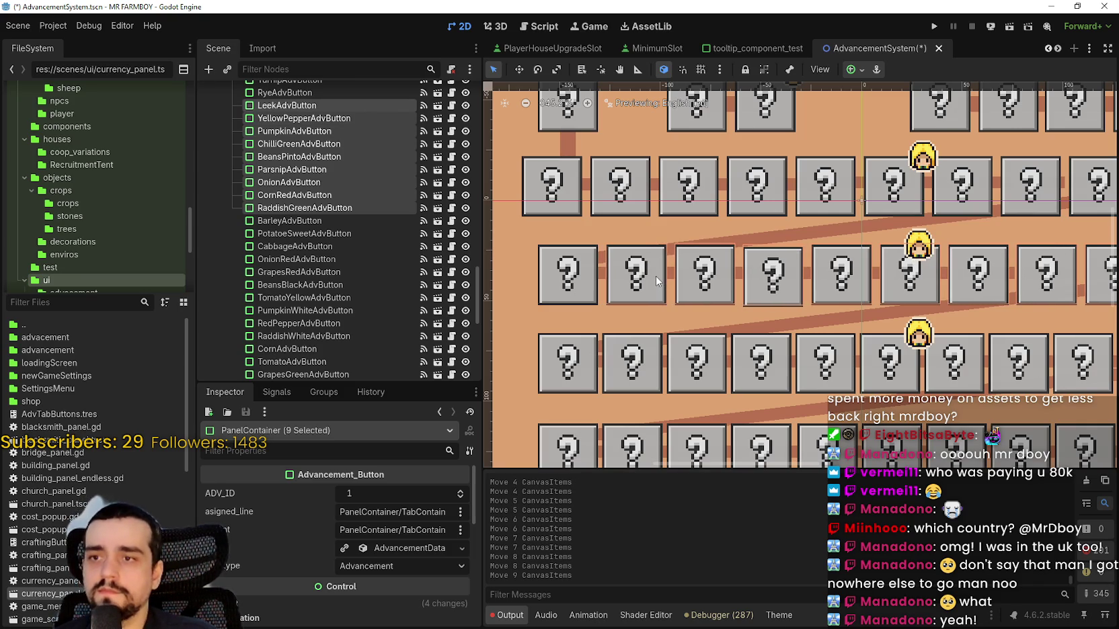
scroll(588, 291, down, 2)
shift+click(598, 291)
key(Left)
key(Left)
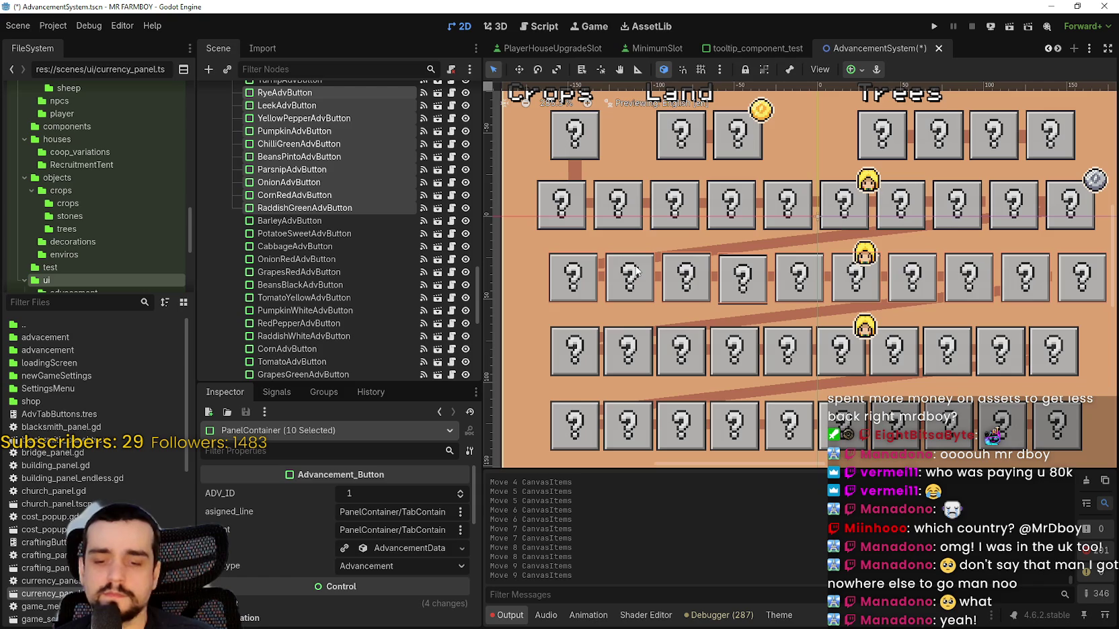
key(Left)
key(Left)
key(Left)
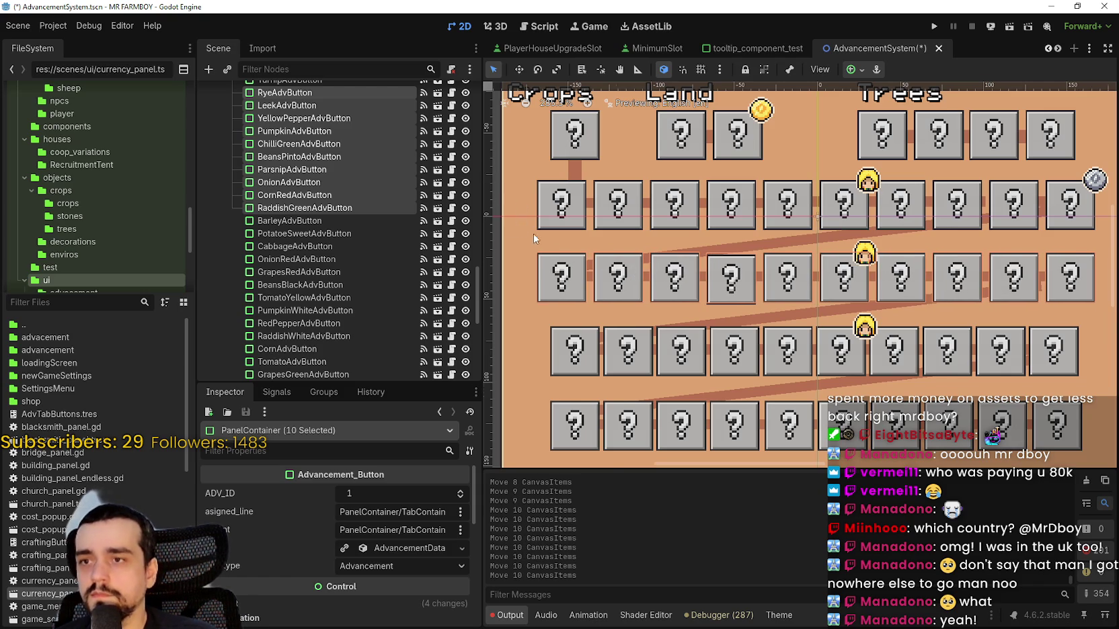
scroll(533, 233, up, 7)
scroll(575, 227, down, 5)
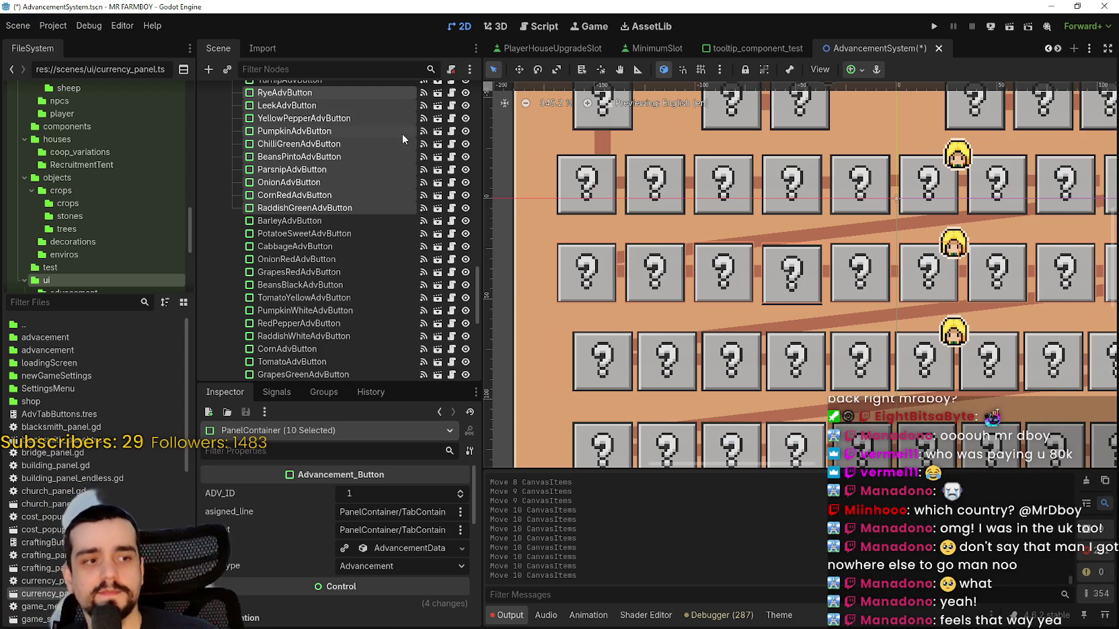
scroll(539, 271, down, 1)
scroll(713, 255, down, 1)
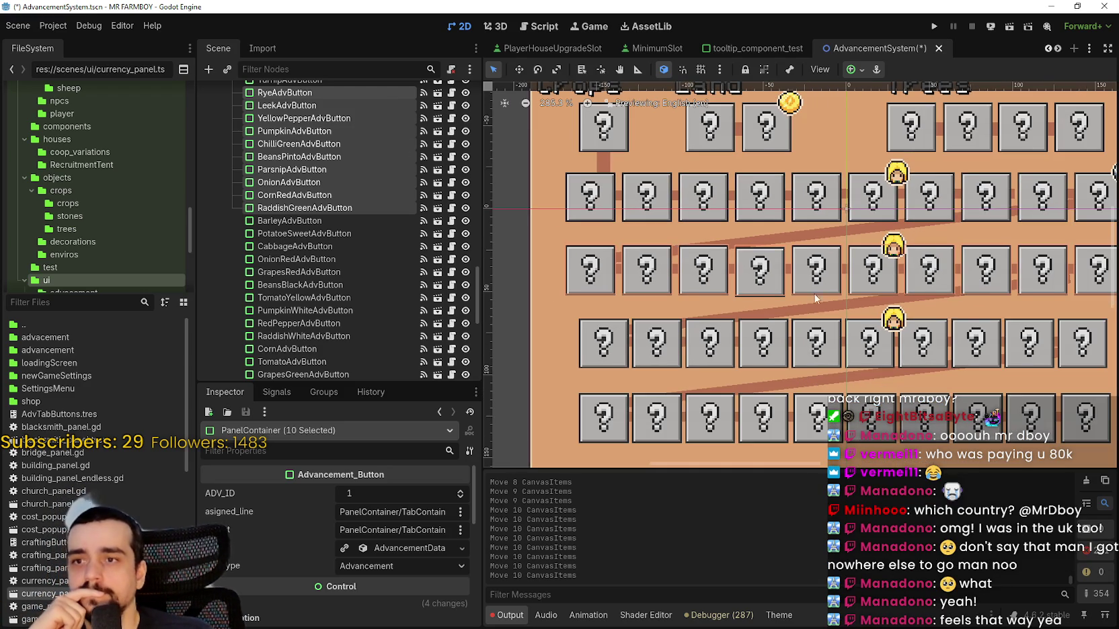
scroll(626, 264, up, 1)
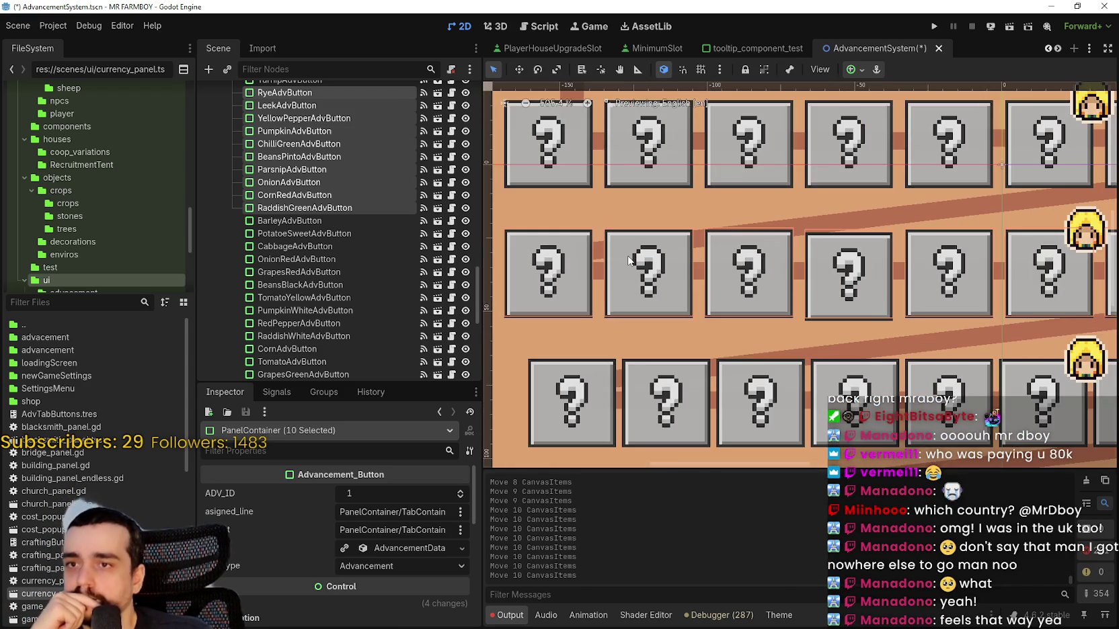
scroll(636, 256, down, 1)
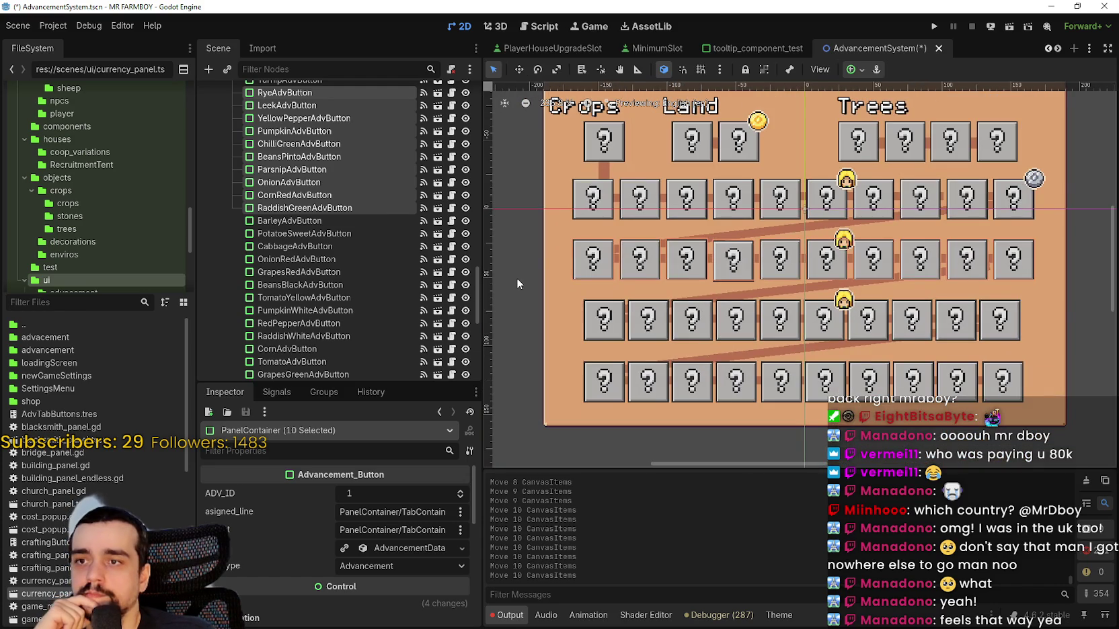
click(517, 284)
scroll(526, 232, up, 3)
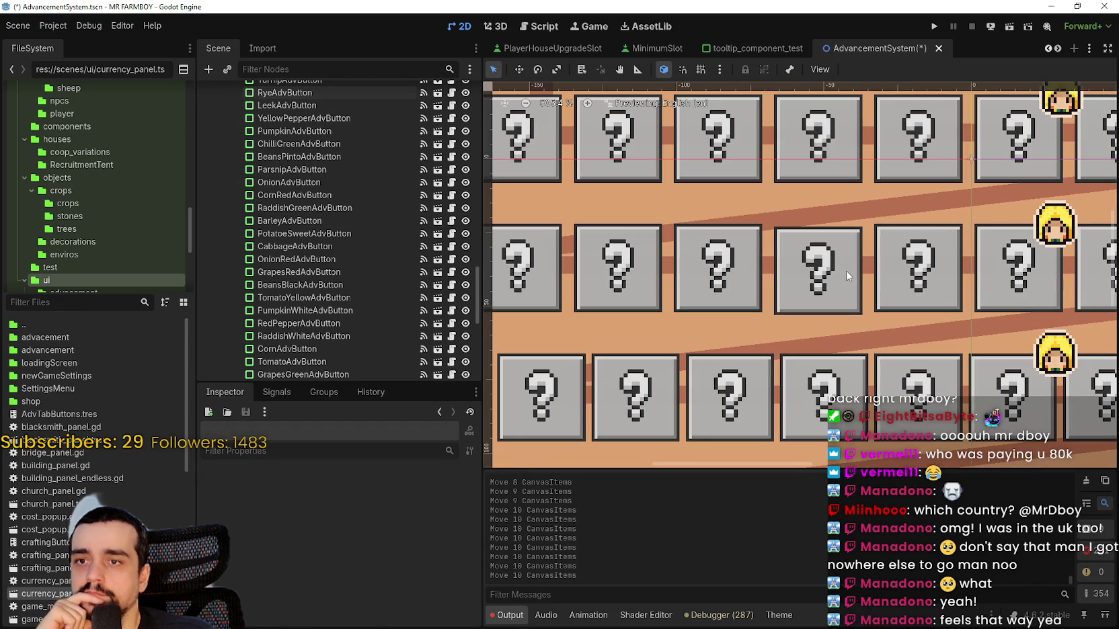
- Nudge the Pumpkin crop button up, then attempt a box selection over the crop row
click(847, 276)
key(Up)
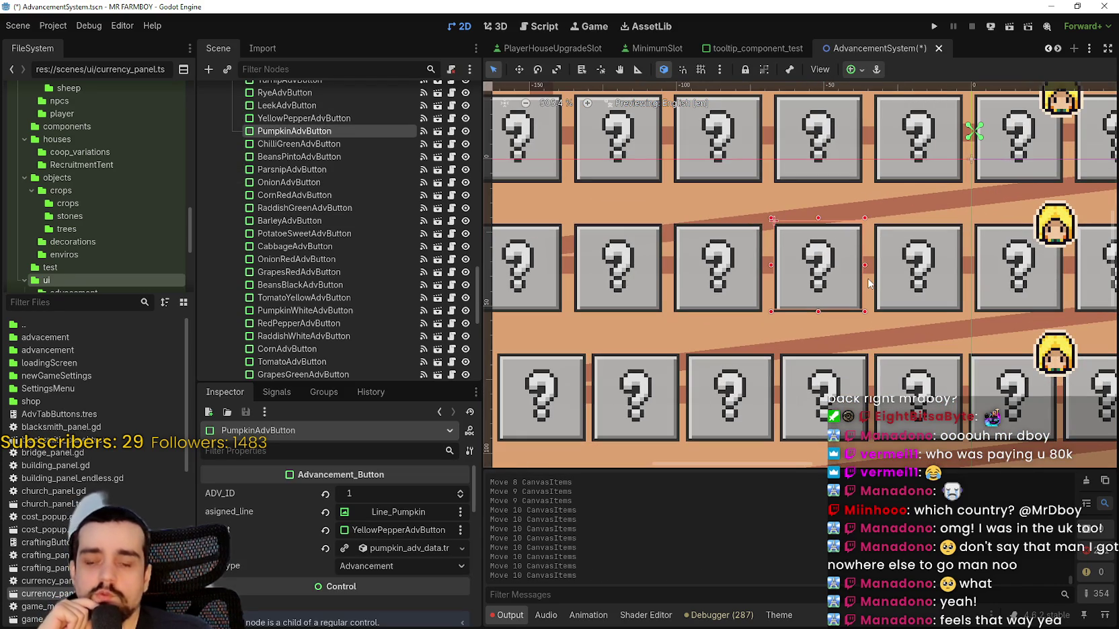
scroll(871, 266, down, 4)
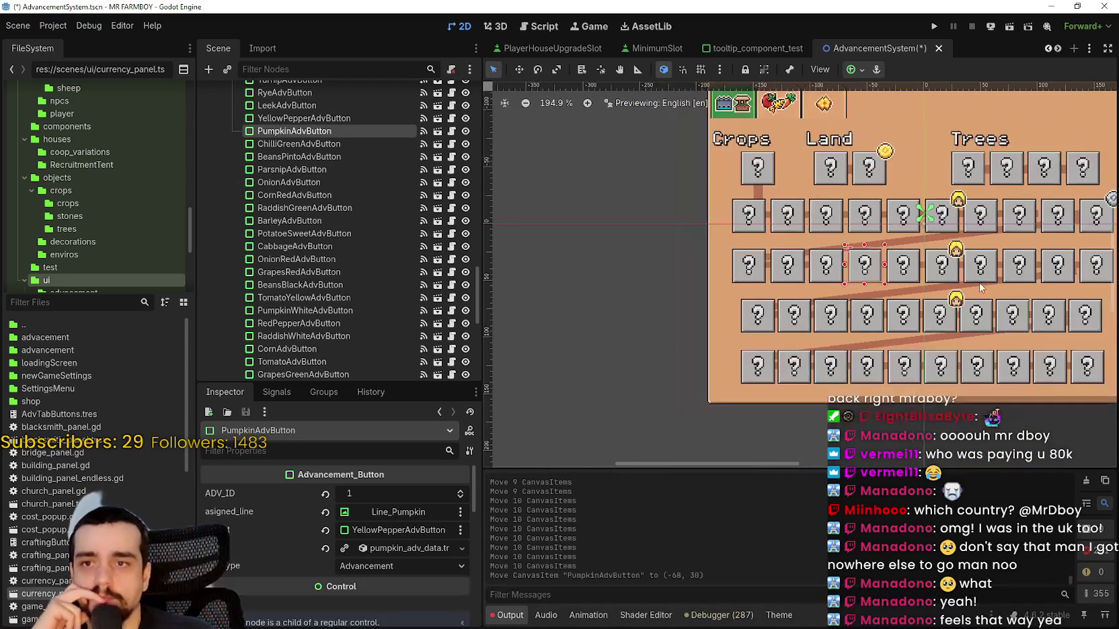
scroll(975, 274, down, 3)
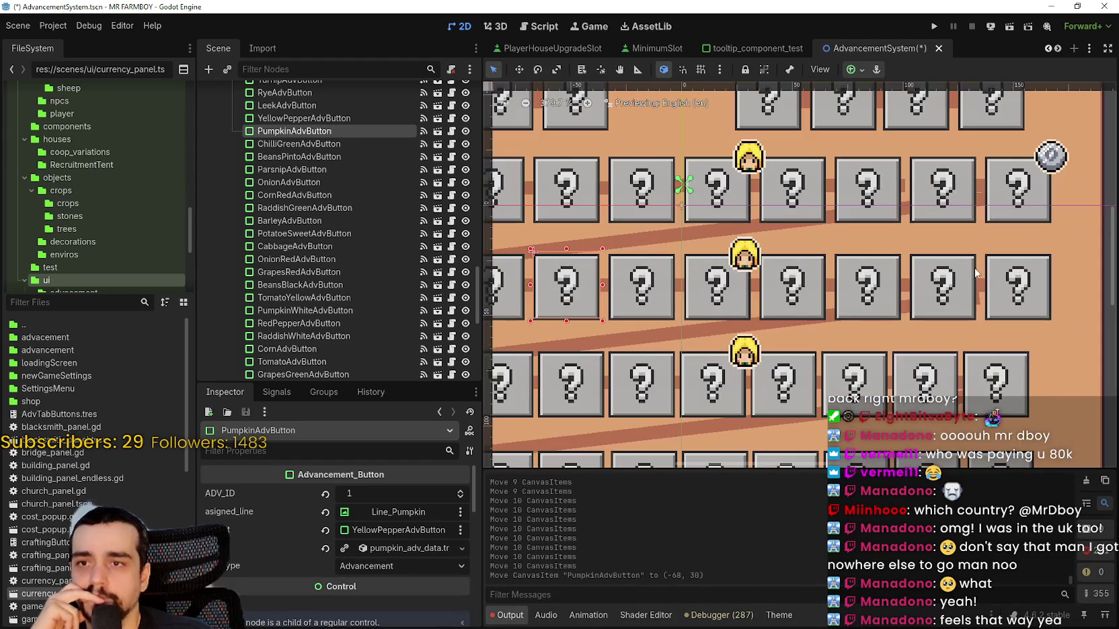
mouse_move(1075, 319)
mouse_down()
mouse_move(640, 294)
mouse_move(647, 343)
mouse_move(632, 344)
mouse_move(611, 297)
mouse_up()
scroll(642, 316, up, 2)
scroll(608, 297, up, 2)
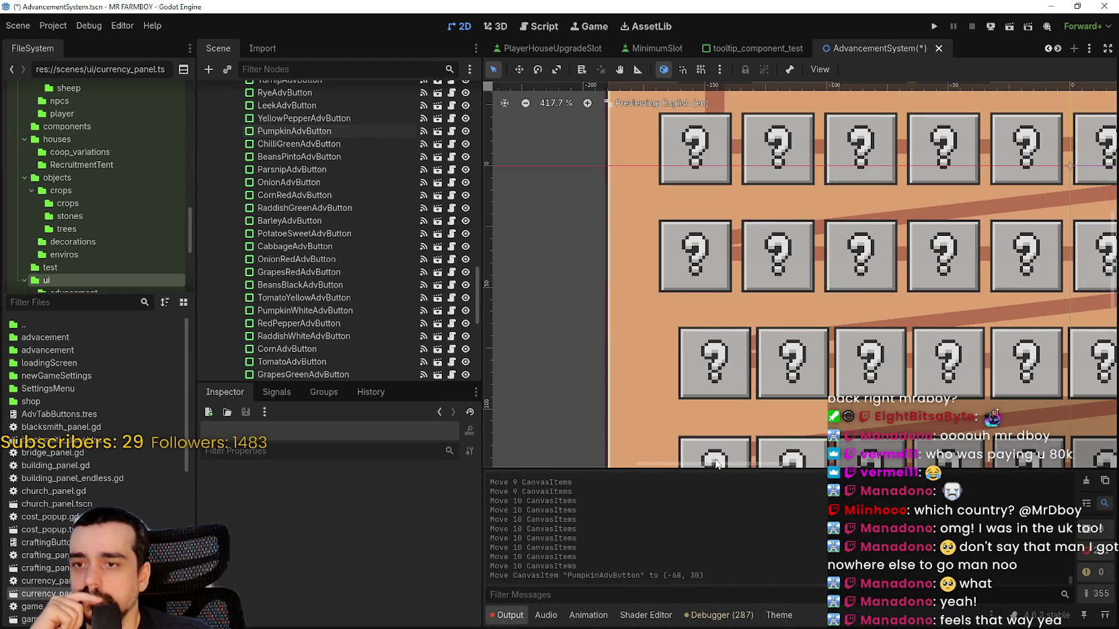
mouse_move(659, 464)
mouse_down()
mouse_move(798, 465)
mouse_move(756, 463)
mouse_up()
scroll(861, 265, down, 7)
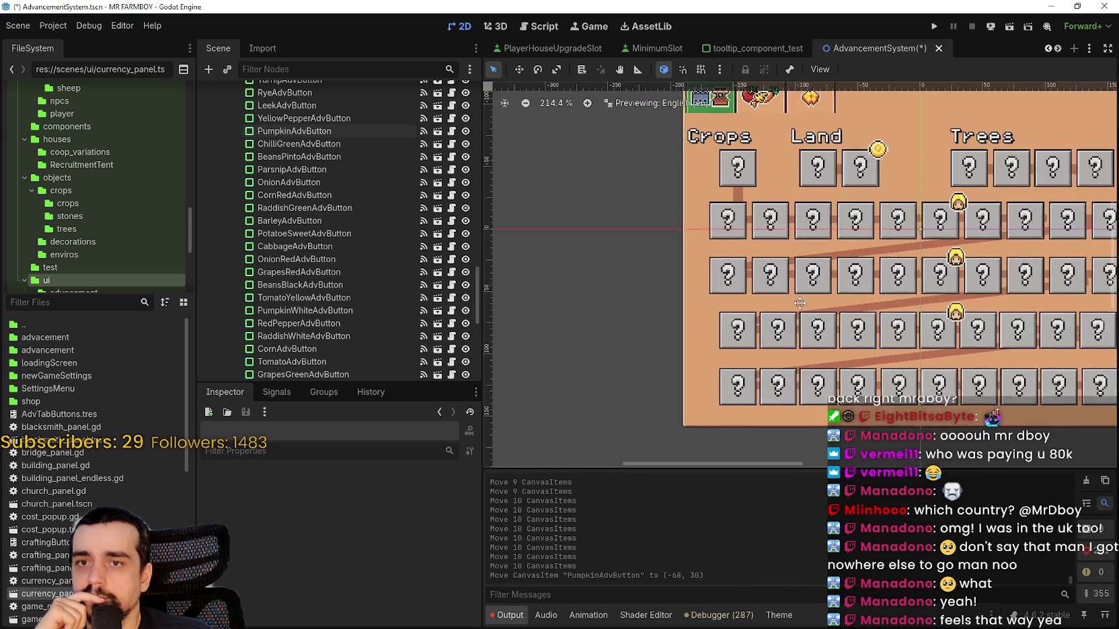
scroll(862, 267, up, 4)
scroll(863, 267, down, 4)
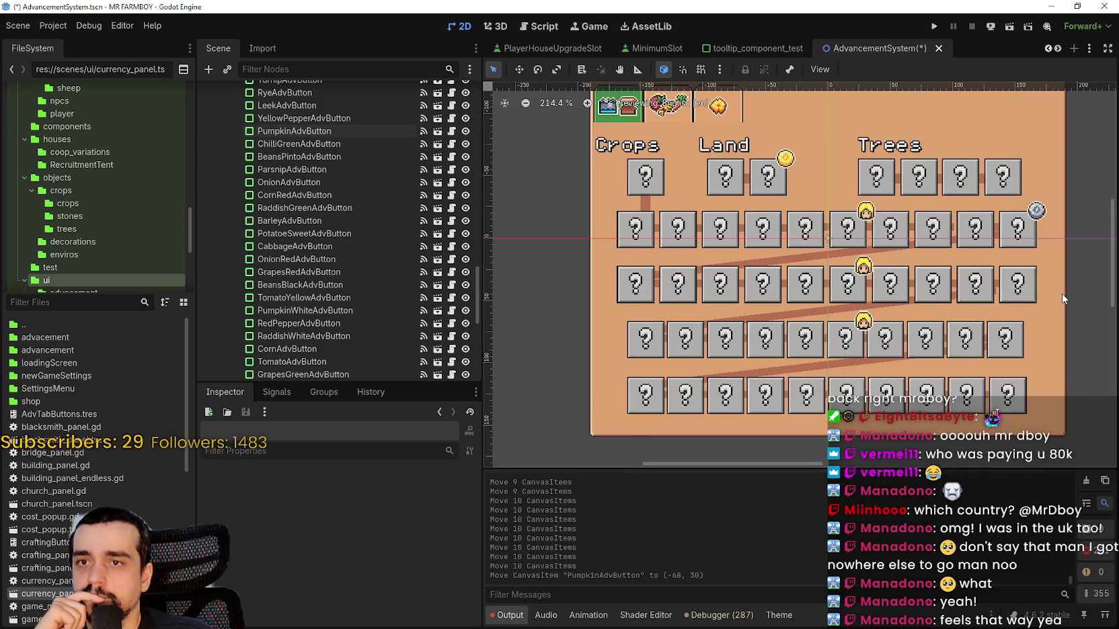
scroll(1061, 293, down, 2)
scroll(1058, 336, up, 4)
- Grow a selection from RaddishWhite through RedPepper, PumpkinWhite, TomatoYellow, BeansBlack and GrapesRed, nudging each addition right
click(1031, 326)
scroll(1031, 326, up, 7)
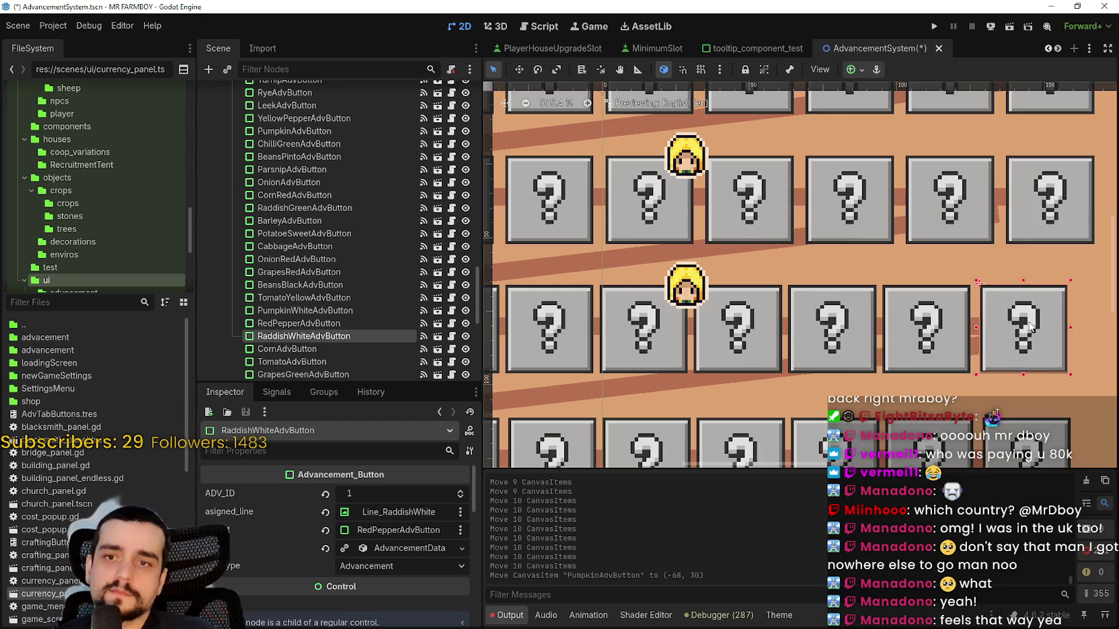
key(Right)
key(Right)
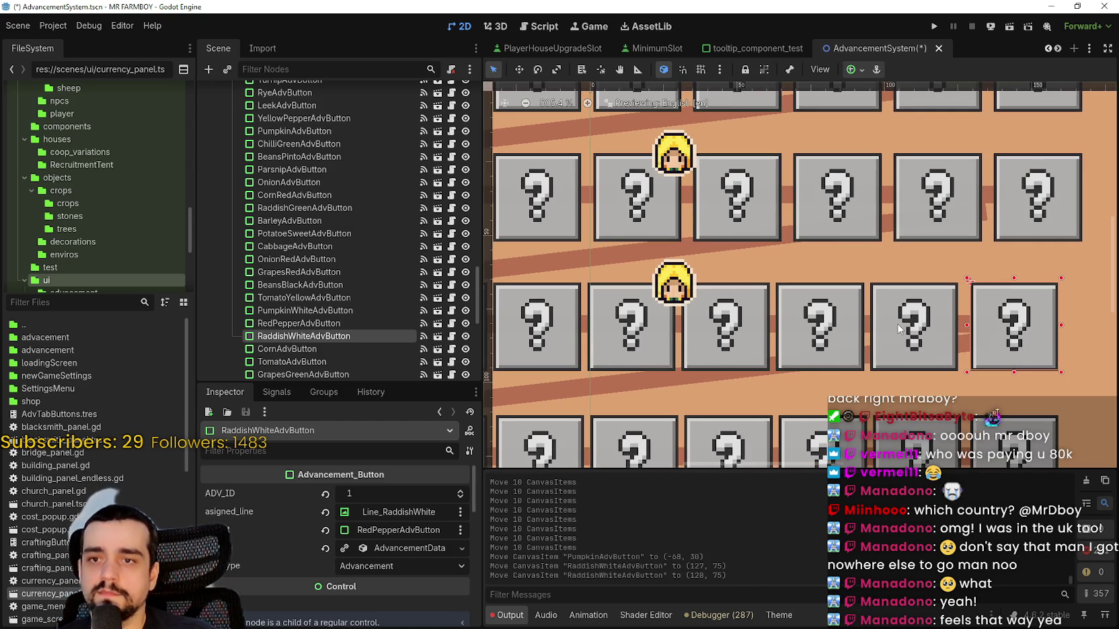
shift+click(907, 365)
key(Right)
key(Right)
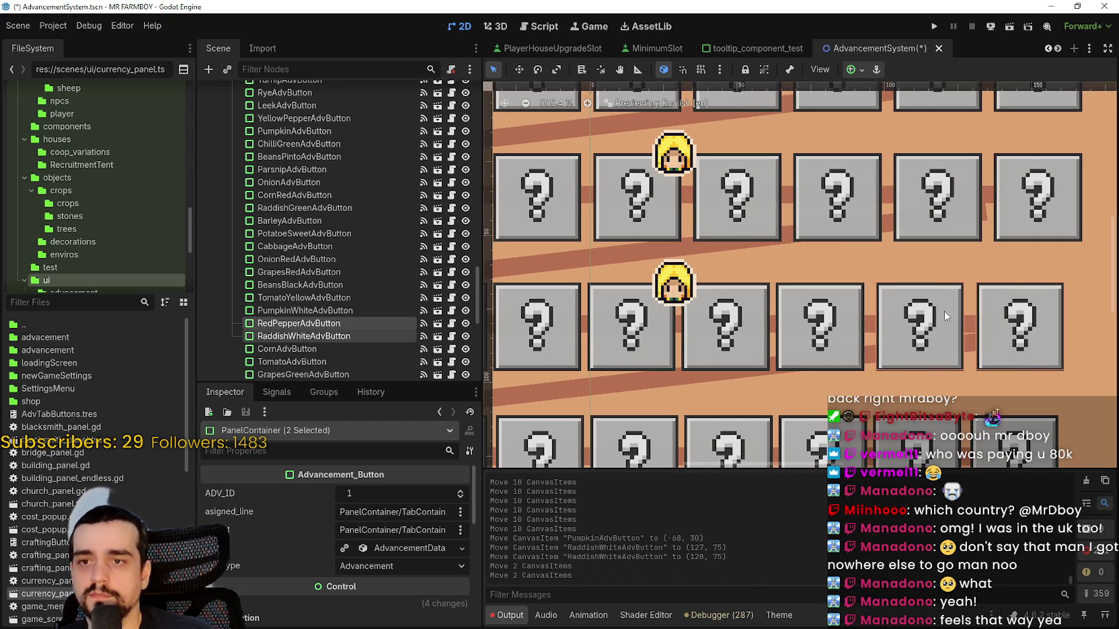
shift+click(856, 336)
key(Right)
key(Right)
key(Right)
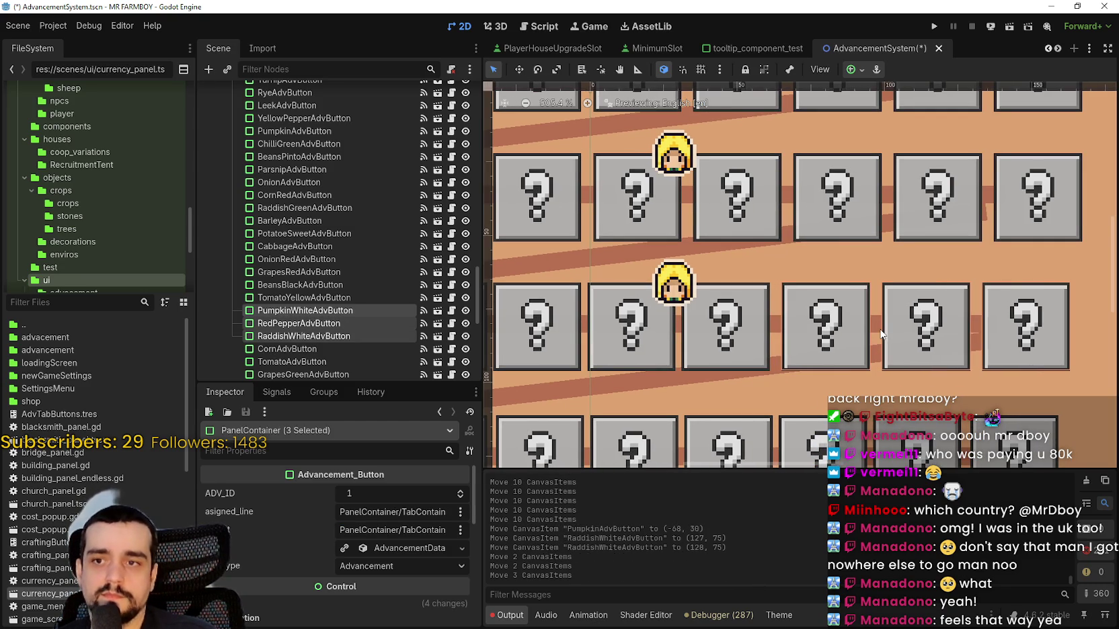
shift+click(740, 338)
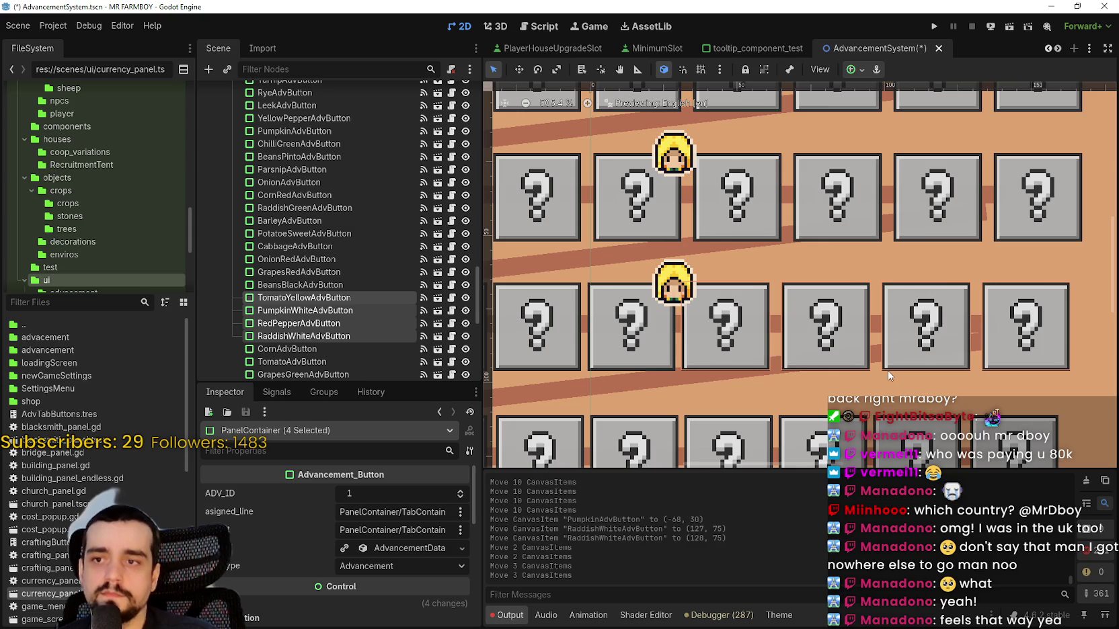
key(Right)
key(Right)
scroll(888, 375, left, 3)
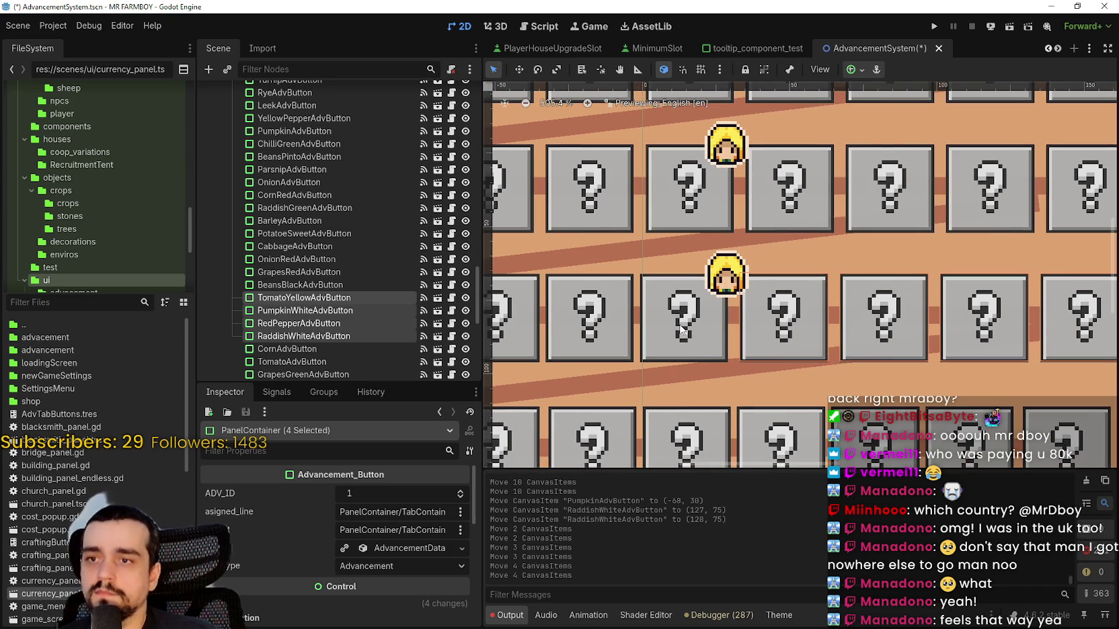
shift+click(681, 320)
key(Right)
key(Right)
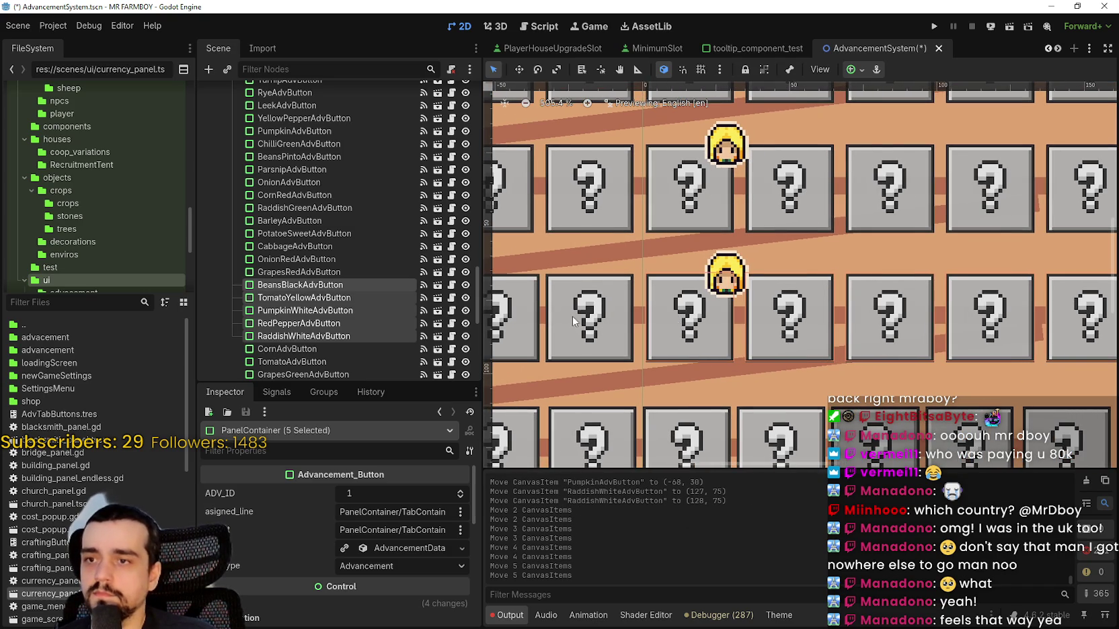
shift+click(573, 317)
scroll(809, 343, left, 5)
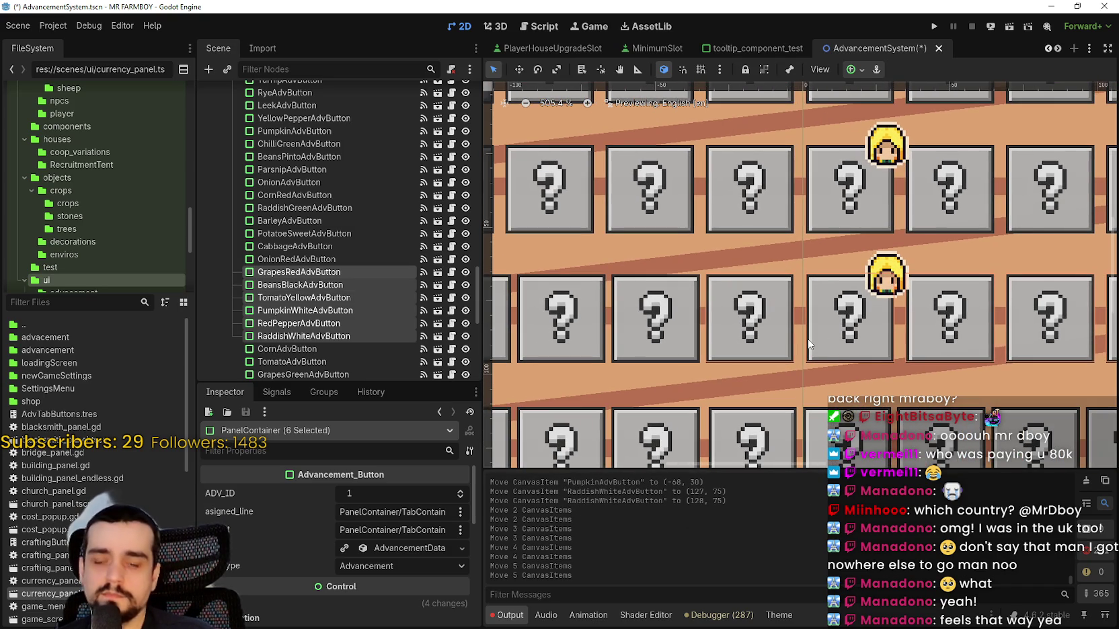
key(Right)
key(Right)
- Add OnionRed, Cabbage, PotatoSweet and Barley, then shift all ten row buttons right twice more
scroll(809, 343, down, 3)
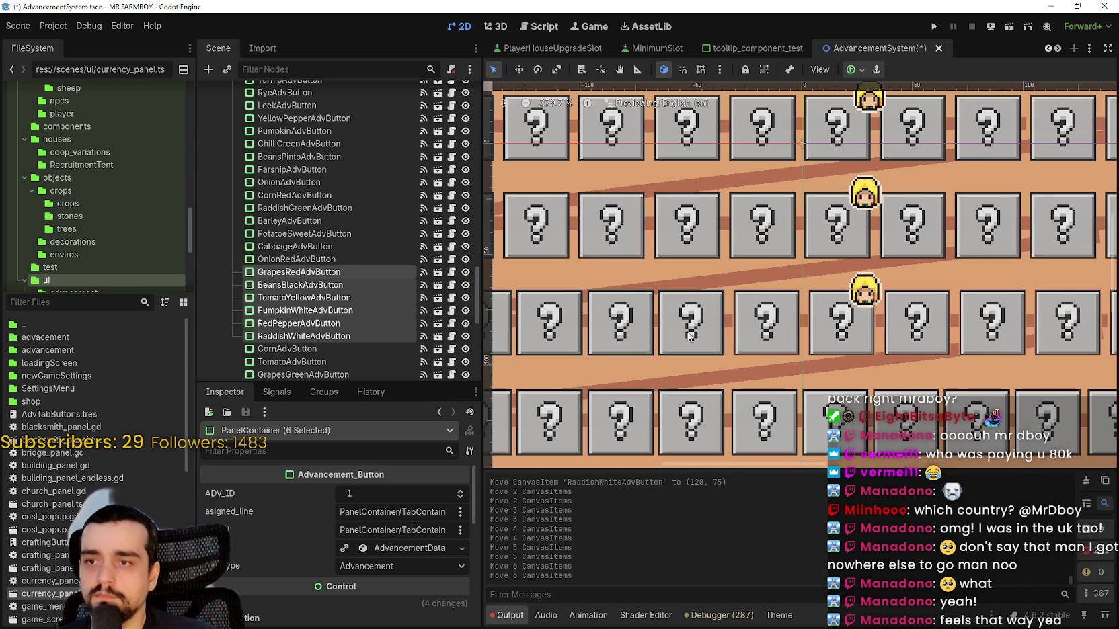
shift+click(717, 334)
key(Right)
key(Right)
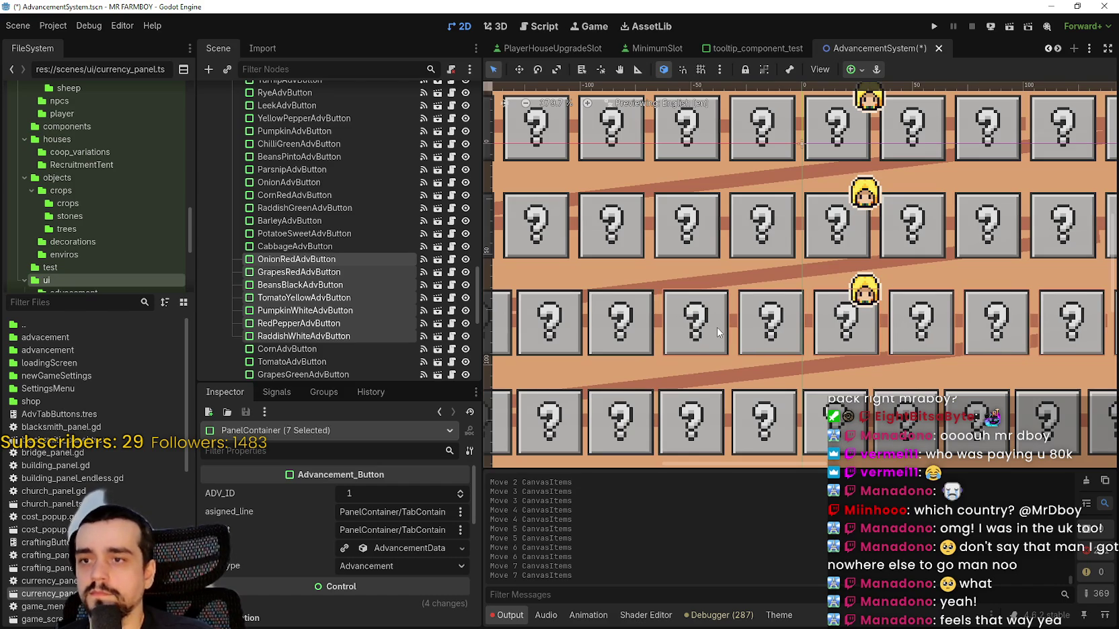
shift+click(681, 337)
key(Right)
key(Right)
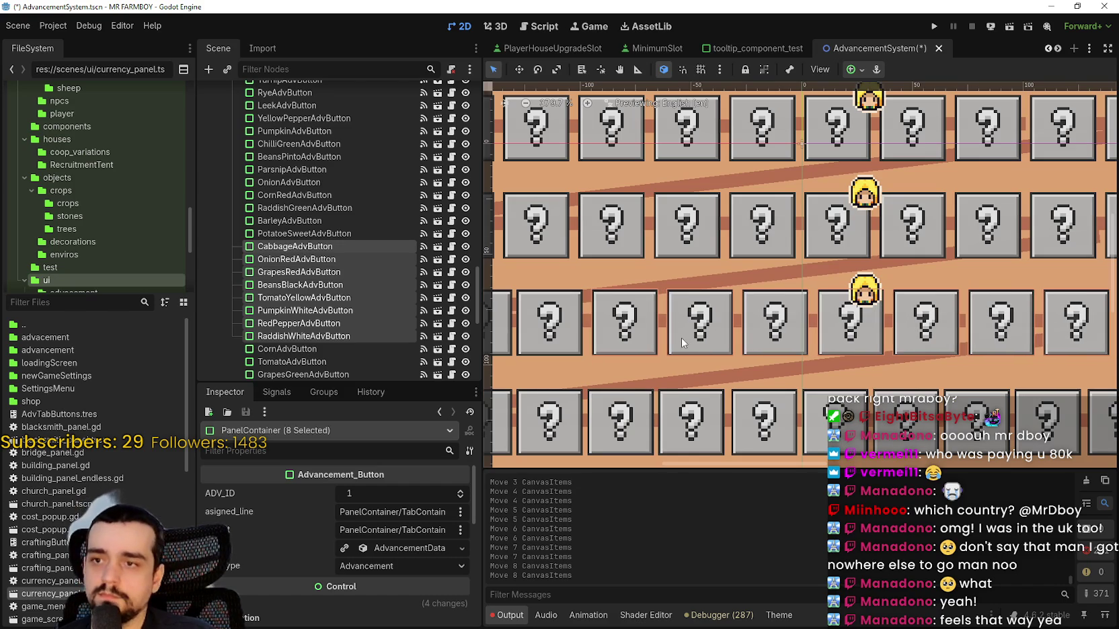
scroll(681, 338, down, 1)
shift+click(685, 355)
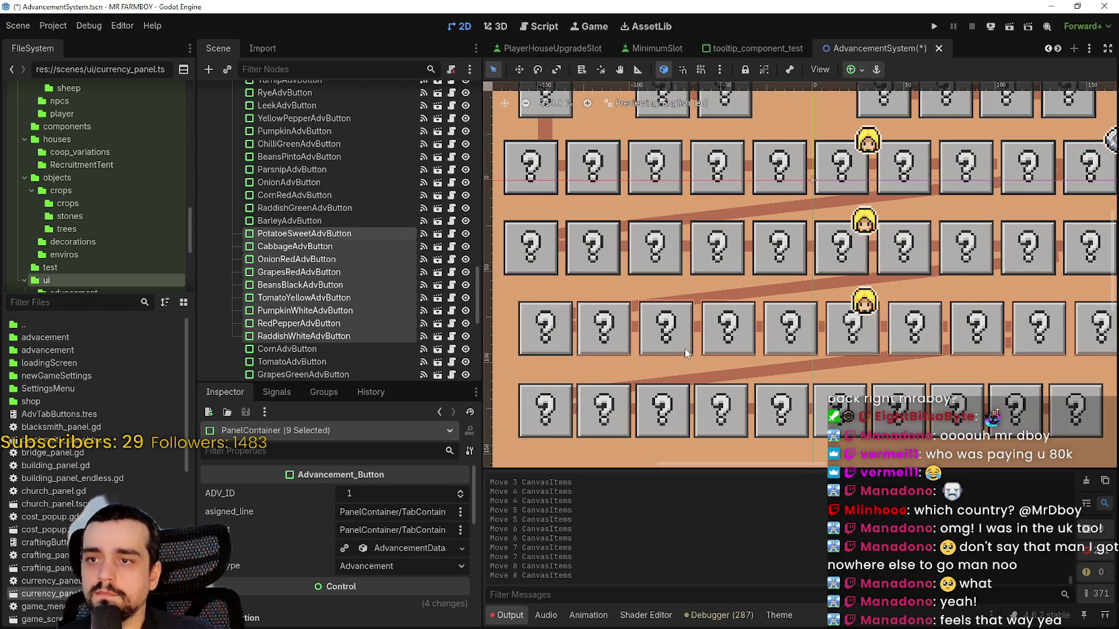
key(Right)
key(Right)
scroll(685, 353, down, 2)
shift+click(595, 341)
scroll(676, 383, up, 1)
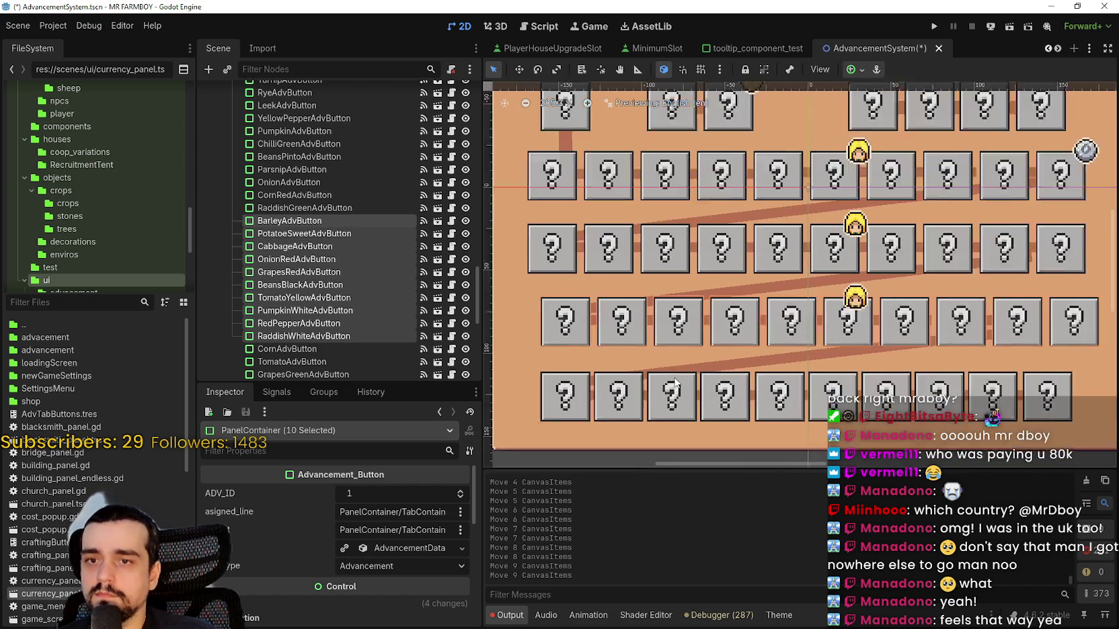
scroll(676, 383, up, 1)
key(Right)
key(Right)
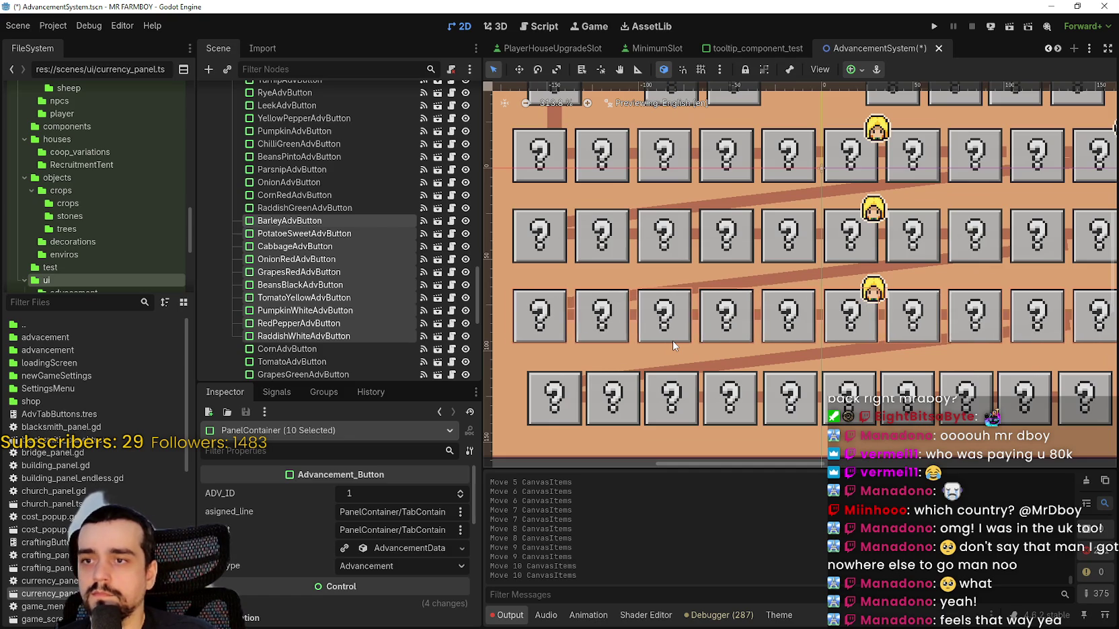
key(Right)
scroll(669, 340, up, 4)
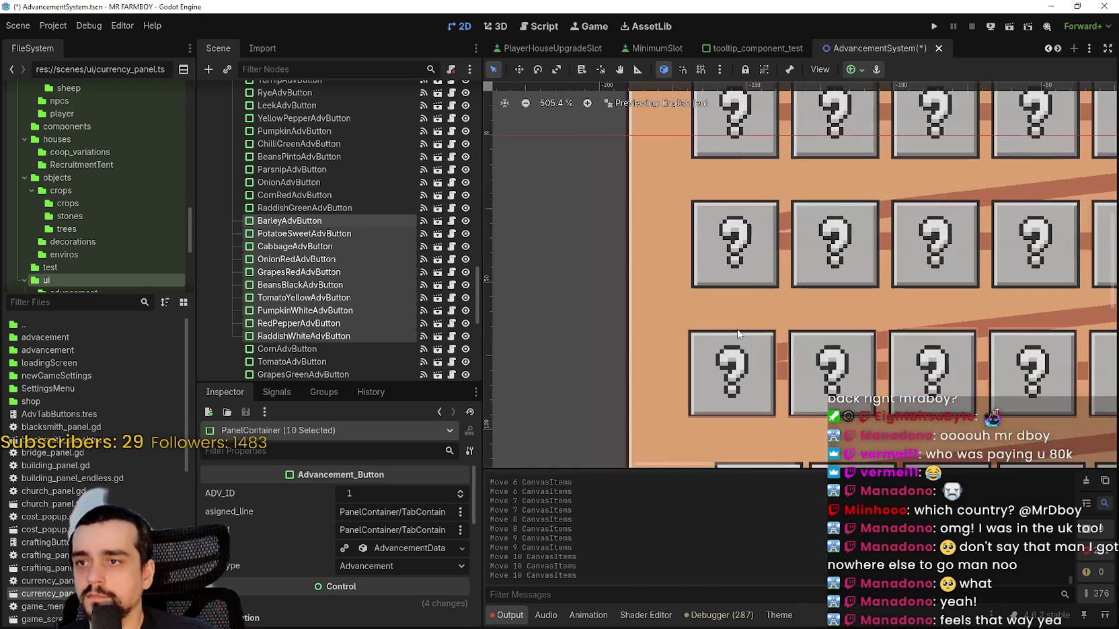
scroll(738, 334, up, 2)
scroll(756, 294, up, 2)
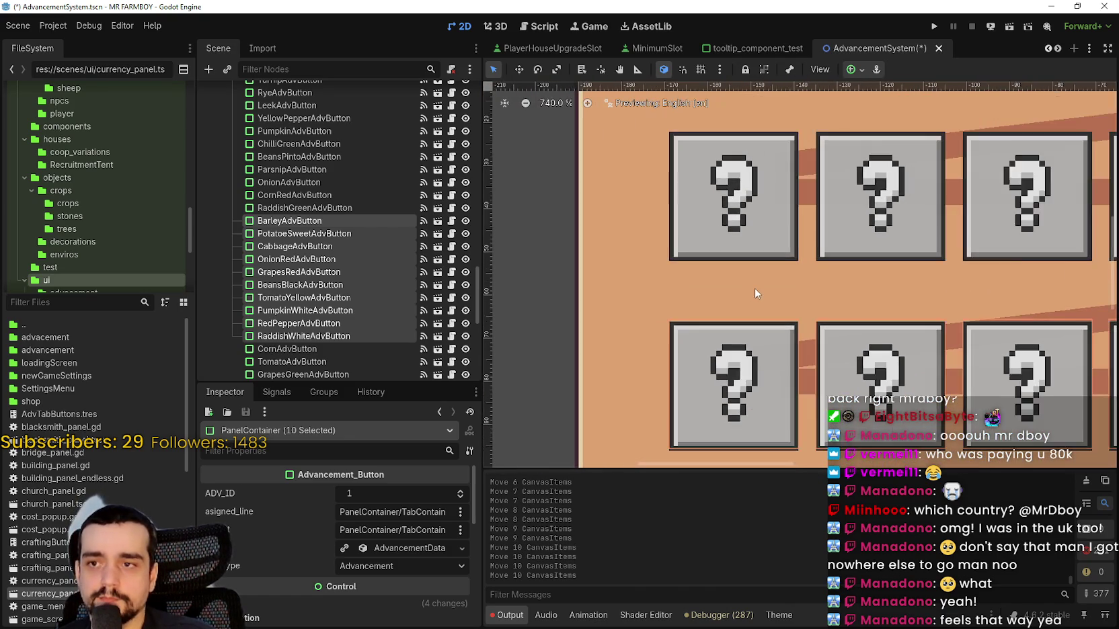
scroll(755, 294, down, 11)
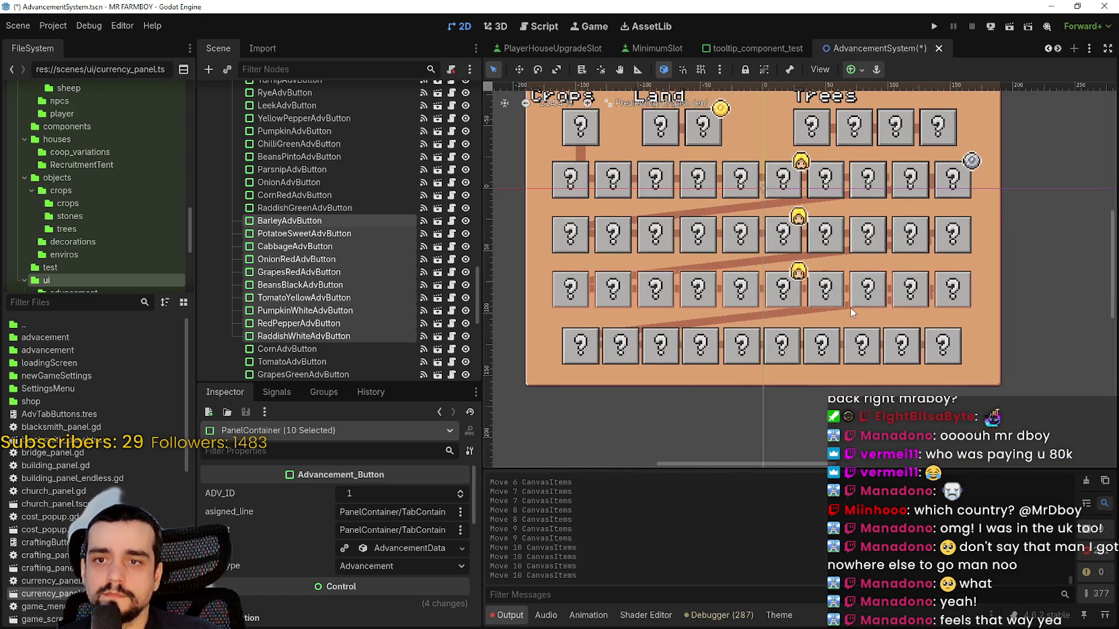
scroll(874, 316, up, 4)
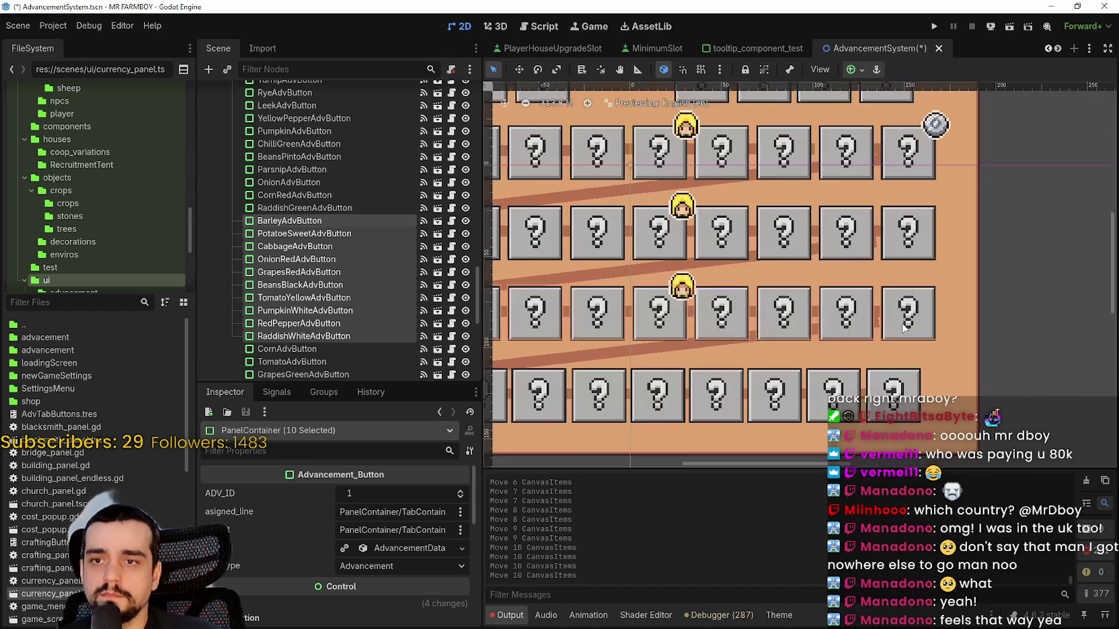
- Drag ChilliAdvButton to position (129, 120)
click(899, 402)
scroll(899, 402, down, 2)
drag(905, 395, 912, 392)
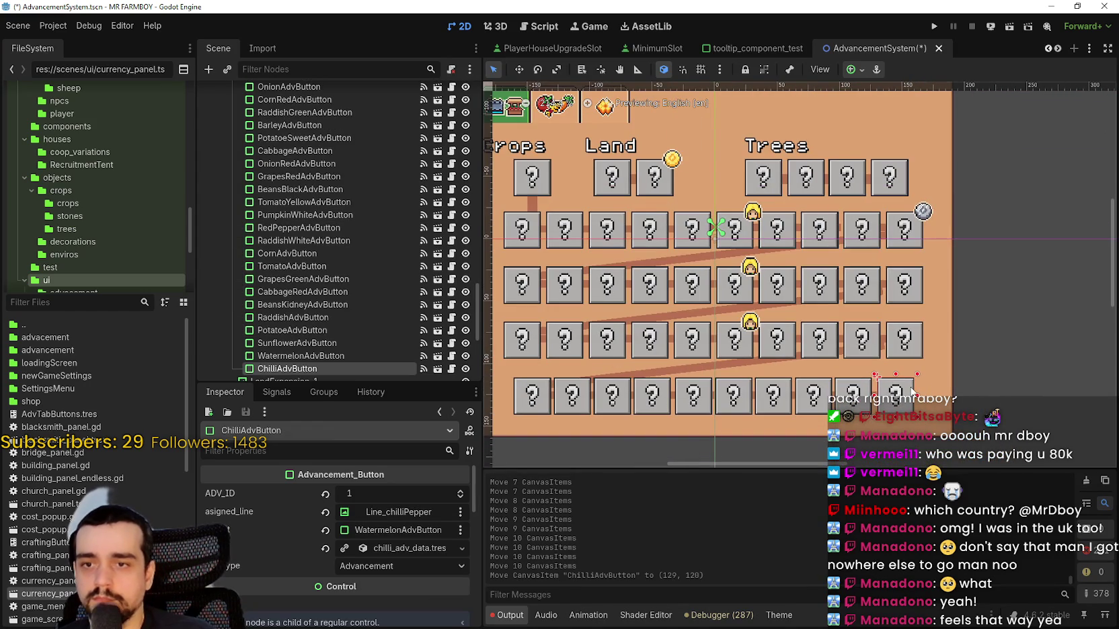
scroll(907, 392, up, 6)
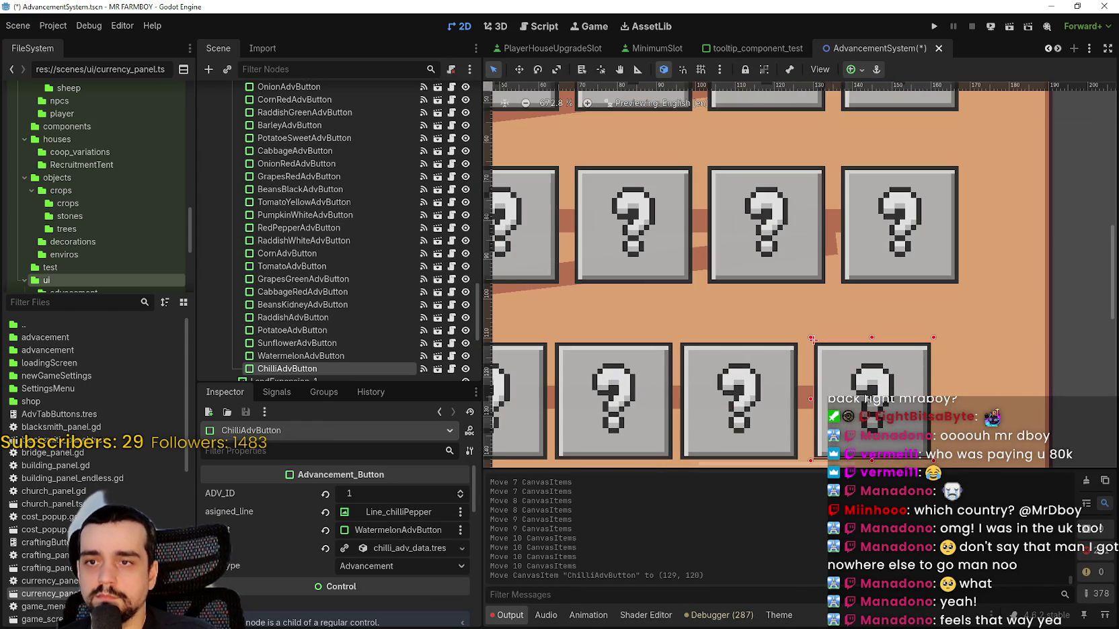
scroll(756, 393, down, 1)
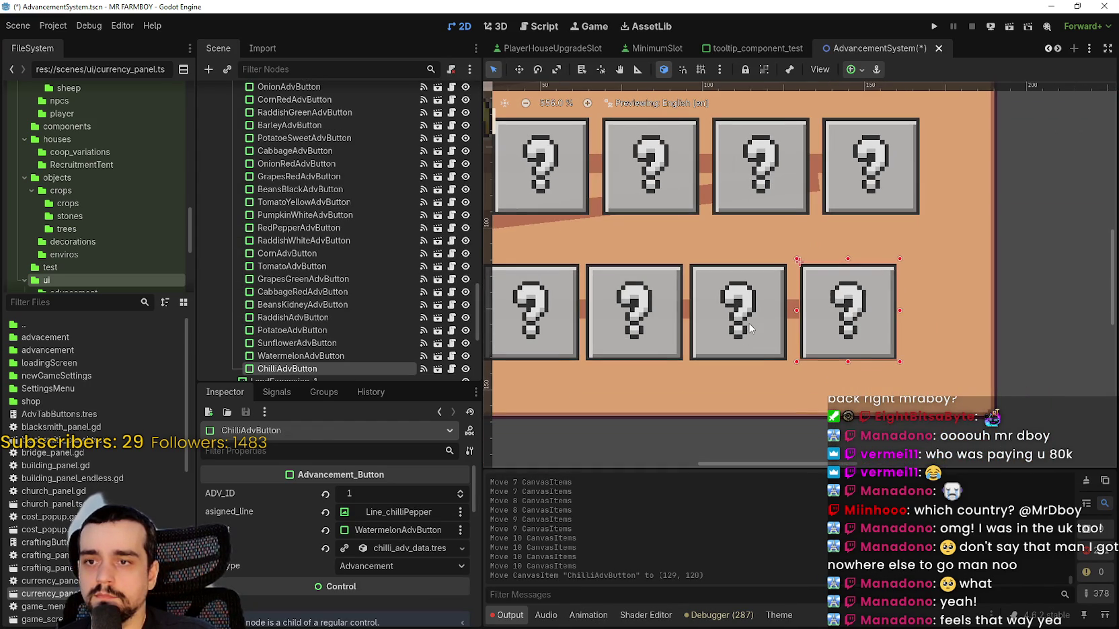
- Add Watermelon, Sunflower, Potato, Raddish and BeansKidney to the selection, nudging the group right each time
shift+click(754, 356)
key(Right)
key(Right)
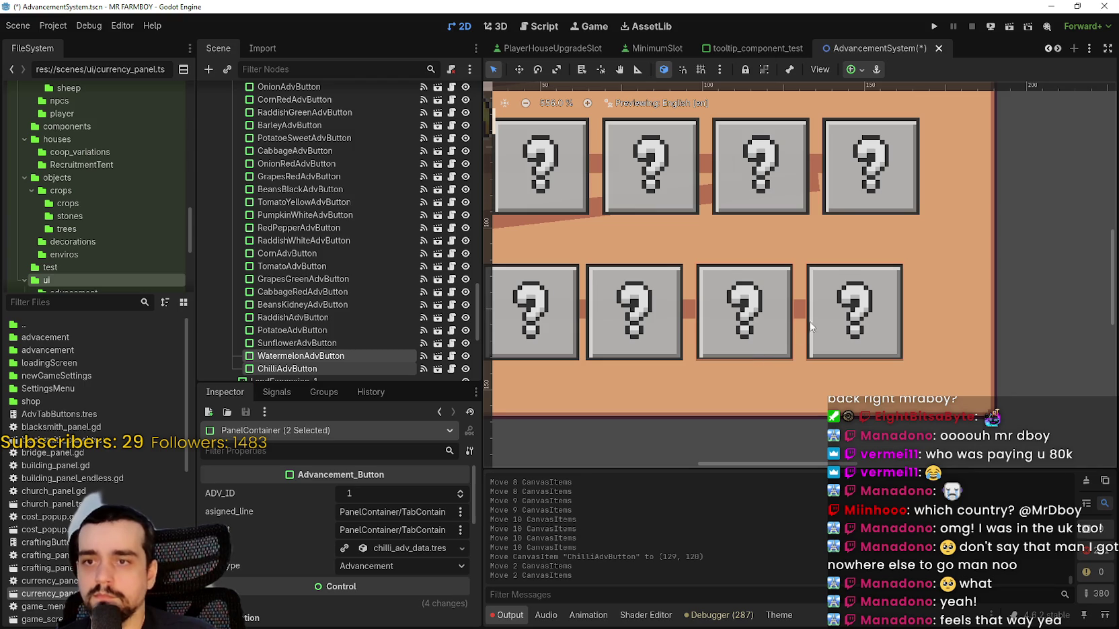
scroll(829, 344, up, 1)
scroll(790, 293, down, 2)
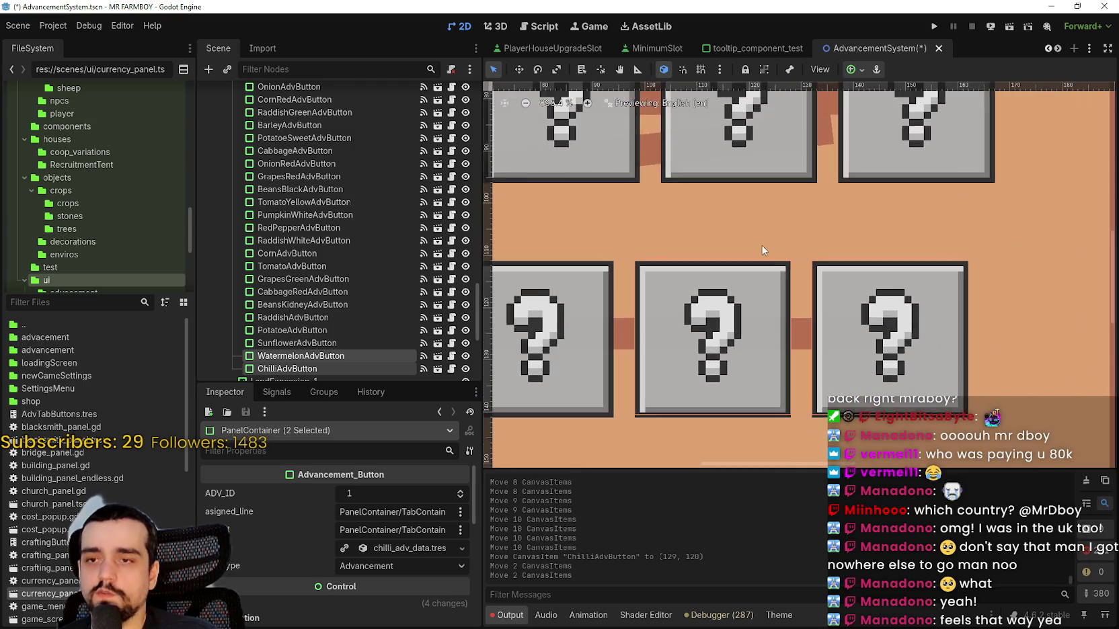
shift+click(733, 316)
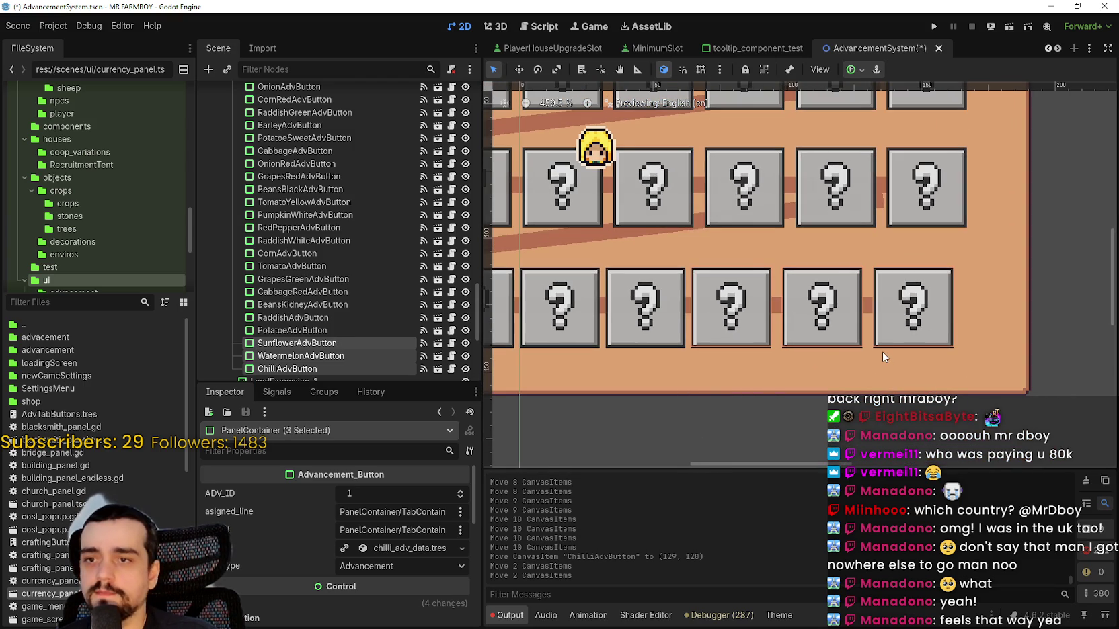
key(Right)
key(Right)
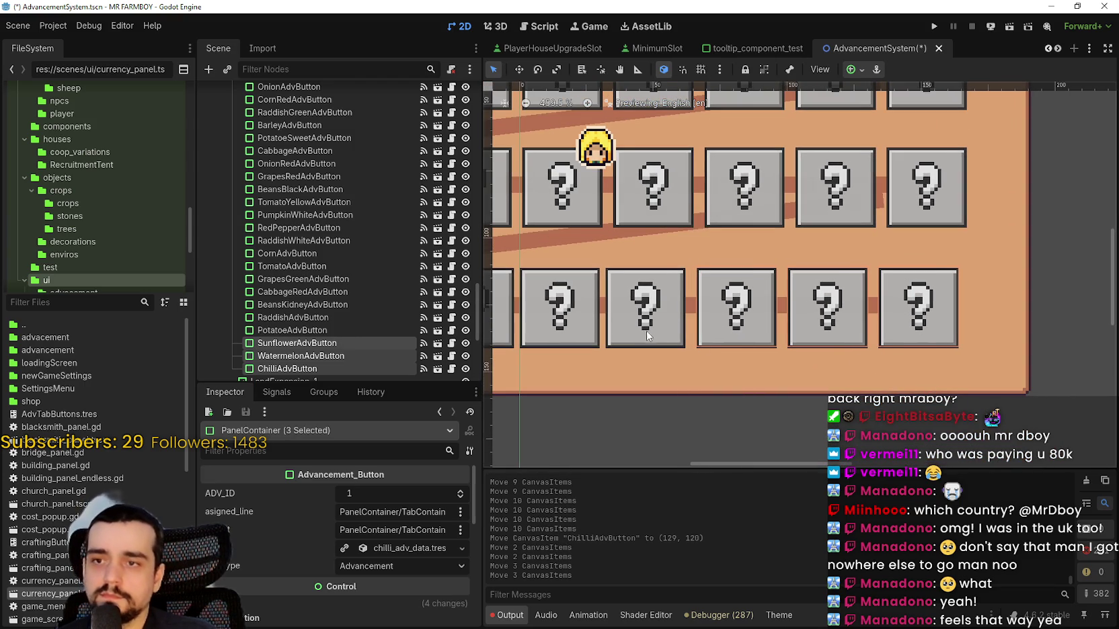
shift+click(646, 331)
key(Right)
key(Right)
scroll(715, 303, down, 2)
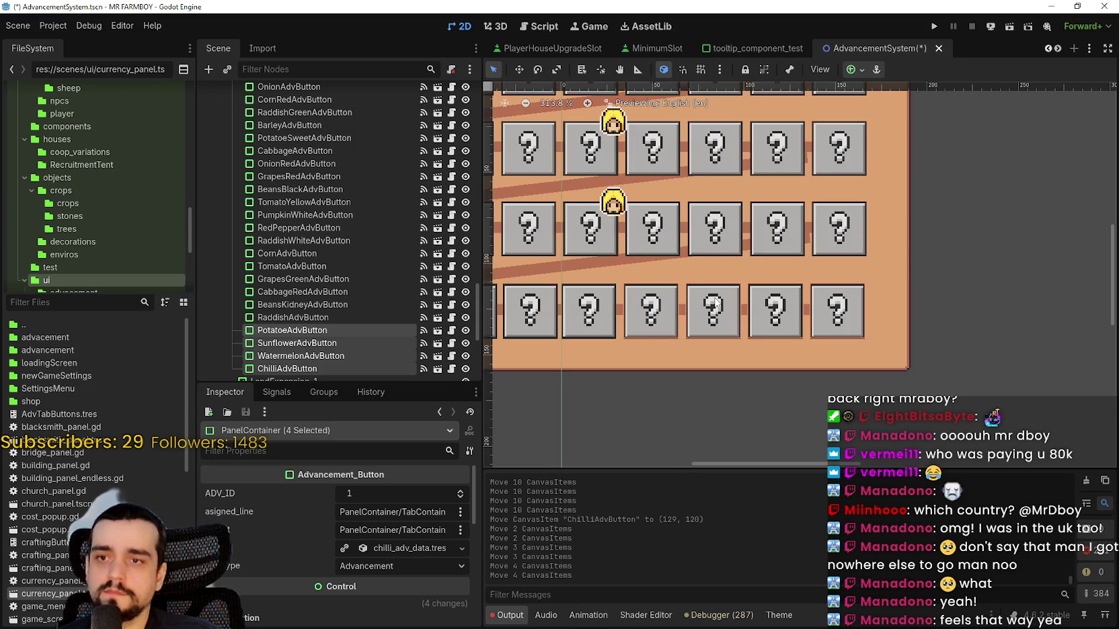
scroll(733, 313, up, 2)
shift+click(745, 321)
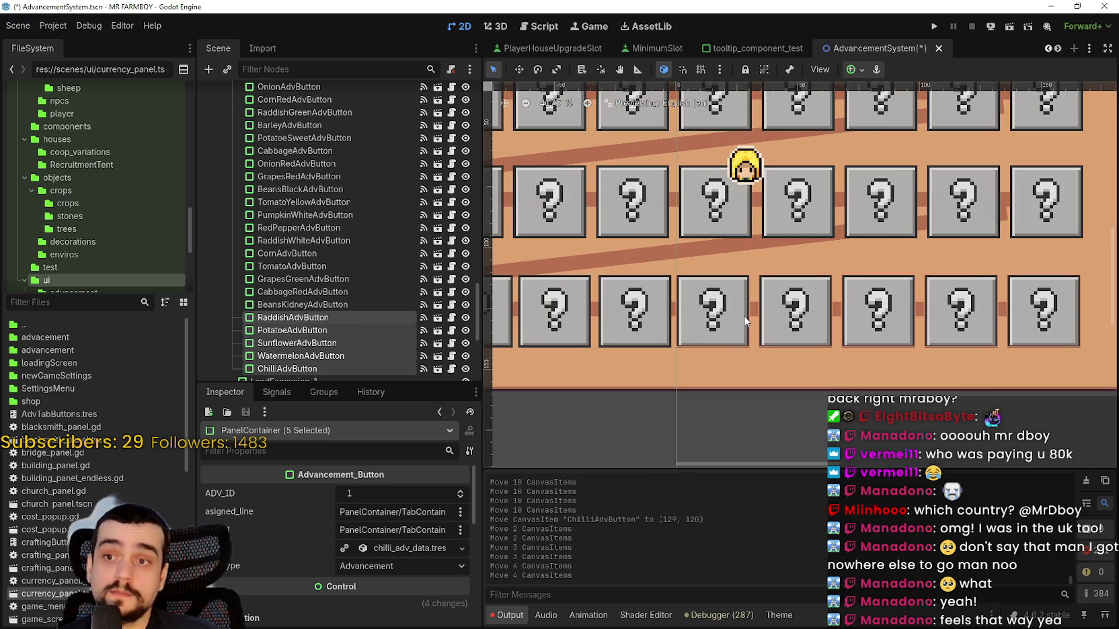
key(Right)
key(Right)
scroll(598, 301, down, 1)
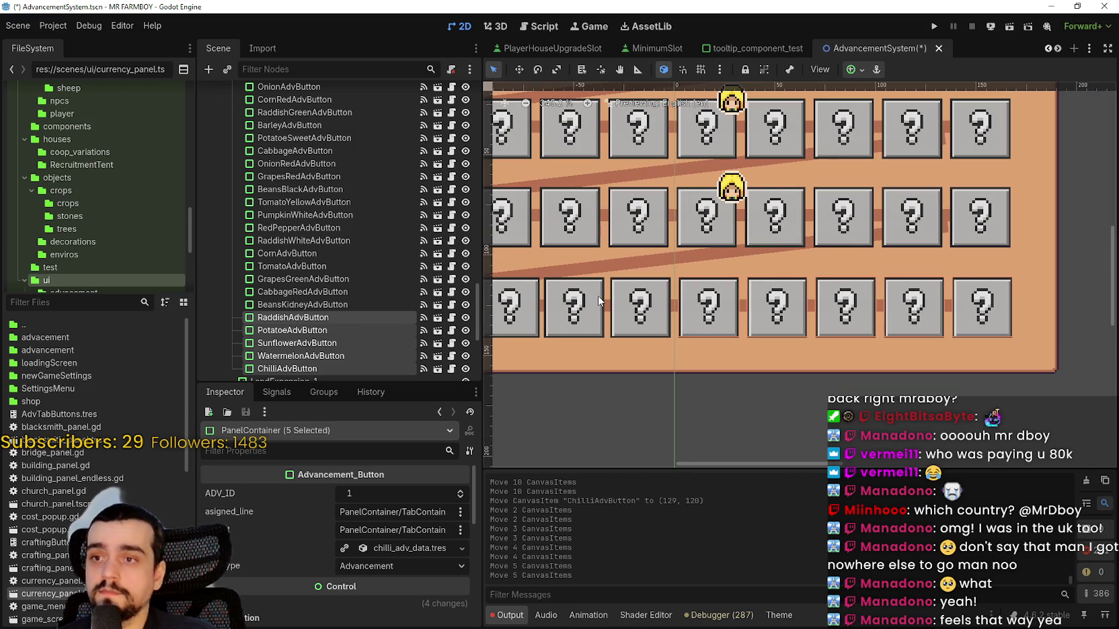
shift+click(664, 310)
key(Right)
key(Right)
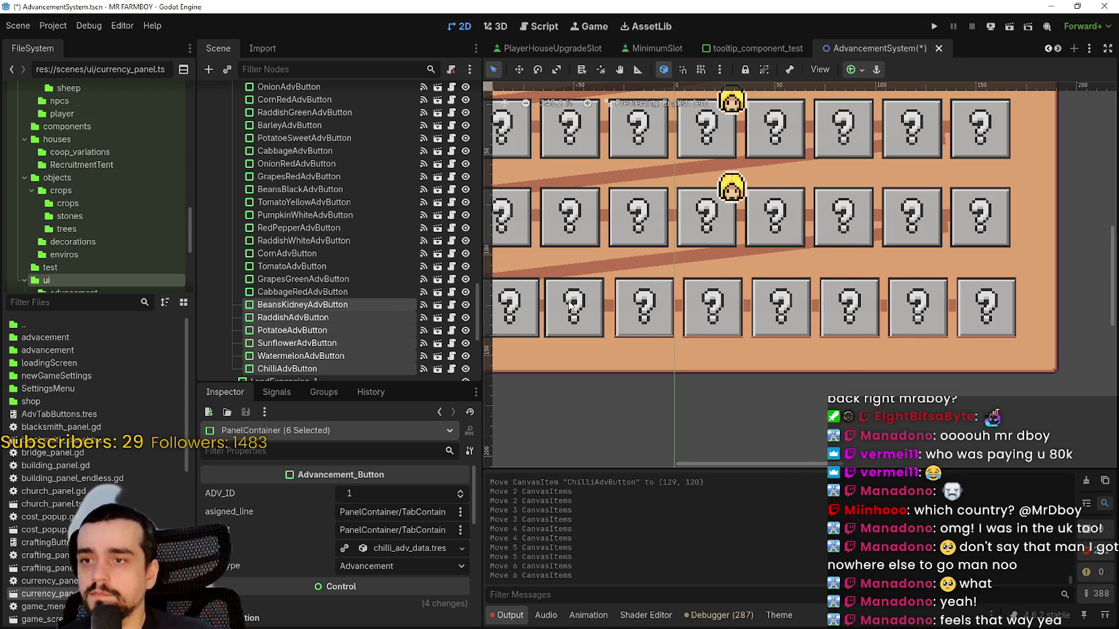
- Add CabbageRed, GrapesGreen and Tomato to the group, shifting it right after each
shift+click(570, 304)
key(Right)
key(Right)
scroll(589, 300, down, 1)
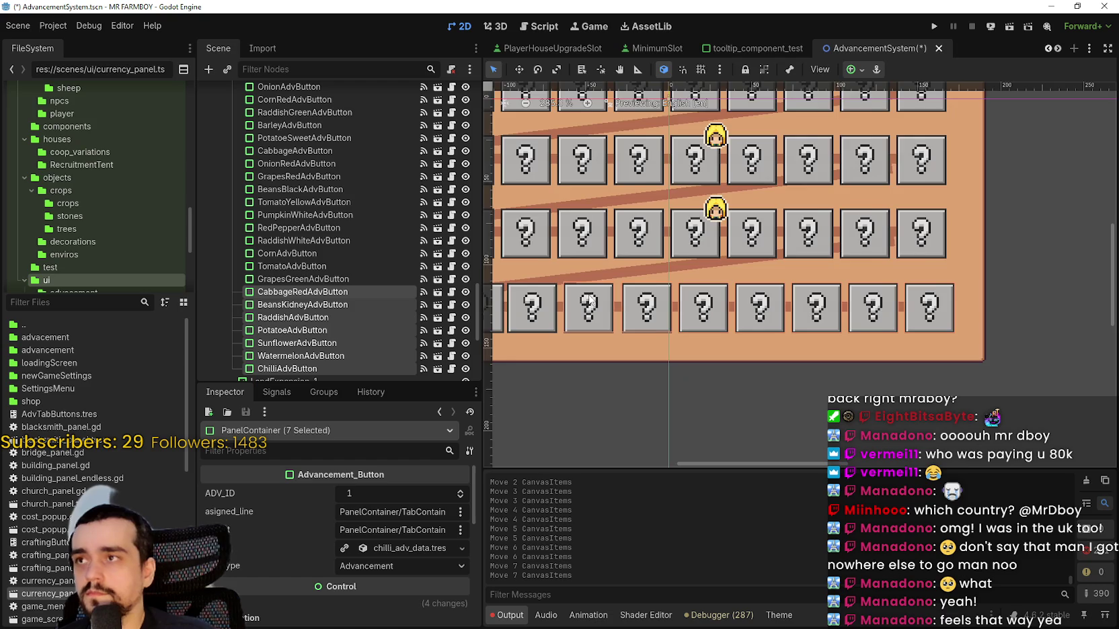
scroll(655, 336, up, 3)
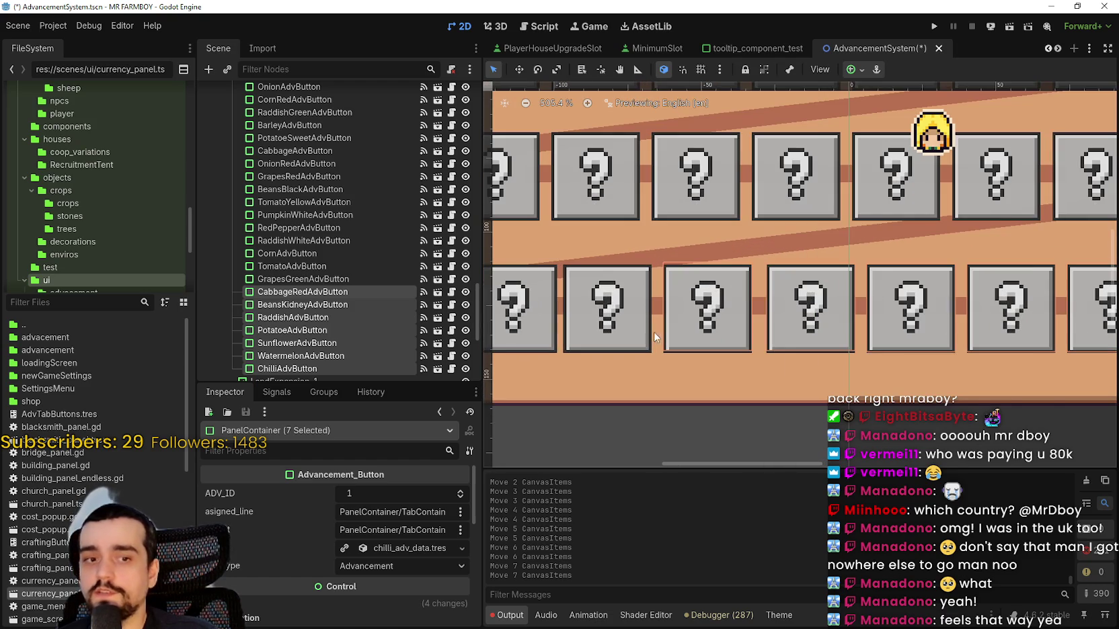
shift+click(632, 328)
key(Right)
key(Right)
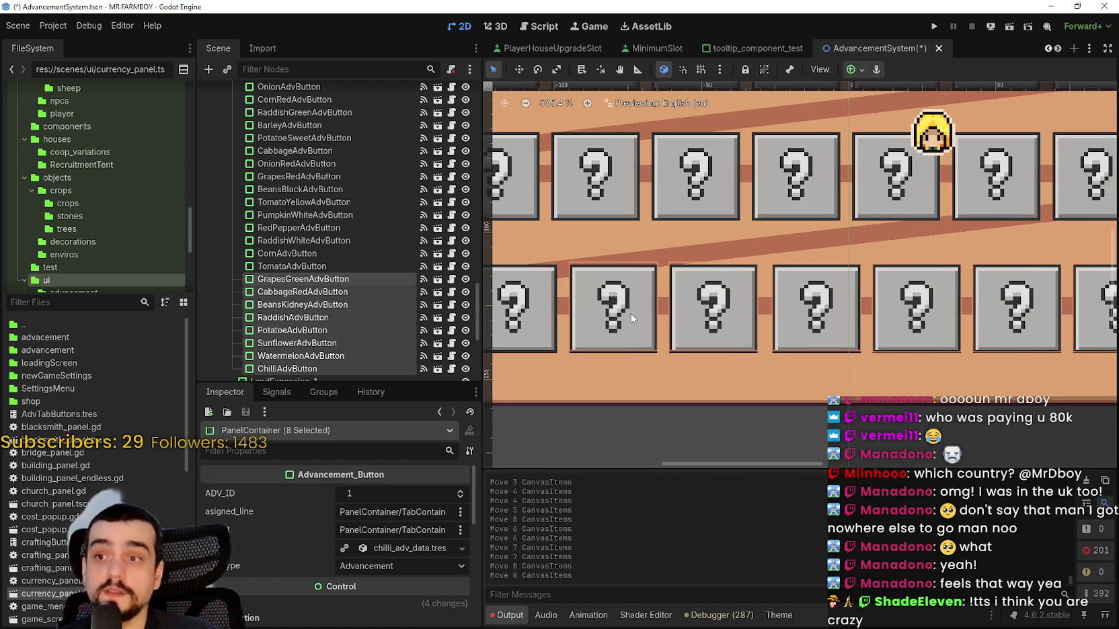
scroll(632, 317, down, 3)
shift+click(579, 304)
key(Right)
key(Right)
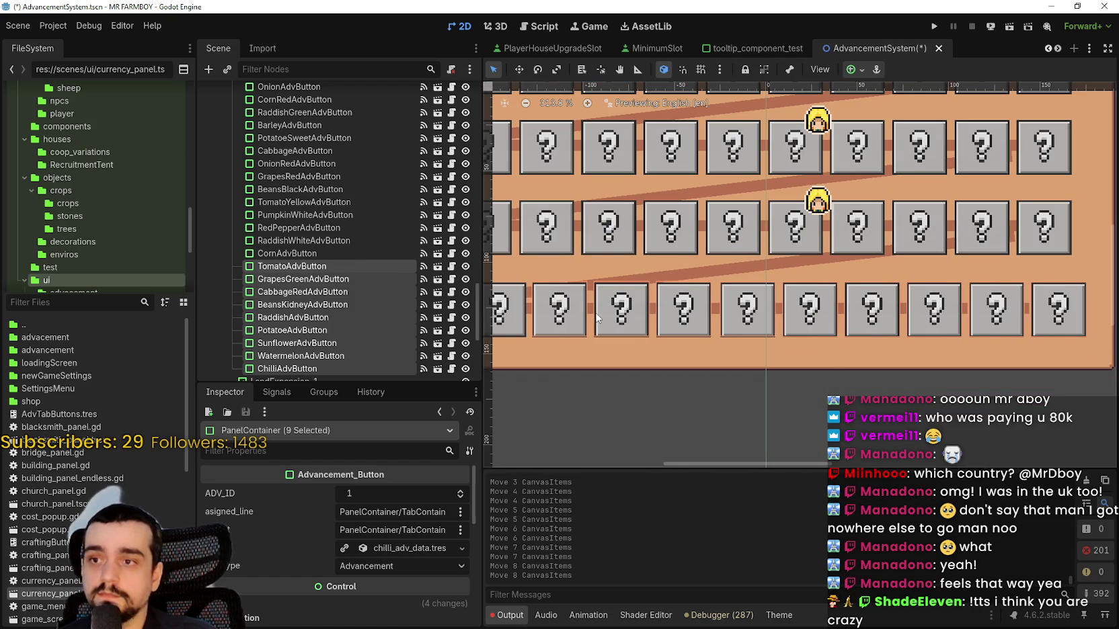
scroll(597, 318, down, 1)
scroll(711, 309, up, 1)
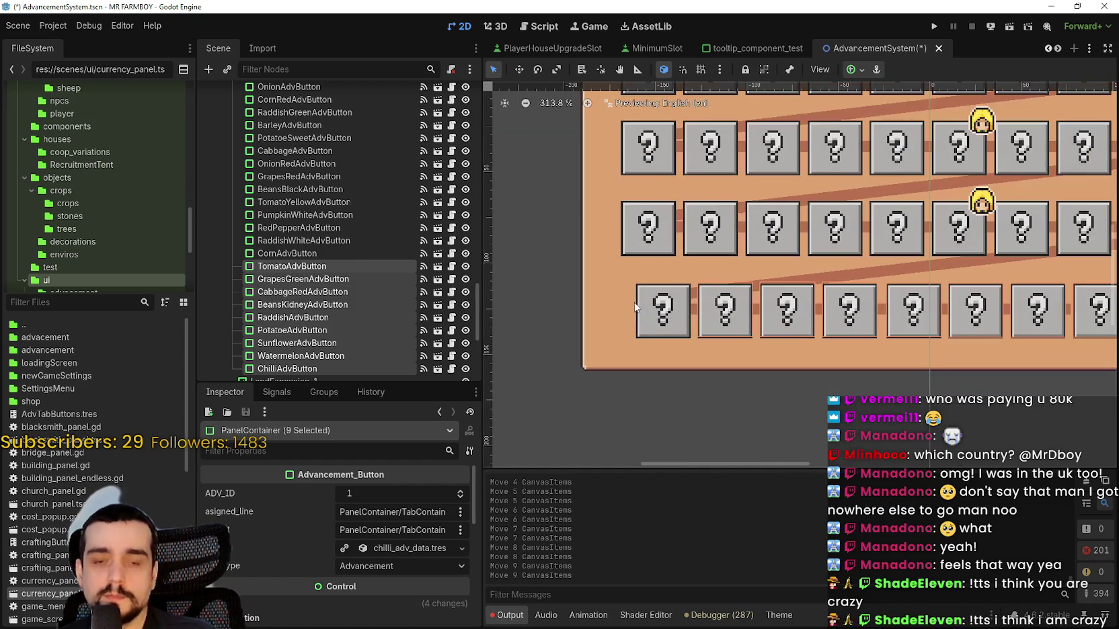
scroll(671, 323, up, 3)
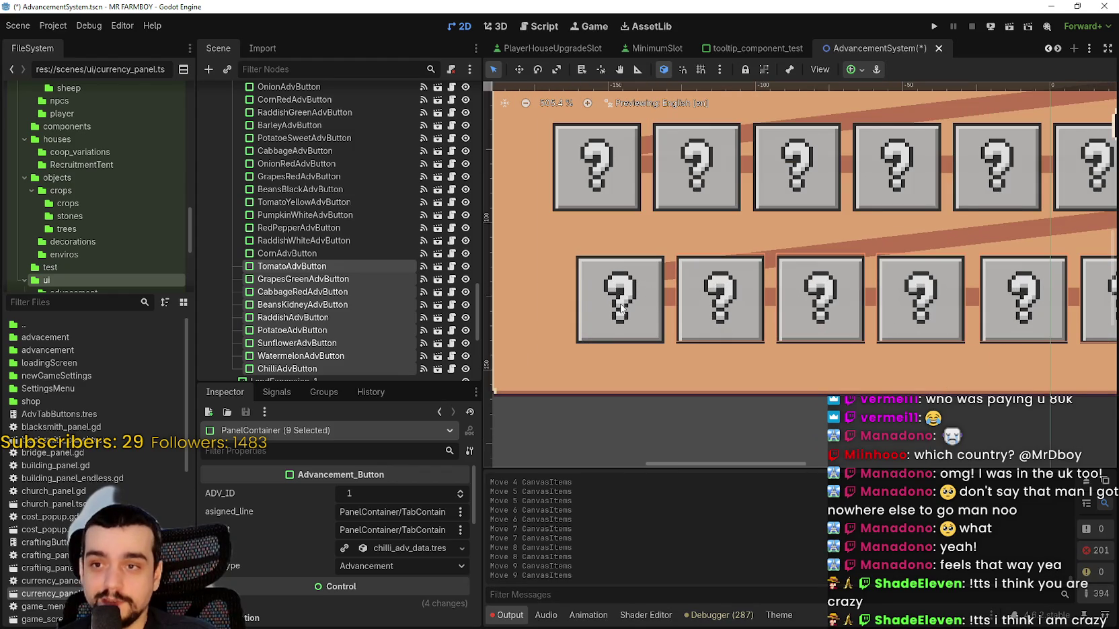
- Add Corn to complete the ten-button bottom row and nudge it left twice
shift+click(619, 308)
scroll(699, 313, down, 4)
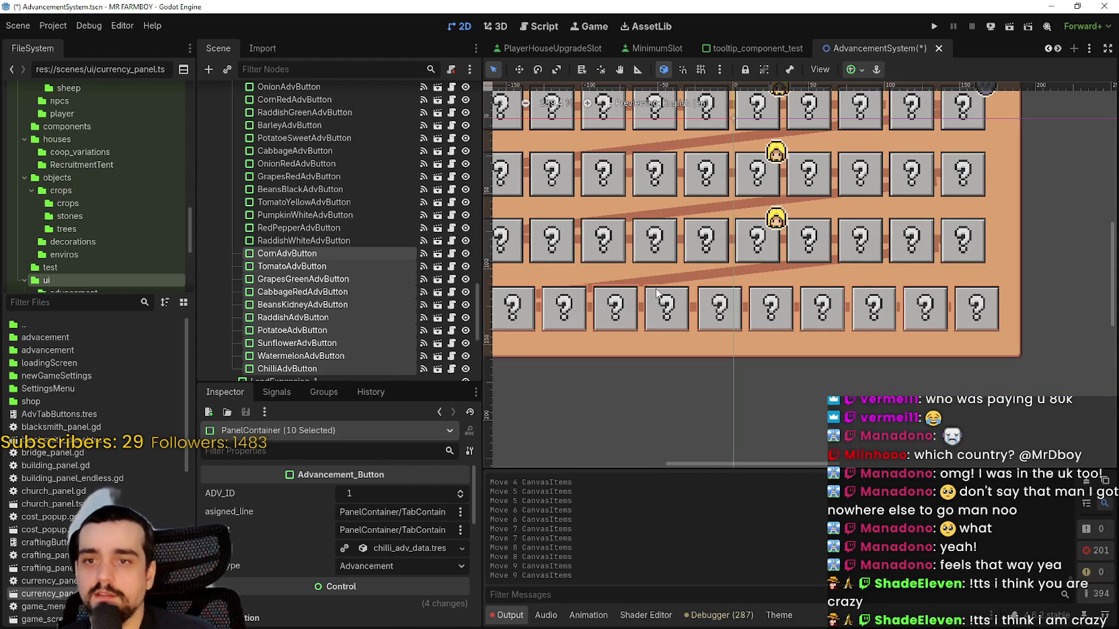
key(Left)
key(Left)
key(Left)
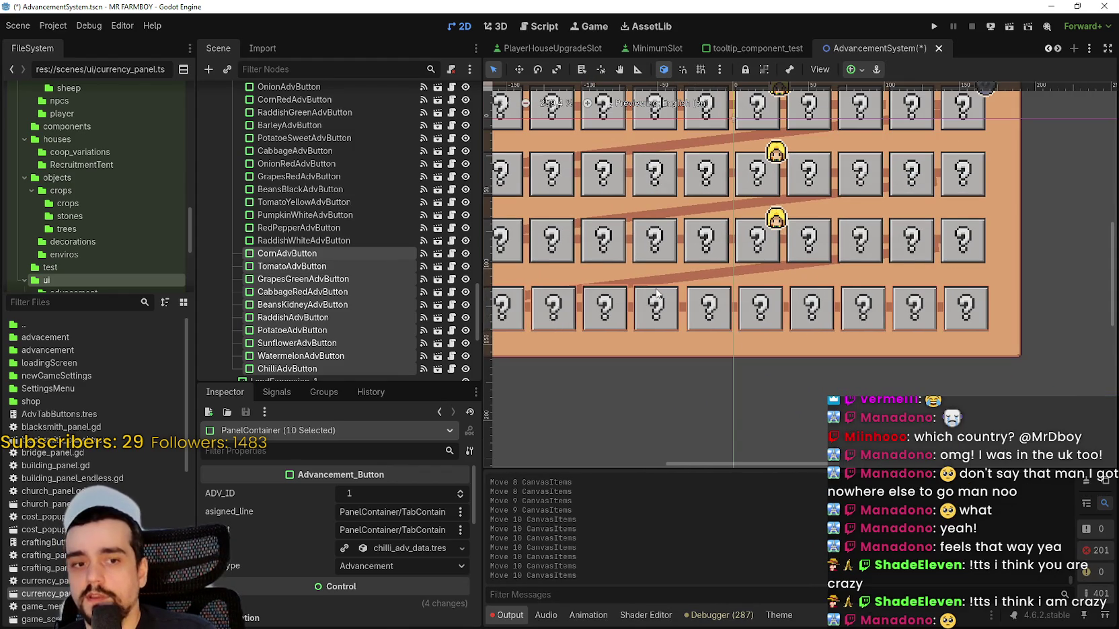
key(Left)
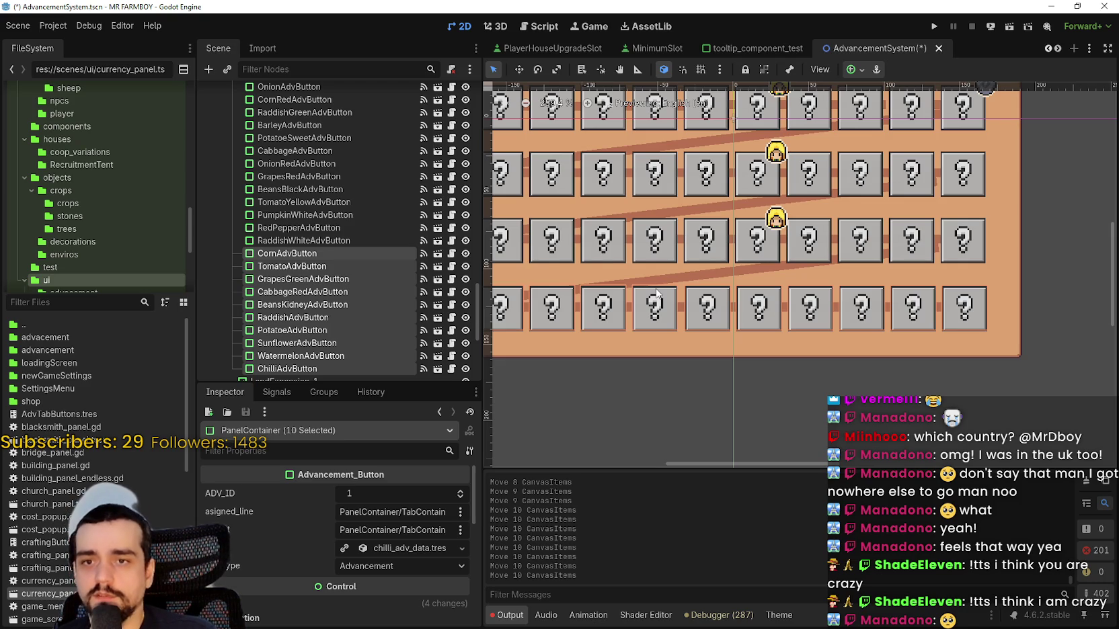
scroll(948, 344, up, 1)
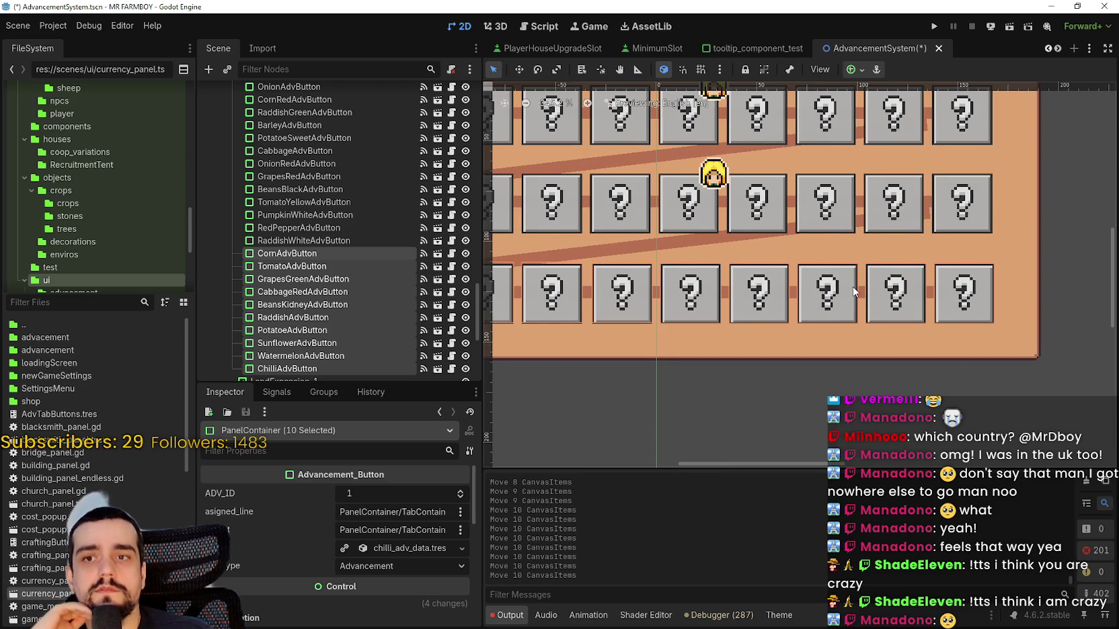
scroll(853, 286, down, 2)
scroll(870, 299, up, 2)
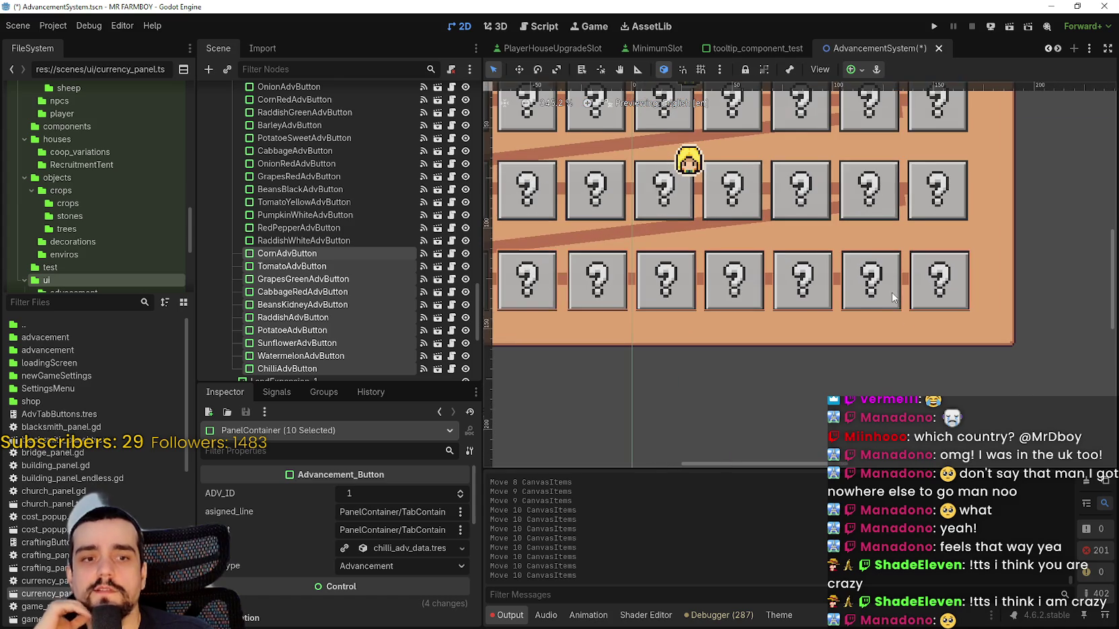
scroll(892, 293, down, 1)
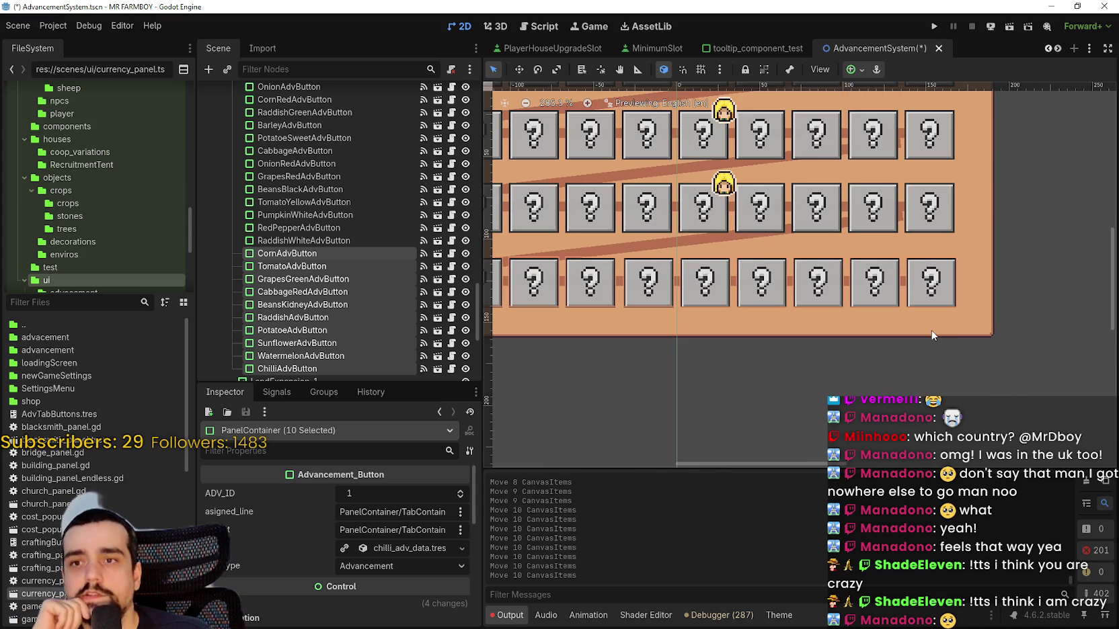
scroll(922, 334, down, 1)
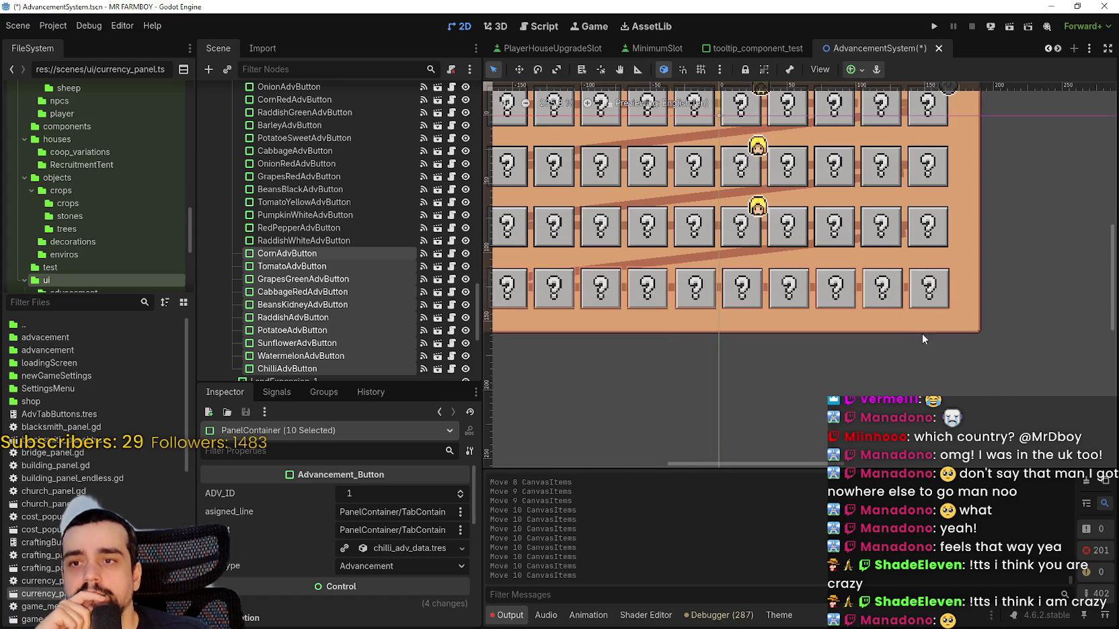
scroll(931, 354, down, 1)
click(931, 354)
scroll(1038, 377, up, 5)
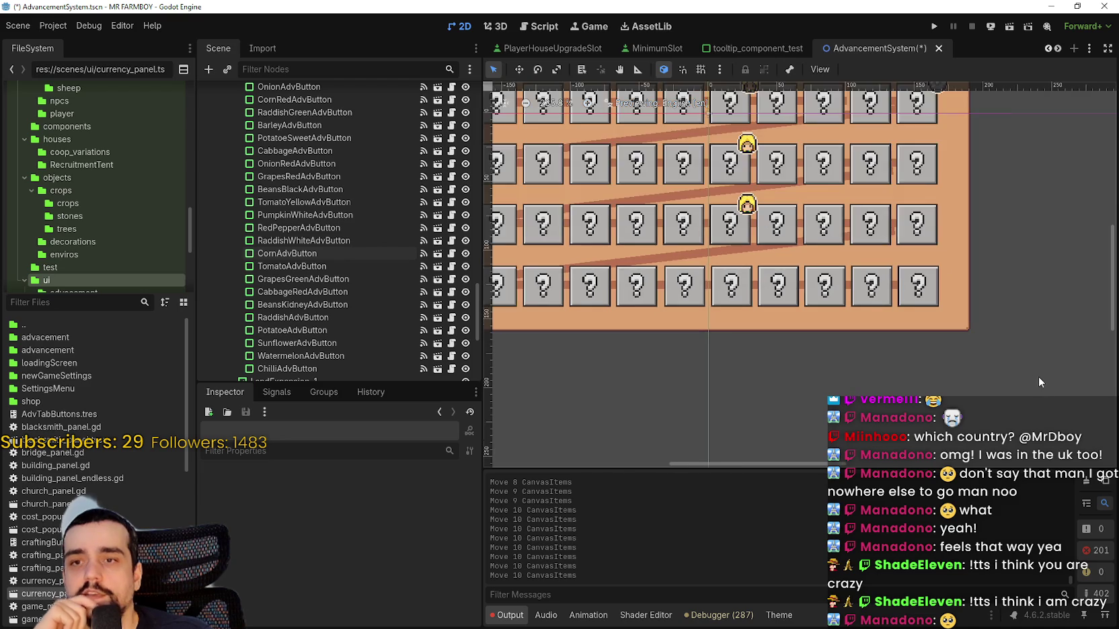
click(848, 254)
scroll(849, 255, up, 1)
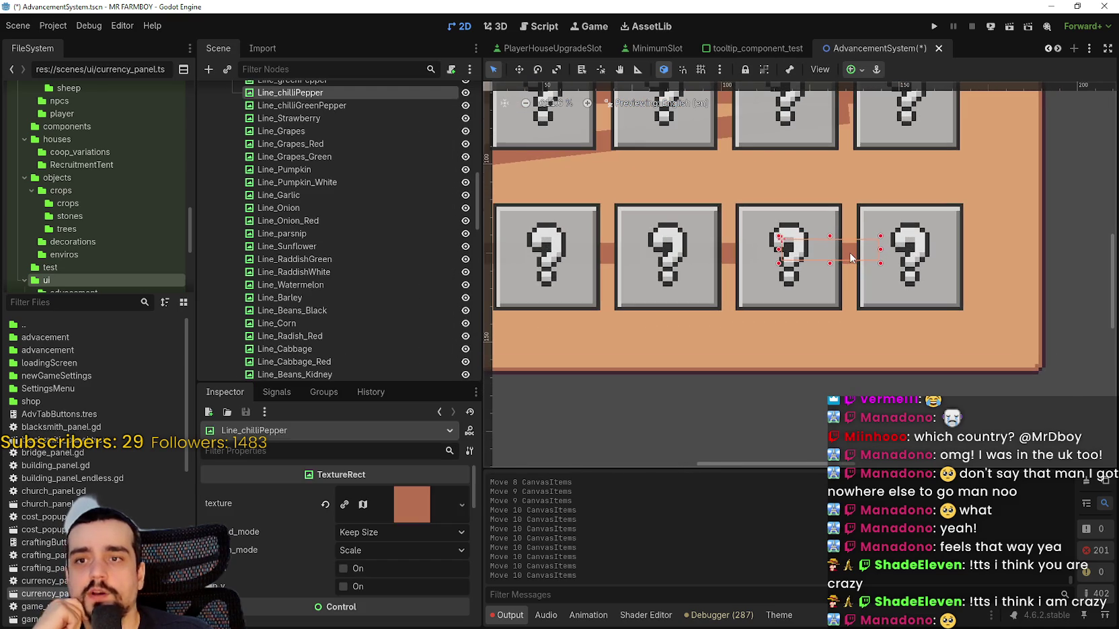
scroll(841, 266, down, 2)
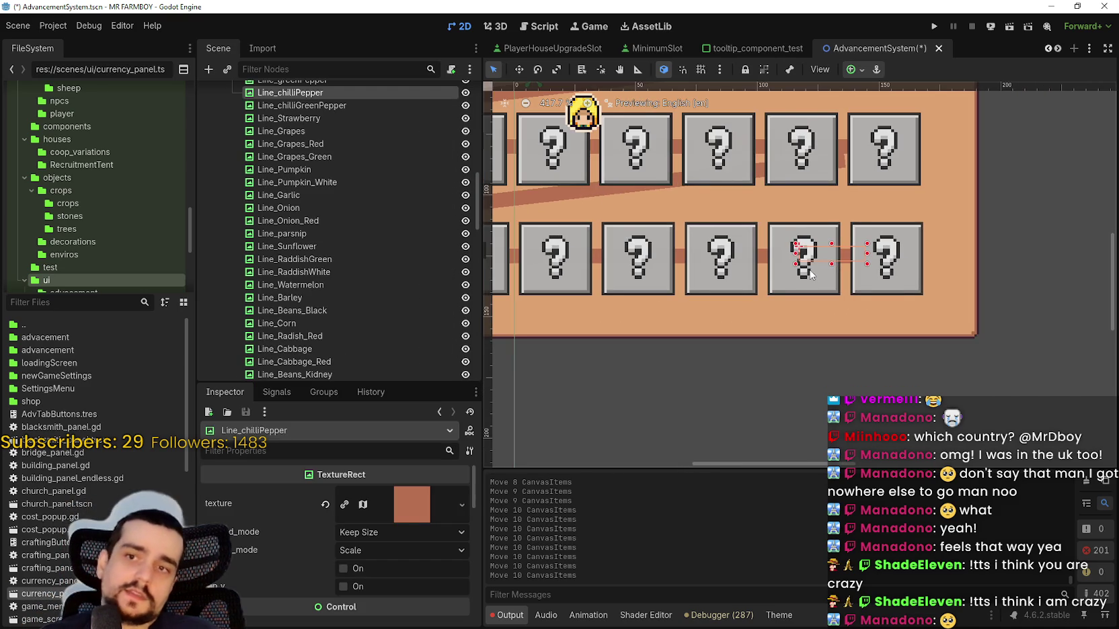
scroll(814, 276, down, 2)
scroll(780, 275, down, 1)
scroll(778, 276, down, 4)
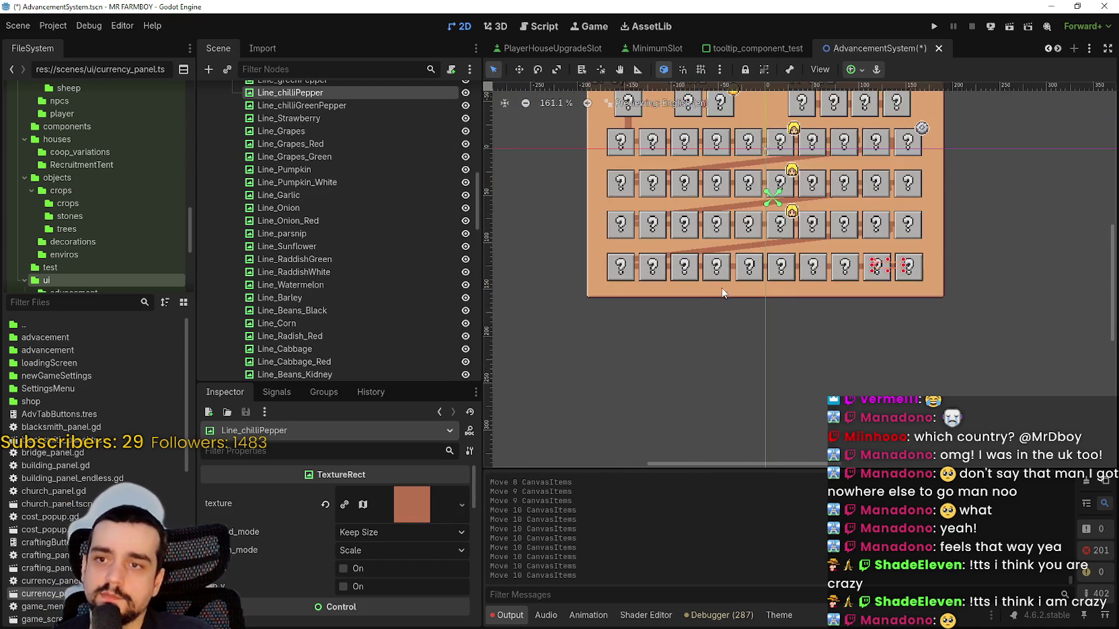
scroll(694, 293, up, 3)
scroll(672, 370, down, 1)
scroll(678, 344, up, 1)
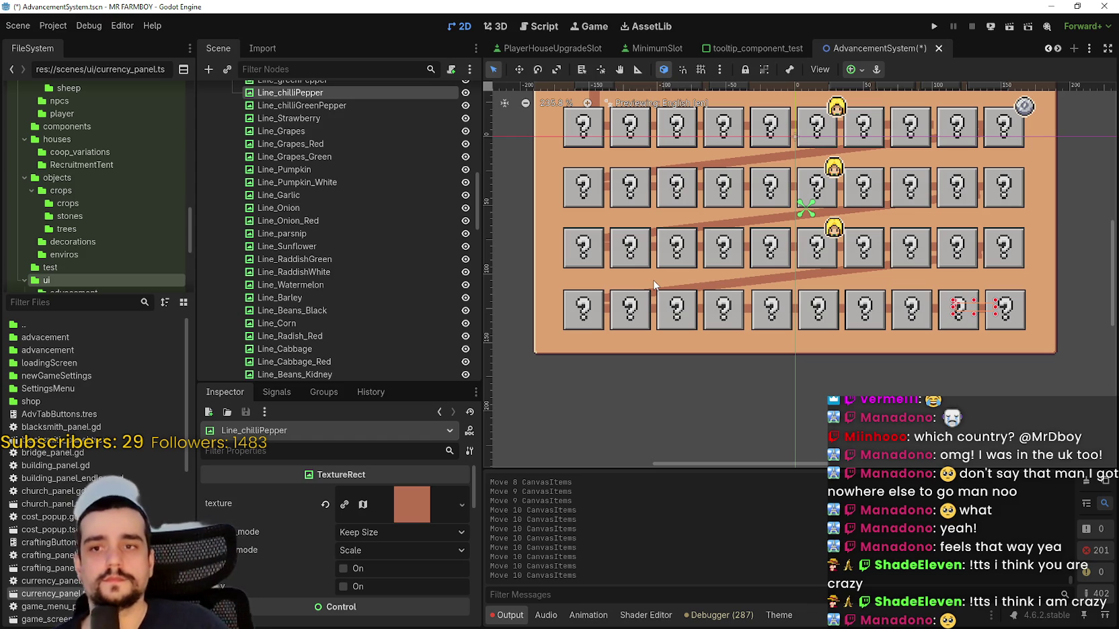
scroll(860, 303, down, 2)
scroll(860, 302, up, 8)
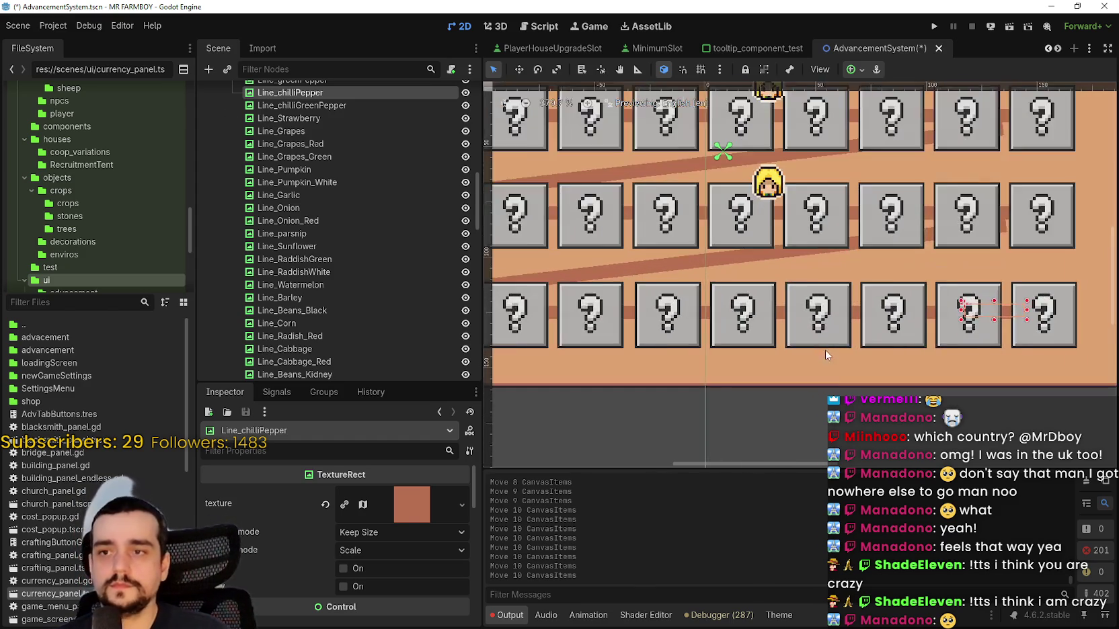
- Set Line_chilliPepper's size y to 8 and nudge it right to x 133
scroll(801, 255, up, 3)
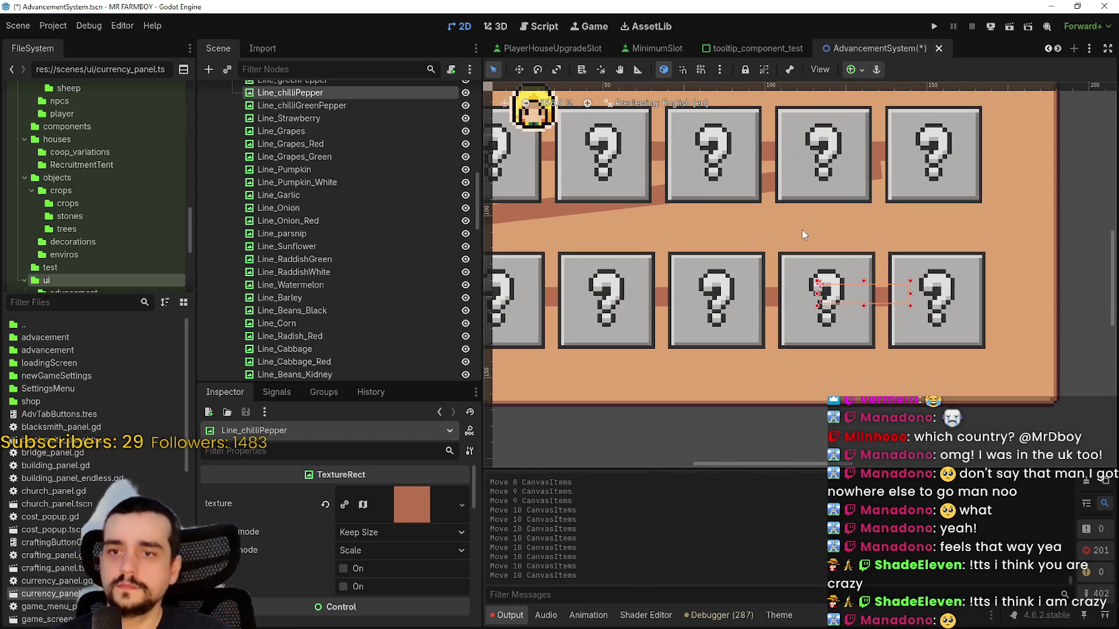
scroll(350, 581, down, 5)
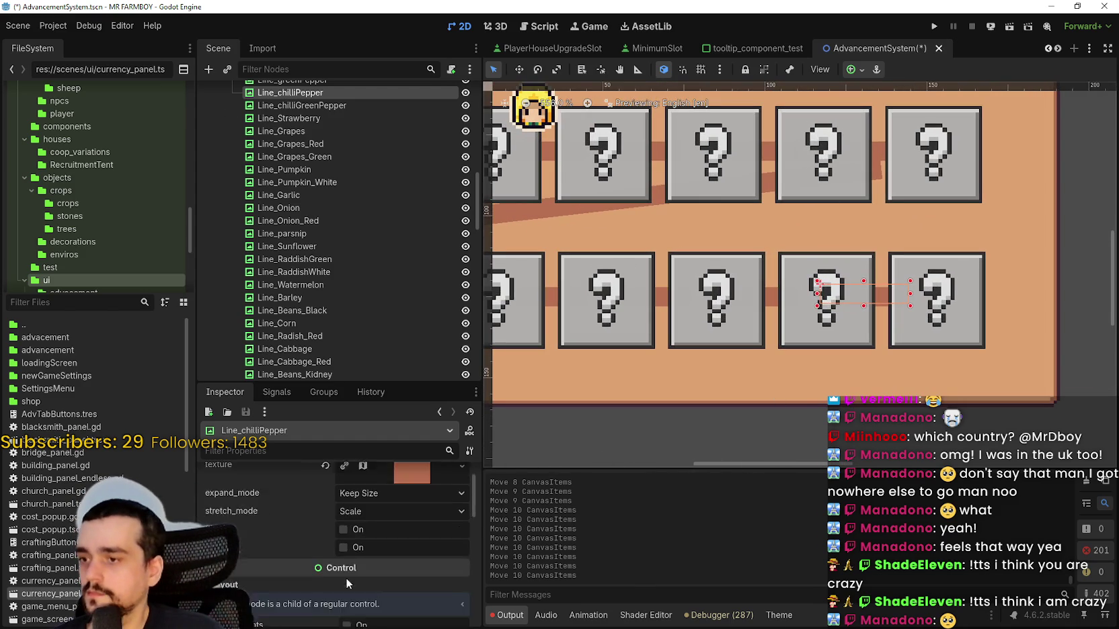
click(305, 561)
scroll(313, 559, down, 2)
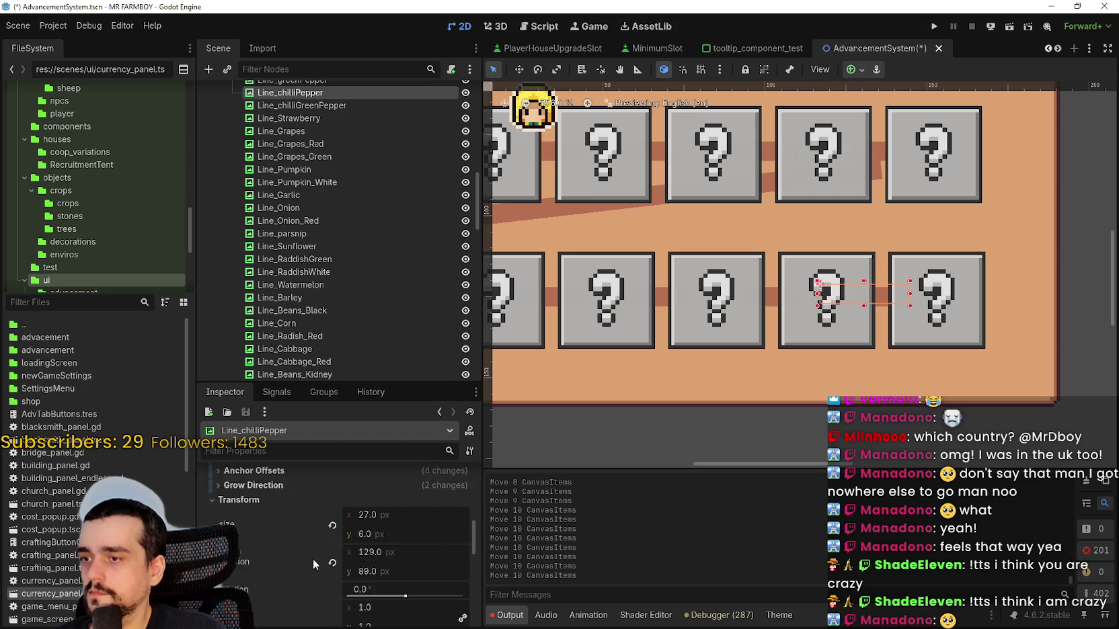
click(391, 516)
text(8)
key(Return)
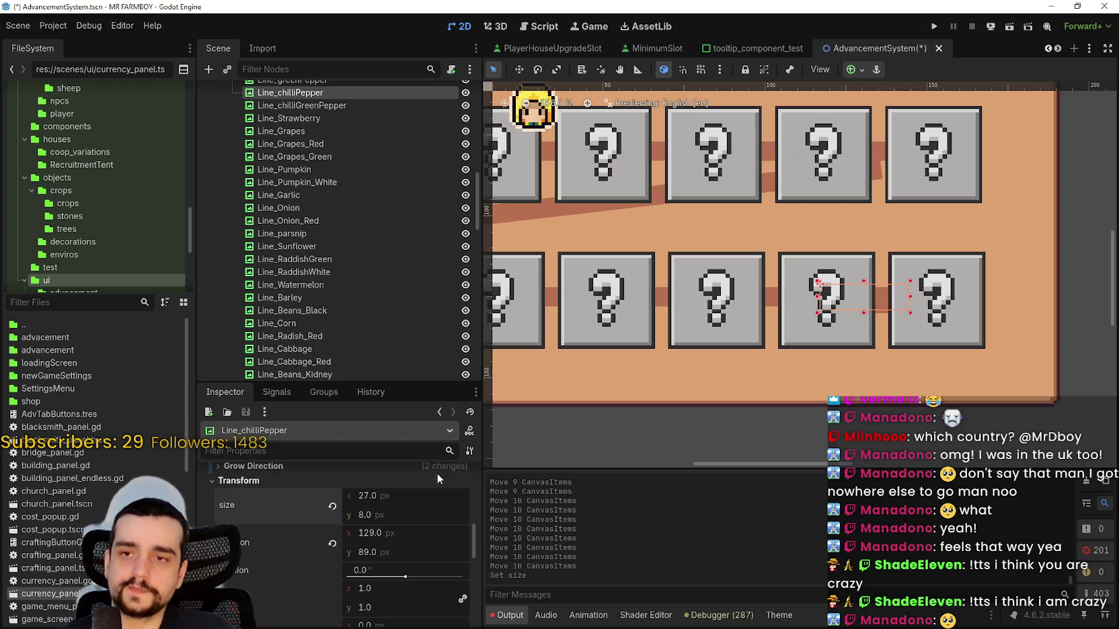
scroll(845, 324, up, 3)
key(Right)
key(Right)
key(Right)
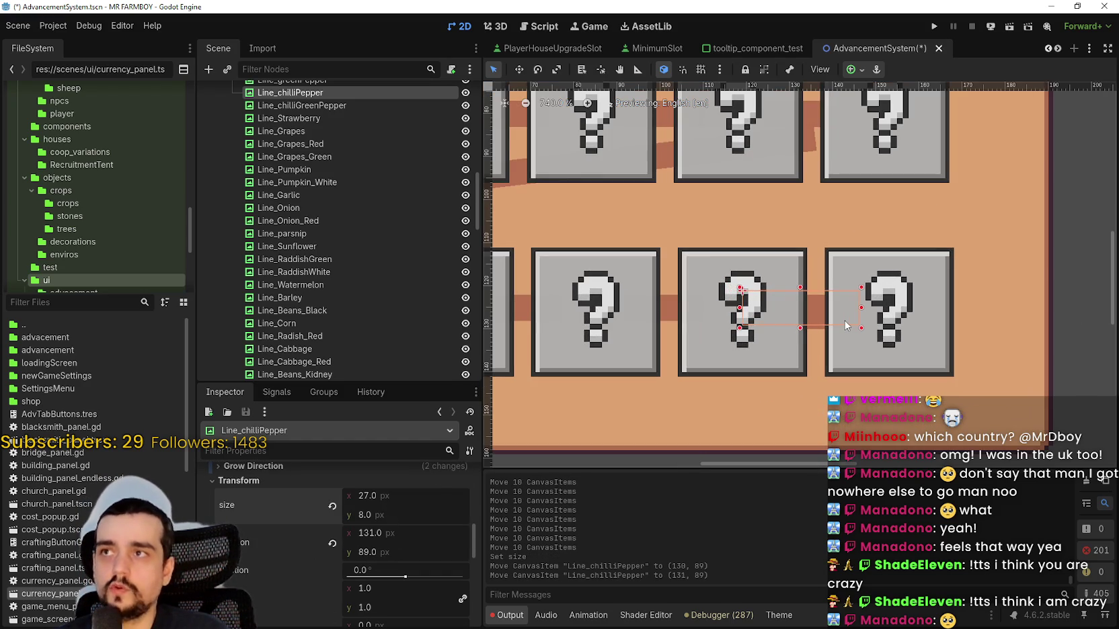
key(Right)
scroll(850, 326, down, 3)
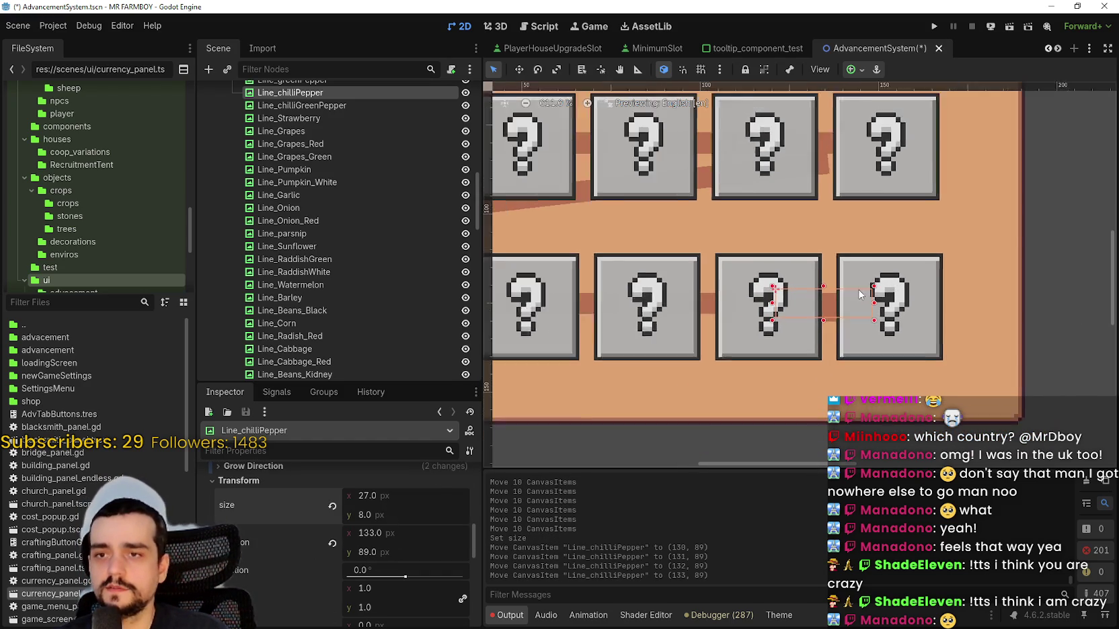
scroll(862, 327, down, 2)
- Select the watermelon, sunflower and two other connector lines together
click(867, 282)
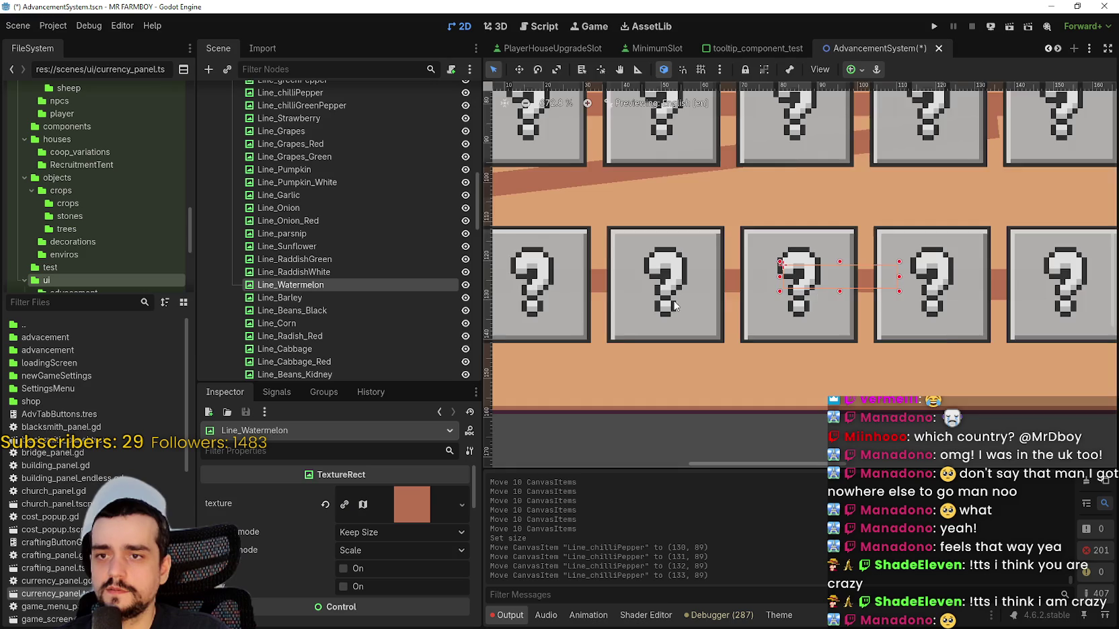
scroll(815, 287, up, 3)
shift+click(819, 285)
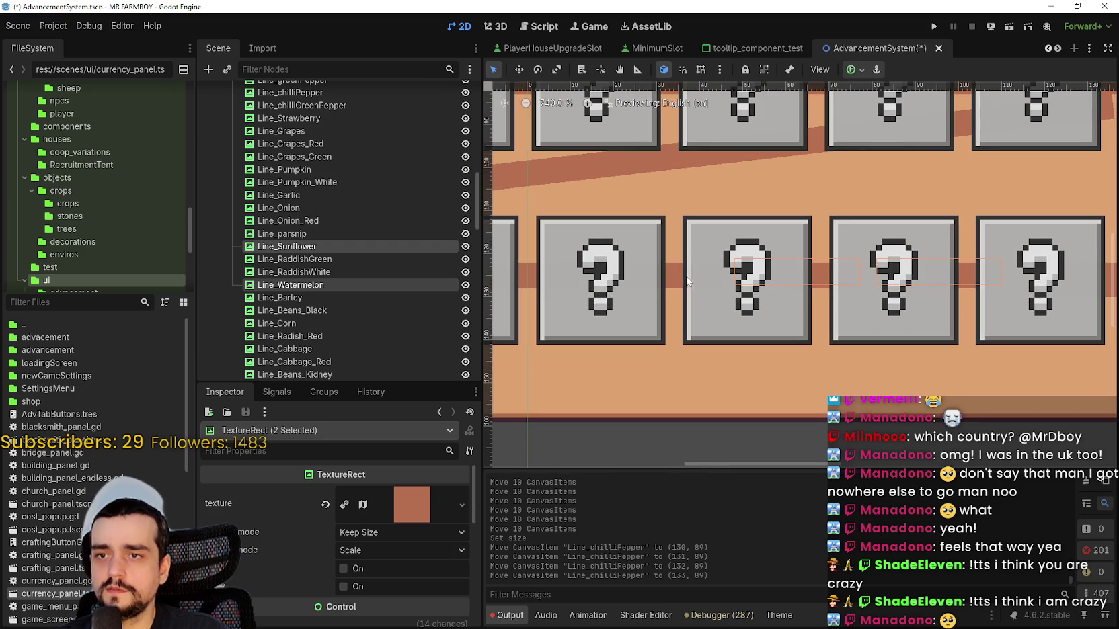
shift+click(679, 282)
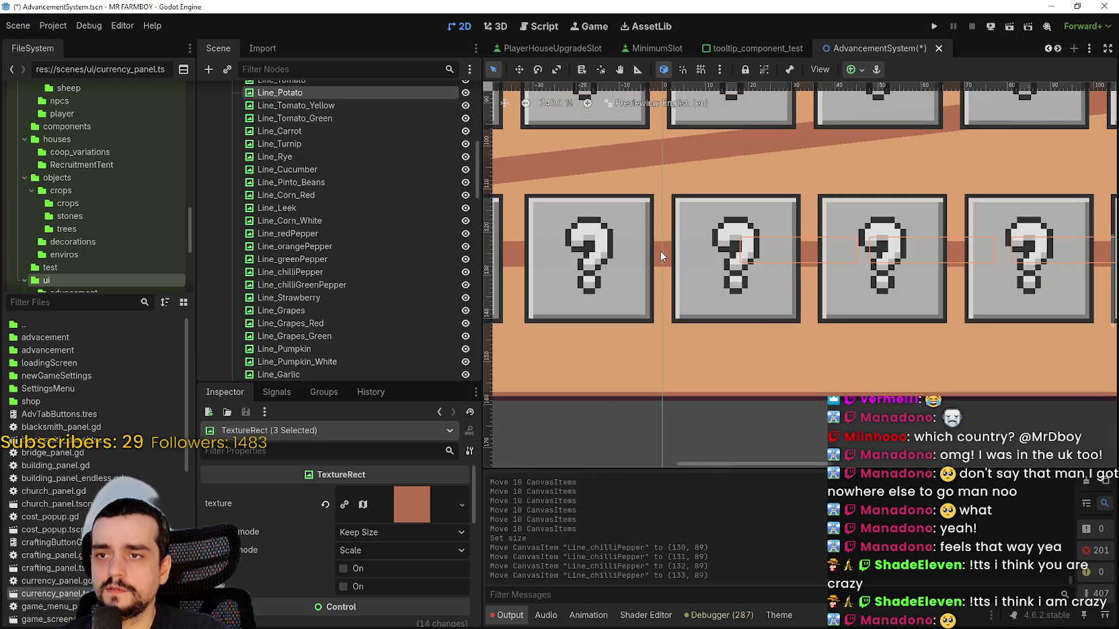
shift+click(661, 251)
scroll(674, 290, down, 2)
scroll(672, 289, up, 1)
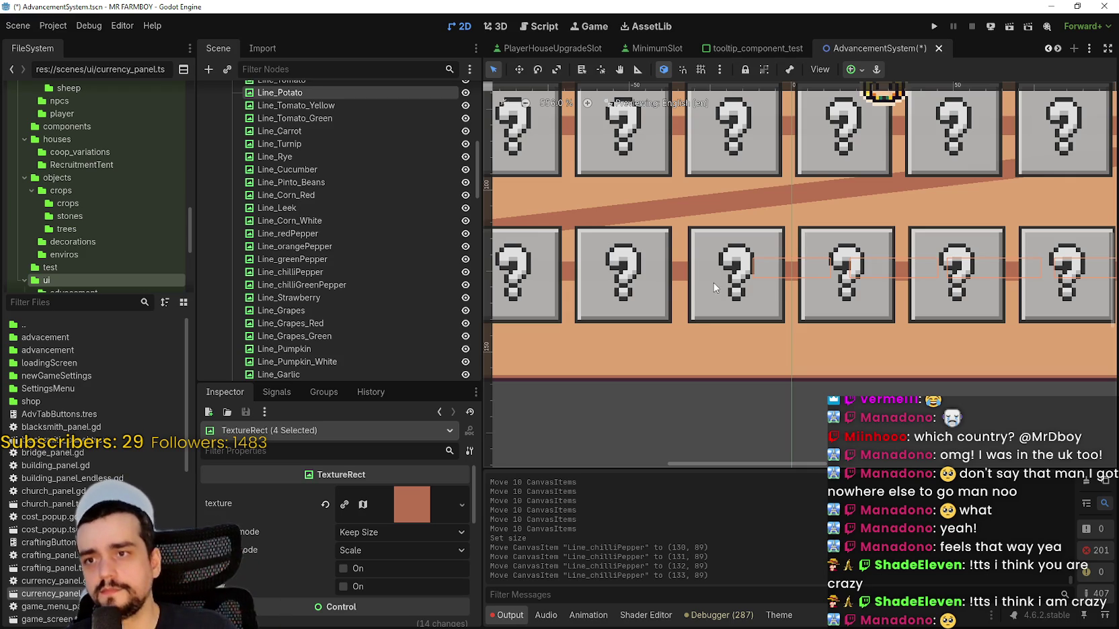
scroll(713, 283, up, 2)
- Select the PanelContainer, then its HBoxContainer, then the connector between the last two boxes
shift+click(686, 277)
scroll(684, 274, down, 2)
scroll(675, 269, up, 2)
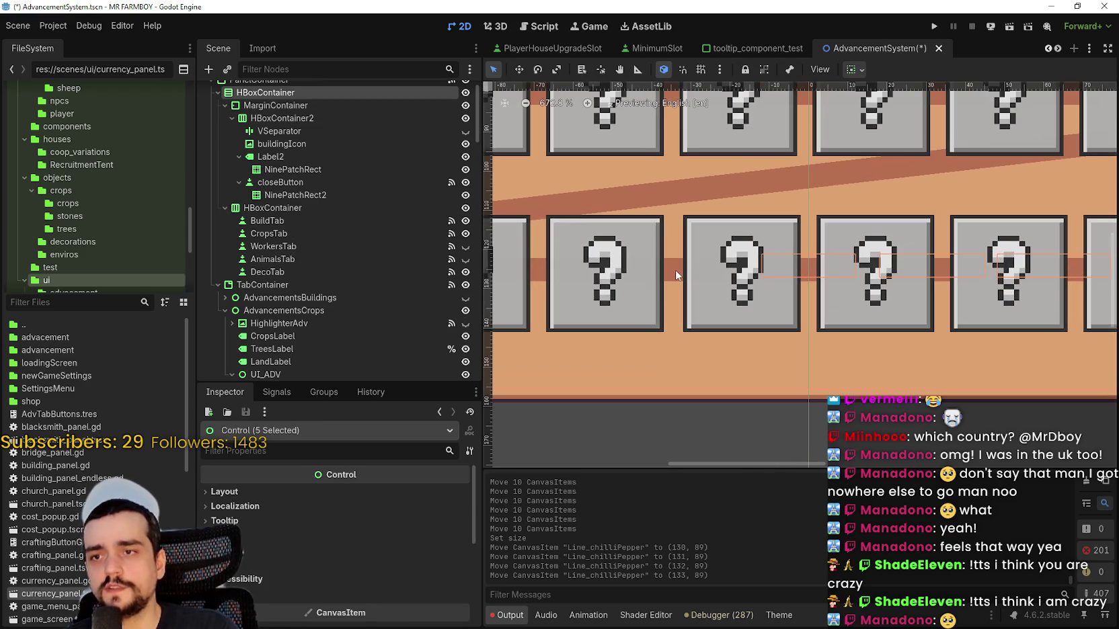
shift+click(677, 267)
scroll(321, 111, up, 2)
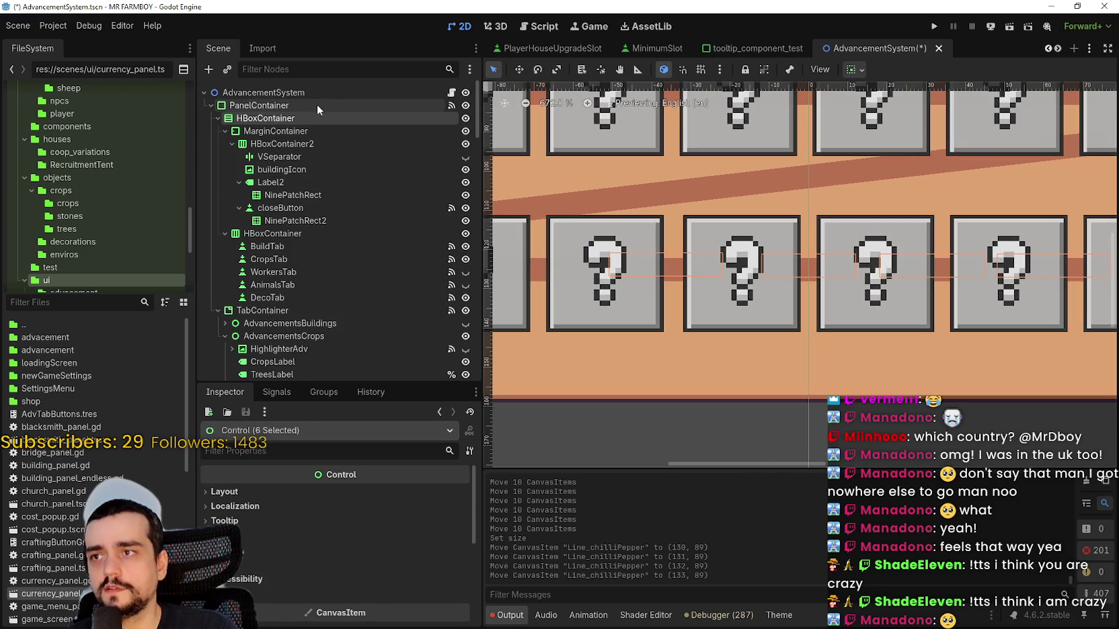
shift+click(317, 106)
click(316, 107)
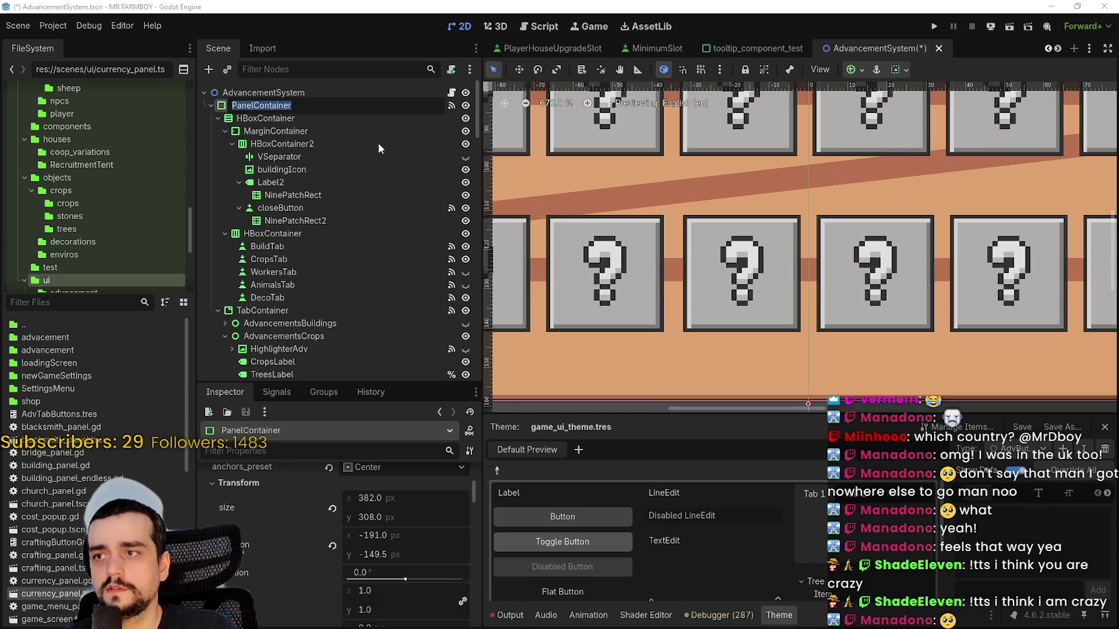
click(689, 352)
scroll(688, 352, down, 8)
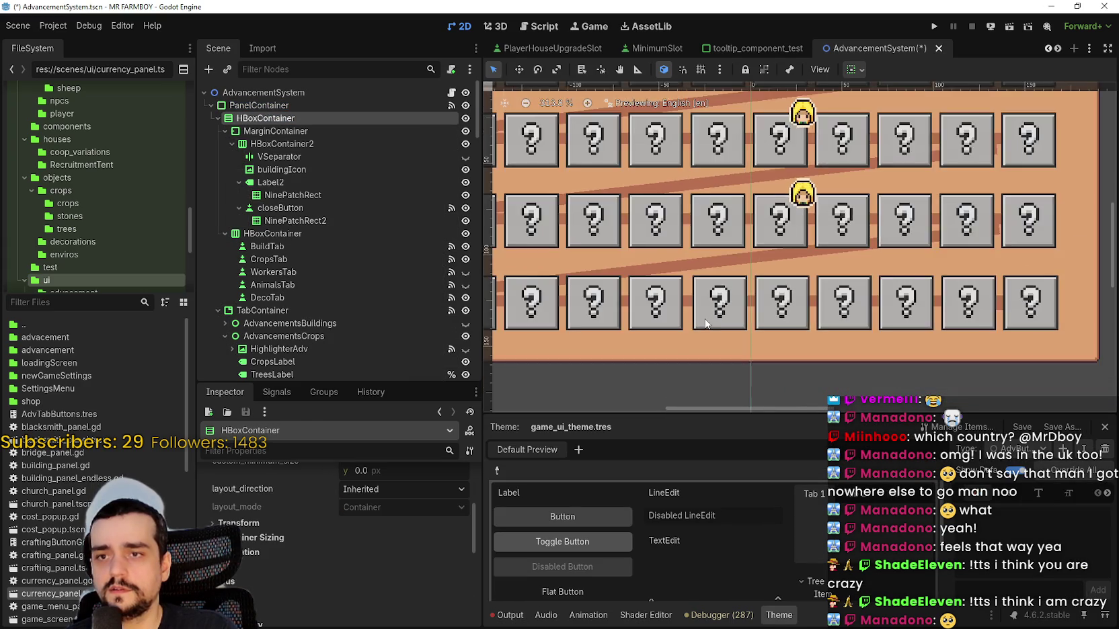
scroll(948, 339, up, 3)
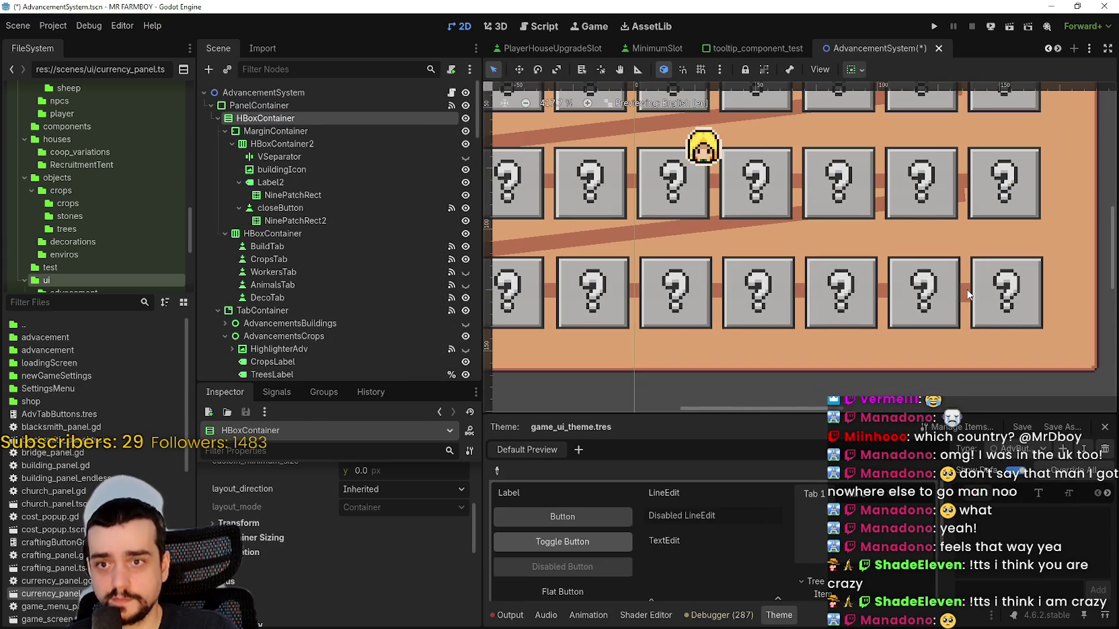
click(967, 291)
- Set the Line_Watermelon and Line_Sunflower connectors' Transform size y to 8
click(876, 293)
scroll(887, 337, up, 3)
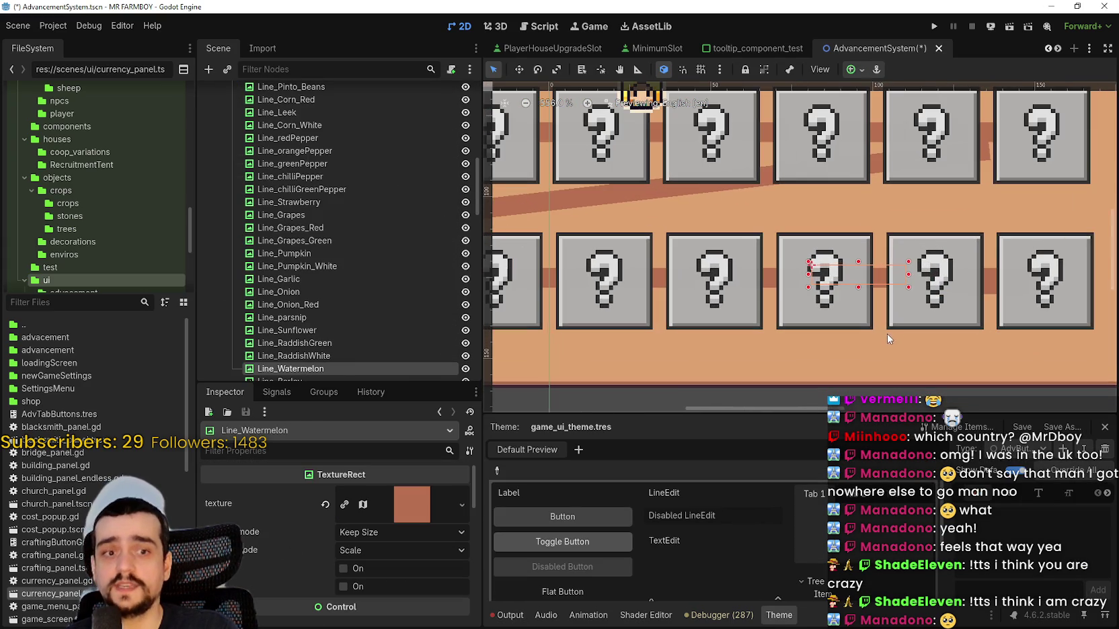
scroll(399, 567, down, 3)
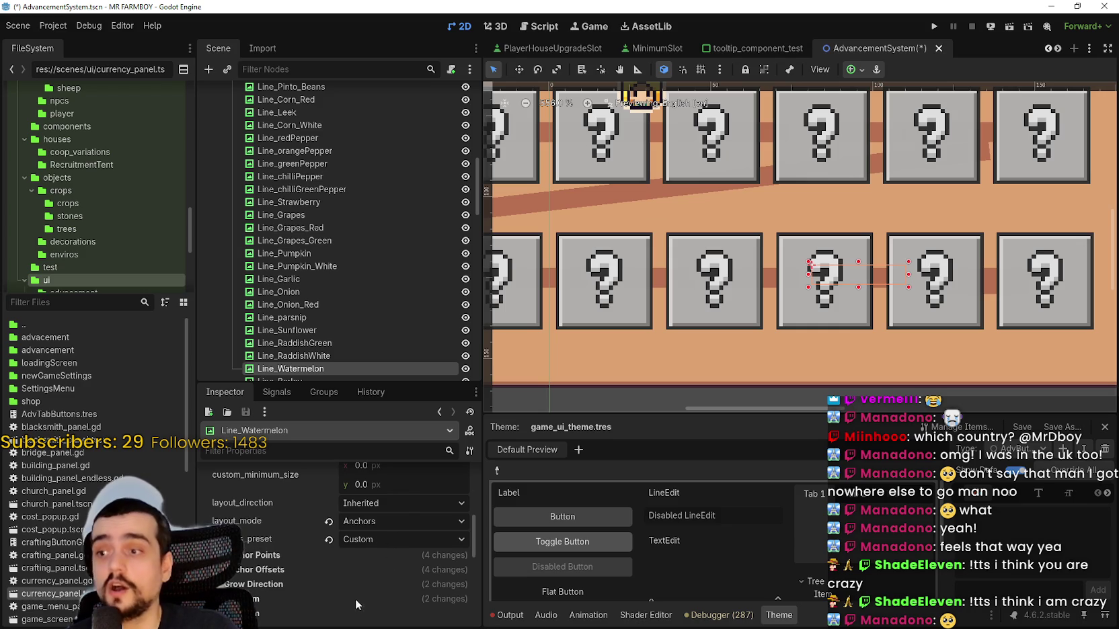
click(355, 599)
scroll(385, 585, down, 2)
click(408, 572)
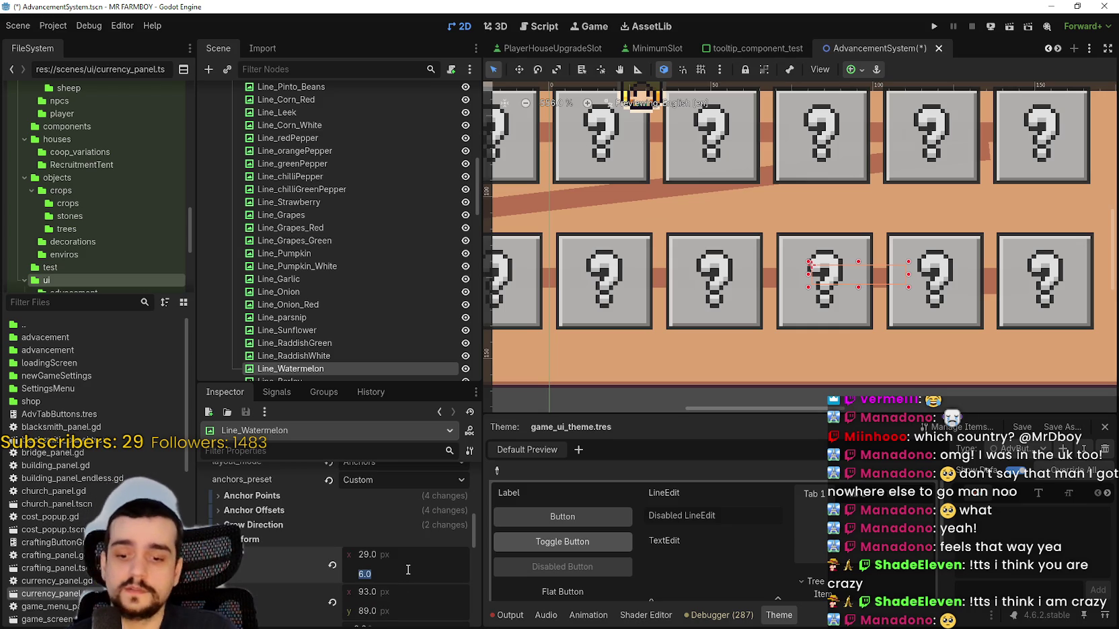
text(8)
scroll(832, 260, up, 2)
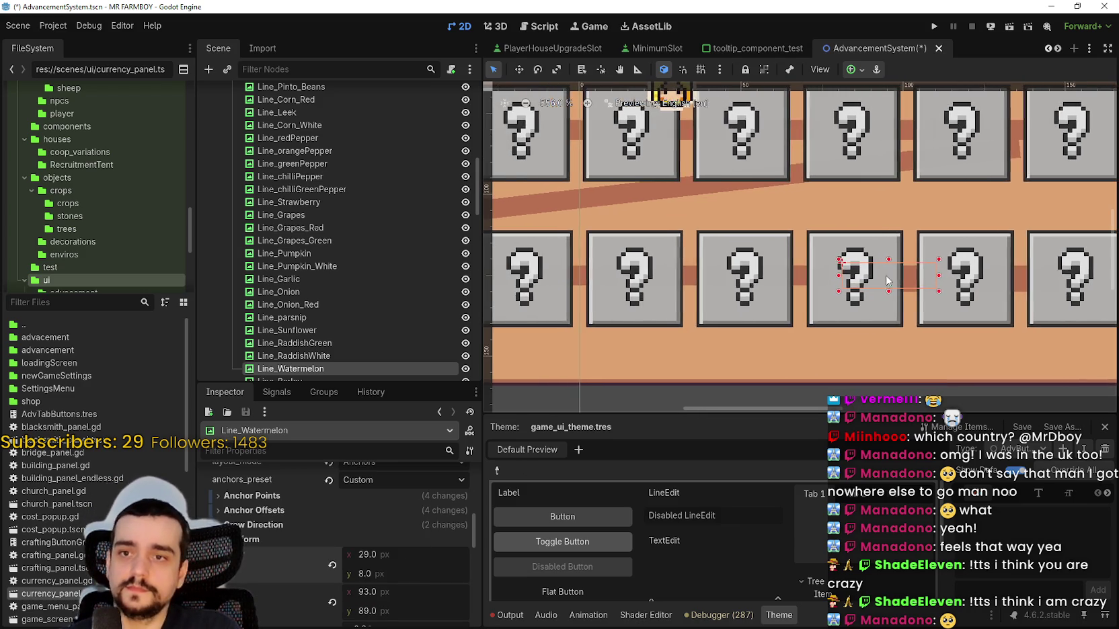
click(795, 281)
scroll(353, 538, down, 5)
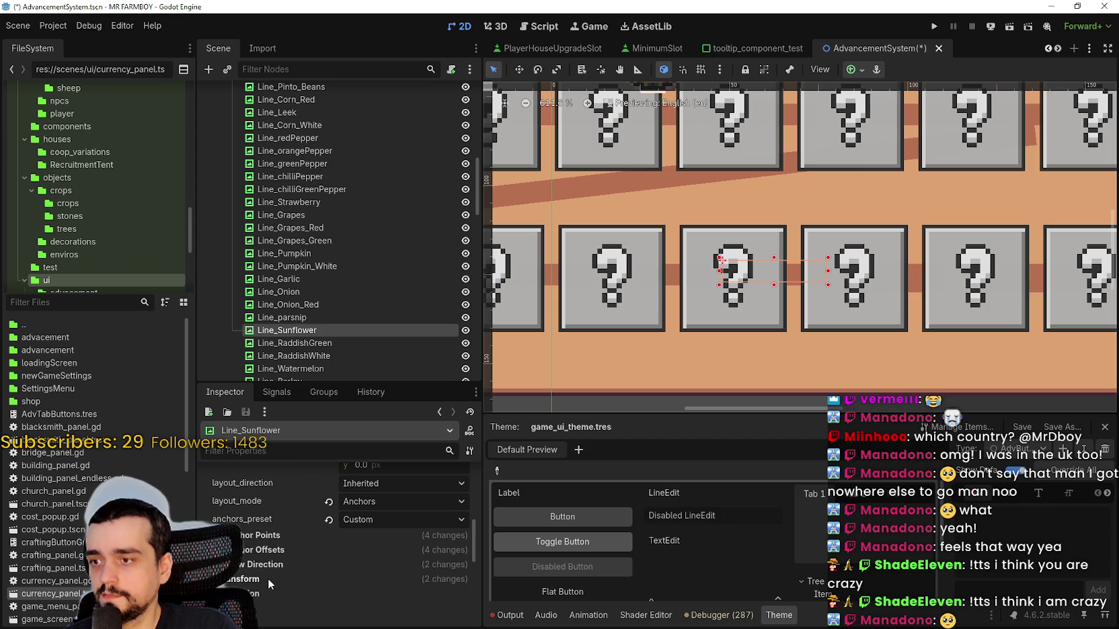
click(268, 580)
scroll(336, 564, down, 1)
click(399, 575)
text(8)
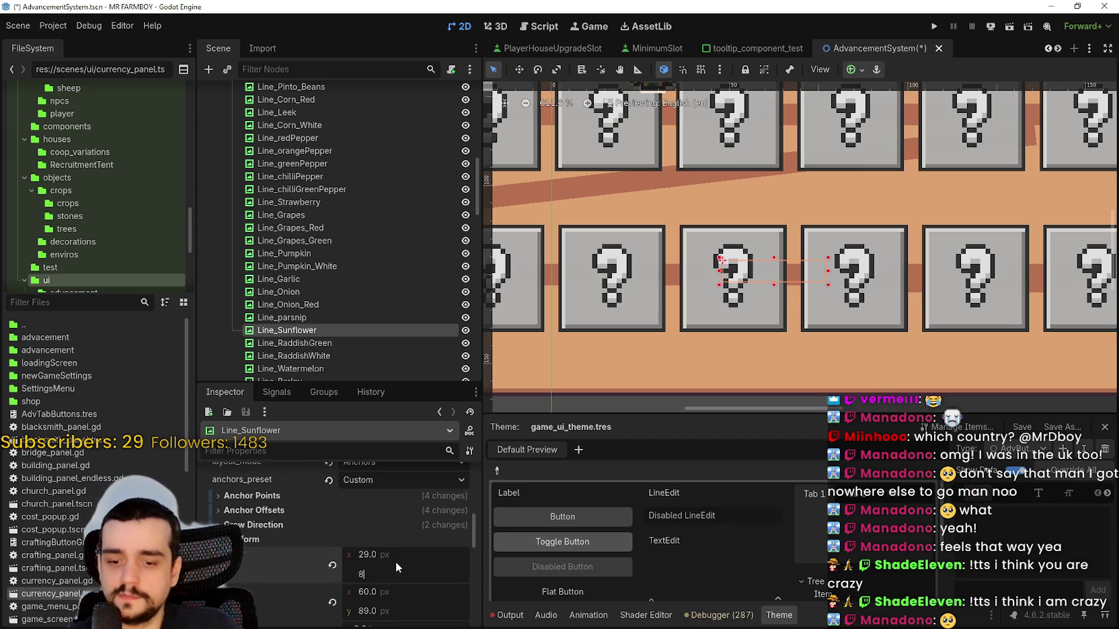
key(Return)
scroll(763, 311, up, 1)
- Set the Line_Potato and Line_Radish_Red connectors' Transform size y to 8
click(763, 311)
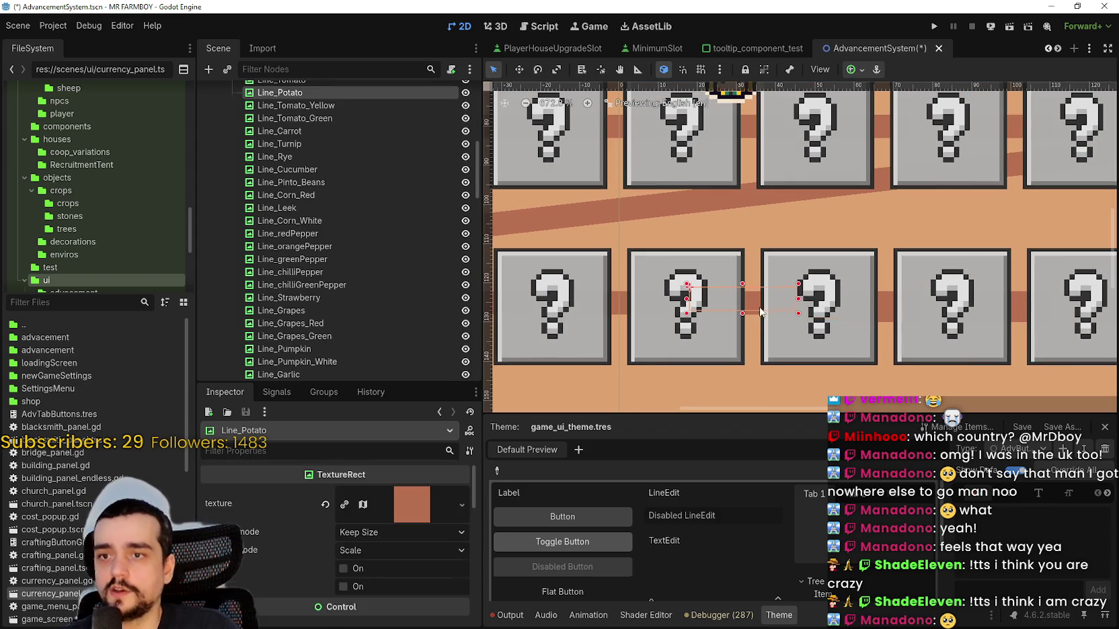
scroll(343, 571, down, 6)
click(294, 519)
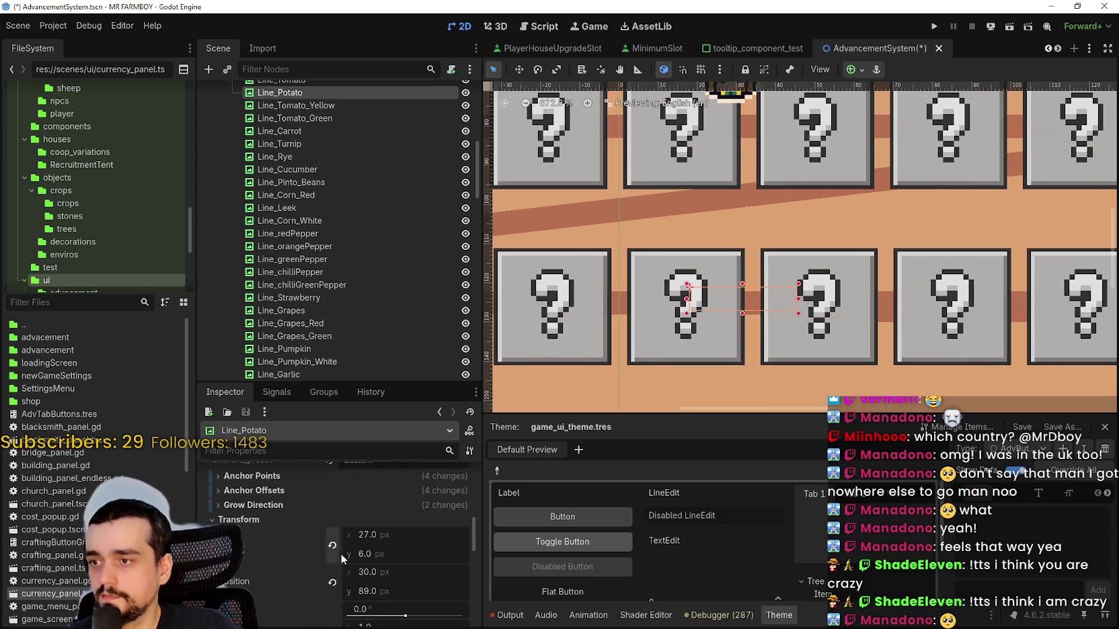
click(392, 556)
text(8)
key(Return)
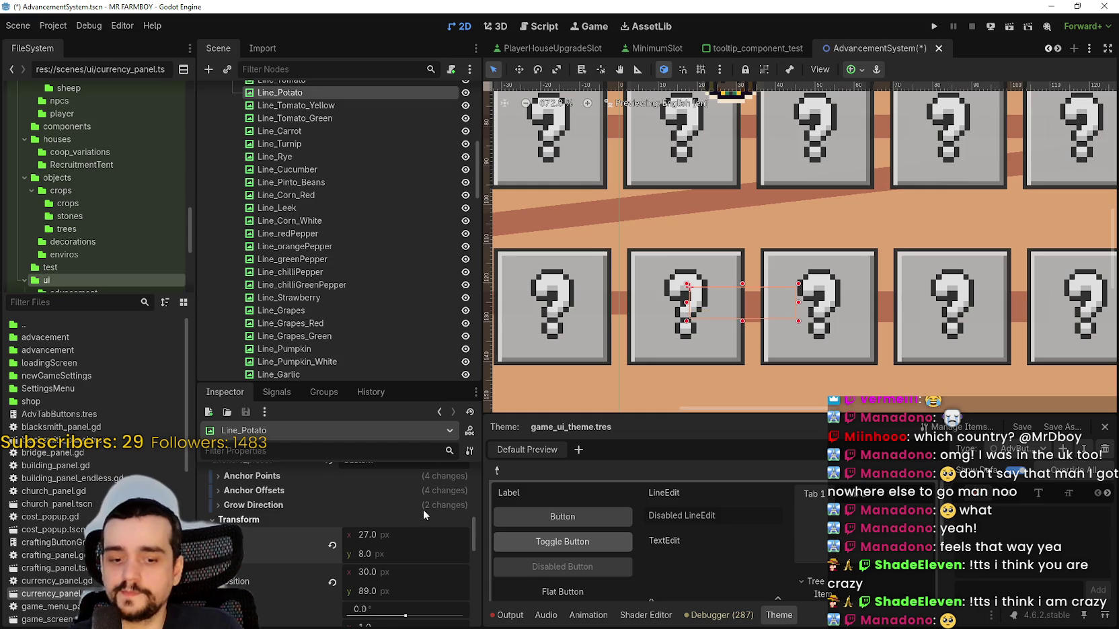
click(697, 315)
scroll(356, 540, down, 5)
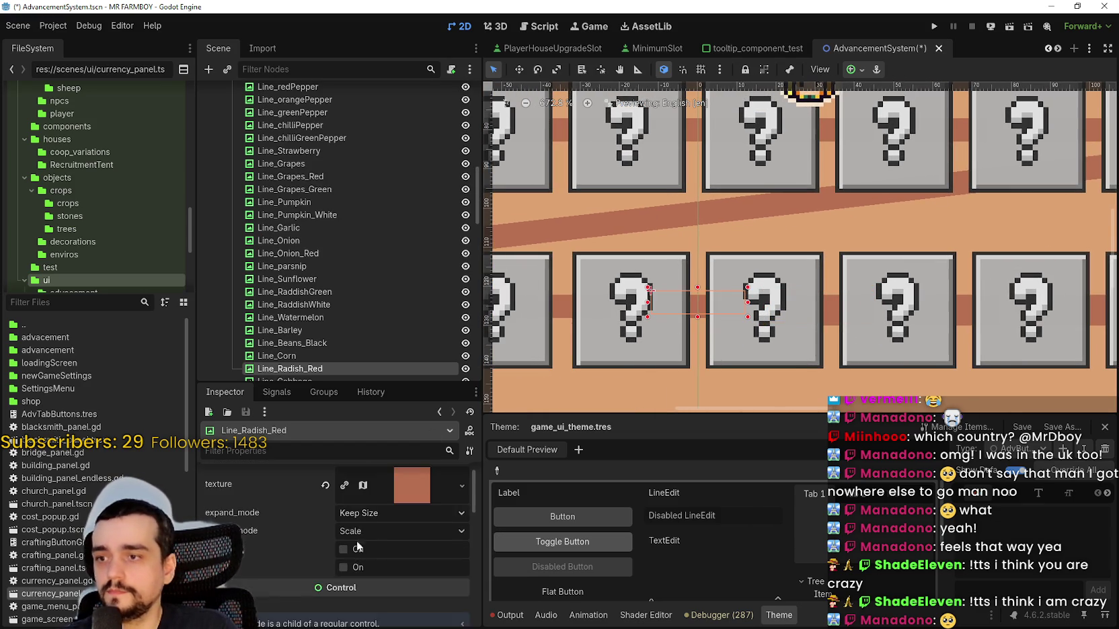
click(277, 522)
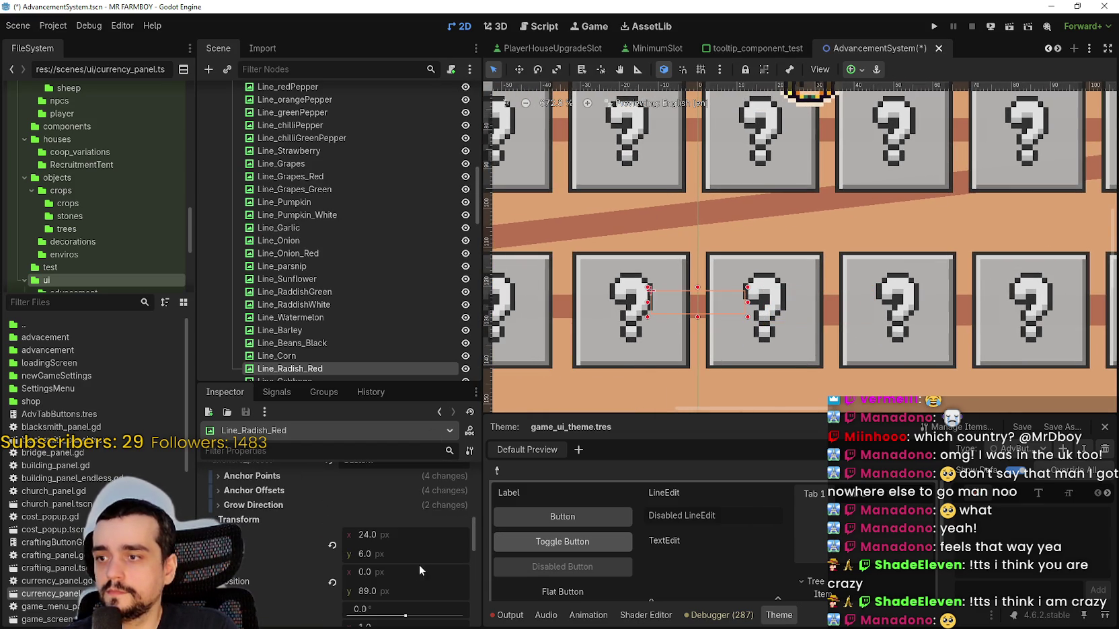
click(376, 556)
text(8)
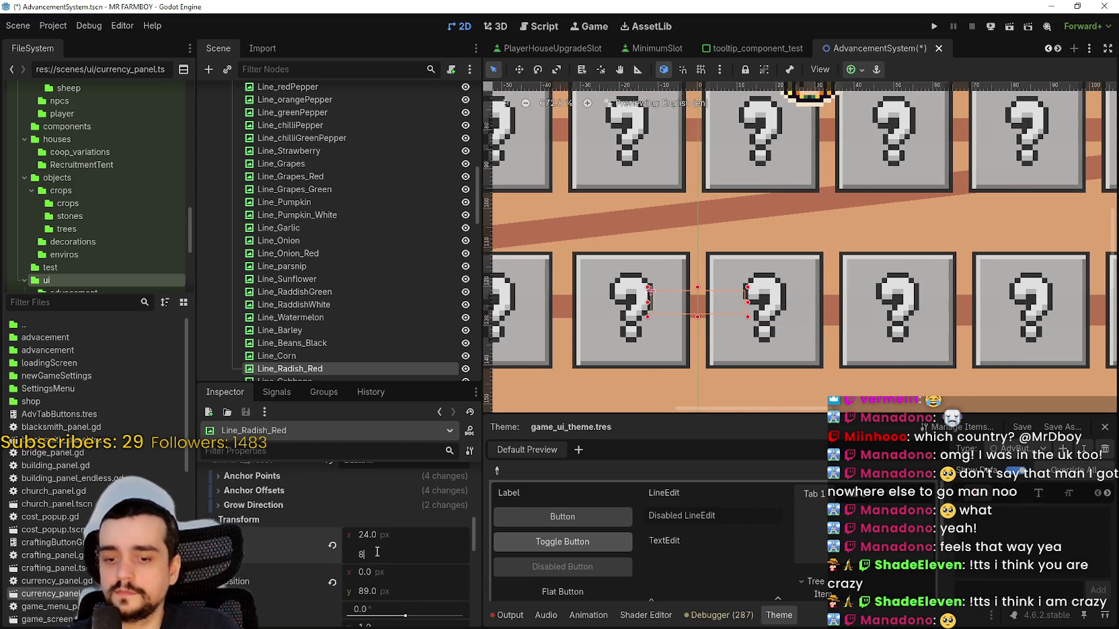
key(Return)
scroll(680, 317, down, 2)
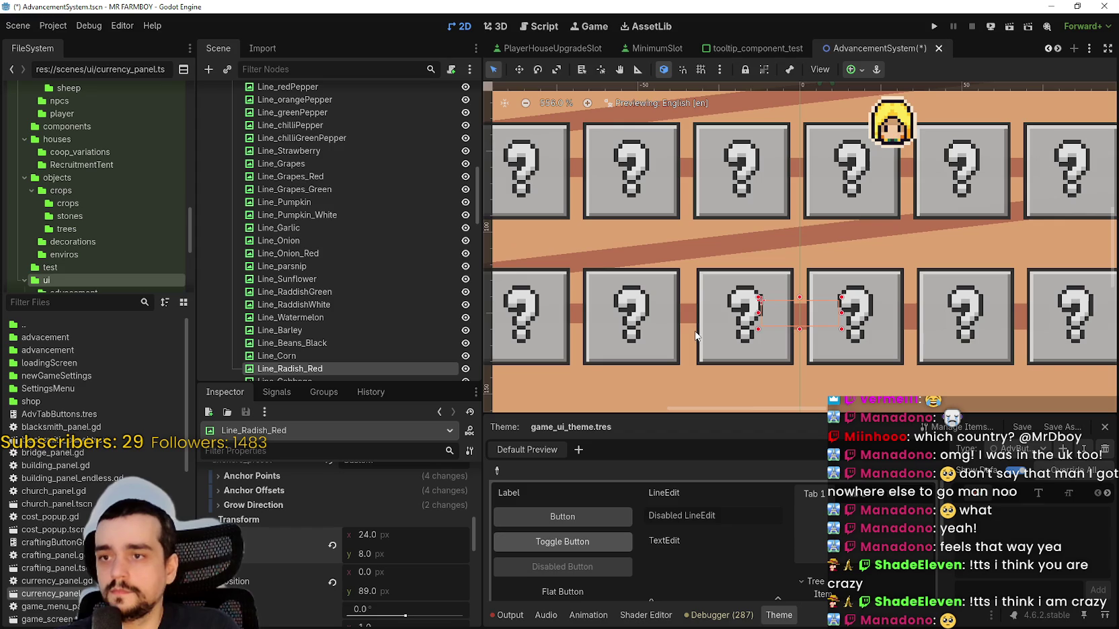
- Change the Line_Beans_Kidney and Line_Cabbage_Red connectors' size y from 6 to 8
click(680, 318)
scroll(330, 538, down, 3)
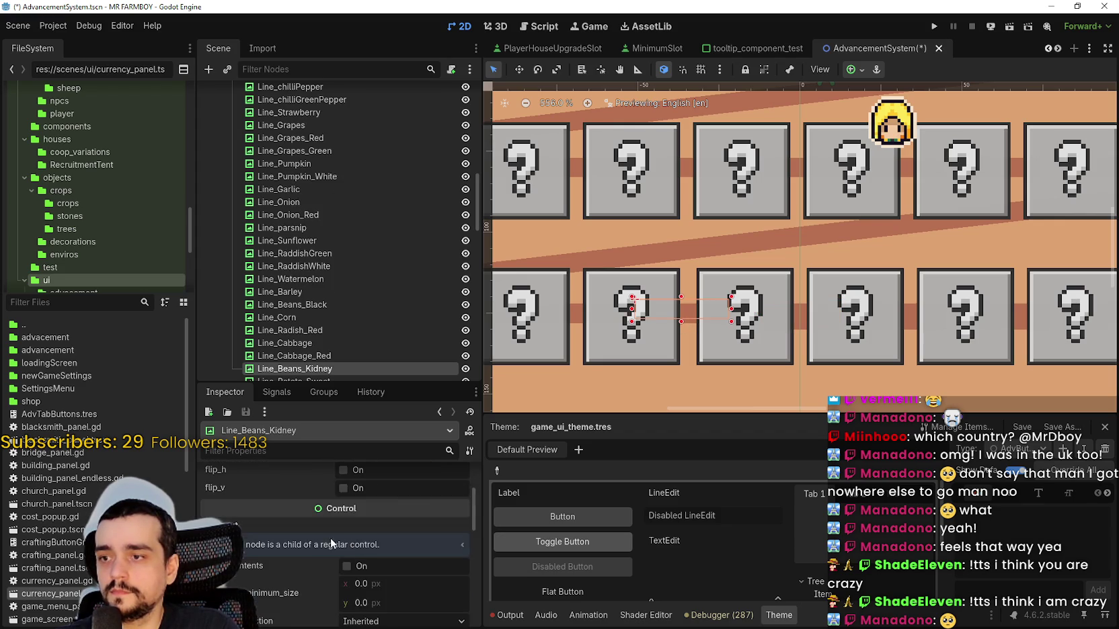
scroll(332, 545, down, 2)
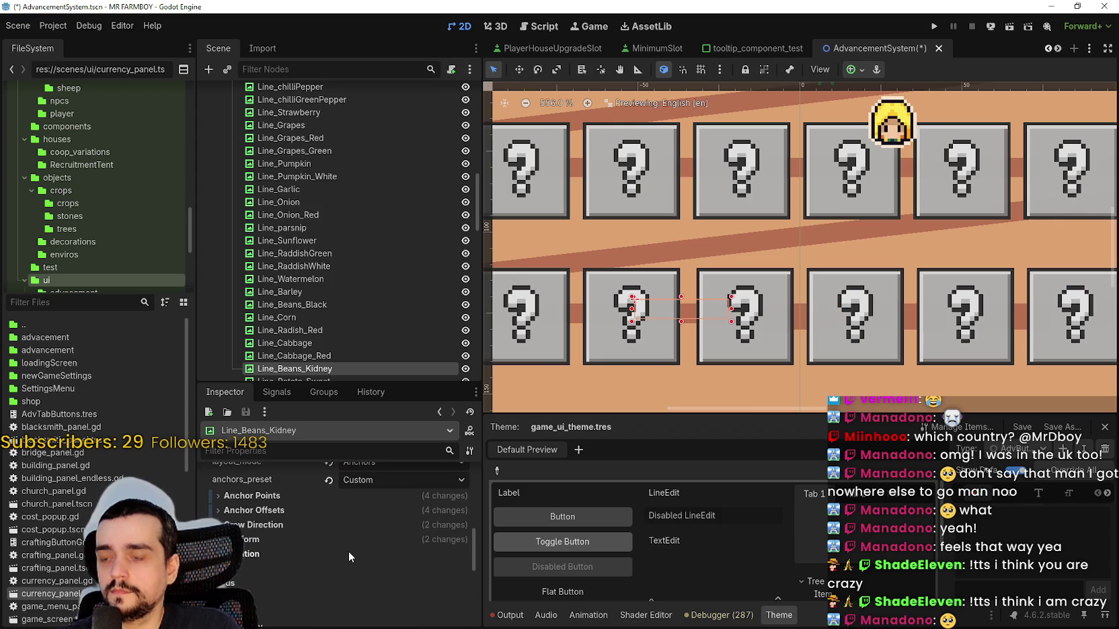
click(354, 540)
scroll(369, 551, down, 2)
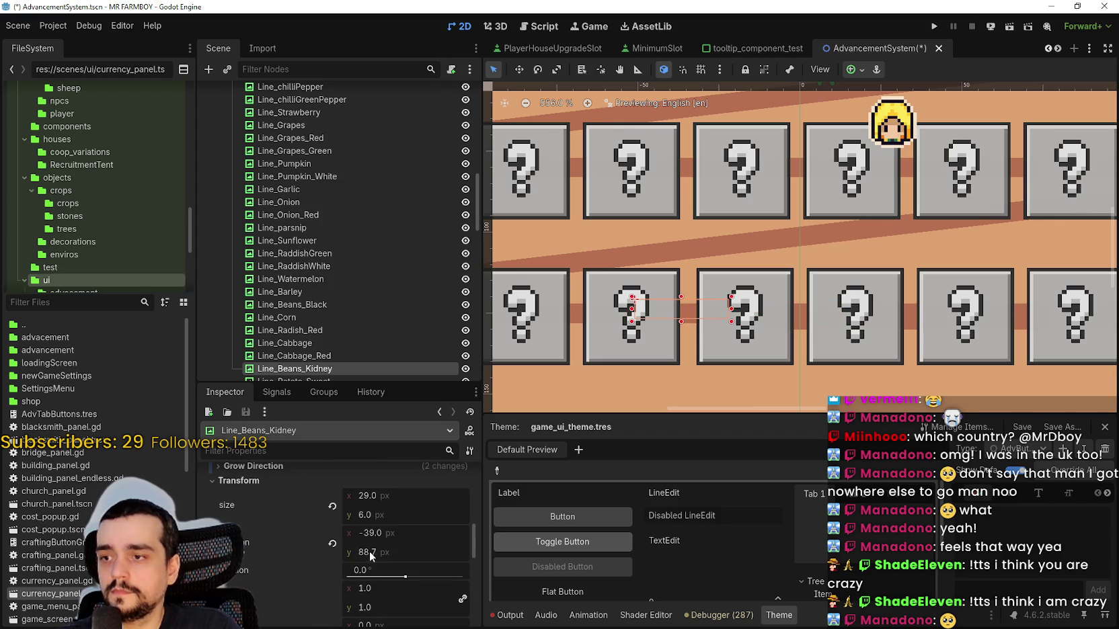
click(387, 513)
text(8)
key(Return)
scroll(706, 319, up, 5)
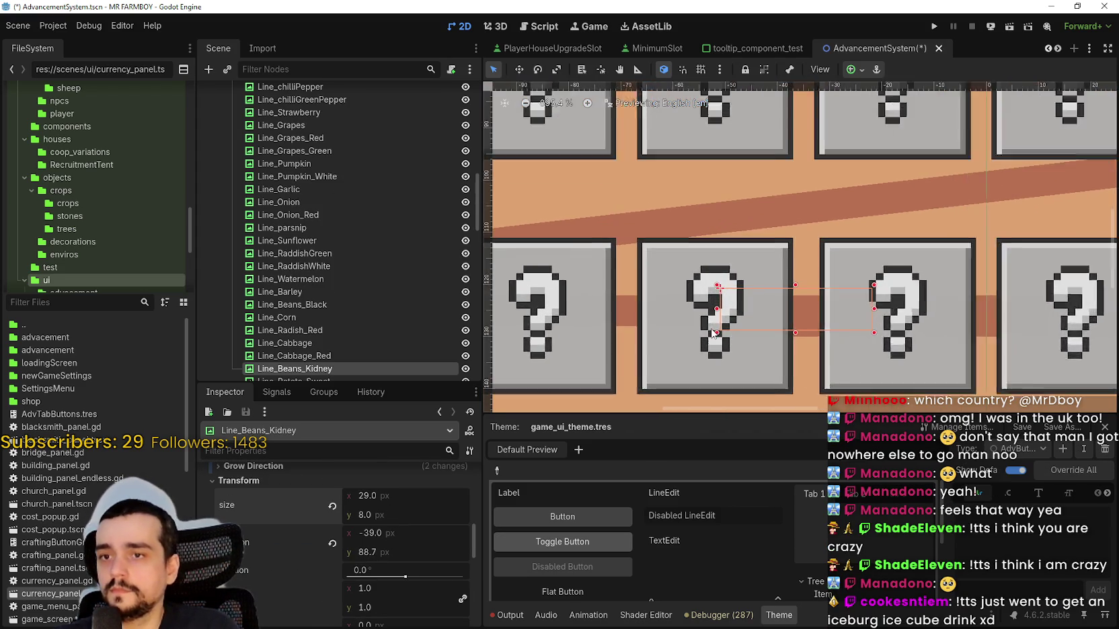
click(613, 316)
scroll(384, 562, down, 2)
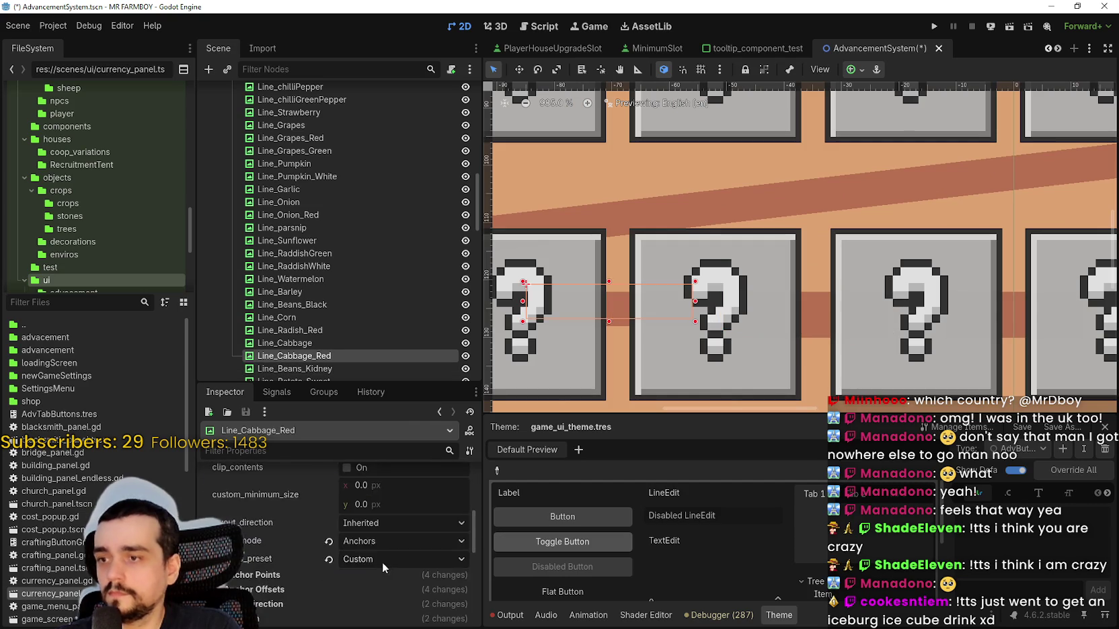
click(274, 579)
scroll(302, 570, down, 2)
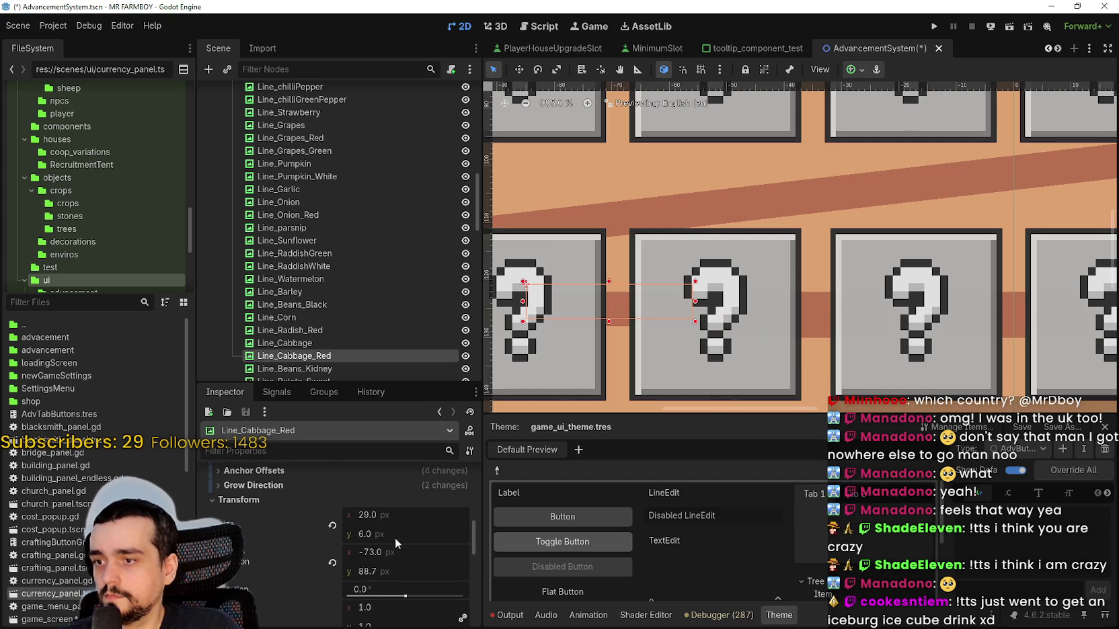
click(395, 536)
text(8)
key(Return)
scroll(673, 320, down, 3)
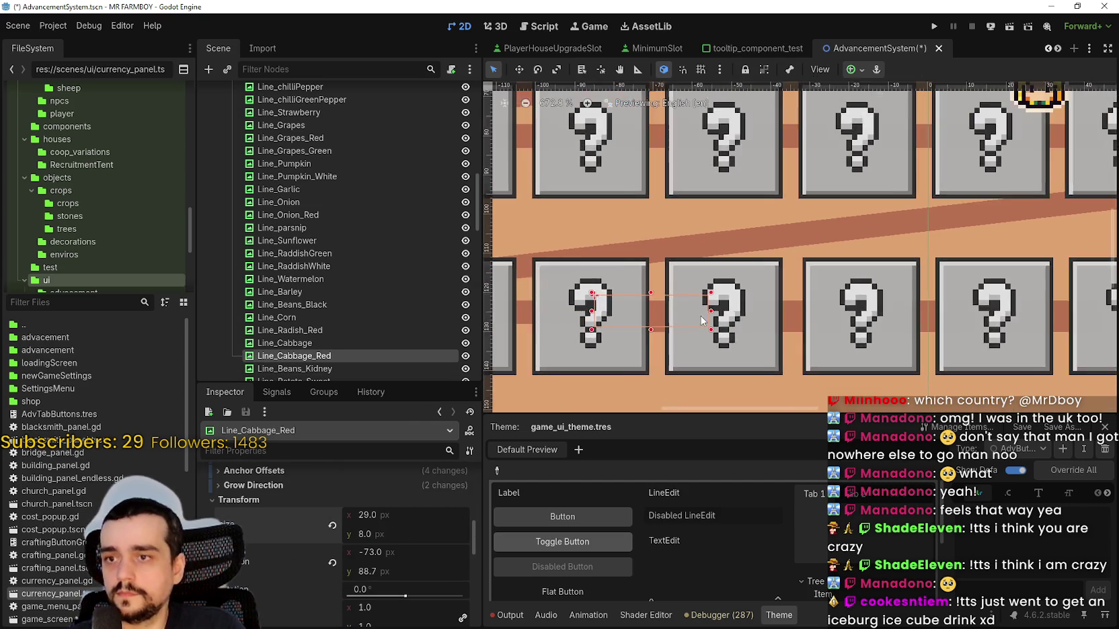
- Change the Line_Grapes_Green and Line_Tomato connectors' size y to 8, then zoom out
click(673, 315)
scroll(356, 538, up, 5)
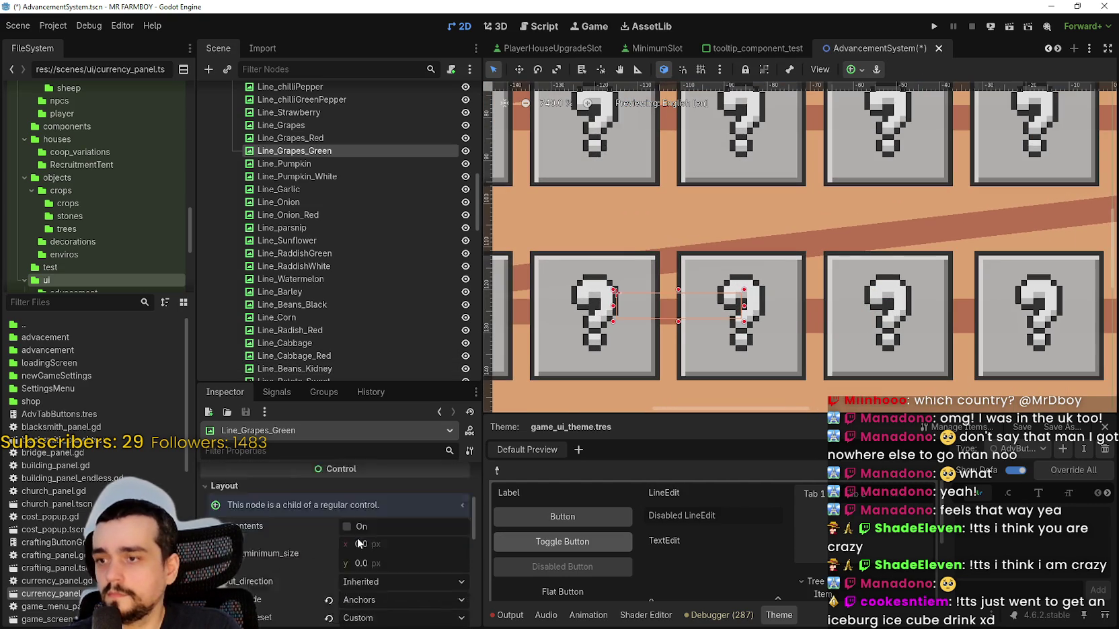
click(310, 571)
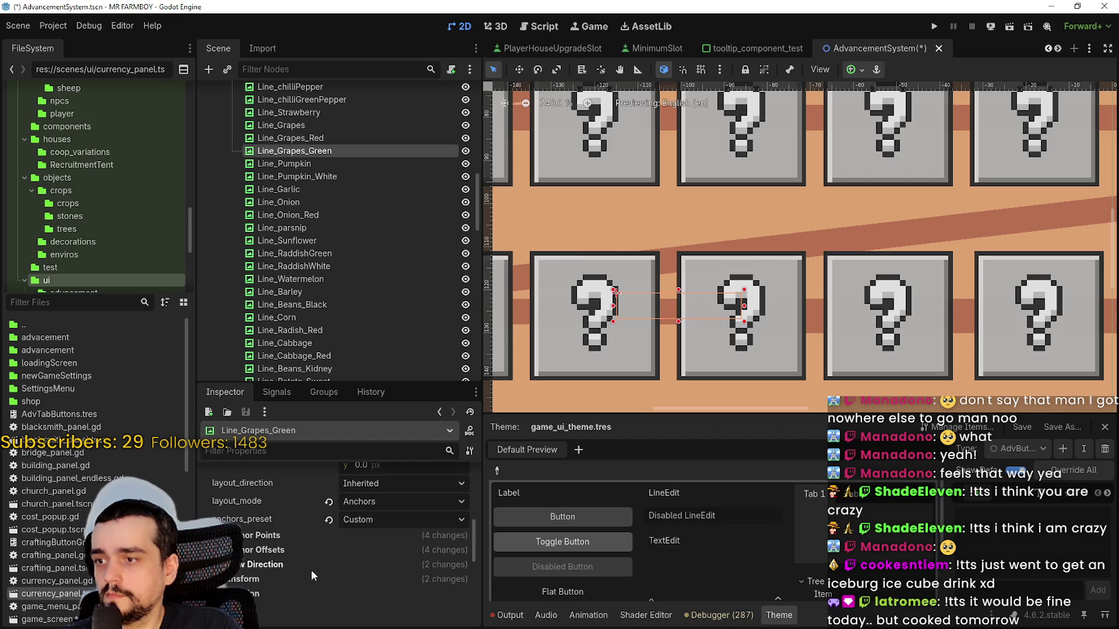
scroll(317, 573, down, 2)
click(381, 554)
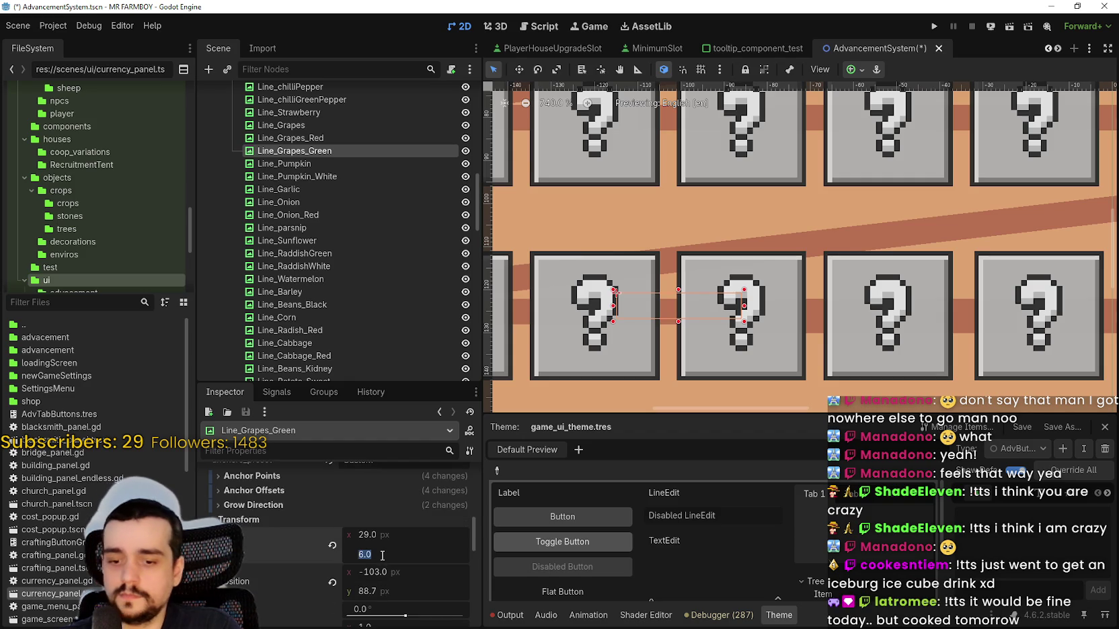
key(Return)
scroll(781, 285, left, 5)
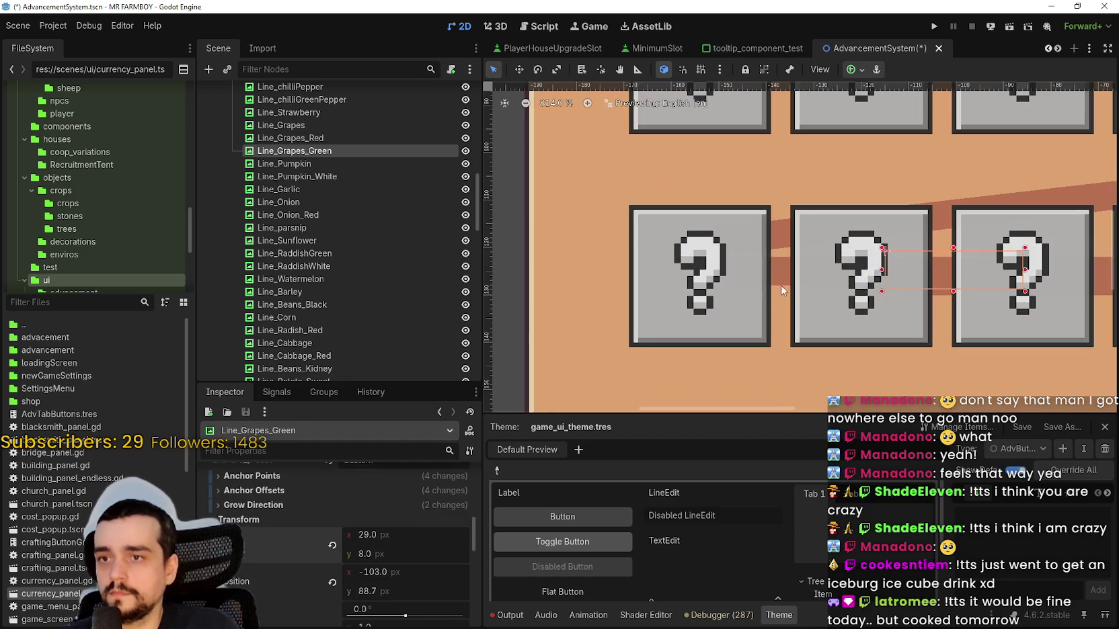
click(668, 375)
scroll(355, 594, down, 5)
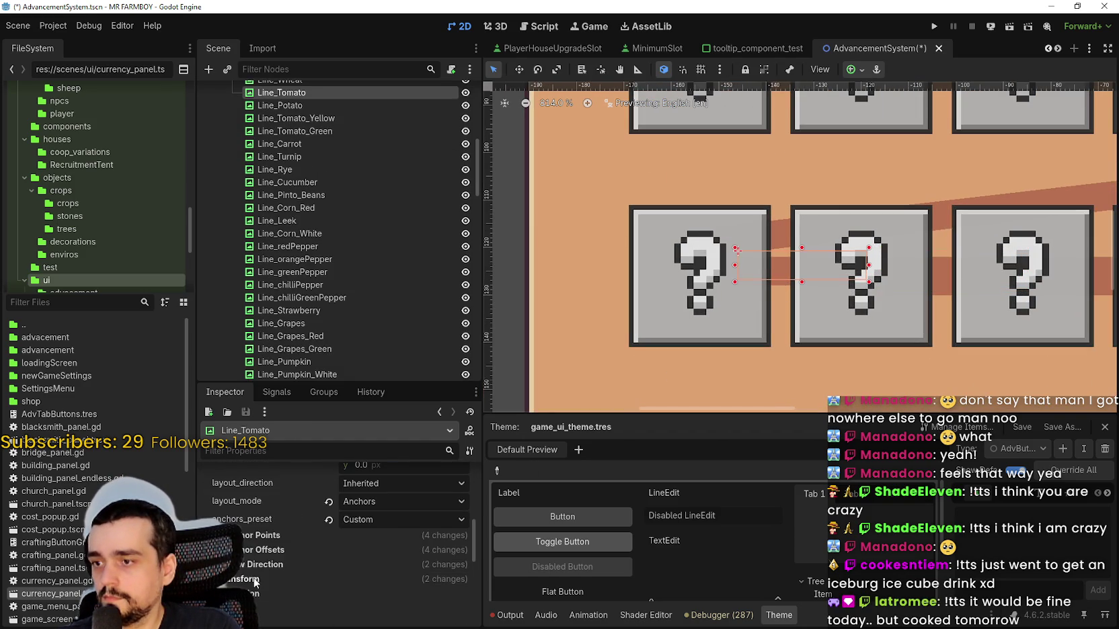
scroll(324, 577, down, 2)
click(388, 573)
text(8)
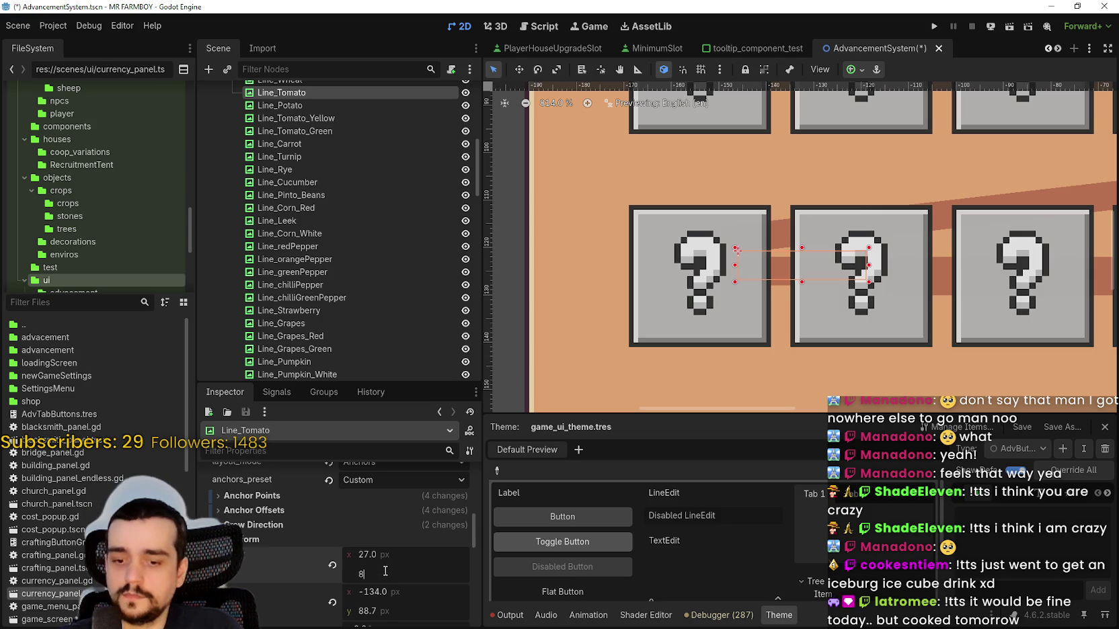
key(Return)
scroll(860, 291, down, 3)
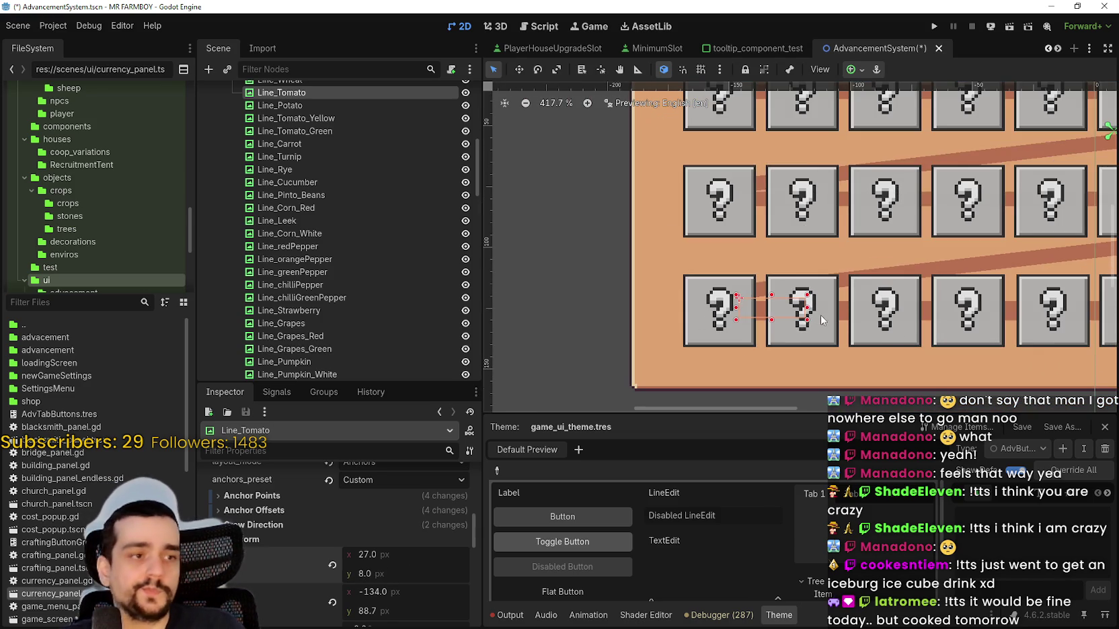
scroll(874, 311, down, 3)
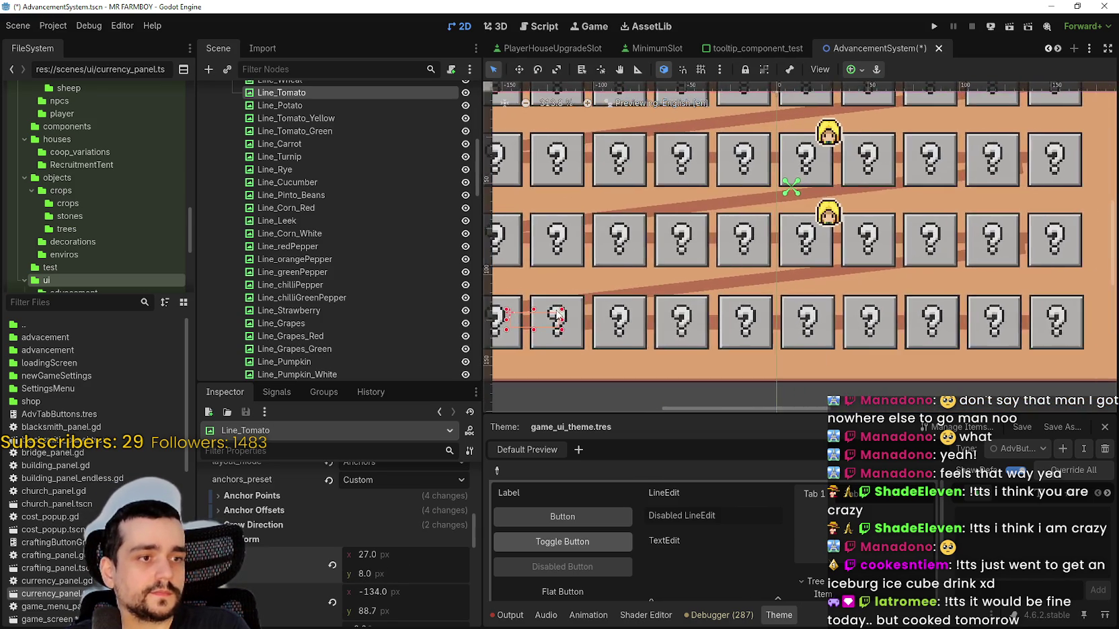
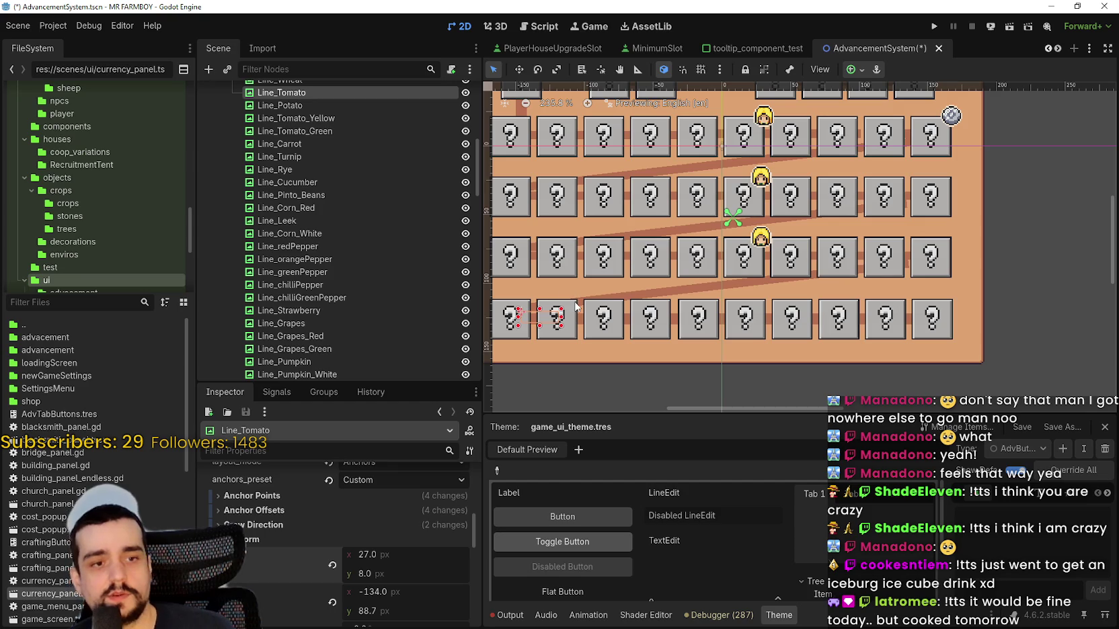
- Set the Line_Corn connector's Size y to 8 px so it matches the other connectors
scroll(748, 311, up, 3)
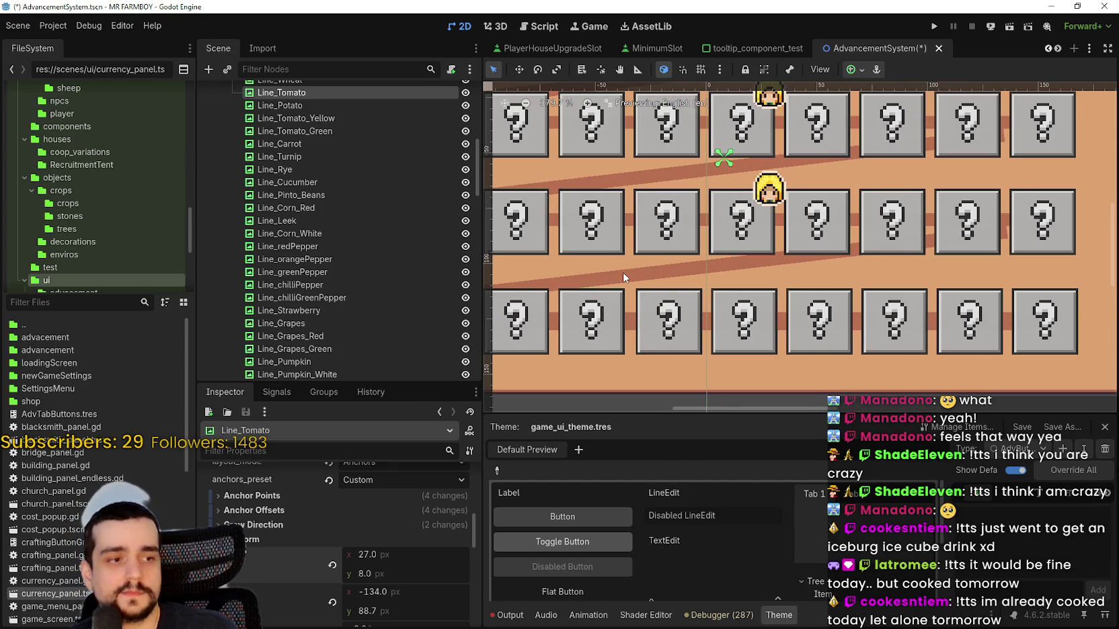
click(623, 272)
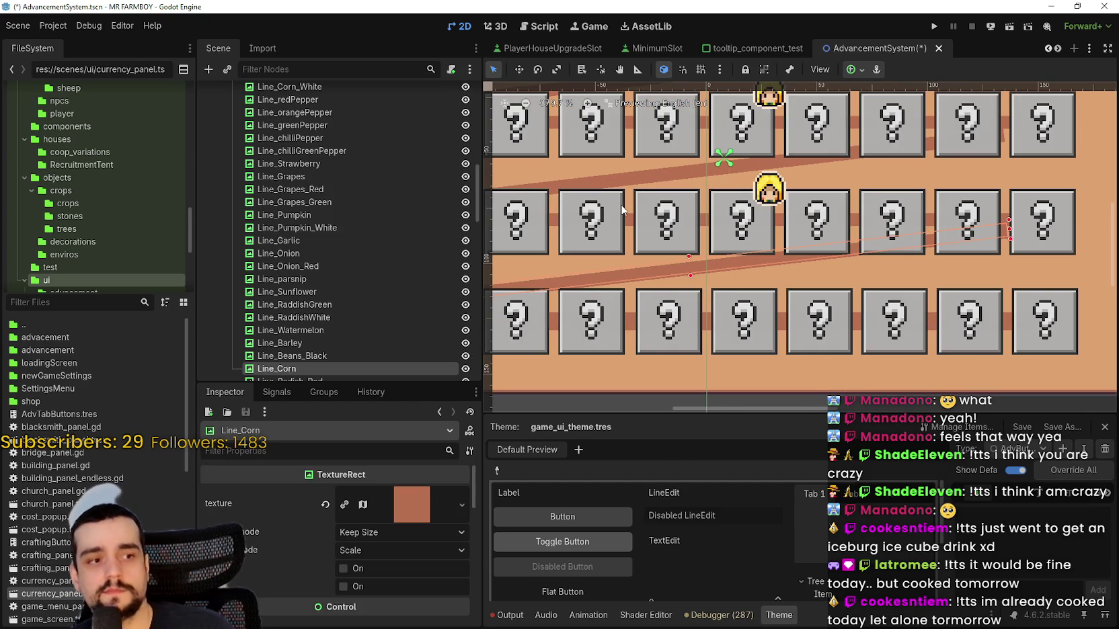
scroll(375, 550, down, 5)
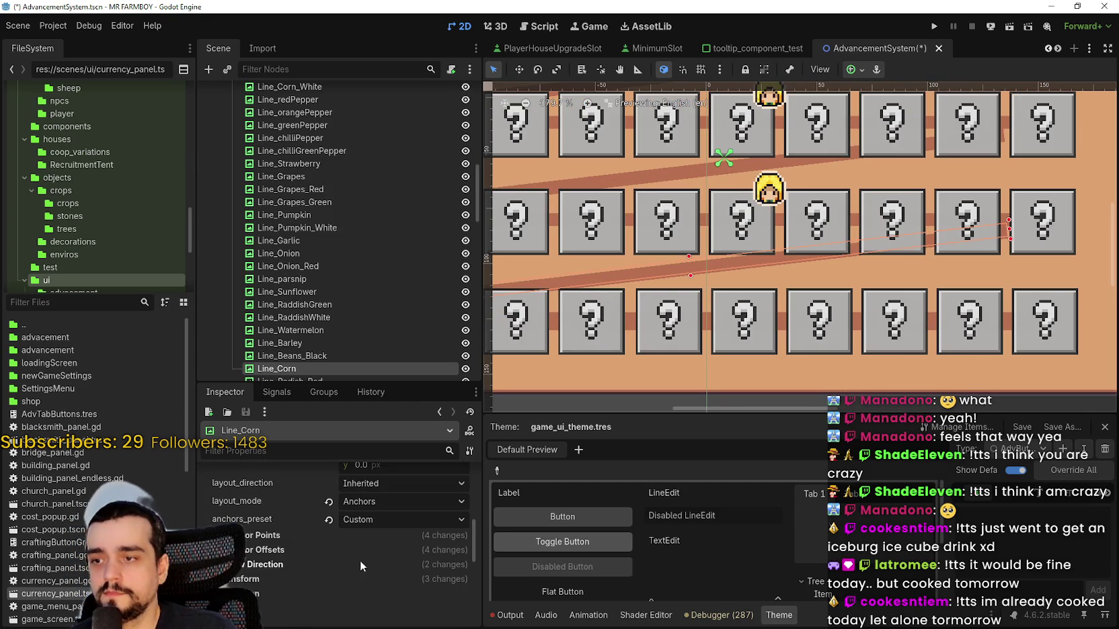
scroll(323, 568, down, 1)
click(340, 540)
scroll(382, 563, down, 1)
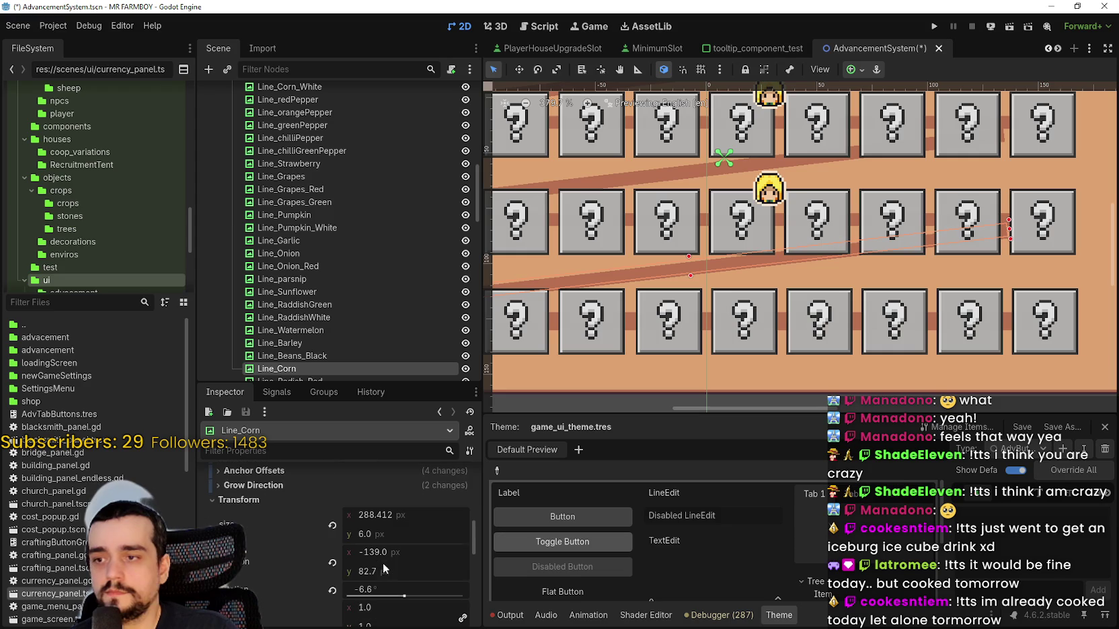
click(387, 533)
text(8)
key(Return)
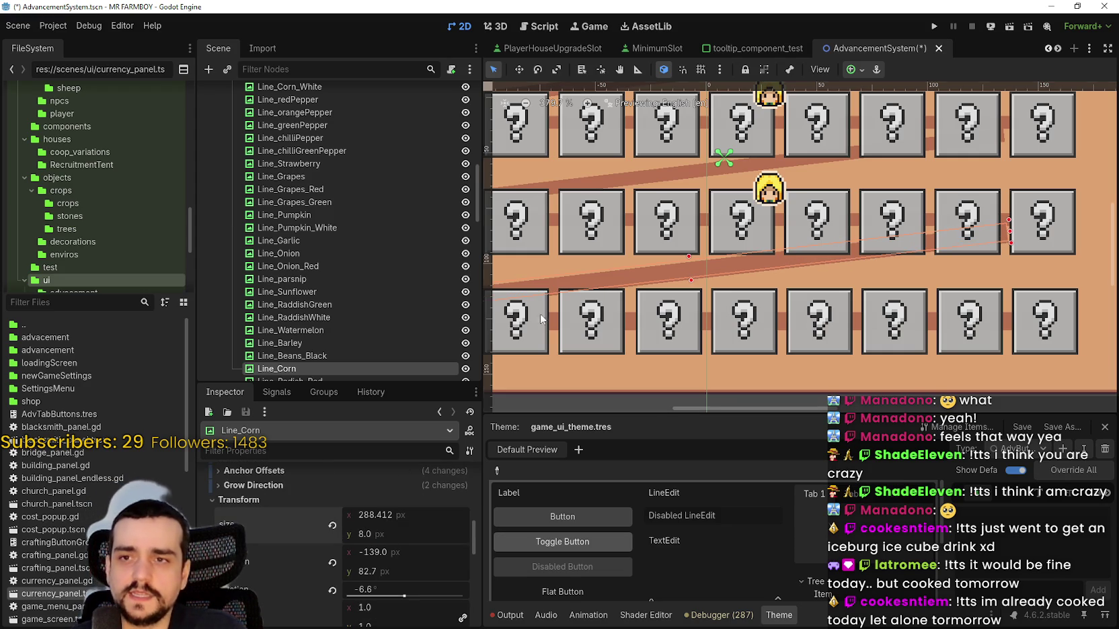
- Save the AdvancementSystem scene with Ctrl+S
scroll(812, 248, down, 4)
scroll(938, 242, up, 4)
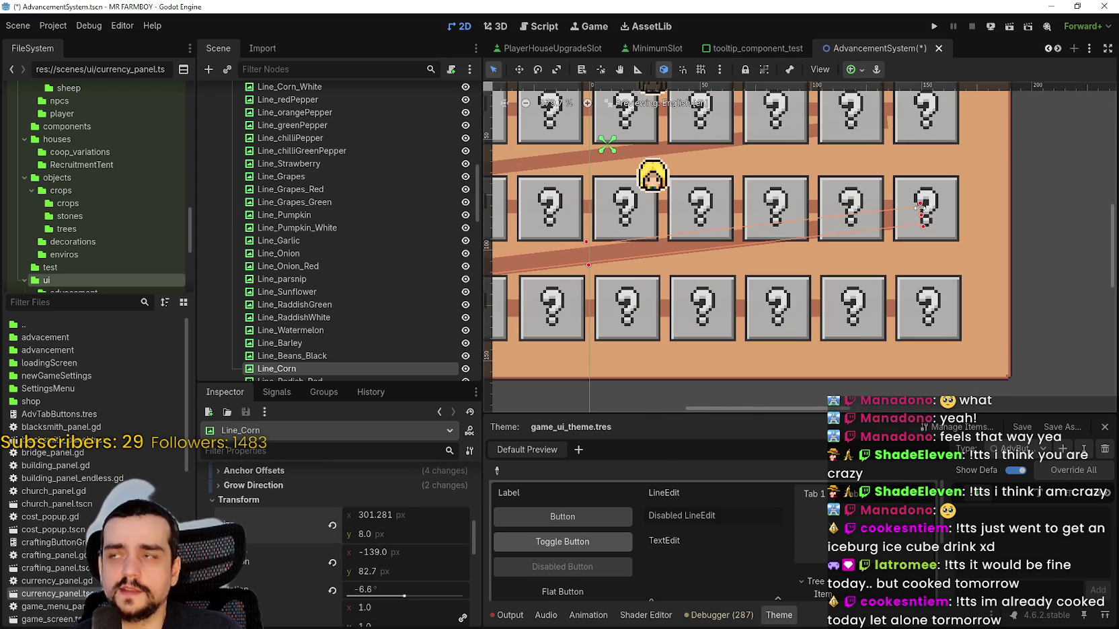
scroll(919, 209, down, 5)
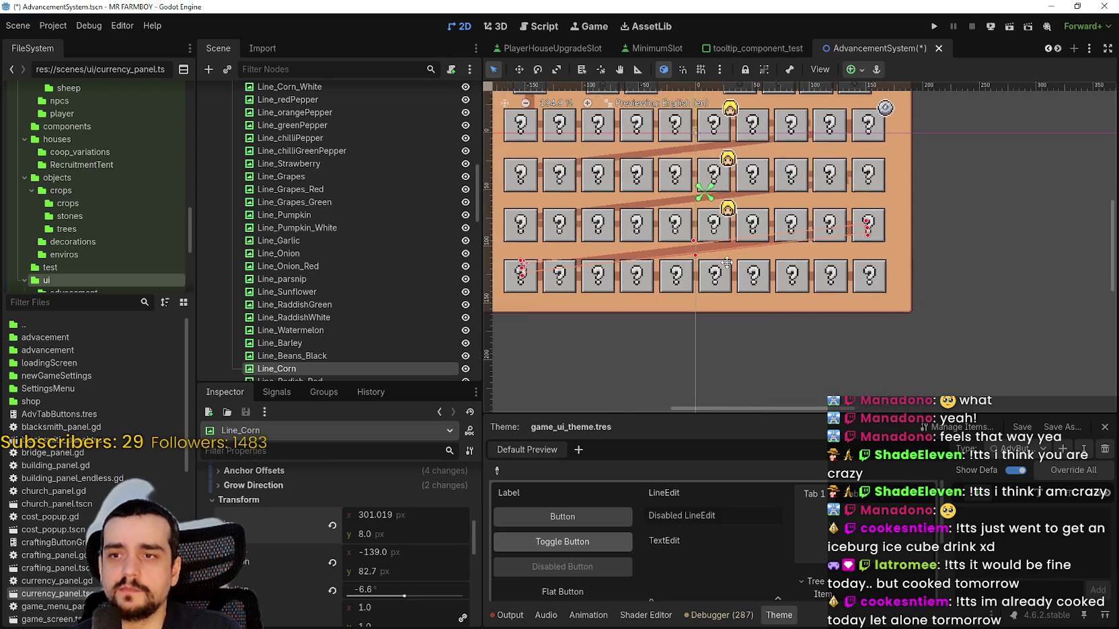
scroll(694, 238, up, 4)
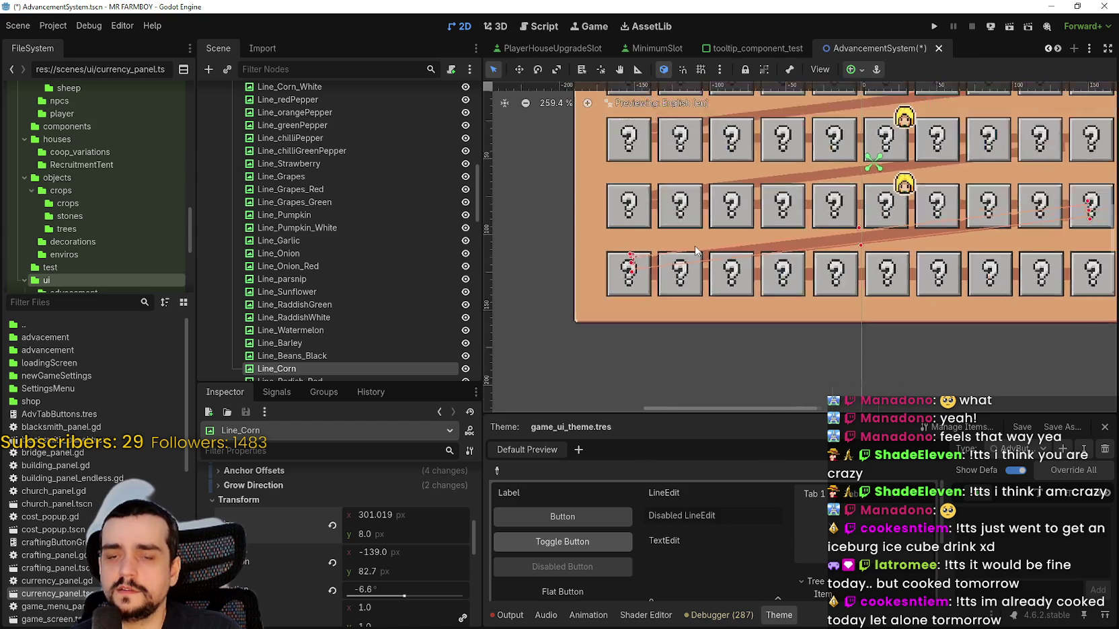
scroll(695, 253, down, 4)
scroll(738, 227, up, 2)
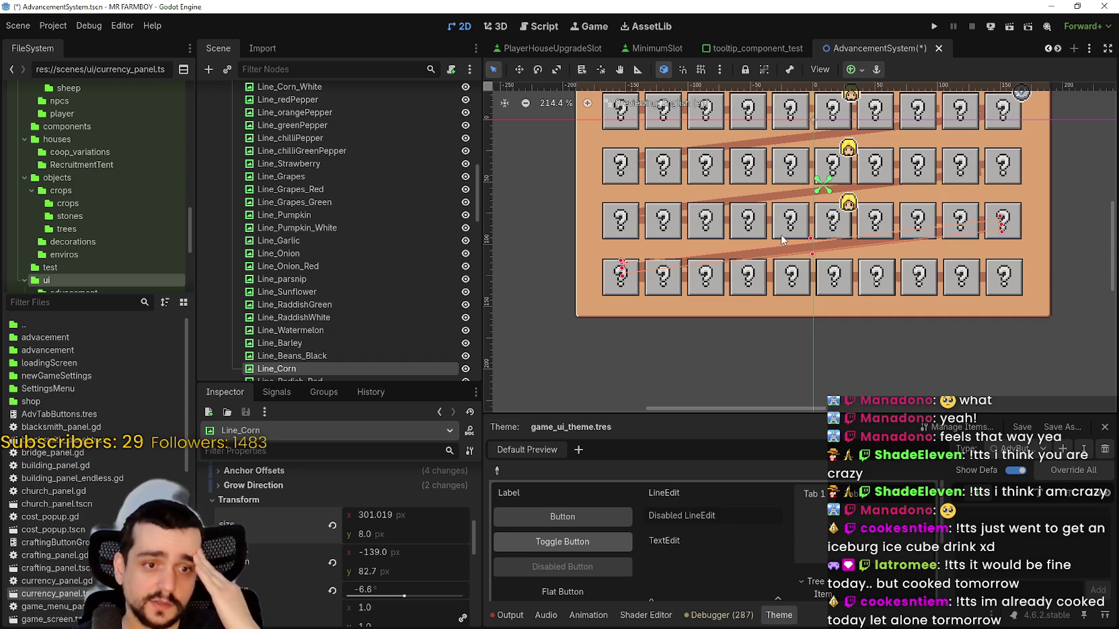
scroll(629, 266, up, 6)
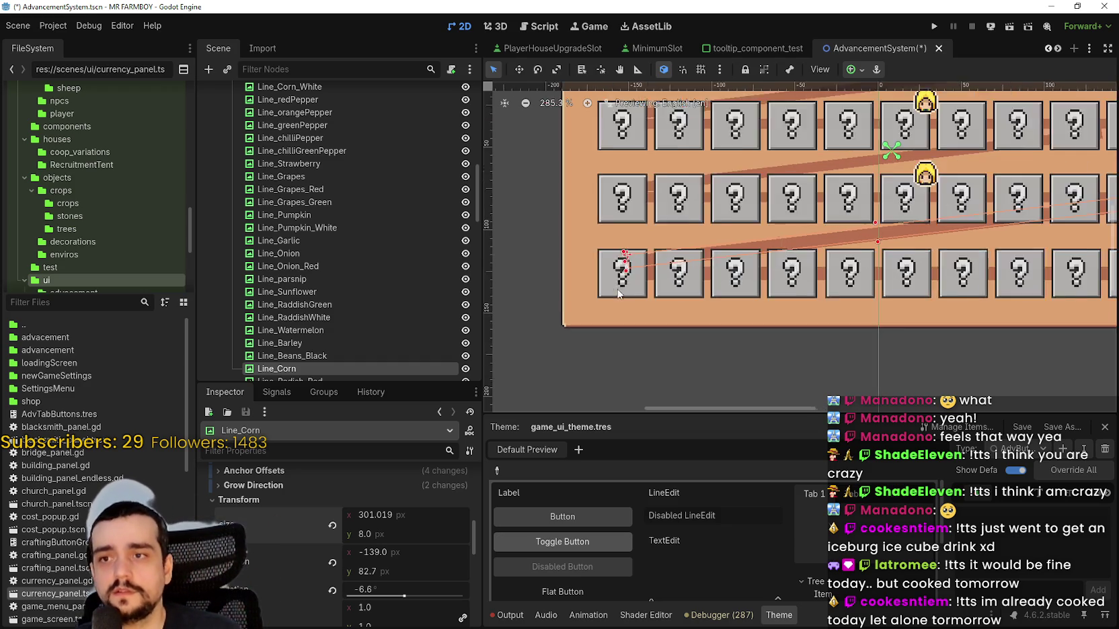
scroll(632, 260, down, 10)
scroll(690, 255, up, 4)
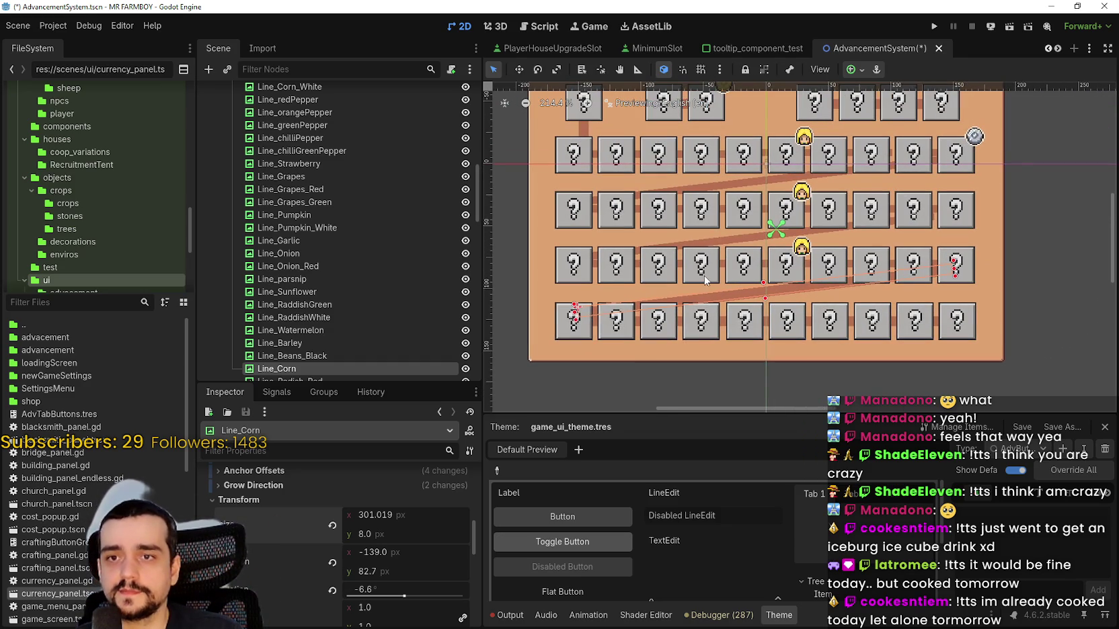
key(ctrl+s)
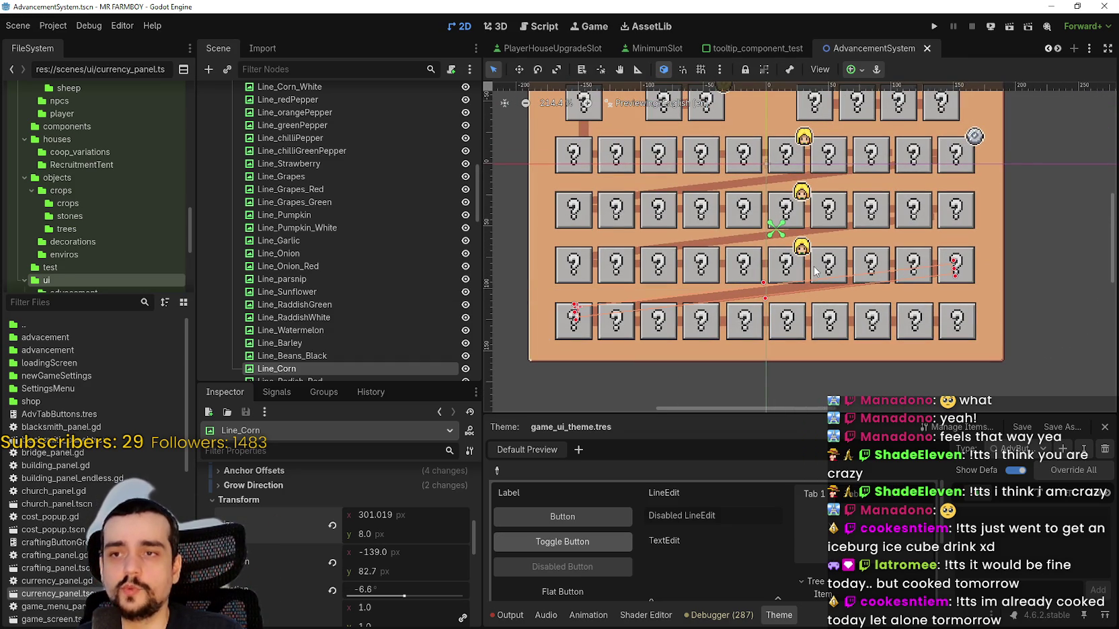
- Set Size y to 8 px on the Line_Beans_Black and Line_Grapes_Red connectors
scroll(815, 271, up, 7)
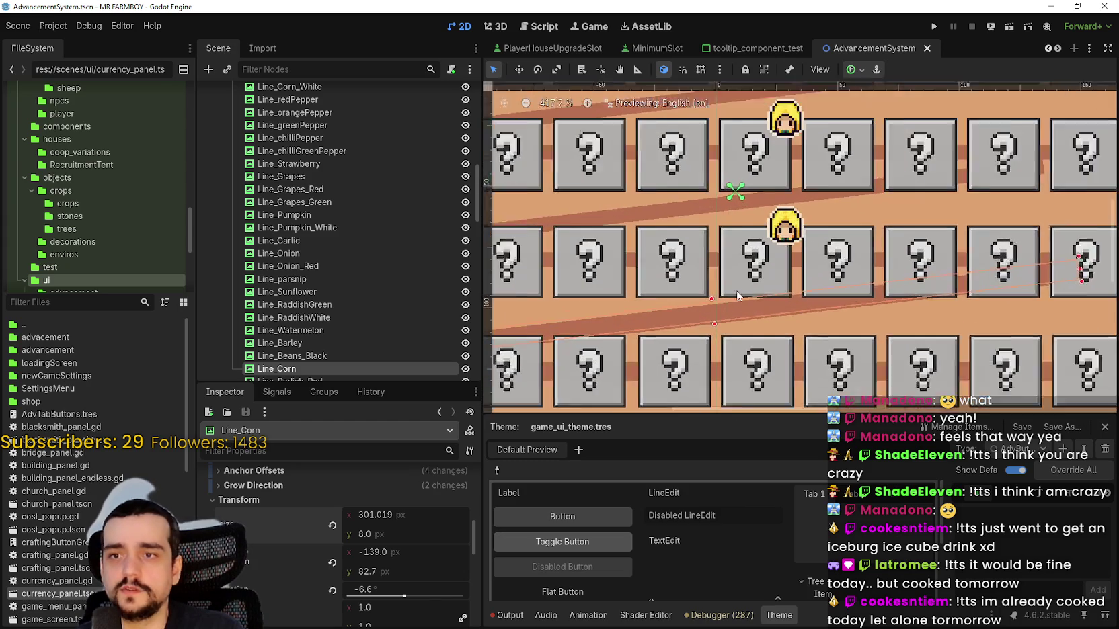
scroll(737, 295, up, 4)
click(703, 255)
scroll(680, 259, down, 9)
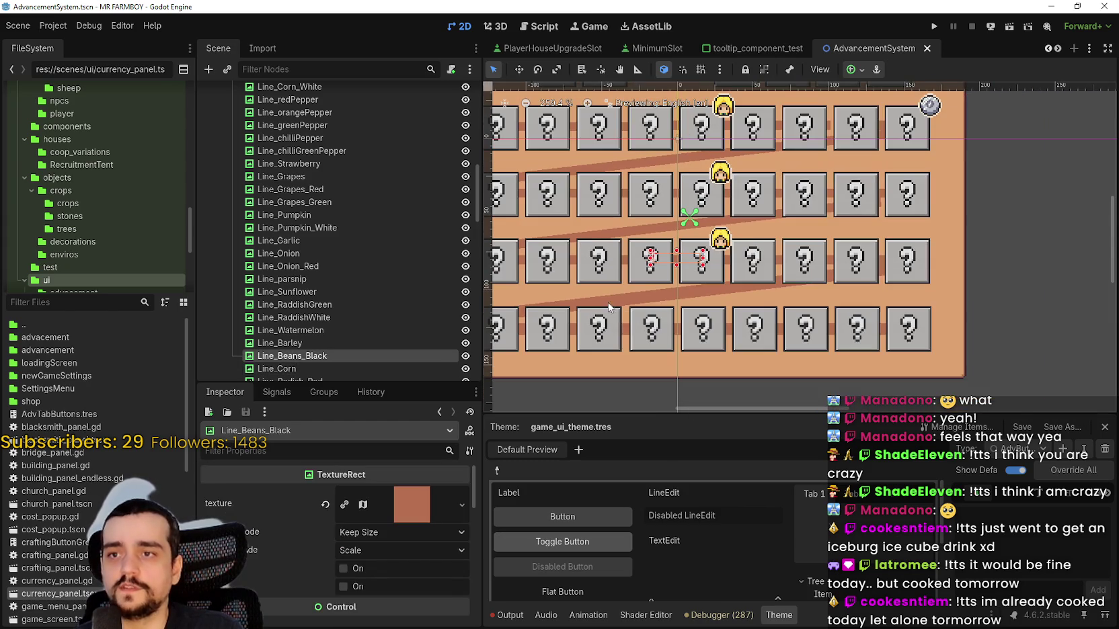
scroll(402, 565, down, 5)
scroll(286, 573, down, 5)
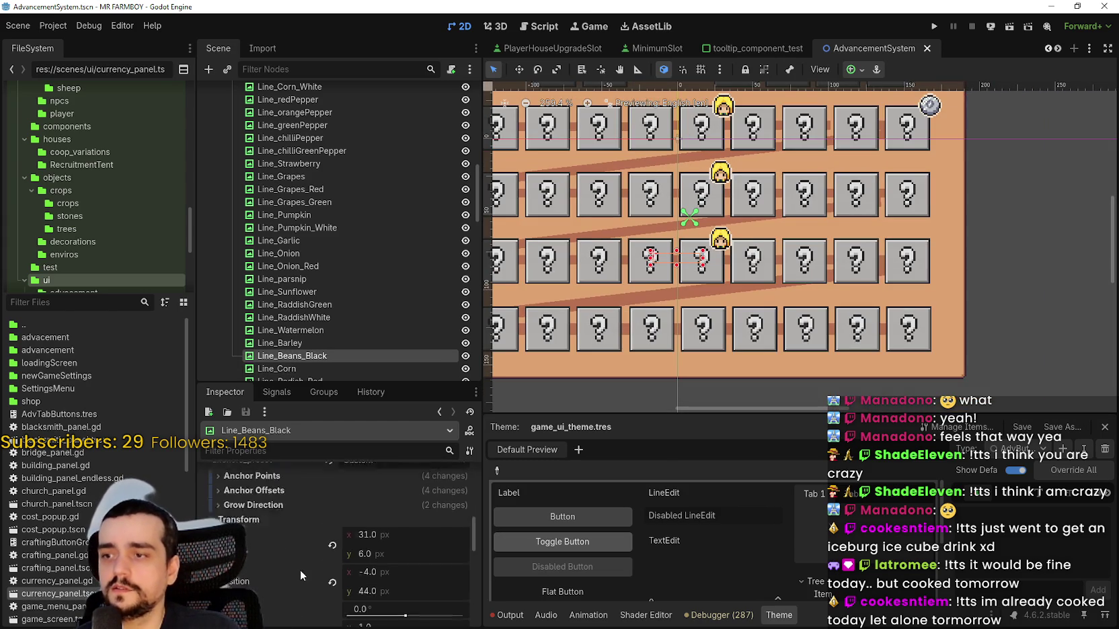
click(375, 538)
text(8)
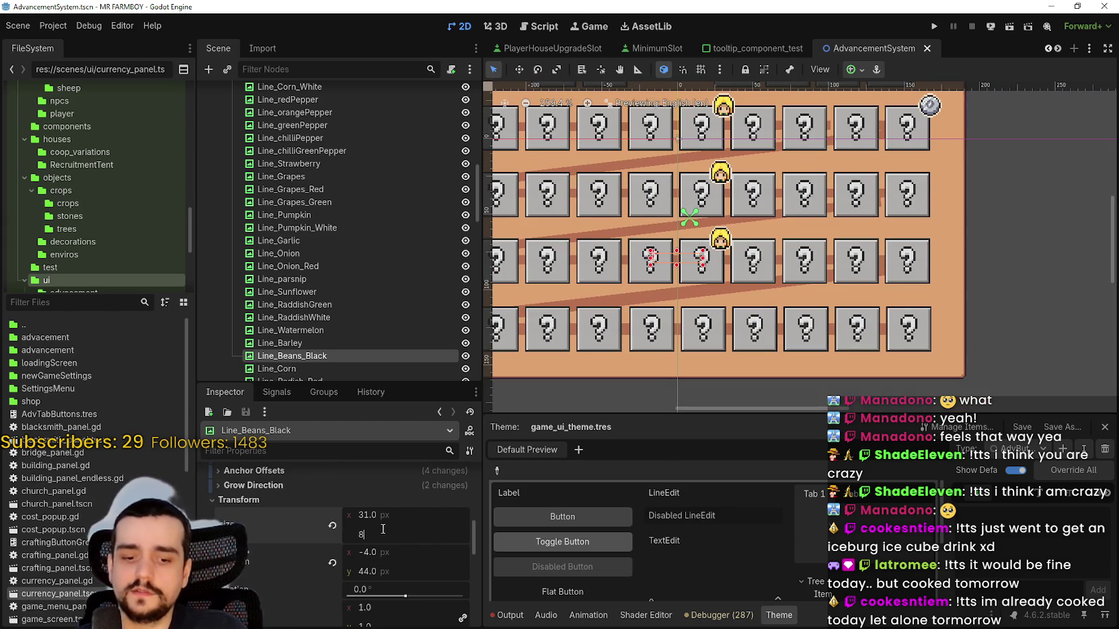
key(Return)
scroll(636, 301, up, 2)
scroll(635, 301, up, 3)
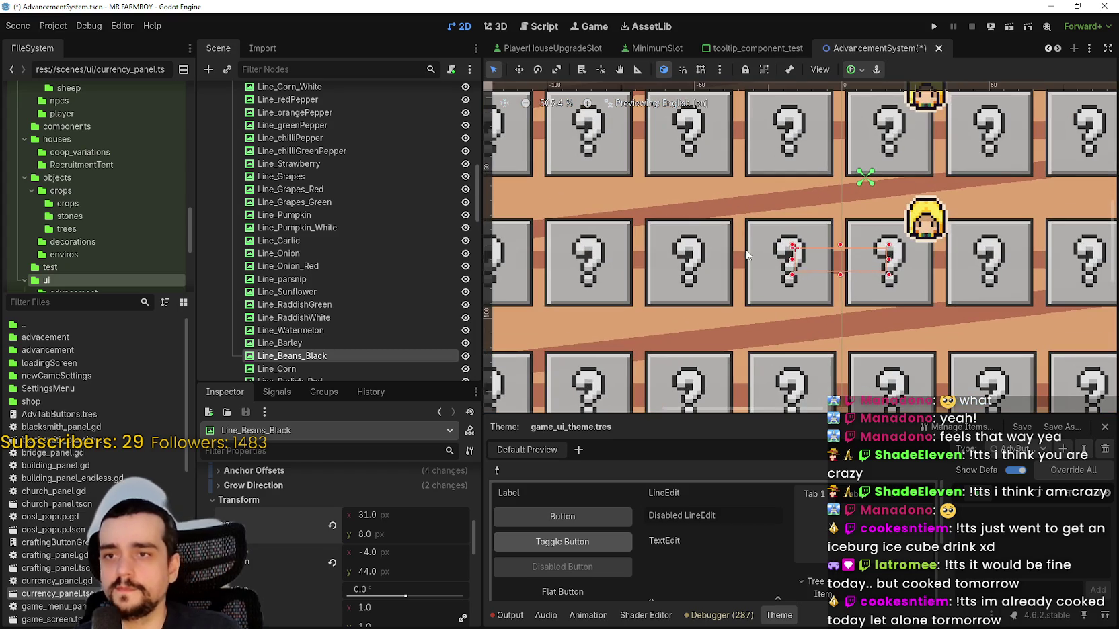
click(744, 259)
scroll(317, 549, down, 5)
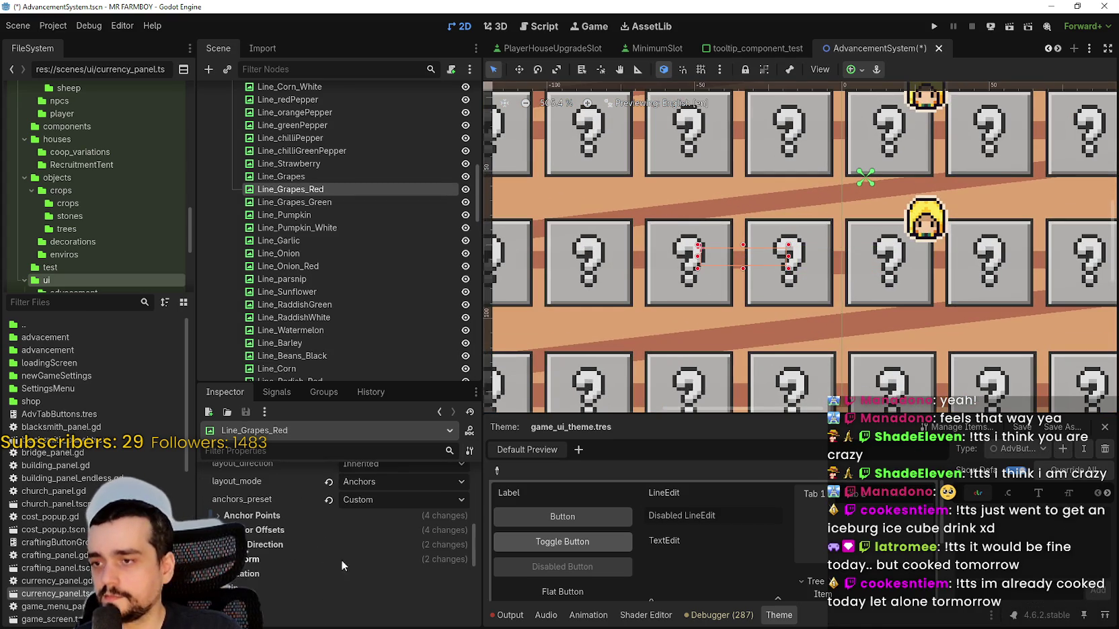
click(278, 563)
click(427, 595)
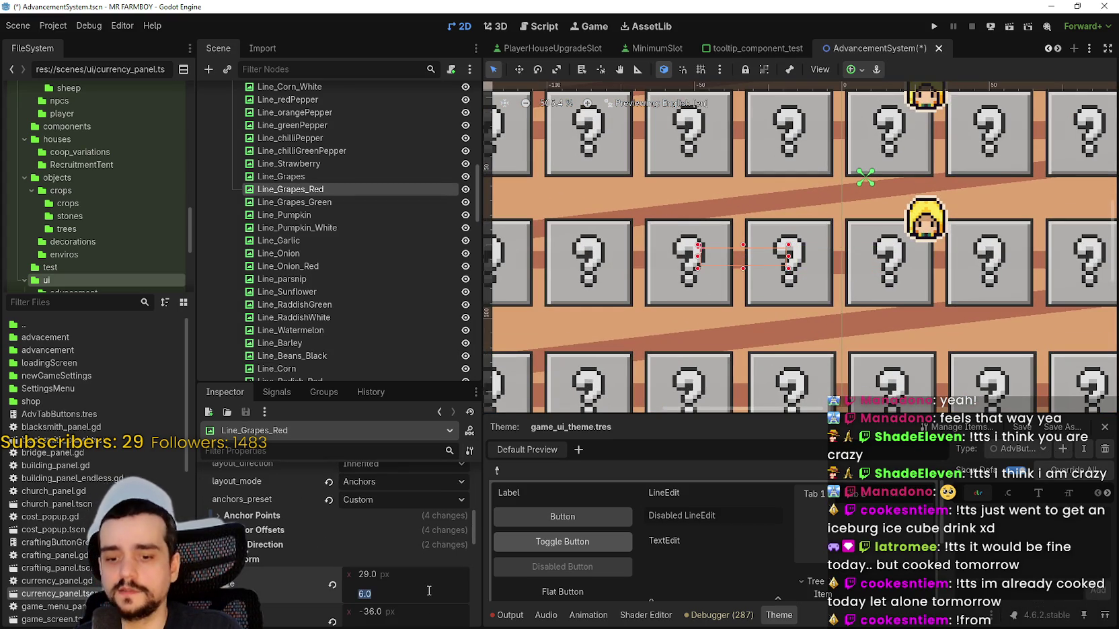
text(8)
key(Return)
scroll(733, 274, down, 2)
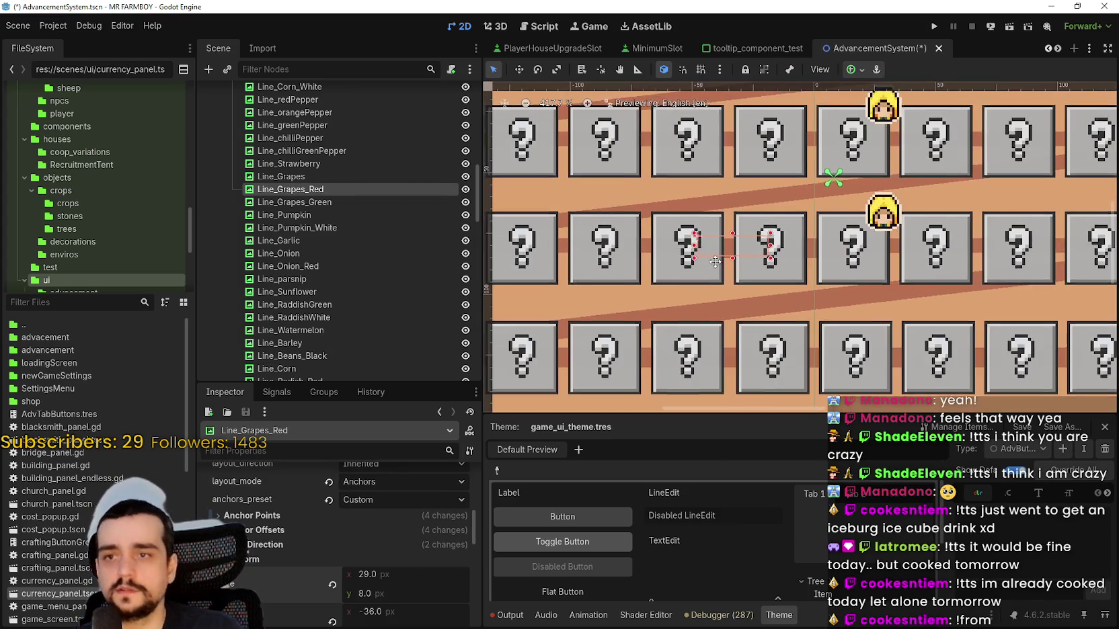
scroll(706, 270, up, 5)
- Set Size y to 8 px on the Line_Onion_Red and Line_Cabbage connectors
click(708, 277)
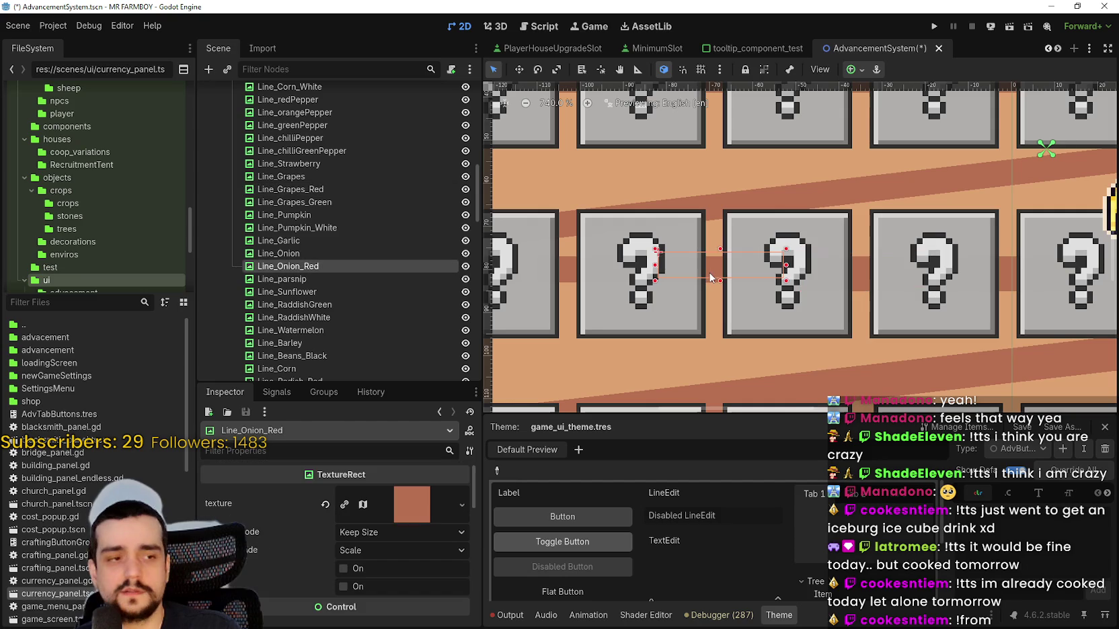
scroll(446, 560, down, 6)
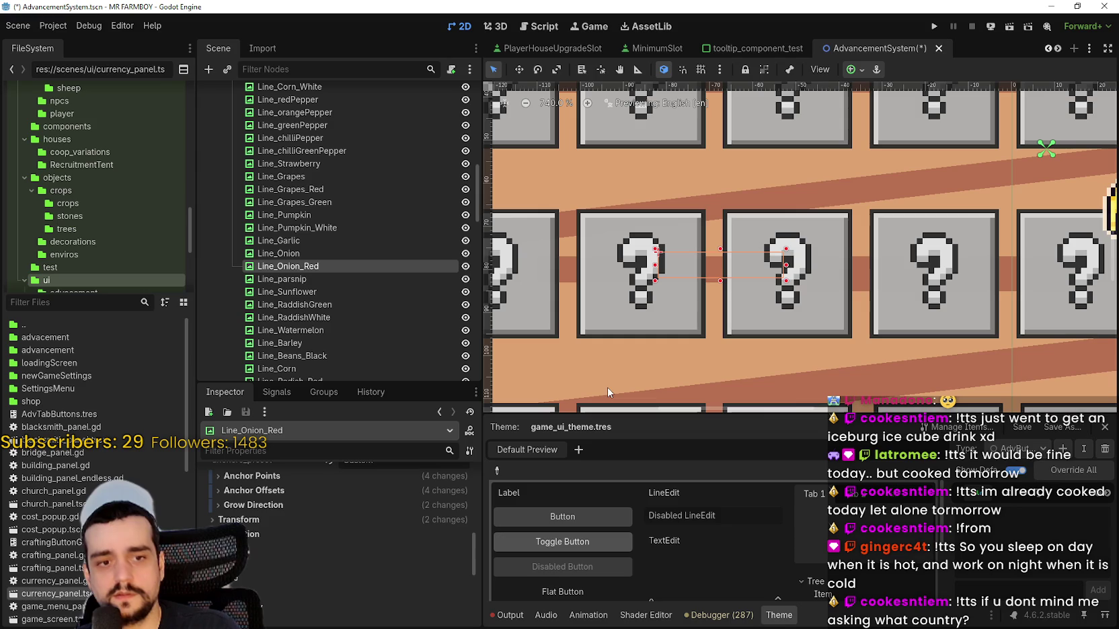
click(282, 521)
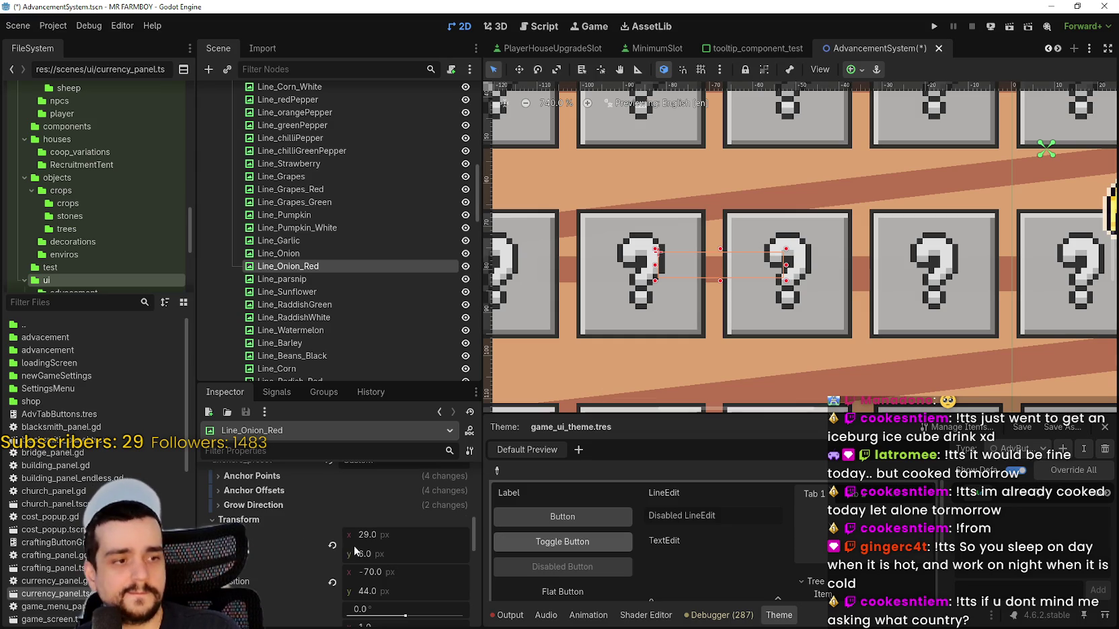
scroll(383, 541, down, 1)
click(424, 516)
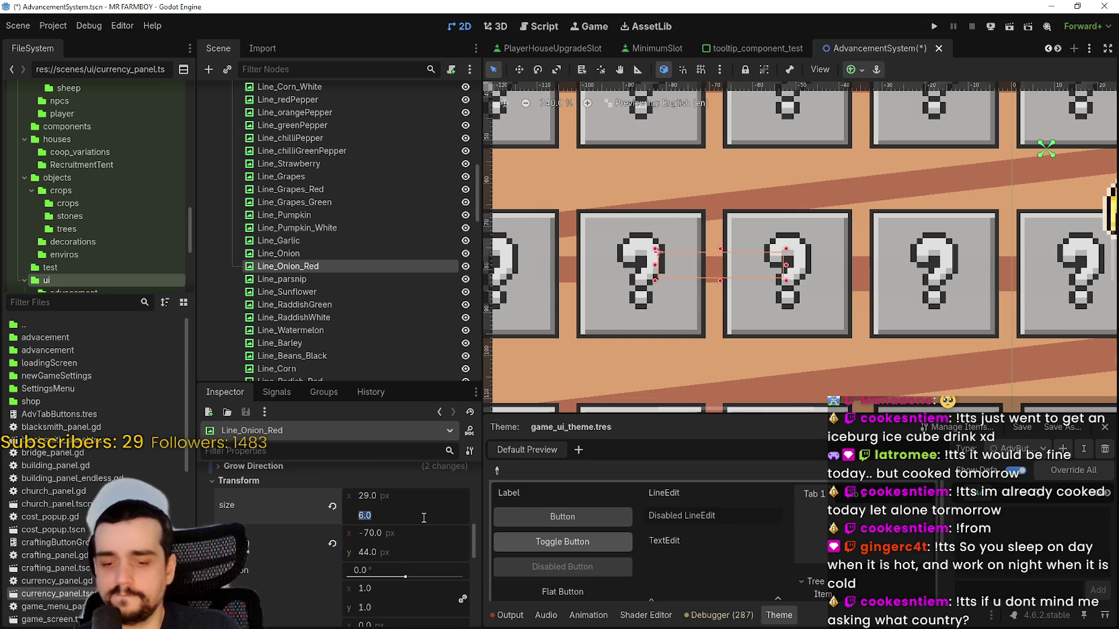
text(8)
key(Return)
scroll(649, 262, down, 2)
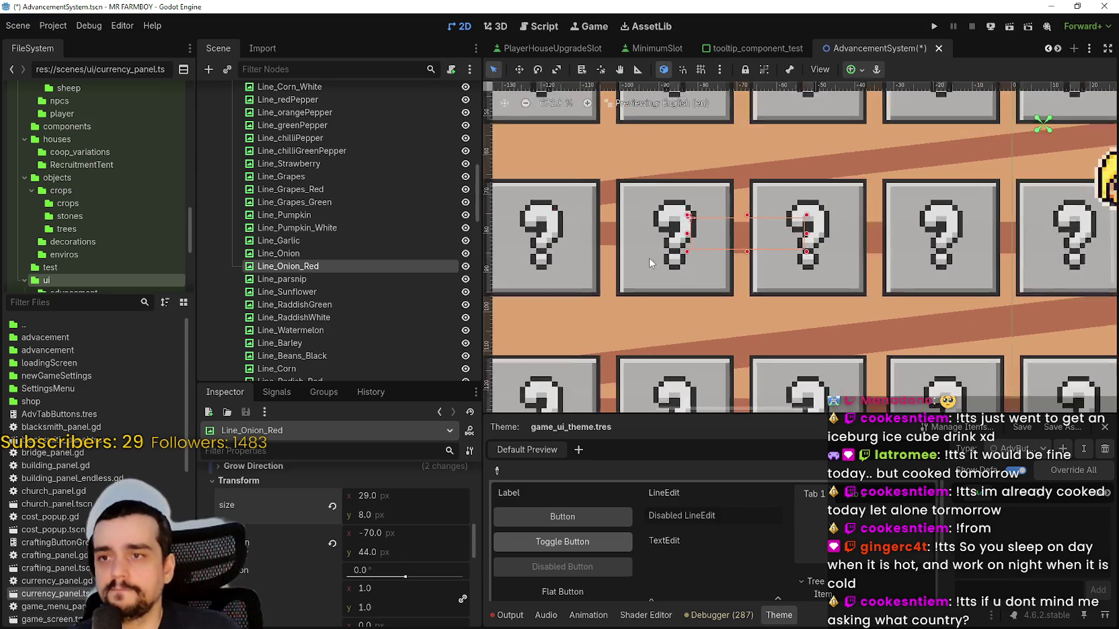
scroll(740, 258, down, 2)
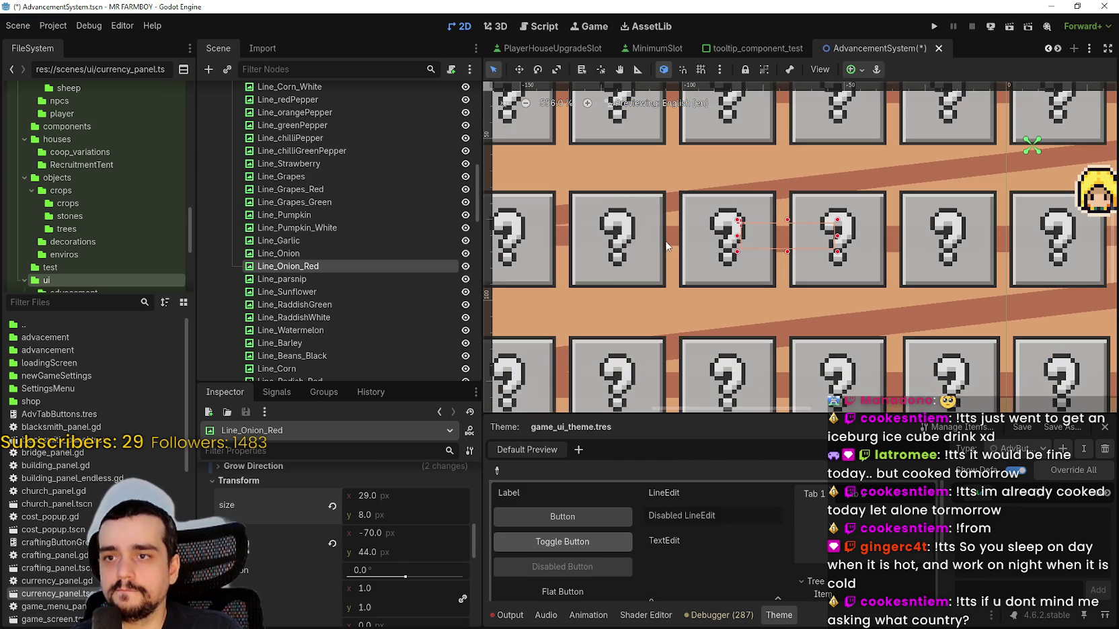
click(672, 252)
scroll(672, 252, down, 3)
scroll(336, 575, down, 5)
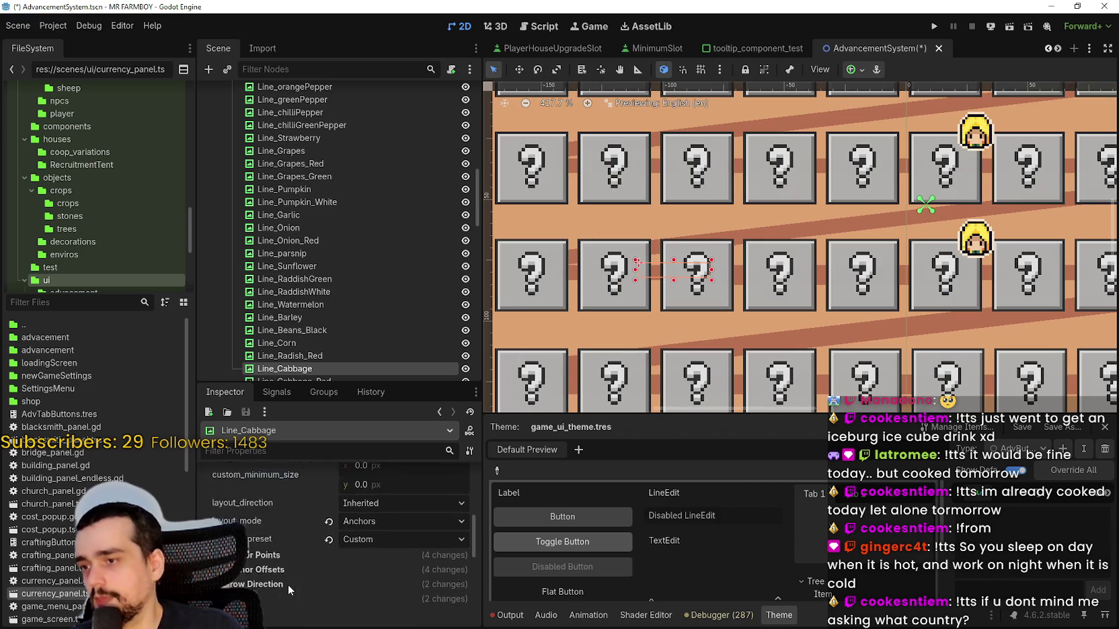
scroll(288, 583, down, 1)
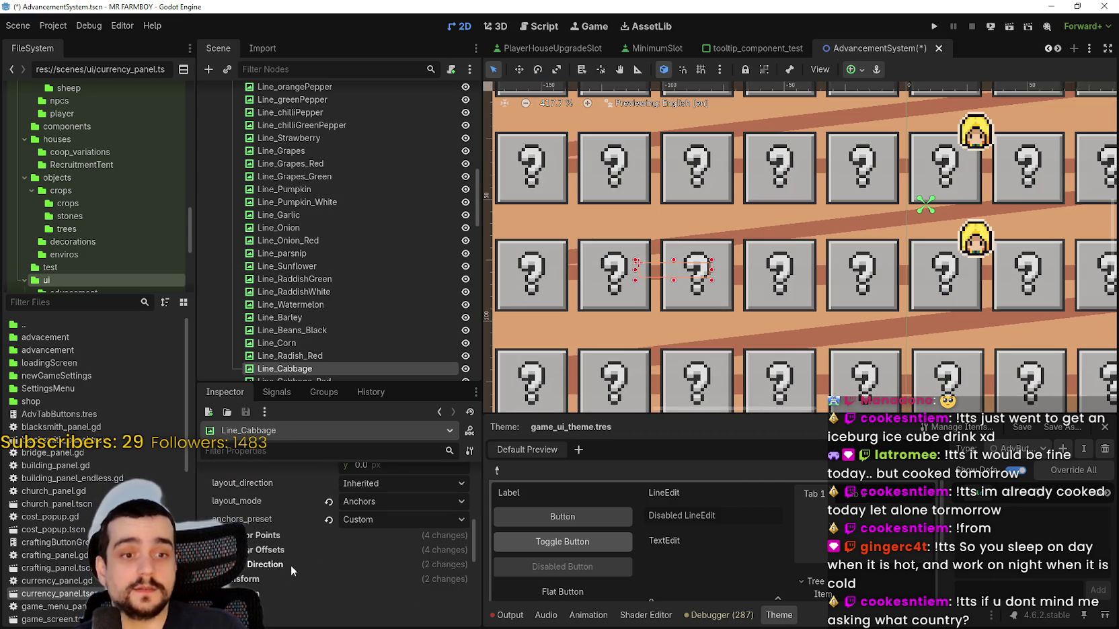
scroll(291, 564, down, 1)
click(291, 561)
scroll(393, 574, down, 2)
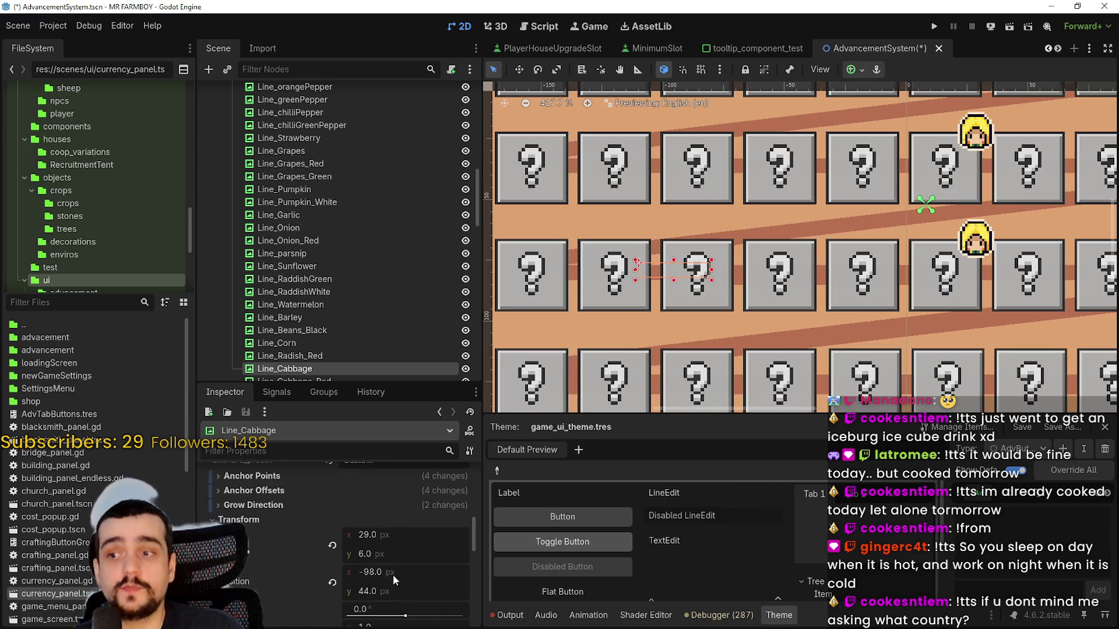
click(399, 550)
text(8)
key(Return)
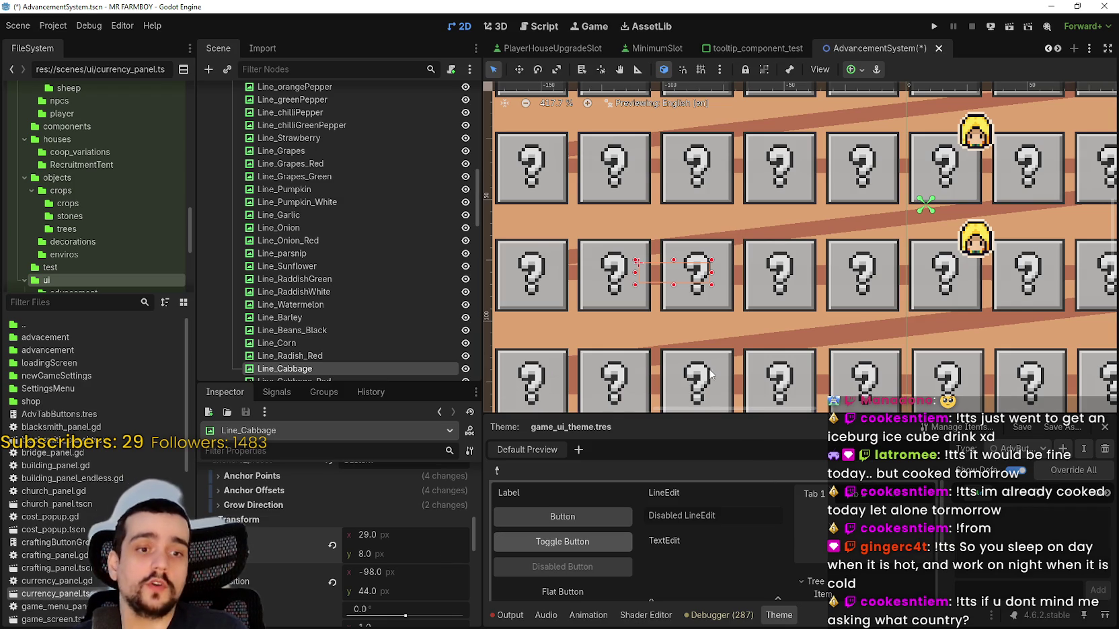
- Set the Line_Potato_Sweet connector's Size y to 8 px
scroll(672, 353, up, 1)
scroll(630, 302, up, 3)
scroll(683, 325, down, 2)
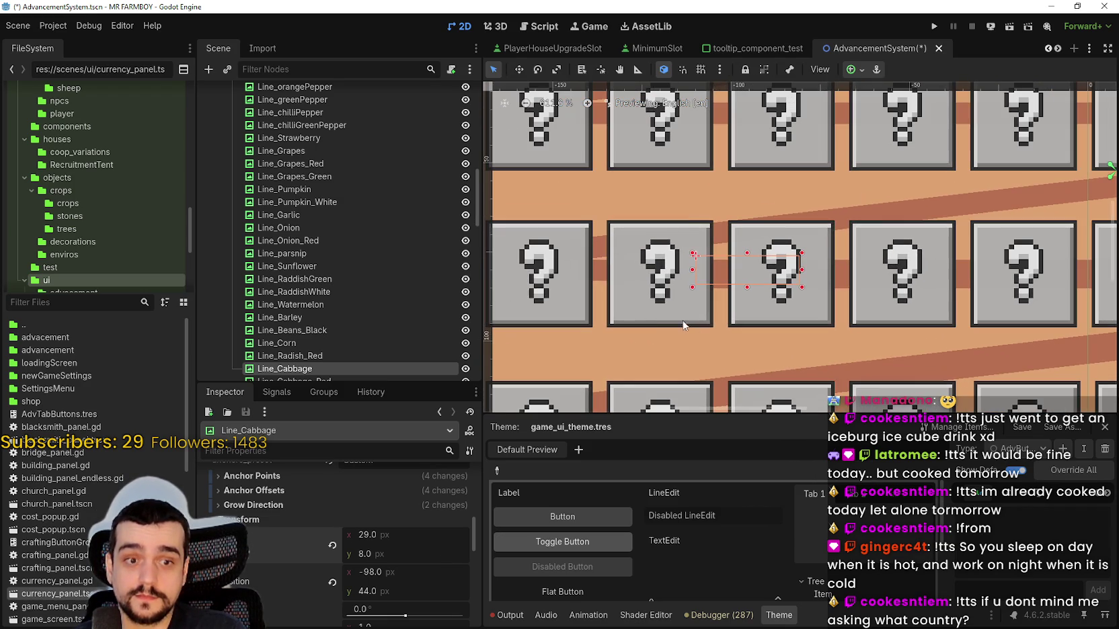
click(600, 263)
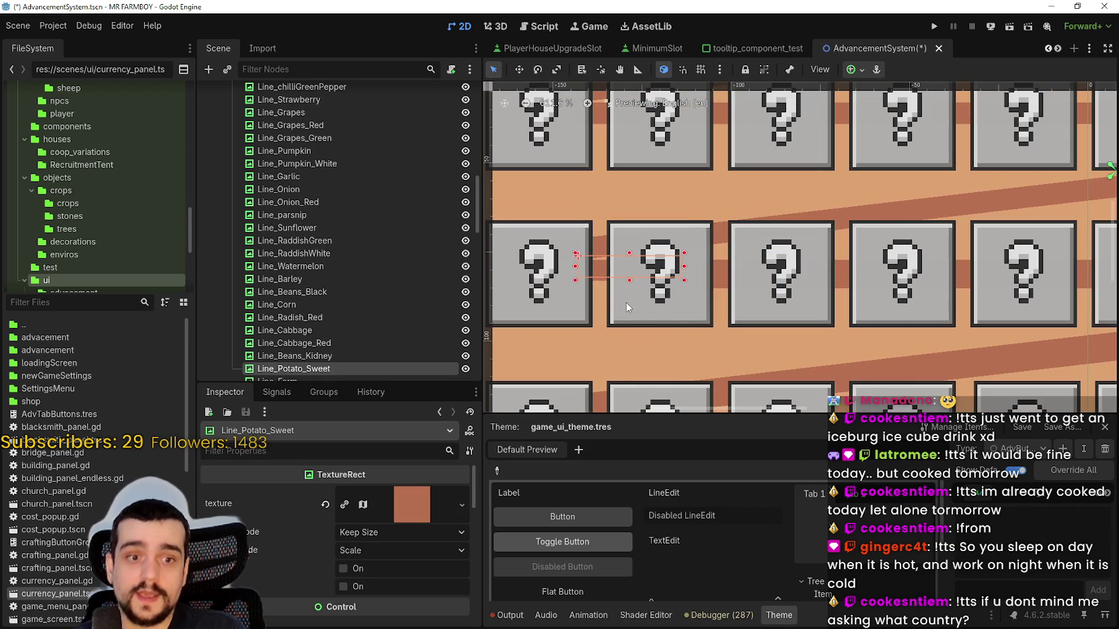
scroll(624, 301, up, 2)
scroll(406, 546, down, 6)
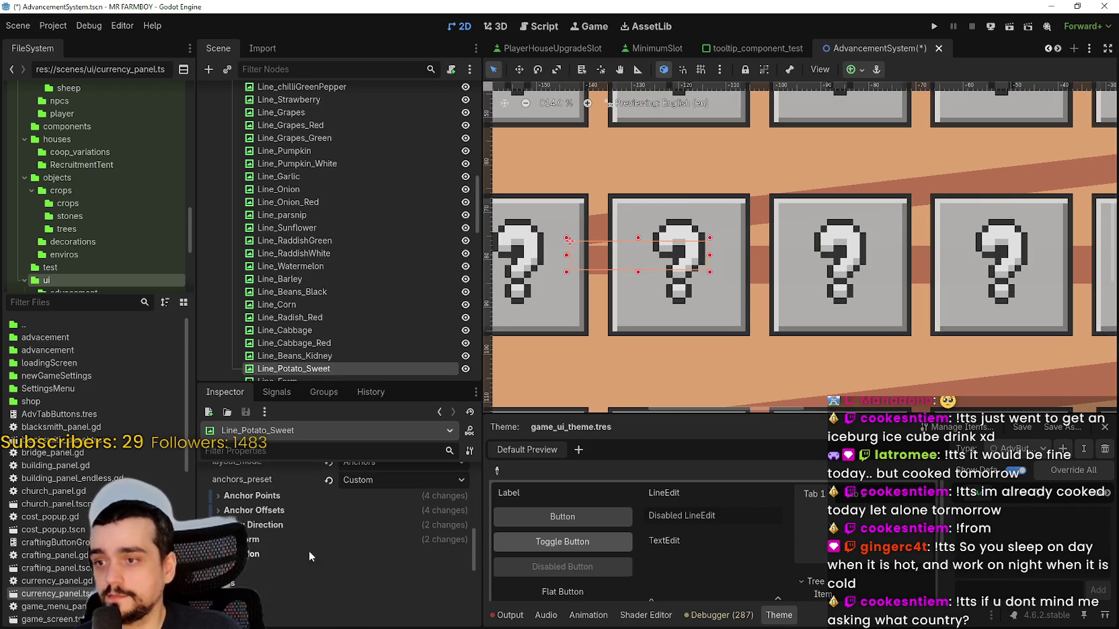
click(299, 540)
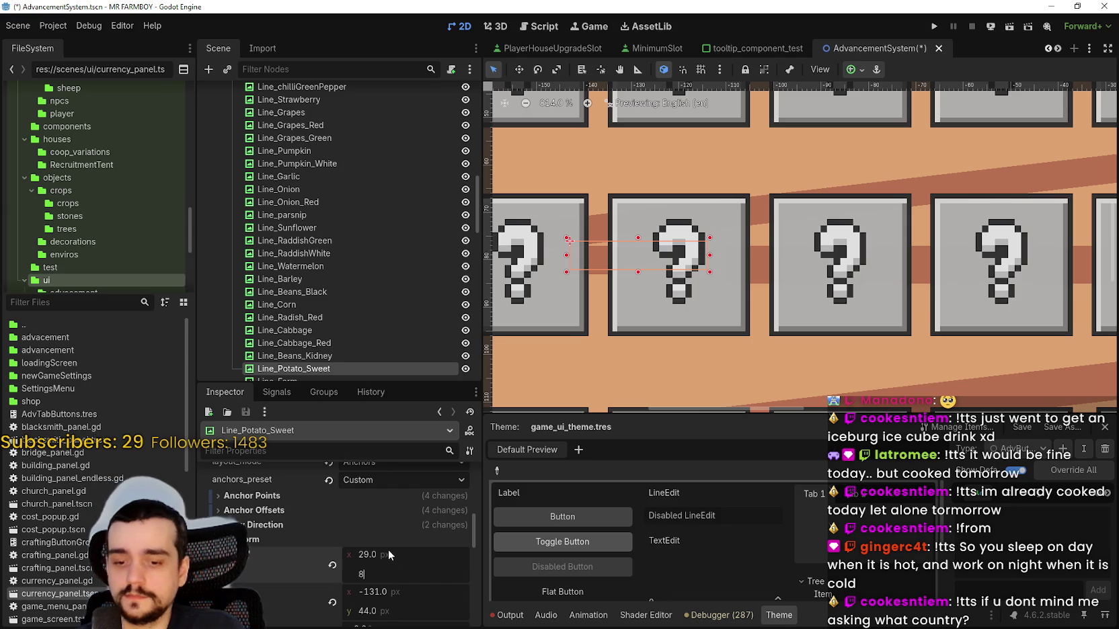
text(8)
key(Return)
scroll(938, 328, down, 2)
scroll(938, 328, right, 3)
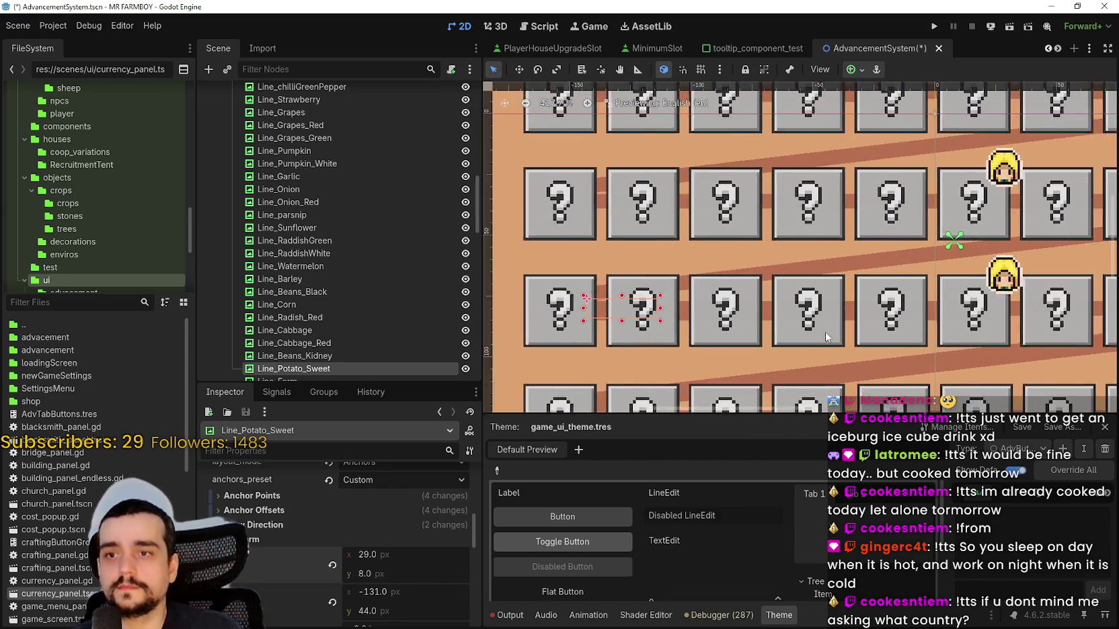
scroll(790, 330, up, 2)
- Set Size y to 8 px on the Line_Tomato_Yellow and Line_Pumpkin_White connectors
click(751, 272)
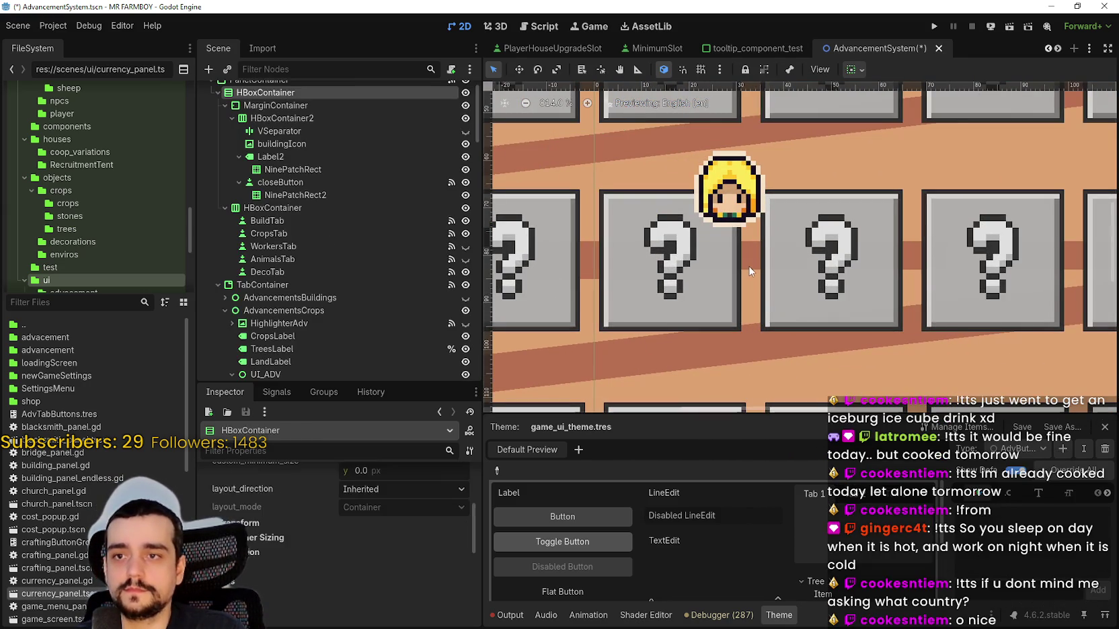
click(752, 269)
scroll(320, 524, down, 5)
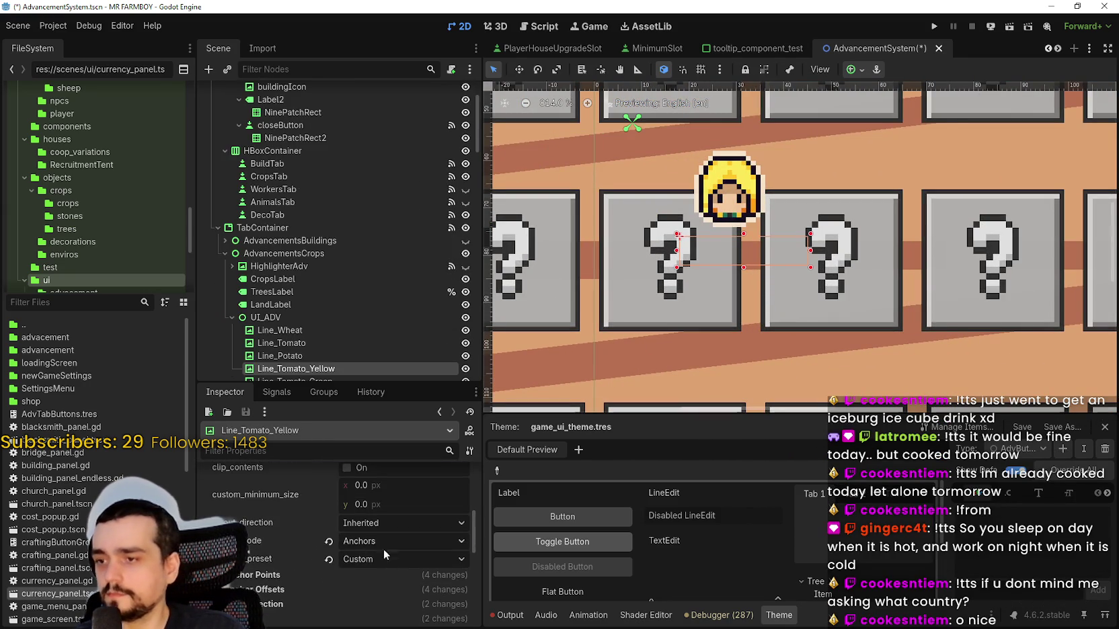
scroll(384, 554, down, 2)
click(284, 560)
click(384, 596)
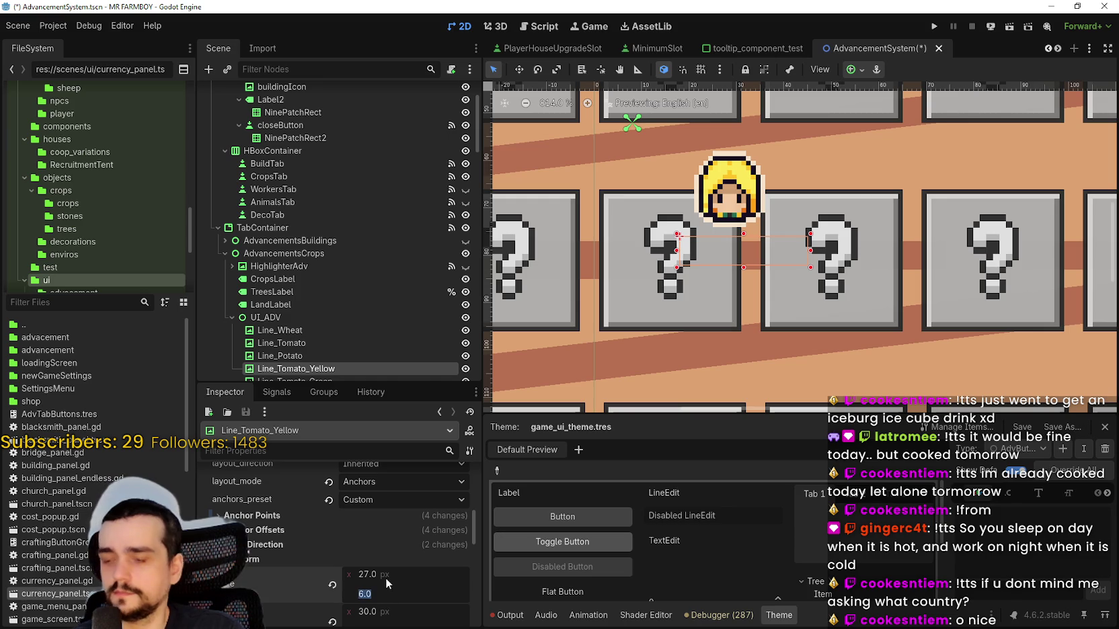
text(8)
key(Return)
scroll(891, 287, down, 2)
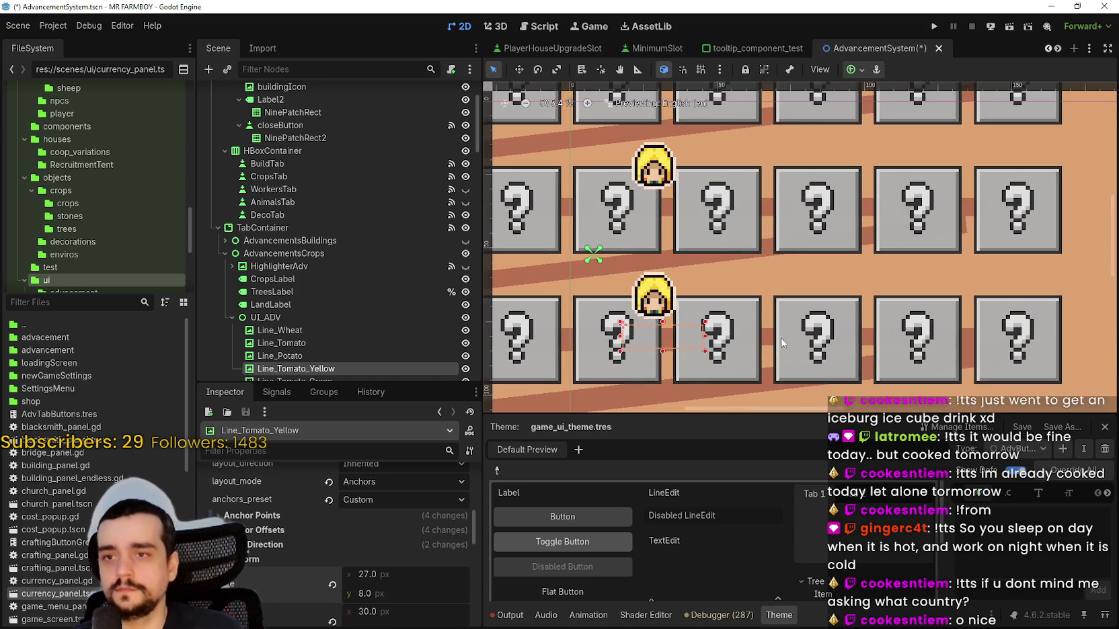
click(780, 338)
scroll(367, 561, down, 3)
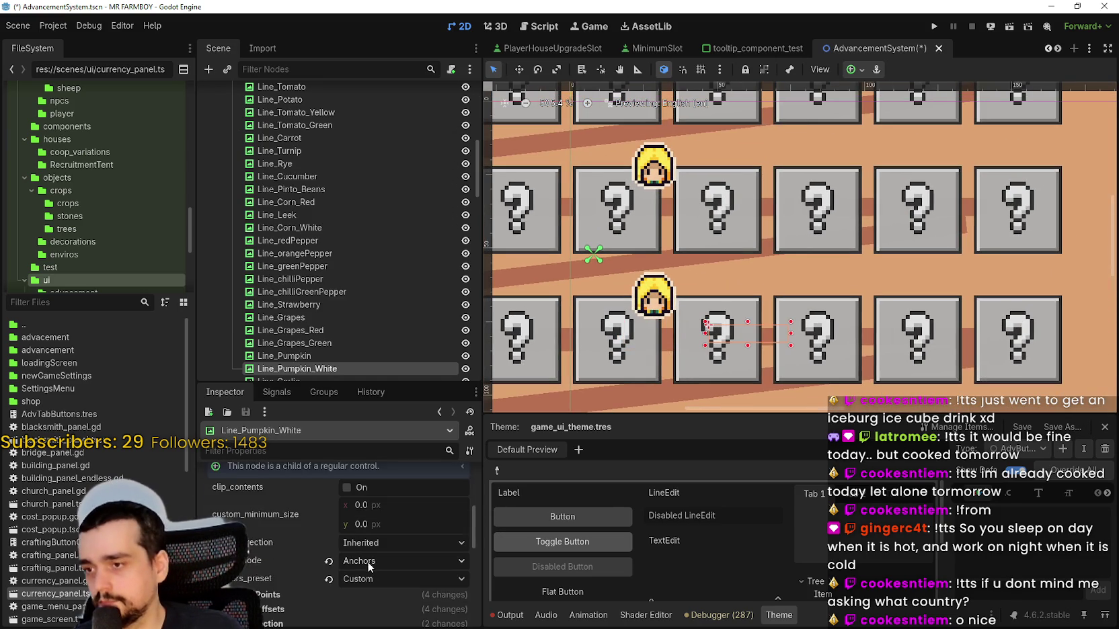
scroll(367, 561, down, 3)
click(315, 551)
scroll(373, 569, down, 2)
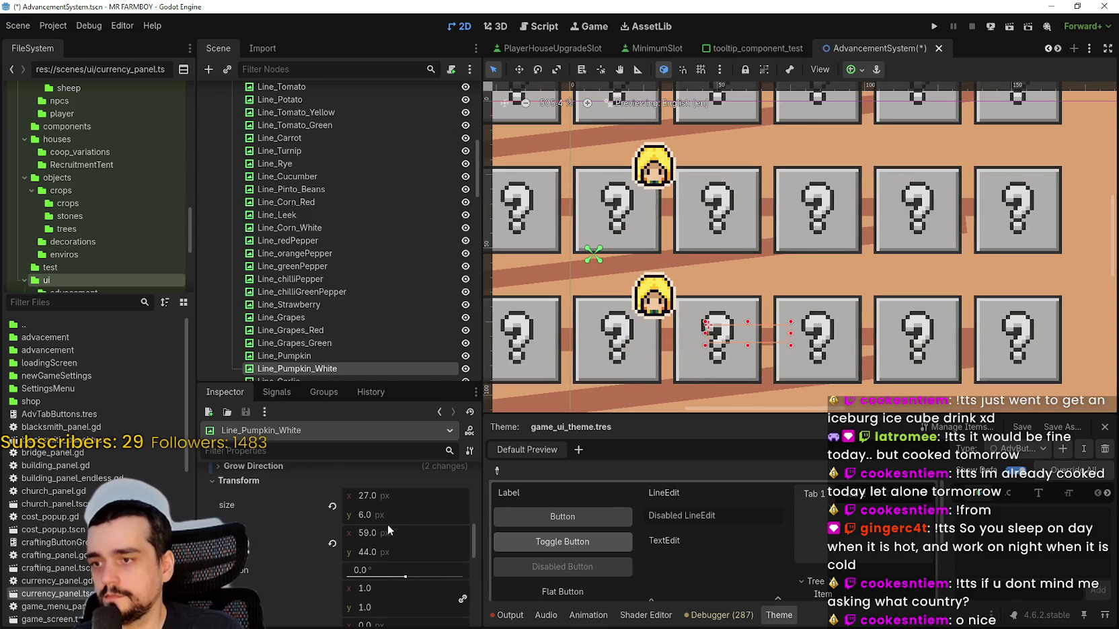
click(390, 515)
text(8)
key(Return)
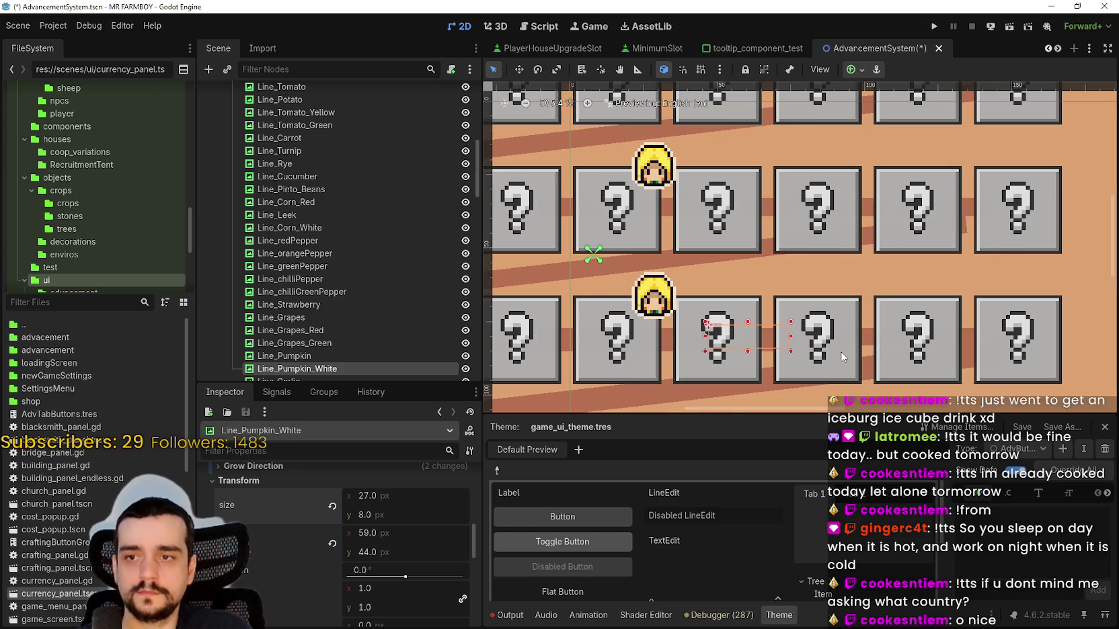
scroll(842, 346, up, 2)
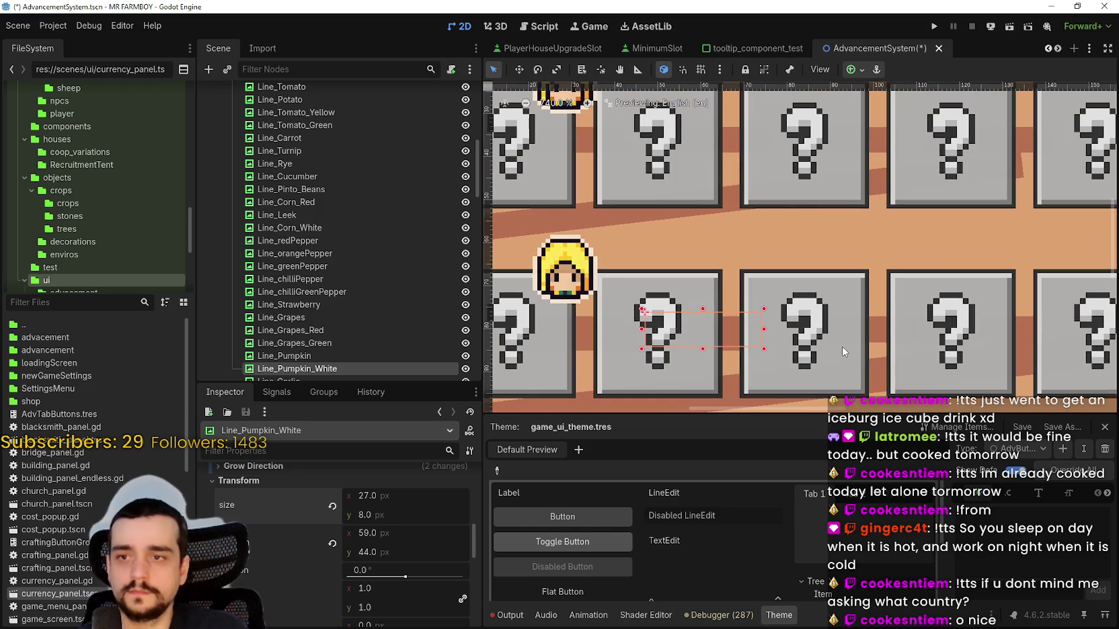
- Raise the Line_redPepper connector's thickness to 8 px
click(876, 329)
scroll(375, 570, down, 5)
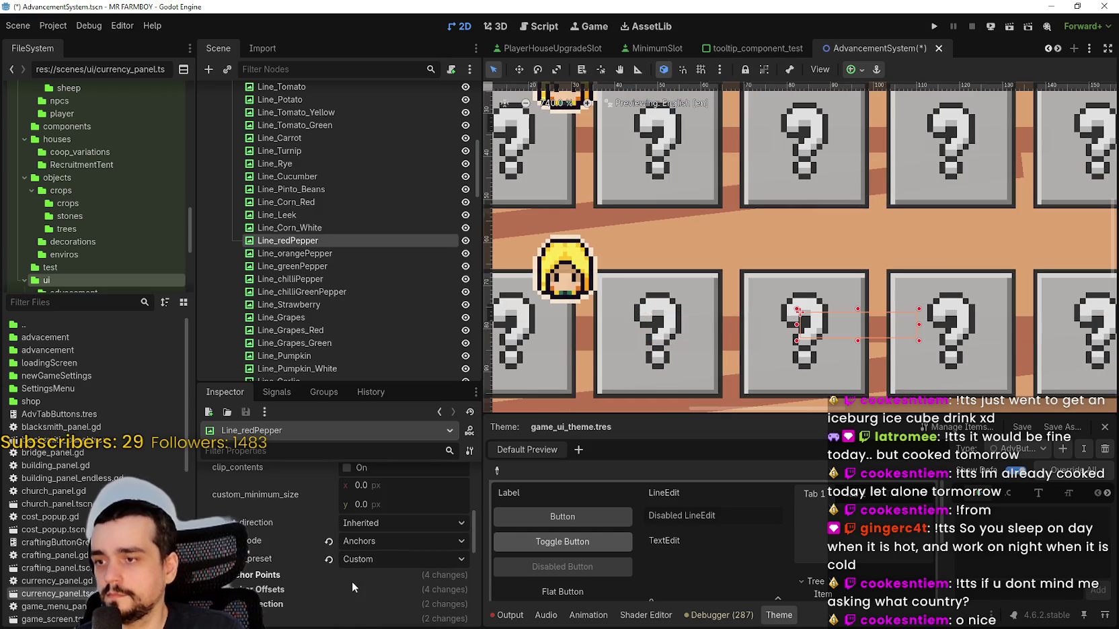
scroll(359, 597, down, 2)
click(275, 558)
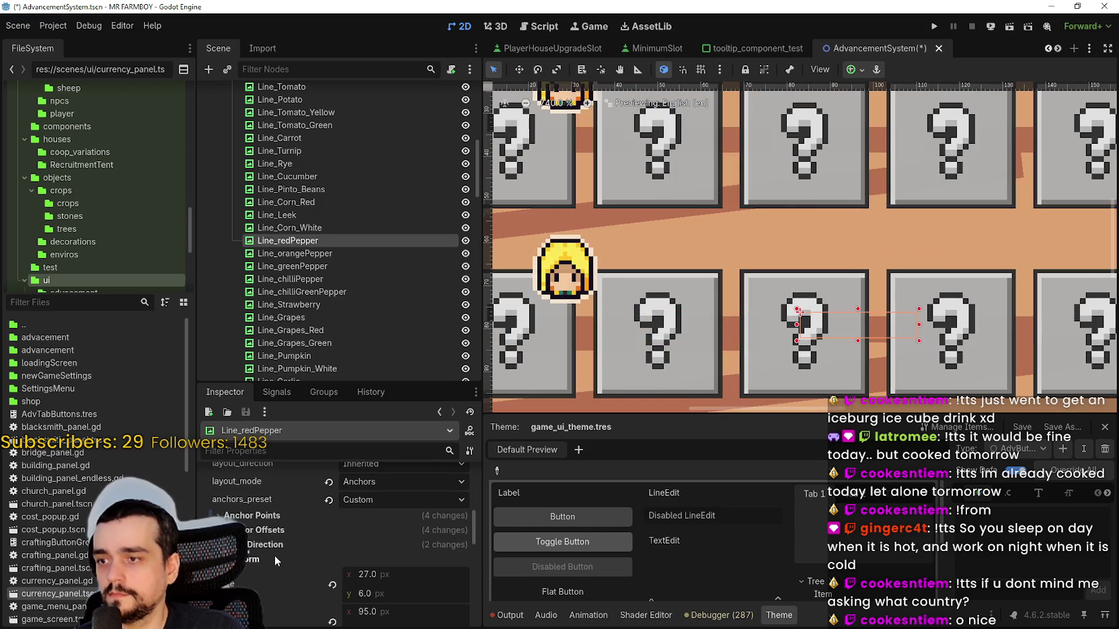
drag(403, 591, 416, 590)
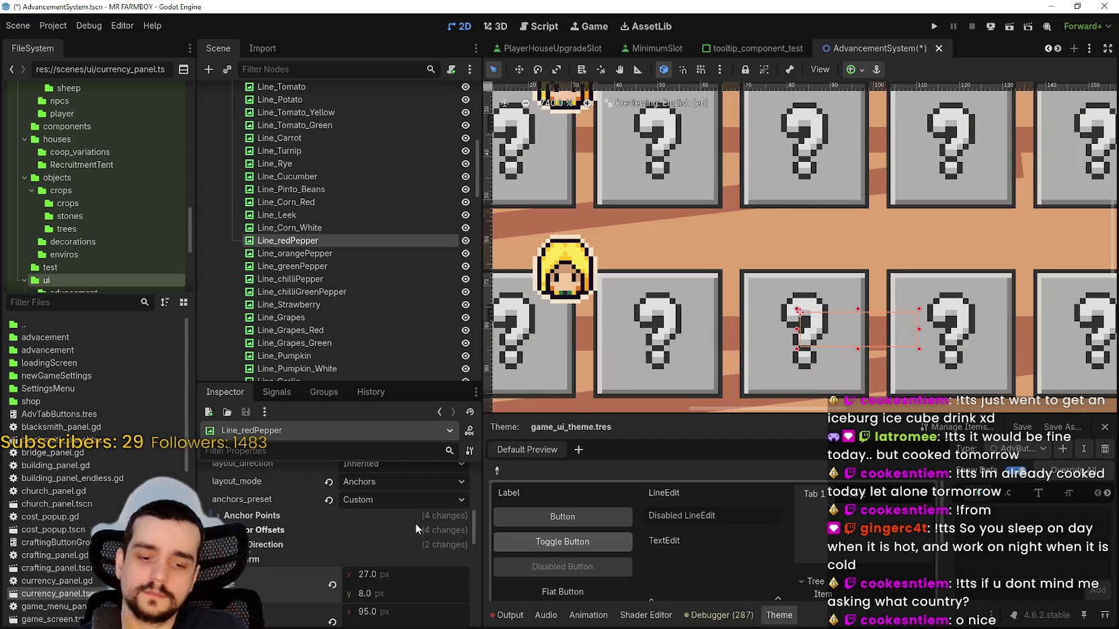
scroll(800, 299, down, 2)
- Set Line_RaddishWhite's Size y to 8 px and lengthen it to 37 px to reach the next slot
click(889, 312)
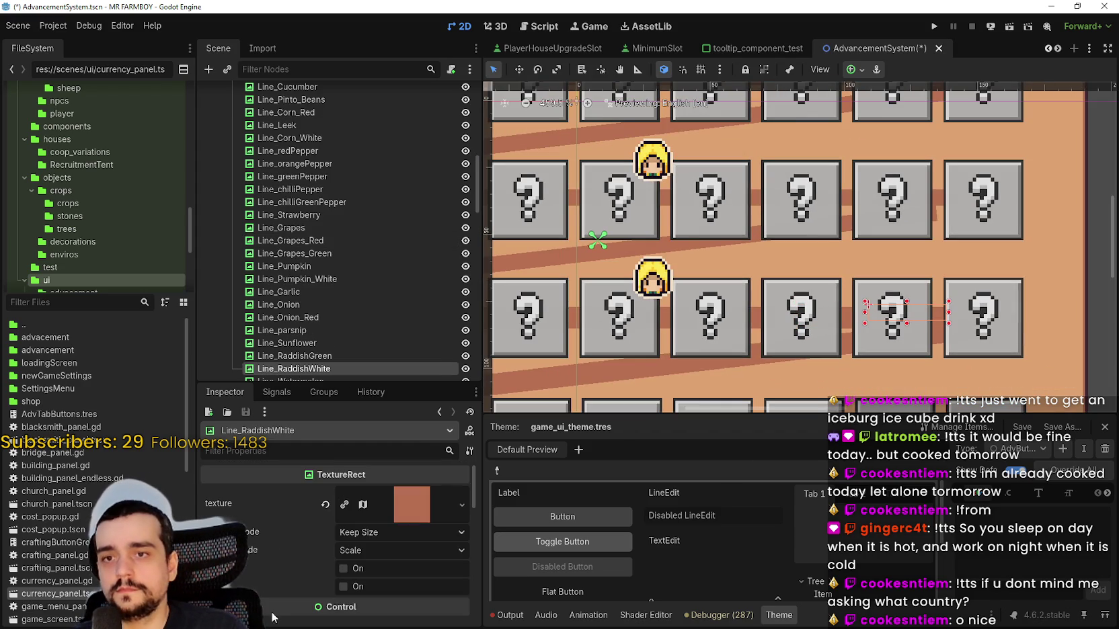
scroll(296, 600, down, 3)
scroll(296, 601, down, 5)
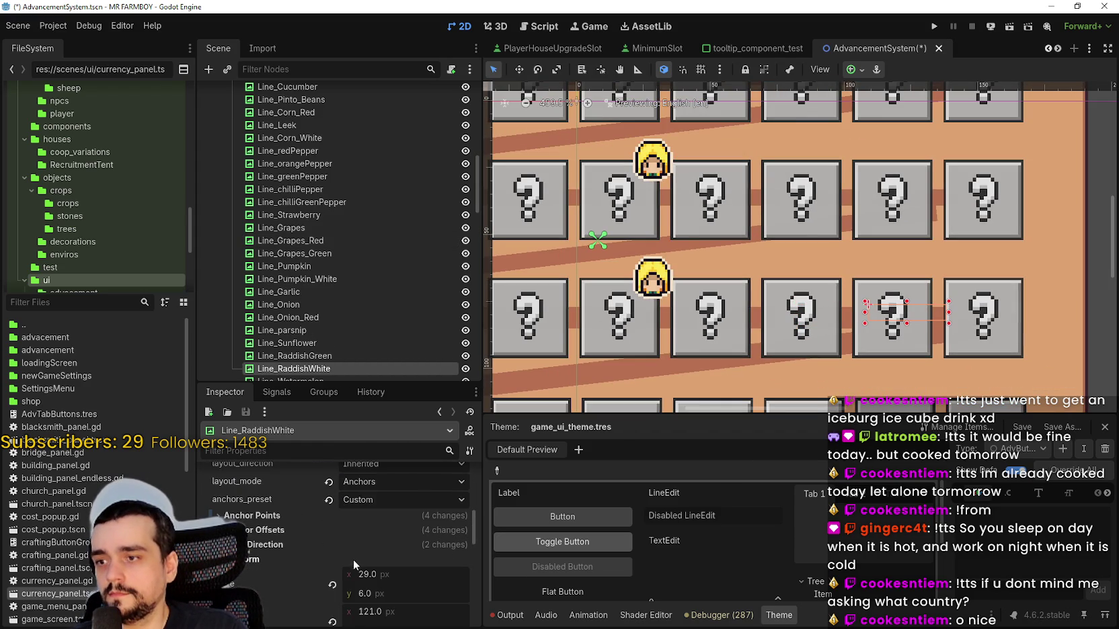
click(395, 573)
text(8)
key(Return)
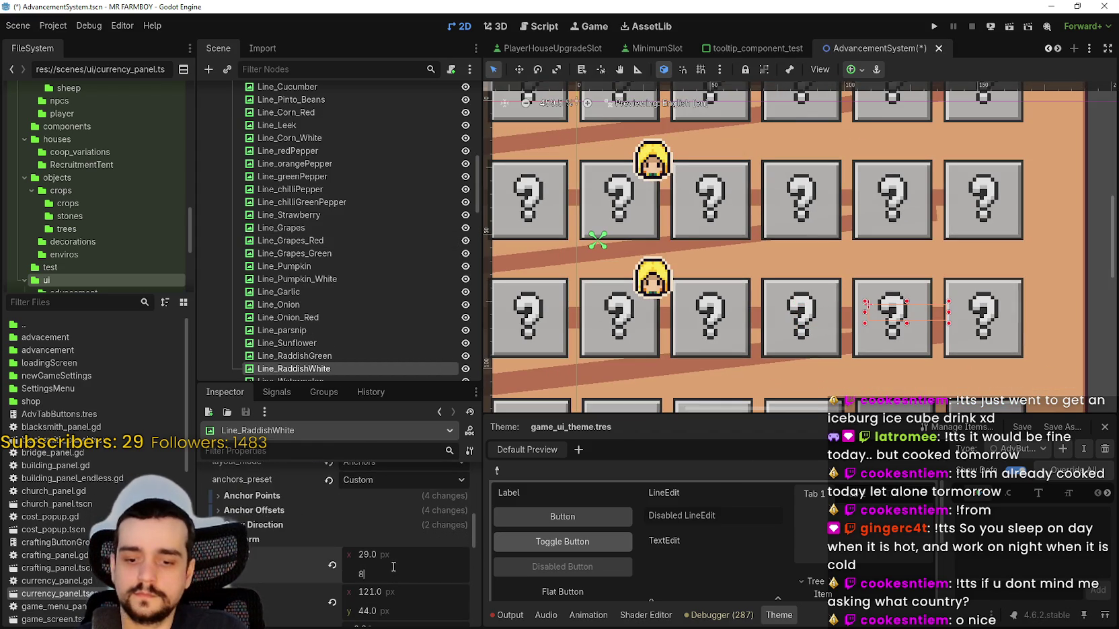
scroll(924, 328, up, 1)
scroll(924, 327, up, 2)
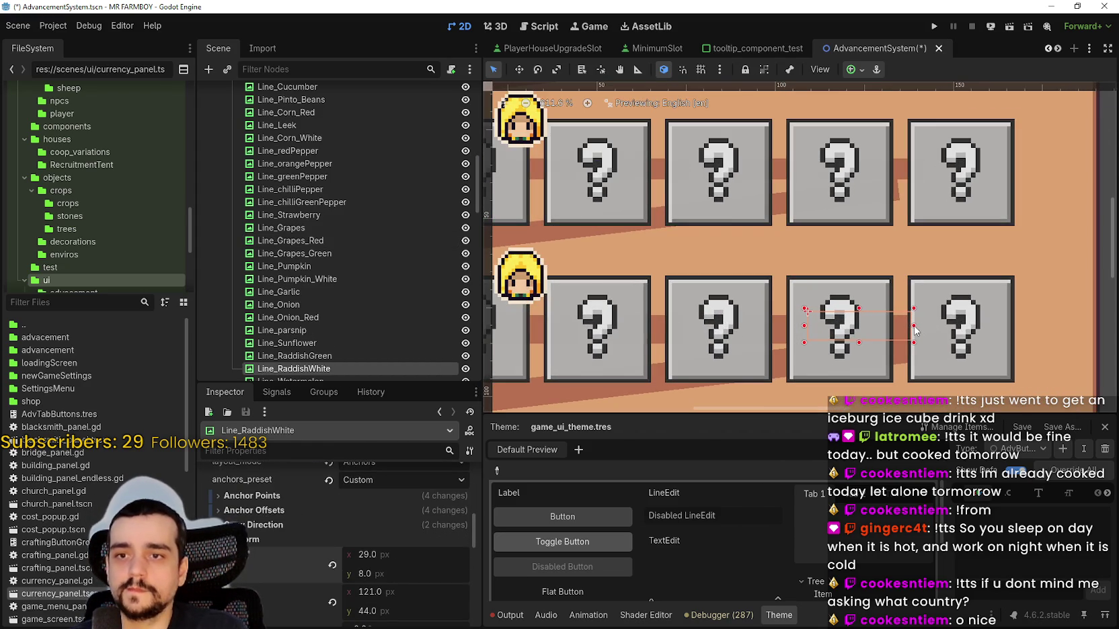
drag(952, 327, 948, 326)
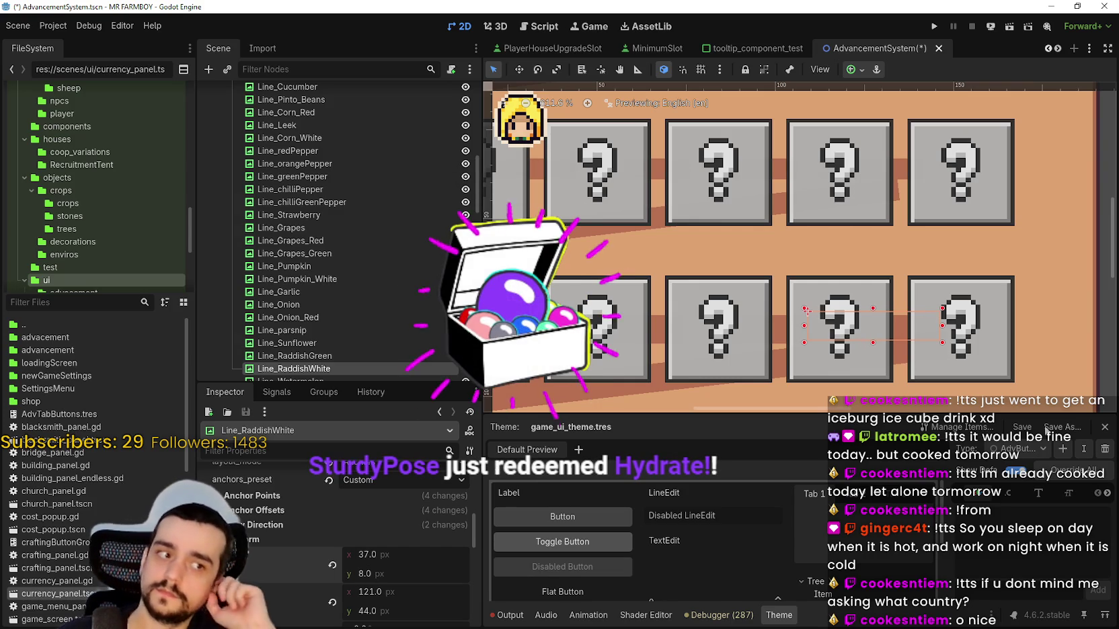